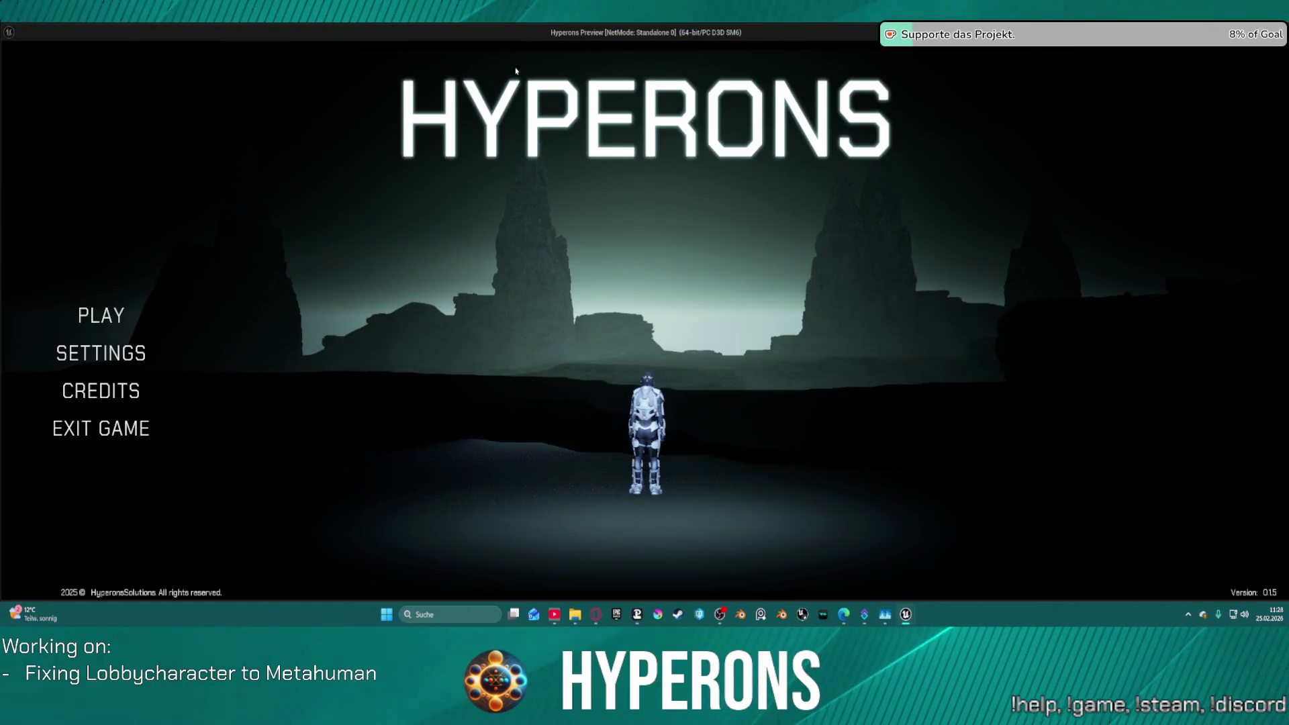
# Start creating a new character in play, resume past the breakpoint, and pick a hair option.
pyautogui.click(106, 316)
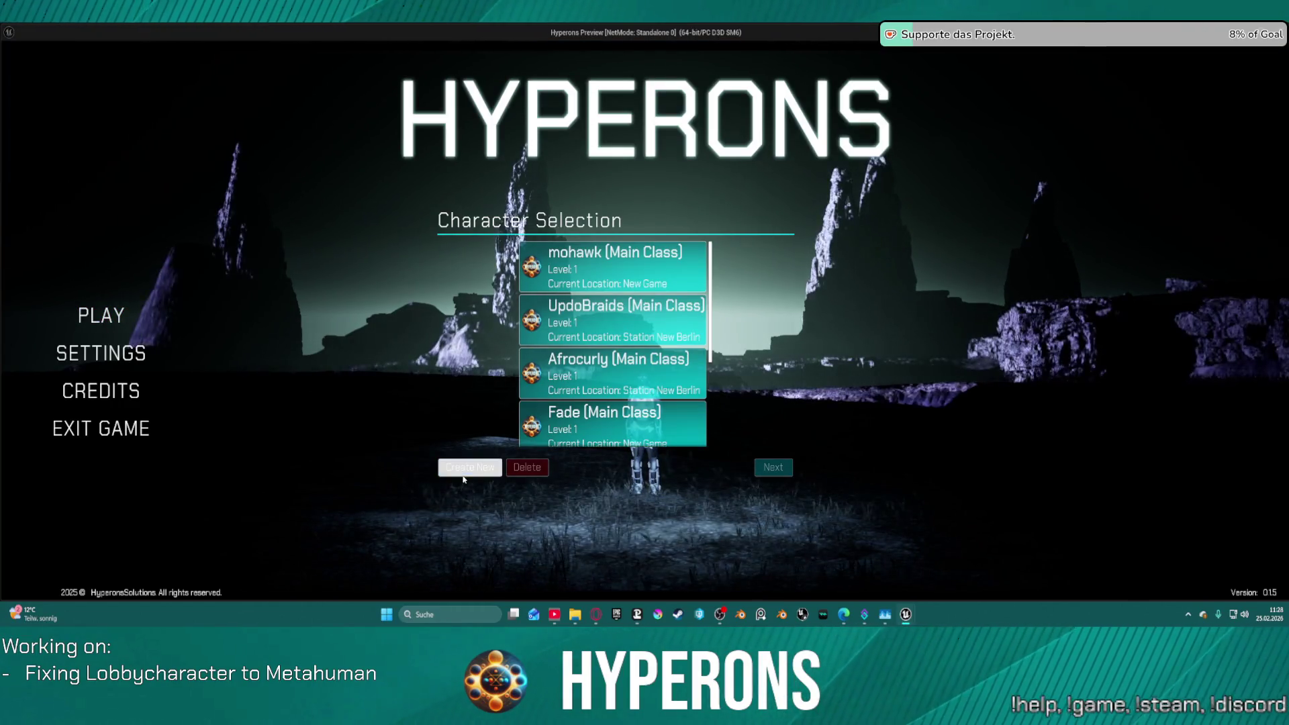
pyautogui.click(466, 477)
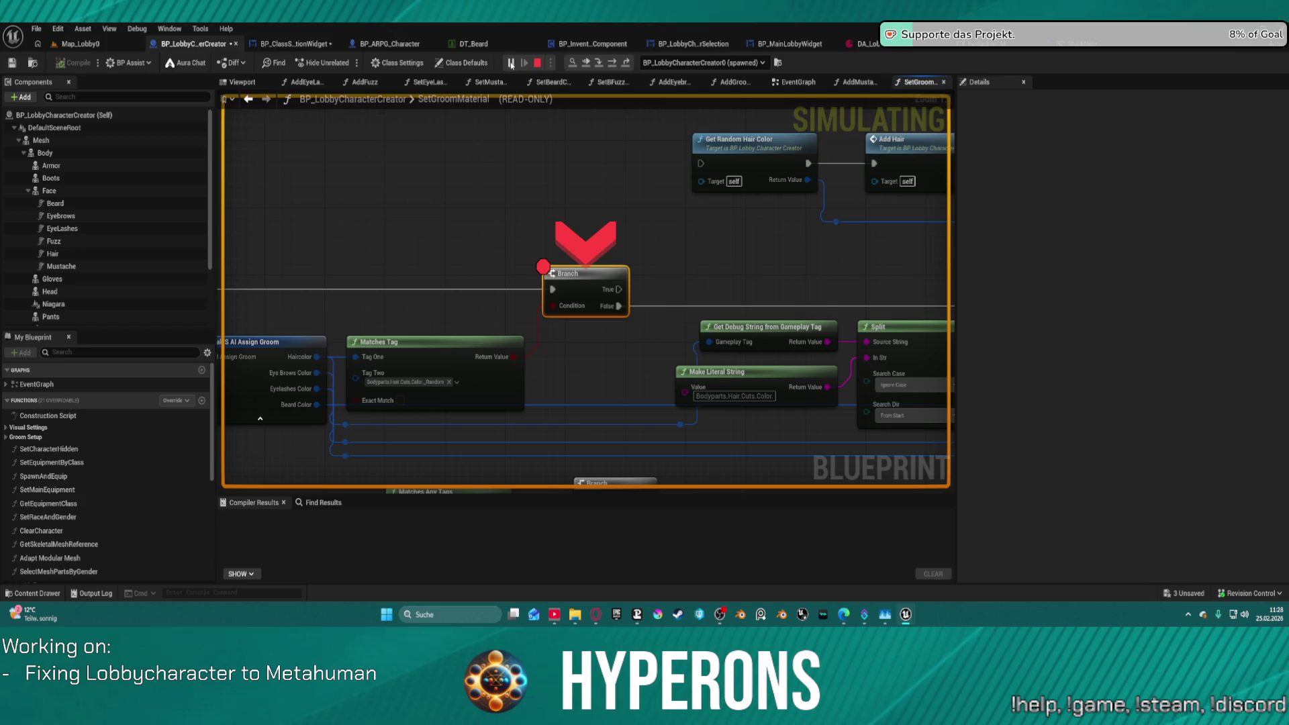
pyautogui.click(511, 63)
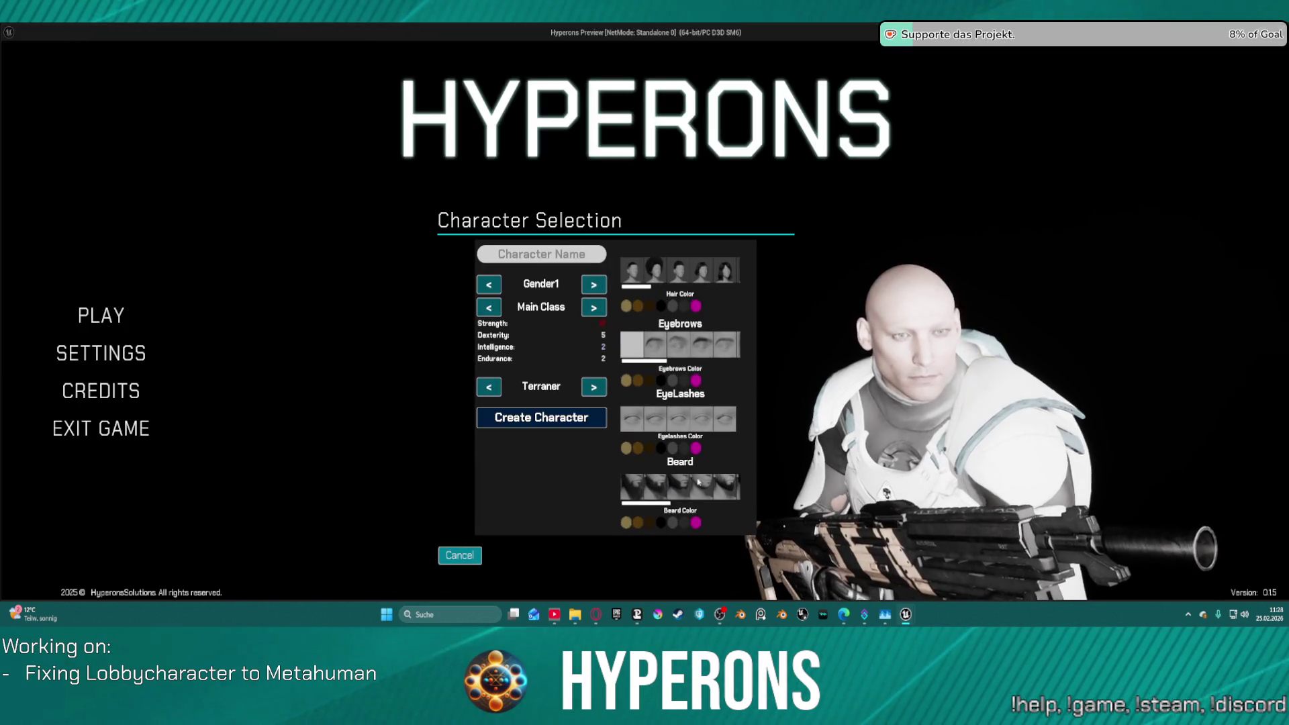
pyautogui.click(693, 522)
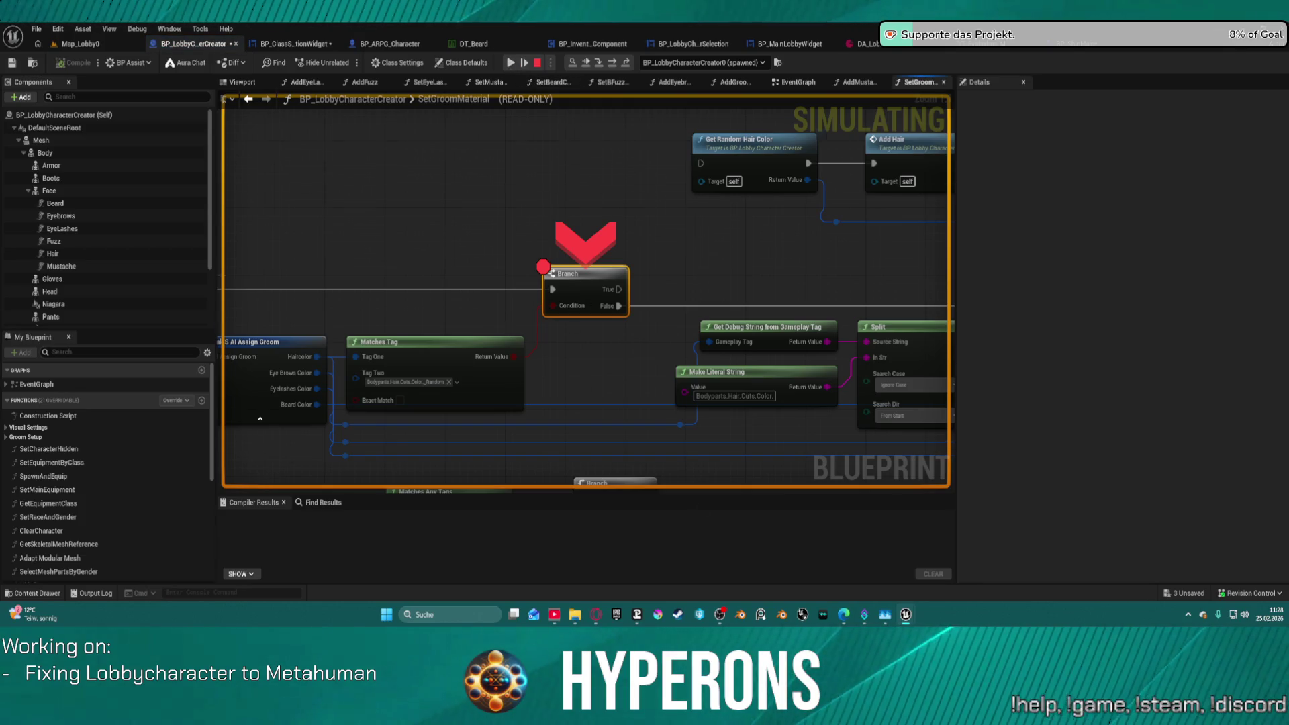
# Inspect the nested Visuals groom values on Break S Save Char Visuals, then resume the game.
pyautogui.moveTo(323, 398); pyautogui.dragTo(462, 254)
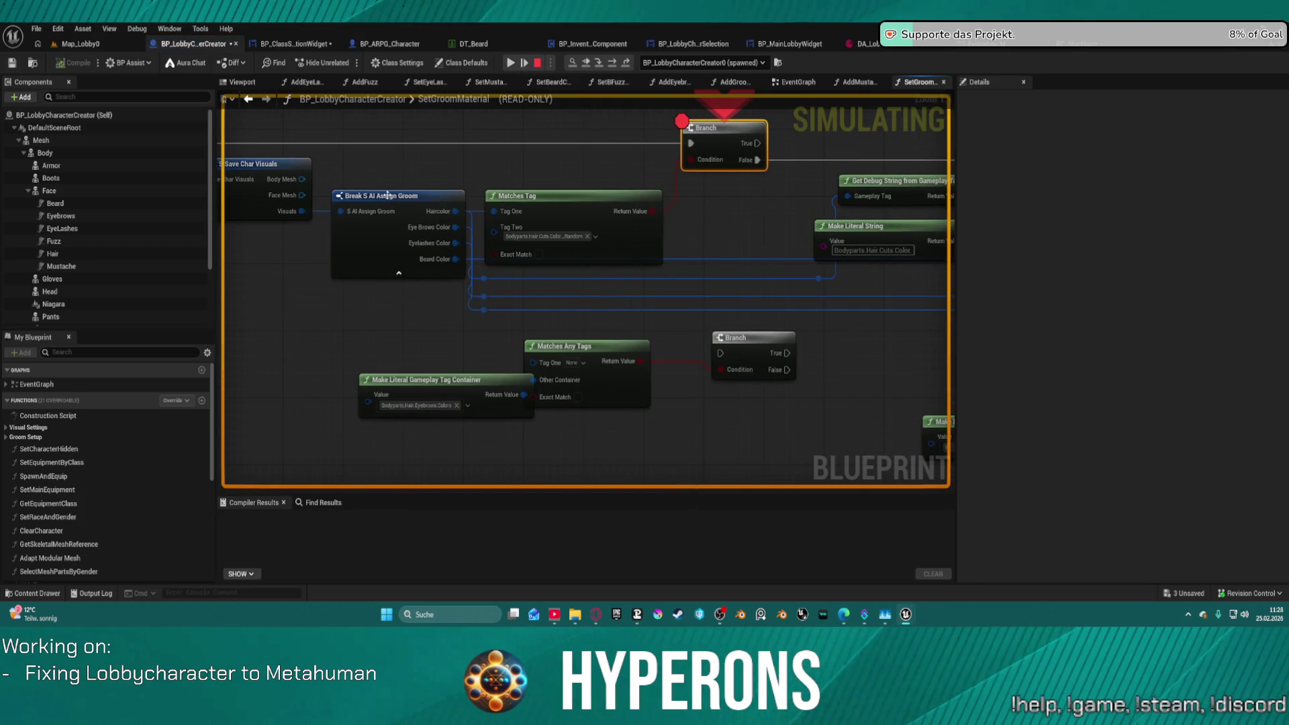
pyautogui.click(298, 215)
pyautogui.moveTo(298, 215); pyautogui.dragTo(490, 197)
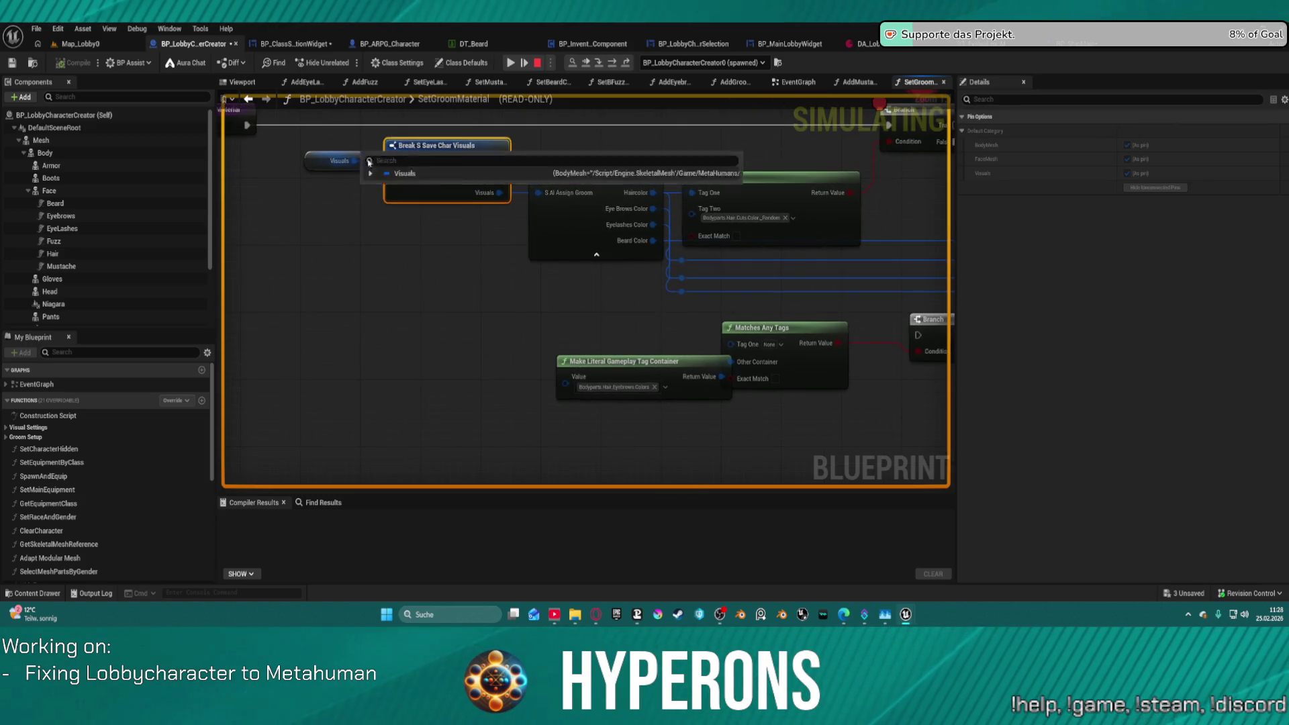
pyautogui.moveTo(401, 169)
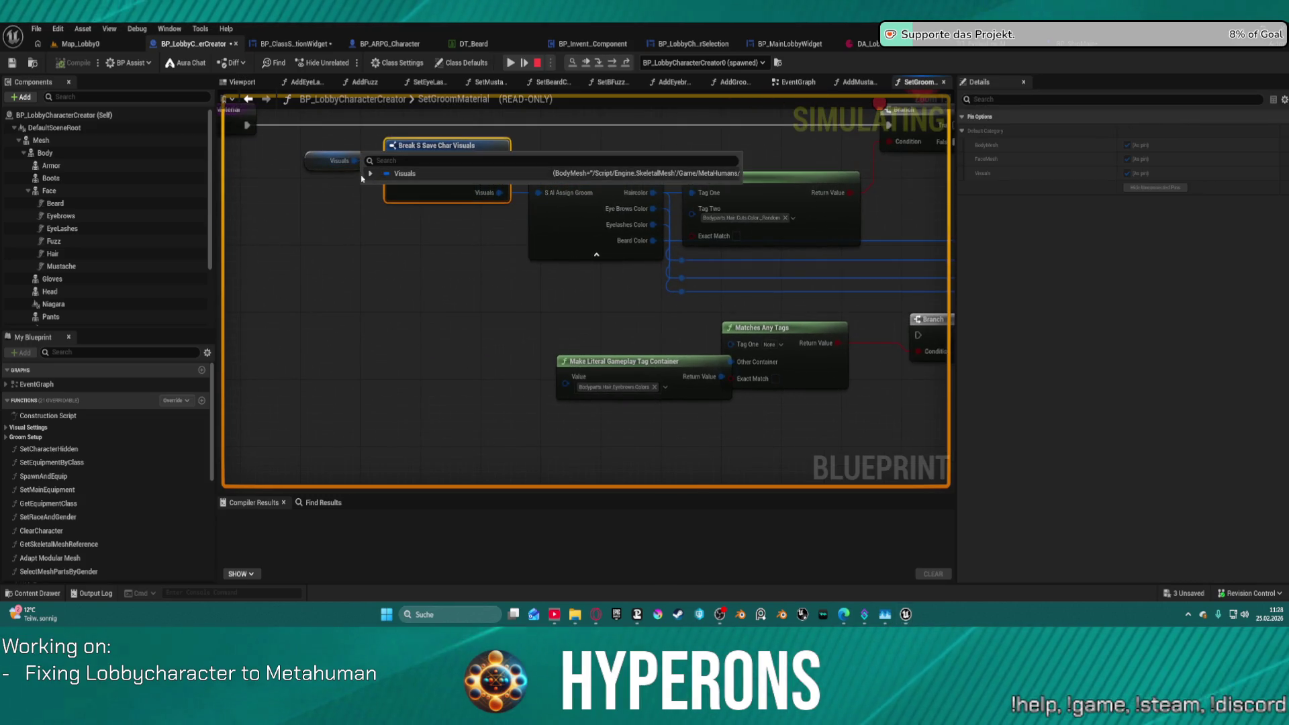
pyautogui.click(370, 174)
pyautogui.click(378, 214)
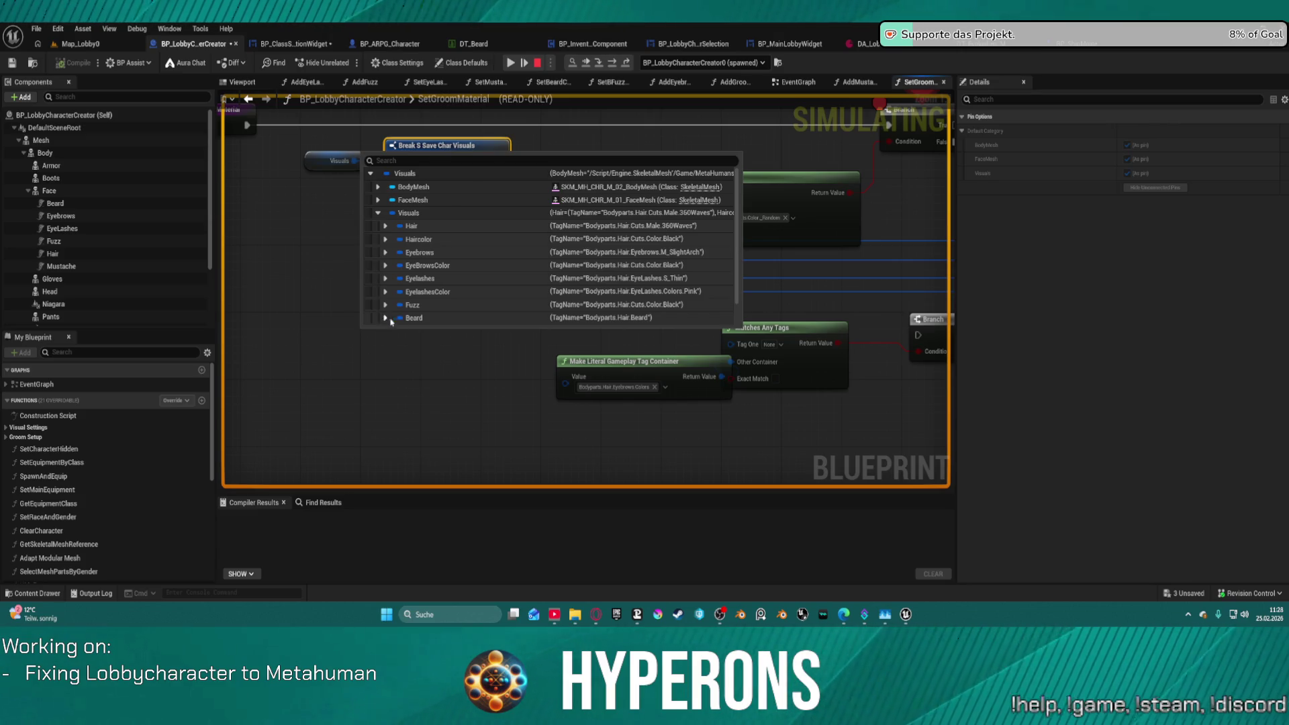
pyautogui.click(516, 63)
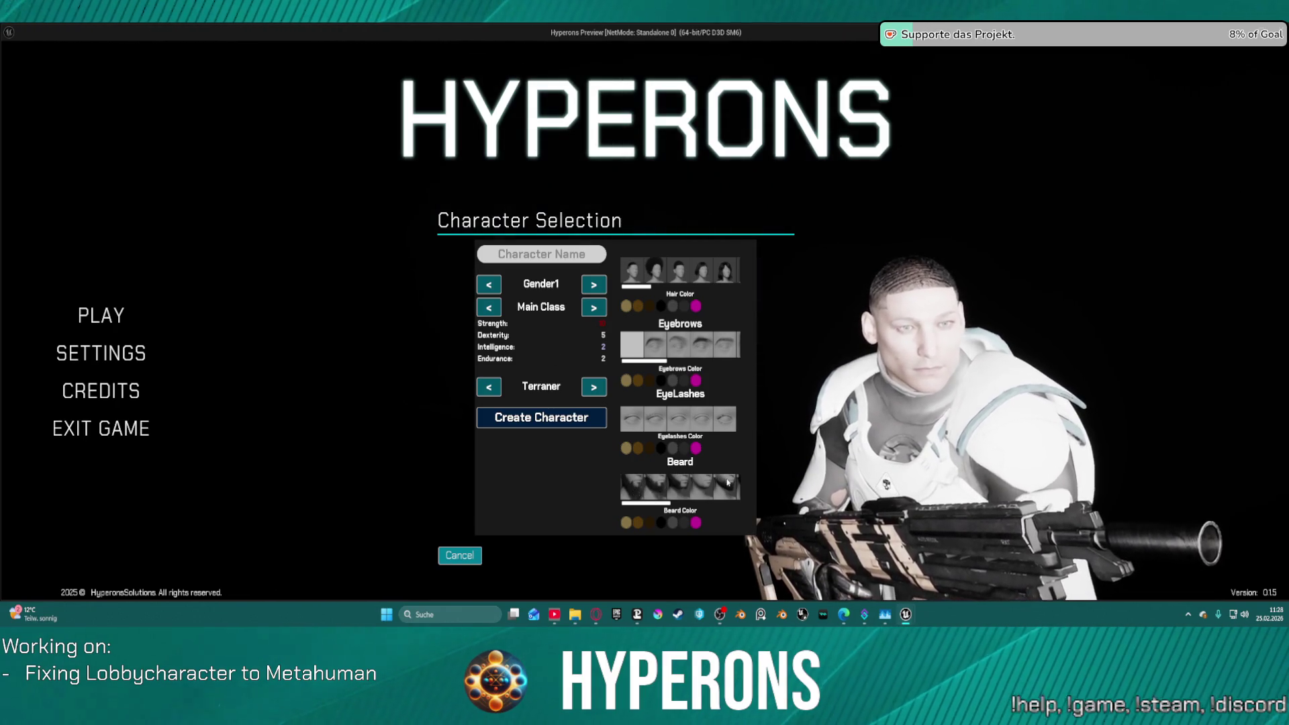
# Choose a beard style, resume past the breakpoint, and set the beard colour to magenta.
pyautogui.click(680, 490)
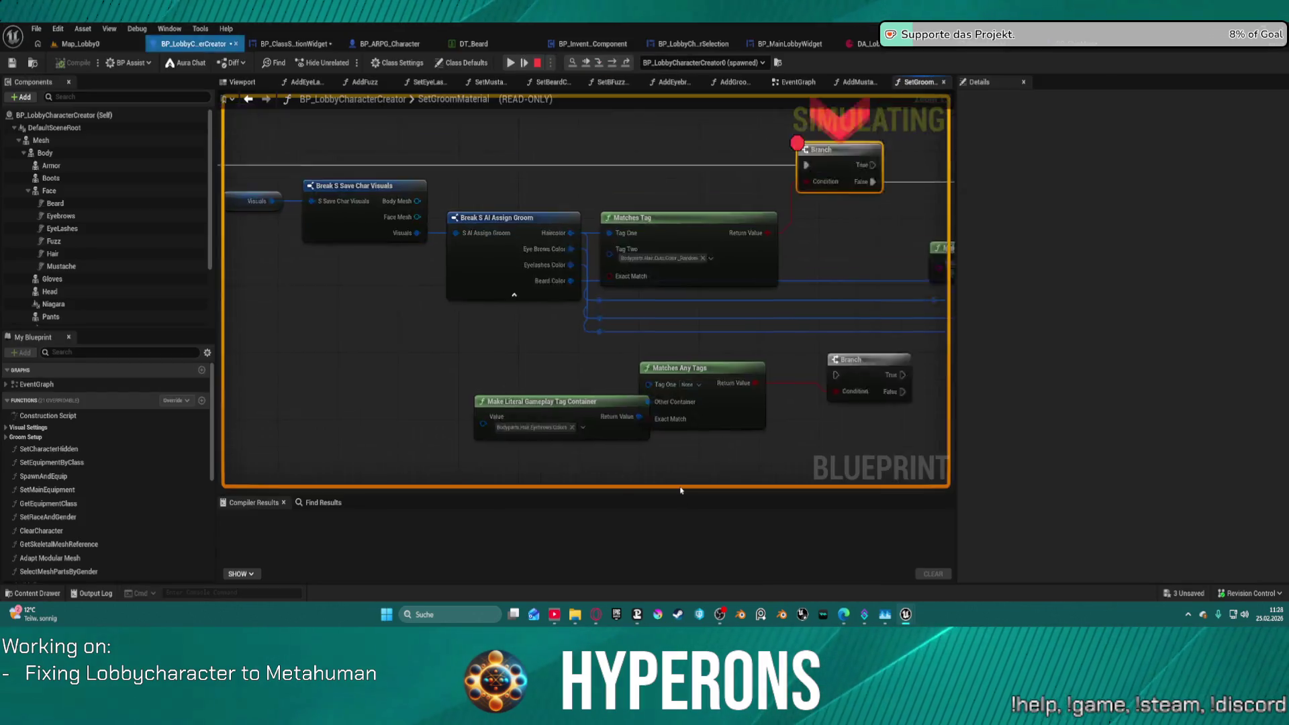
pyautogui.press('F8')
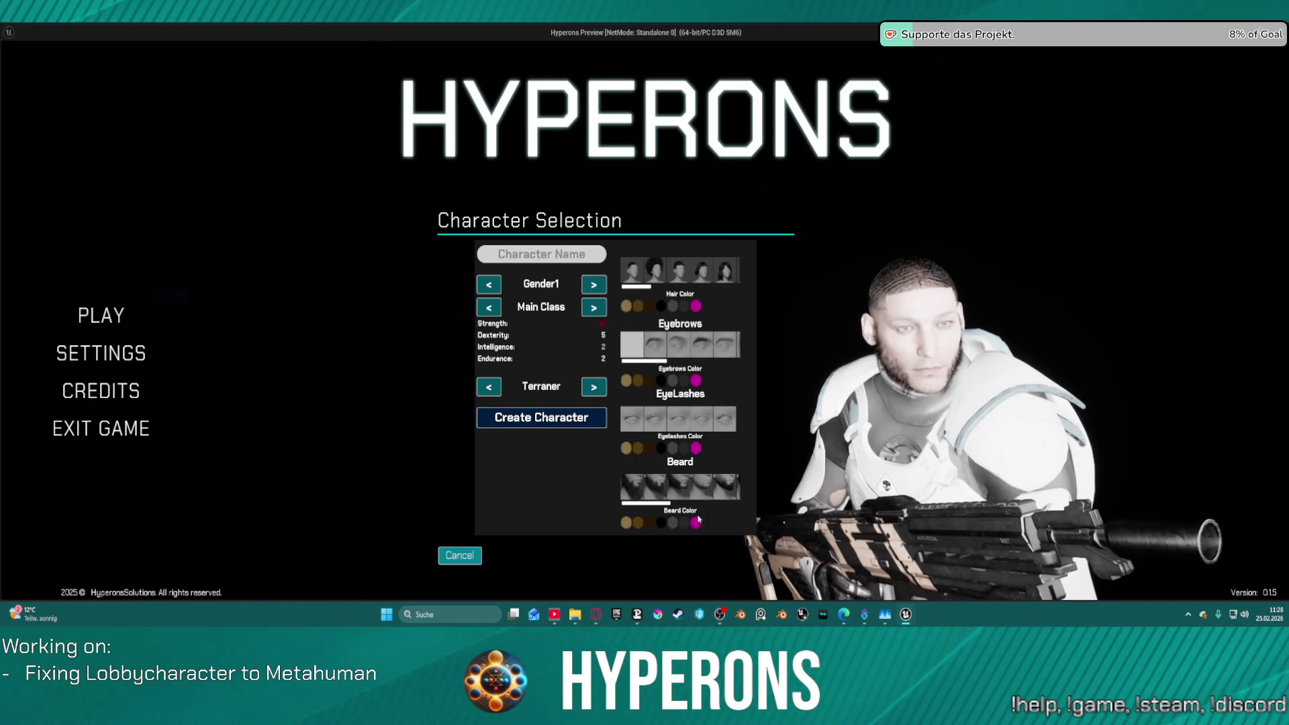
pyautogui.click(696, 523)
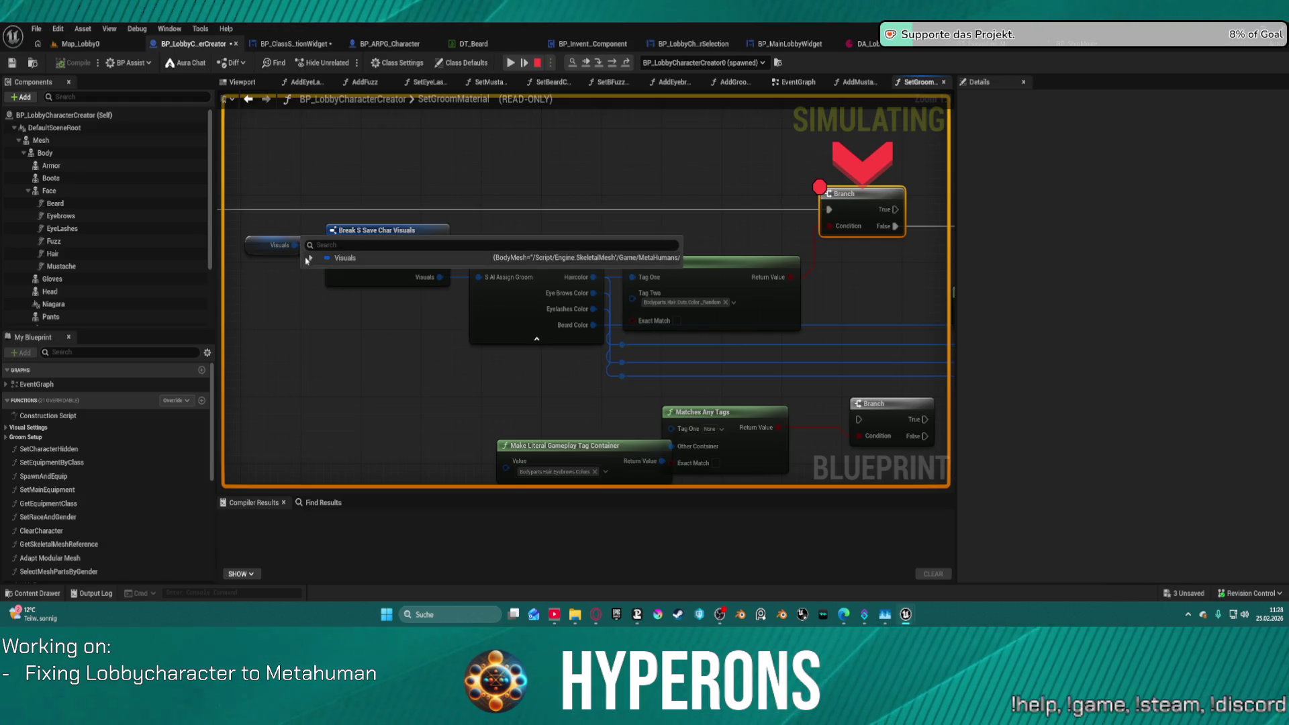
# Inspect the nested Visuals groom entries, resume, then open BP_ClassSelectionWidget's RefreshVisuals graph.
pyautogui.click(310, 258)
pyautogui.click(318, 298)
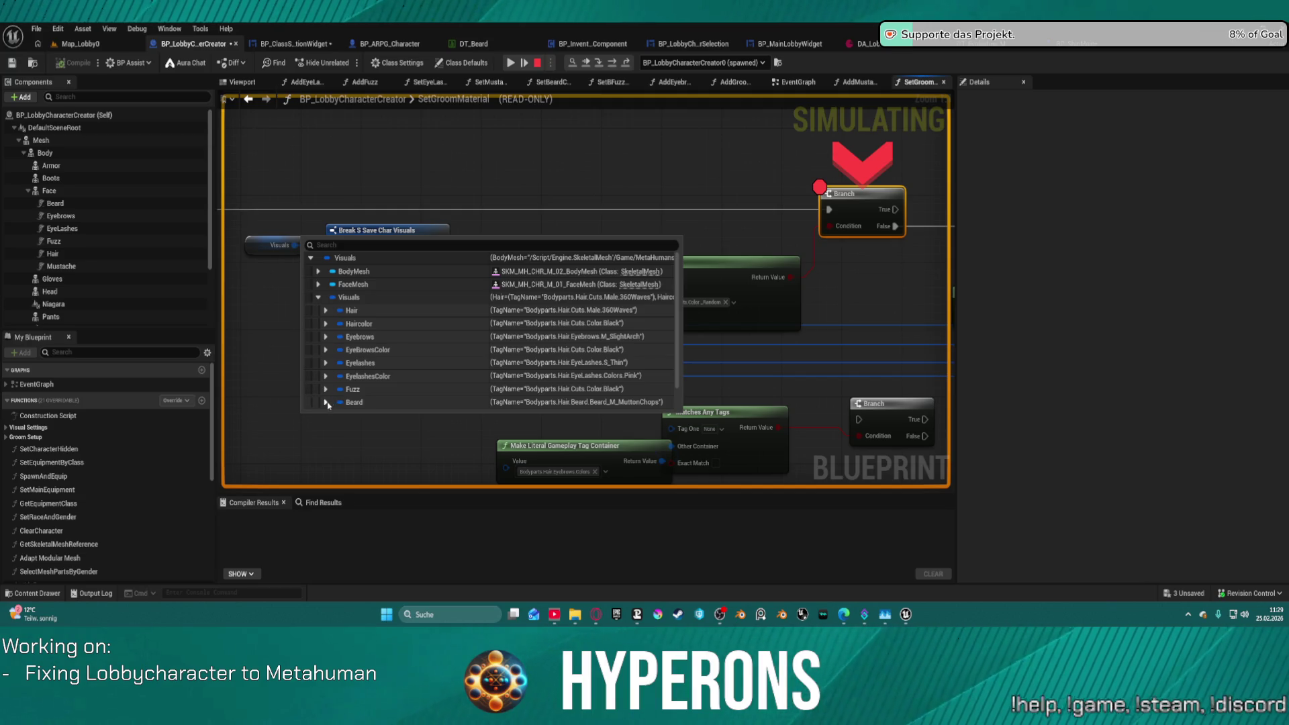
pyautogui.scroll(-1, 328, 405)
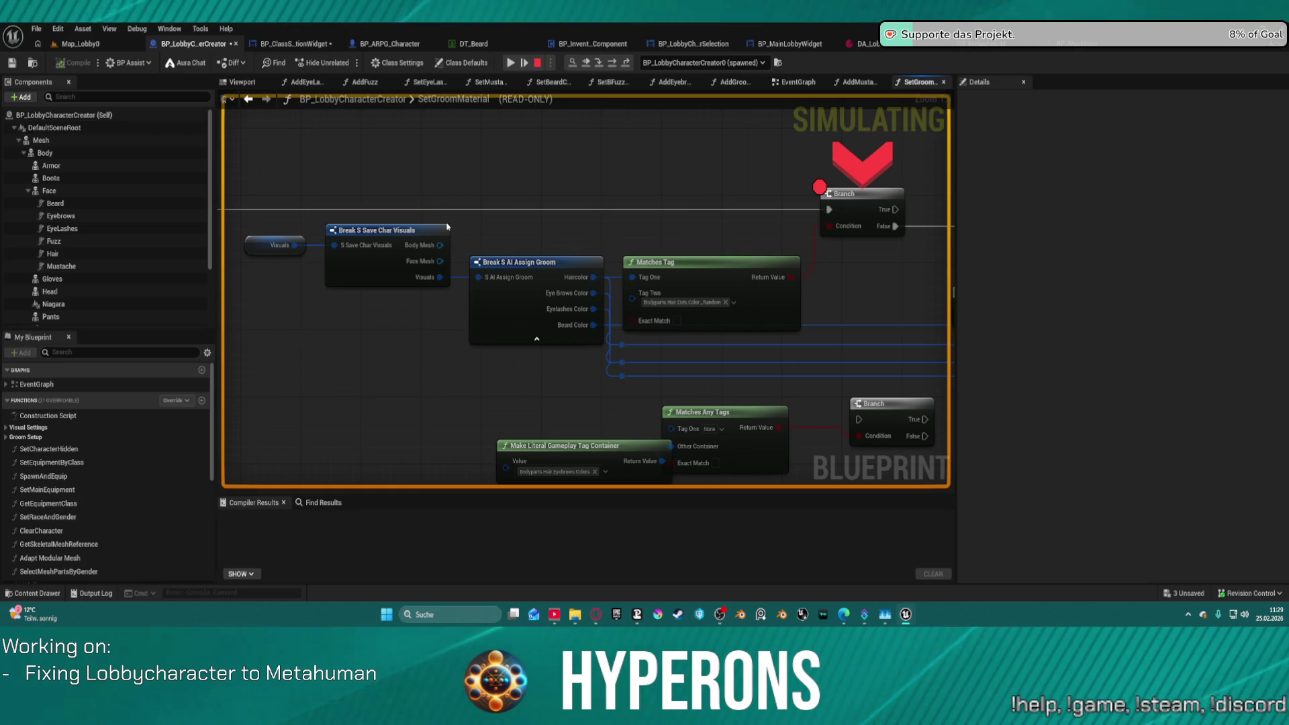
pyautogui.click(508, 64)
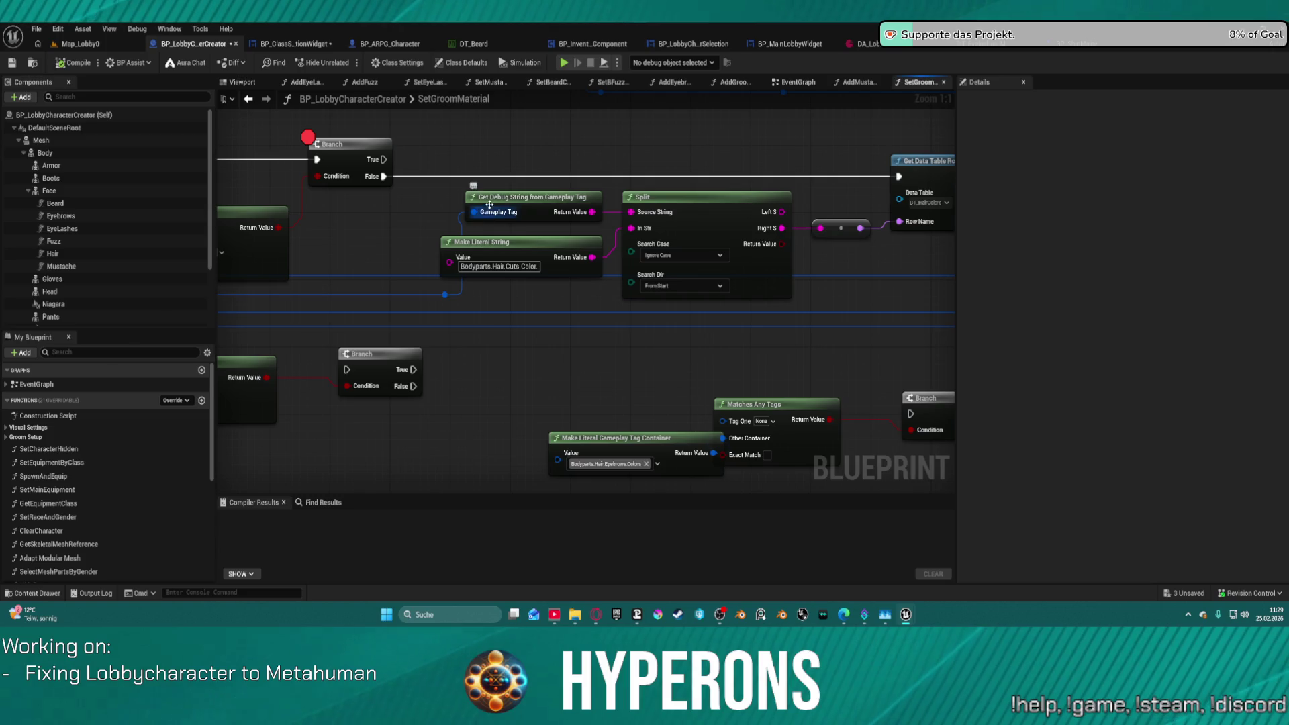
pyautogui.click(305, 44)
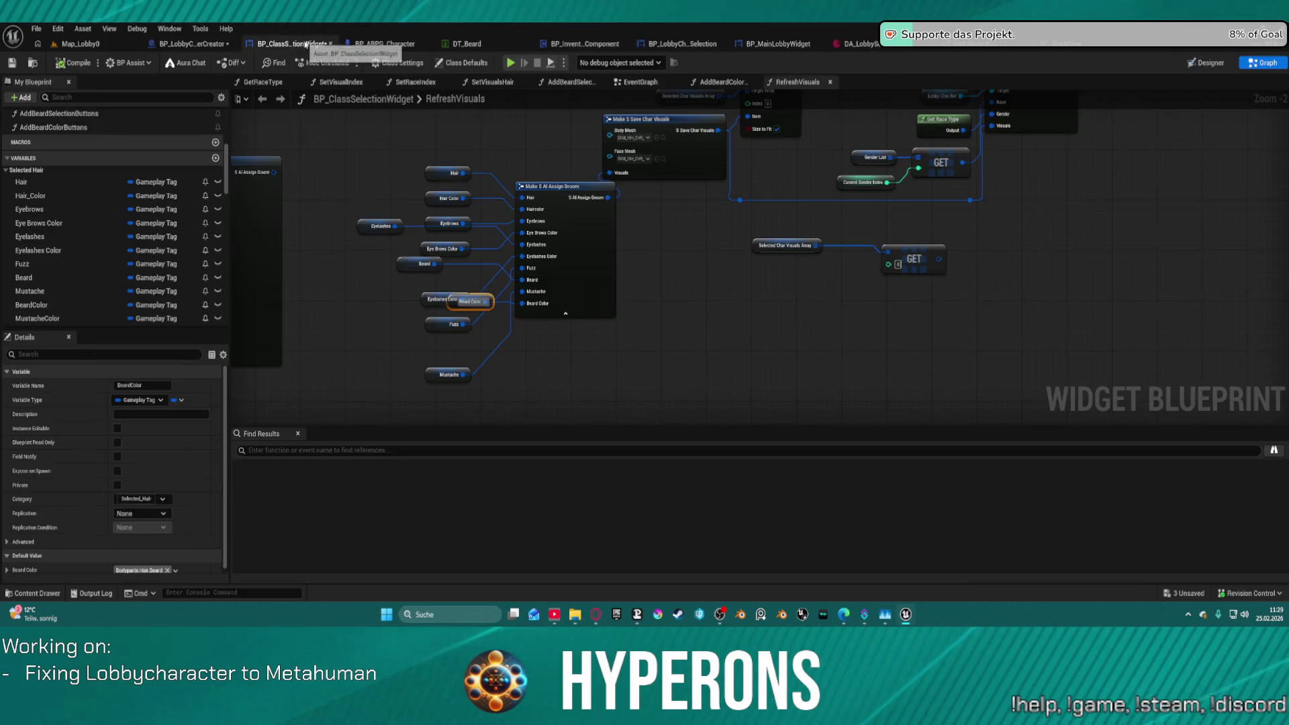
# Straighten the Make S AI Assign Groom node's input connections in RefreshVisuals.
pyautogui.click(595, 262)
pyautogui.press('f')
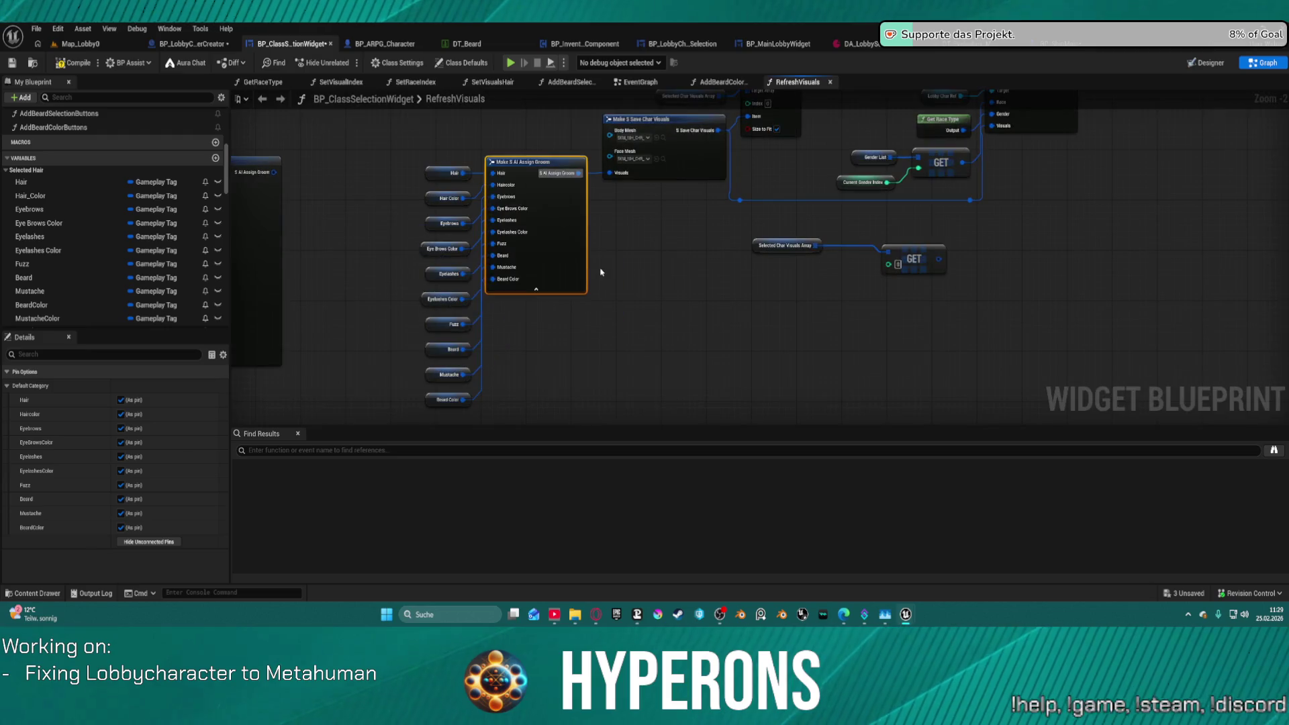
pyautogui.moveTo(647, 292)
pyautogui.mouseDown()
pyautogui.moveTo(767, 319)
pyautogui.moveTo(873, 378)
pyautogui.moveTo(863, 356)
pyautogui.mouseUp()
# Dock SetVisualsHair above RefreshVisuals and examine its Beard Color branch and entry node.
pyautogui.doubleClick(483, 99)
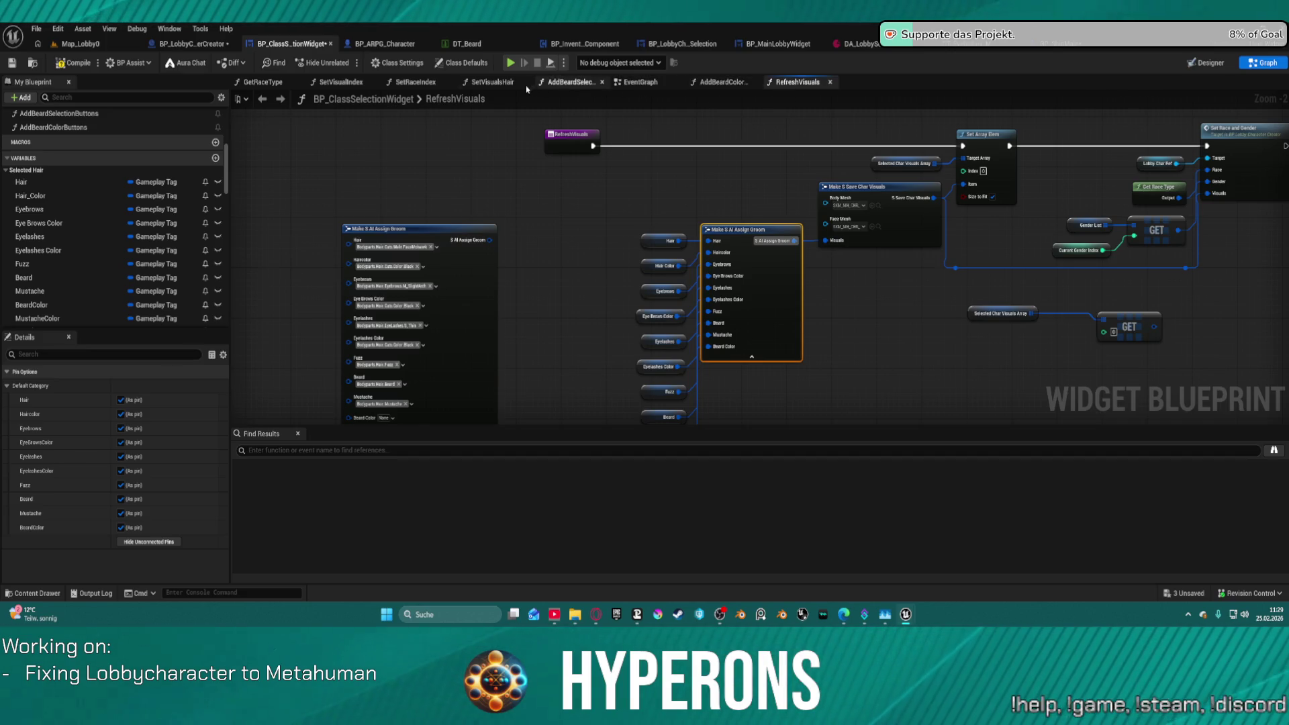
pyautogui.moveTo(499, 87); pyautogui.dragTo(504, 81)
pyautogui.scroll(8, 672, 249)
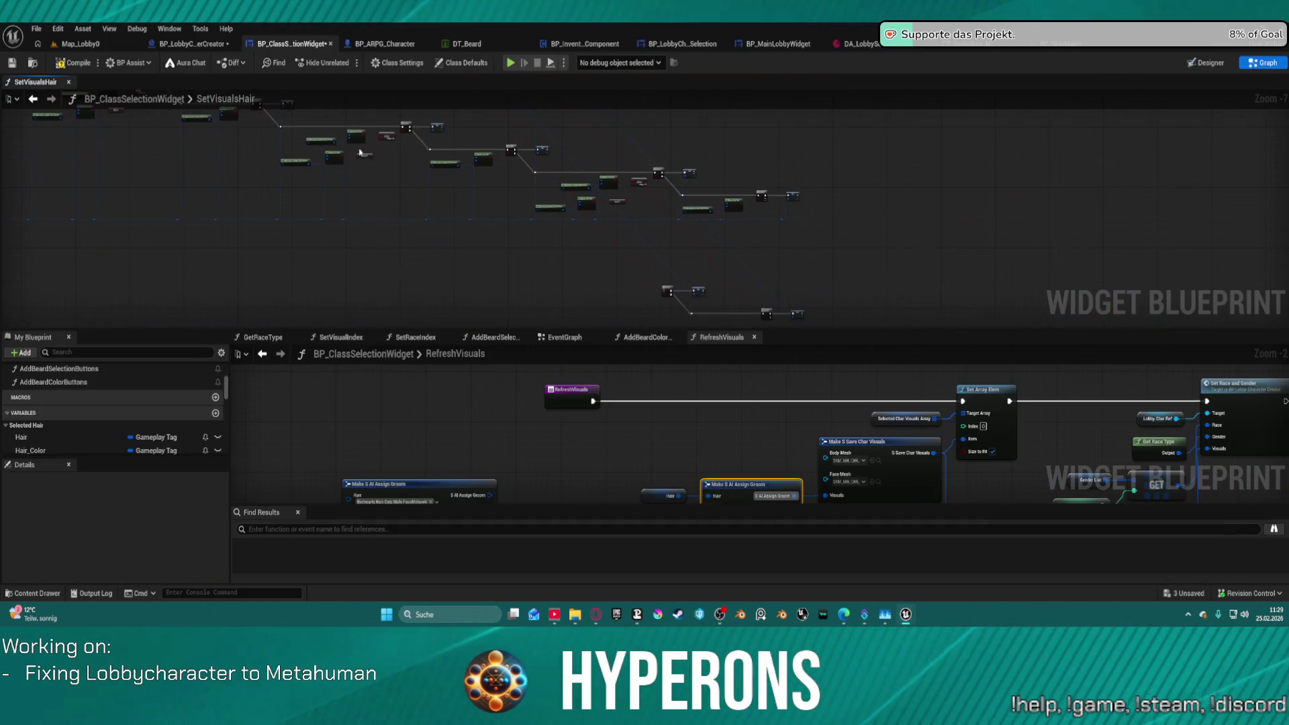
pyautogui.moveTo(522, 153)
pyautogui.mouseDown()
pyautogui.moveTo(495, 158)
pyautogui.moveTo(27, 41)
pyautogui.mouseUp()
pyautogui.moveTo(604, 202)
pyautogui.mouseDown()
pyautogui.moveTo(500, 185)
pyautogui.moveTo(515, 211)
pyautogui.moveTo(784, 229)
pyautogui.mouseUp()
pyautogui.scroll(-4, 784, 230)
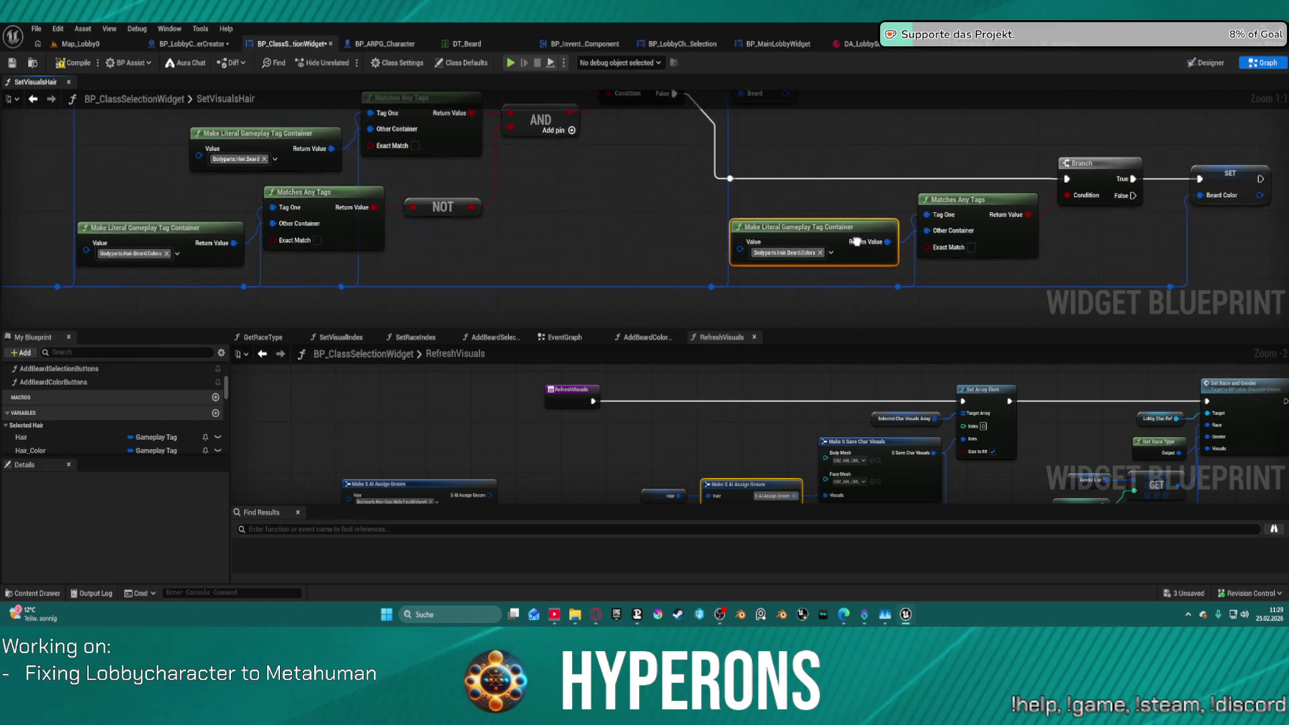
pyautogui.moveTo(782, 282)
pyautogui.mouseDown()
pyautogui.moveTo(825, 238)
pyautogui.moveTo(1276, 262)
pyautogui.mouseUp()
pyautogui.moveTo(939, 101); pyautogui.dragTo(1148, 222)
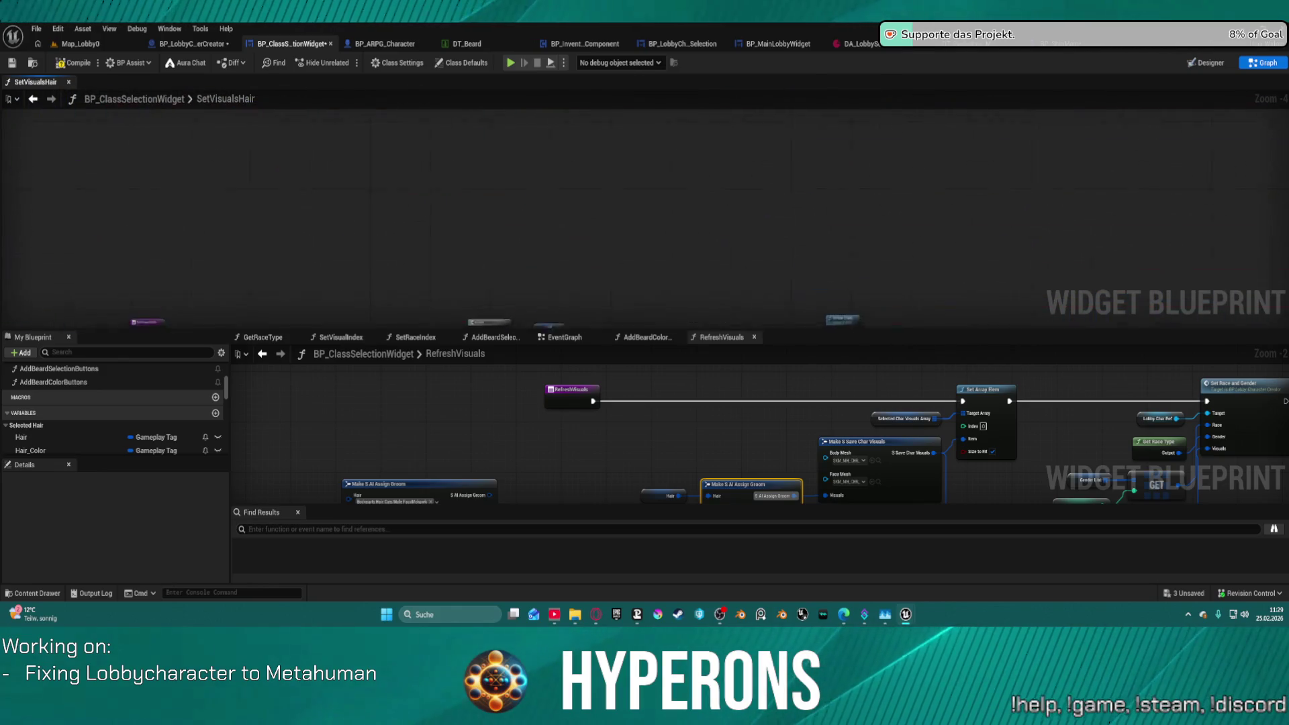
pyautogui.moveTo(282, 87)
pyautogui.mouseDown()
pyautogui.moveTo(506, 207)
pyautogui.moveTo(679, 179)
pyautogui.mouseUp()
# Review the hair tag checks and Beard Colors tag container, redock the tab, and view SetVisualIndex.
pyautogui.scroll(4, 678, 179)
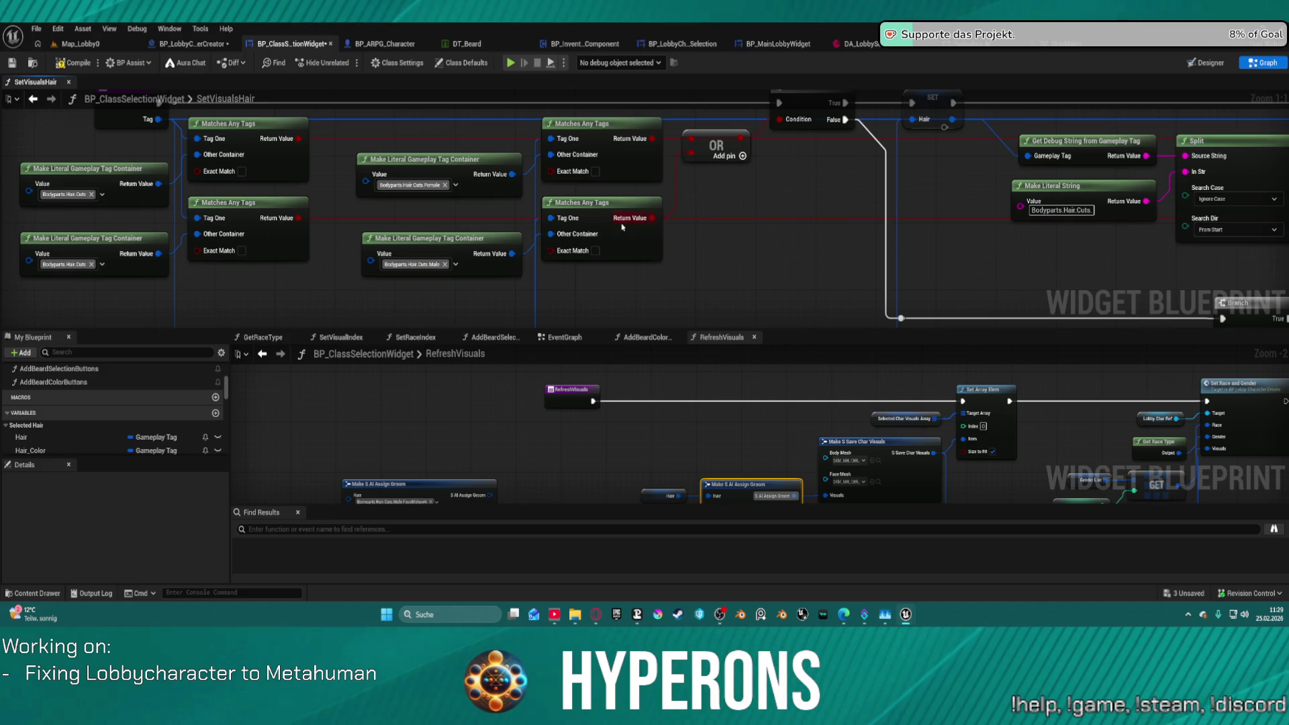
pyautogui.scroll(-1, 622, 227)
pyautogui.moveTo(622, 227)
pyautogui.mouseDown()
pyautogui.moveTo(658, 222)
pyautogui.moveTo(572, 249)
pyautogui.moveTo(174, 272)
pyautogui.moveTo(165, 261)
pyautogui.mouseUp()
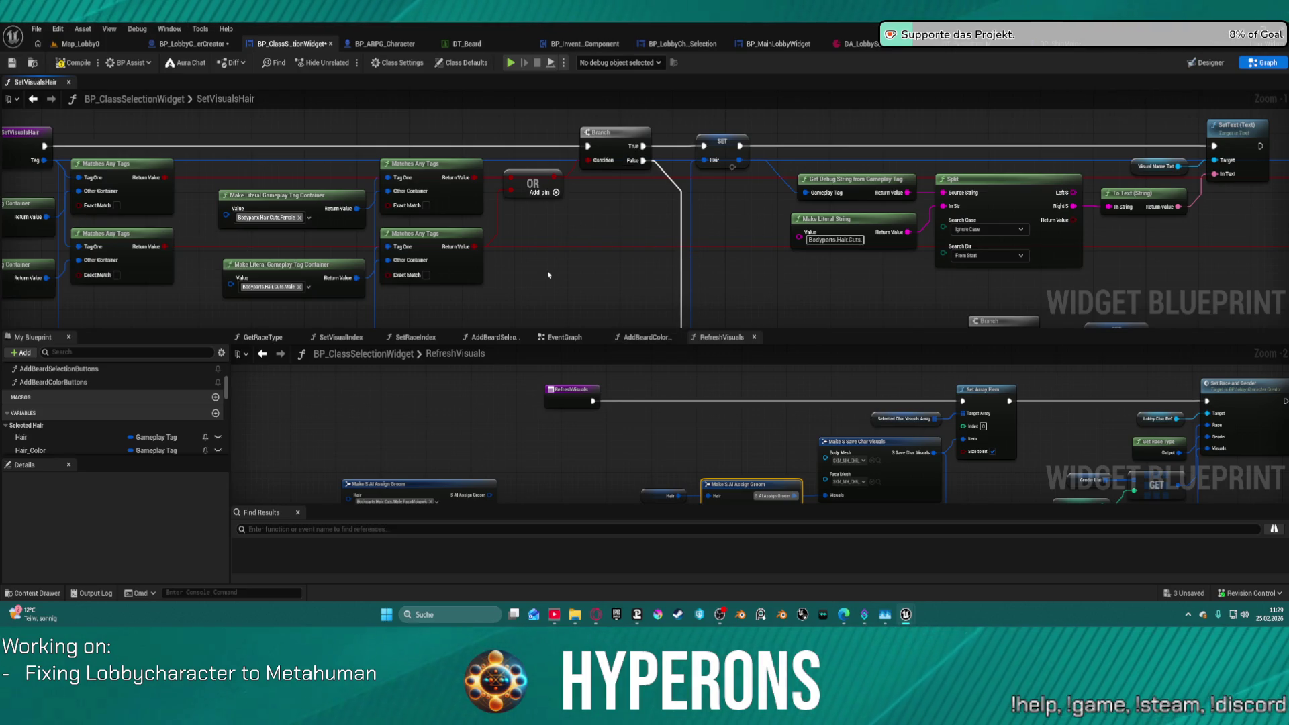
pyautogui.scroll(-4, 548, 275)
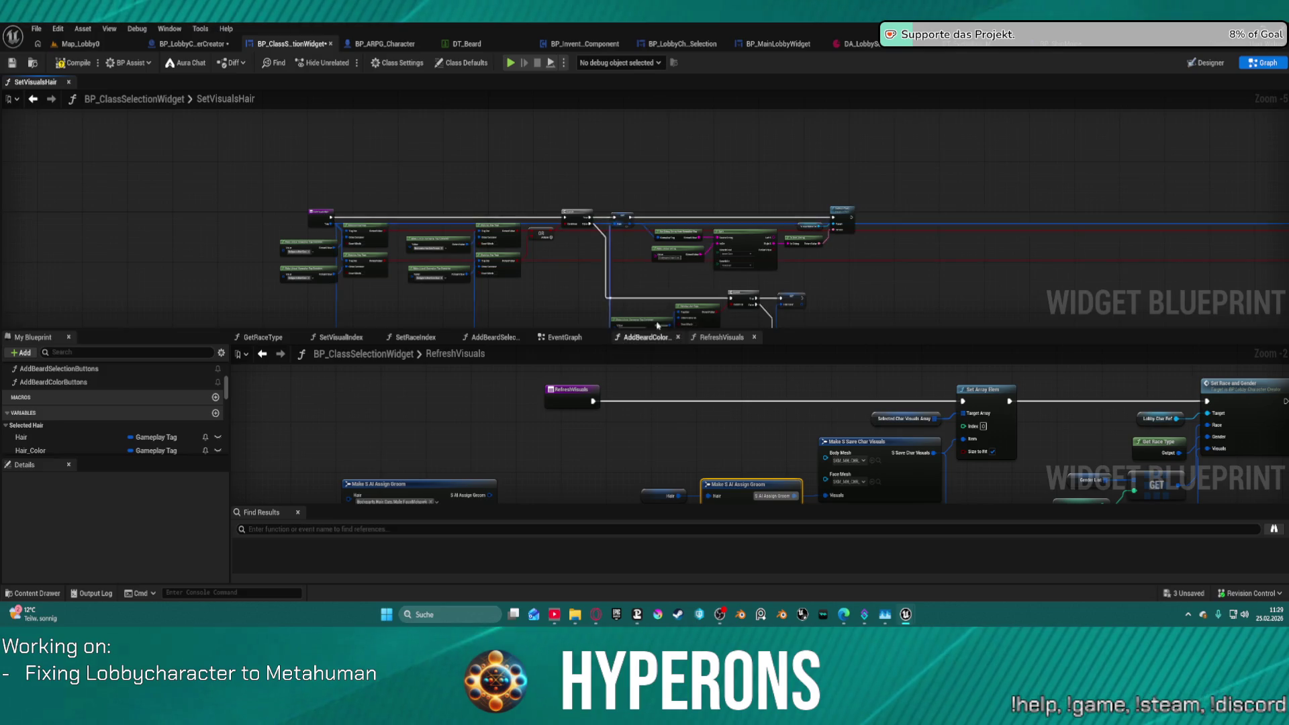
pyautogui.moveTo(602, 268); pyautogui.dragTo(250, 94)
pyautogui.scroll(5, 547, 175)
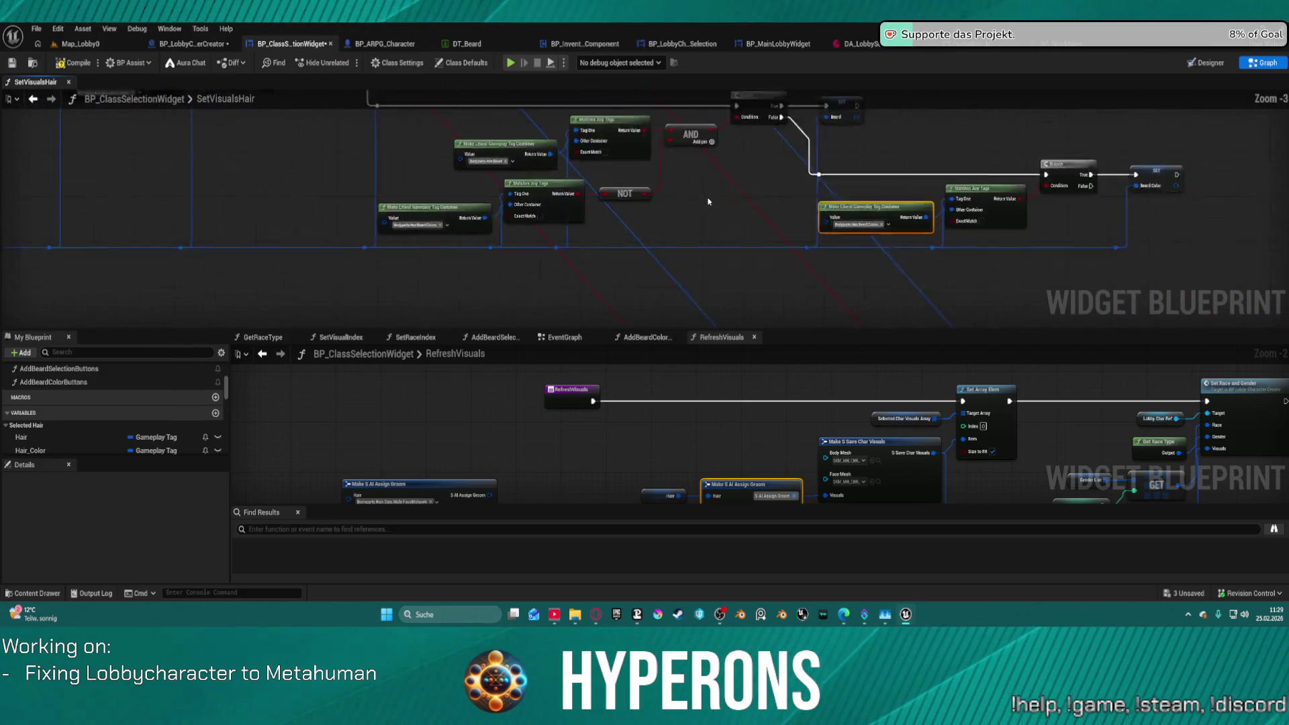
pyautogui.click(948, 240)
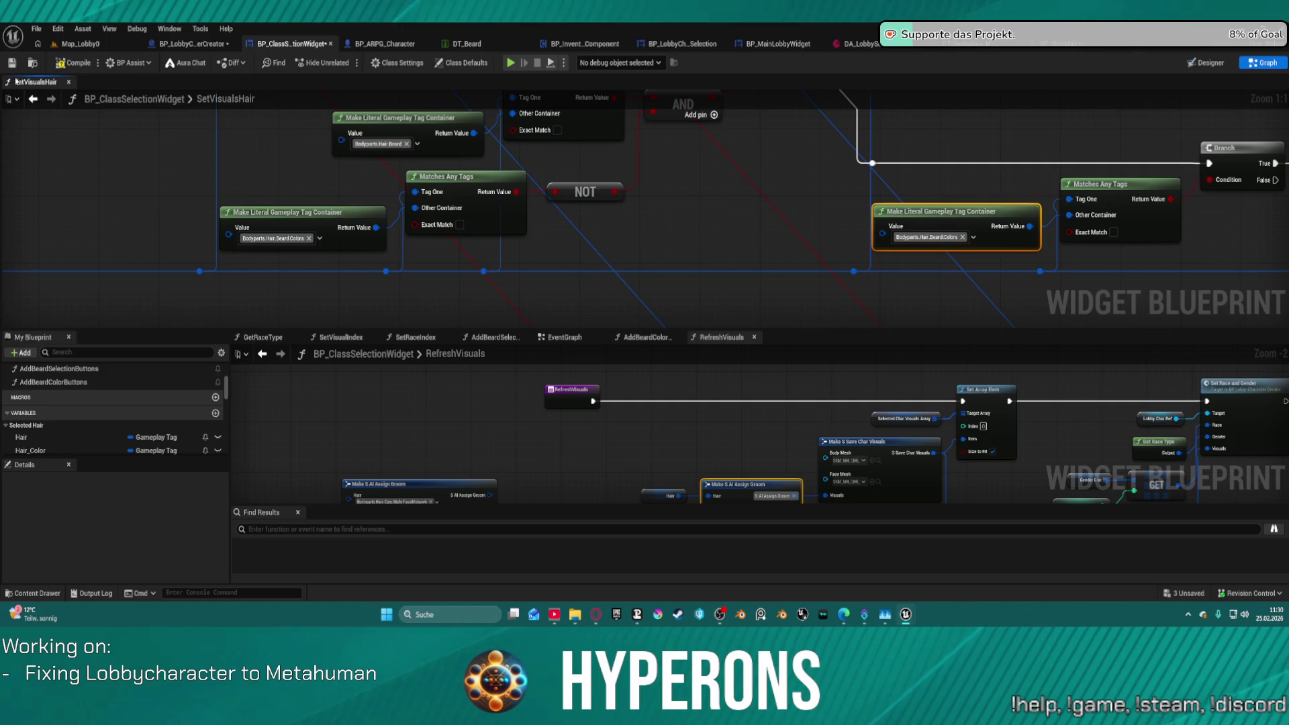
pyautogui.moveTo(17, 81)
pyautogui.mouseDown()
pyautogui.moveTo(268, 282)
pyautogui.moveTo(430, 289)
pyautogui.moveTo(591, 93)
pyautogui.moveTo(416, 91)
pyautogui.moveTo(375, 168)
pyautogui.moveTo(339, 86)
pyautogui.mouseUp()
pyautogui.click(410, 82)
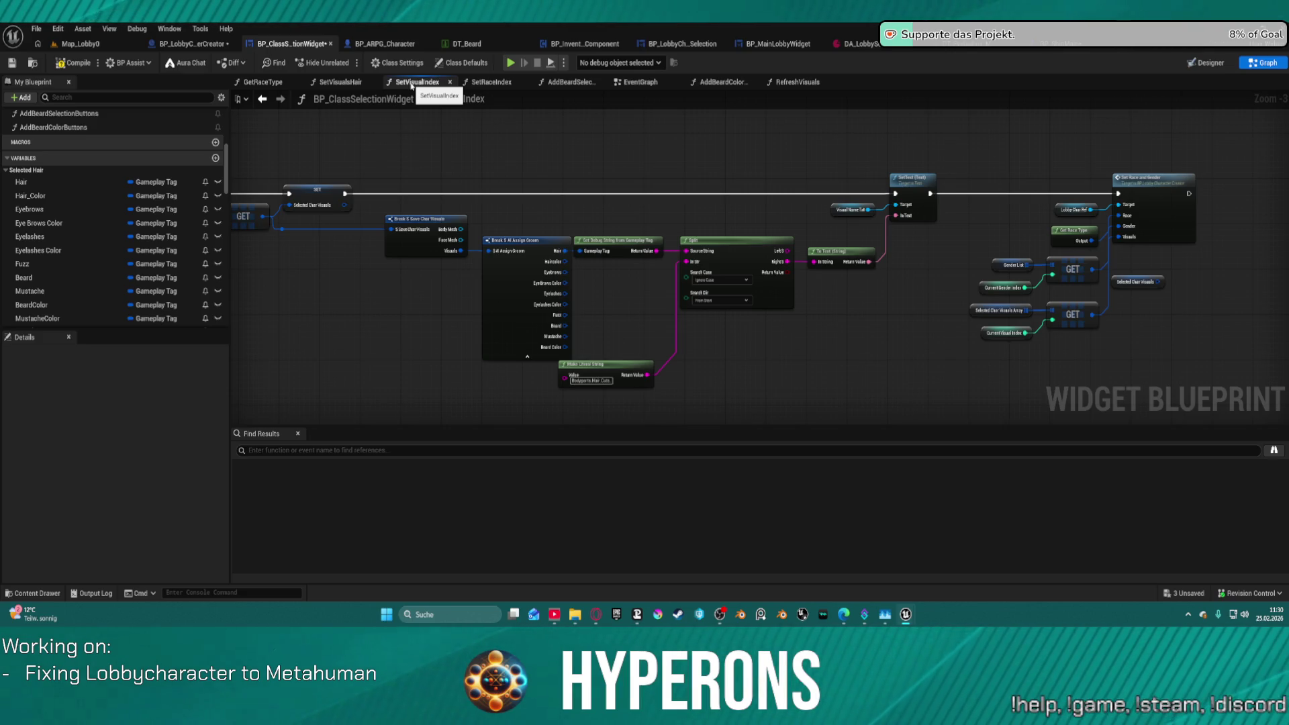
# Close the SetVisualIndex and SetRaceIndex graphs and switch to AddBeardColorButtons.
pyautogui.middleClick(411, 83)
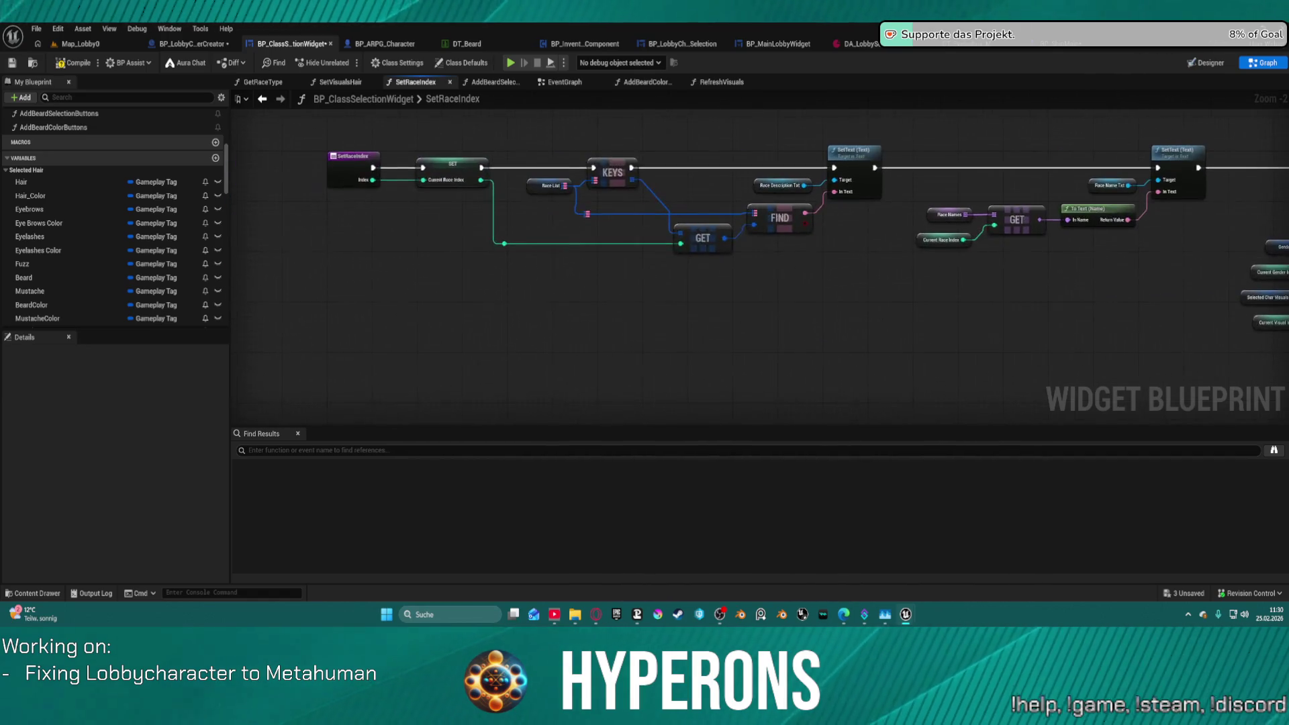
pyautogui.middleClick(417, 83)
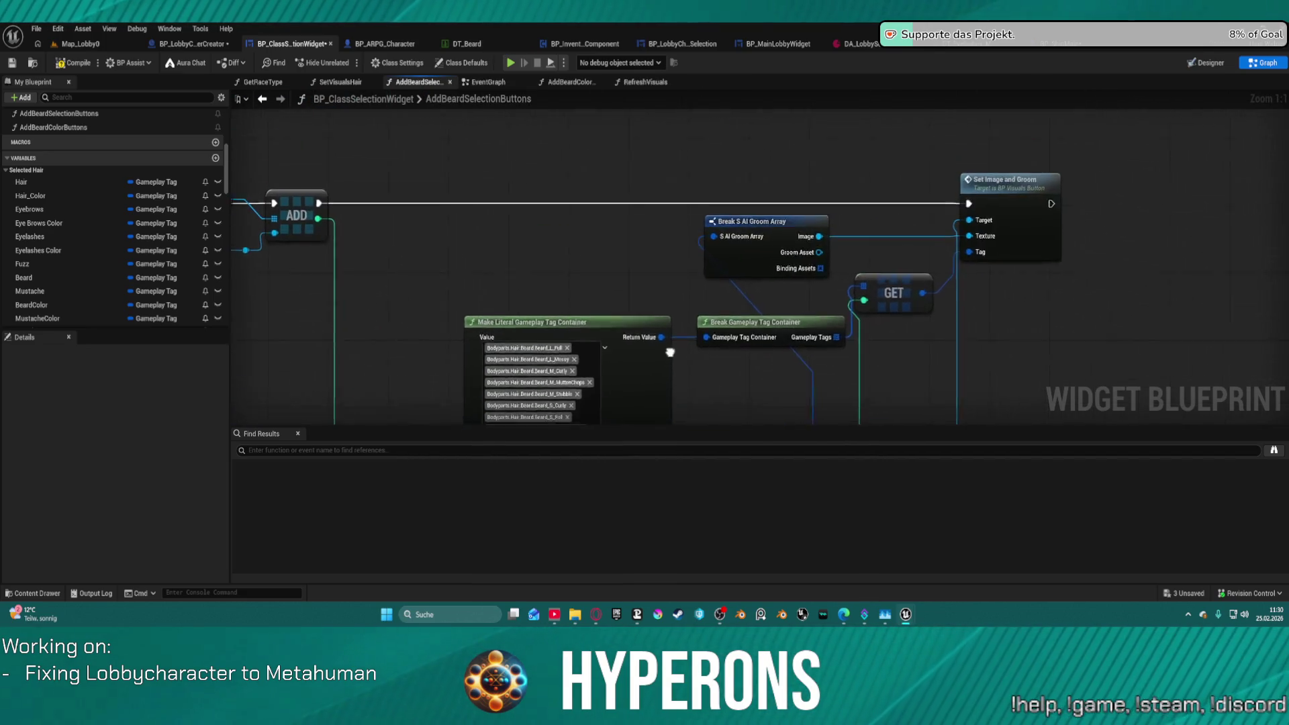
pyautogui.click(556, 84)
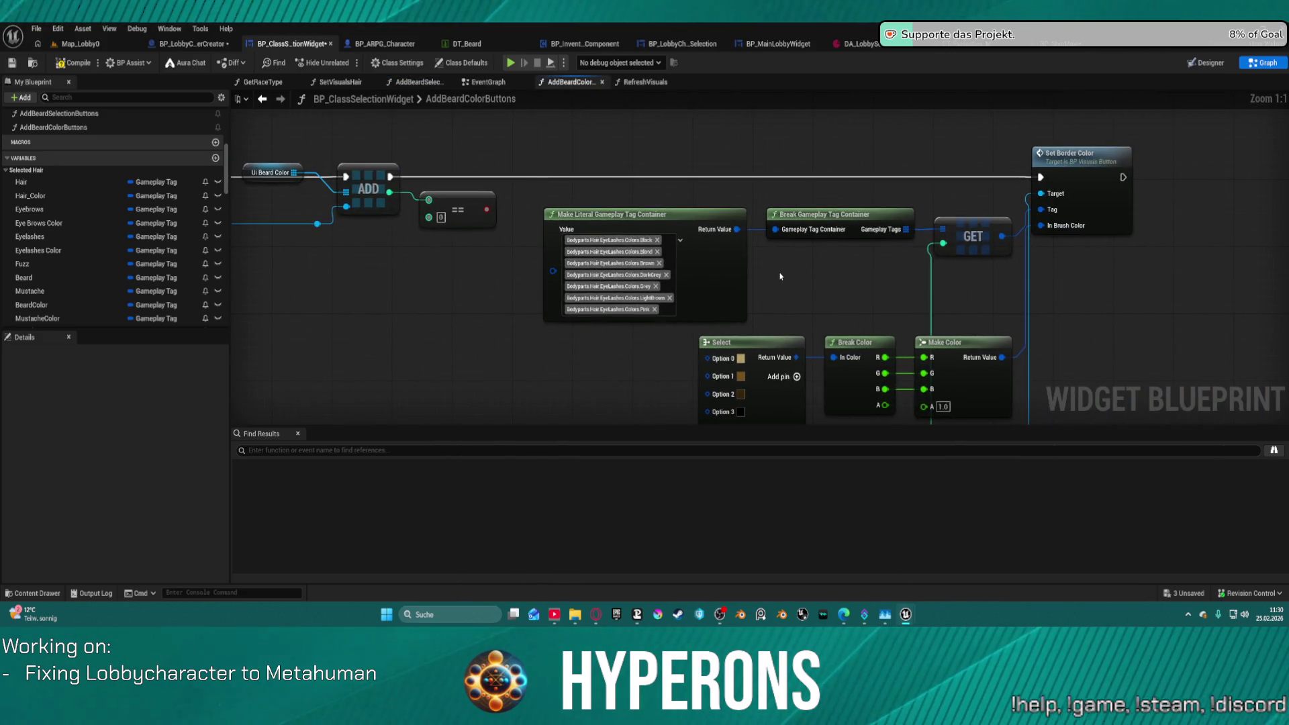
# Look over AddBeardColorButtons' beard colour tag nodes, then return to RefreshVisuals.
pyautogui.moveTo(802, 318)
pyautogui.mouseDown()
pyautogui.moveTo(762, 290)
pyautogui.moveTo(746, 320)
pyautogui.mouseUp()
pyautogui.scroll(-2, 765, 296)
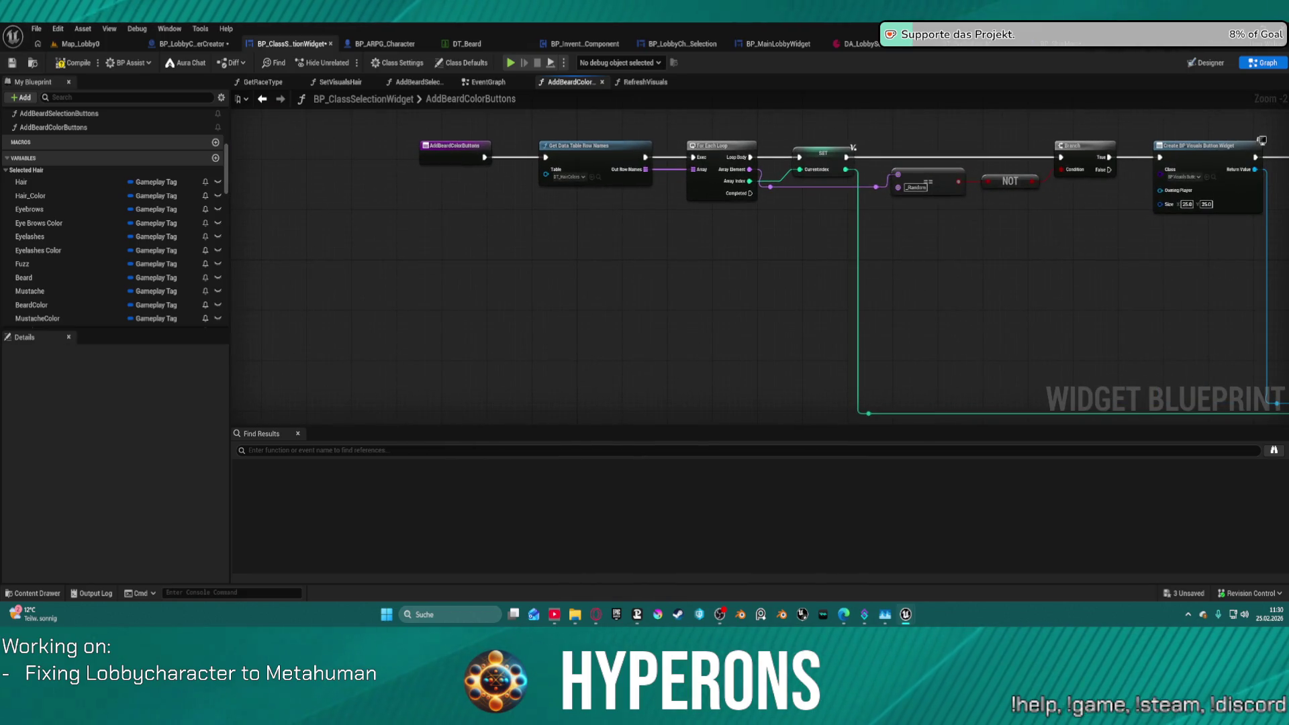
pyautogui.scroll(2, 854, 333)
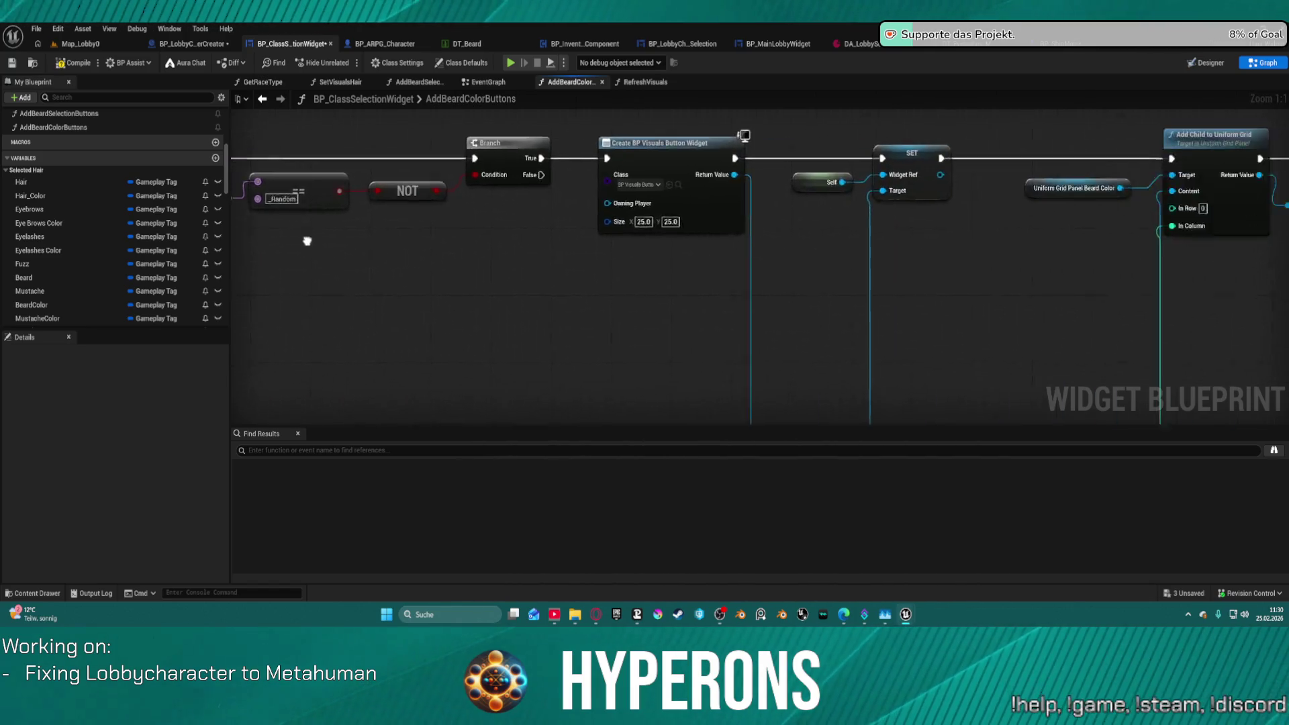
pyautogui.scroll(-1, 544, 150)
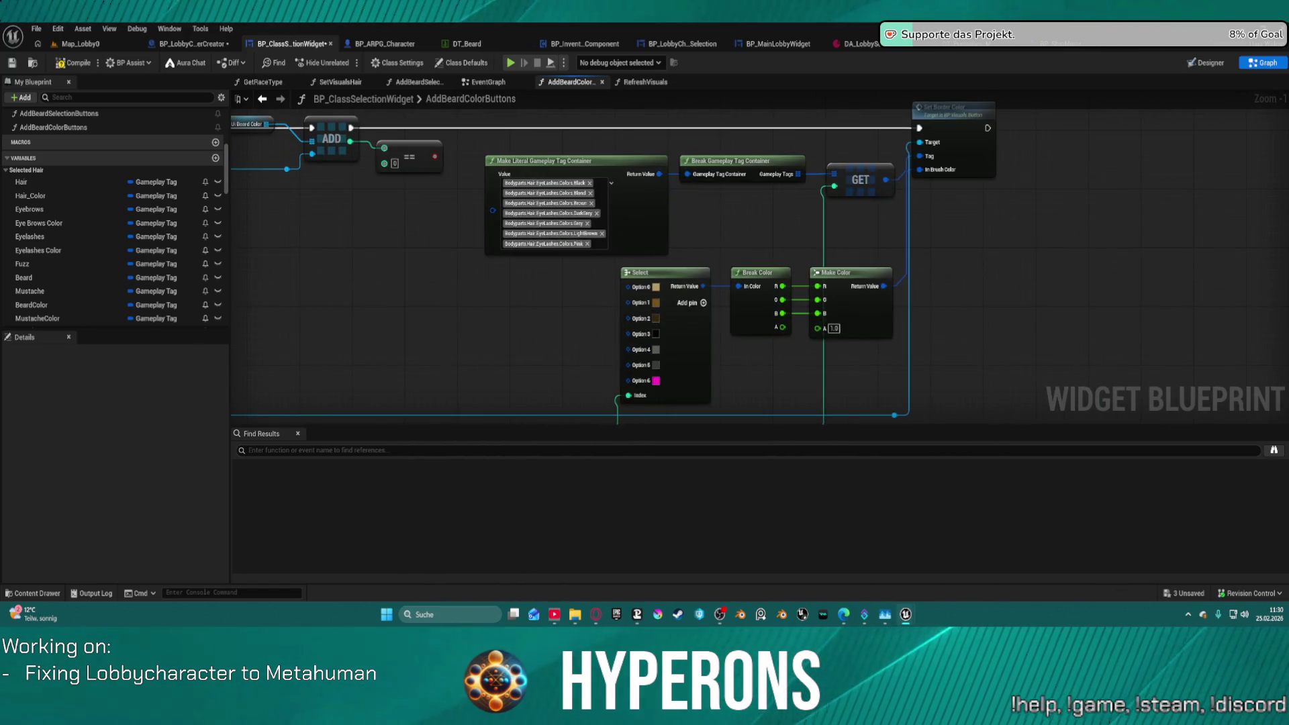
pyautogui.click(640, 83)
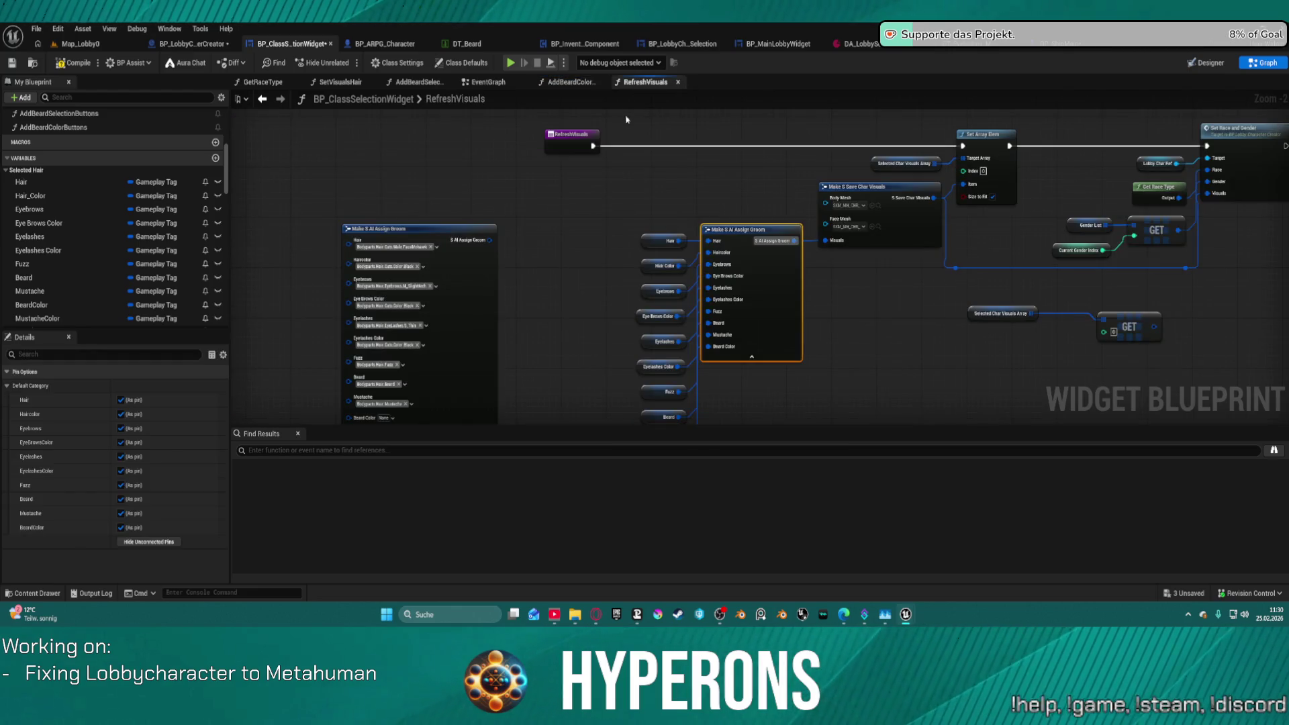
# Delete the unused Make S AI Assign Groom node in RefreshVisuals.
pyautogui.click(460, 268)
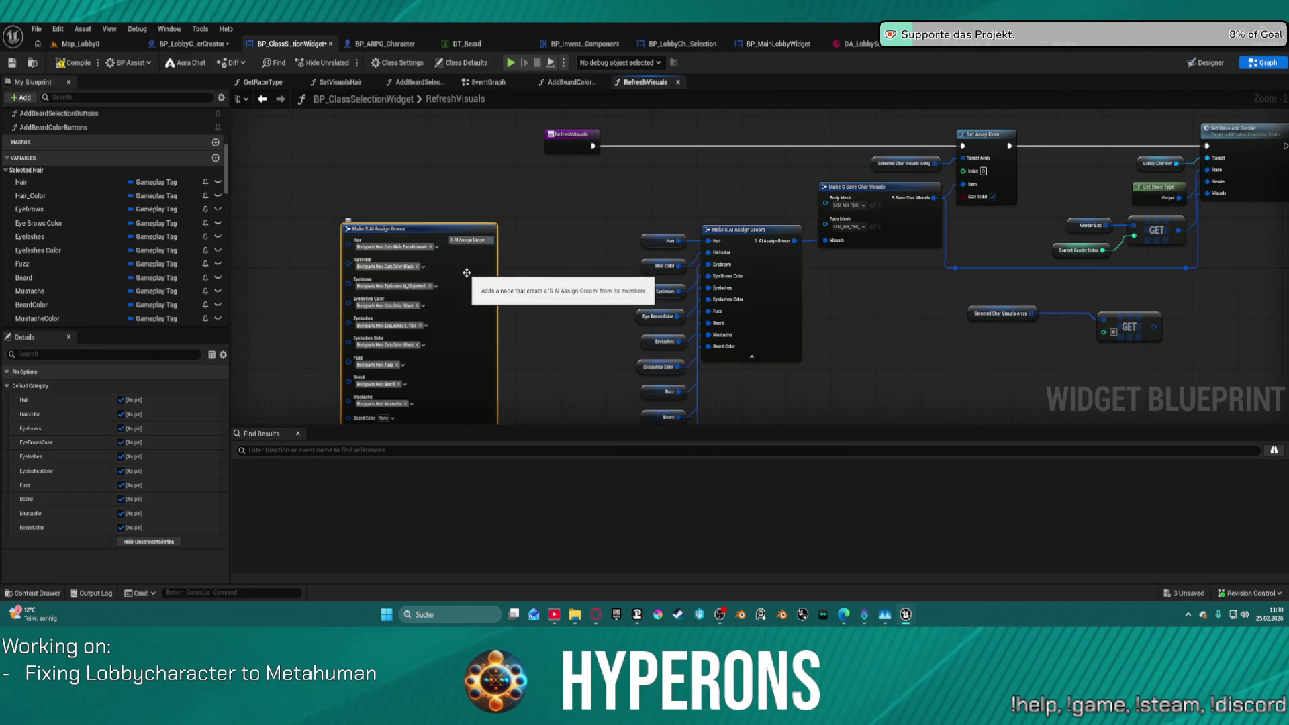
pyautogui.press('Delete')
pyautogui.moveTo(471, 282); pyautogui.dragTo(538, 202)
pyautogui.scroll(2, 698, 243)
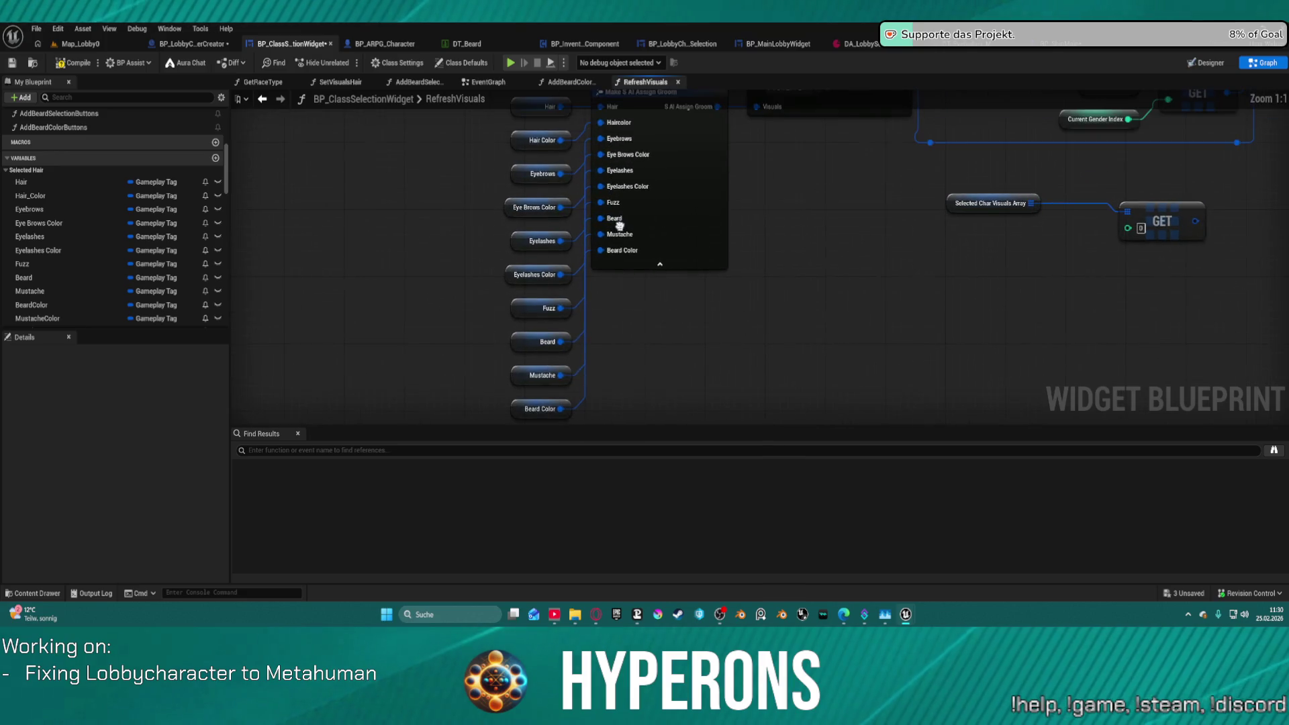
# Add a breakpoint to Set Array Elem, remove the Branch breakpoint, and resume the game.
pyautogui.rightClick(836, 149)
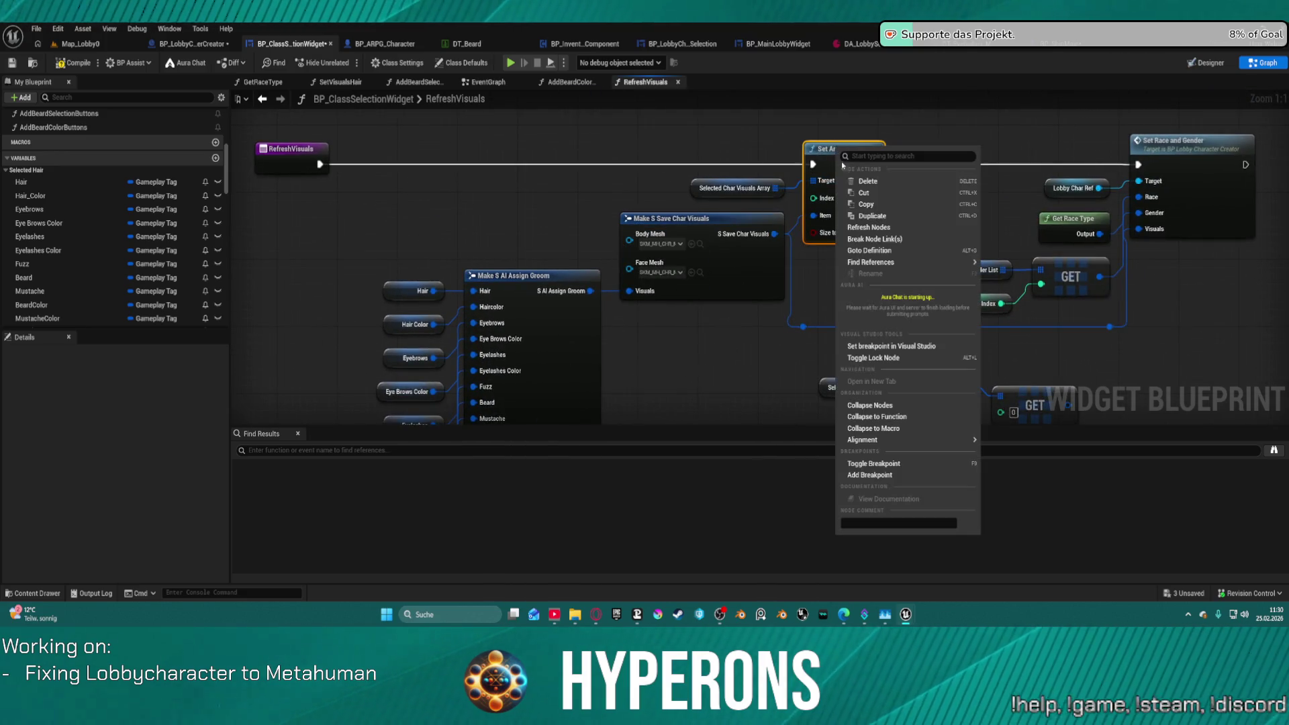
pyautogui.click(880, 474)
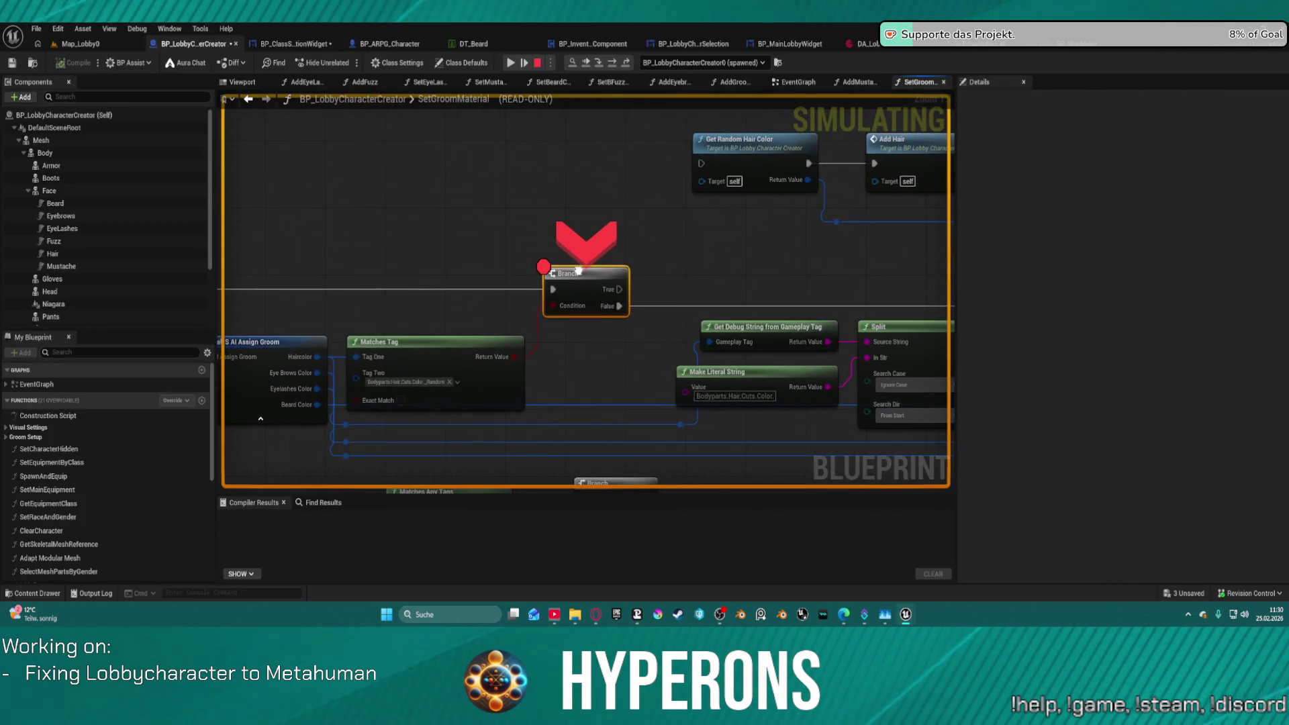
pyautogui.rightClick(578, 271)
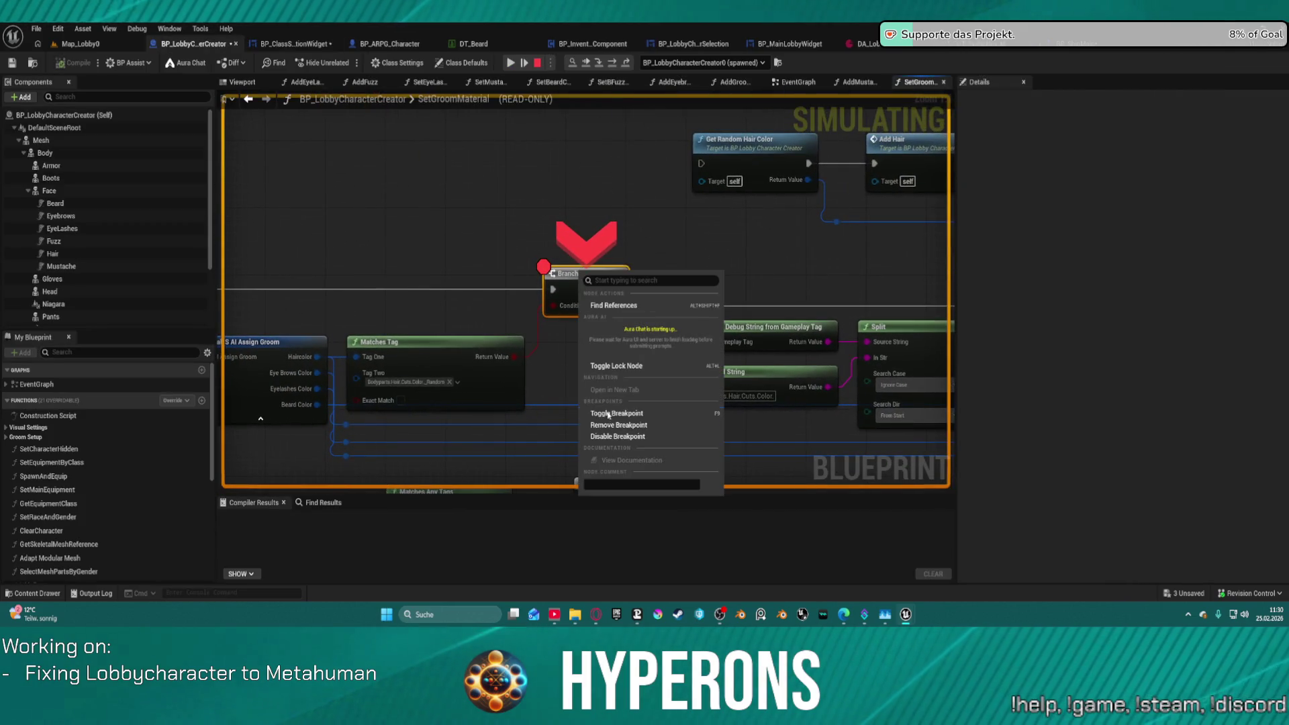
pyautogui.click(610, 403)
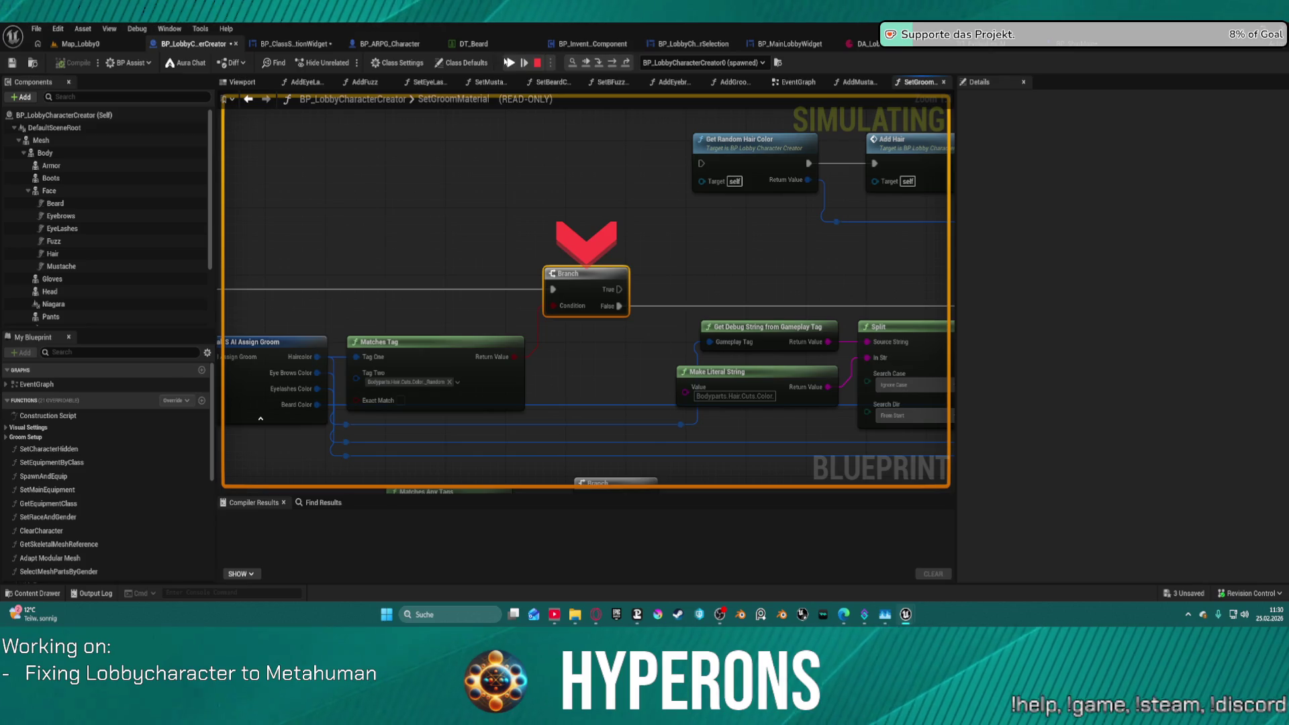
pyautogui.press('F5')
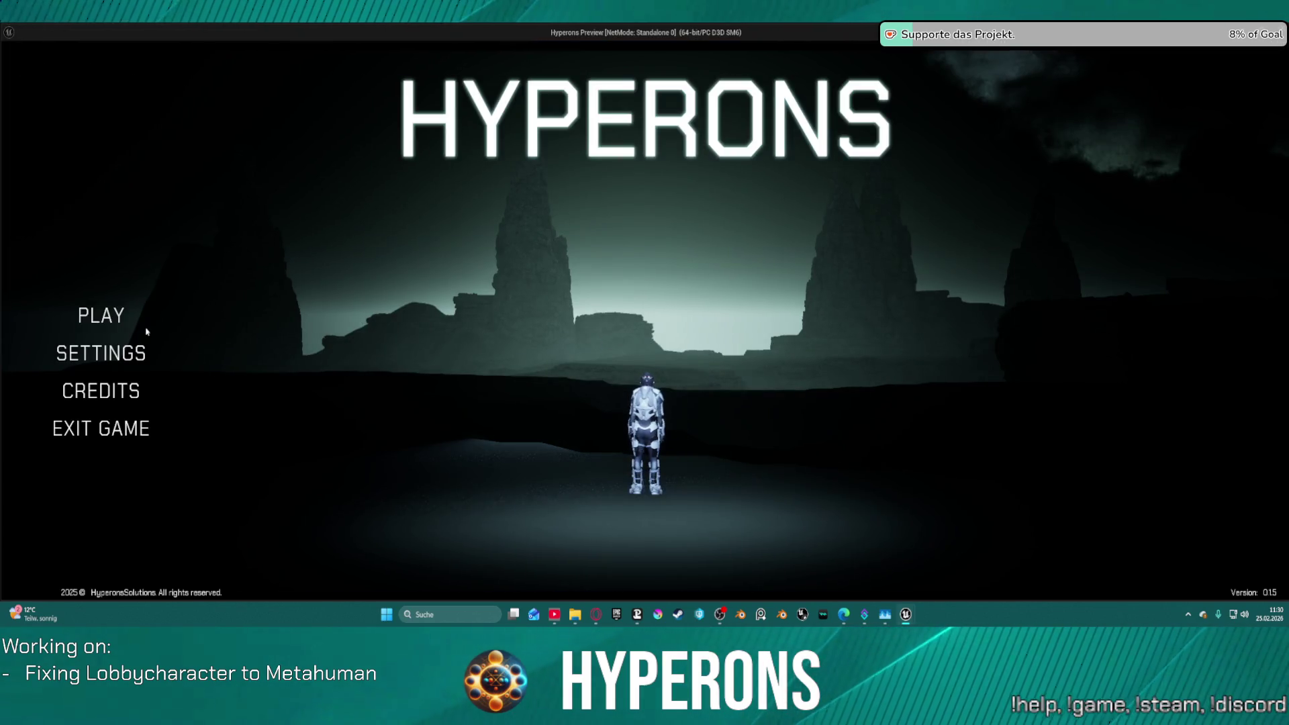
# Create a new character with a beard colour and inspect the Fuzz, Beard and Mustache values.
pyautogui.click(100, 315)
pyautogui.click(470, 467)
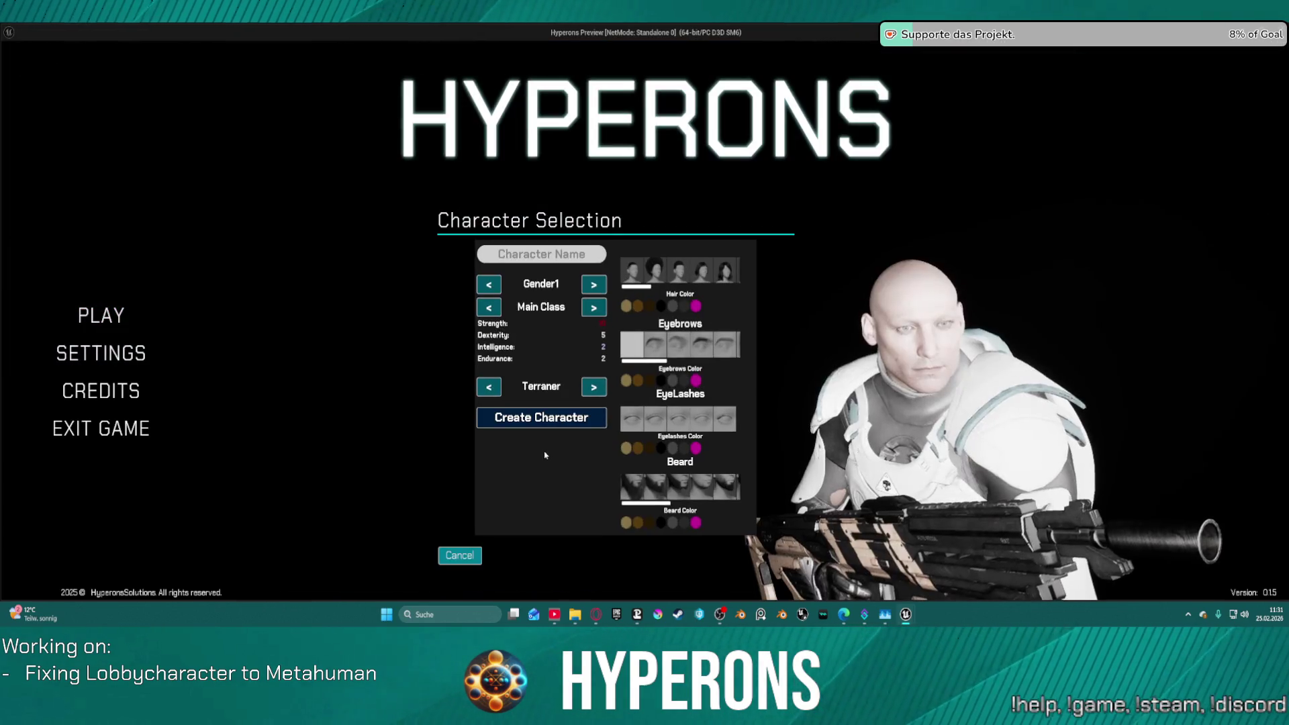
pyautogui.click(695, 523)
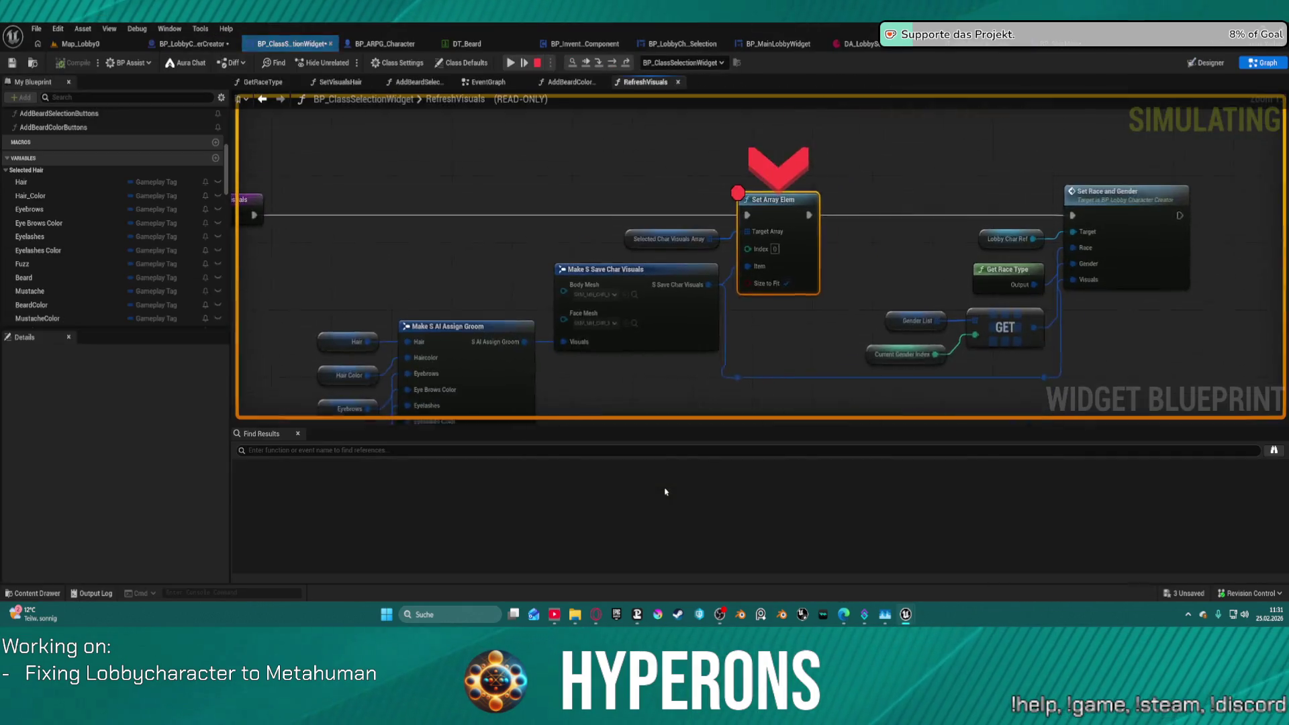
pyautogui.moveTo(461, 235)
pyautogui.mouseDown()
pyautogui.moveTo(502, 24)
pyautogui.moveTo(569, 0)
pyautogui.mouseUp()
pyautogui.moveTo(448, 217)
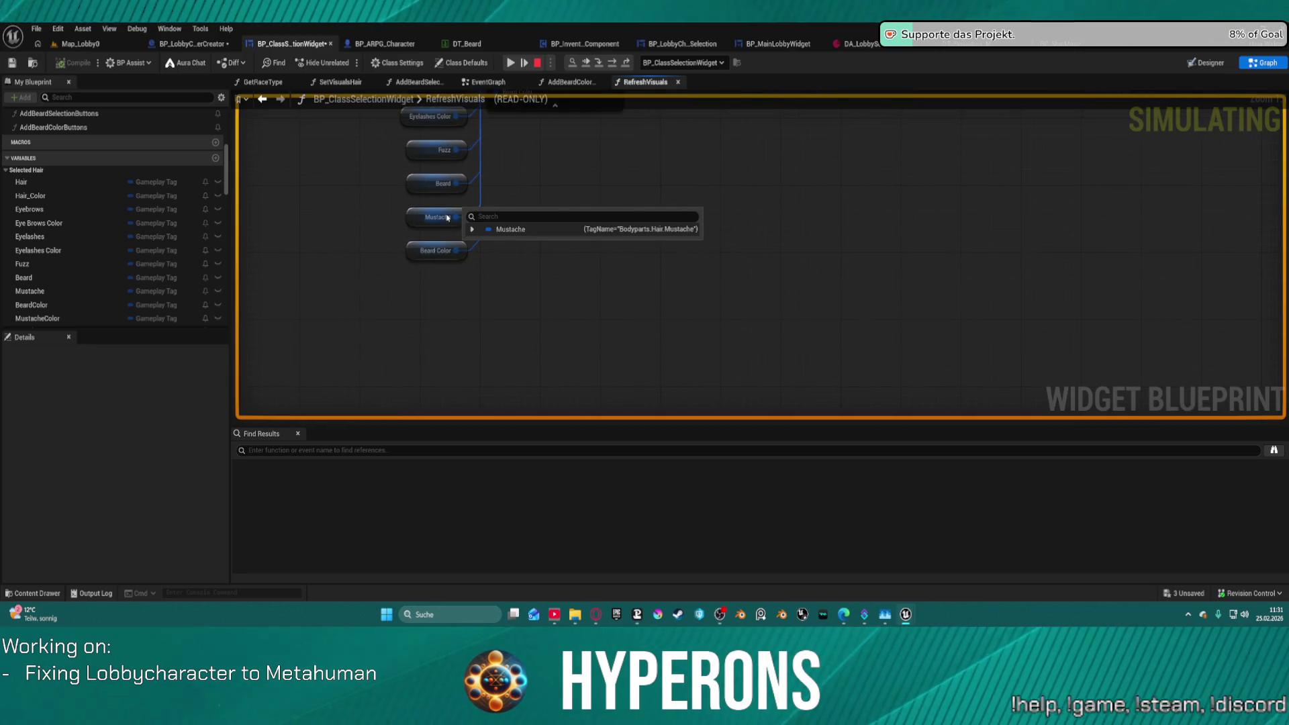
pyautogui.moveTo(443, 181)
pyautogui.moveTo(456, 257)
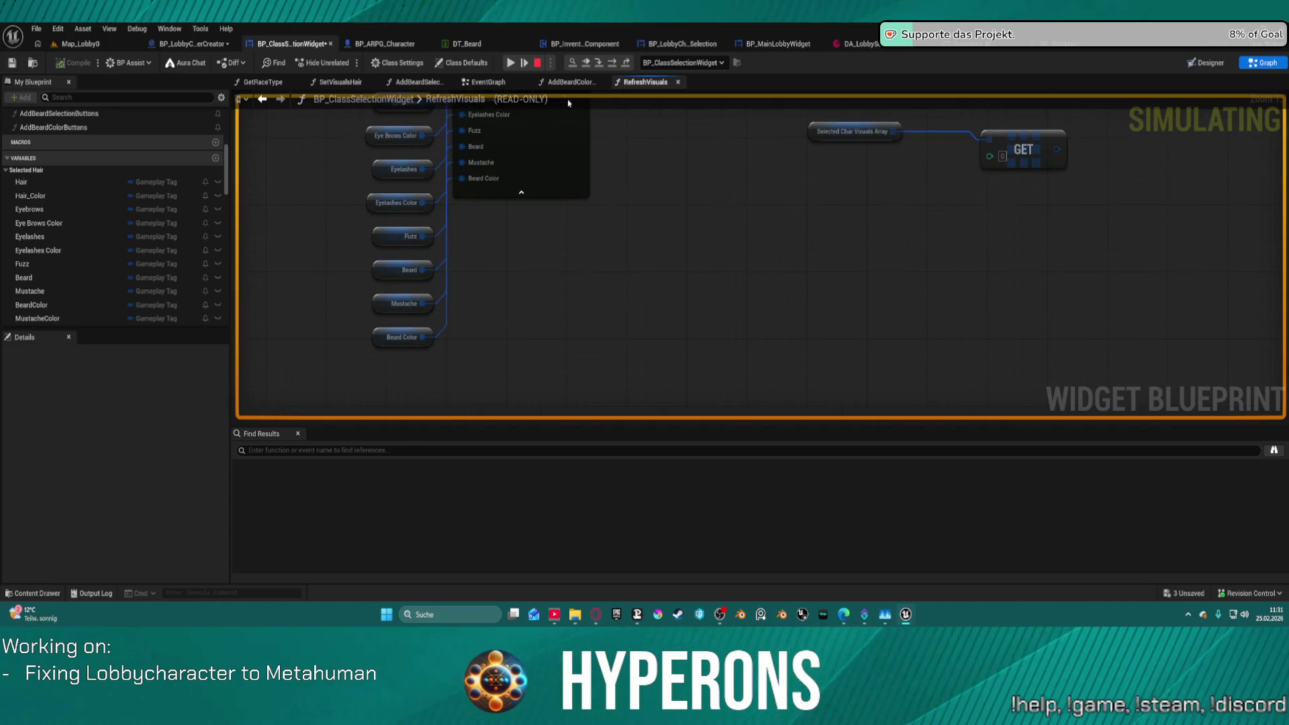
pyautogui.click(518, 65)
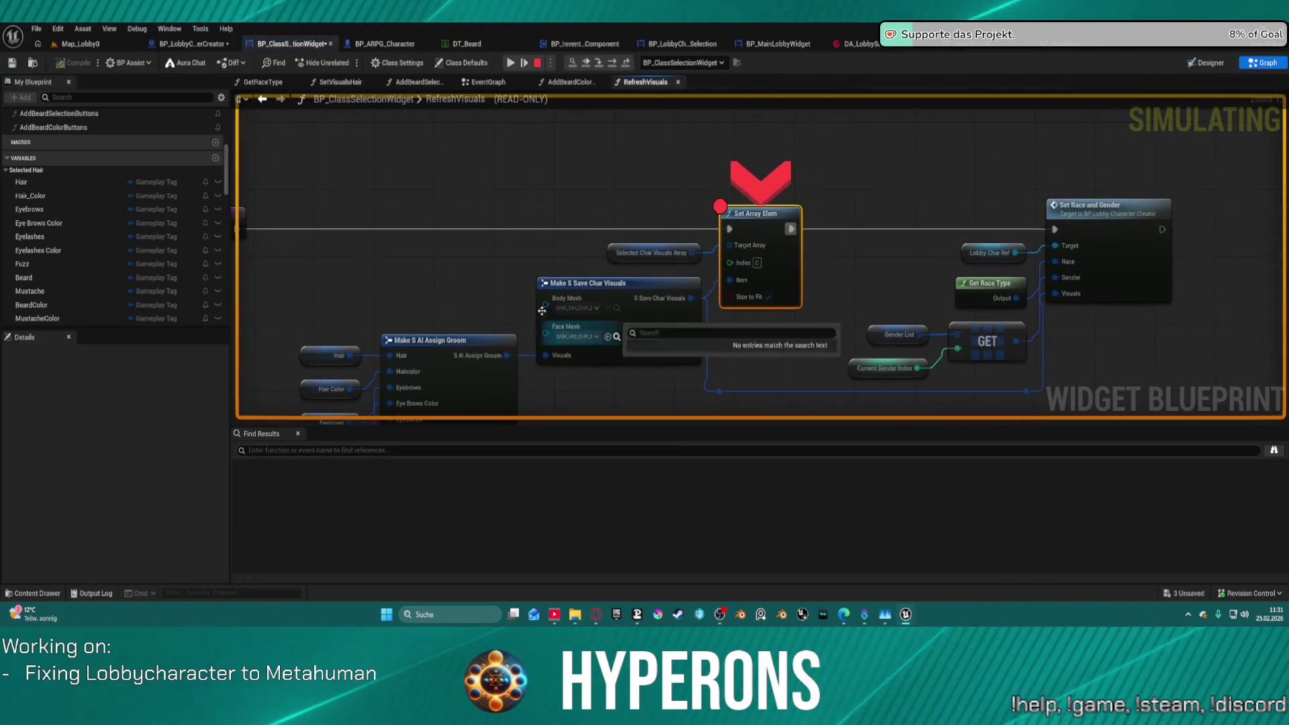
# Check the Beard Color value, stop the game, and open the SetVisualsHair graph.
pyautogui.moveTo(542, 310); pyautogui.dragTo(649, 105)
pyautogui.moveTo(486, 330)
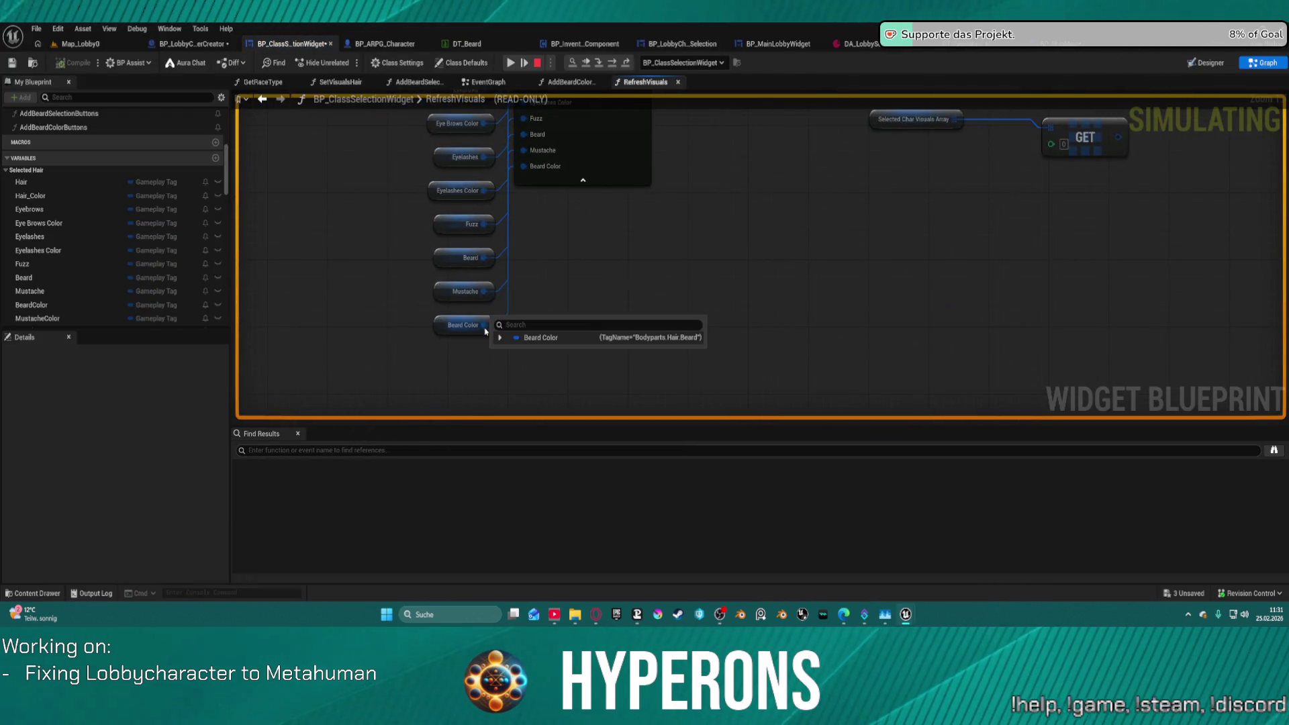
pyautogui.press('Escape')
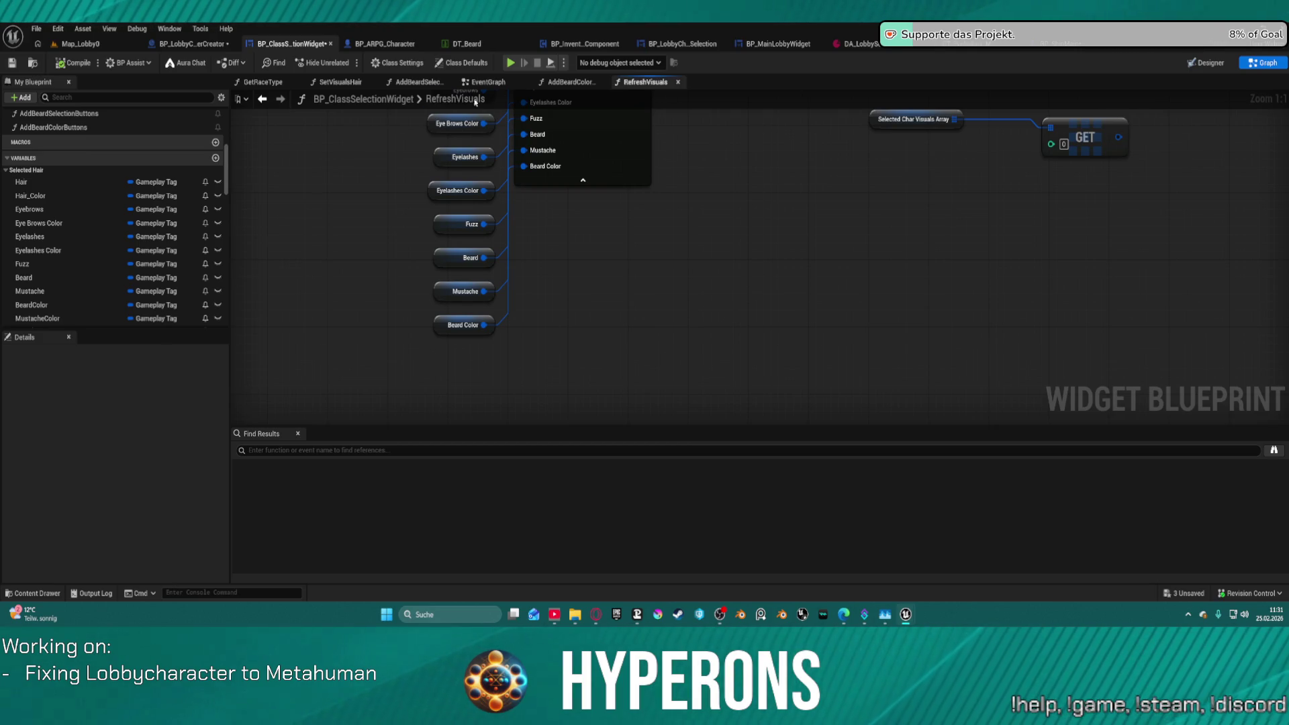
pyautogui.click(340, 82)
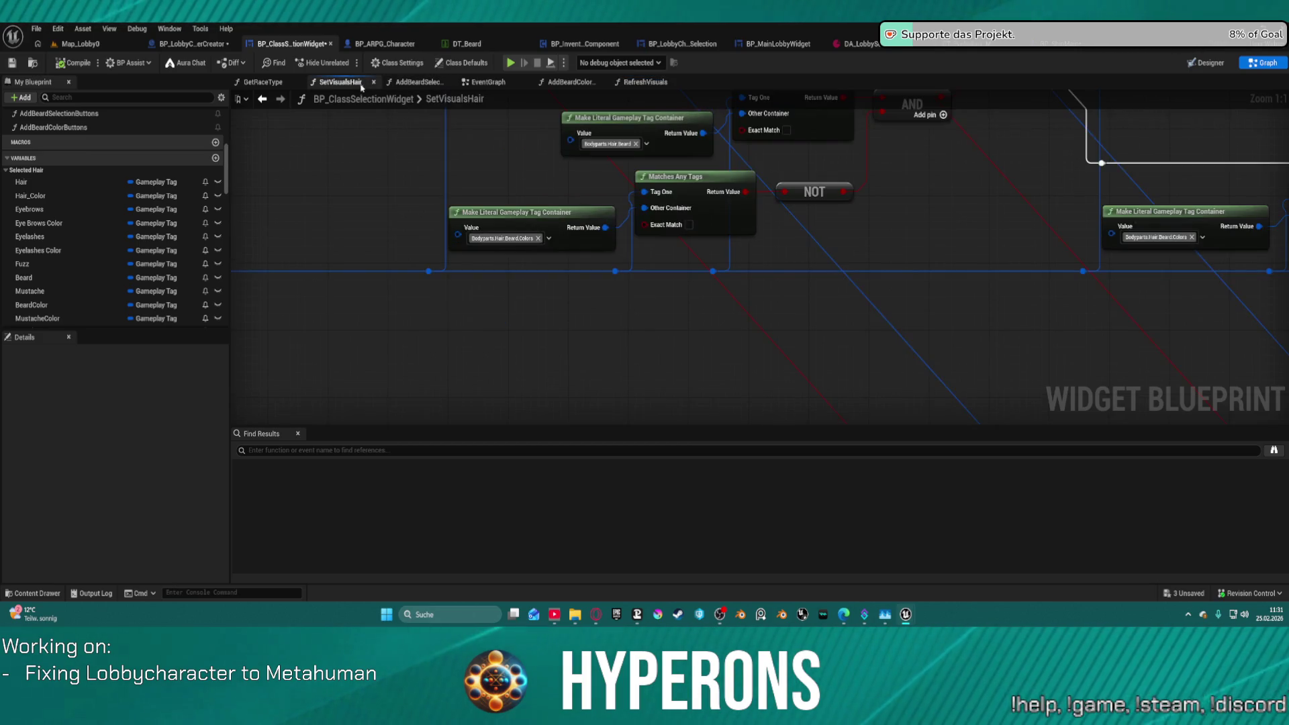
# Locate the Branch before SET Beard Color in SetVisualsHair and add a breakpoint to it.
pyautogui.moveTo(731, 326); pyautogui.dragTo(640, 417)
pyautogui.scroll(-3, 640, 416)
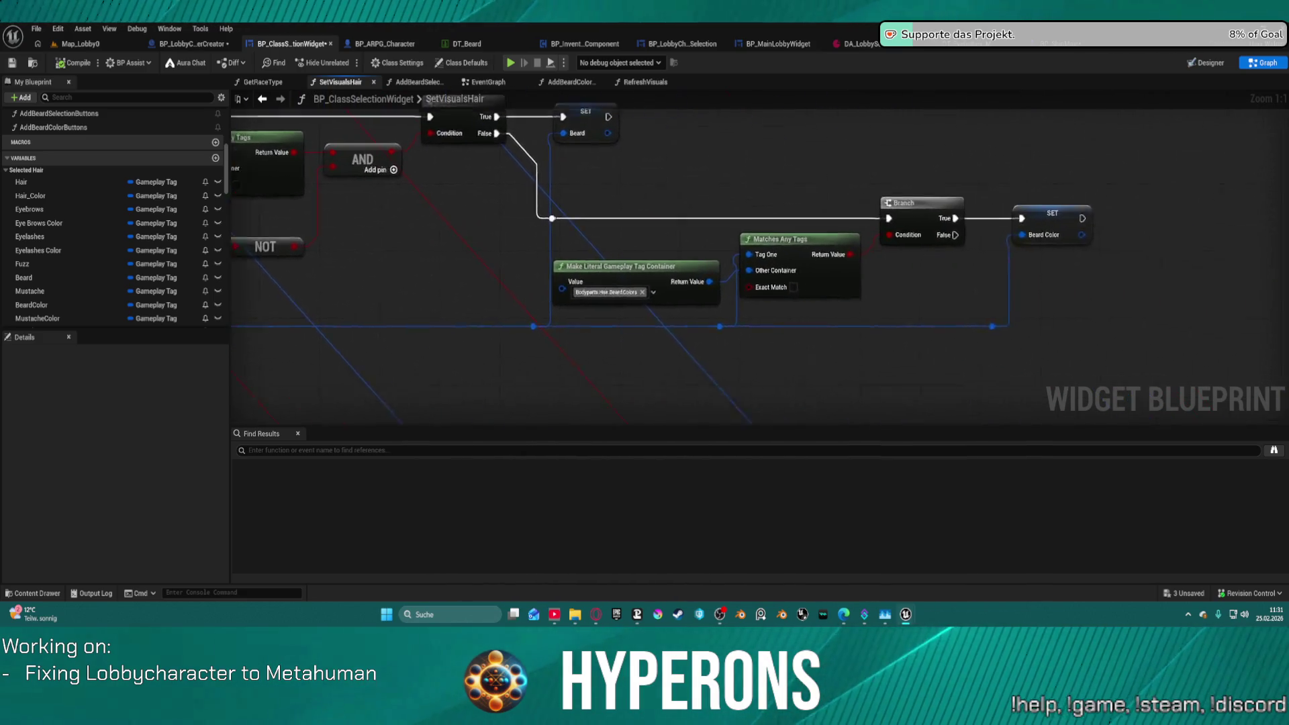
pyautogui.scroll(-1, 640, 417)
pyautogui.moveTo(640, 417); pyautogui.dragTo(524, 221)
pyautogui.moveTo(906, 345)
pyautogui.mouseDown()
pyautogui.moveTo(1238, 419)
pyautogui.moveTo(792, 345)
pyautogui.moveTo(489, 319)
pyautogui.moveTo(518, 314)
pyautogui.mouseUp()
pyautogui.scroll(5, 527, 320)
pyautogui.scroll(-3, 664, 304)
pyautogui.scroll(4, 839, 268)
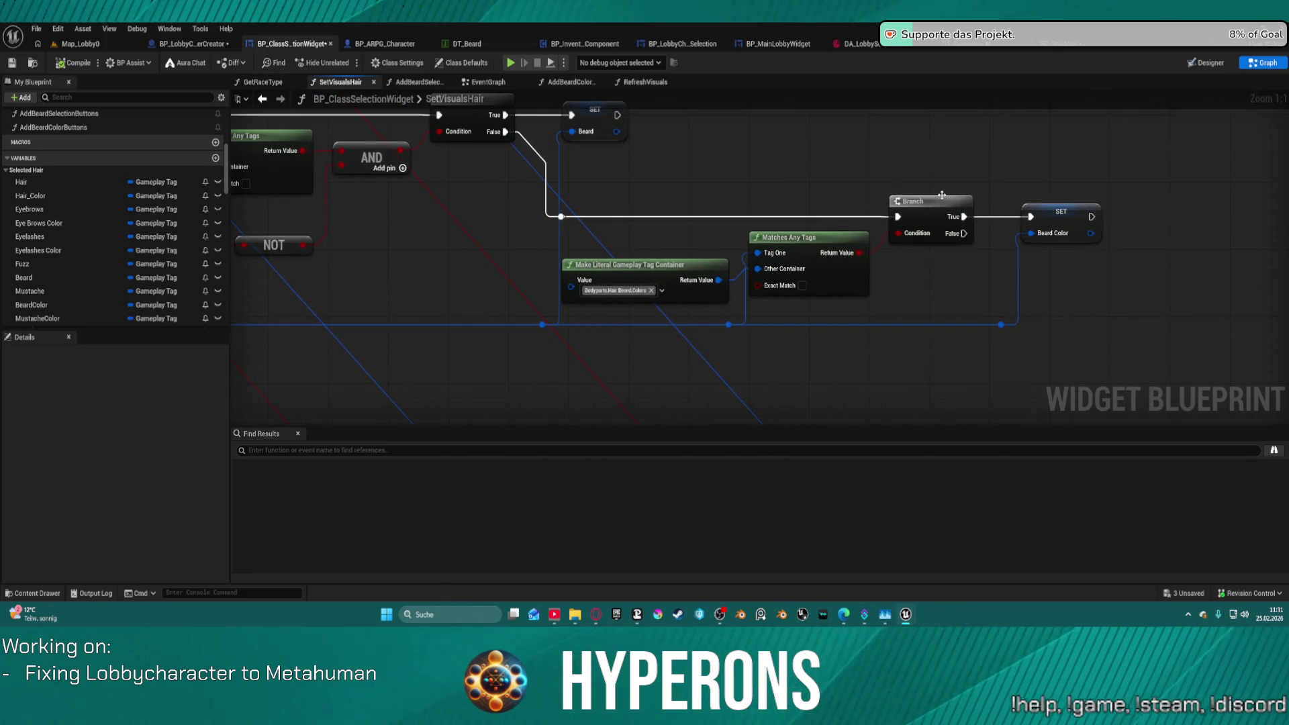
pyautogui.rightClick(941, 199)
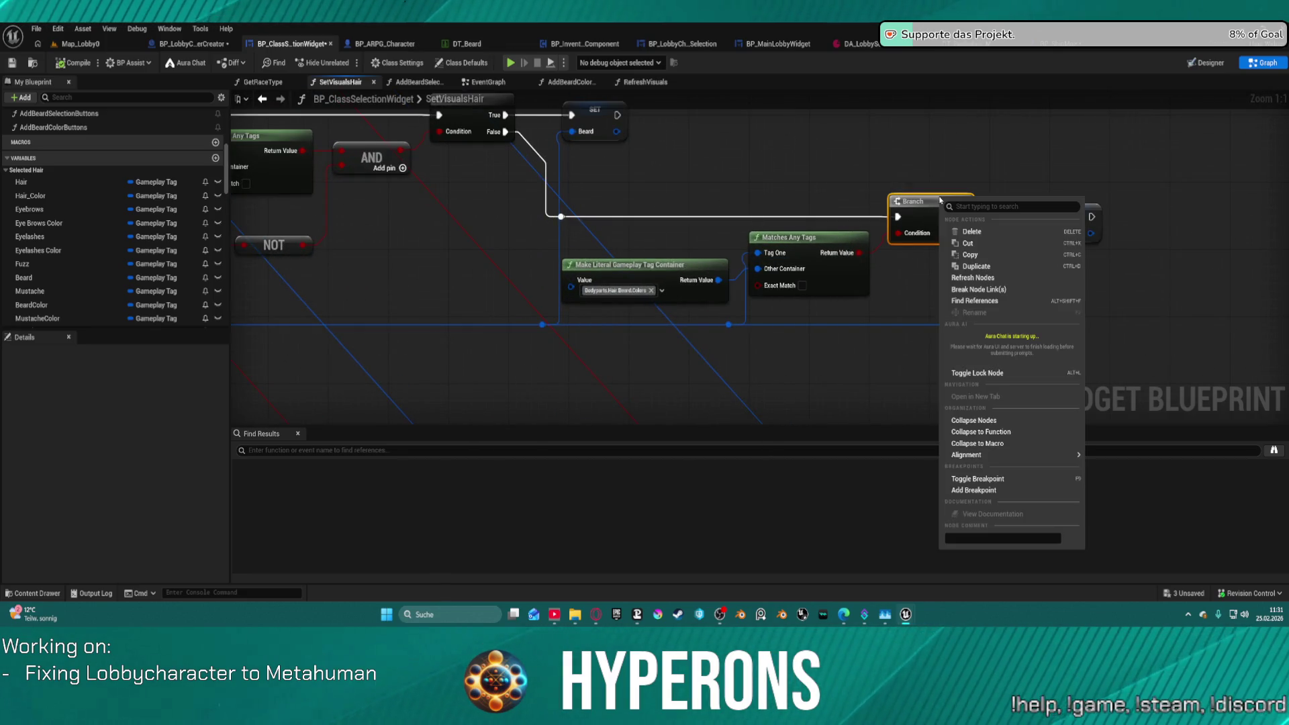
pyautogui.click(976, 491)
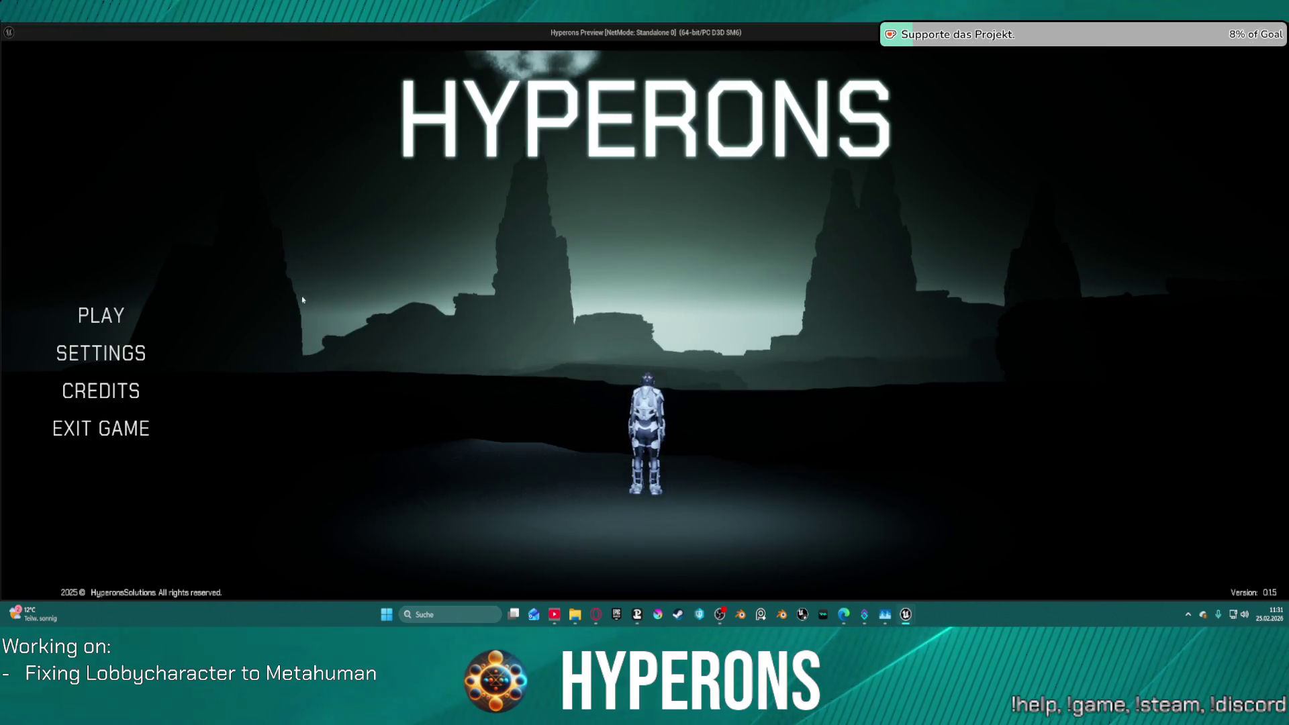
# Select the UpdoBraids character, start a new character, and pick an appearance option.
pyautogui.click(114, 317)
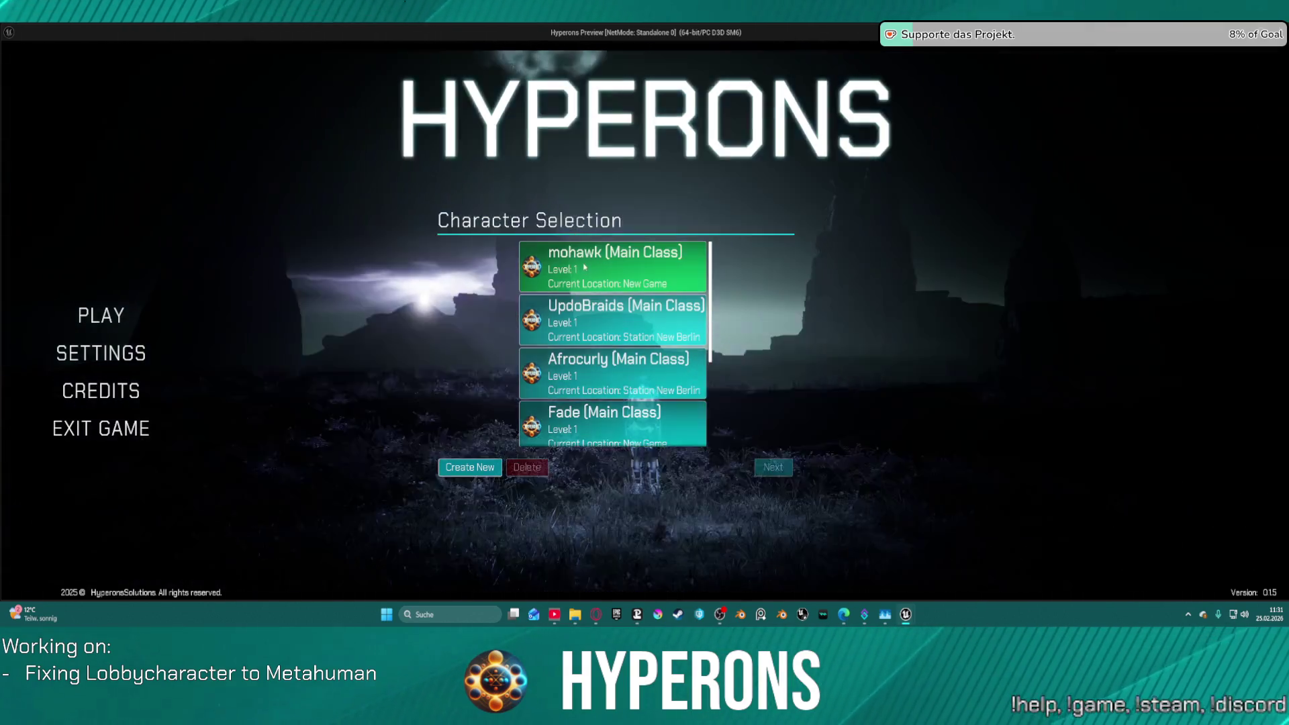
pyautogui.click(604, 320)
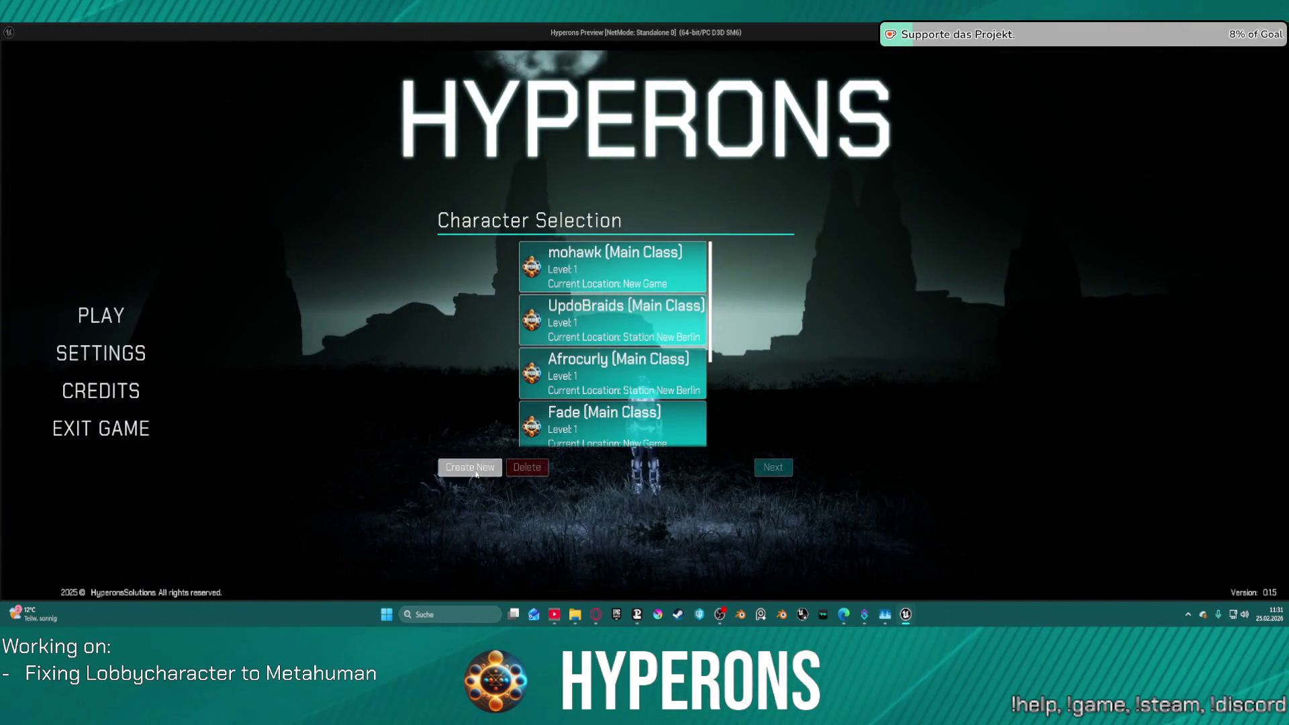
pyautogui.click(470, 467)
pyautogui.click(657, 491)
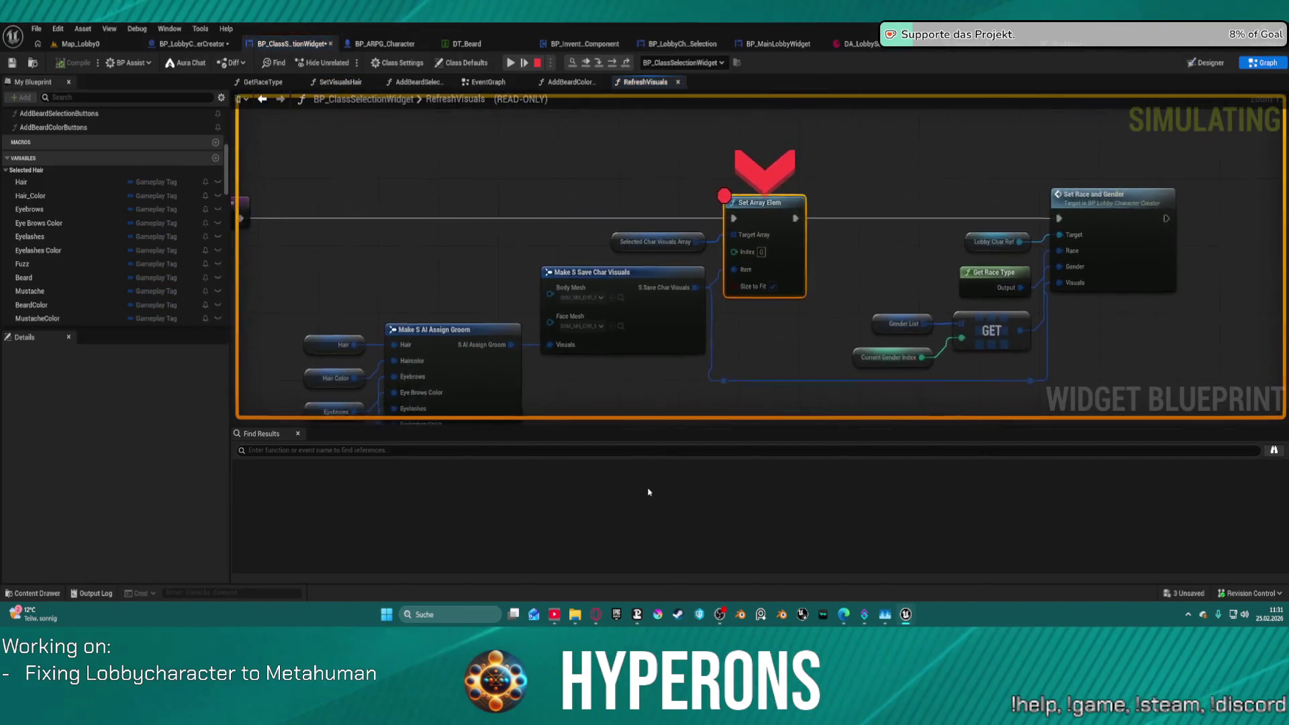
# Resume past the breakpoints while checking the groom variable pins, then stop the play session.
pyautogui.click(511, 63)
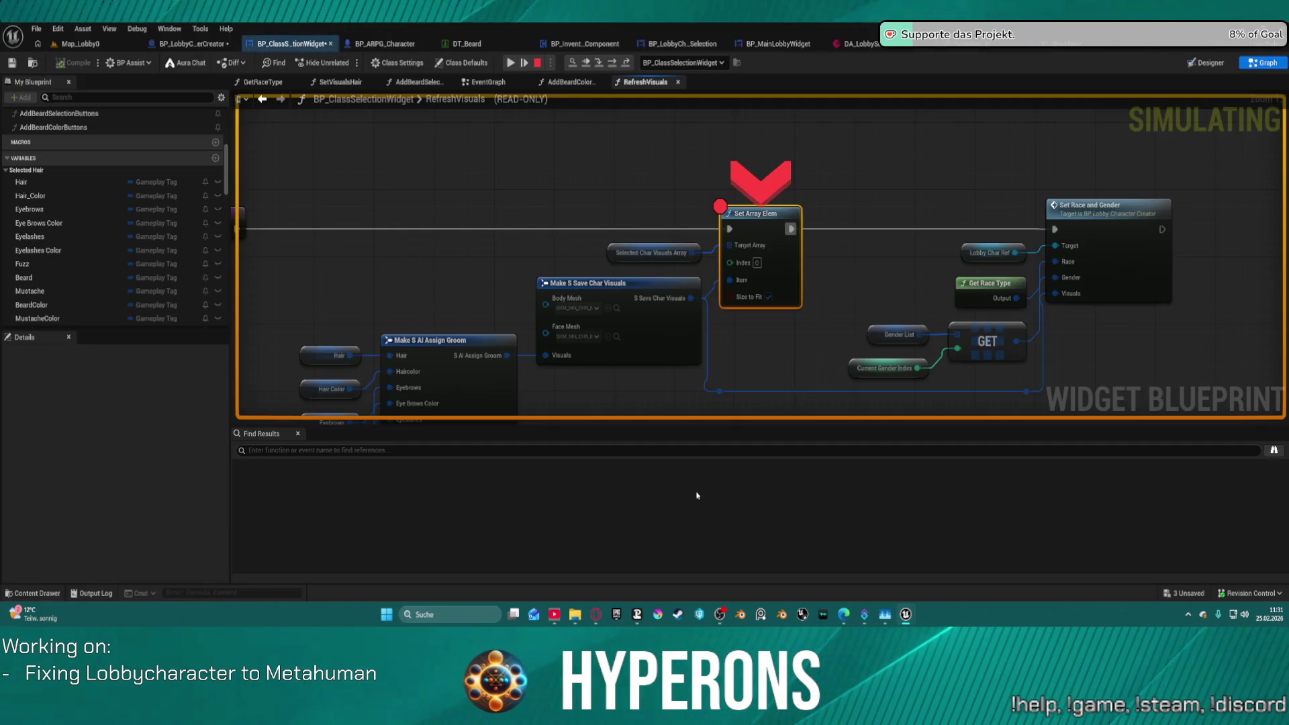
pyautogui.moveTo(573, 335); pyautogui.dragTo(594, 135)
pyautogui.moveTo(414, 220)
pyautogui.mouseDown()
pyautogui.moveTo(448, 171)
pyautogui.moveTo(472, 91)
pyautogui.mouseUp()
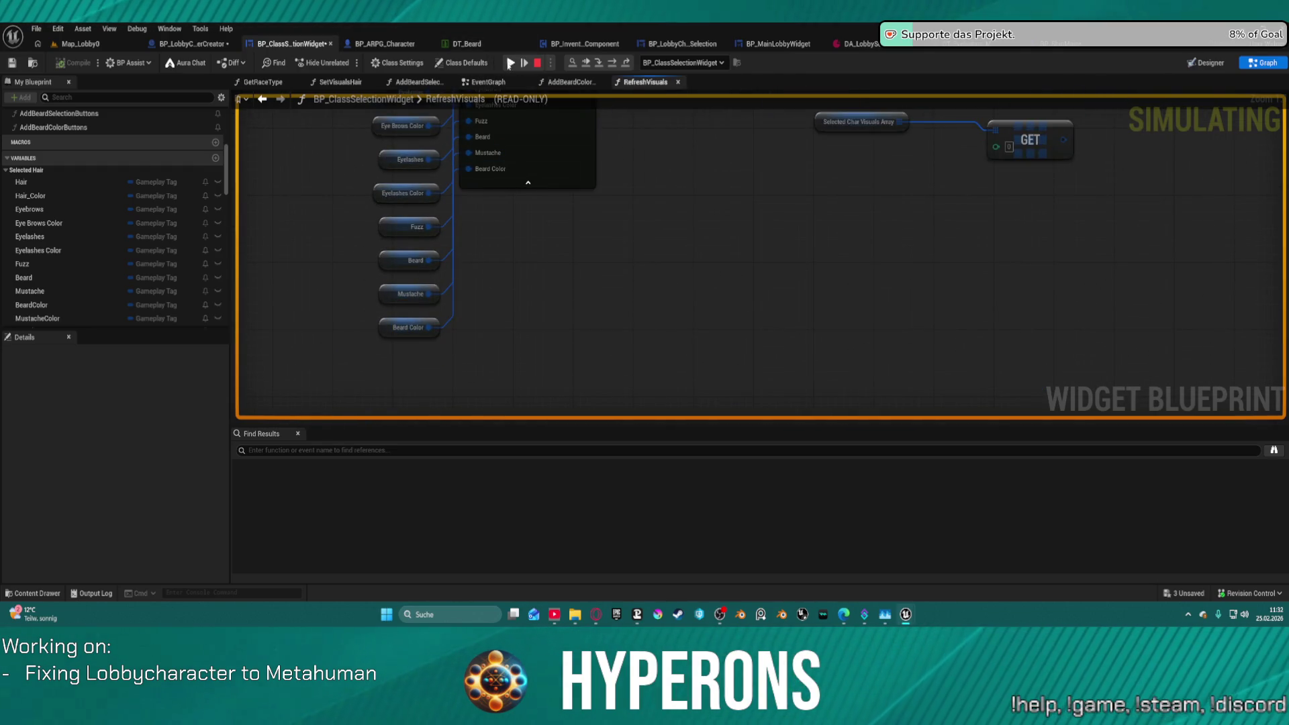
pyautogui.click(510, 62)
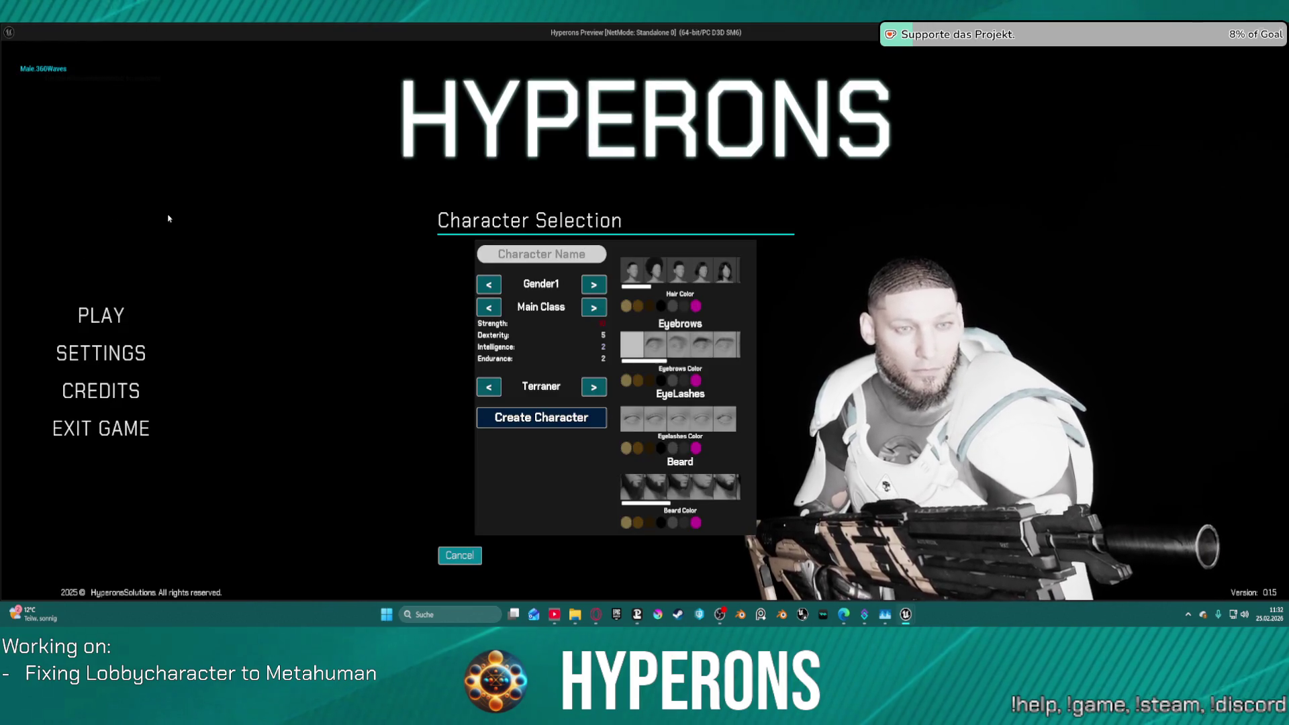
pyautogui.press('Escape')
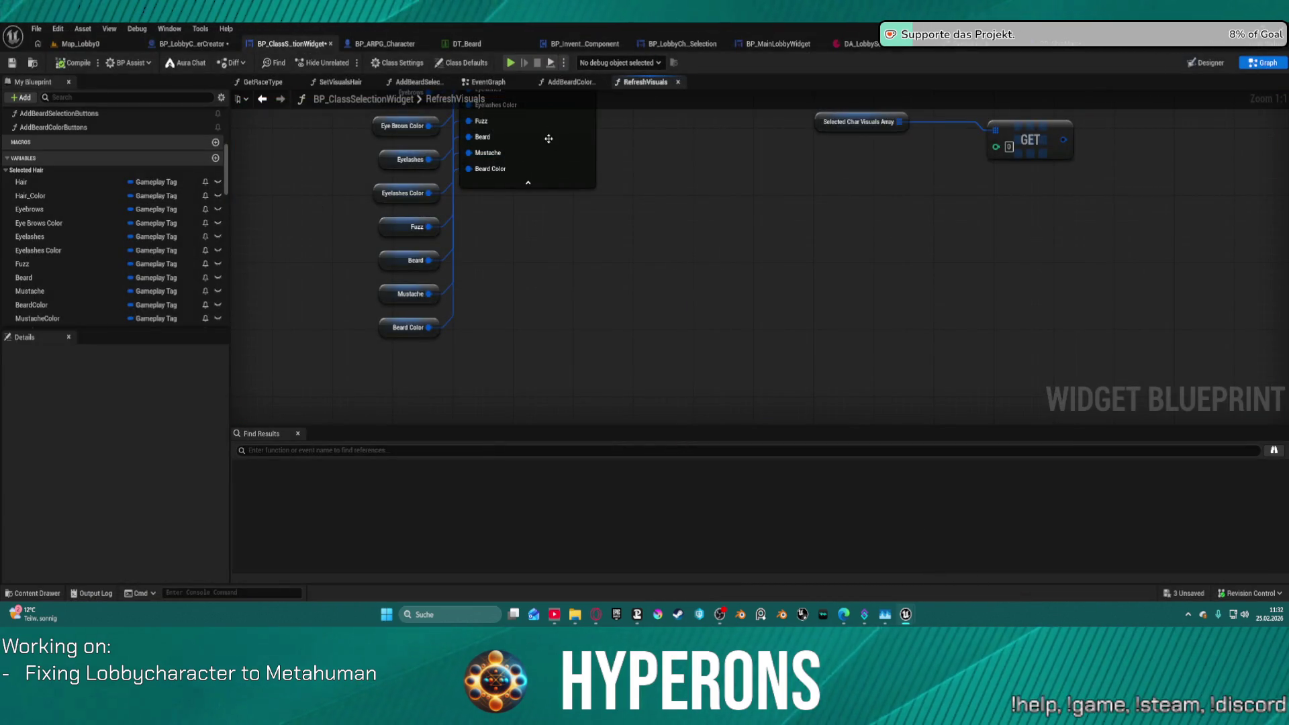
# Add a breakpoint to the Beard Branch node in the SetVisualsHair graph.
pyautogui.scroll(-4, 727, 325)
pyautogui.scroll(2, 741, 272)
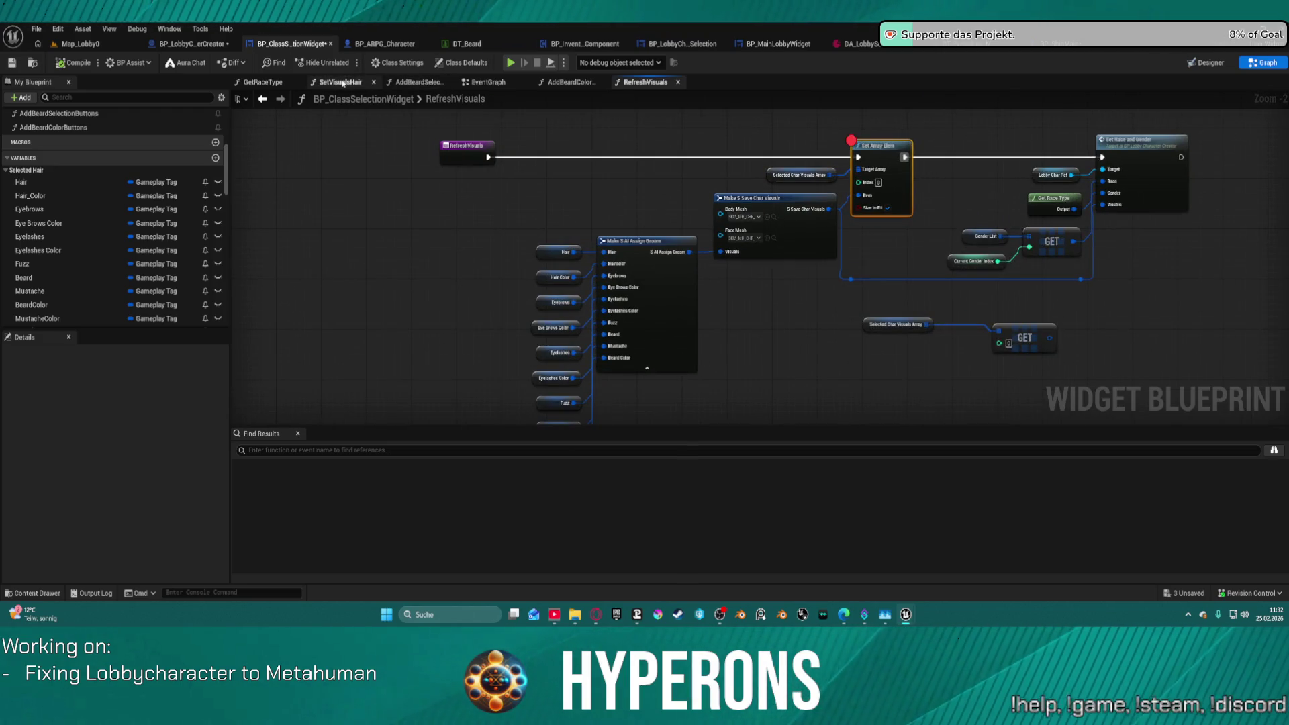
pyautogui.click(342, 82)
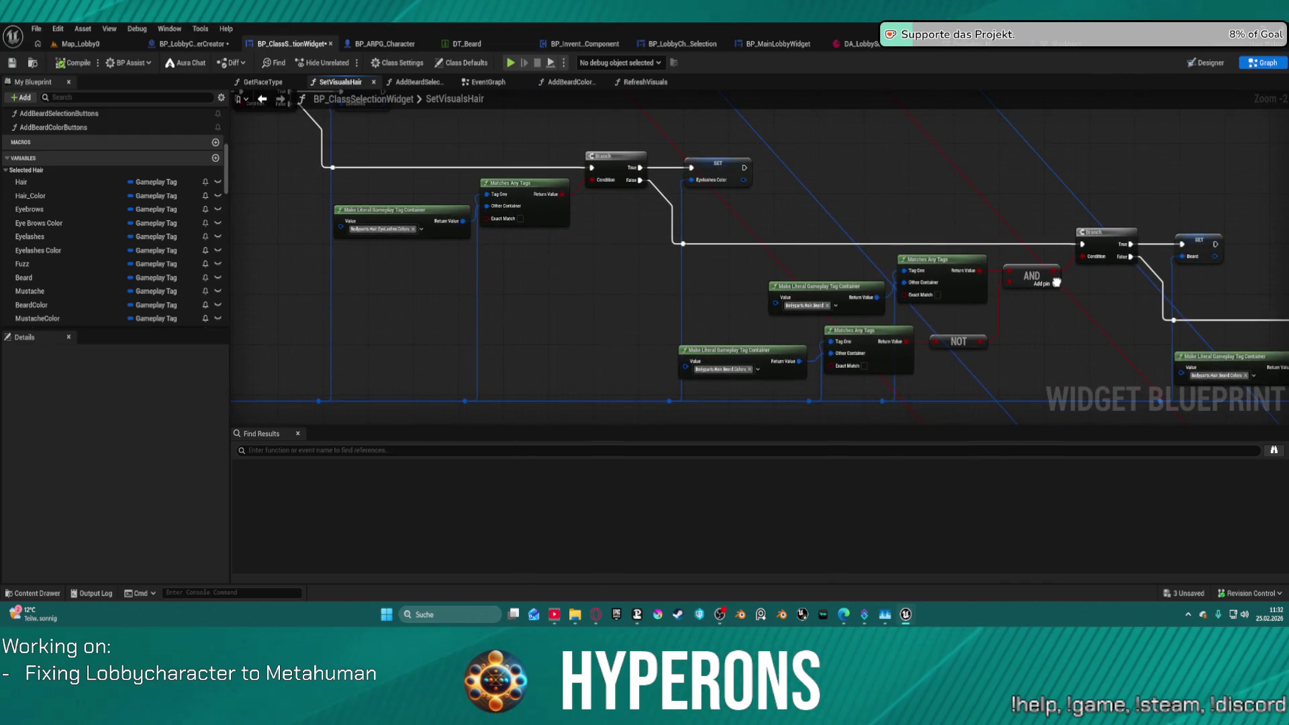
pyautogui.moveTo(1056, 281); pyautogui.dragTo(1028, 282)
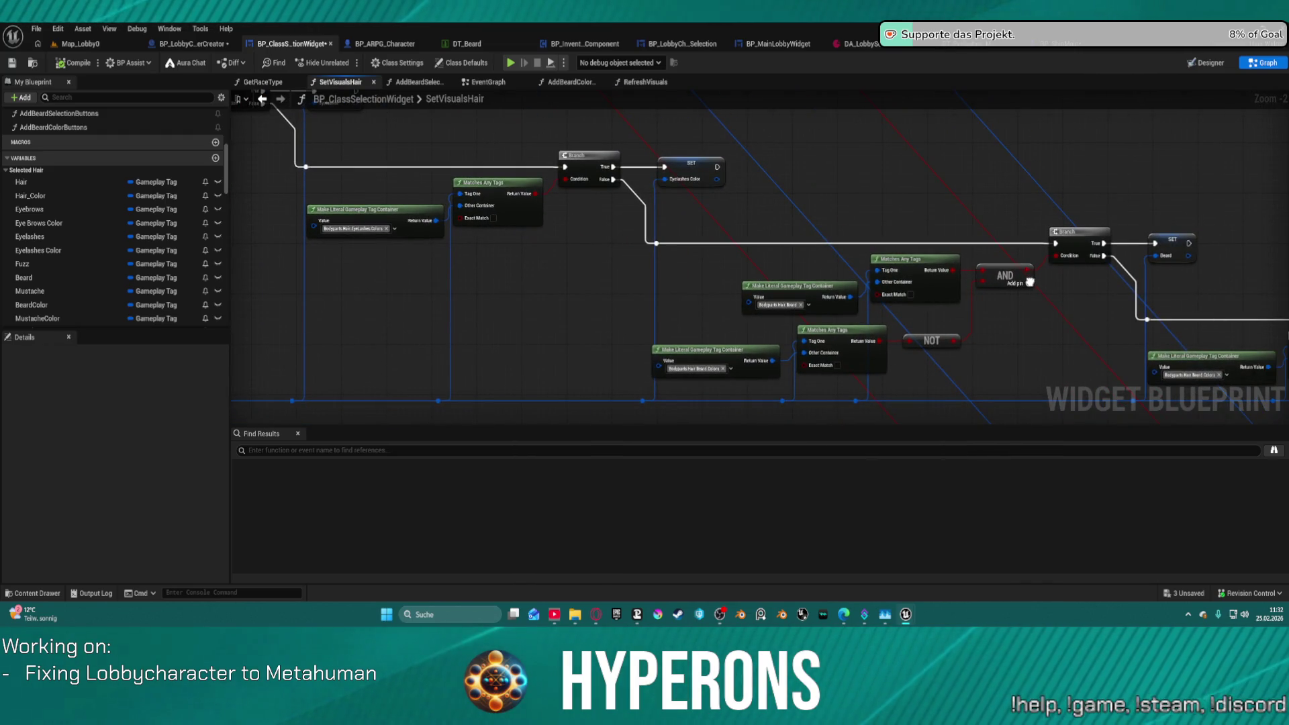
pyautogui.scroll(2, 1029, 282)
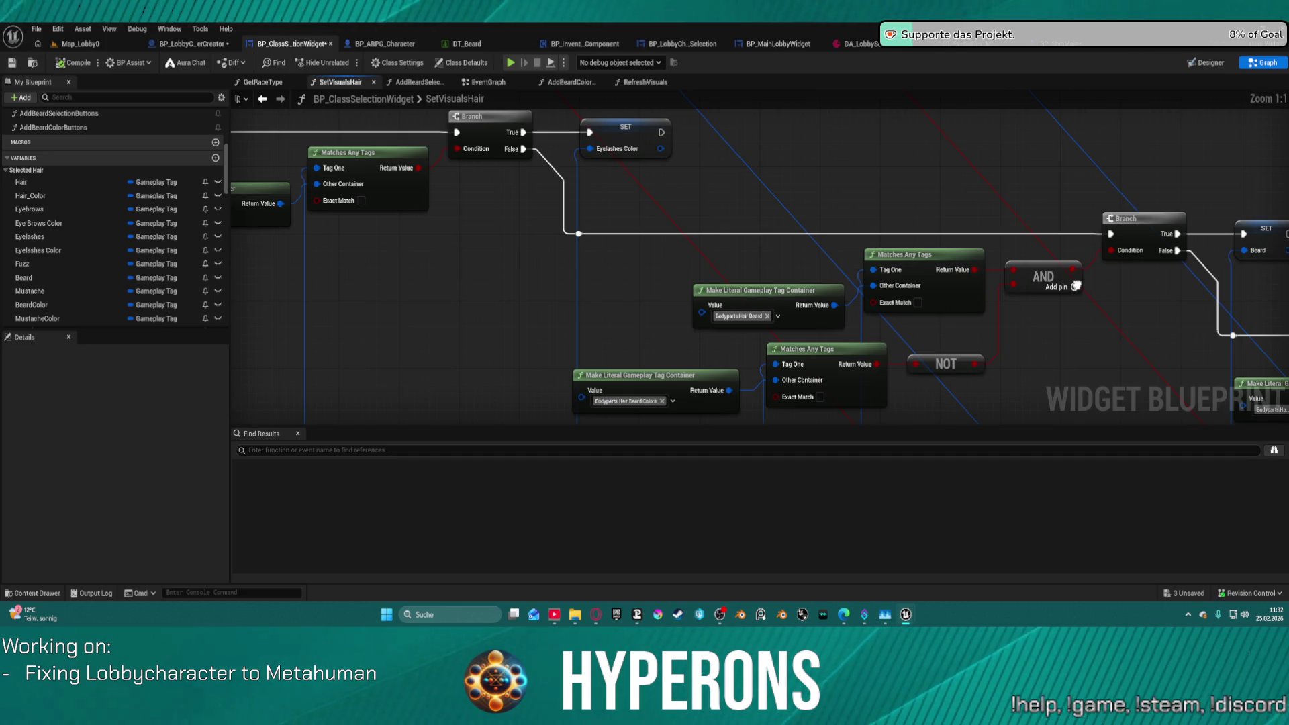
pyautogui.moveTo(1076, 285)
pyautogui.mouseDown()
pyautogui.moveTo(1028, 237)
pyautogui.moveTo(566, 102)
pyautogui.moveTo(600, 297)
pyautogui.moveTo(327, 133)
pyautogui.moveTo(365, 139)
pyautogui.moveTo(431, 264)
pyautogui.moveTo(545, 337)
pyautogui.moveTo(818, 365)
pyautogui.moveTo(775, 291)
pyautogui.moveTo(1033, 355)
pyautogui.moveTo(731, 121)
pyautogui.moveTo(736, 201)
pyautogui.moveTo(995, 259)
pyautogui.mouseUp()
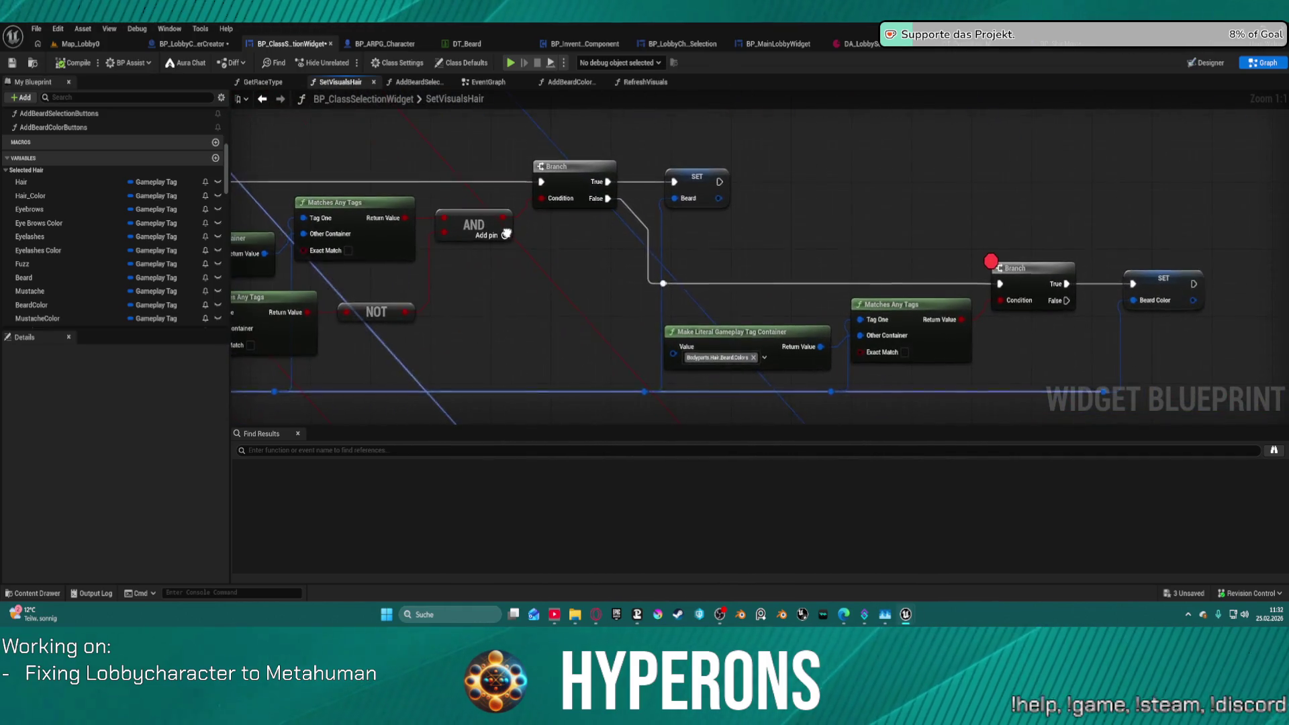
pyautogui.moveTo(403, 170); pyautogui.dragTo(1059, 238)
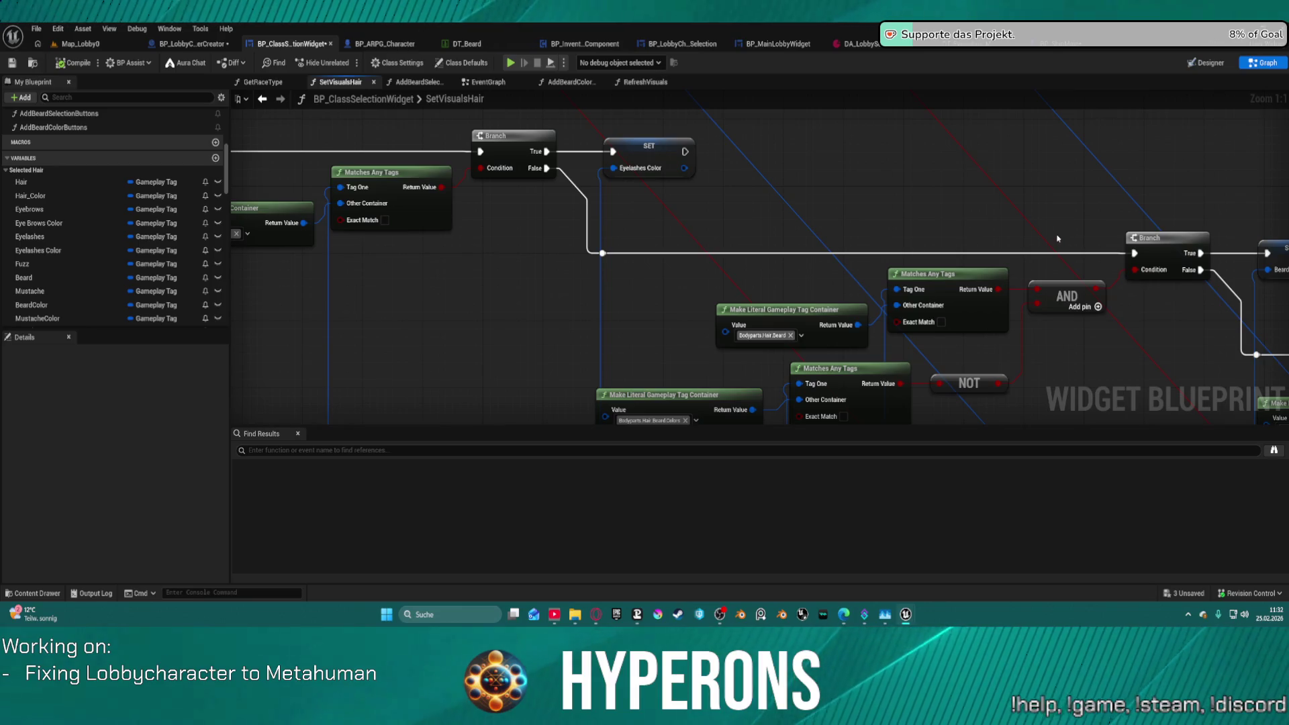
pyautogui.rightClick(1146, 248)
pyautogui.click(1080, 543)
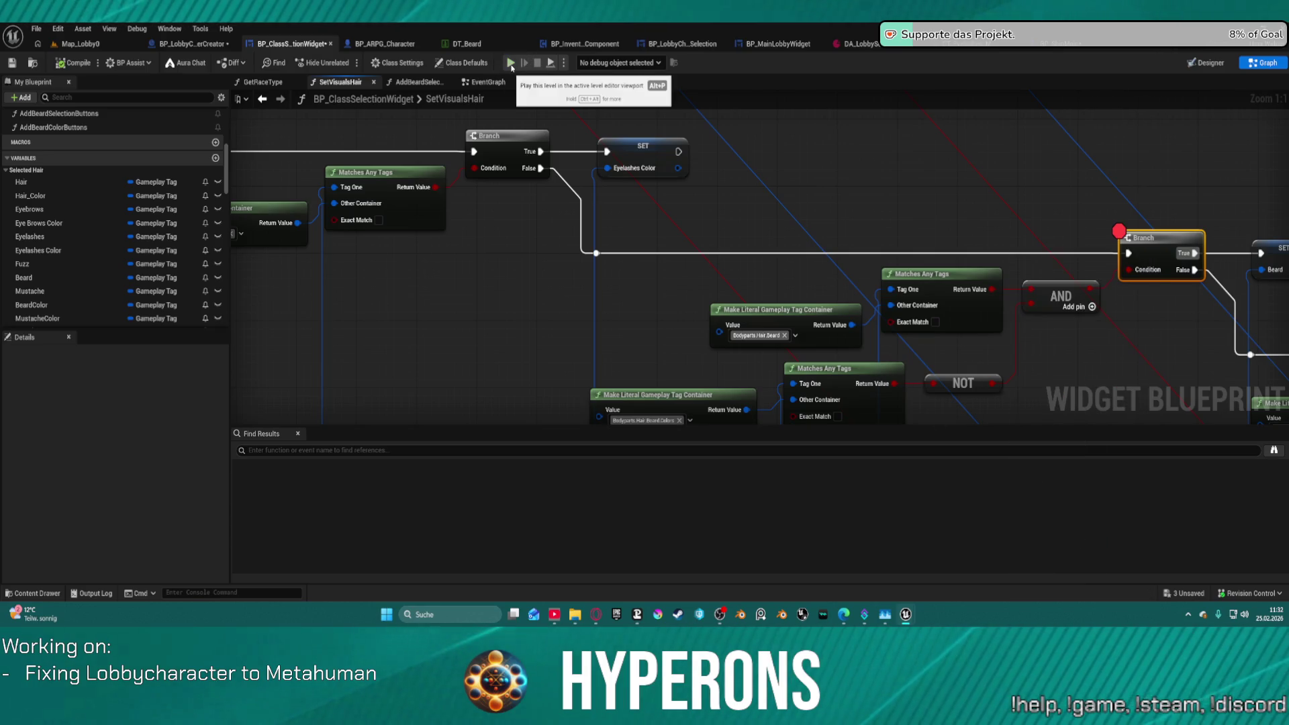
# Pan to the Eye Brows Color branch and launch the game with Alt+P.
pyautogui.moveTo(411, 199)
pyautogui.mouseDown()
pyautogui.moveTo(635, 231)
pyautogui.moveTo(626, 218)
pyautogui.moveTo(317, 176)
pyautogui.mouseUp()
pyautogui.moveTo(1141, 349)
pyautogui.mouseDown()
pyautogui.moveTo(1161, 308)
pyautogui.moveTo(959, 242)
pyautogui.moveTo(624, 208)
pyautogui.moveTo(1242, 384)
pyautogui.mouseUp()
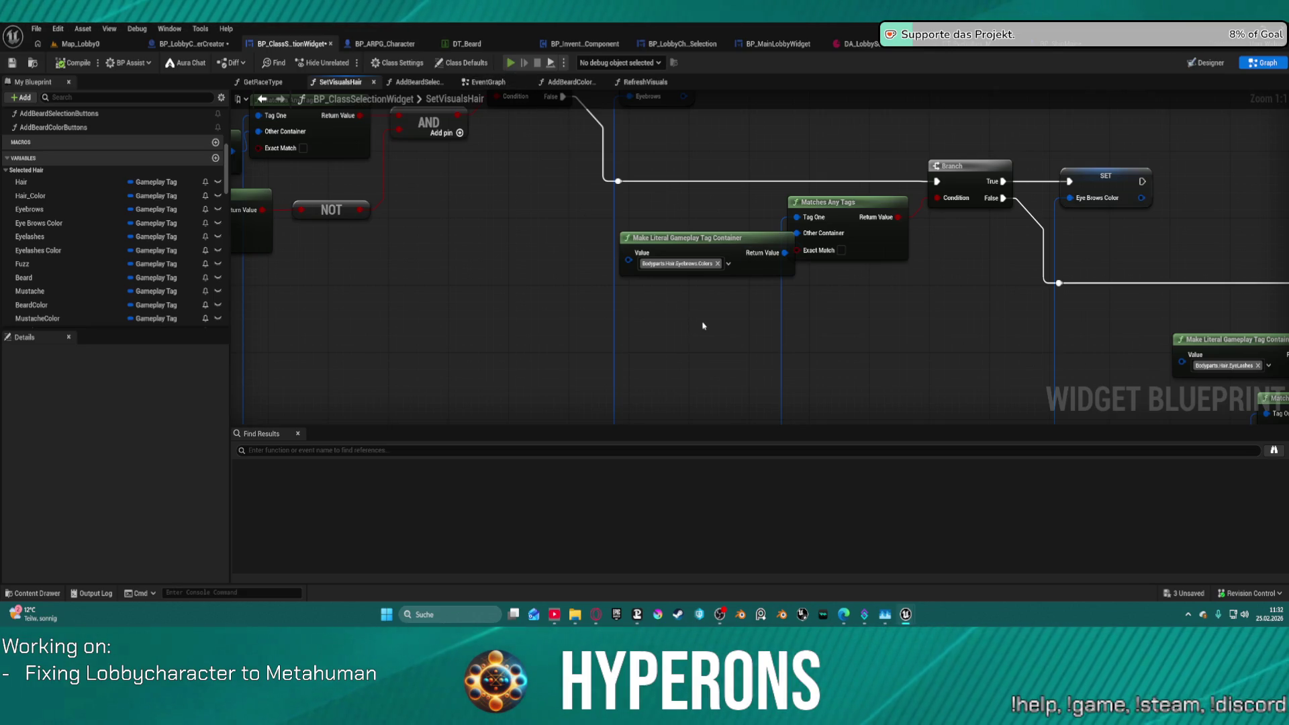
pyautogui.hotkey('alt', 'p')
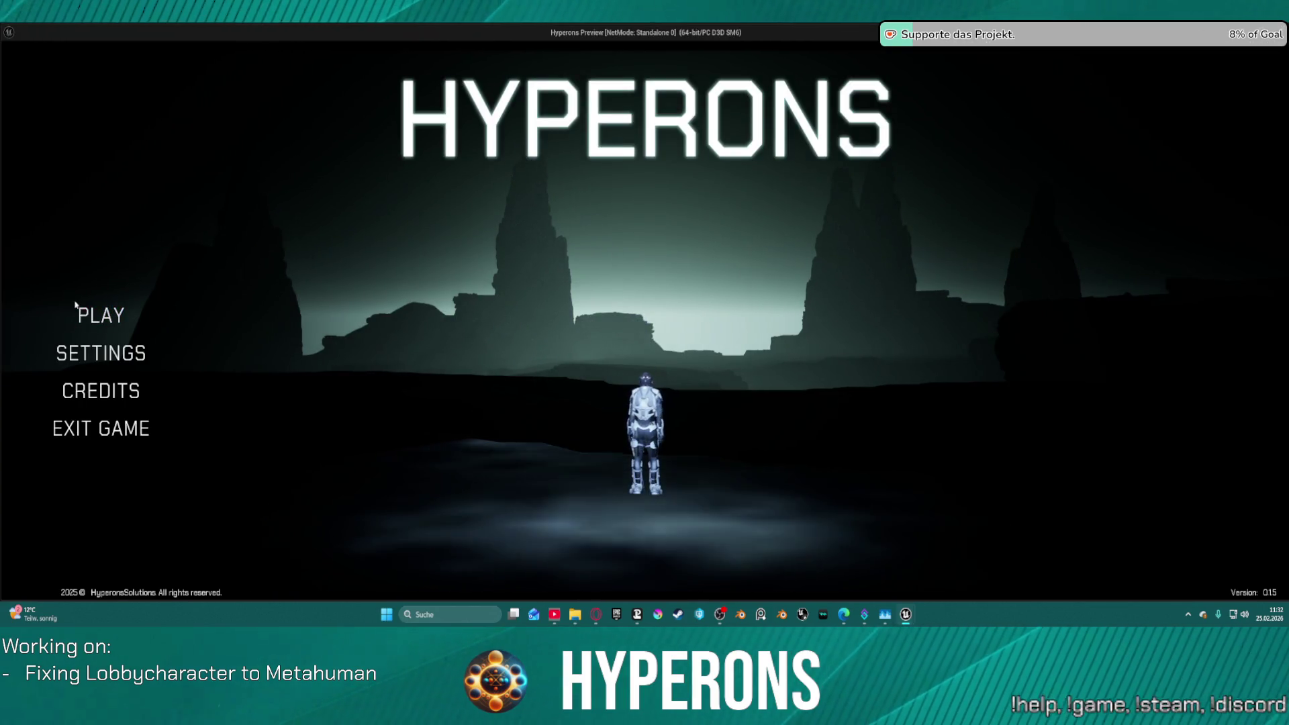
# Create a new character, confirm Beard Color carries Bodyparts.Hair.Beard at the breakpoint, then stop.
pyautogui.click(78, 307)
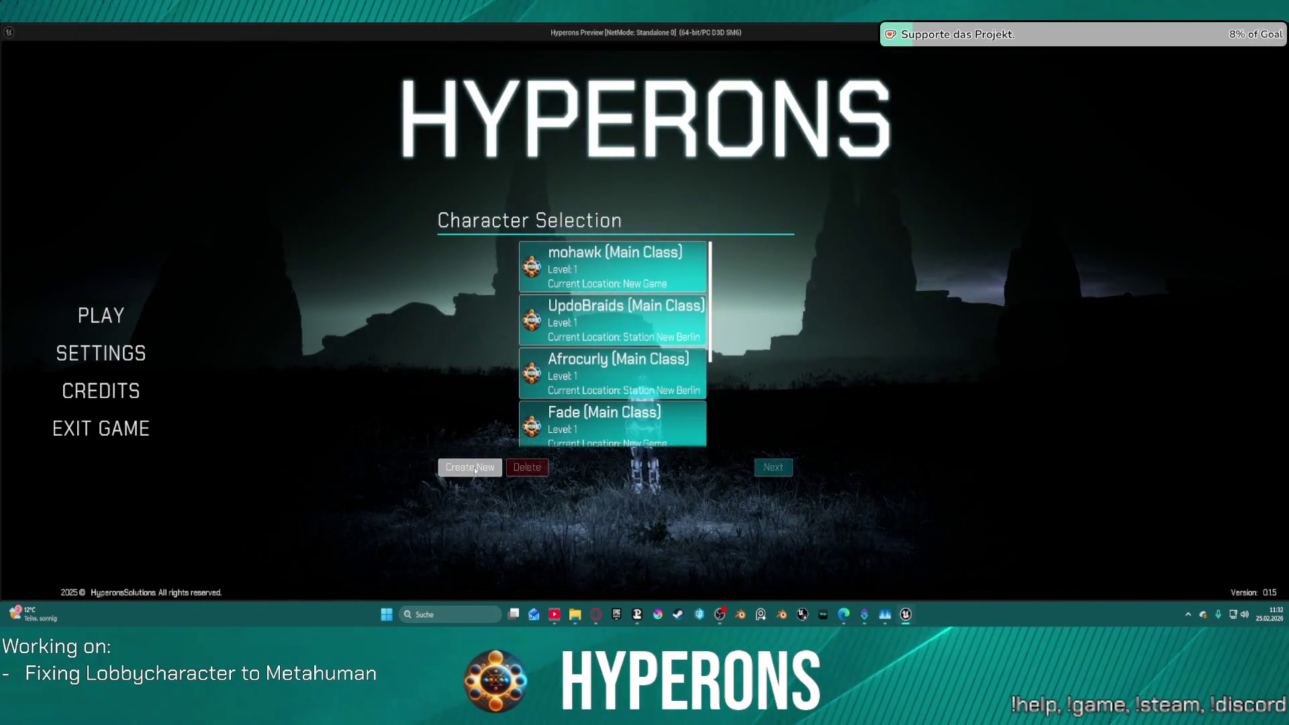
pyautogui.click(474, 467)
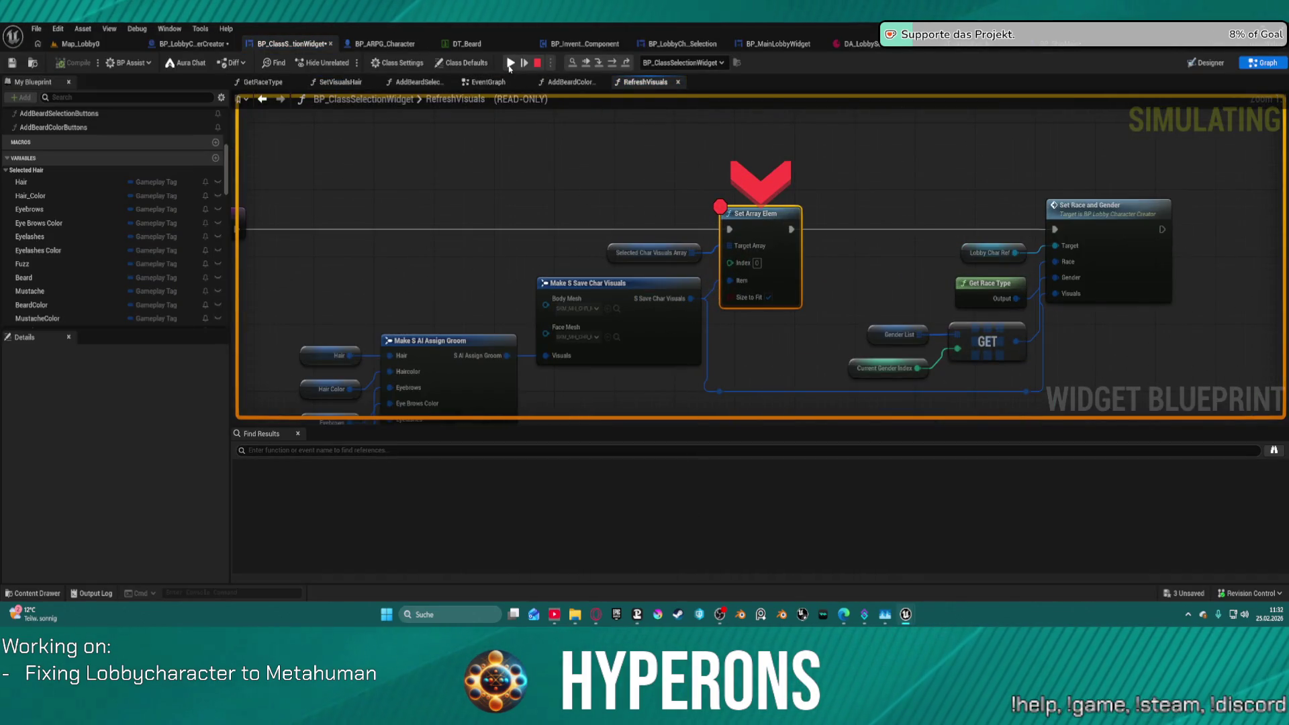
pyautogui.moveTo(537, 199)
pyautogui.mouseDown()
pyautogui.moveTo(570, 134)
pyautogui.moveTo(602, 150)
pyautogui.mouseUp()
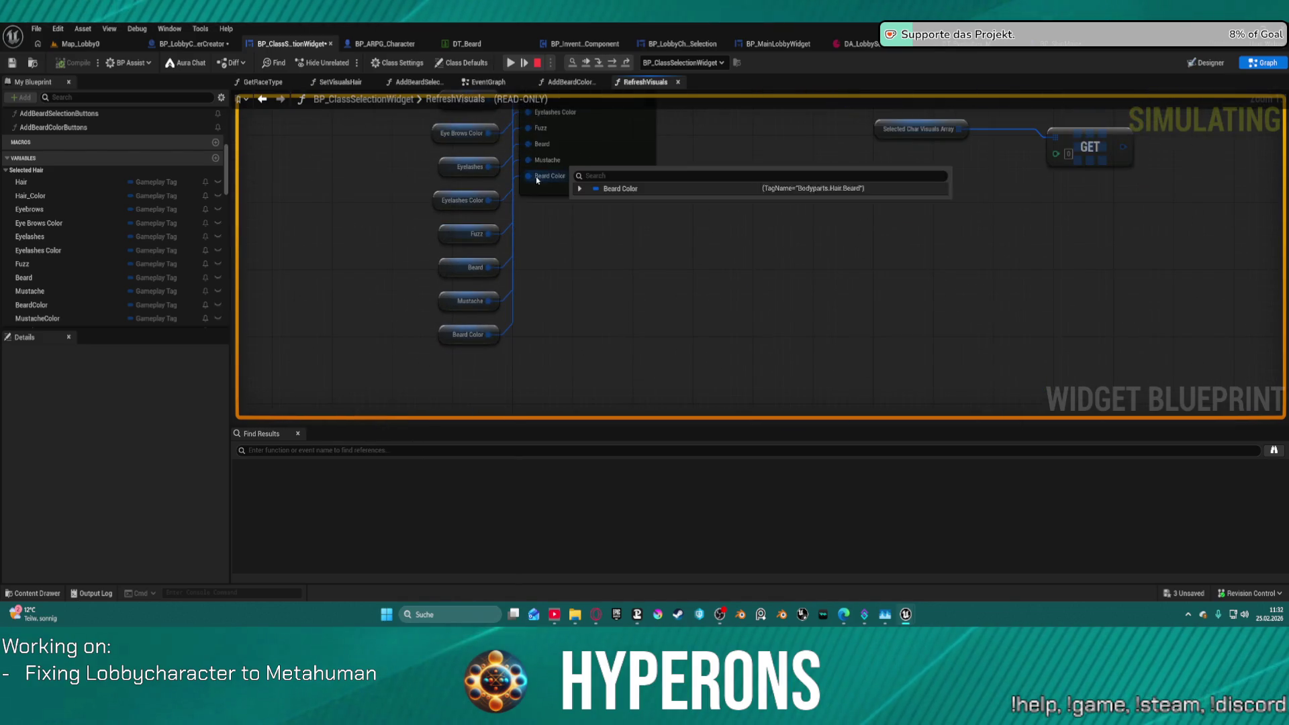
pyautogui.moveTo(477, 336)
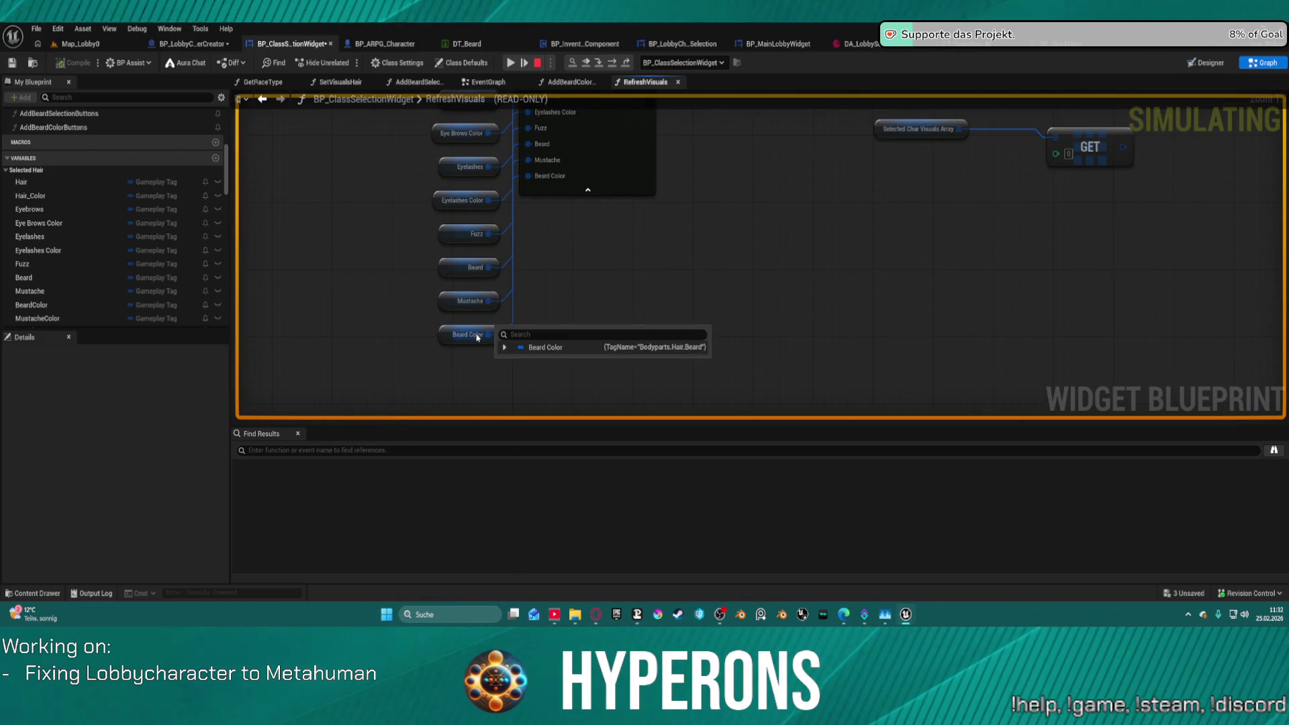
pyautogui.click(523, 65)
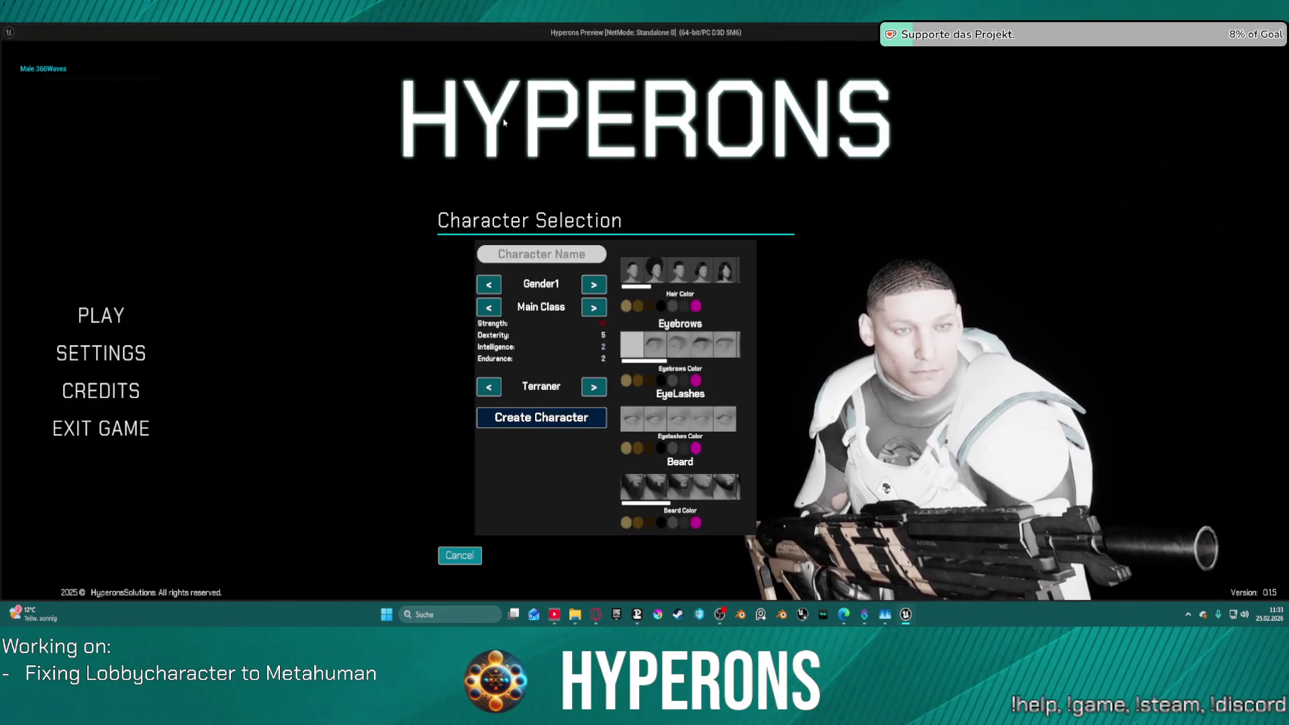
pyautogui.press('Escape')
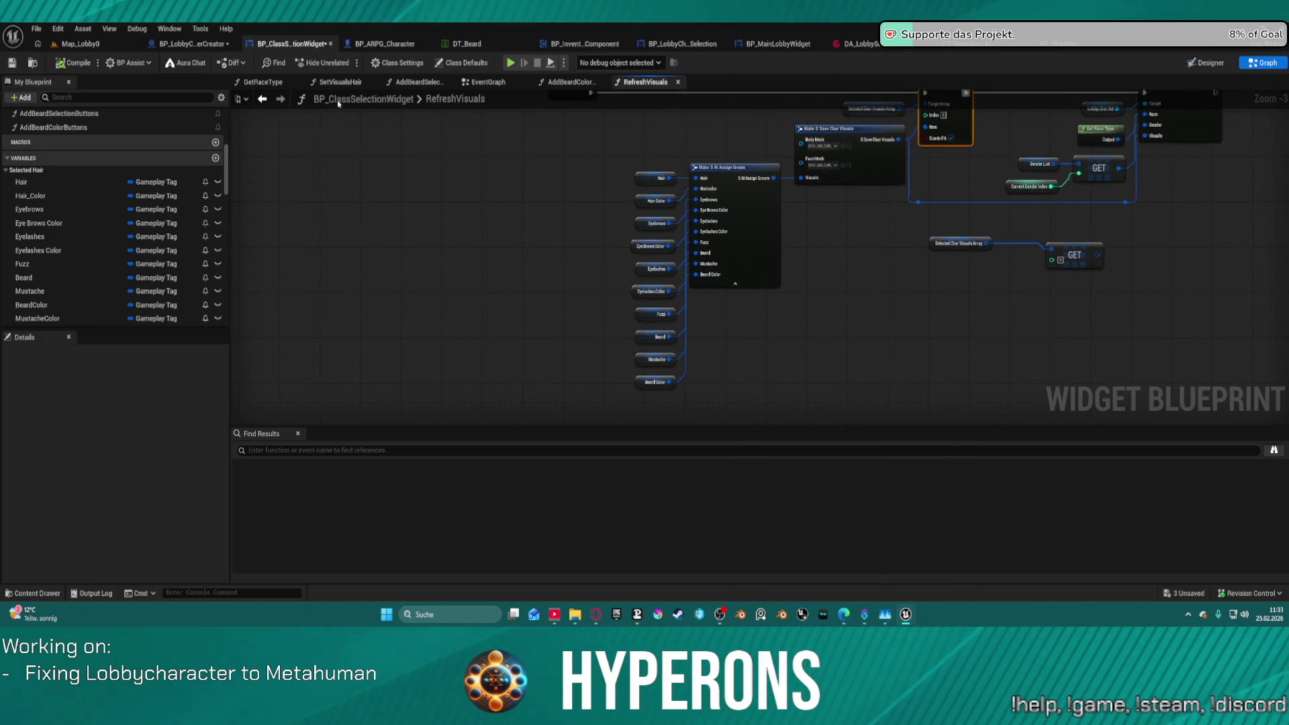
# Breakpoint SetVisualsHair's first Hair Branch and launch the game to its character selection list.
pyautogui.click(341, 81)
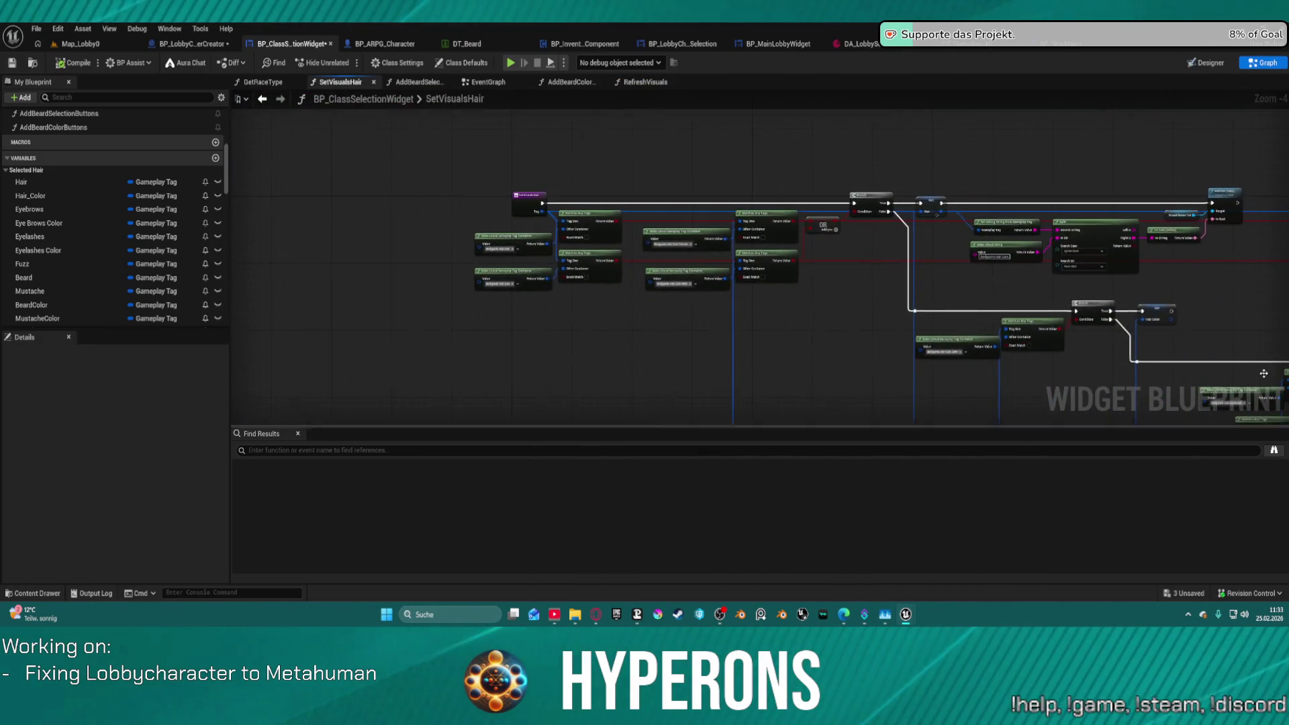
pyautogui.scroll(4, 995, 275)
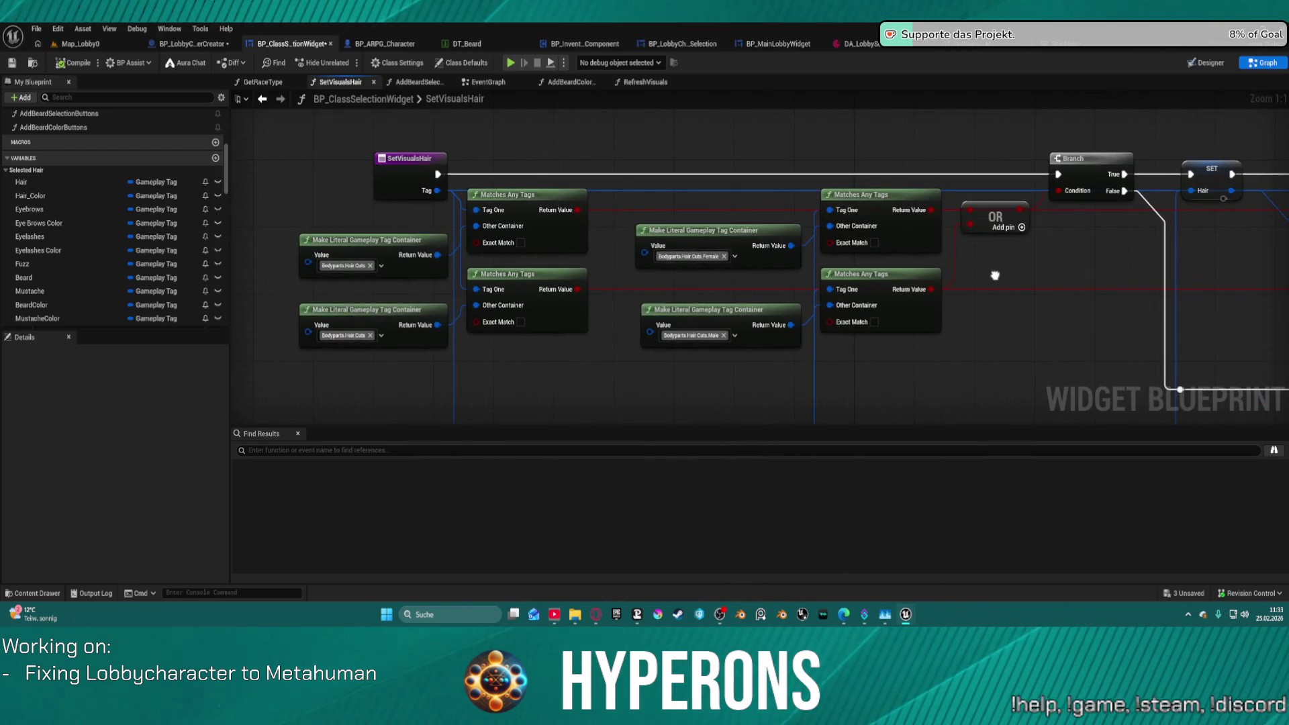
pyautogui.rightClick(1079, 171)
pyautogui.click(1117, 464)
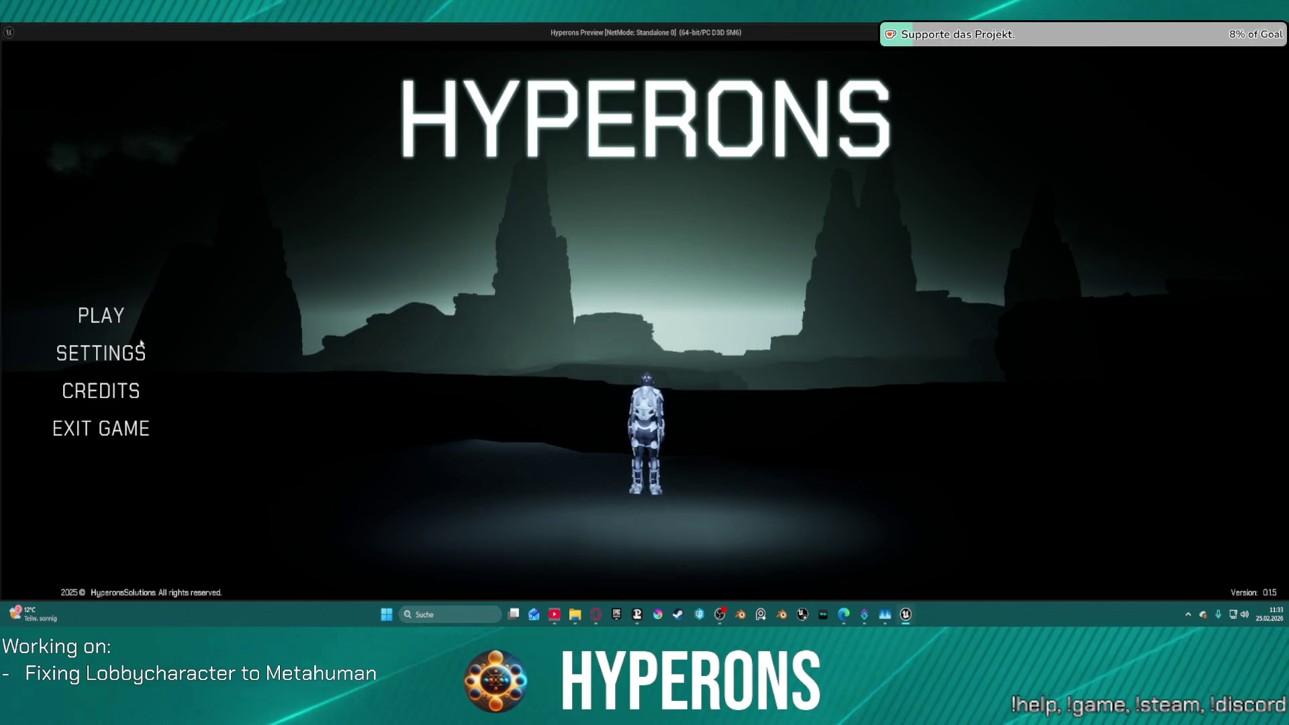
pyautogui.click(101, 315)
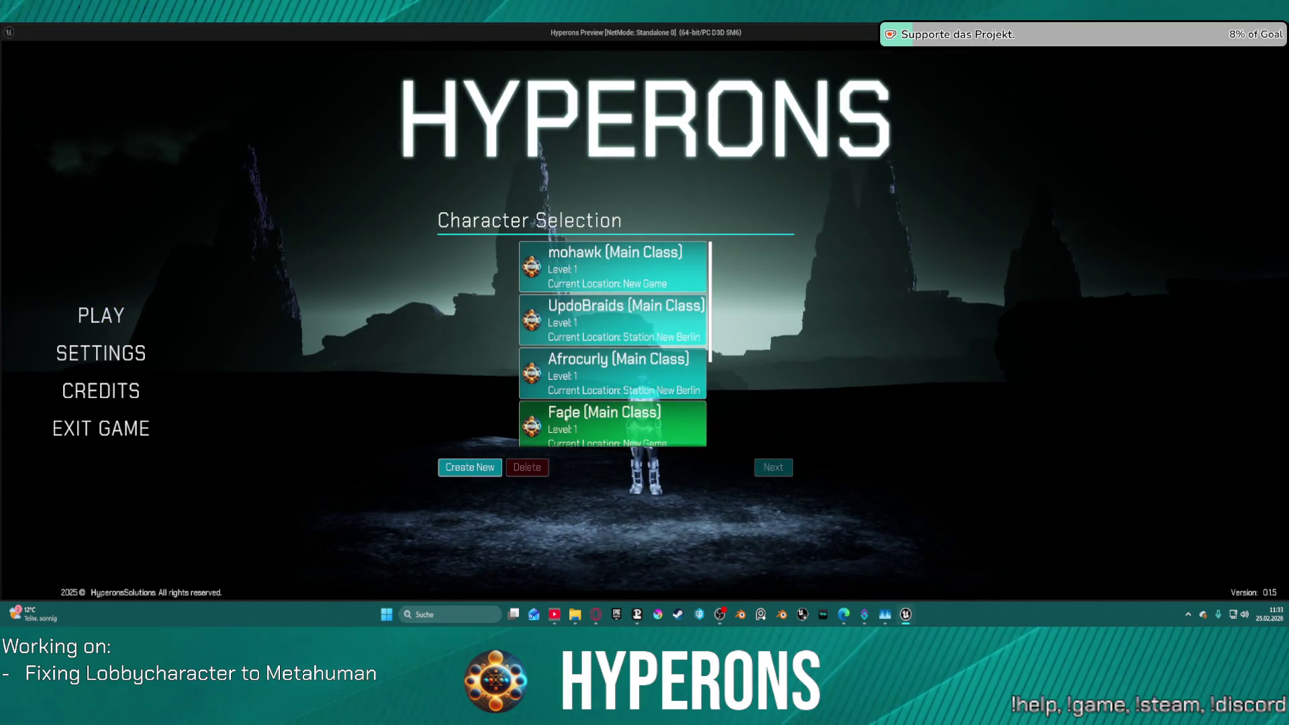
# Create a new character, pick a beard style, and resume past the triggered breakpoints.
pyautogui.click(447, 470)
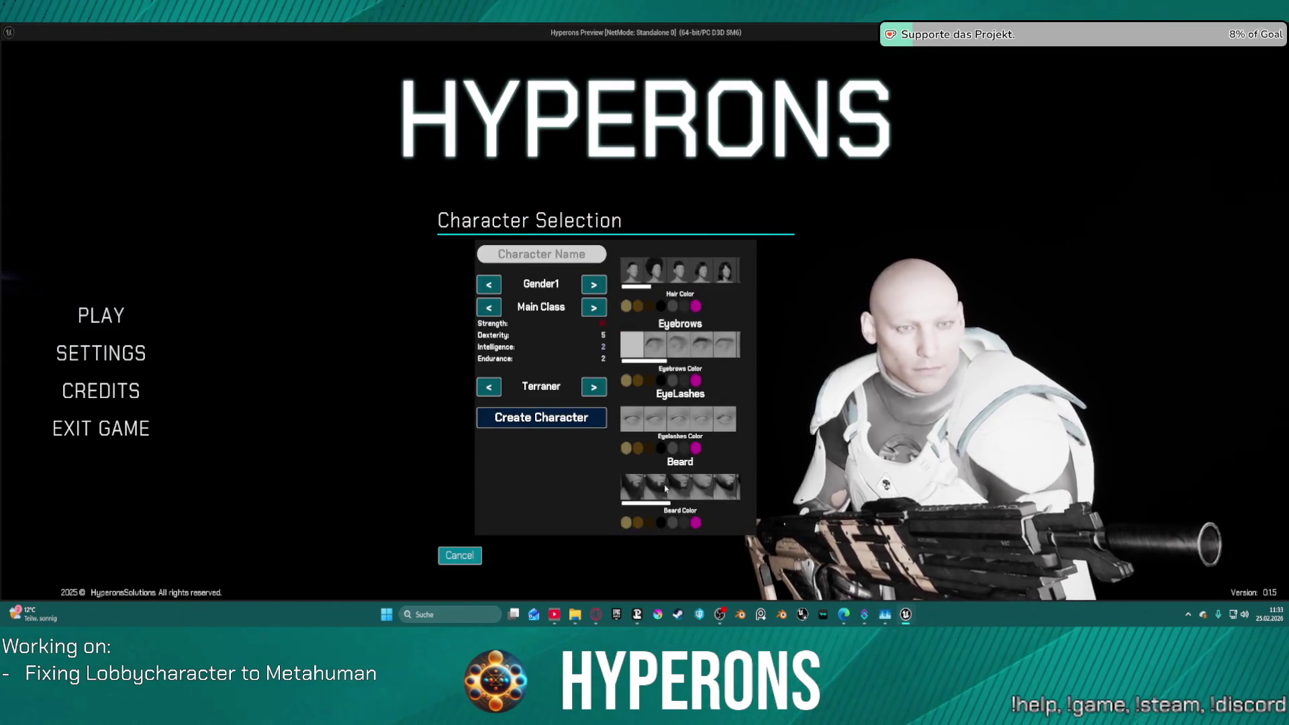
pyautogui.click(718, 478)
pyautogui.click(510, 63)
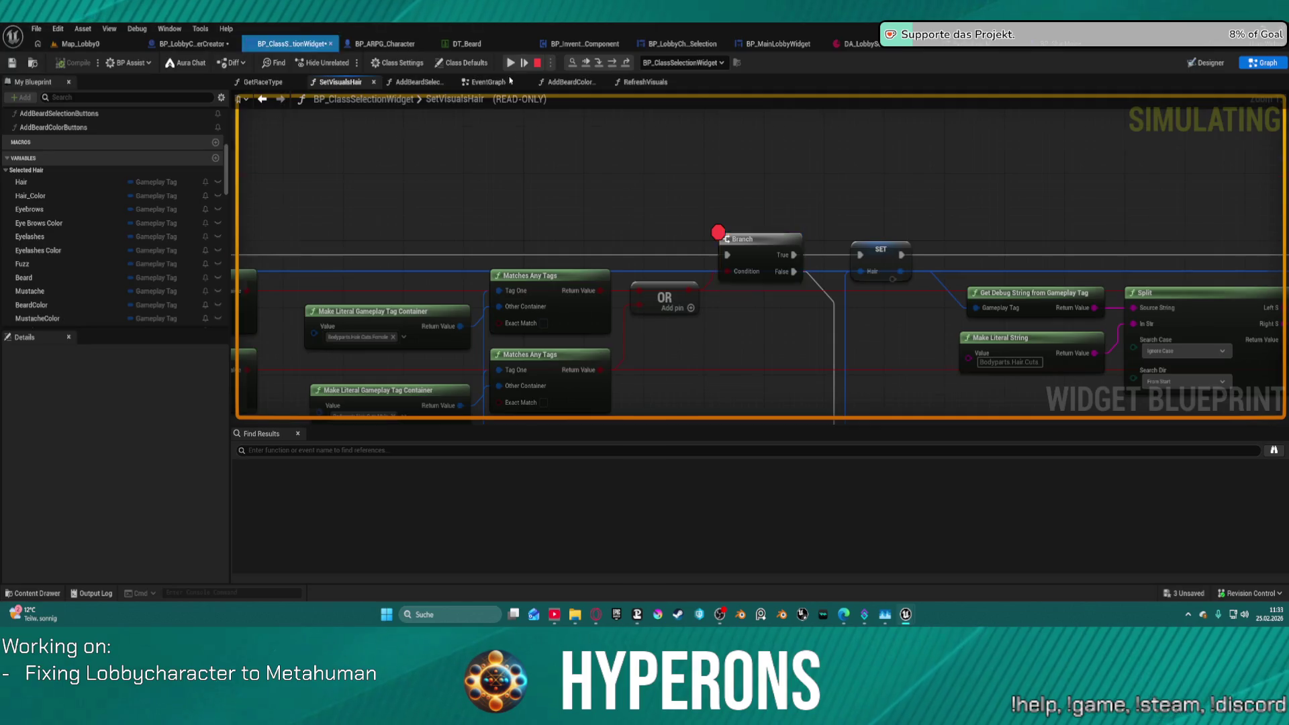
pyautogui.moveTo(613, 332)
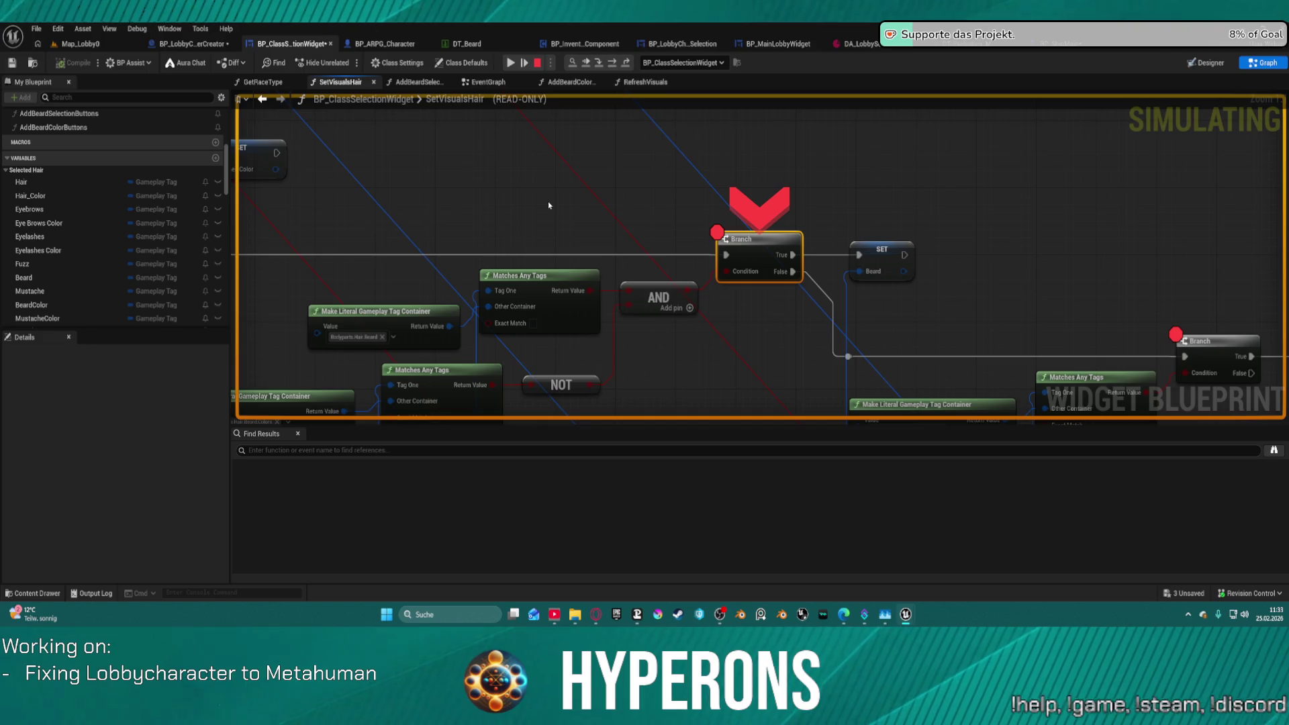
pyautogui.click(509, 64)
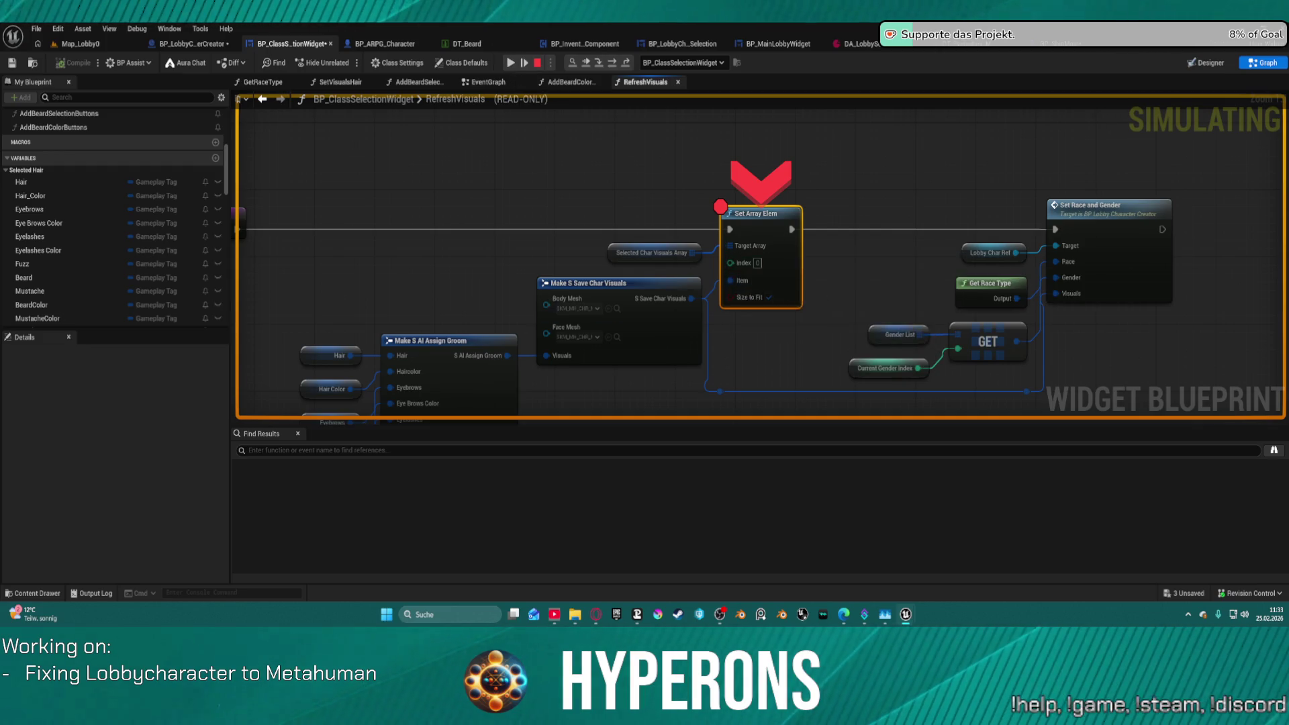
# Resume the game, pick a beard colour to hit the breakpoint, then stop the simulation.
pyautogui.moveTo(530, 265)
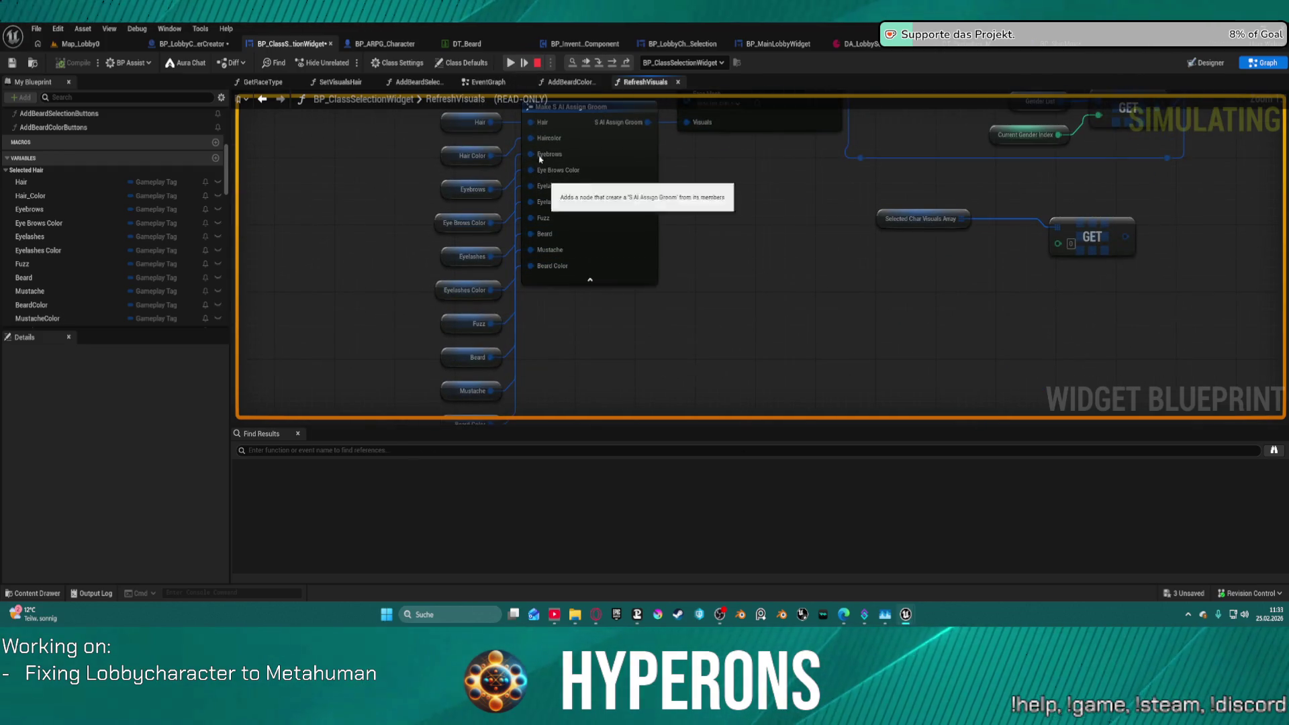
pyautogui.click(509, 63)
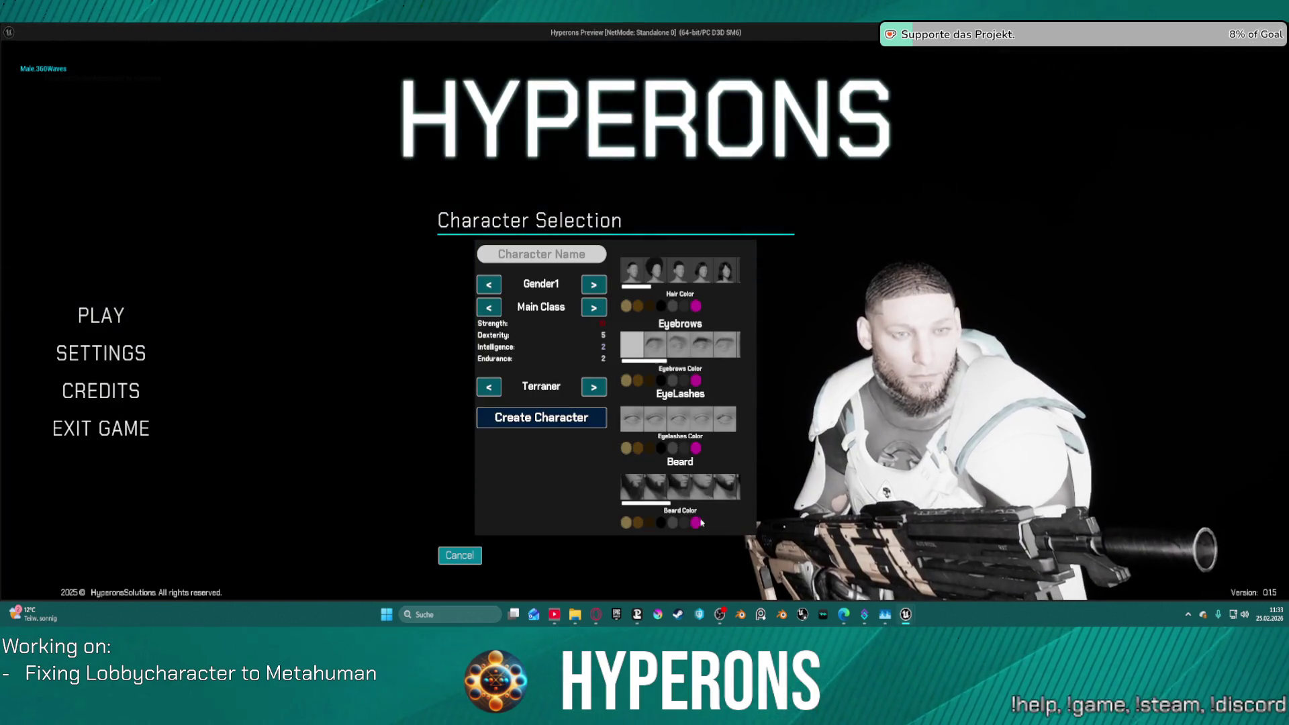
pyautogui.click(679, 388)
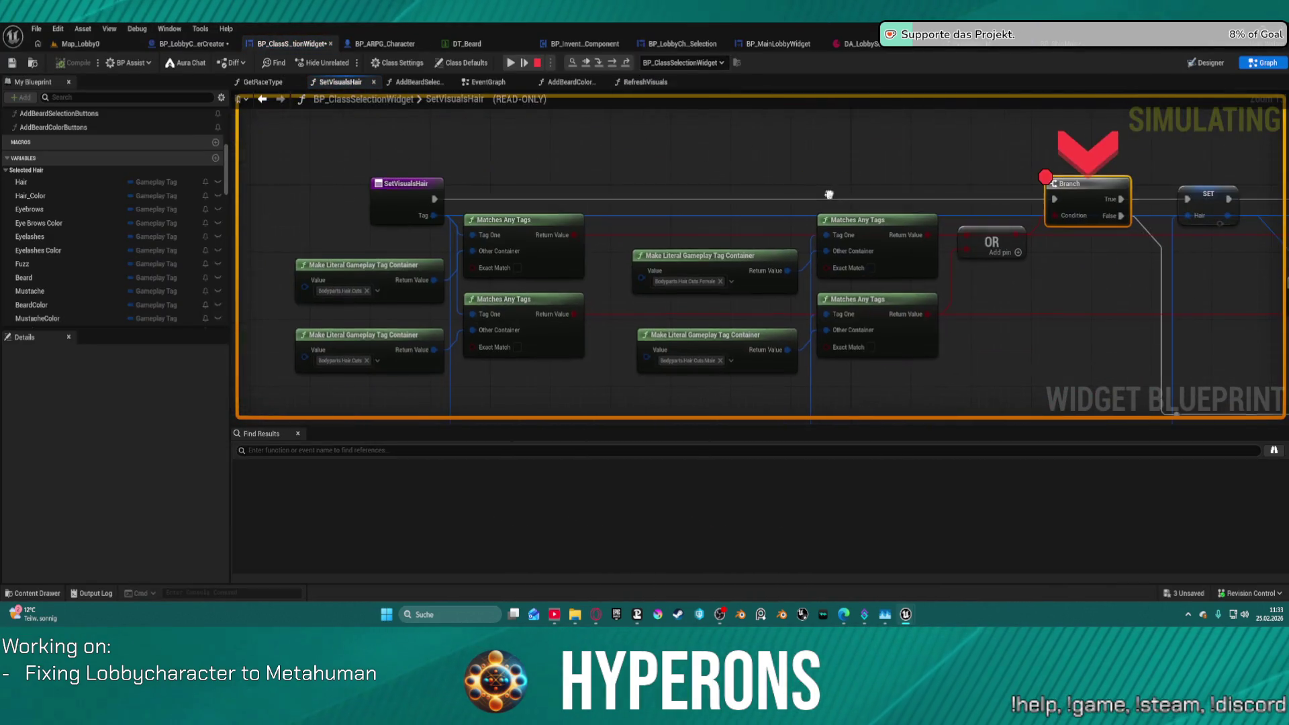
pyautogui.moveTo(435, 220)
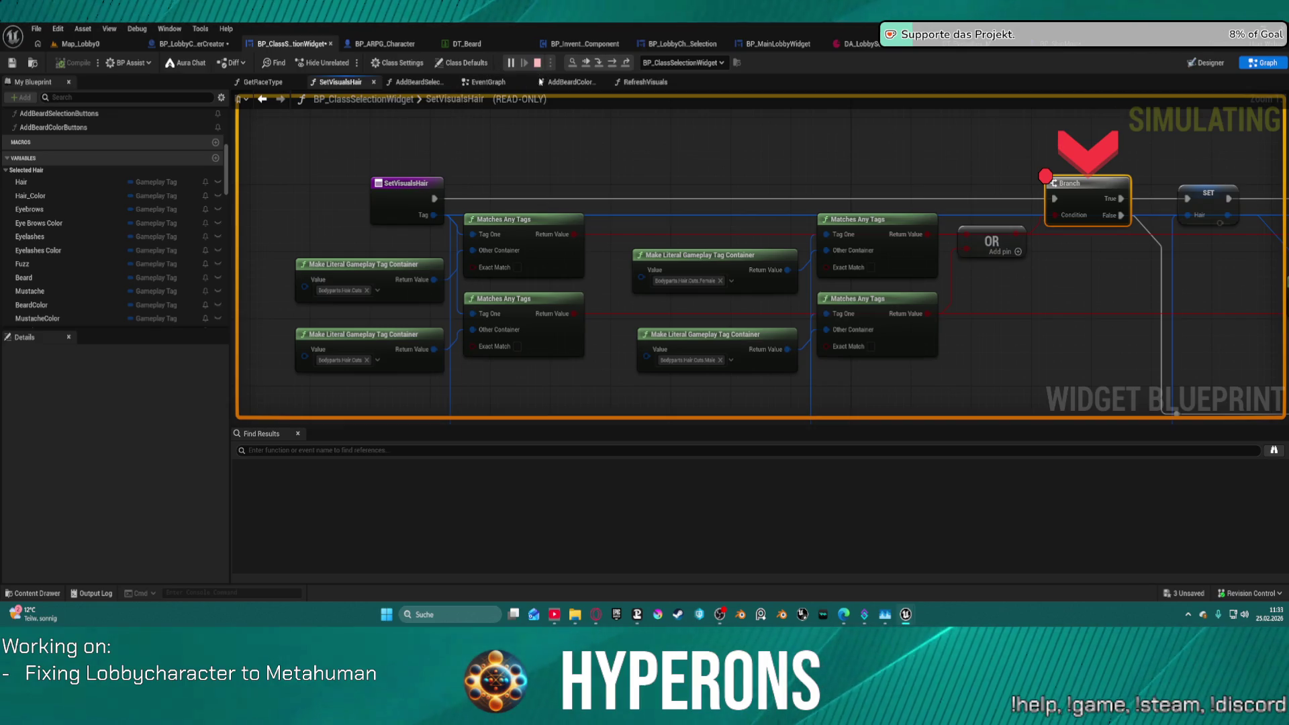
pyautogui.press('Escape')
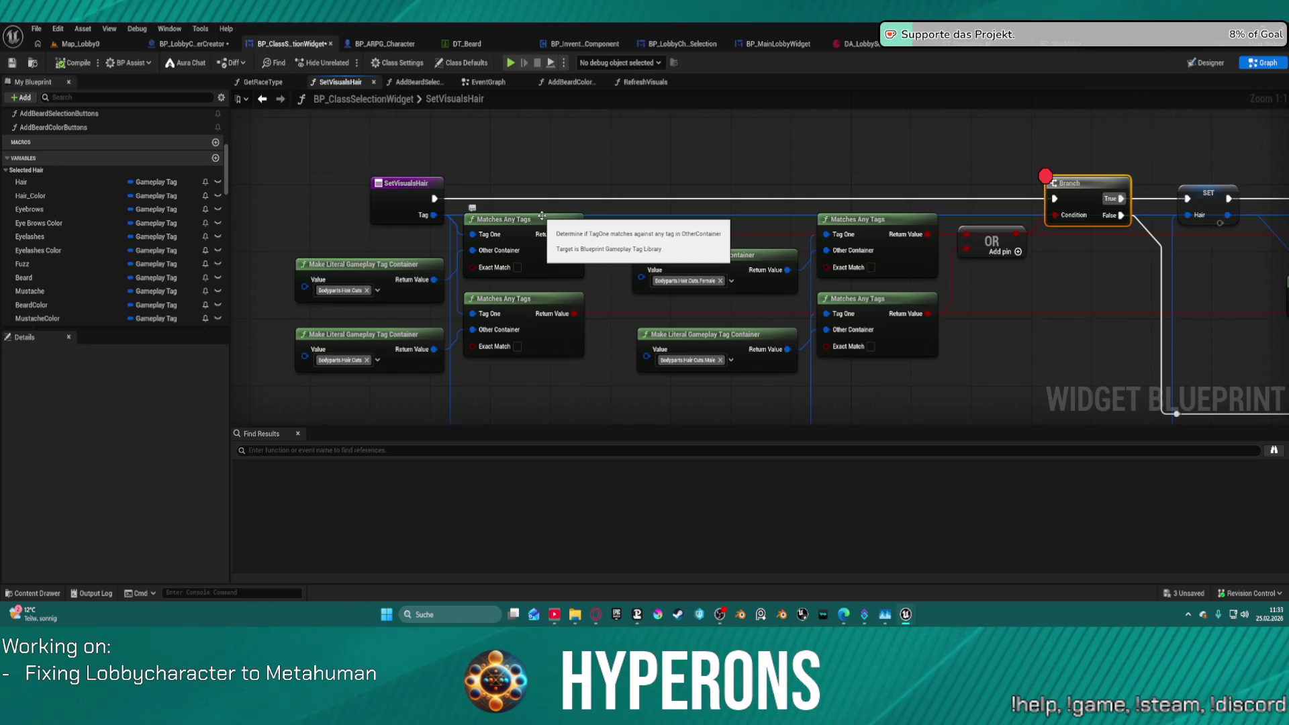
# Look over the AddBeardSelectionButtons graph, then view the start of the AddBeardColorButtons graph.
pyautogui.click(423, 83)
pyautogui.scroll(-2, 562, 201)
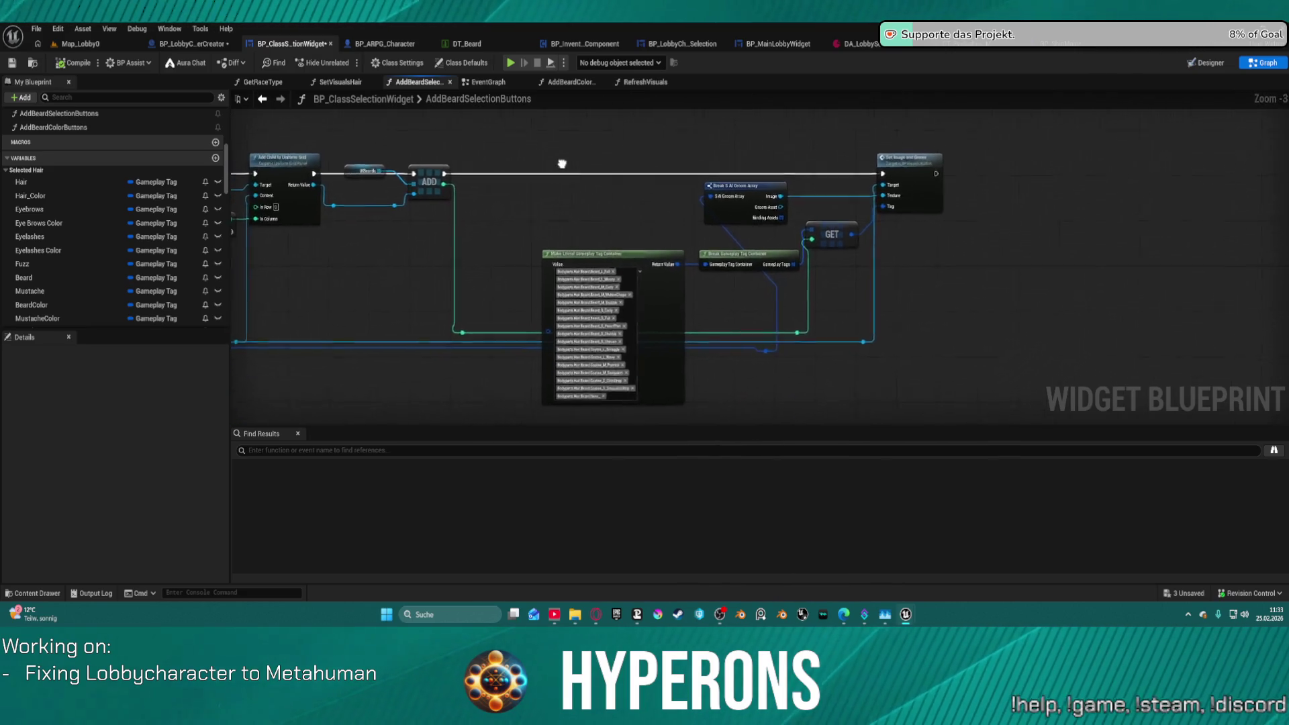
pyautogui.moveTo(562, 164)
pyautogui.mouseDown()
pyautogui.moveTo(722, 144)
pyautogui.moveTo(1059, 241)
pyautogui.moveTo(436, 168)
pyautogui.moveTo(482, 141)
pyautogui.mouseUp()
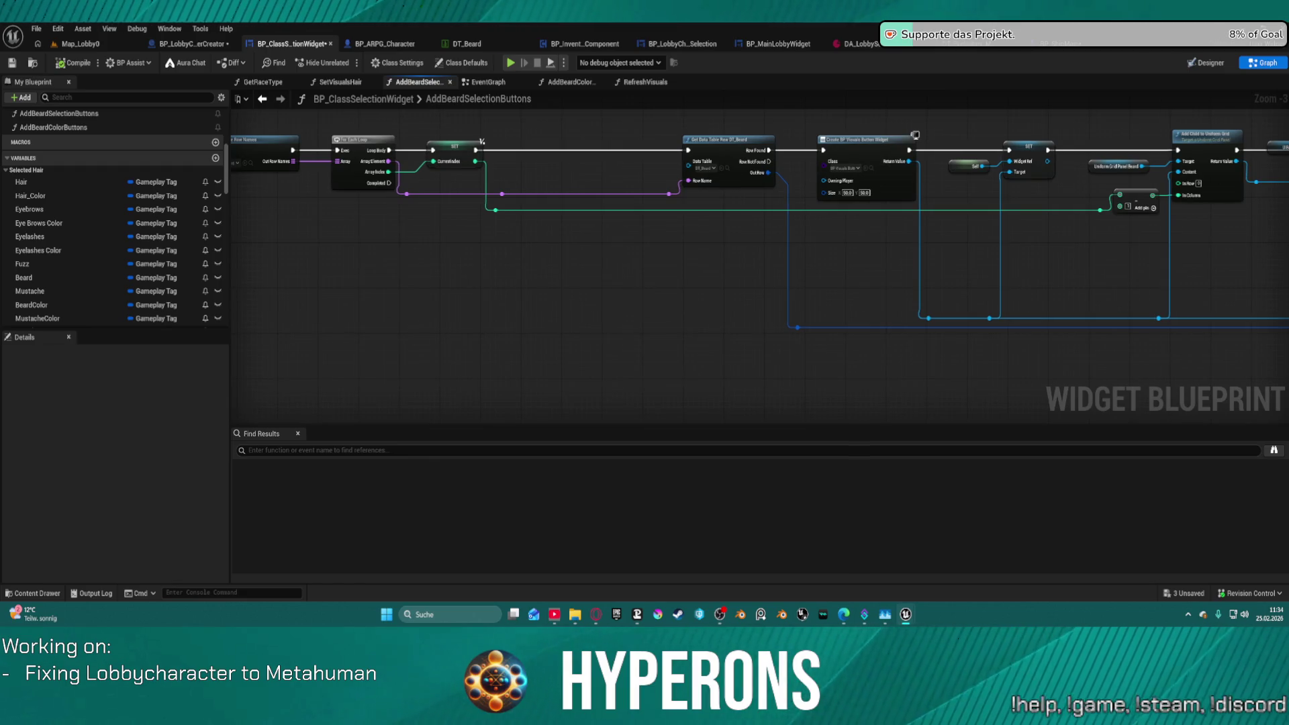
pyautogui.scroll(3, 722, 177)
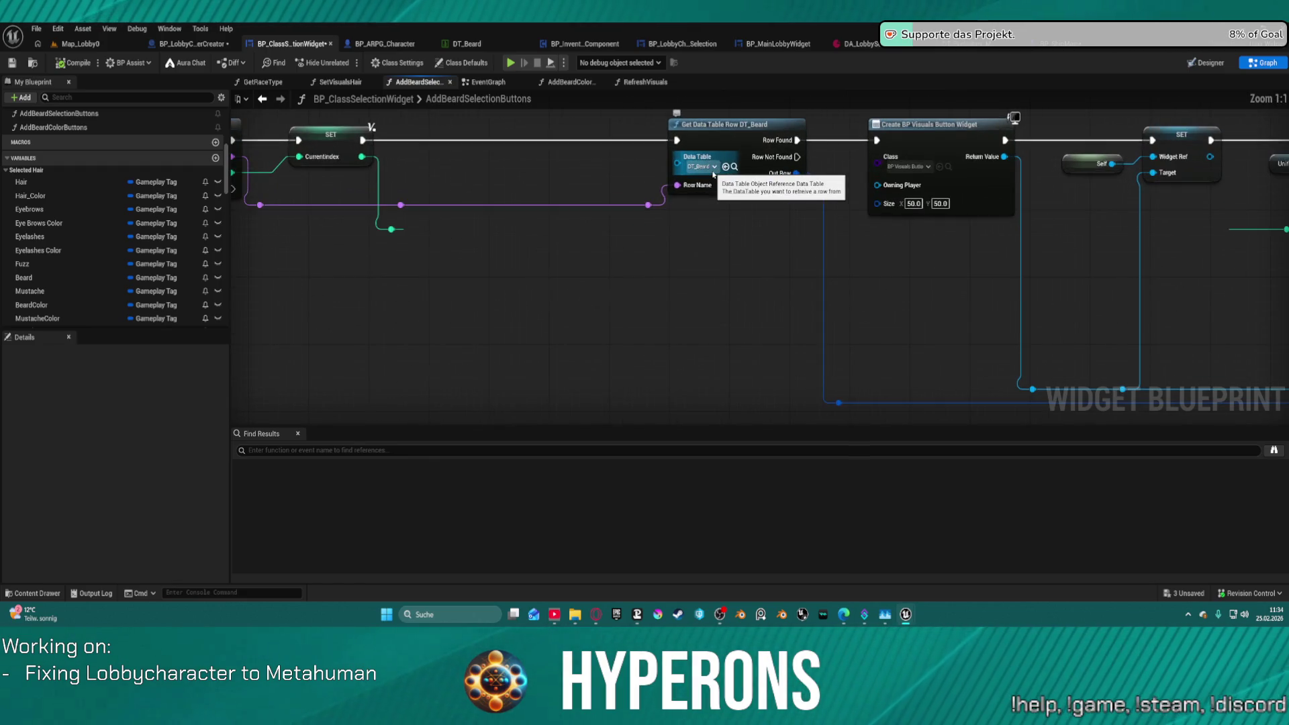
pyautogui.click(592, 84)
pyautogui.moveTo(362, 234)
pyautogui.mouseDown()
pyautogui.moveTo(1035, 210)
pyautogui.moveTo(799, 144)
pyautogui.moveTo(672, 140)
pyautogui.moveTo(281, 175)
pyautogui.moveTo(460, 215)
pyautogui.moveTo(476, 250)
pyautogui.mouseUp()
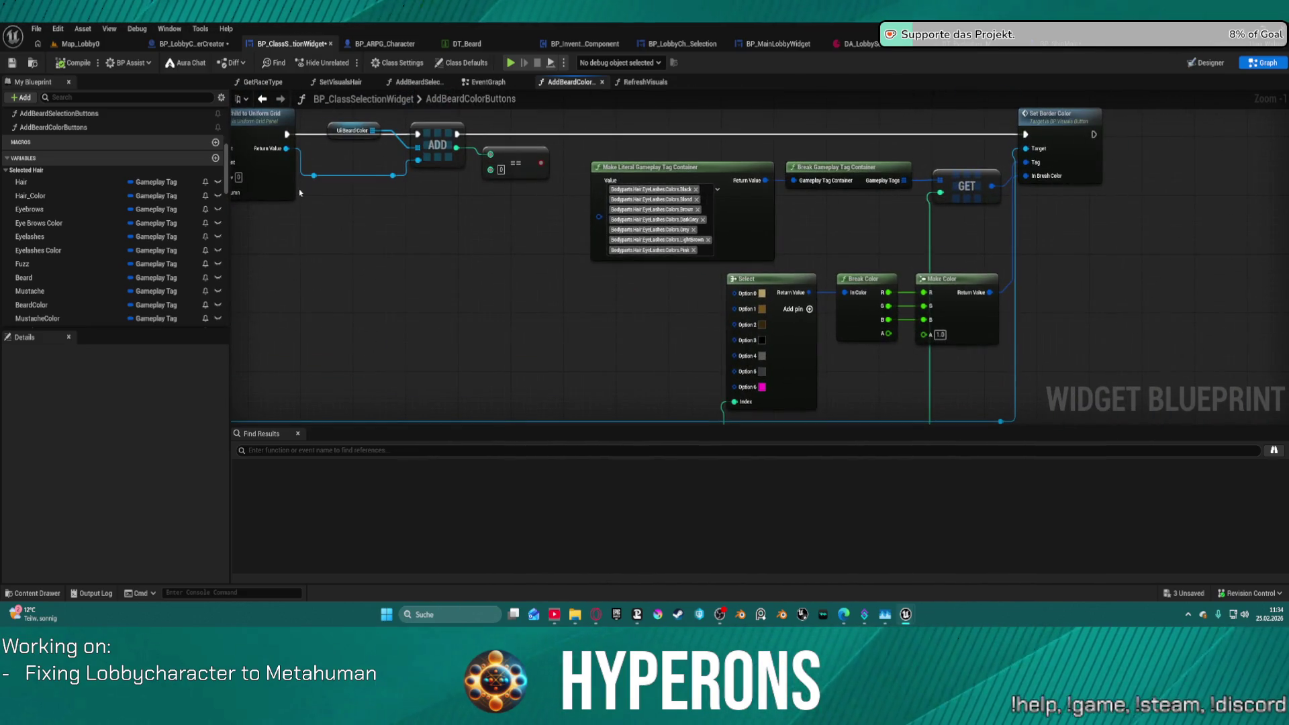
# Browse the colour tag container's gameplay tag choices, expanding the Beard tags.
pyautogui.scroll(1, 698, 201)
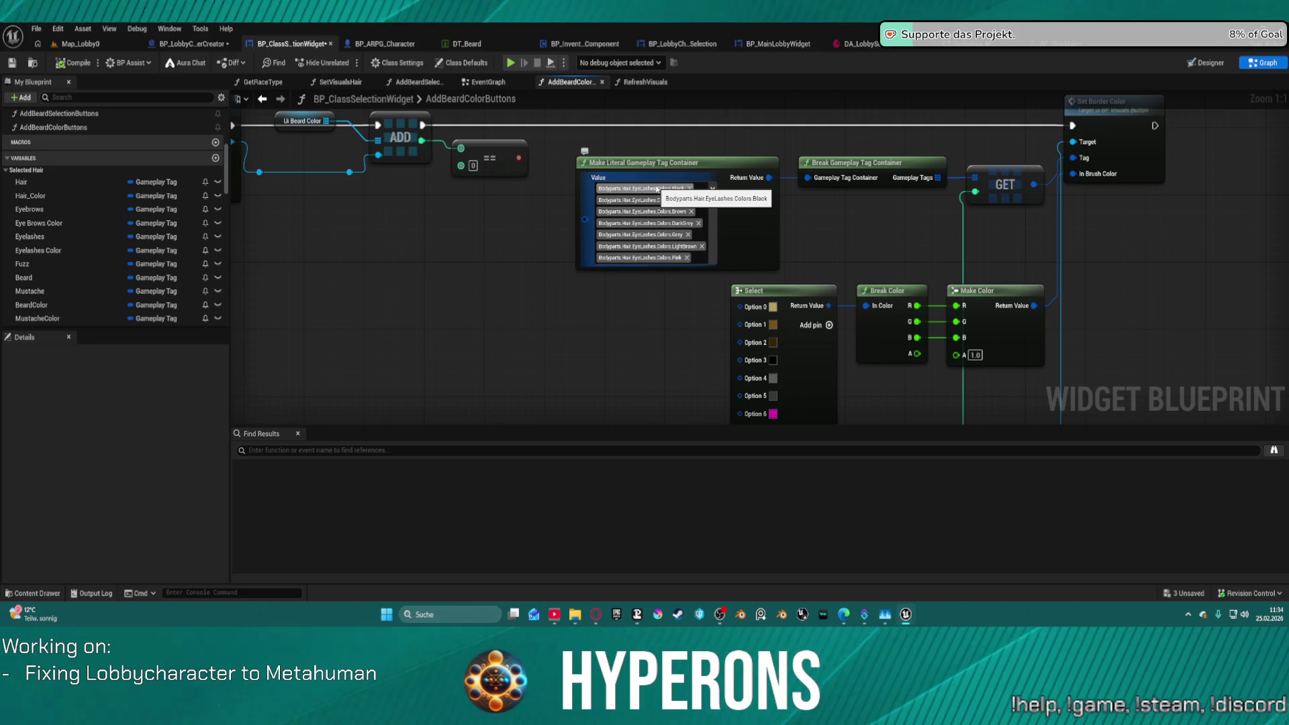
pyautogui.click(657, 189)
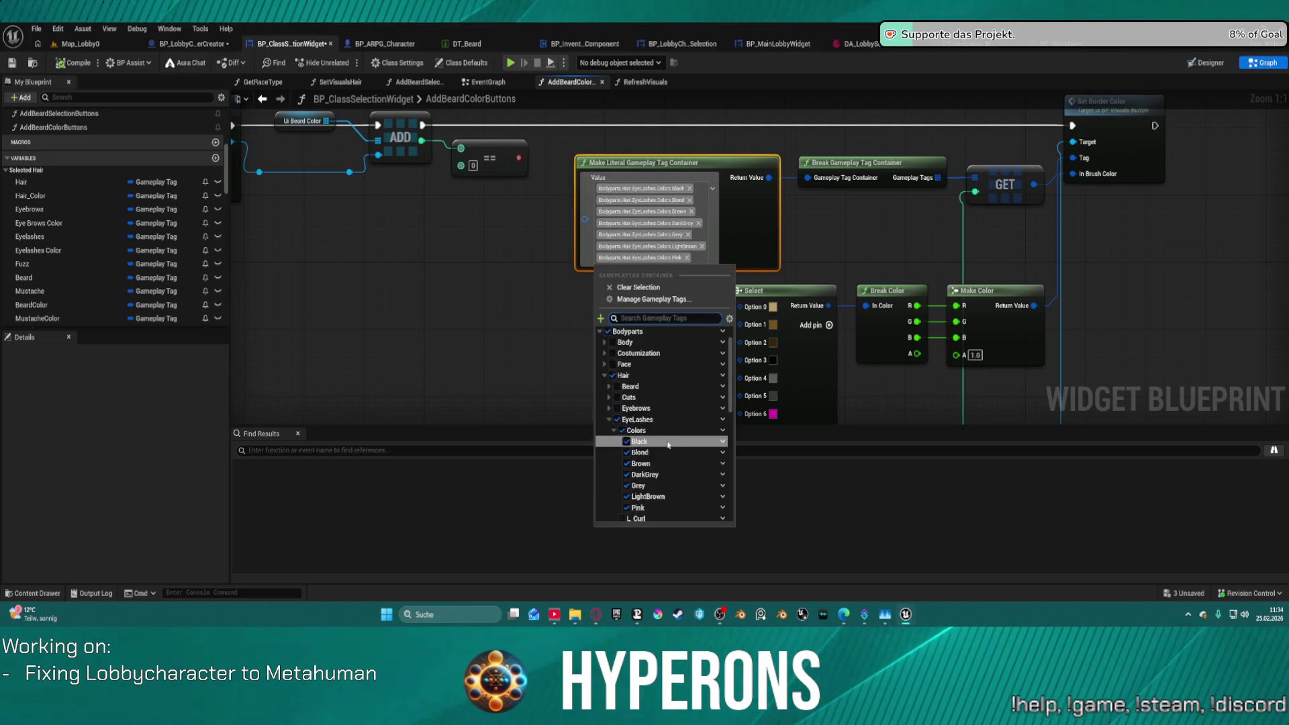
pyautogui.scroll(-3, 668, 444)
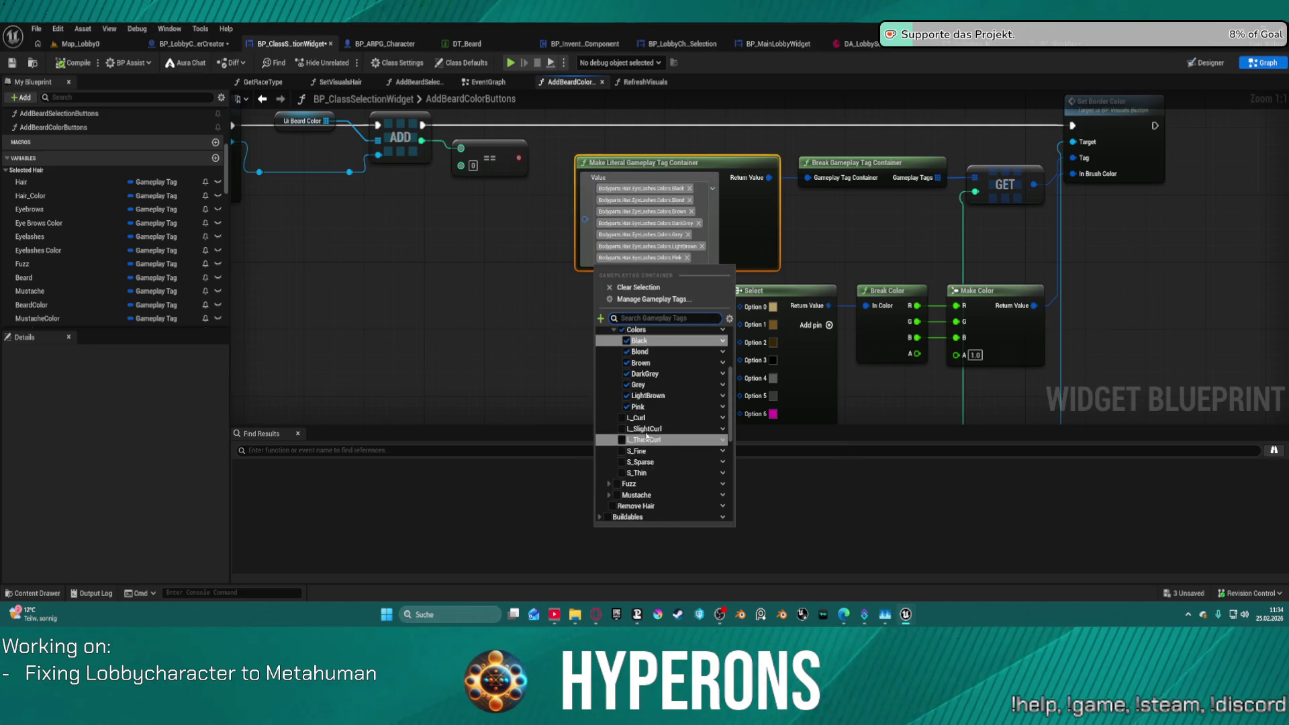
pyautogui.scroll(2, 647, 436)
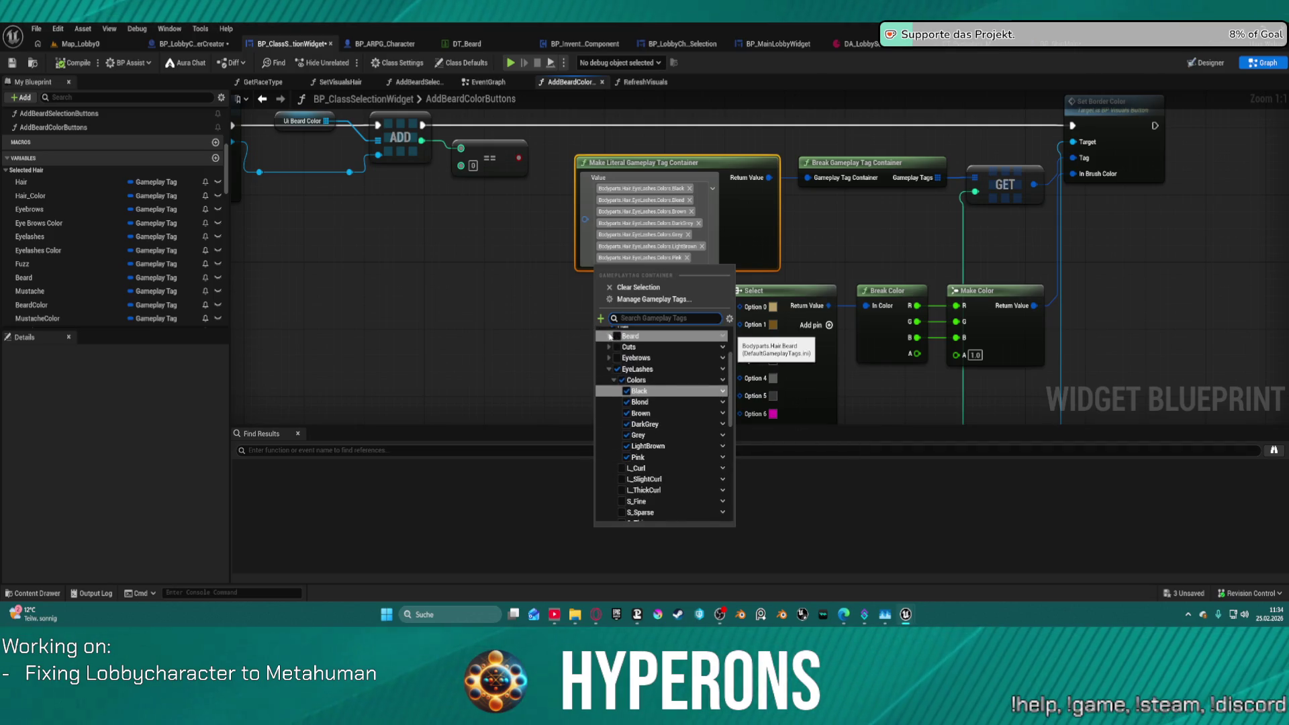
pyautogui.click(609, 336)
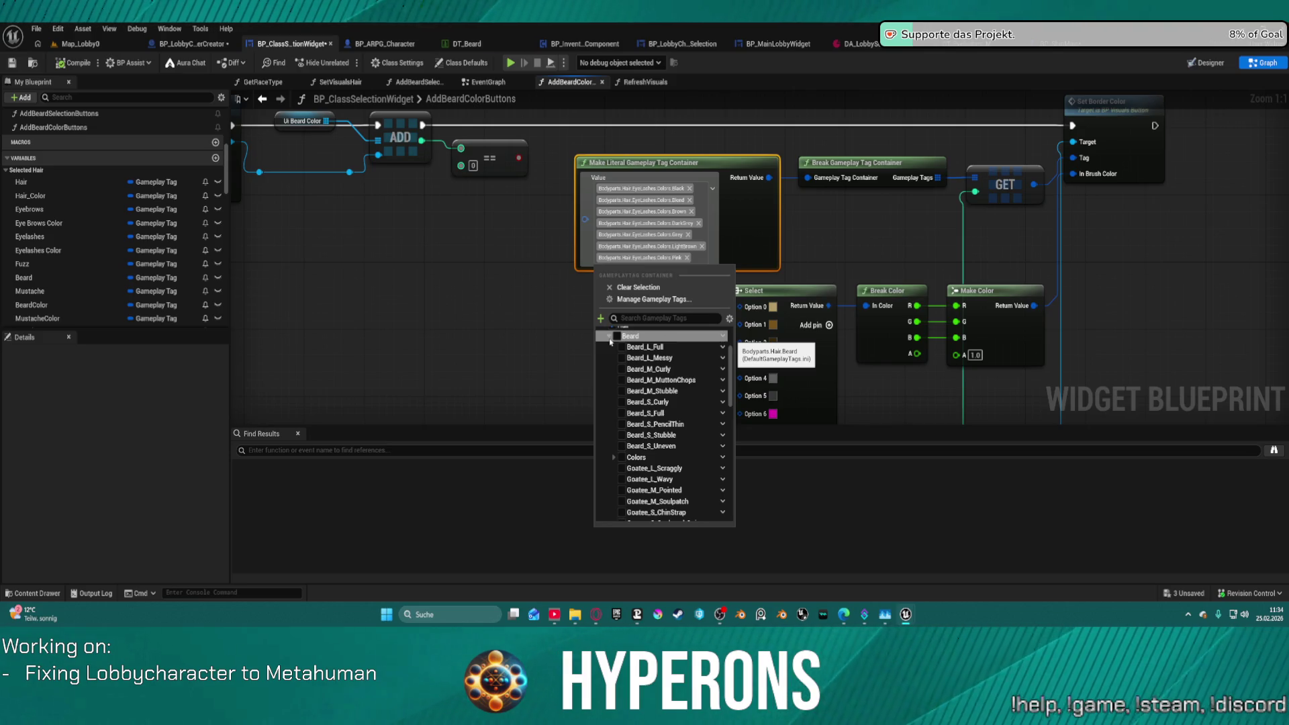
pyautogui.scroll(2, 647, 380)
pyautogui.scroll(-2, 679, 380)
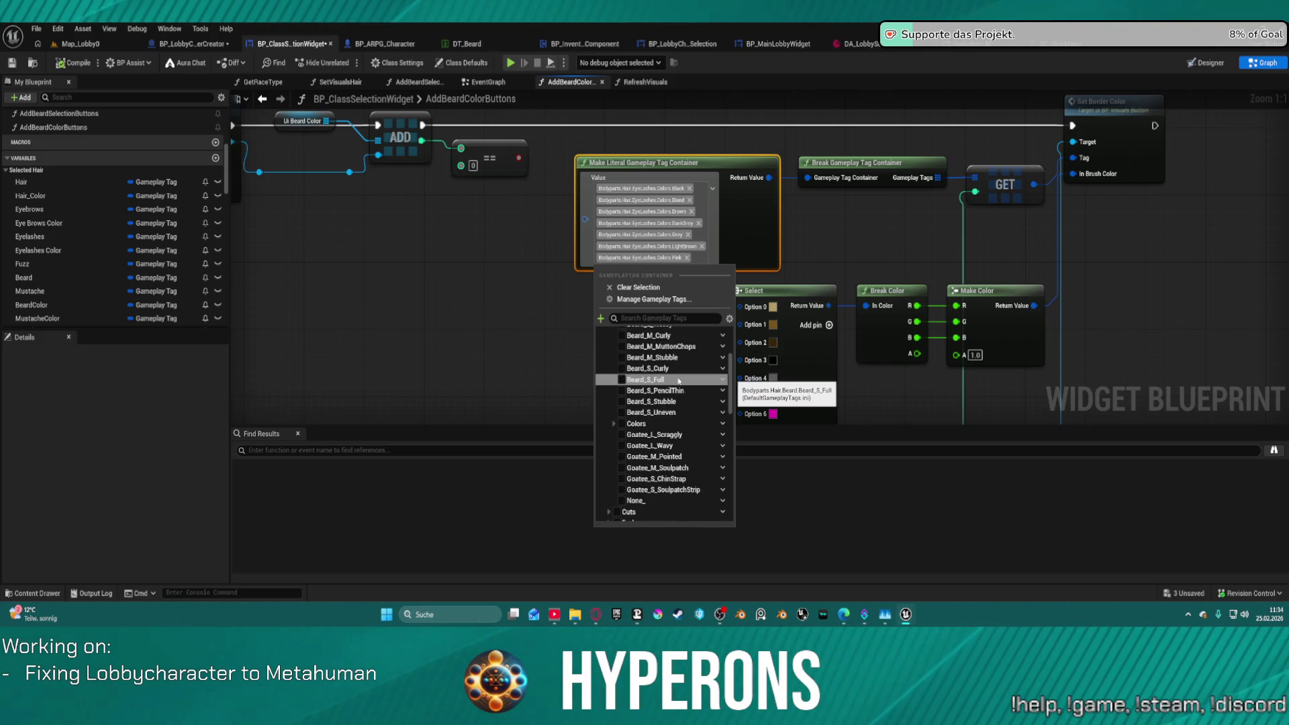
pyautogui.scroll(-3, 678, 383)
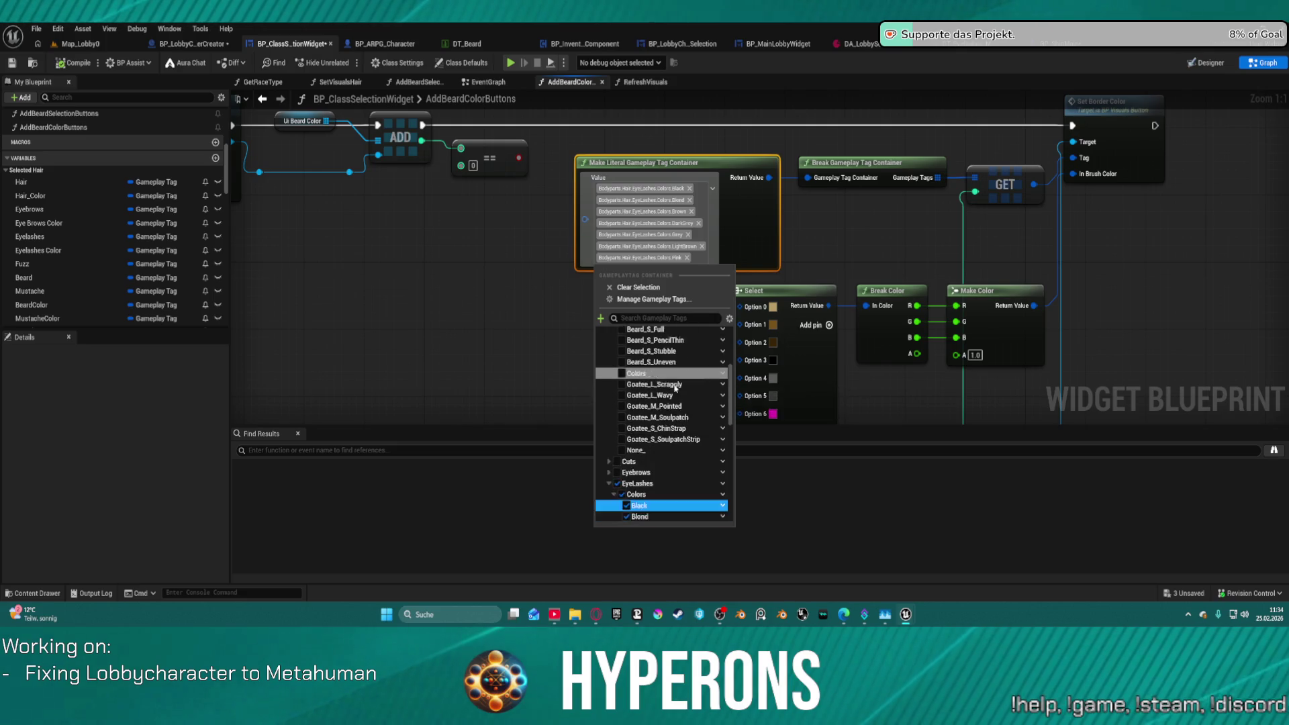
pyautogui.scroll(-2, 673, 389)
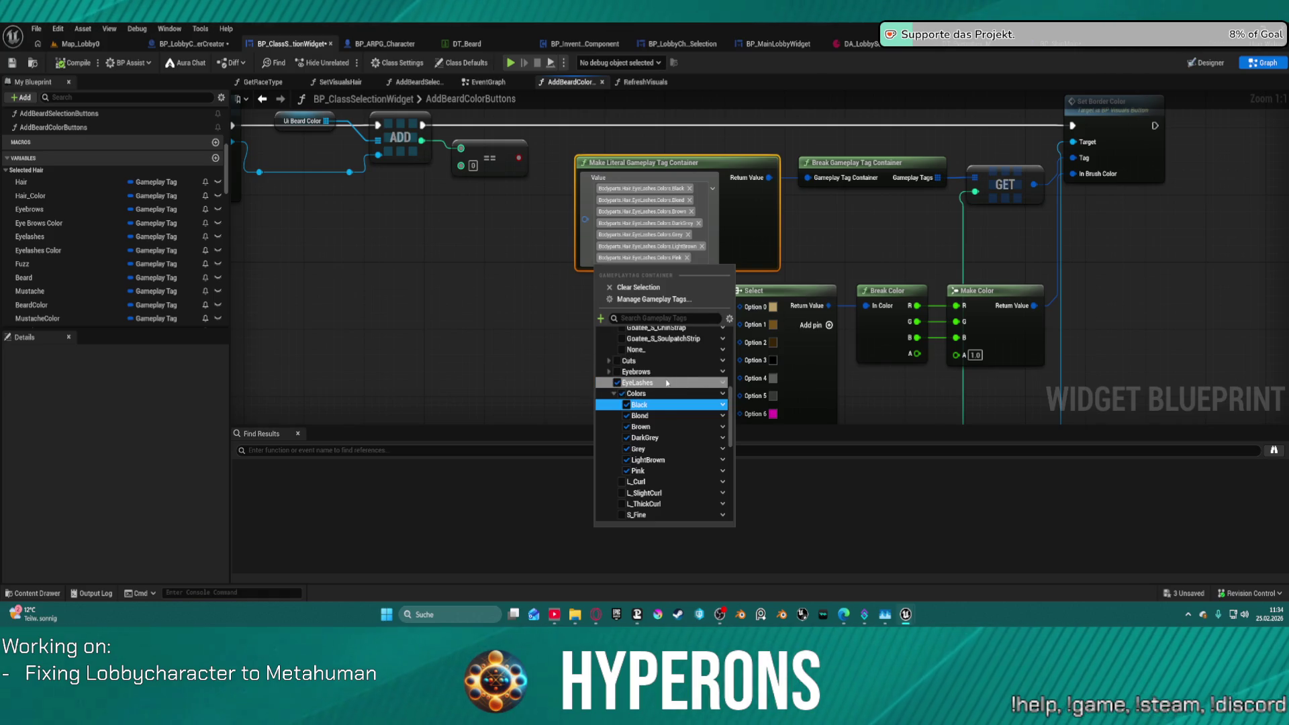
pyautogui.click(724, 228)
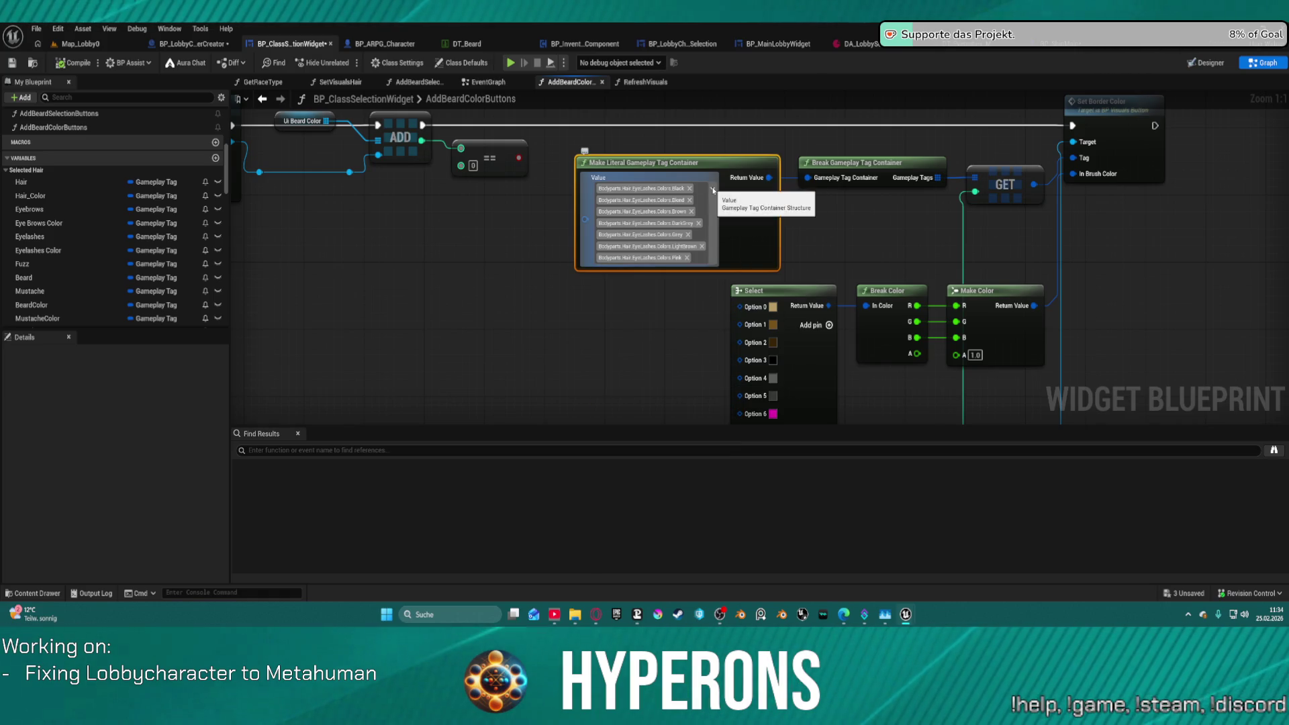
pyautogui.click(723, 228)
# Reset the tag container value to default, then clear all its currently chosen tags.
pyautogui.rightClick(714, 190)
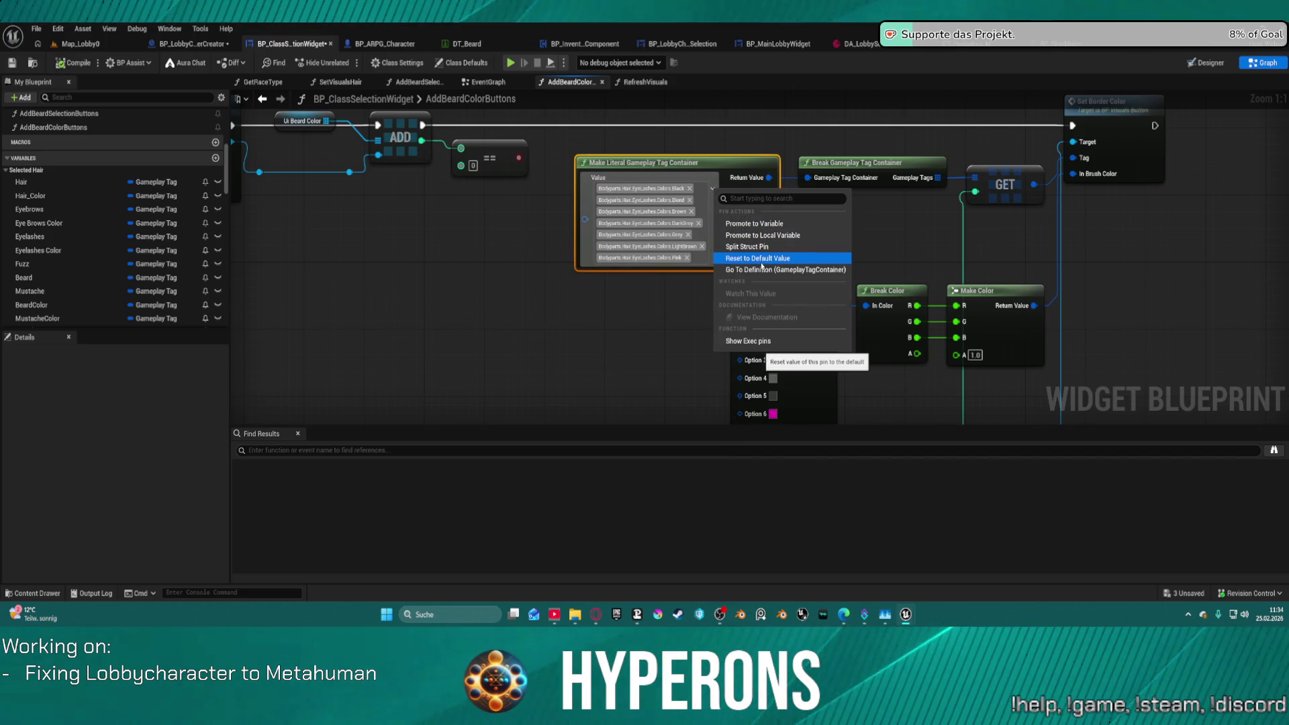
pyautogui.click(762, 260)
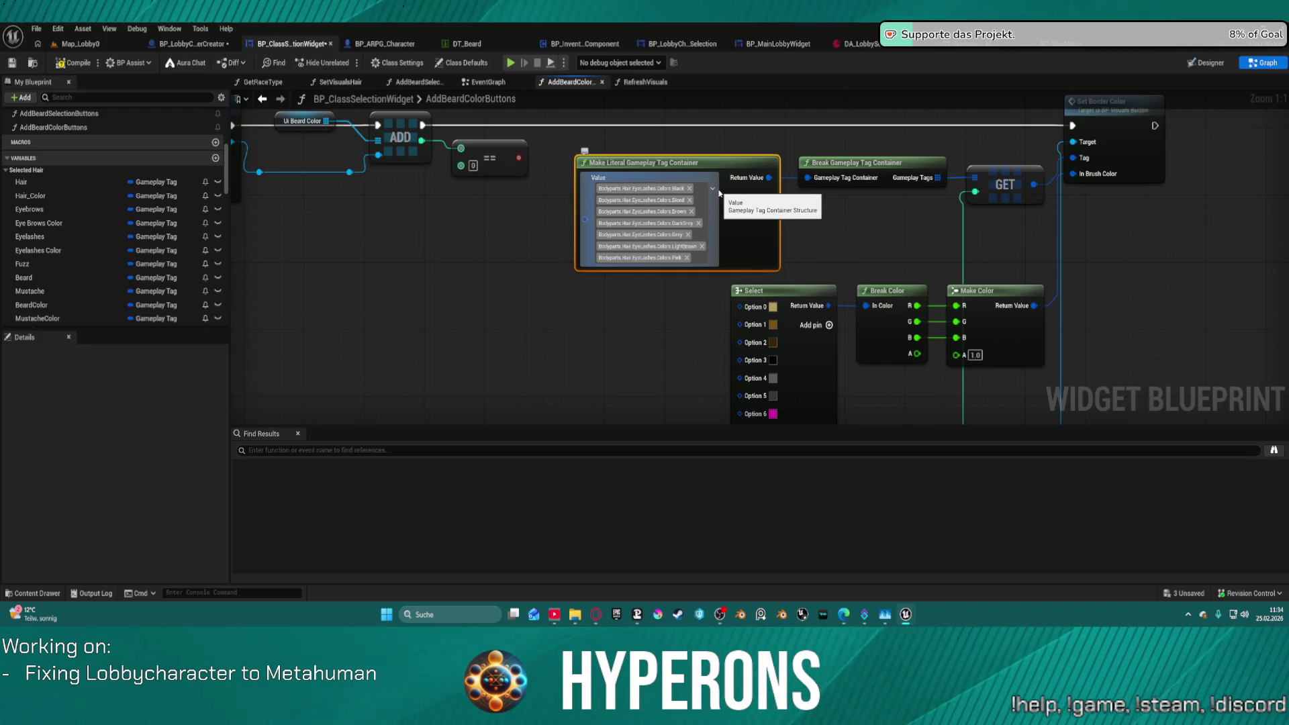
pyautogui.rightClick(715, 189)
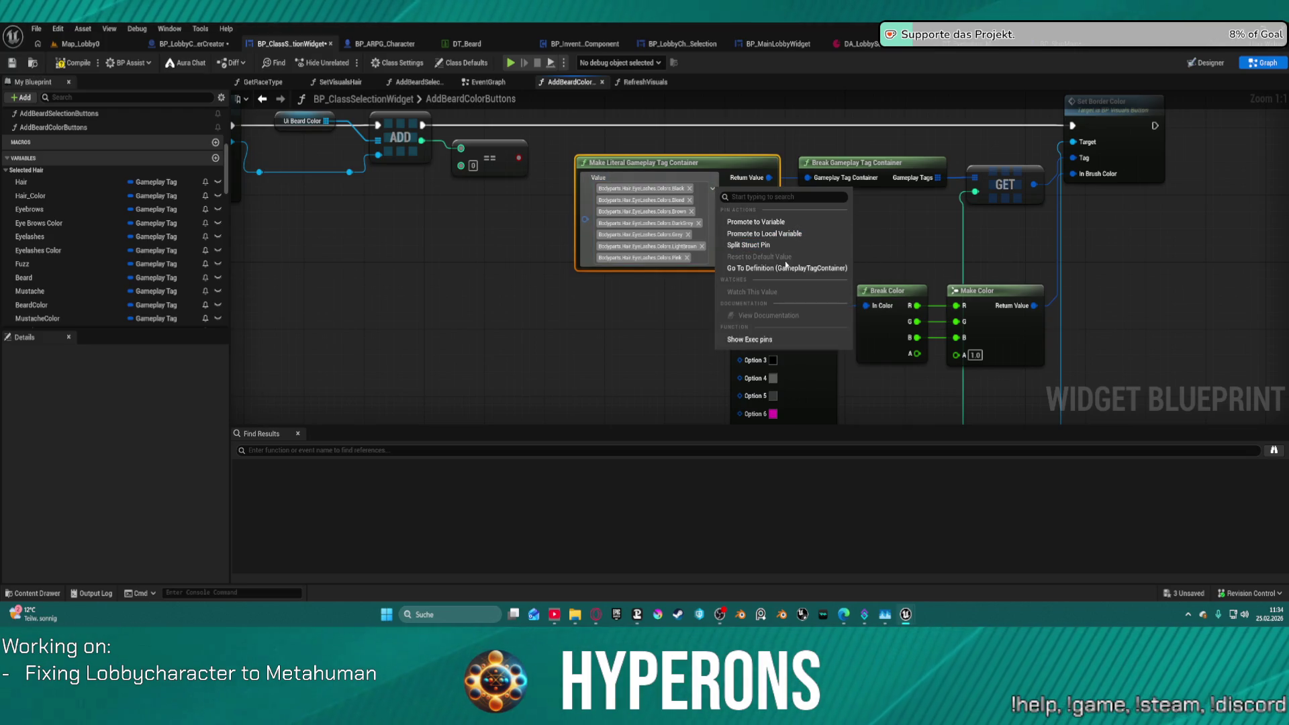
pyautogui.click(710, 190)
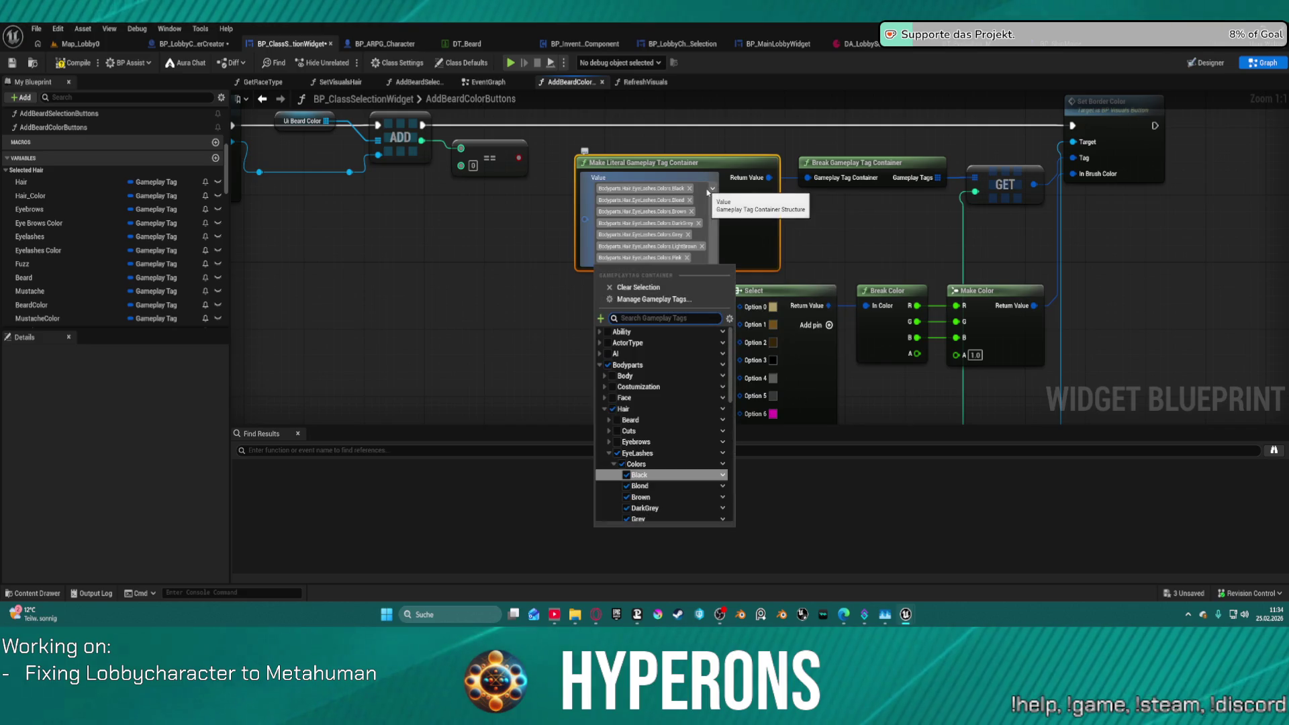
pyautogui.click(710, 190)
pyautogui.click(712, 190)
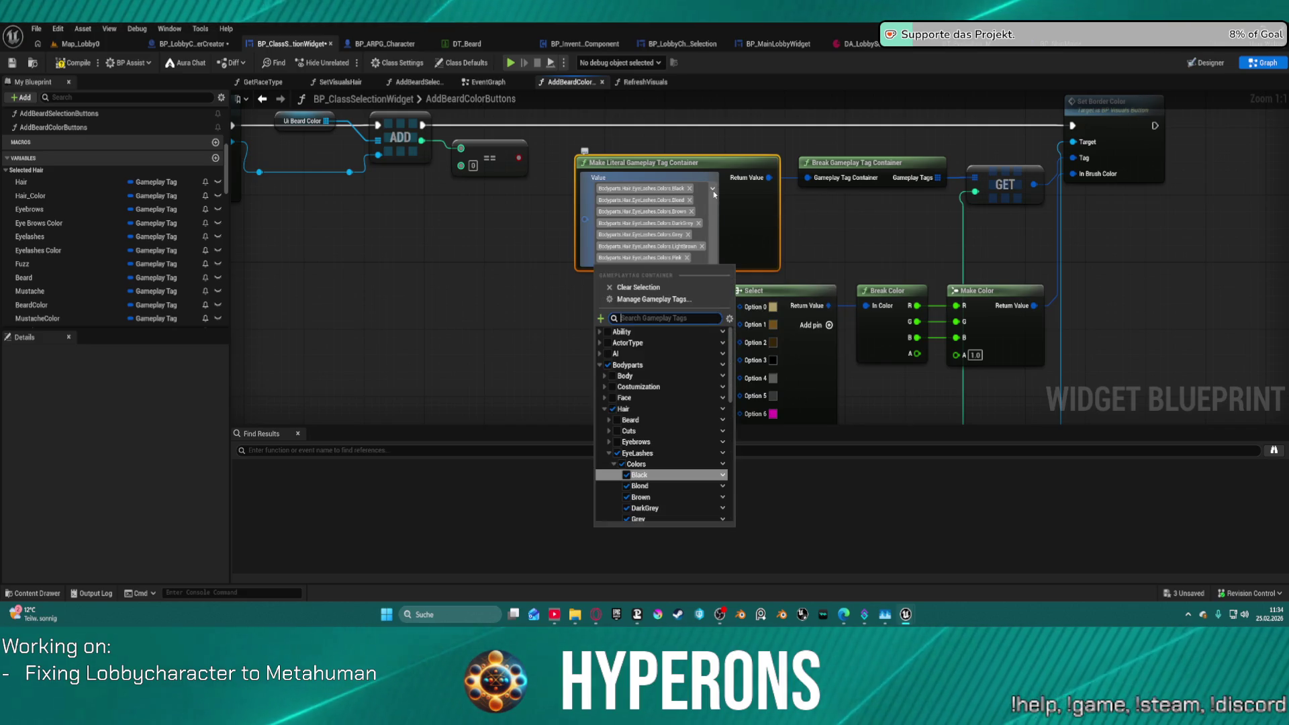
pyautogui.click(639, 287)
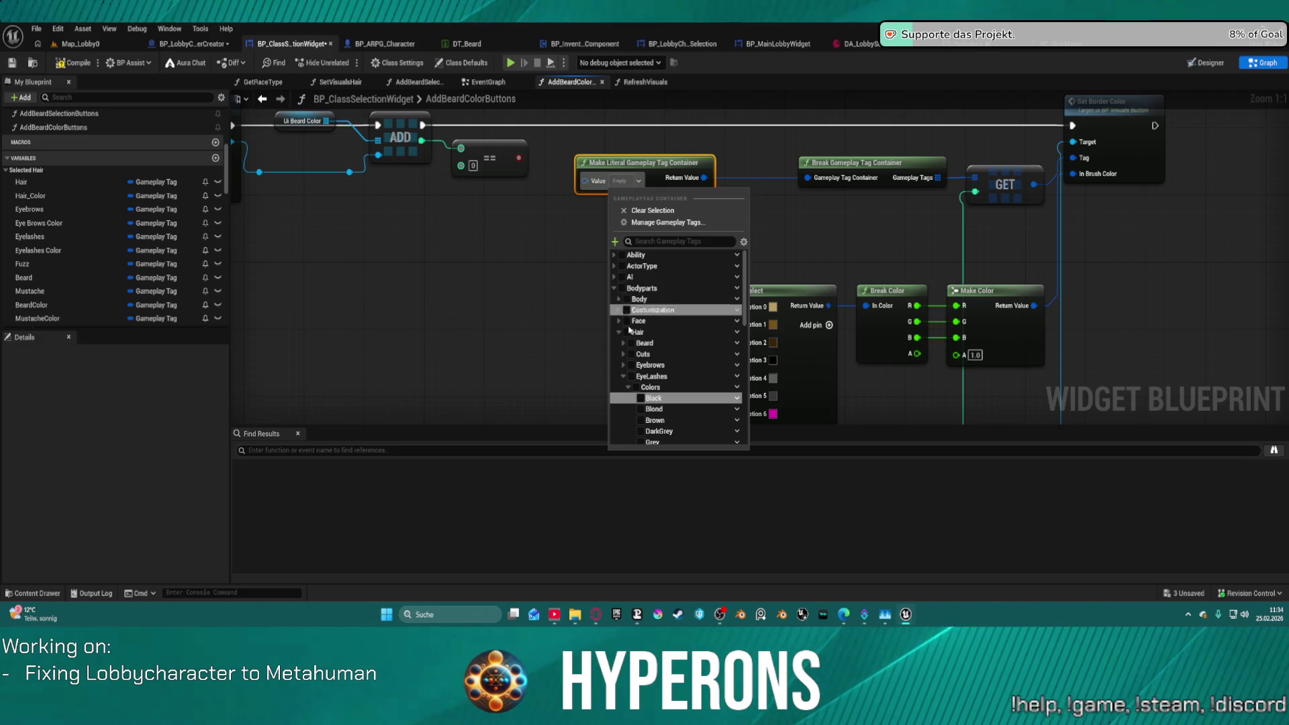
# Tick the seven Beard Colors tags, Black, Blond, Brown, DarkGrey, Grey, LightBrown and Pink.
pyautogui.click(623, 343)
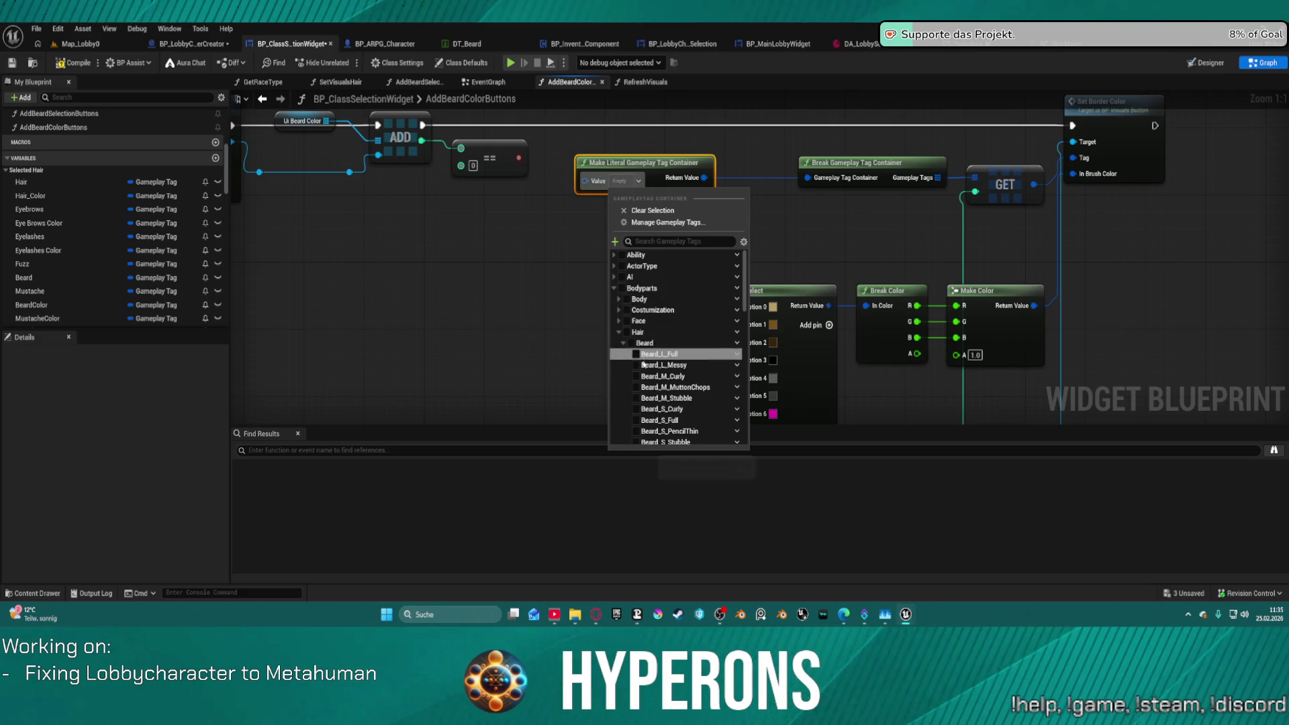
pyautogui.scroll(-5, 628, 345)
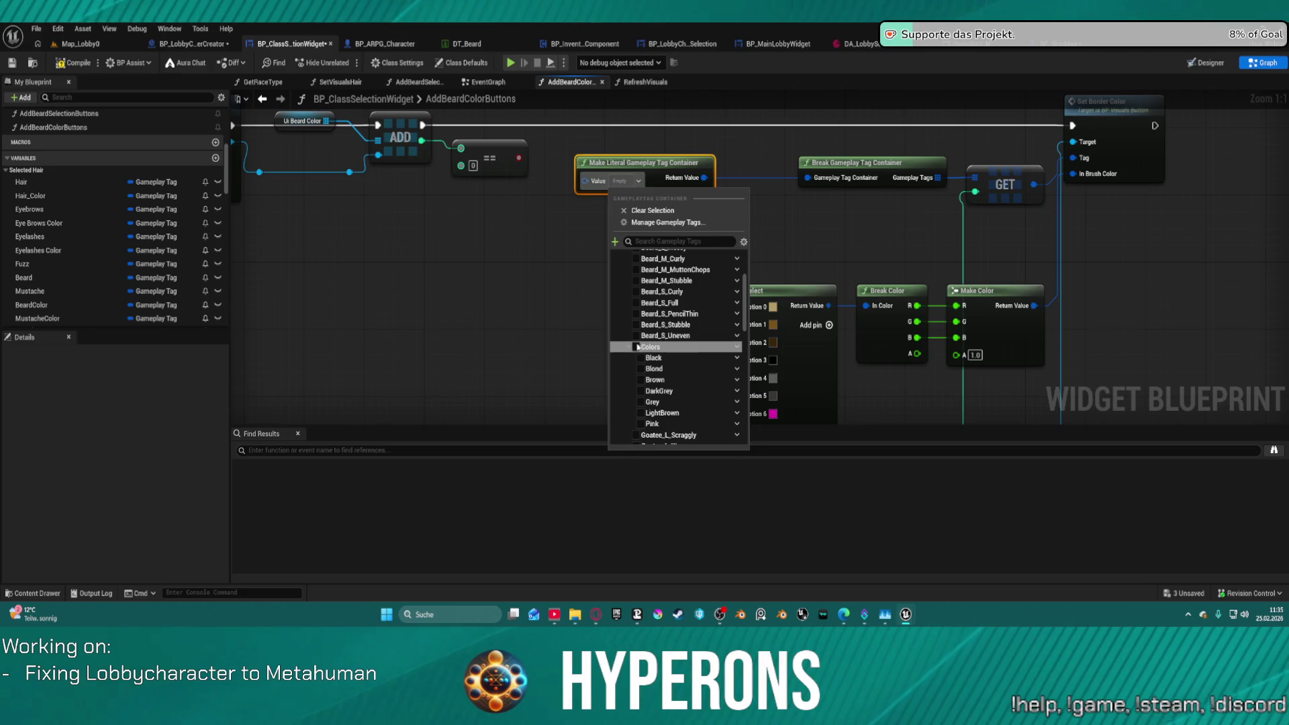
pyautogui.click(630, 346)
pyautogui.click(640, 357)
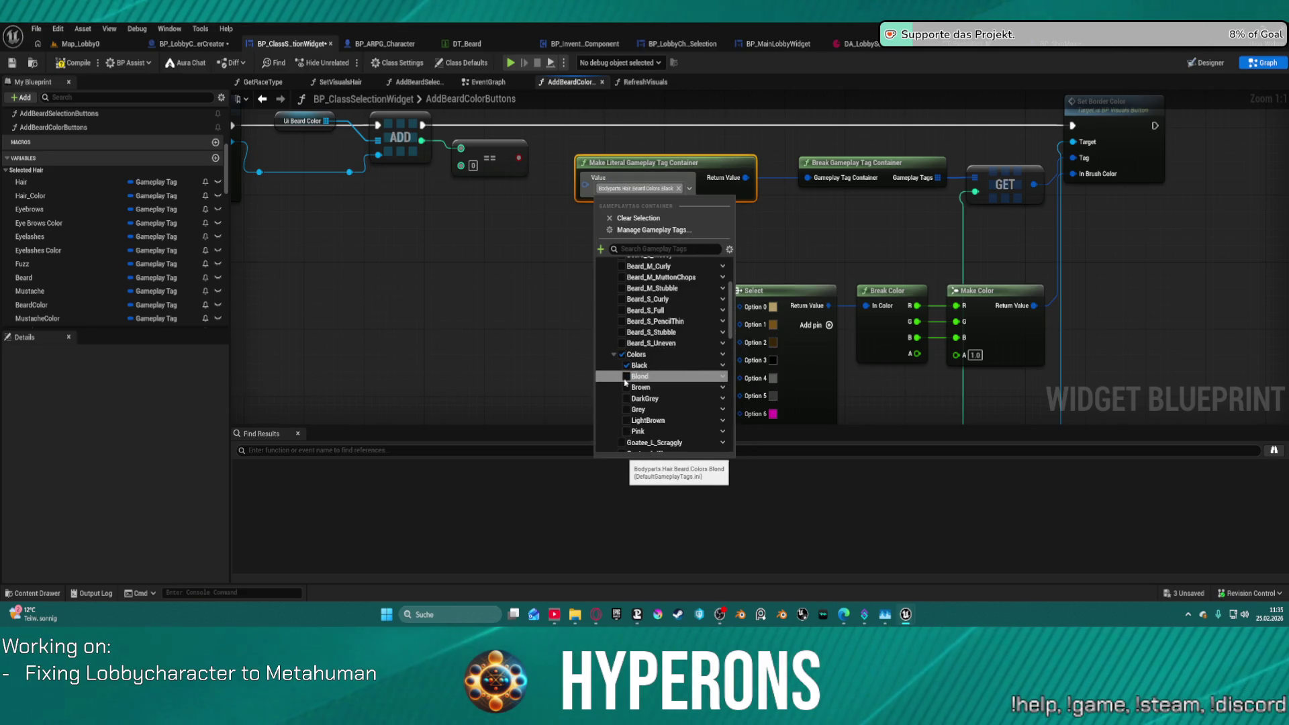
pyautogui.click(626, 376)
pyautogui.click(626, 399)
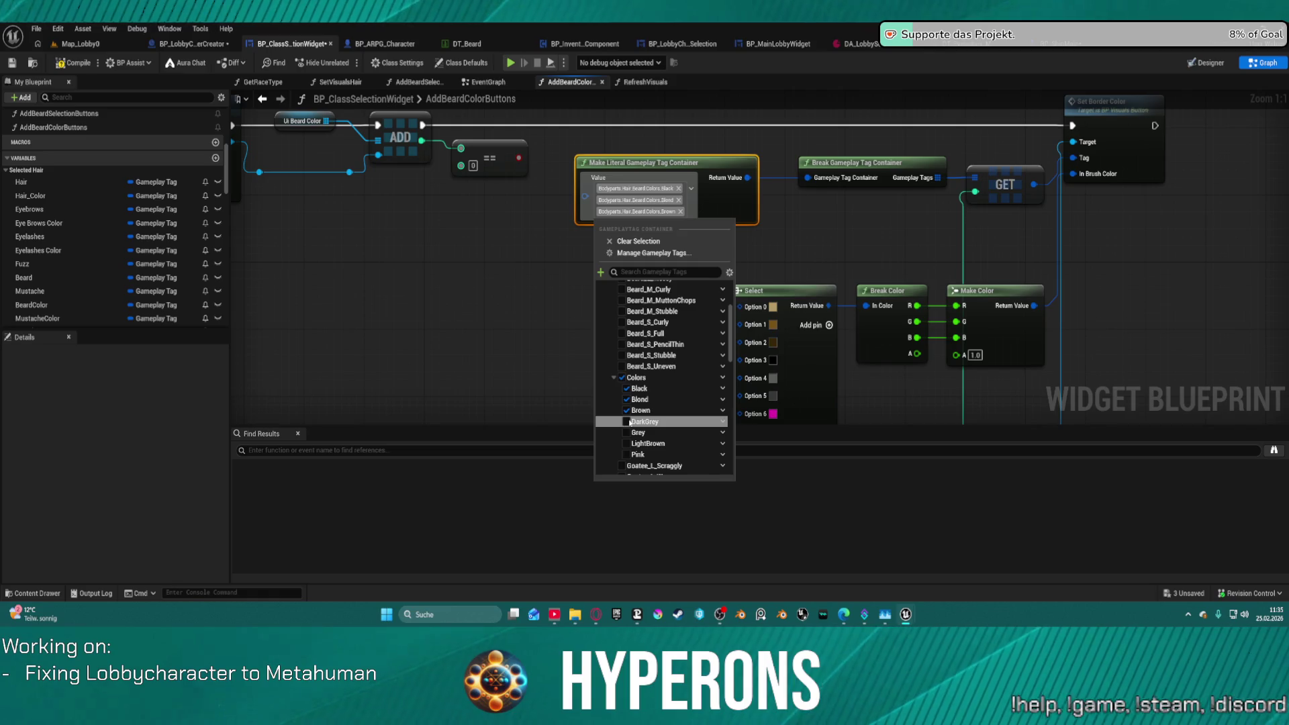
pyautogui.click(628, 421)
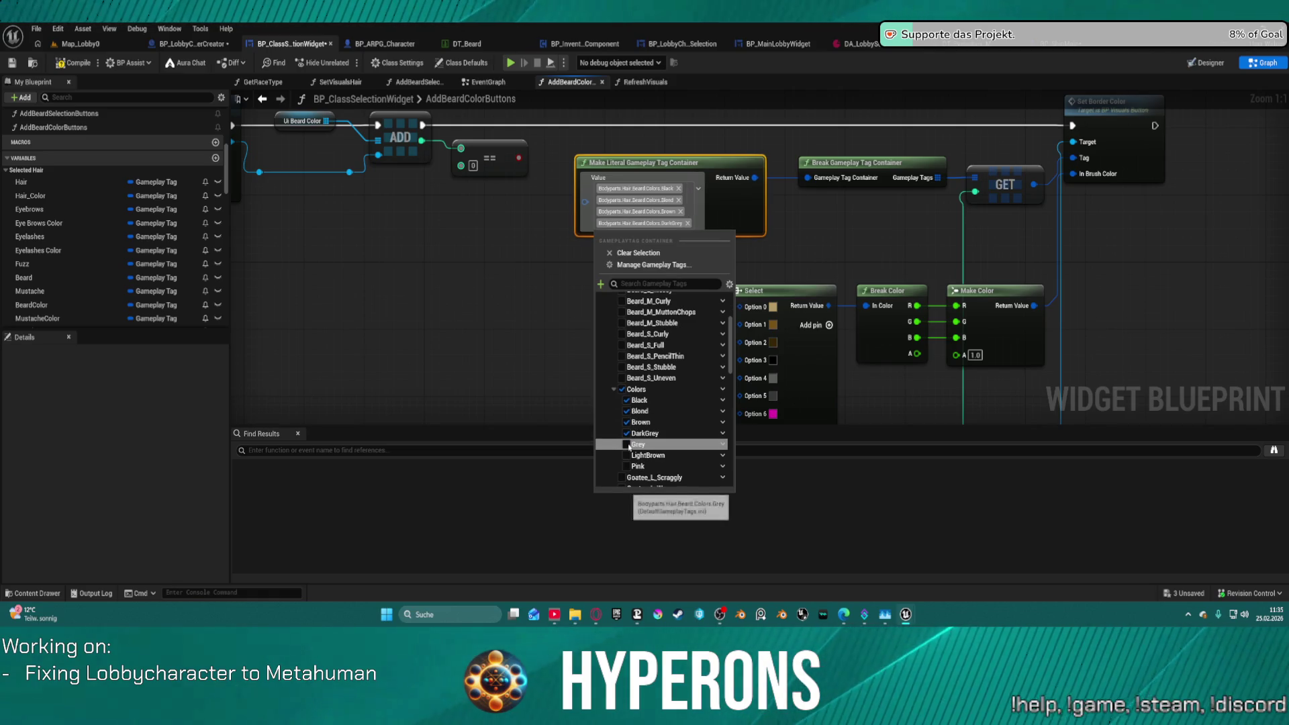
pyautogui.click(627, 443)
pyautogui.click(627, 466)
pyautogui.click(626, 489)
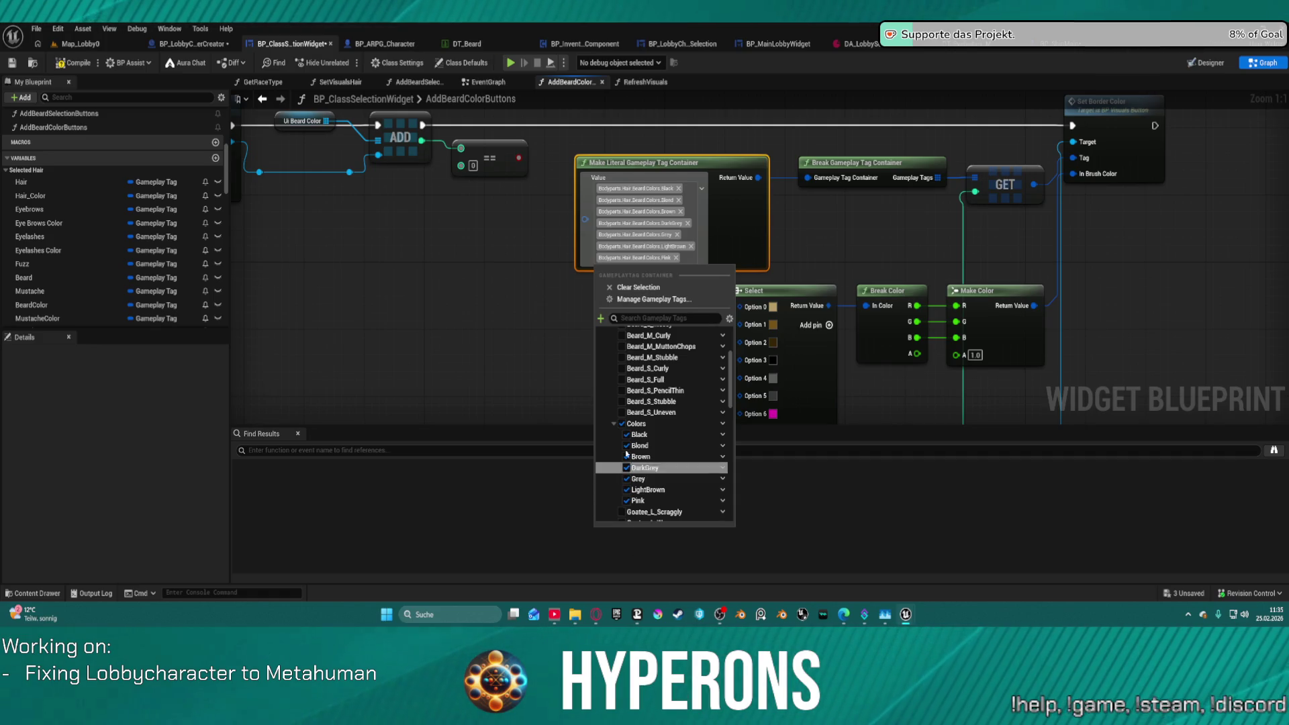
# Clear the picks and re-add Blond, LightBrown, Brown, Black, DarkGrey, Grey and Pink, closing the picker.
pyautogui.click(723, 425)
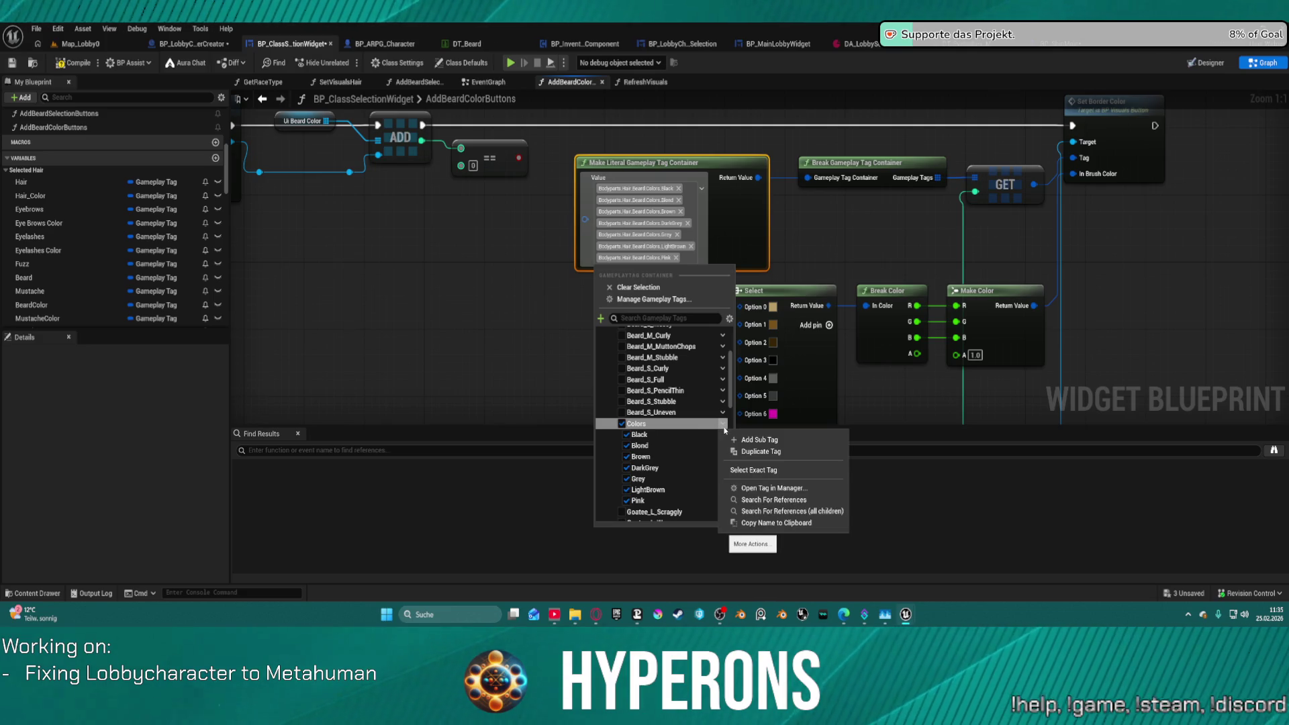
pyautogui.click(683, 289)
pyautogui.click(683, 289)
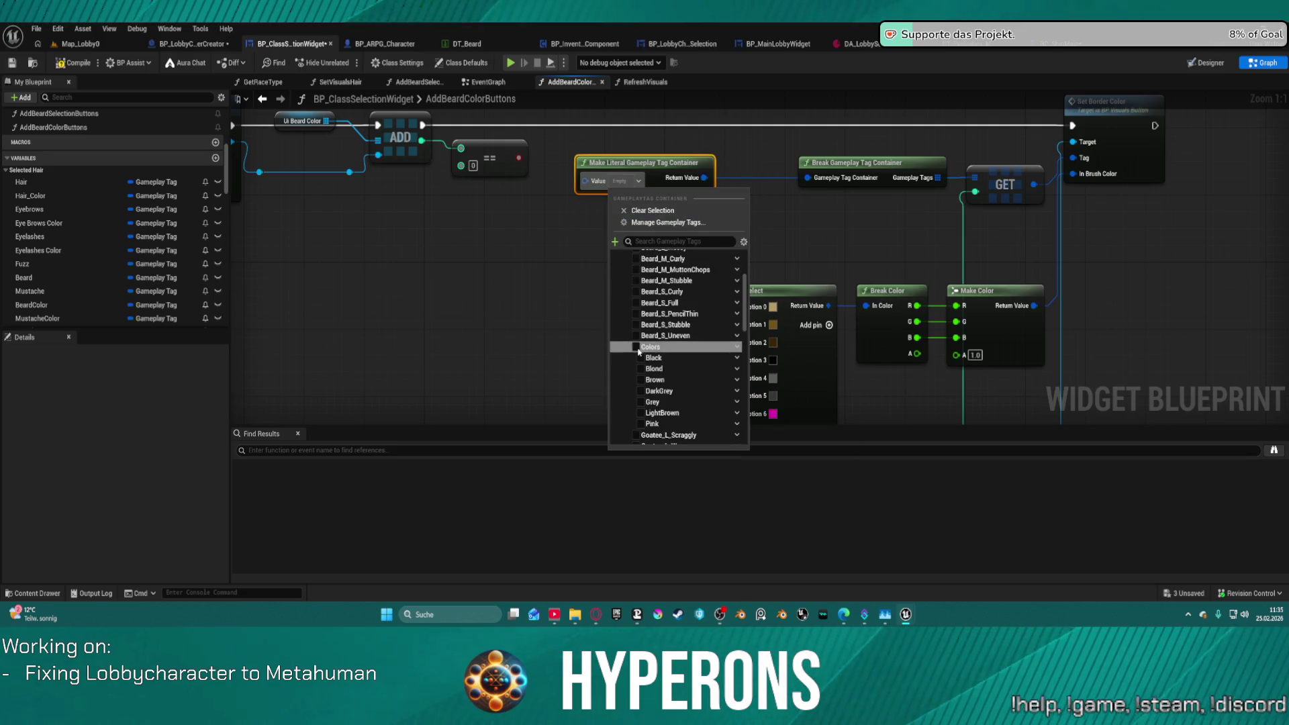
pyautogui.click(646, 369)
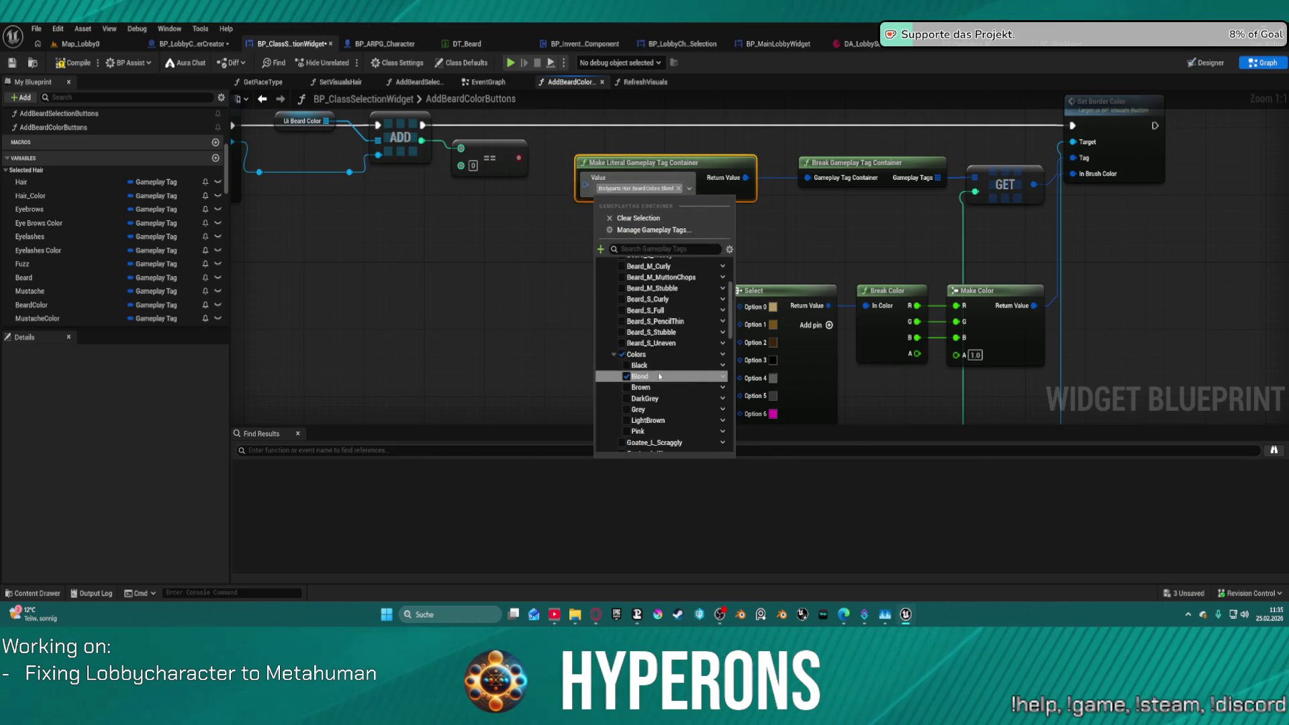
pyautogui.click(659, 420)
pyautogui.click(647, 401)
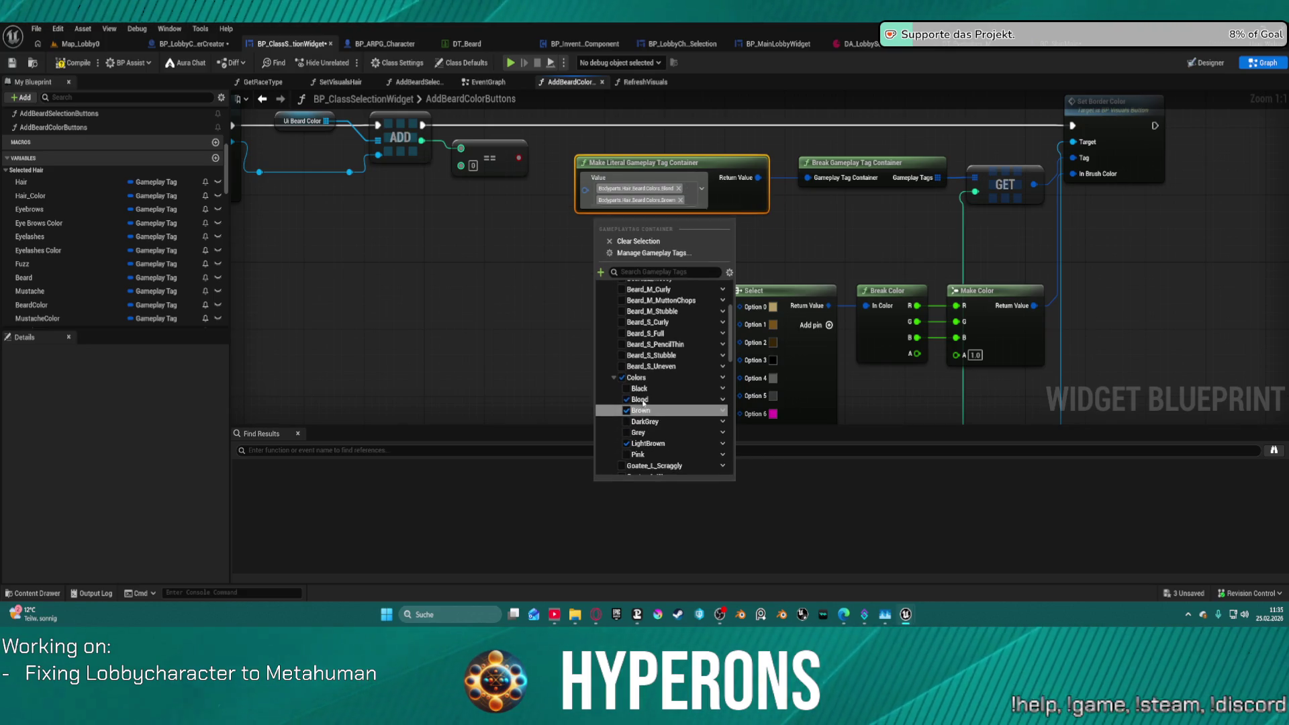
pyautogui.click(643, 389)
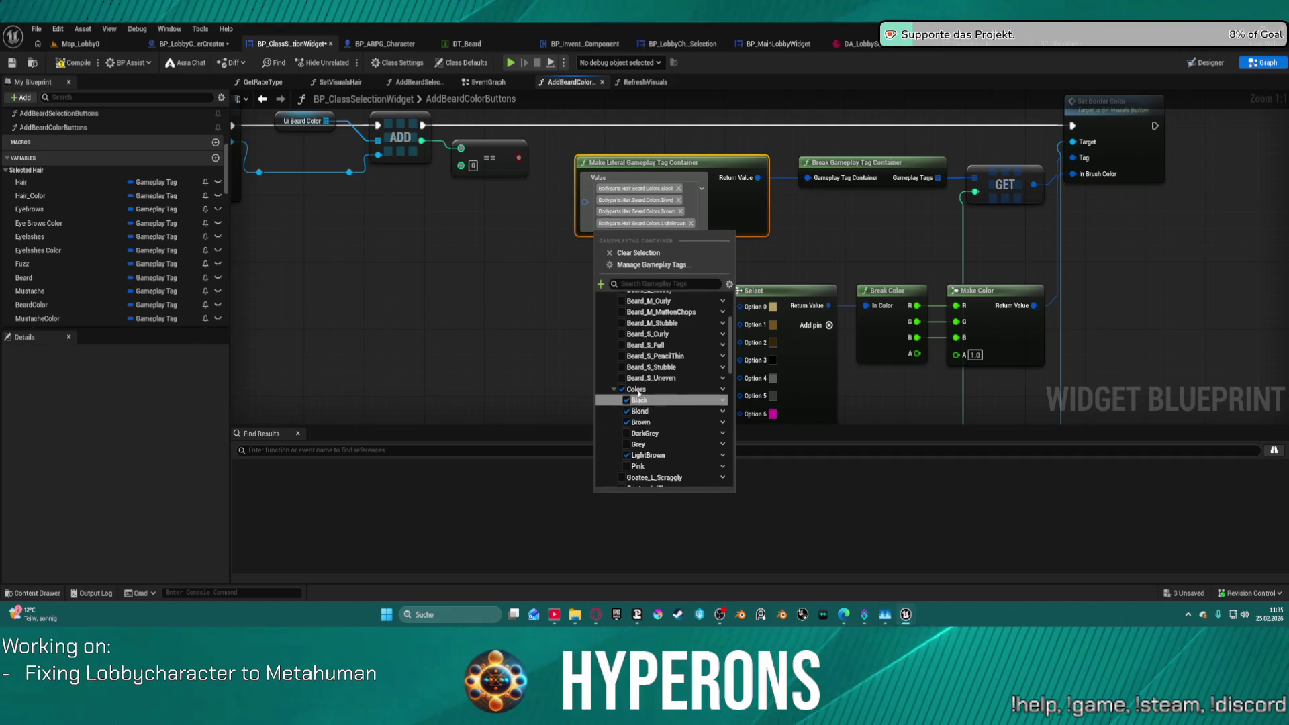
pyautogui.click(645, 433)
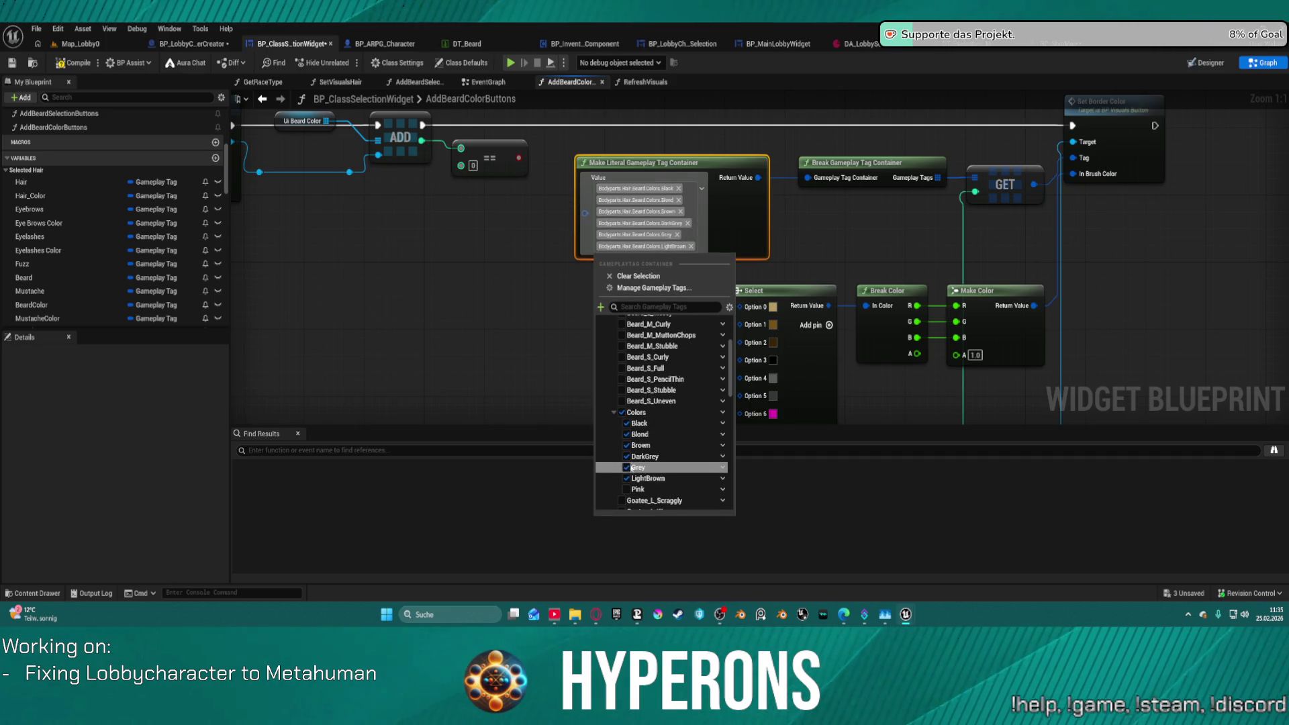
pyautogui.click(639, 455)
pyautogui.click(634, 489)
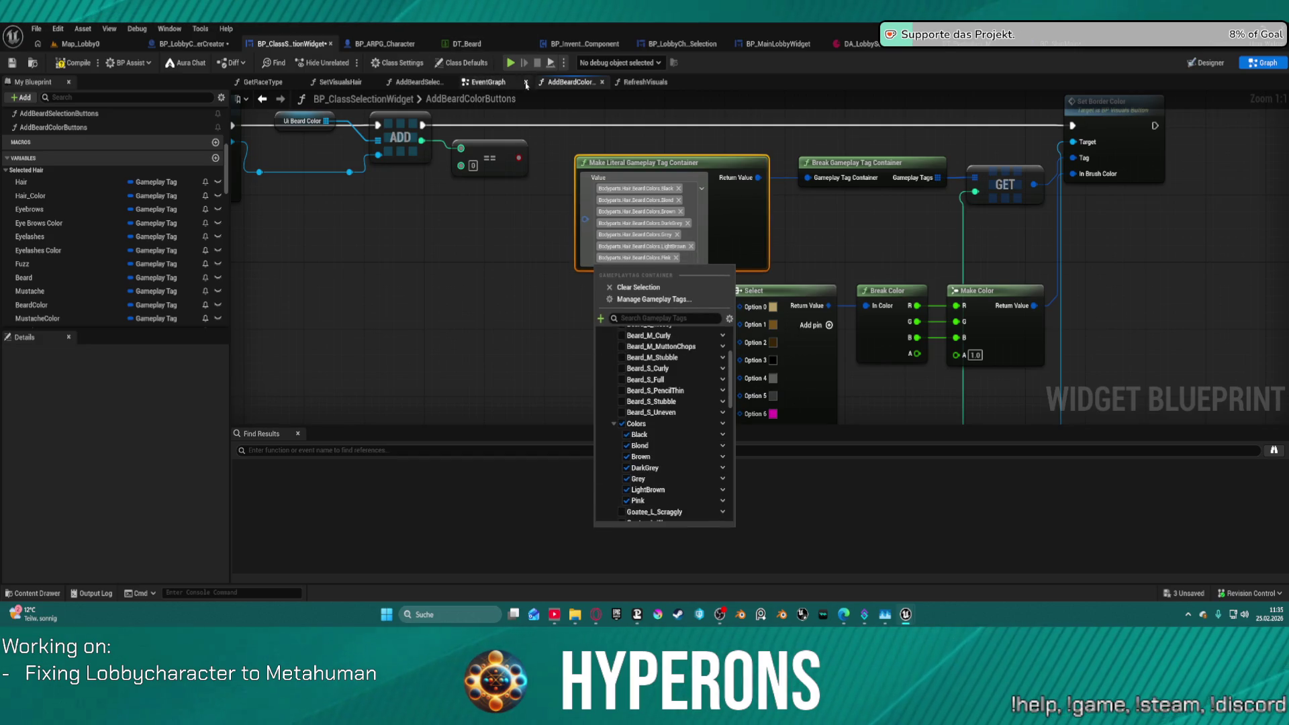
pyautogui.click(523, 123)
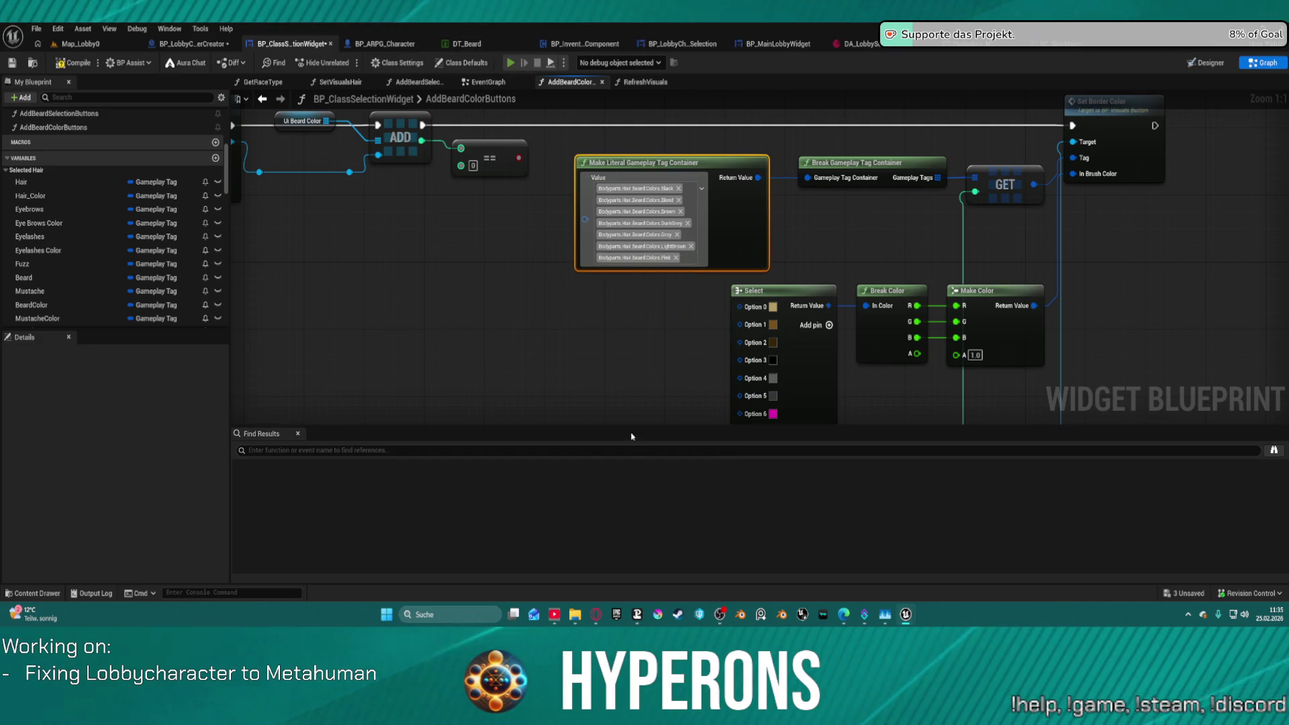
pyautogui.hotkey('alt', 'p')
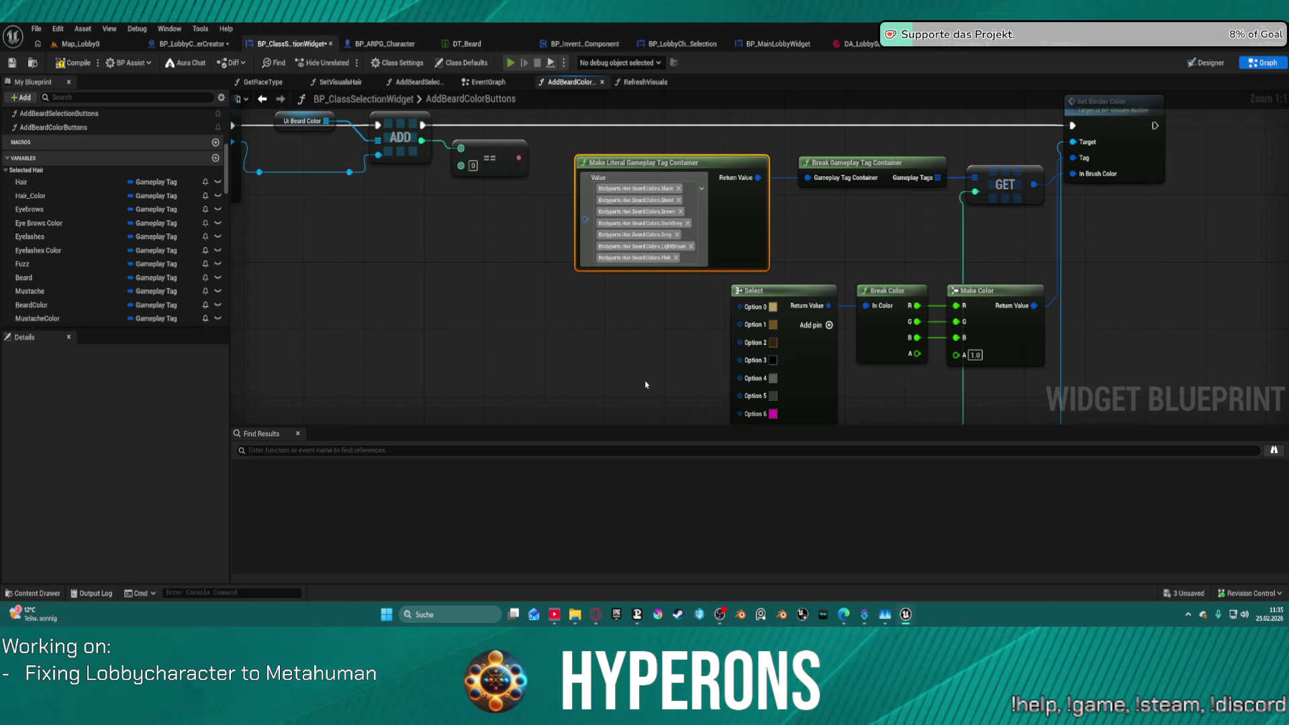
# Start play, create a new character, and remove breakpoints from the first two Branch nodes.
pyautogui.click(95, 316)
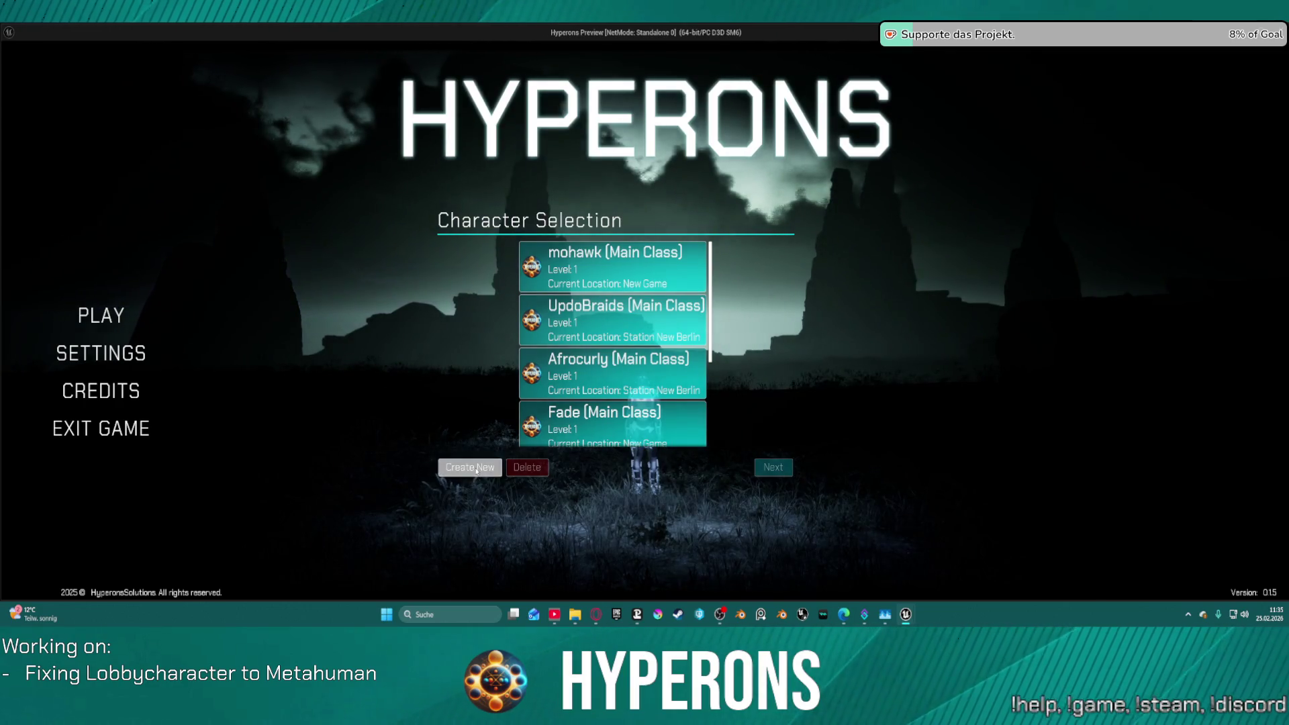
pyautogui.click(471, 468)
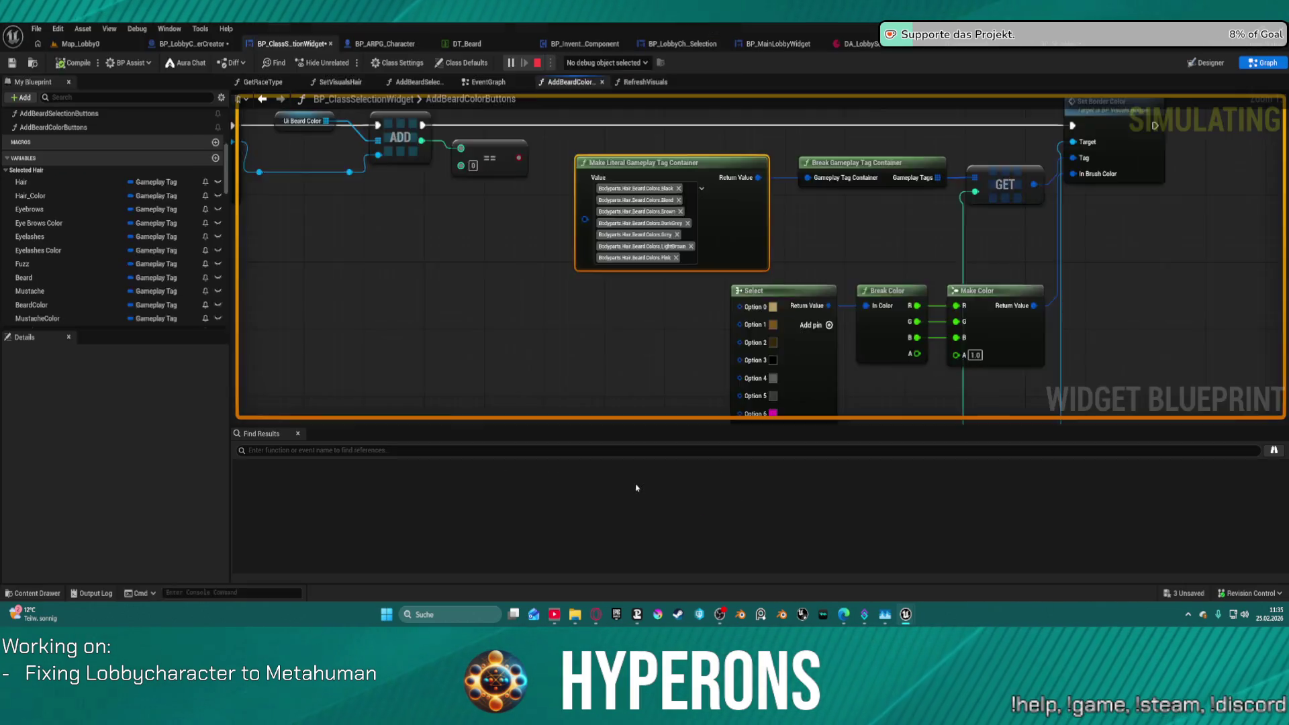
pyautogui.rightClick(756, 239)
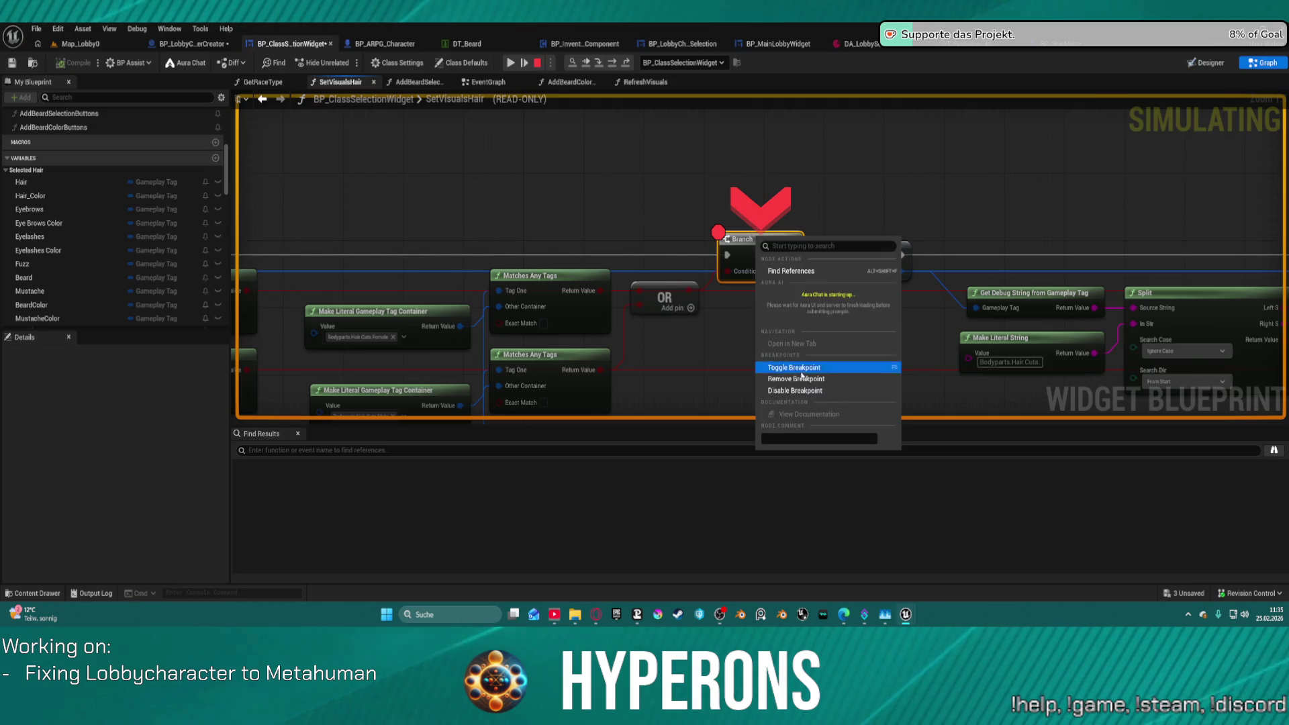
pyautogui.click(792, 368)
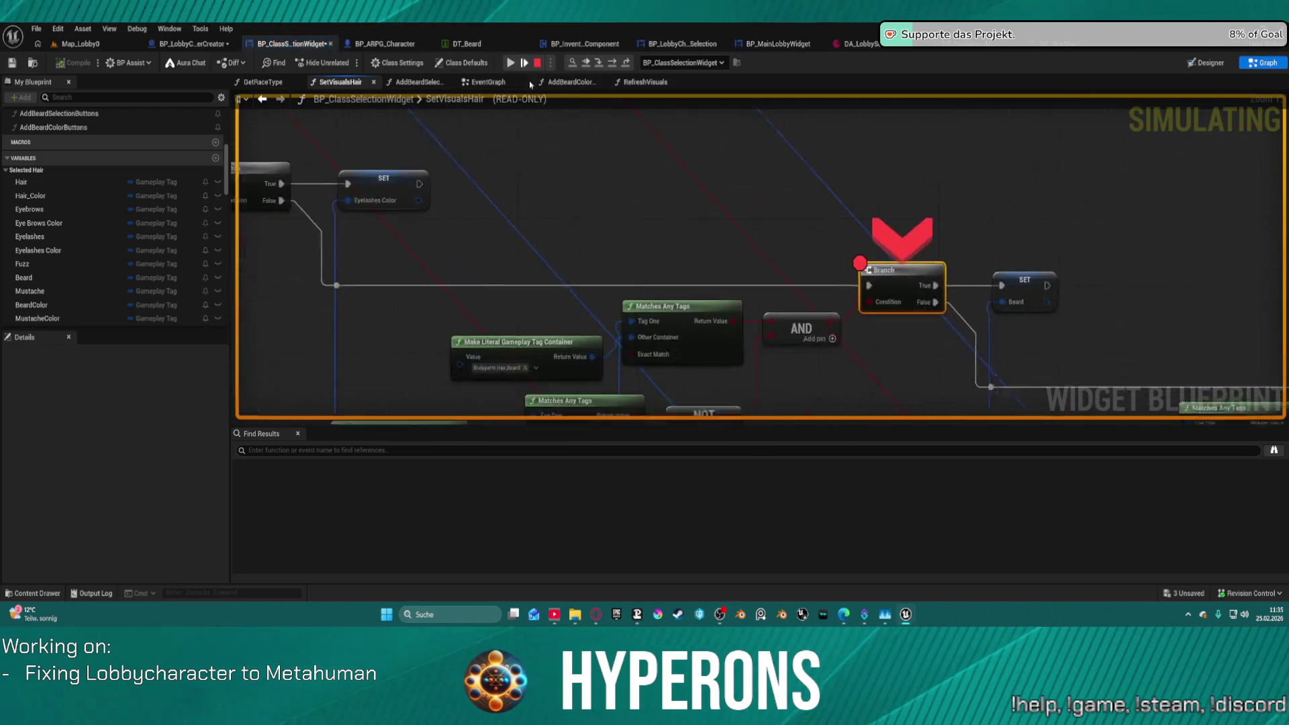
pyautogui.rightClick(743, 247)
pyautogui.click(770, 377)
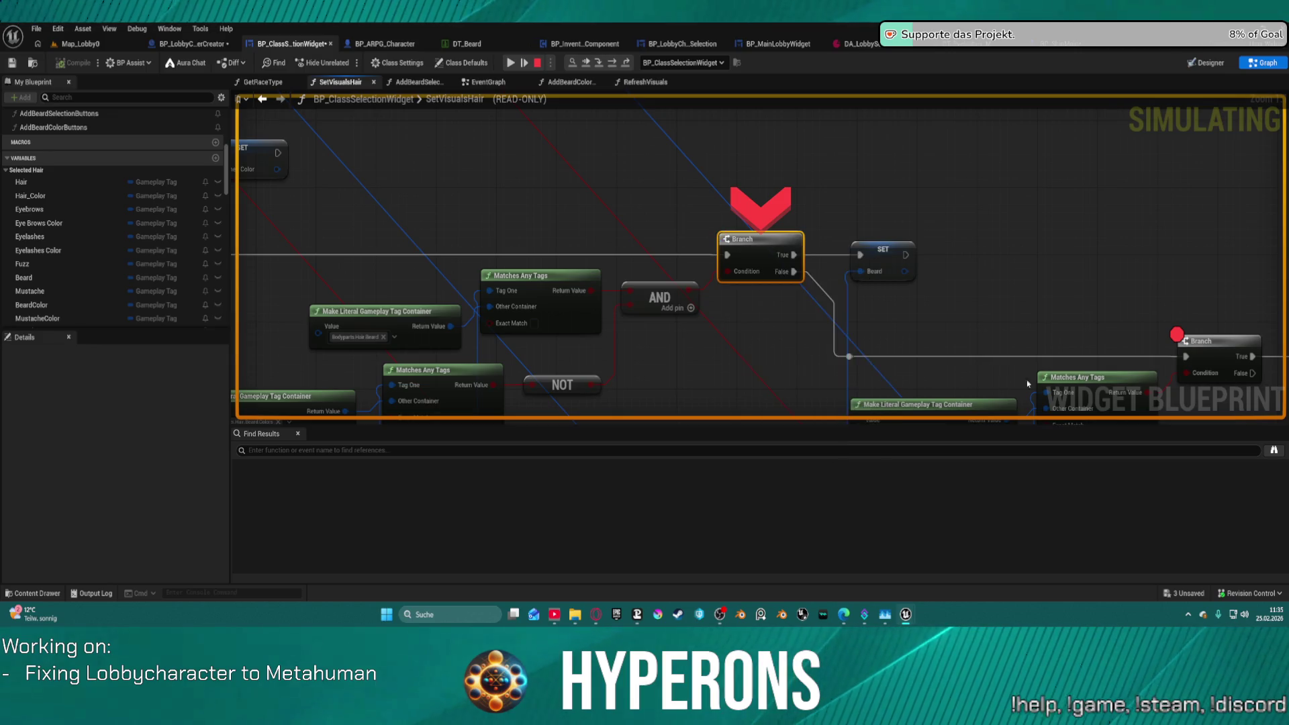
# Remove the right Branch and Set Array Elem breakpoints, resuming execution into the game.
pyautogui.rightClick(1202, 350)
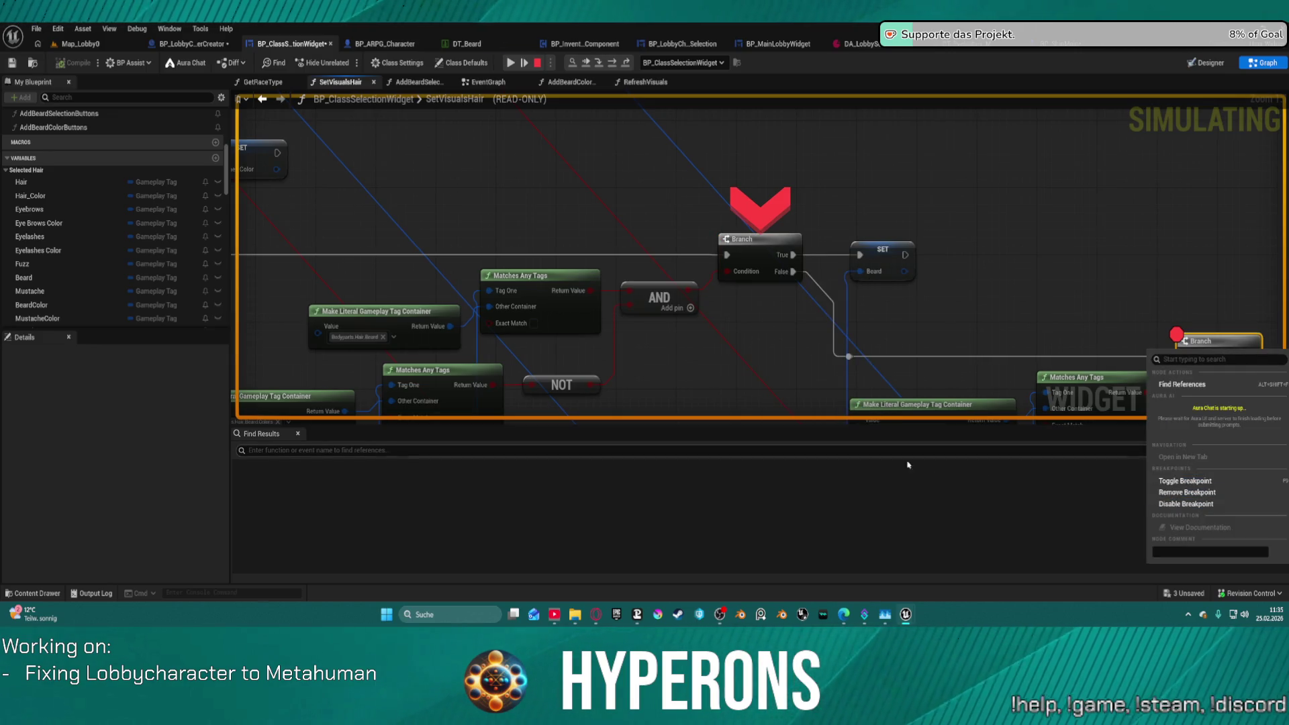
pyautogui.click(1182, 492)
pyautogui.click(510, 62)
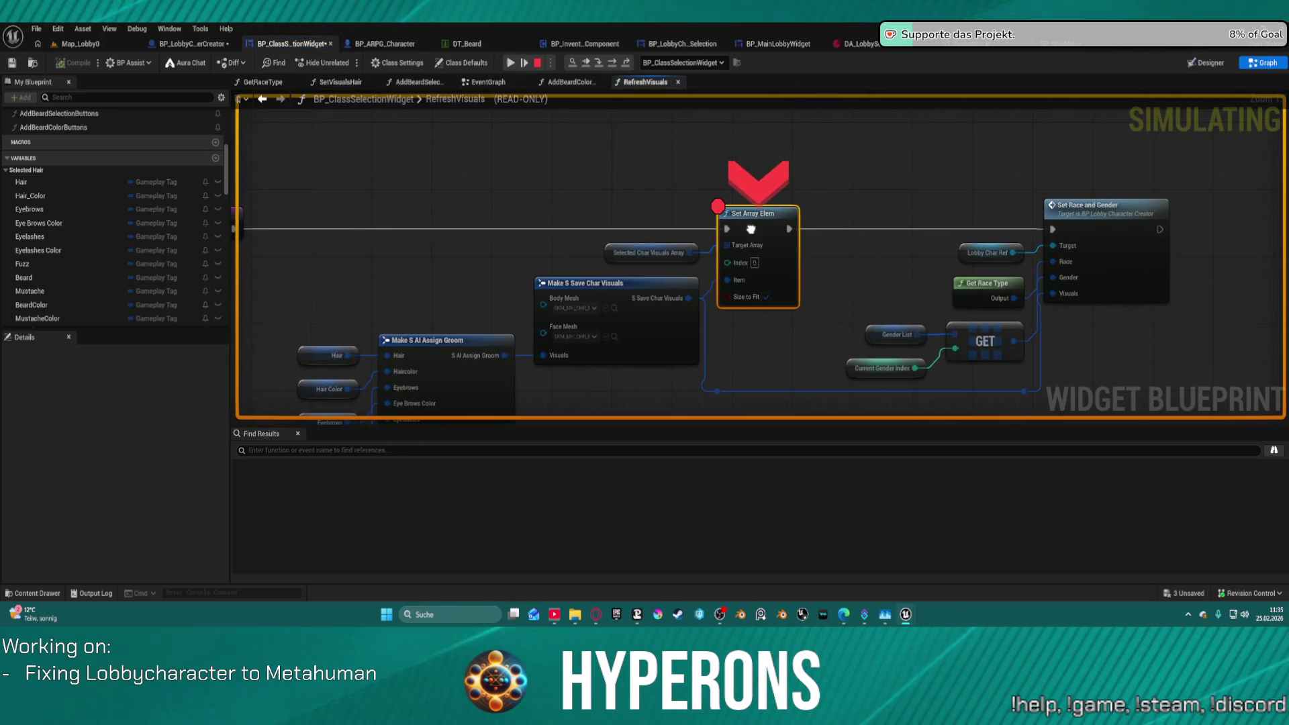
pyautogui.rightClick(759, 231)
pyautogui.click(776, 405)
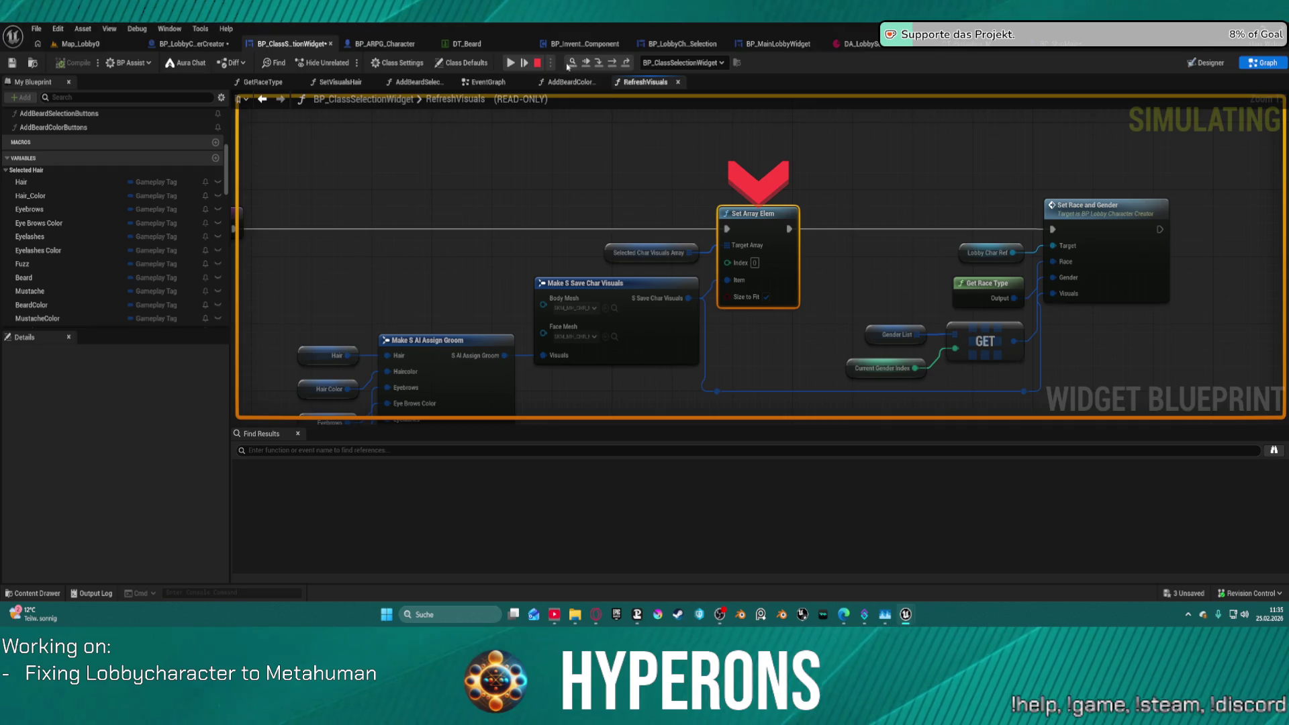
pyautogui.click(510, 62)
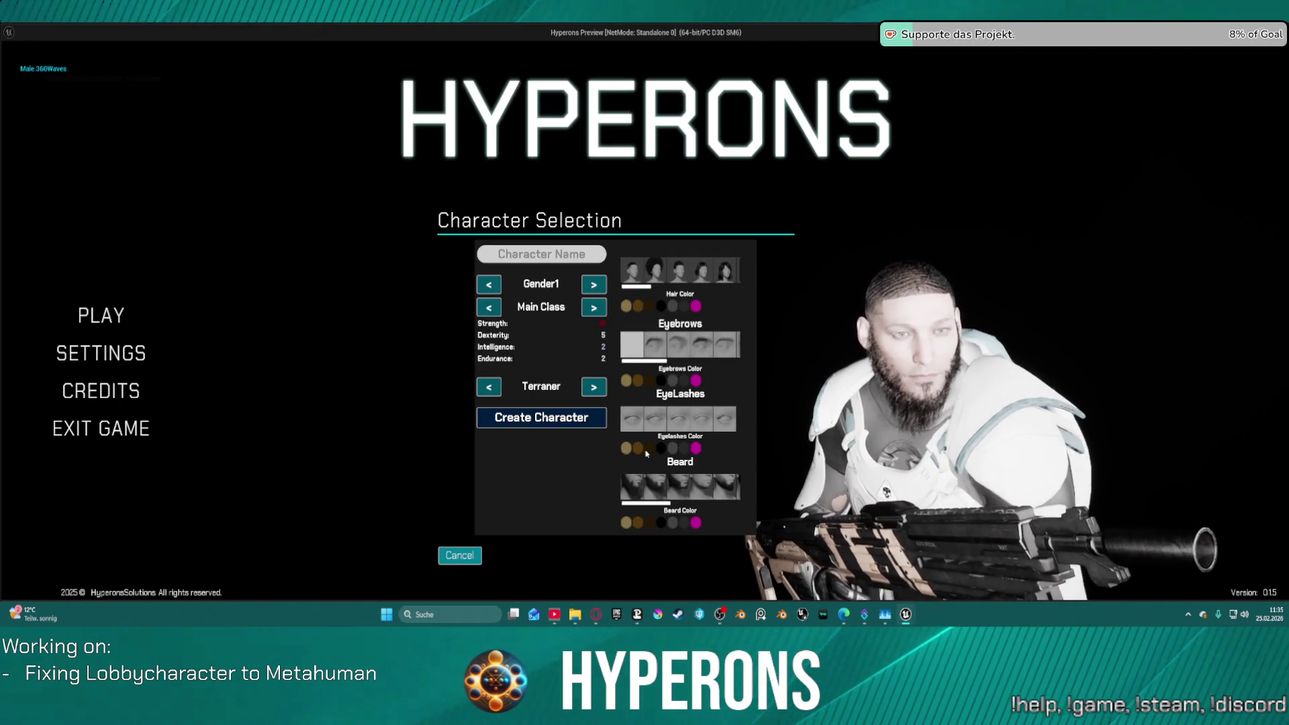
# Test the beard colours pink, blonde, dark brown and dark grey on the character.
pyautogui.click(695, 523)
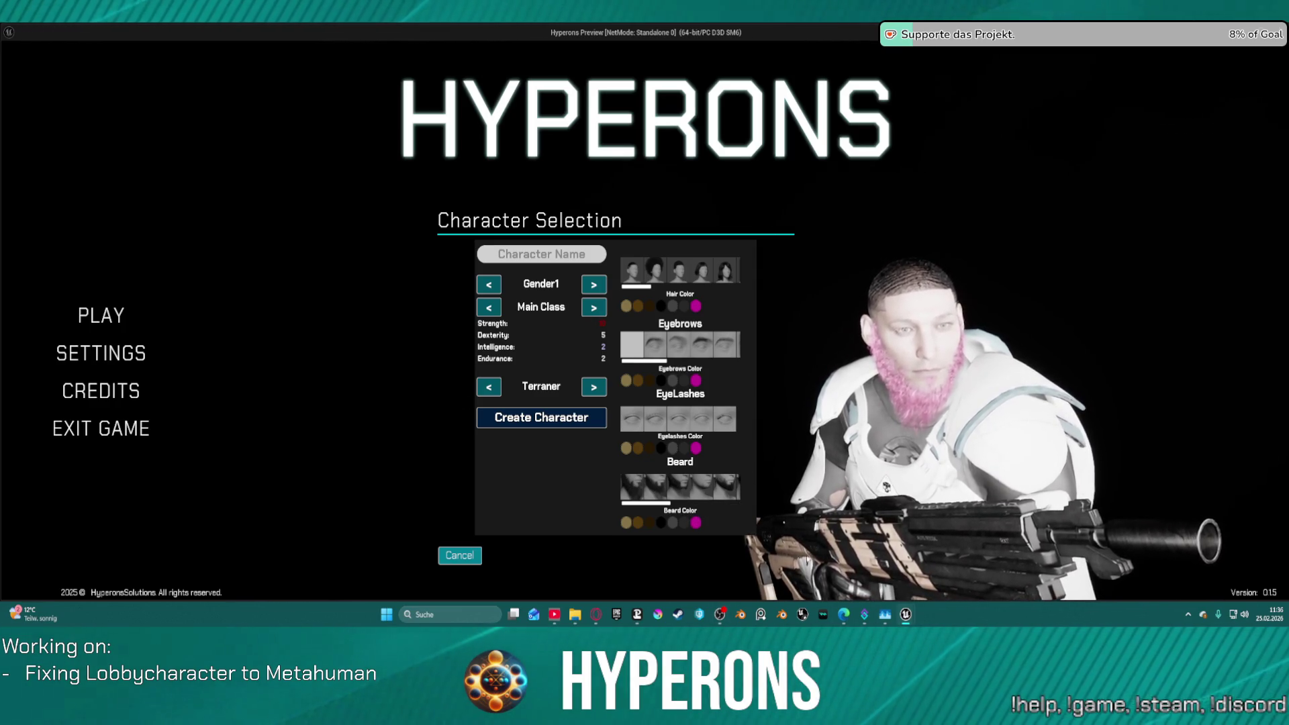
pyautogui.click(626, 523)
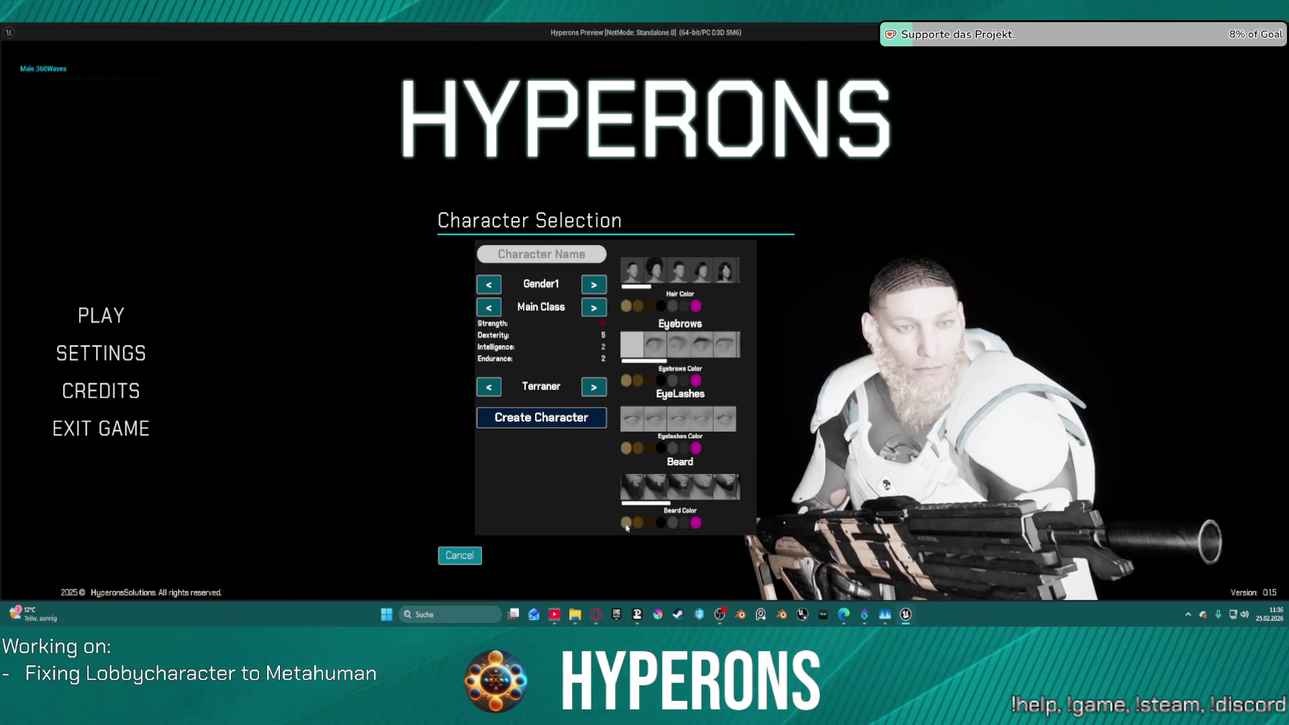
pyautogui.click(638, 524)
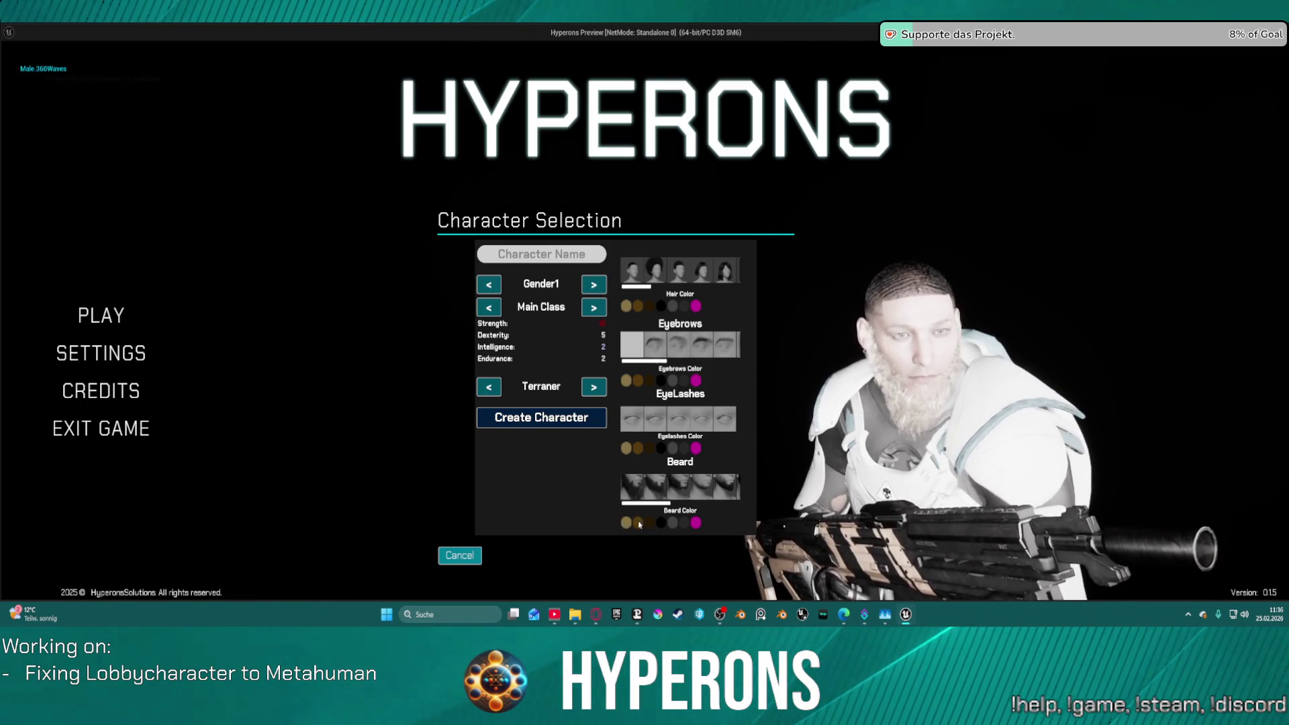
pyautogui.click(639, 525)
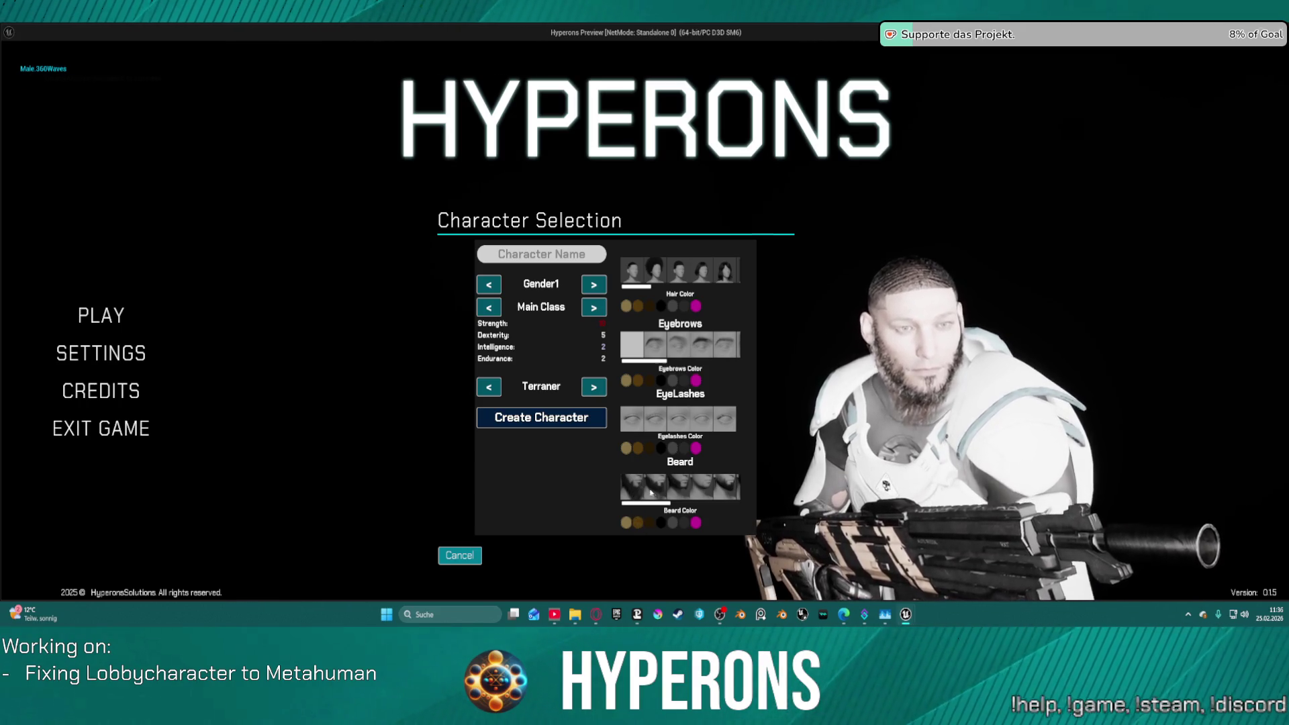
pyautogui.click(674, 524)
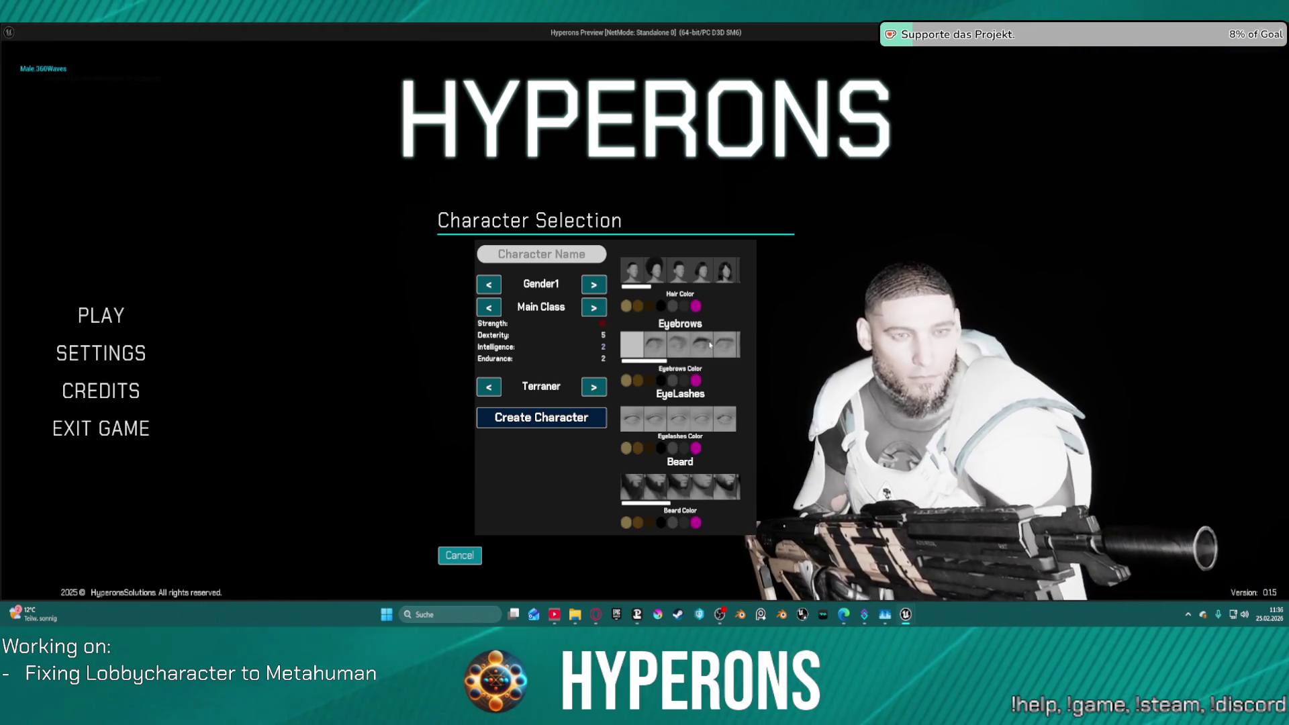
# Switch the hair style to AfroCurly, then UpdoBuns, and close the game.
pyautogui.click(655, 266)
pyautogui.click(651, 267)
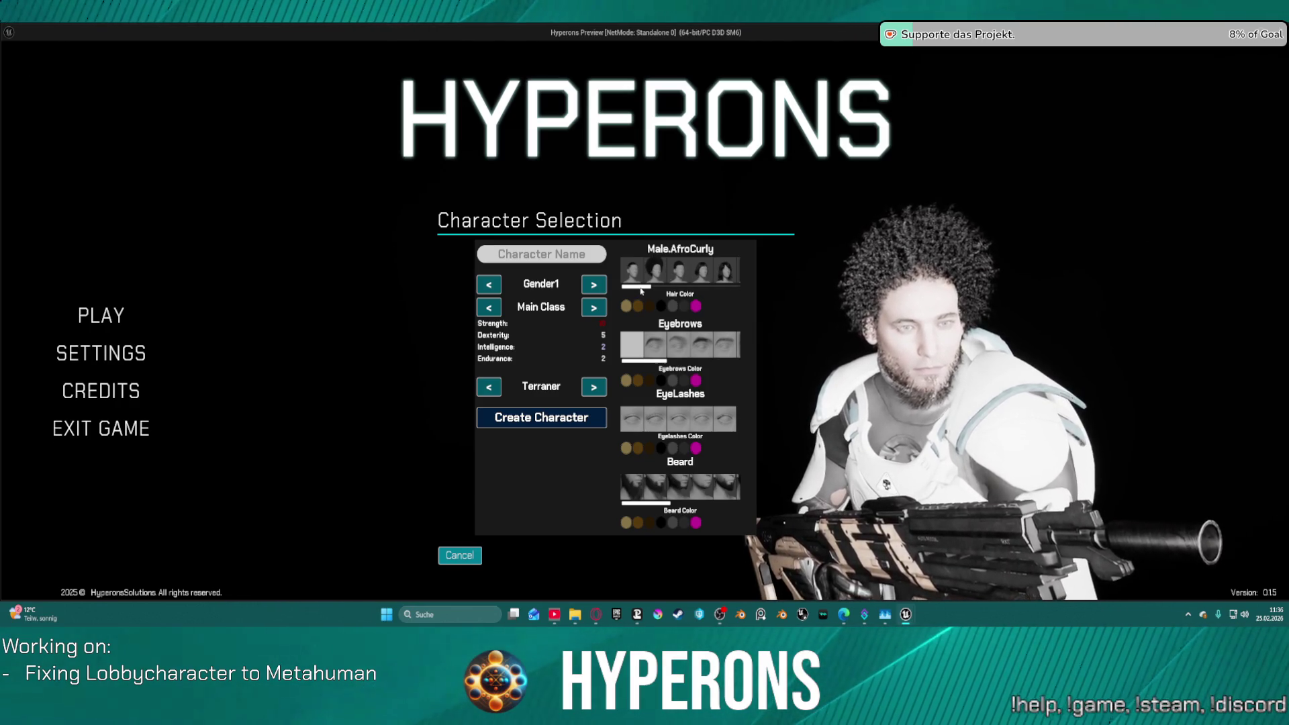
pyautogui.moveTo(639, 288); pyautogui.dragTo(750, 289)
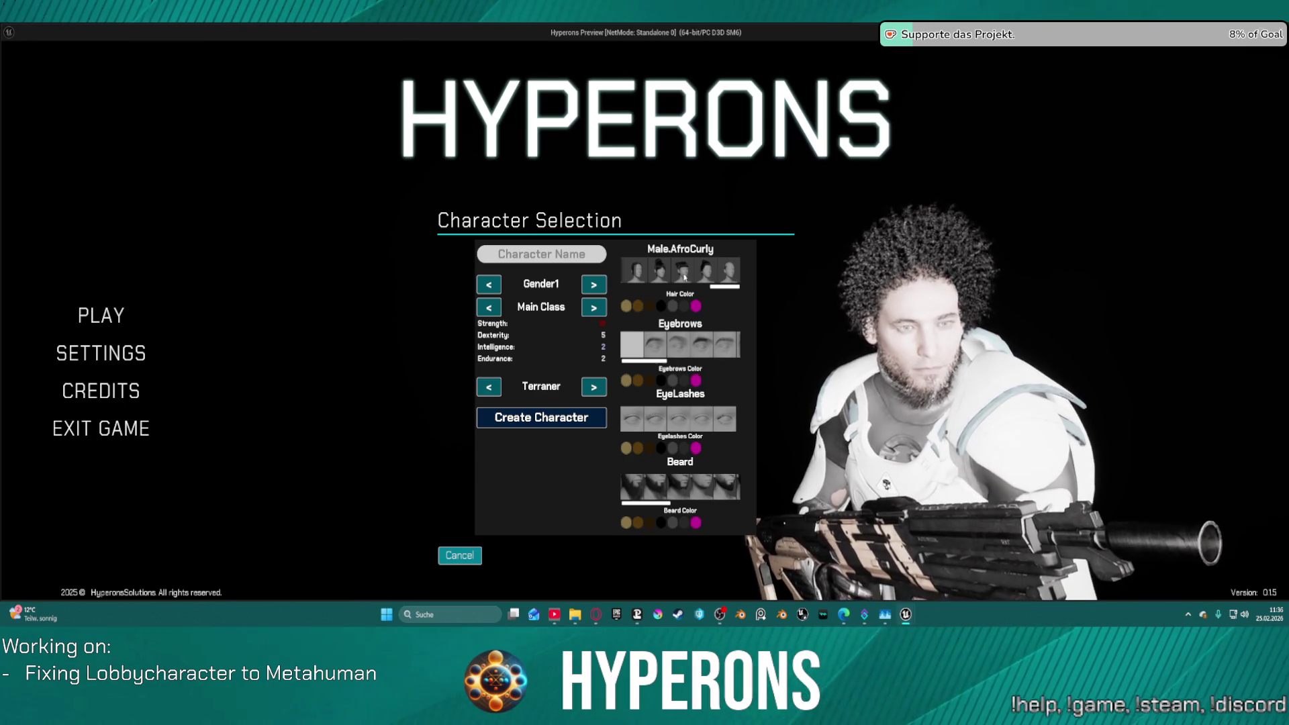
pyautogui.click(709, 275)
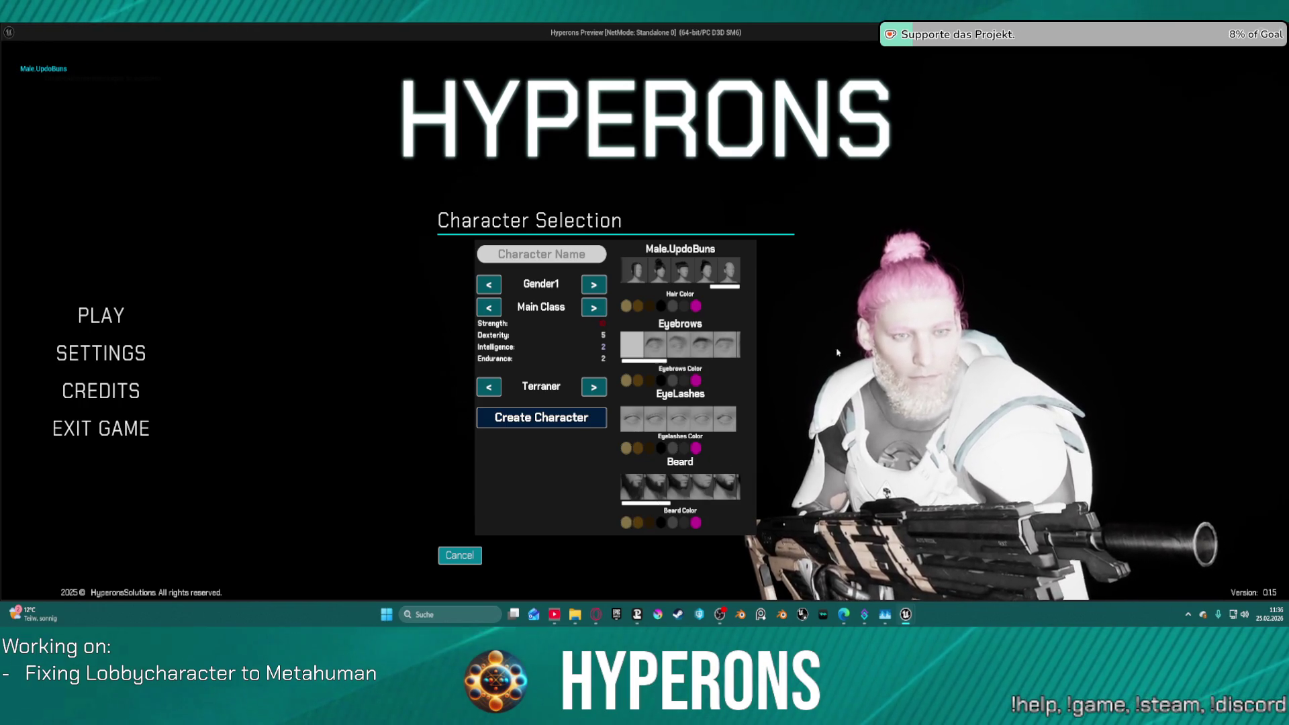
pyautogui.press('Escape')
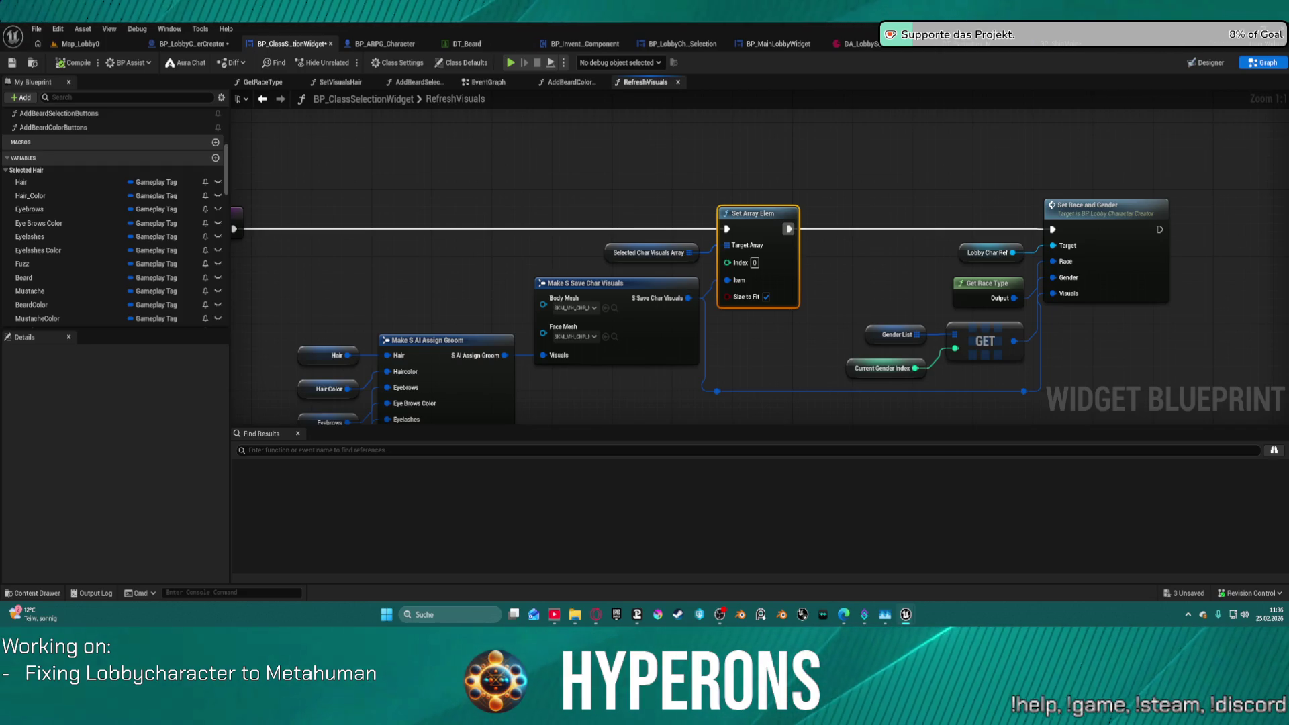
# Delete the unconnected Selected Char Visuals Array and GET nodes, then go to the EventGraph.
pyautogui.scroll(-5, 620, 198)
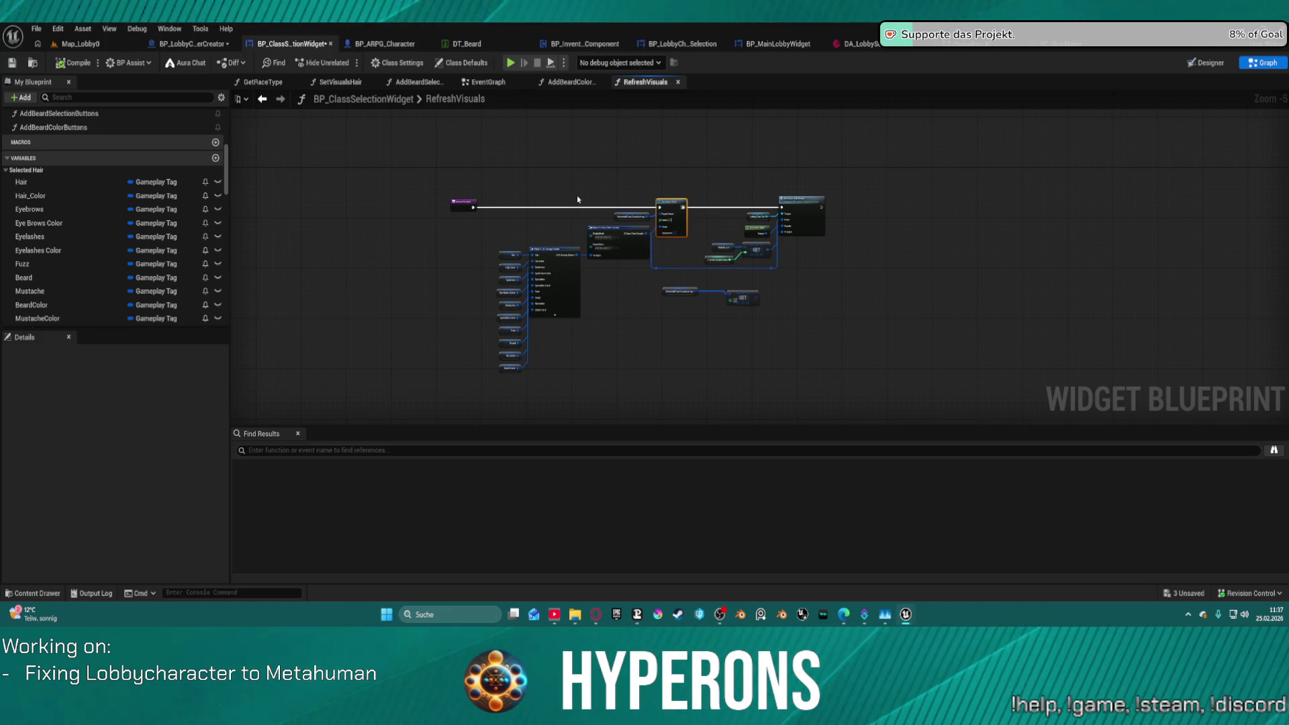
pyautogui.scroll(4, 761, 304)
pyautogui.moveTo(755, 359)
pyautogui.mouseDown()
pyautogui.moveTo(520, 274)
pyautogui.moveTo(863, 403)
pyautogui.moveTo(582, 371)
pyautogui.mouseUp()
pyautogui.press('Delete')
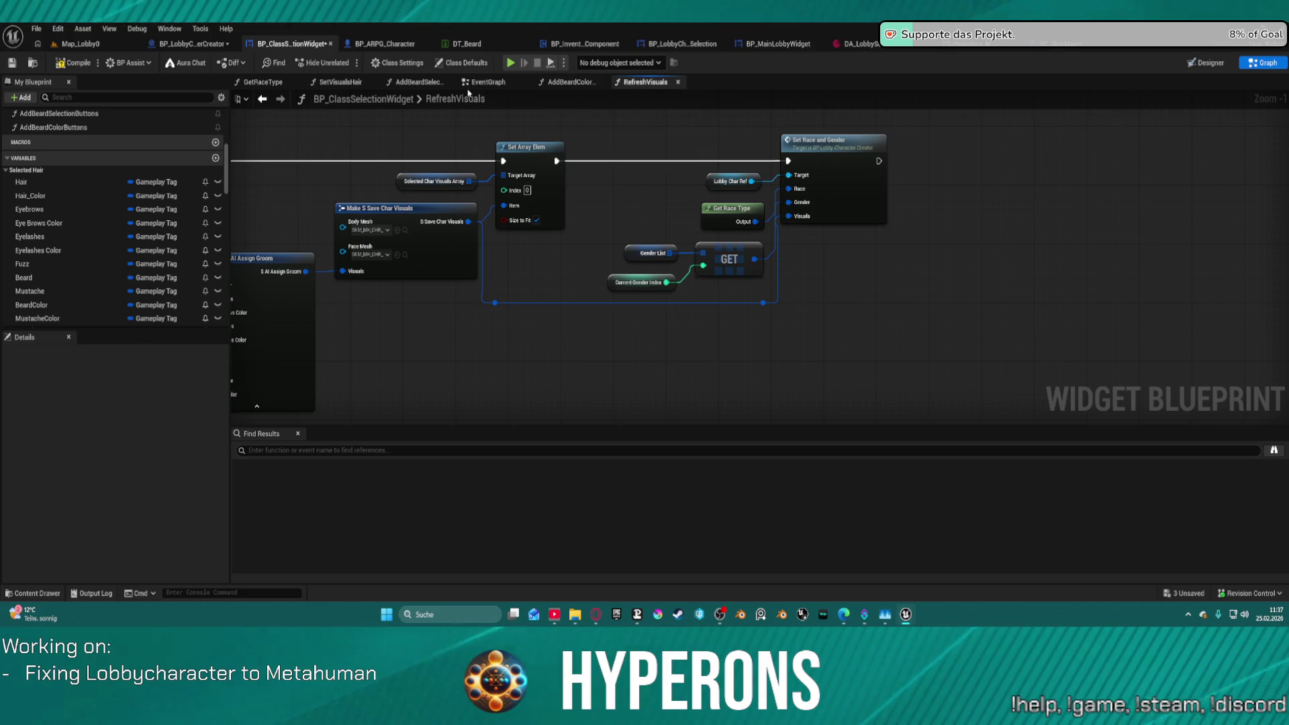
pyautogui.doubleClick(449, 99)
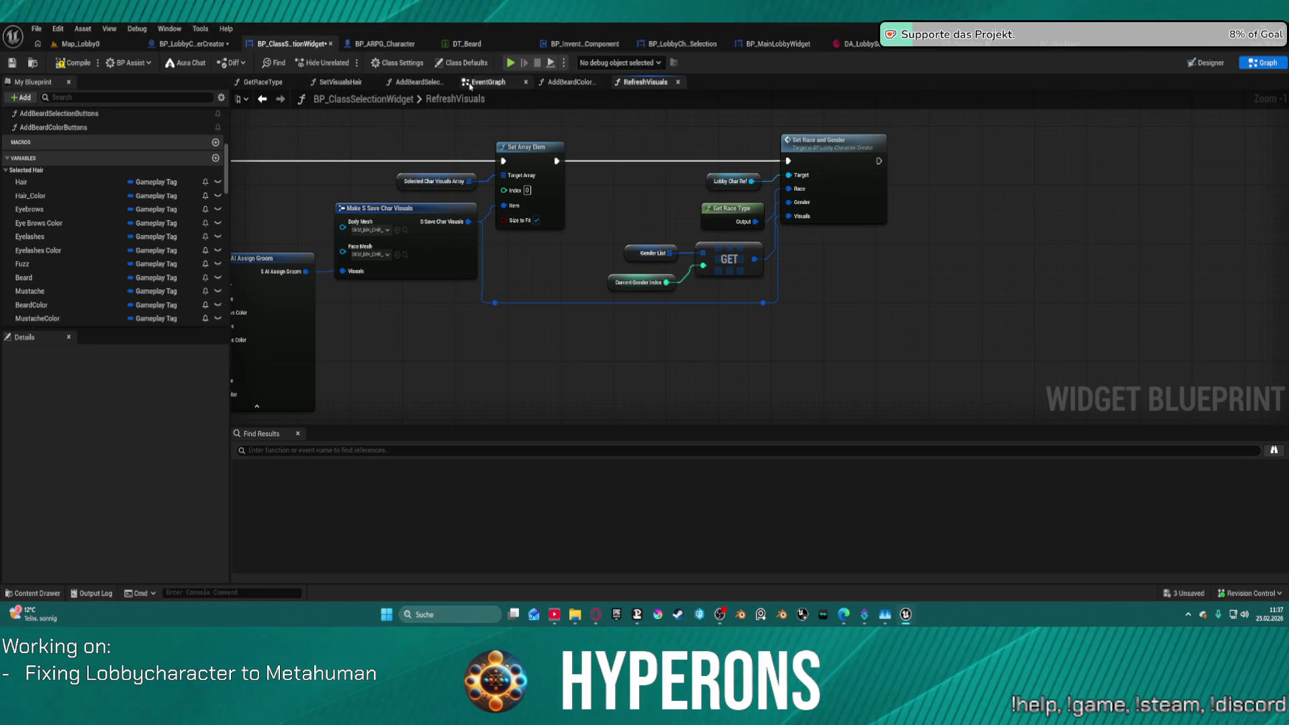
pyautogui.click(484, 82)
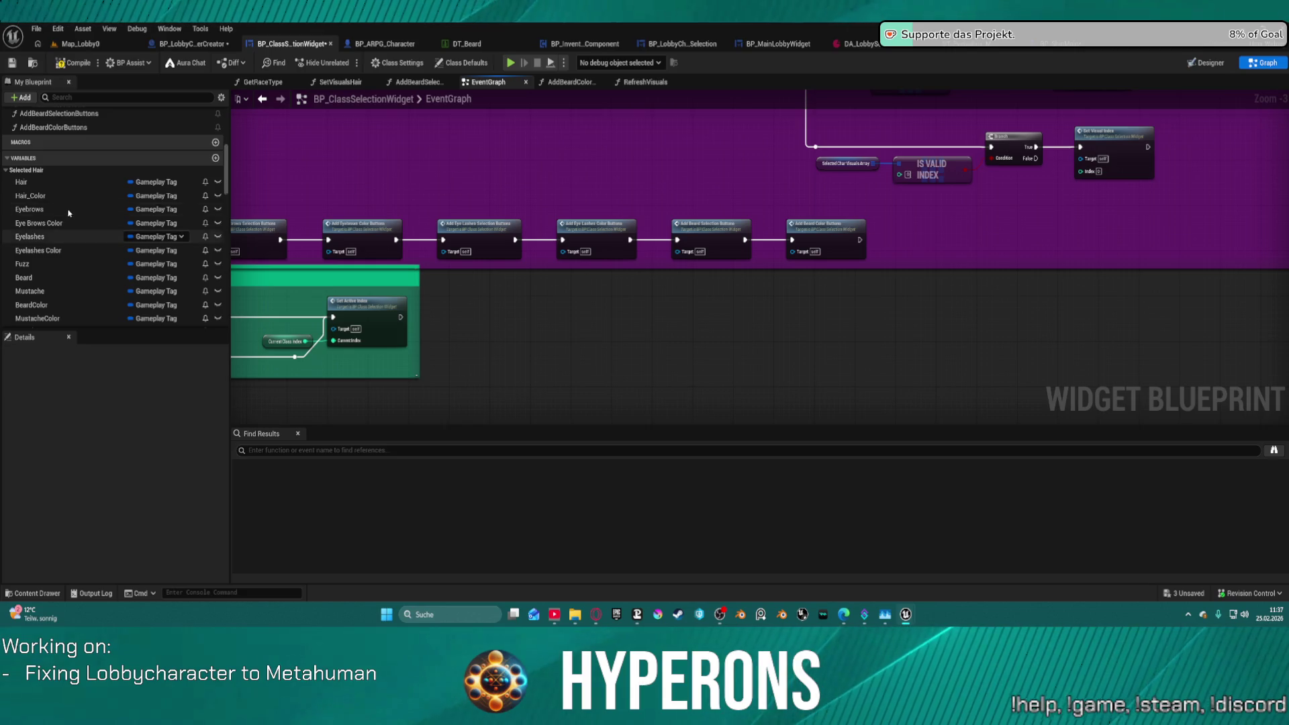
# Duplicate the AddBeardSelectionButtons function in My Blueprint with Ctrl+D.
pyautogui.scroll(3, 95, 215)
pyautogui.click(96, 214)
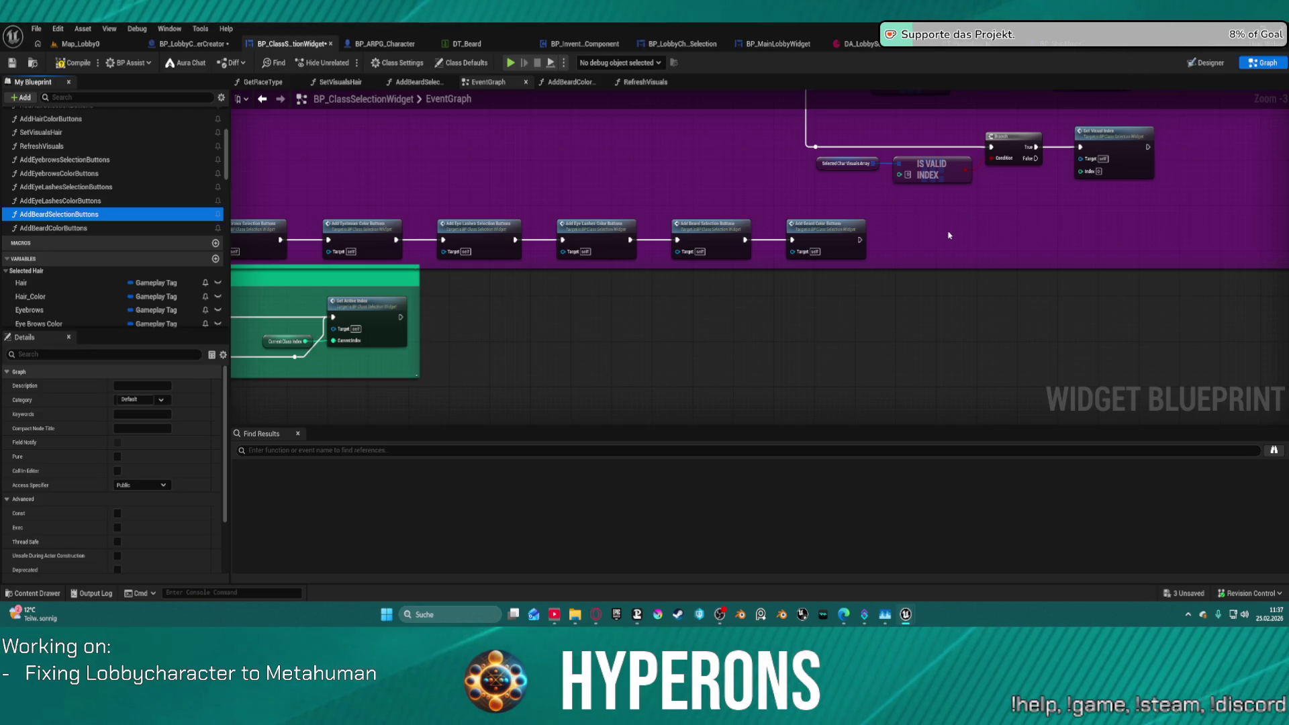
pyautogui.hotkey('ctrl', 'space')
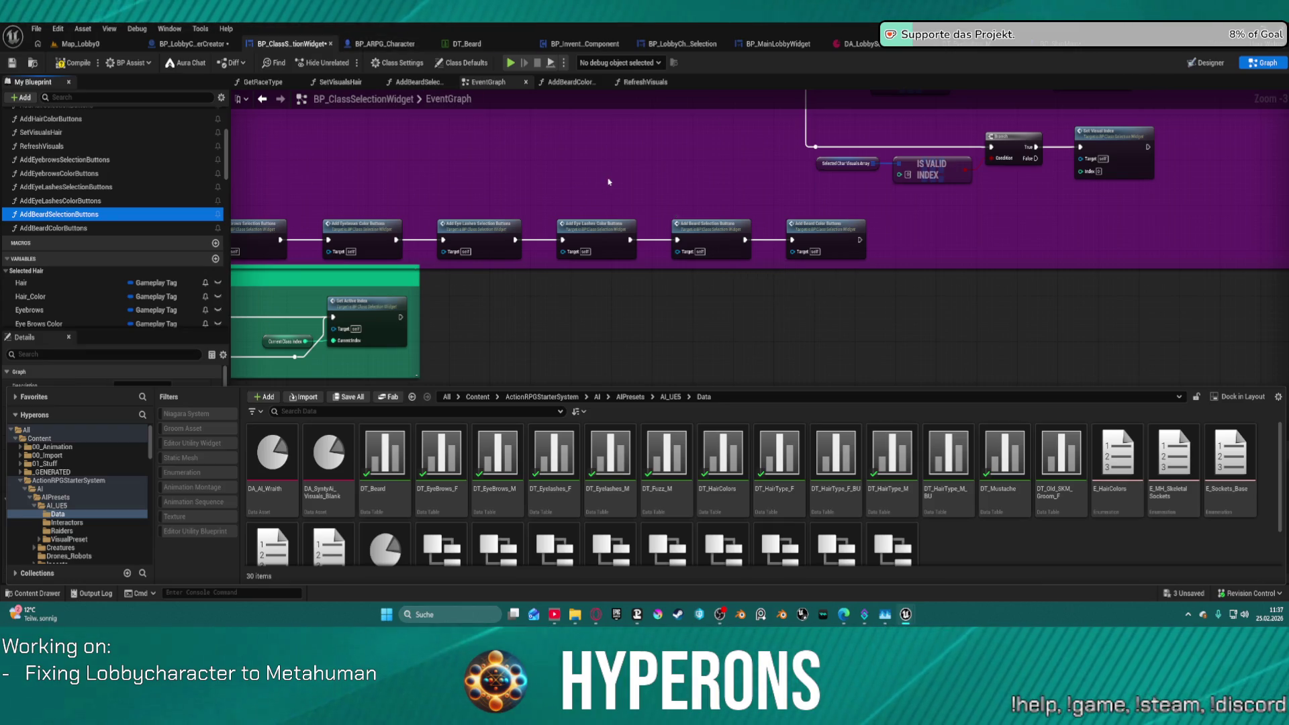
pyautogui.click(100, 228)
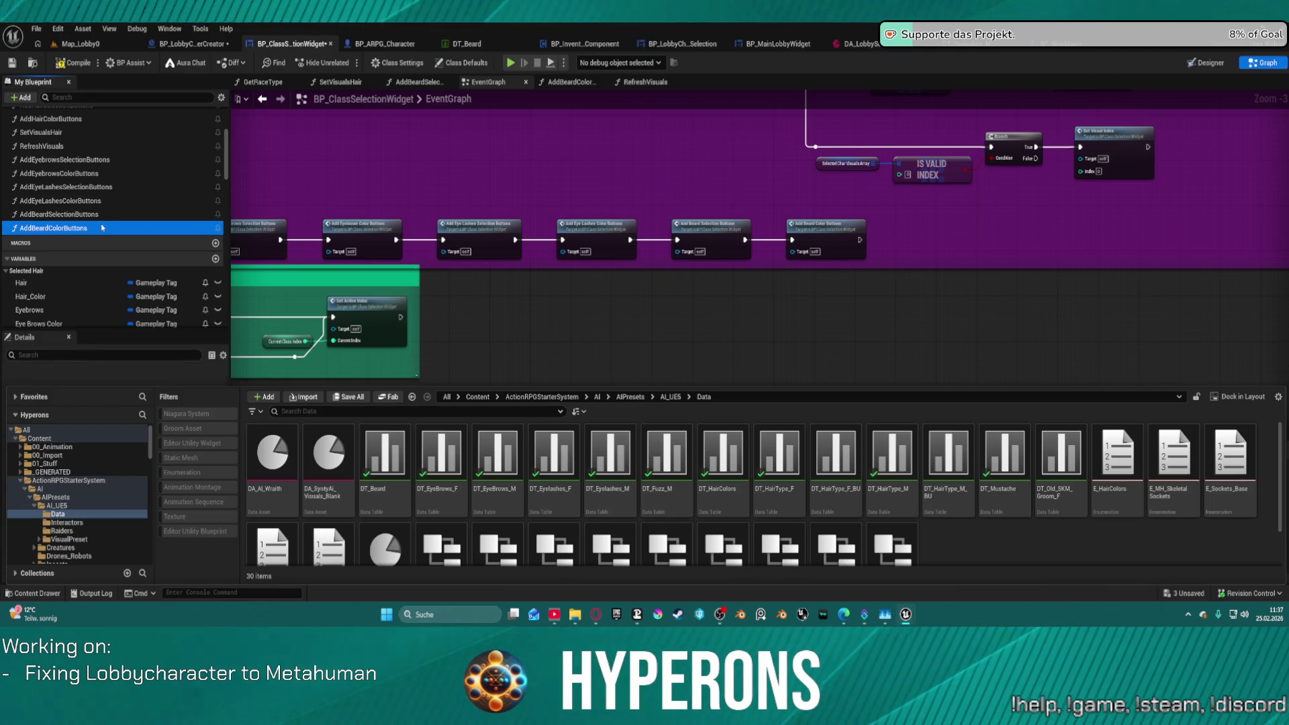
pyautogui.click(103, 215)
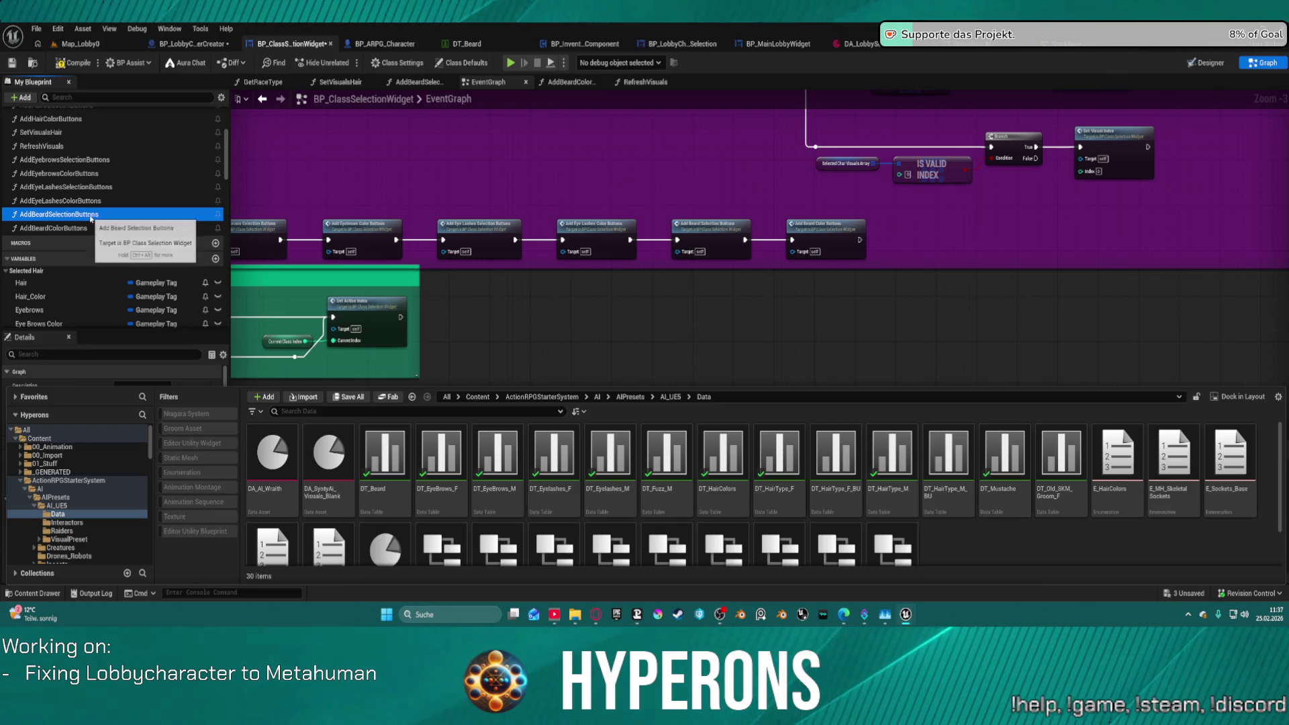
pyautogui.hotkey('ctrl', 'd')
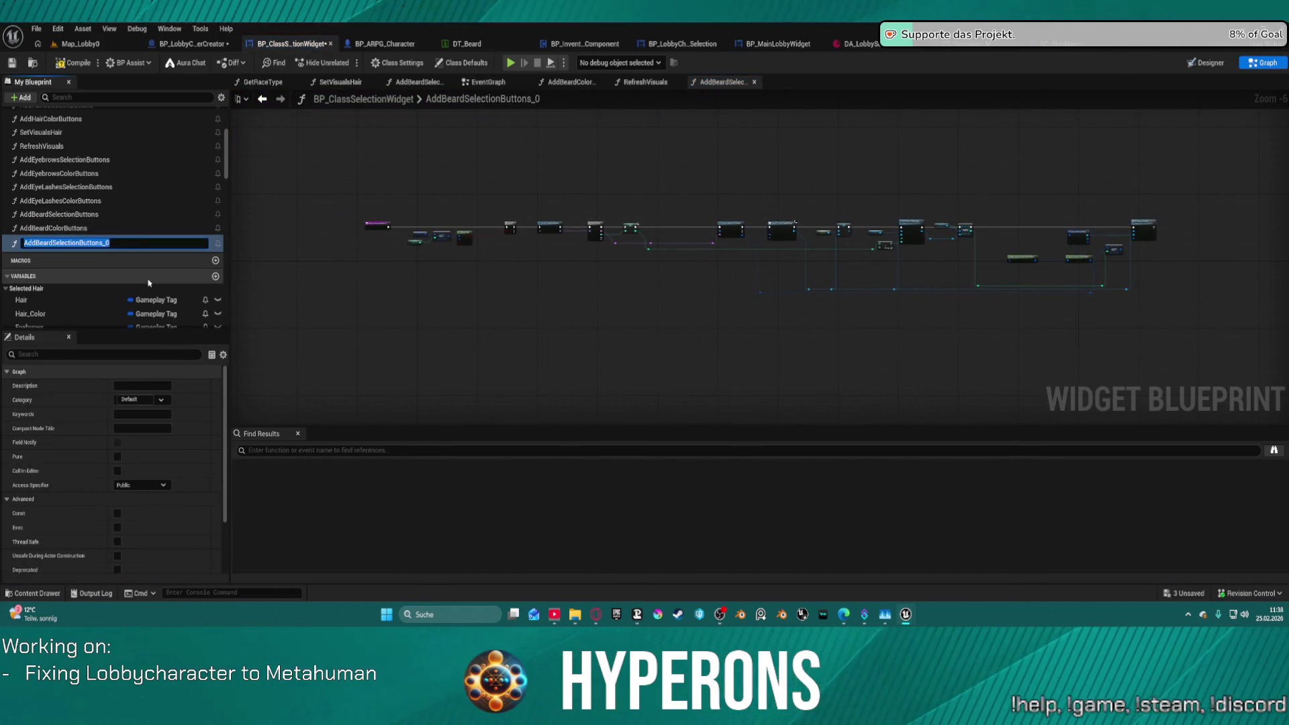
# Rename AddBeardSelectionButtons_0 to AddMustacheSelectionButtons and inspect its Uniform Grid Panel Beard reference.
pyautogui.press('BackSpace')
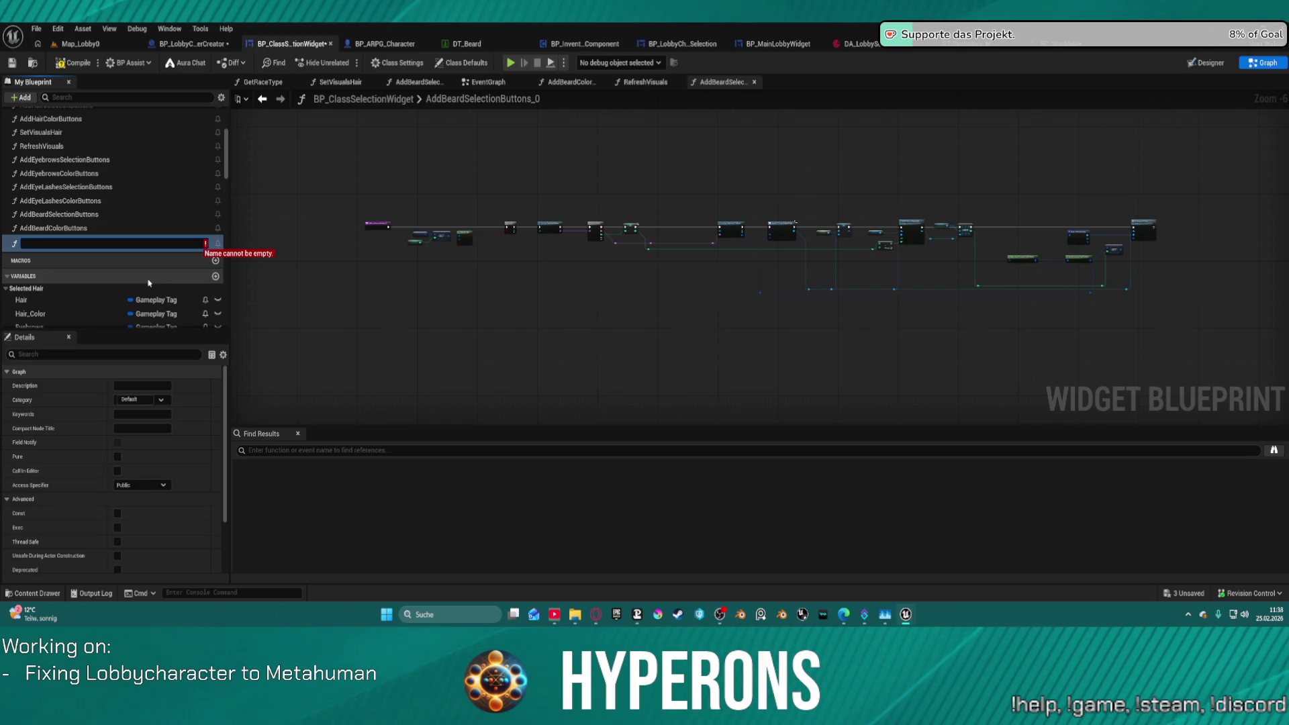
pyautogui.press('Escape')
pyautogui.press('F2')
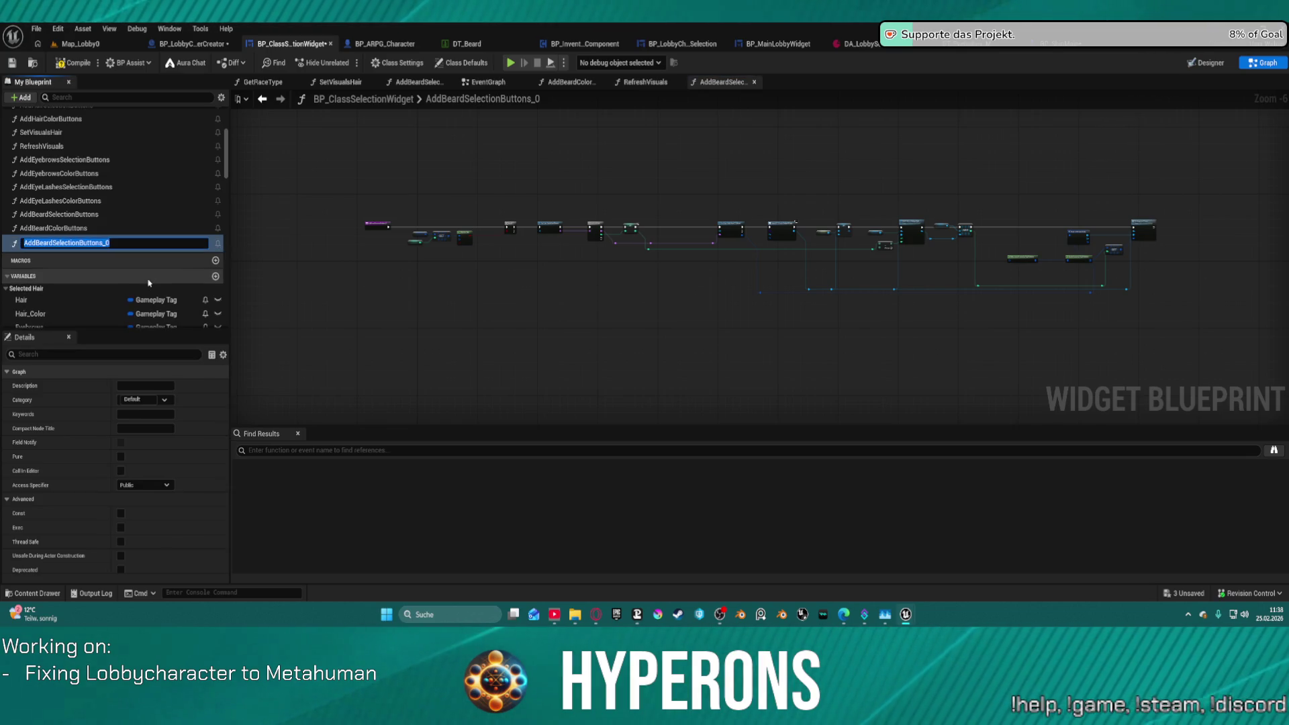
pyautogui.press('End')
pyautogui.press('BackSpace')
pyautogui.press('BackSpace')
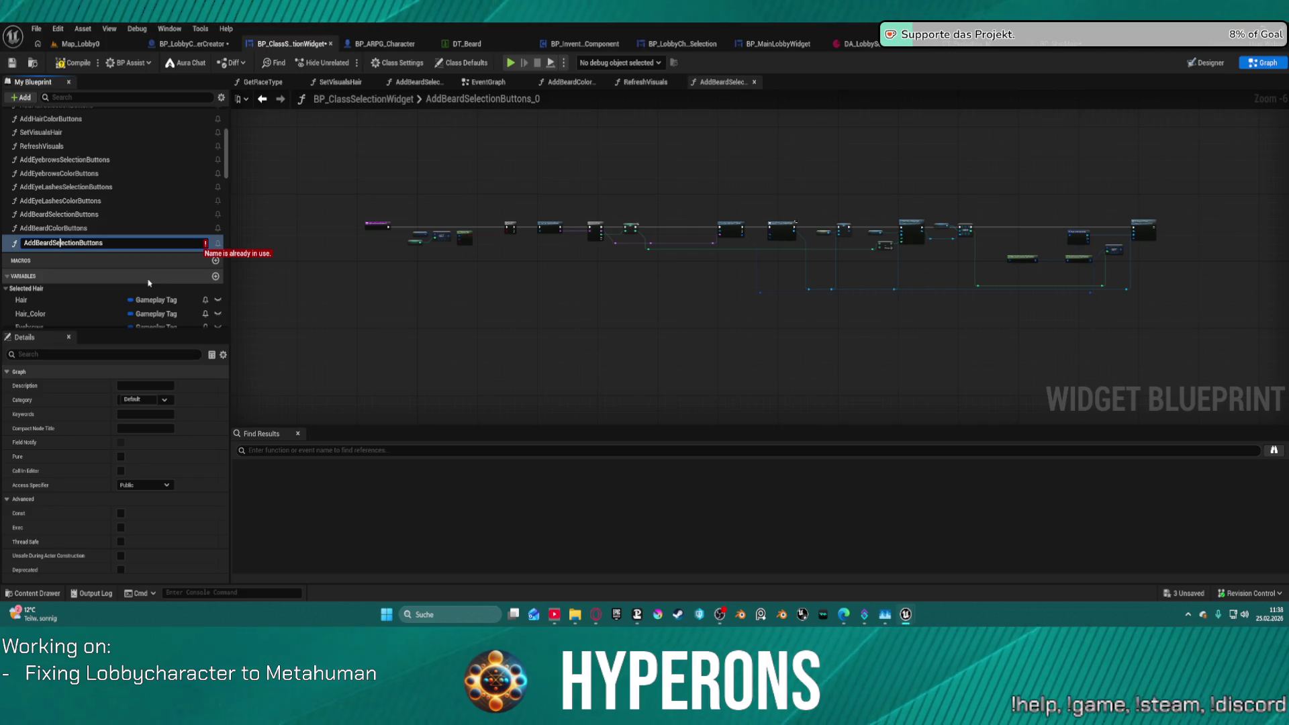
pyautogui.press('BackSpace')
pyautogui.press('BackSpace')
pyautogui.press('BackSpace')
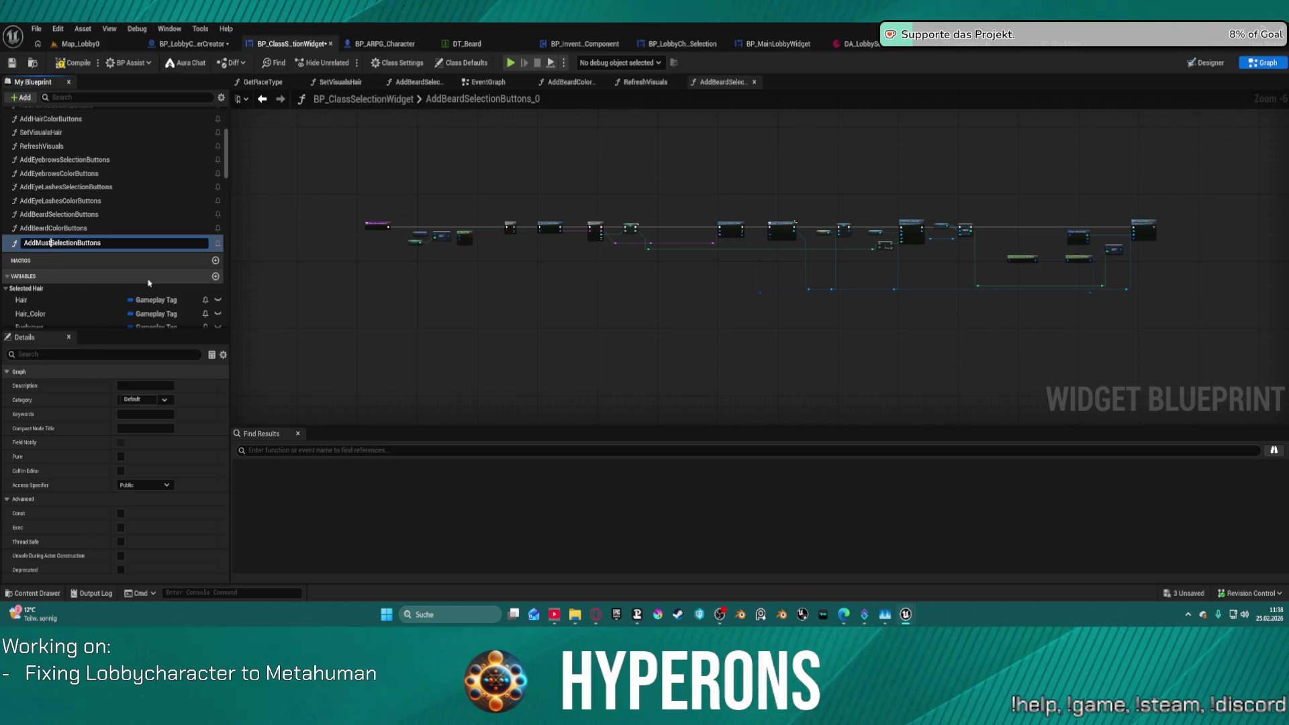
pyautogui.write('tache')
pyautogui.press('Return')
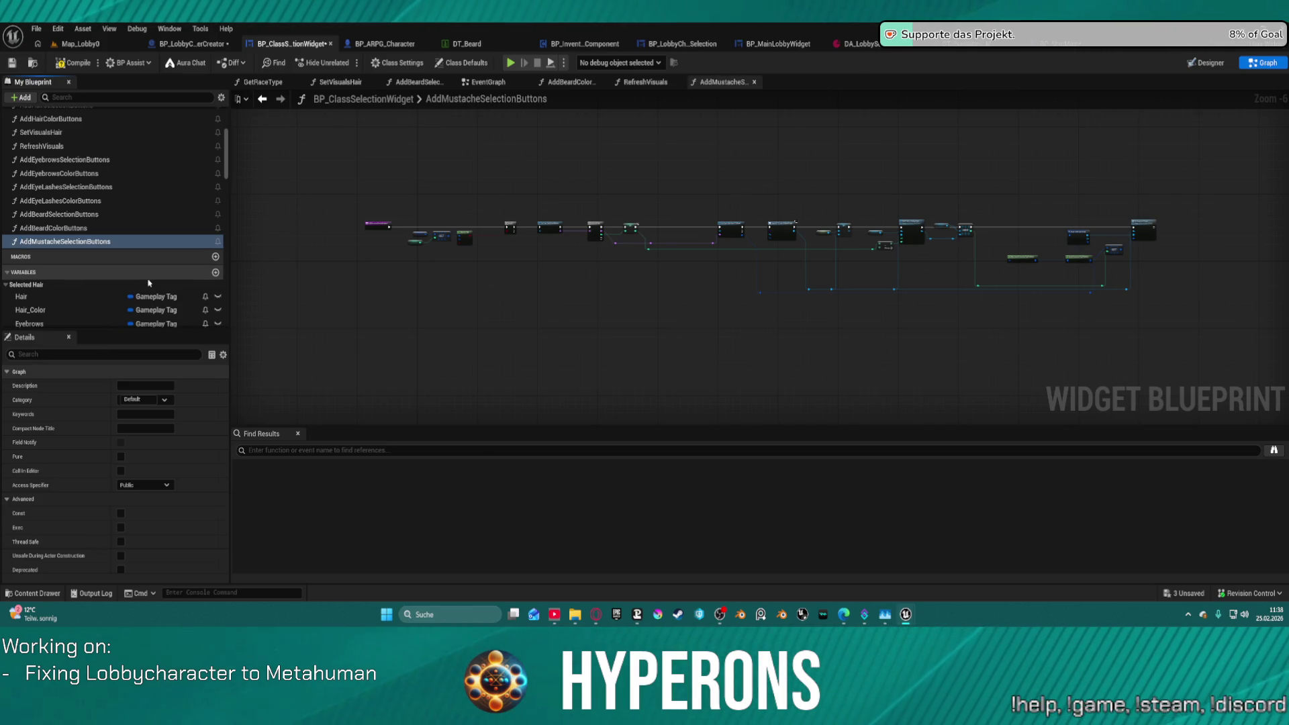
pyautogui.scroll(7, 805, 264)
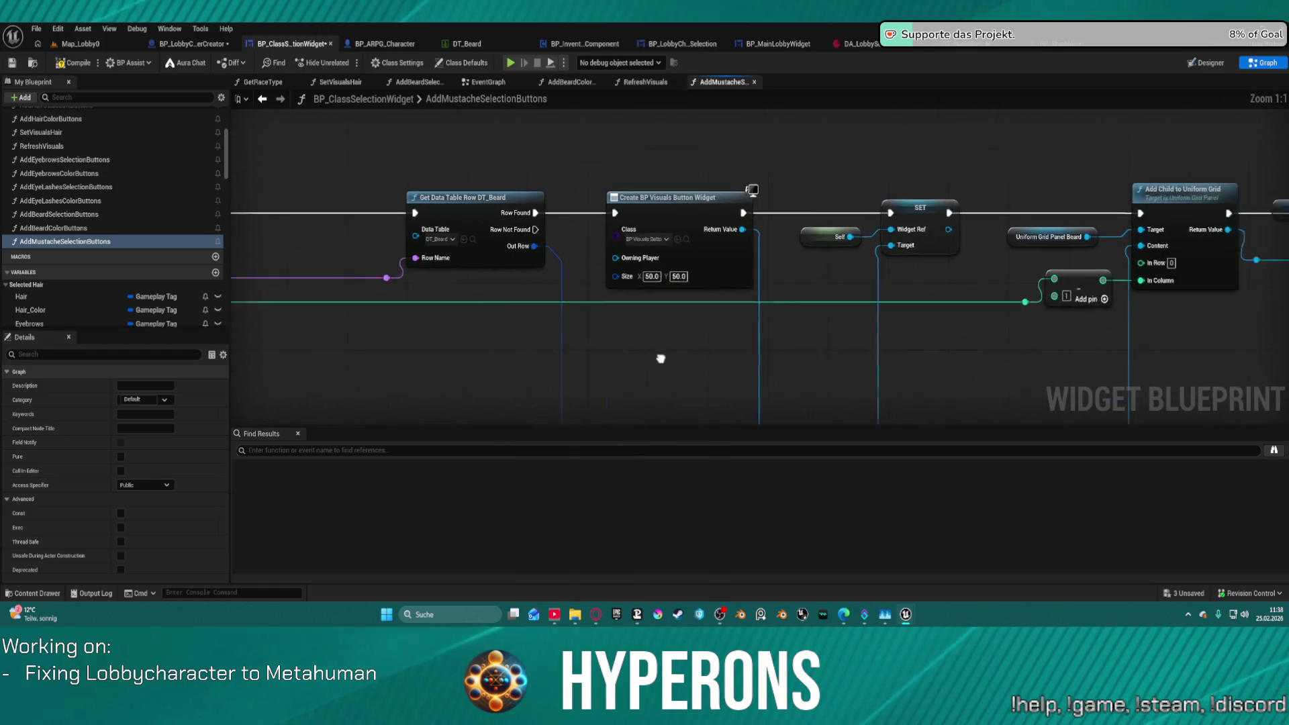
pyautogui.click(981, 254)
pyautogui.scroll(-5, 981, 254)
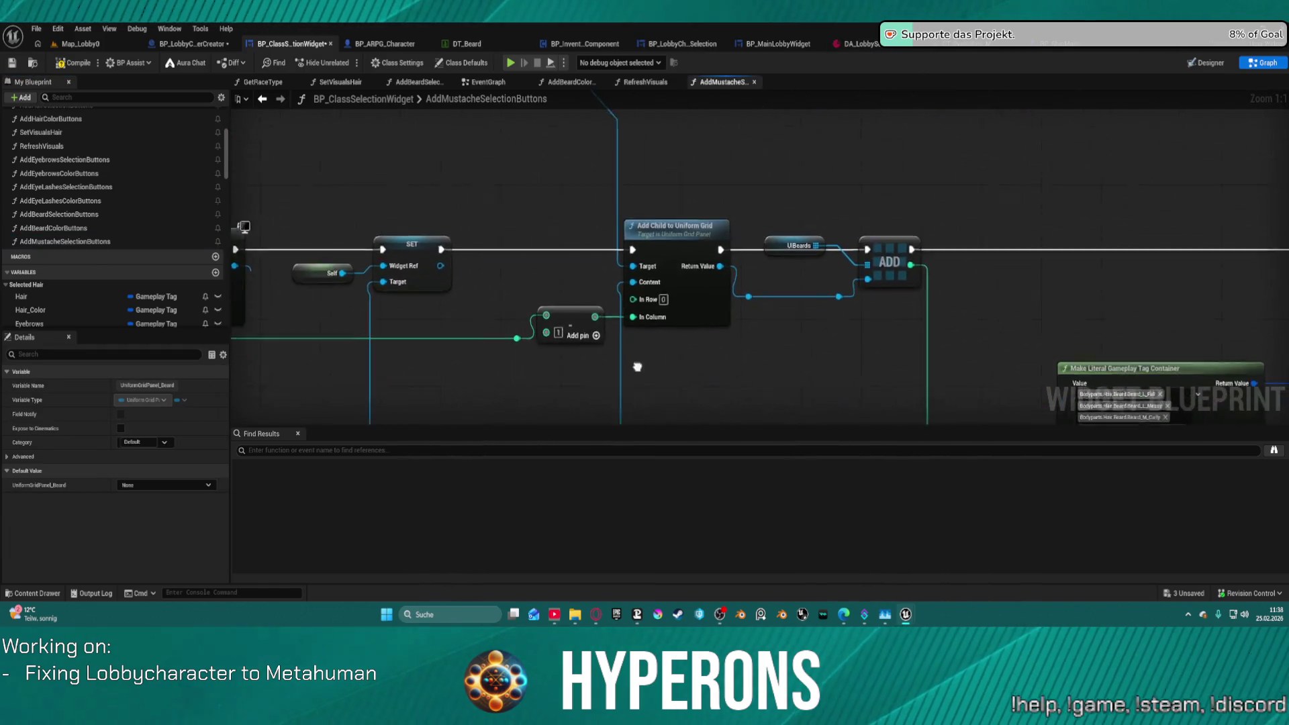
pyautogui.scroll(1, 944, 281)
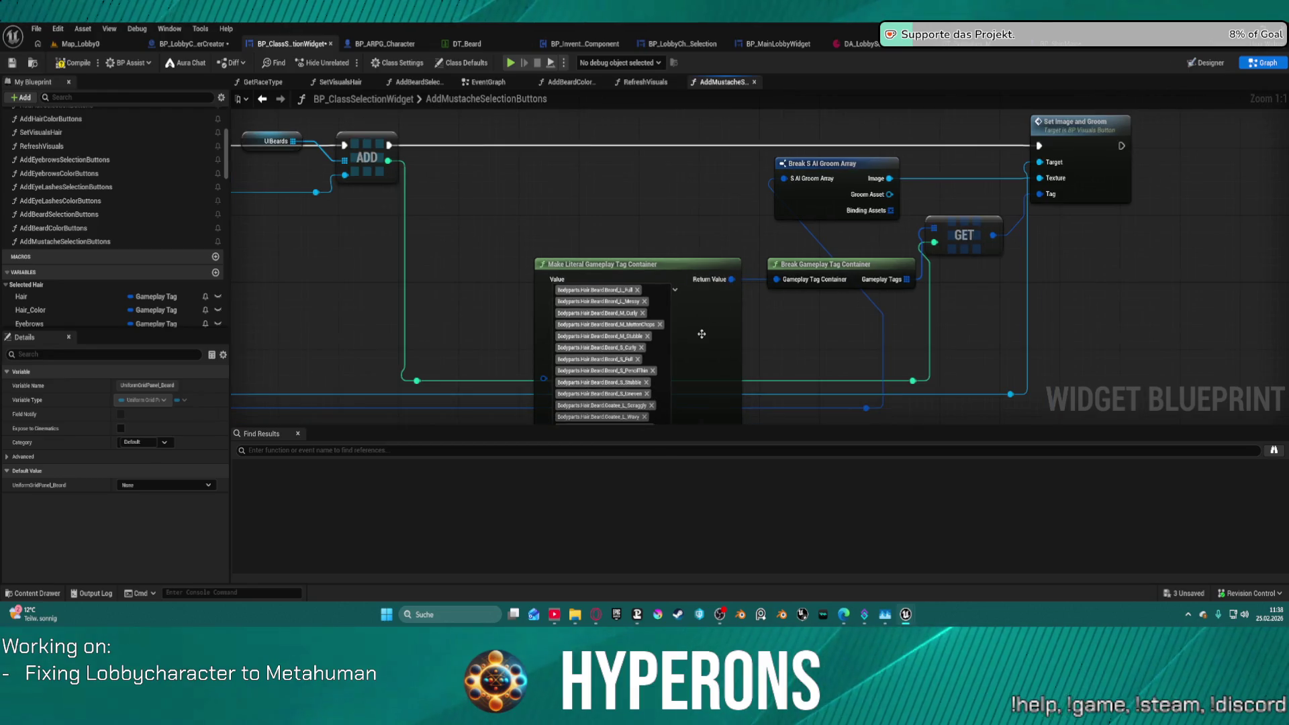
# Clear the beard tags and tick L_Full, L_HandleBar, L_Messy, L_Scraggly, L_Stubble and L_Wavy.
pyautogui.moveTo(739, 268); pyautogui.dragTo(723, 184)
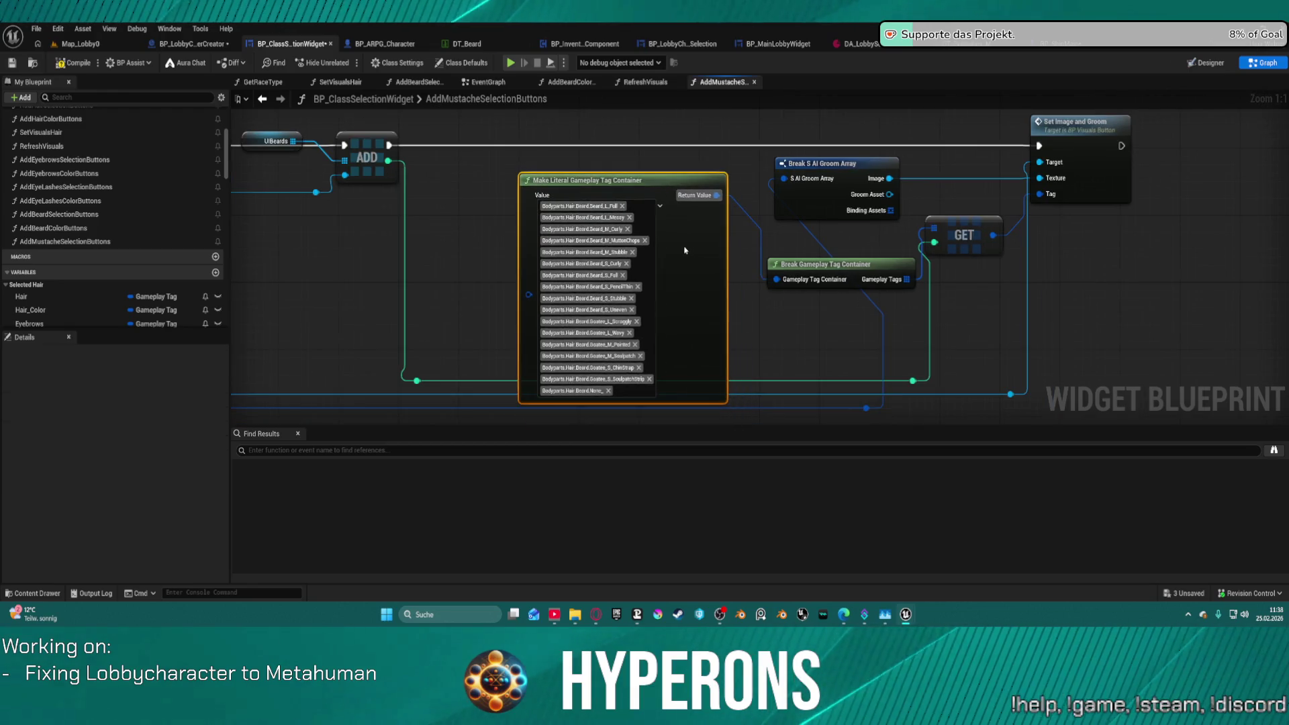
pyautogui.click(660, 206)
pyautogui.click(711, 222)
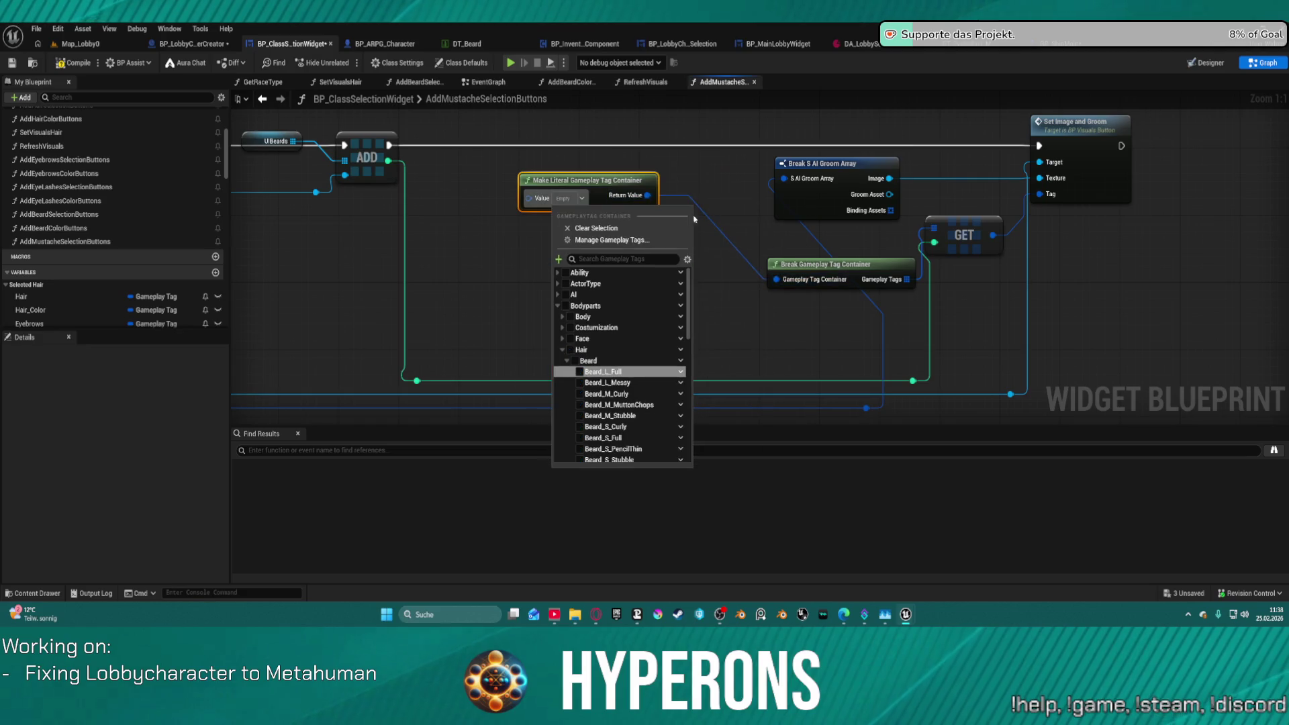
pyautogui.scroll(-8, 577, 371)
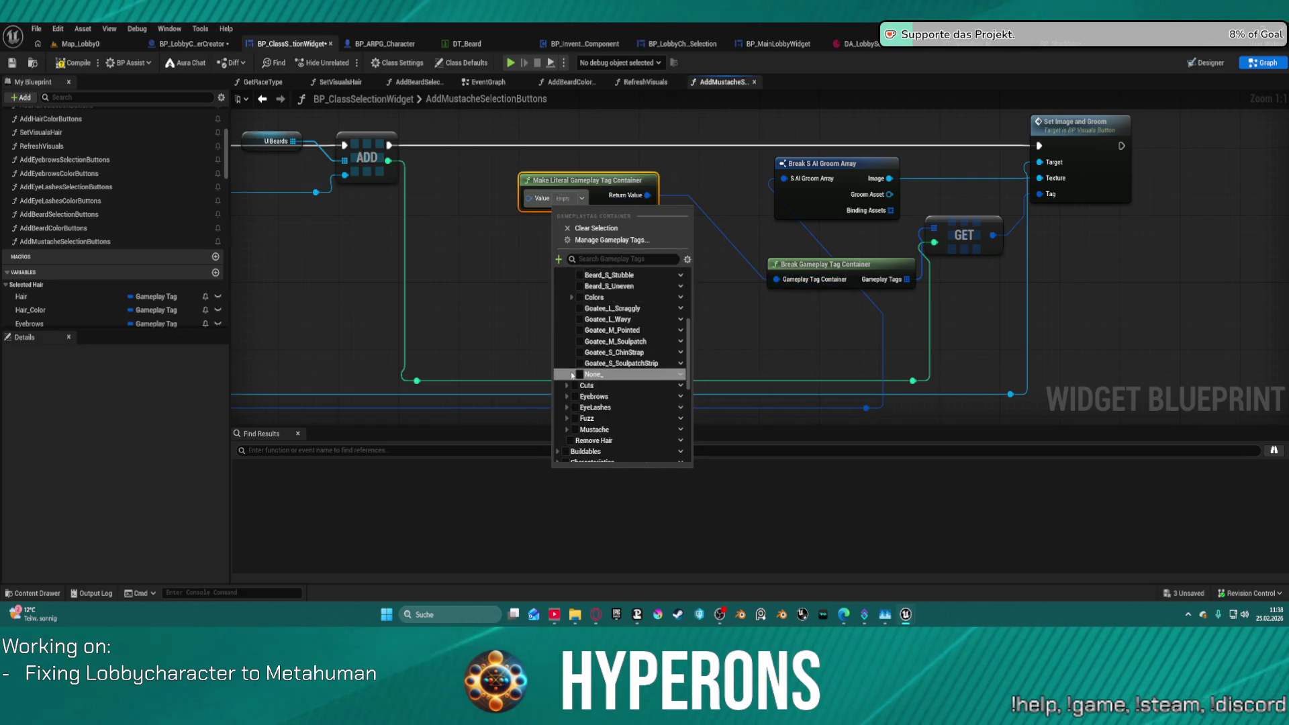
pyautogui.click(586, 375)
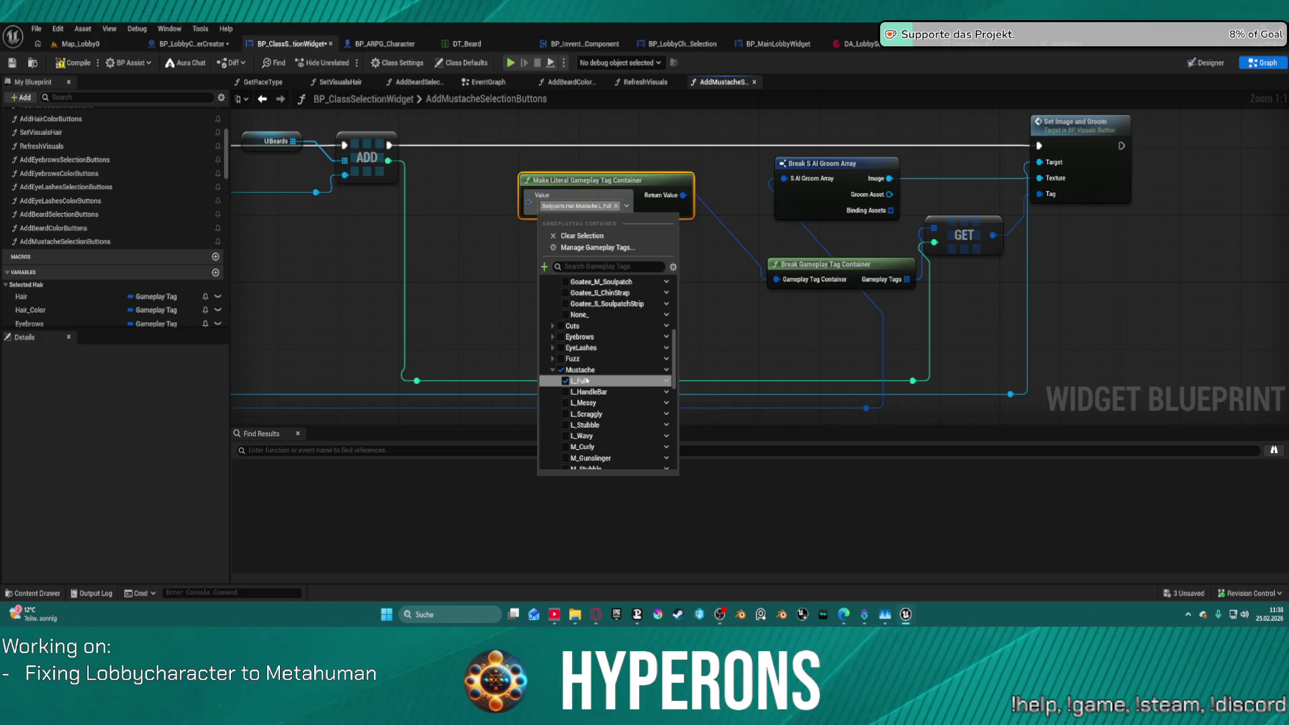
pyautogui.click(582, 392)
pyautogui.click(581, 425)
pyautogui.click(579, 425)
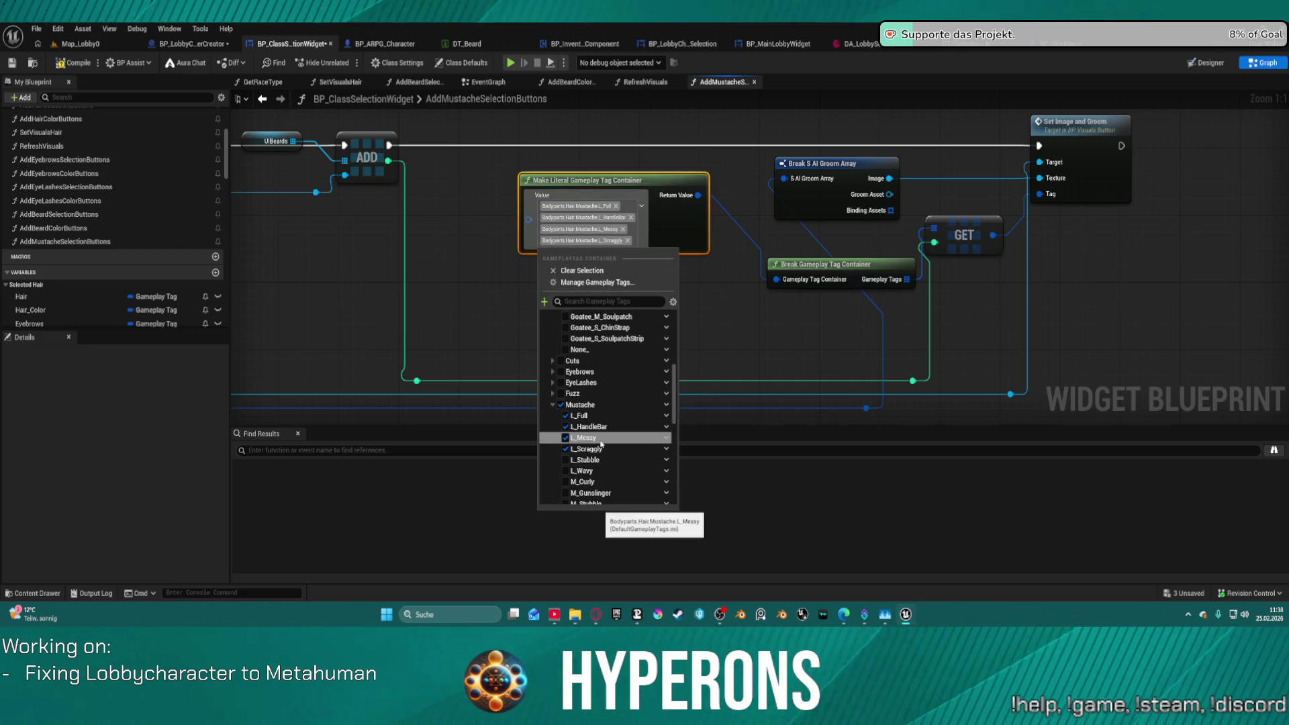
pyautogui.click(583, 438)
pyautogui.click(583, 446)
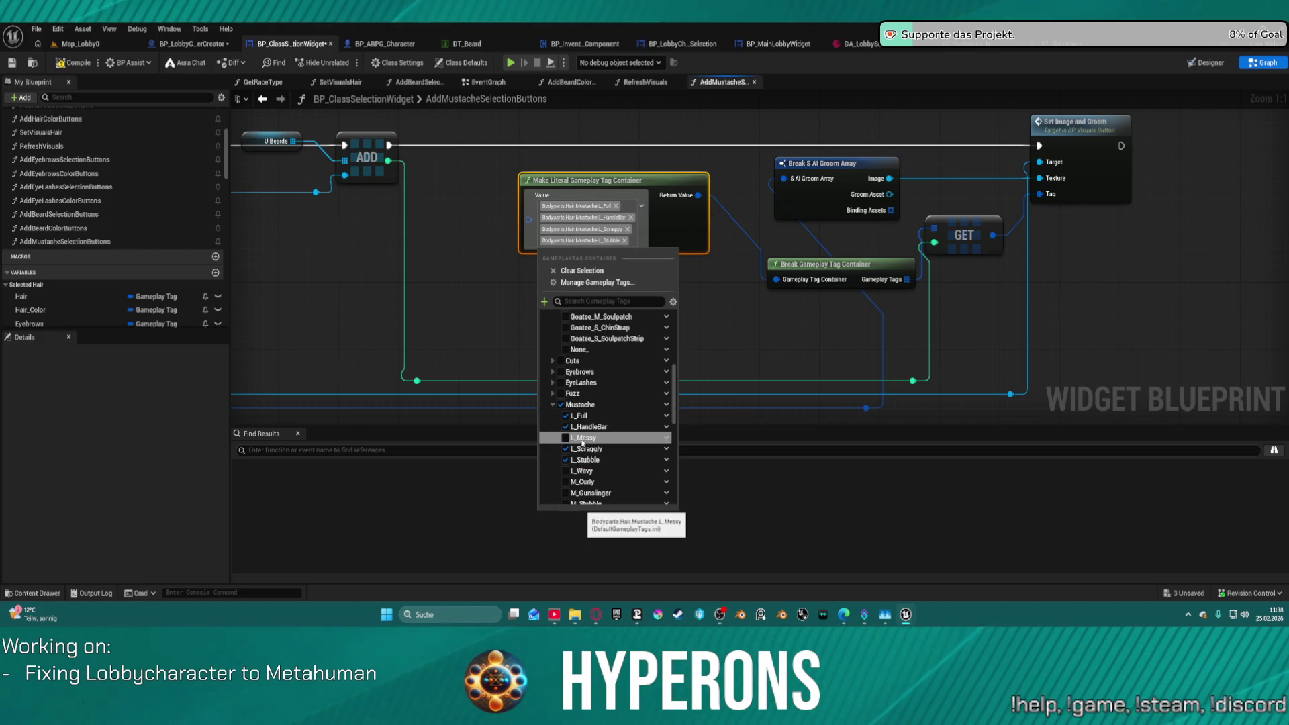
pyautogui.click(575, 460)
pyautogui.click(573, 437)
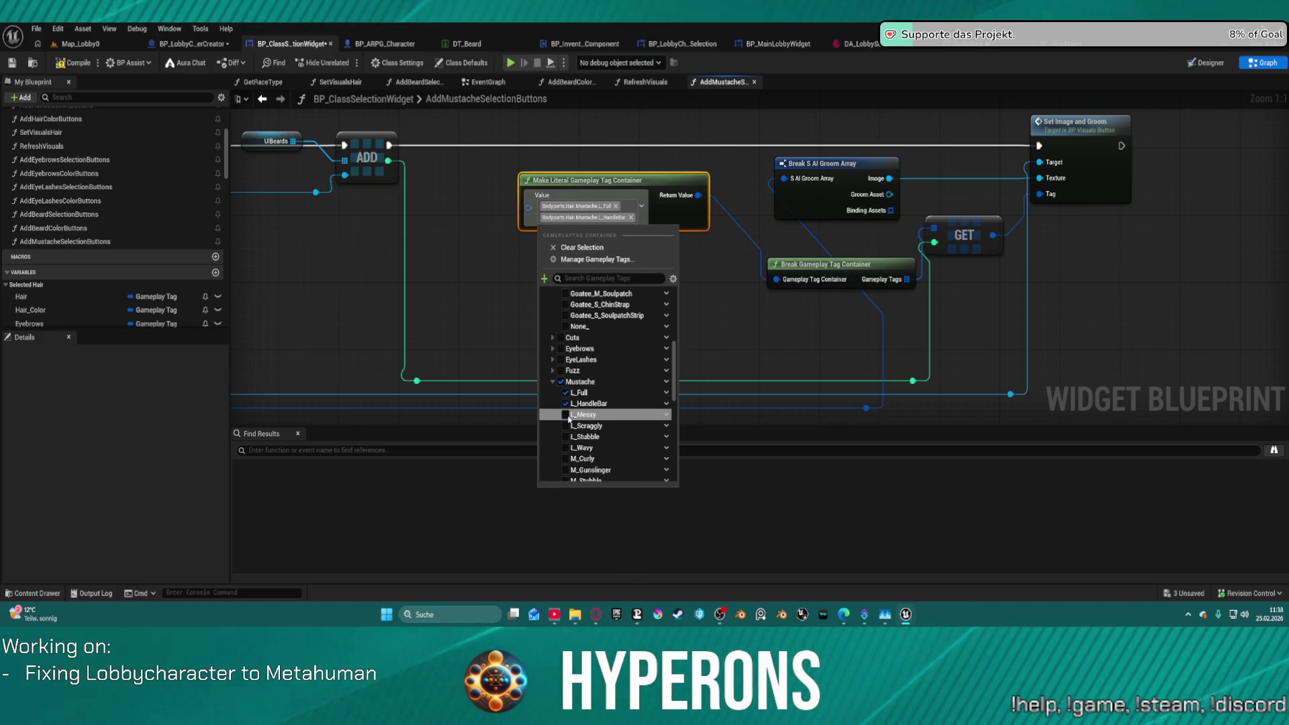
pyautogui.click(574, 415)
pyautogui.click(569, 438)
pyautogui.click(567, 459)
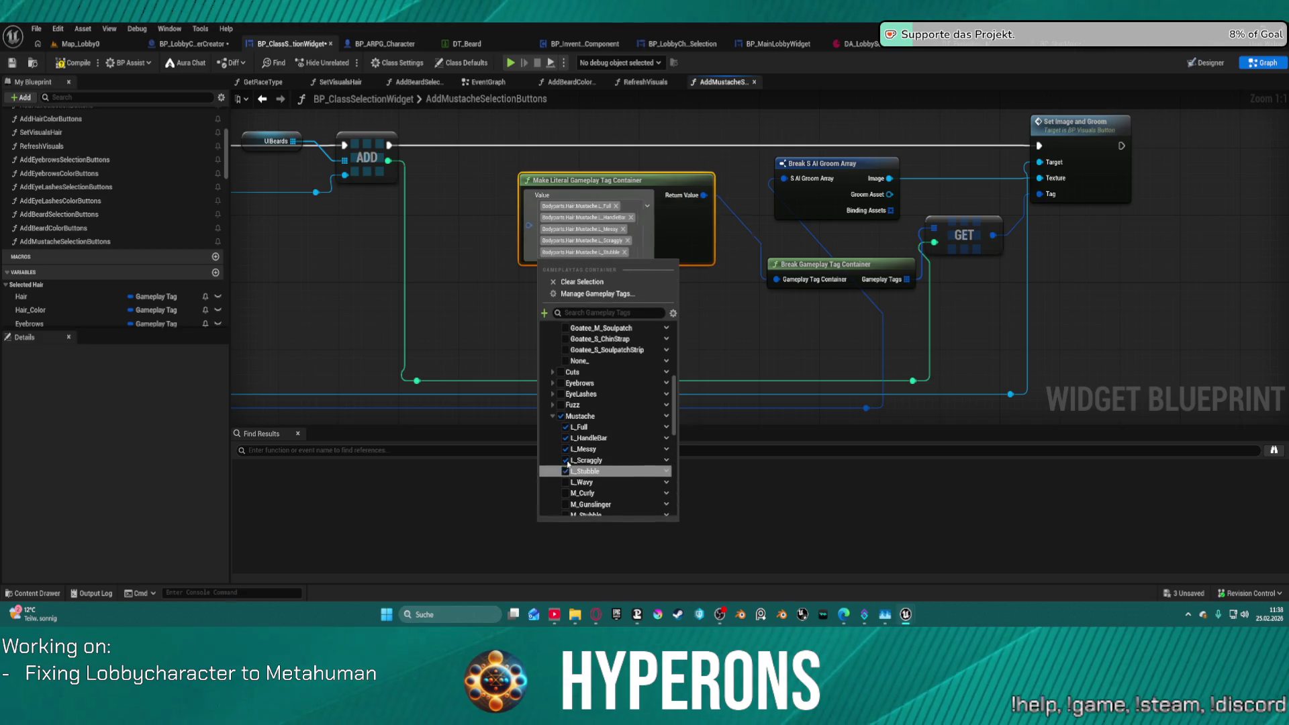
pyautogui.click(566, 482)
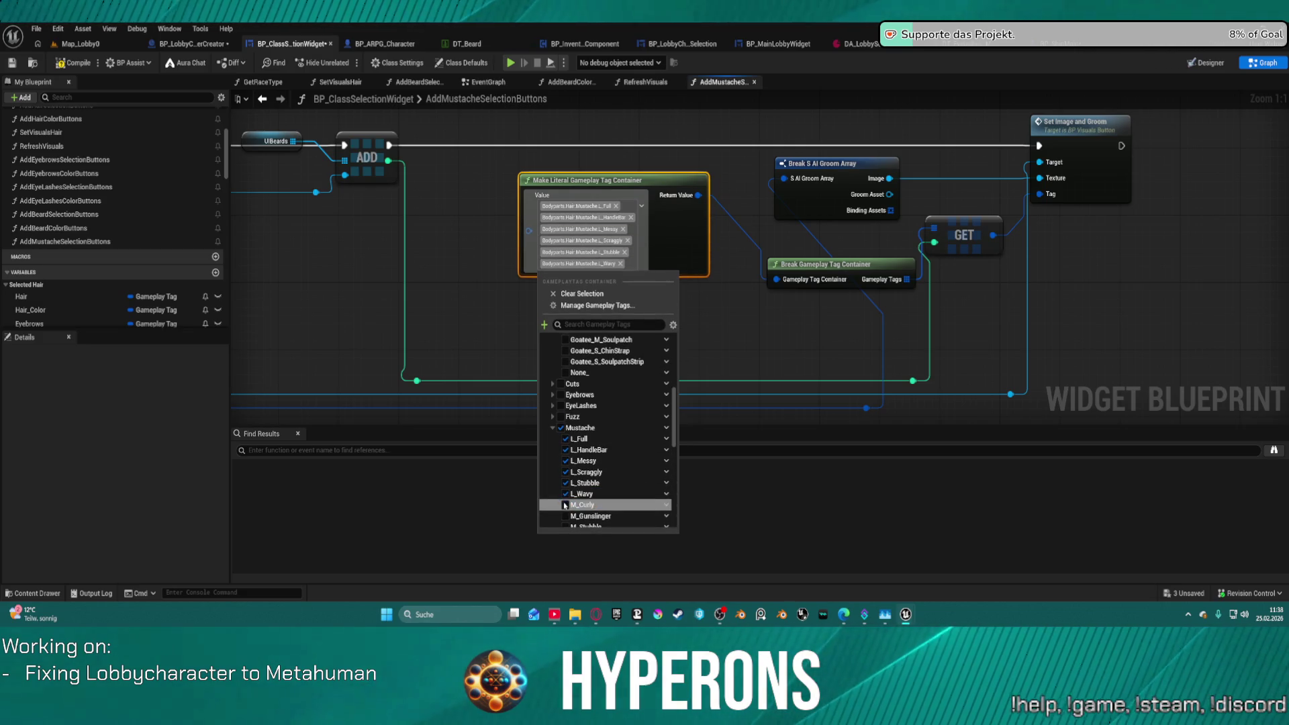
# Add the remaining mustache tags, M_Curly through S_Uneven, and close the tag list.
pyautogui.click(567, 504)
pyautogui.scroll(-3, 568, 477)
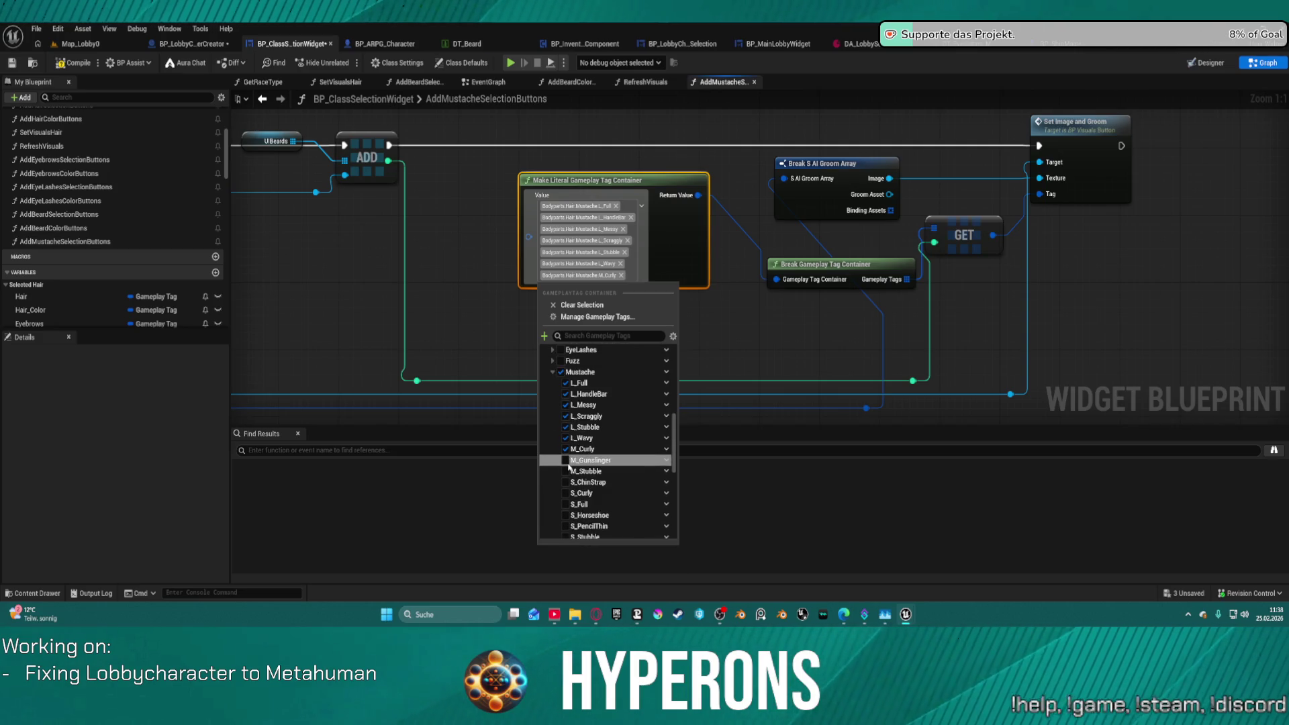
pyautogui.click(565, 460)
pyautogui.click(563, 485)
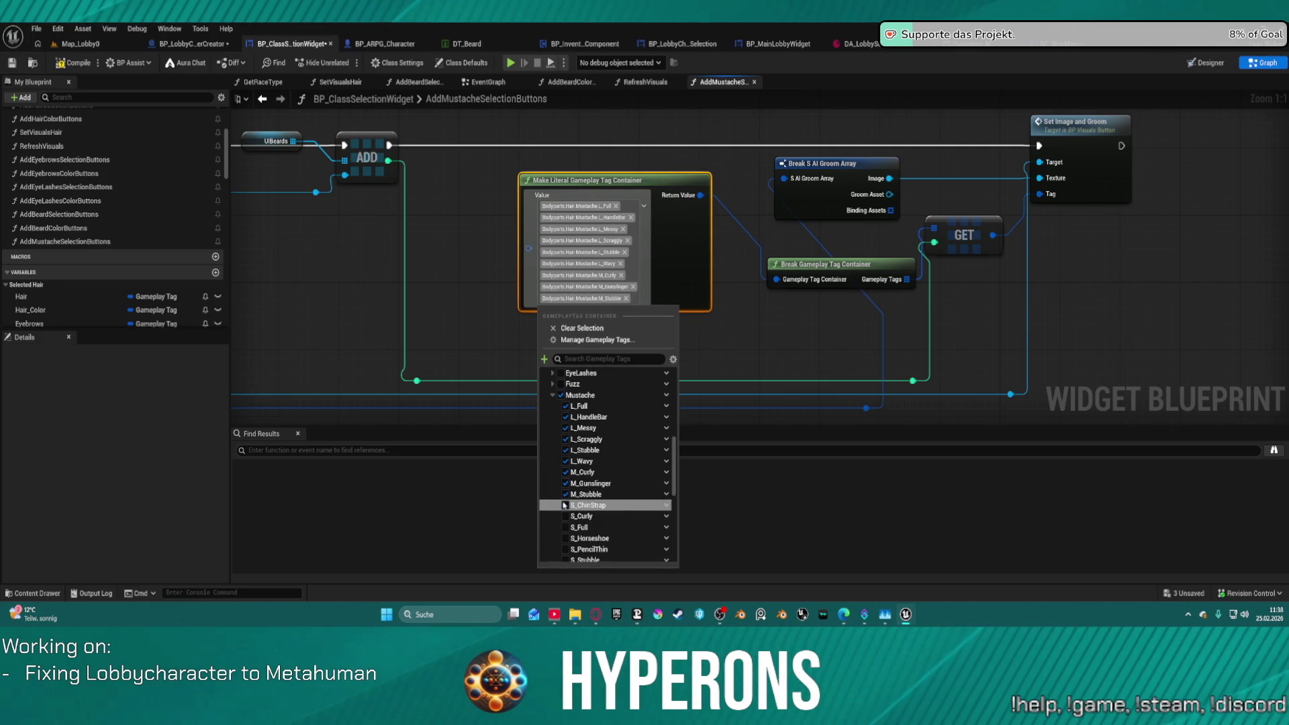
pyautogui.click(565, 505)
pyautogui.click(567, 528)
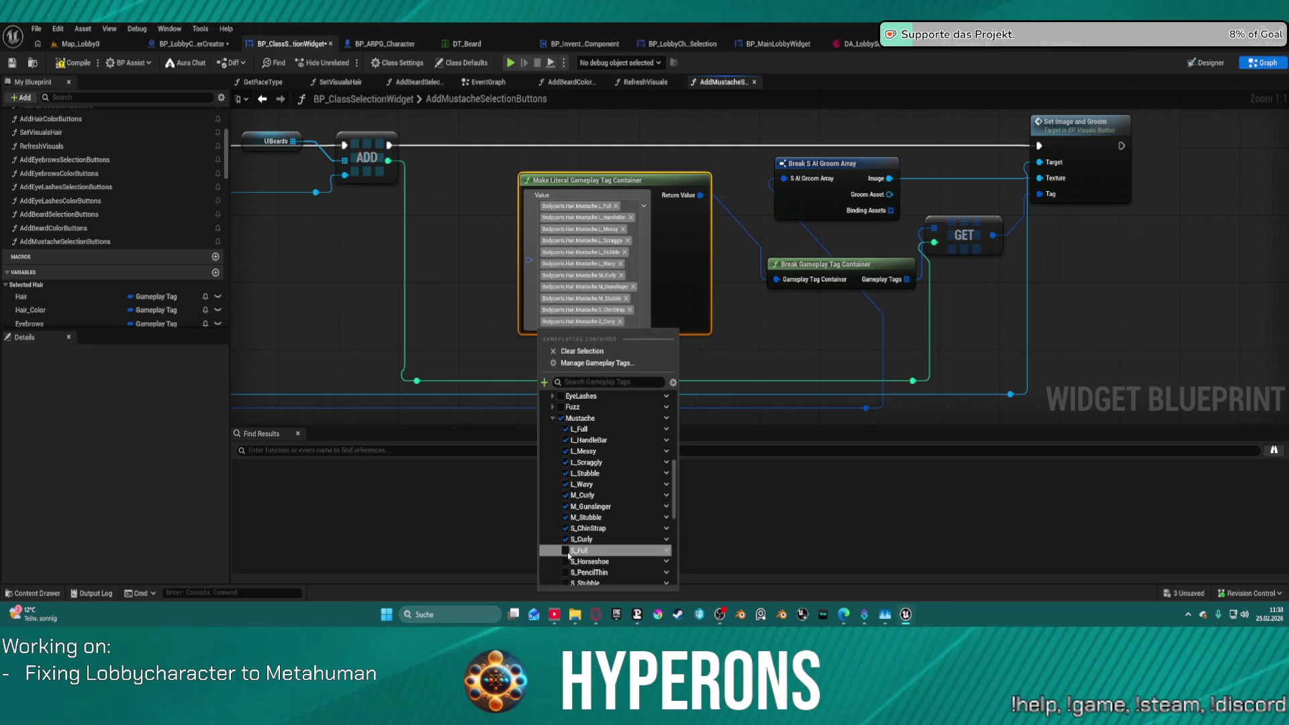
pyautogui.click(565, 550)
pyautogui.click(676, 432)
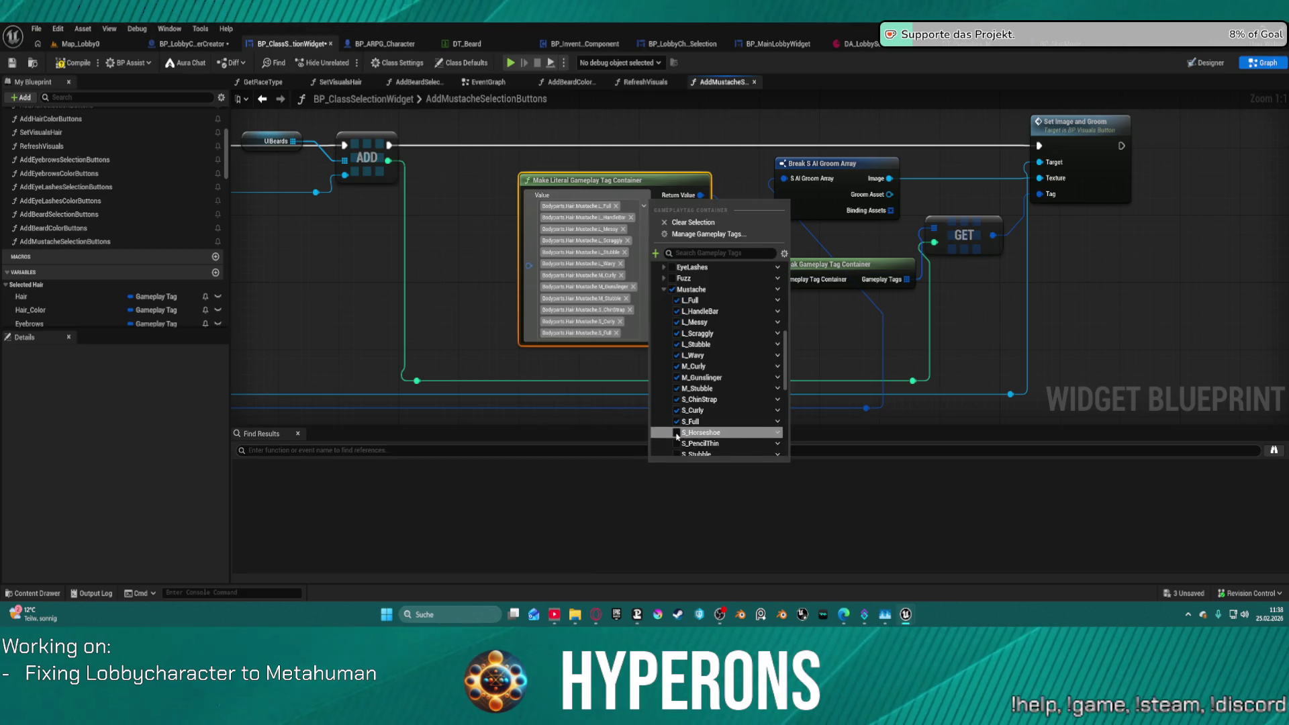
pyautogui.scroll(-3, 681, 376)
pyautogui.click(676, 359)
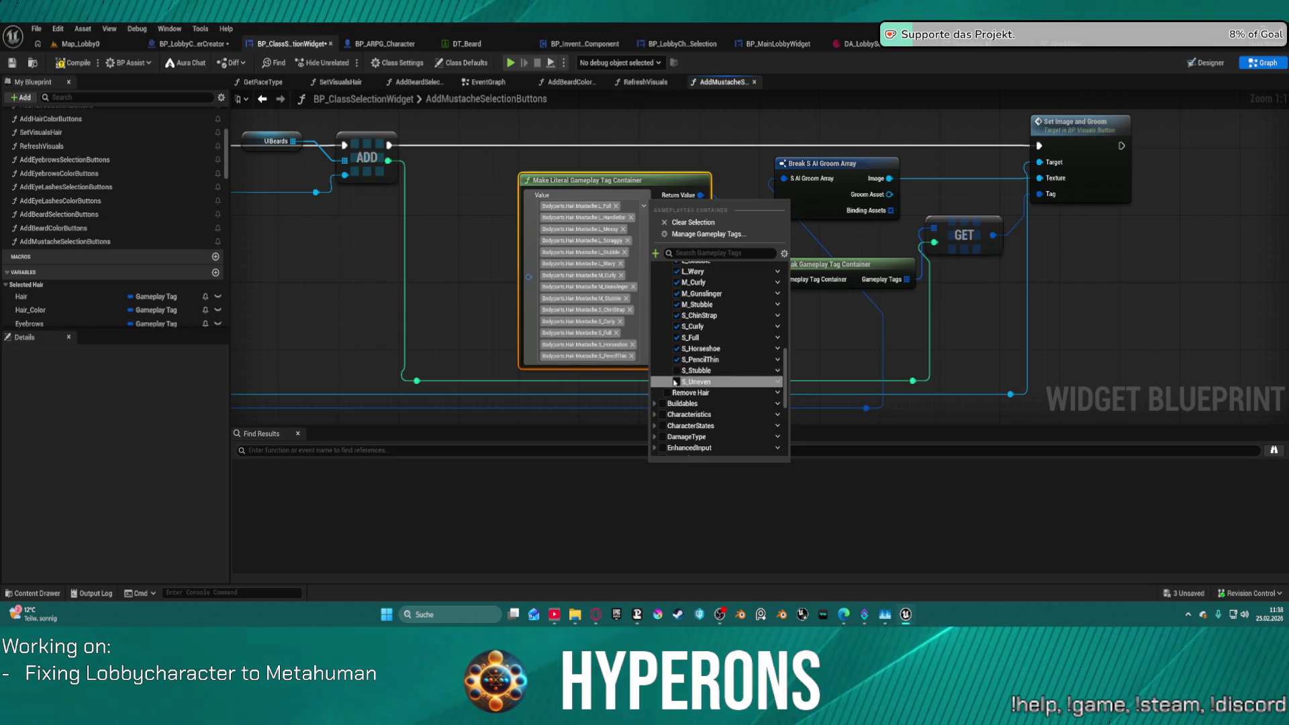
pyautogui.click(681, 370)
pyautogui.click(681, 381)
pyautogui.click(797, 255)
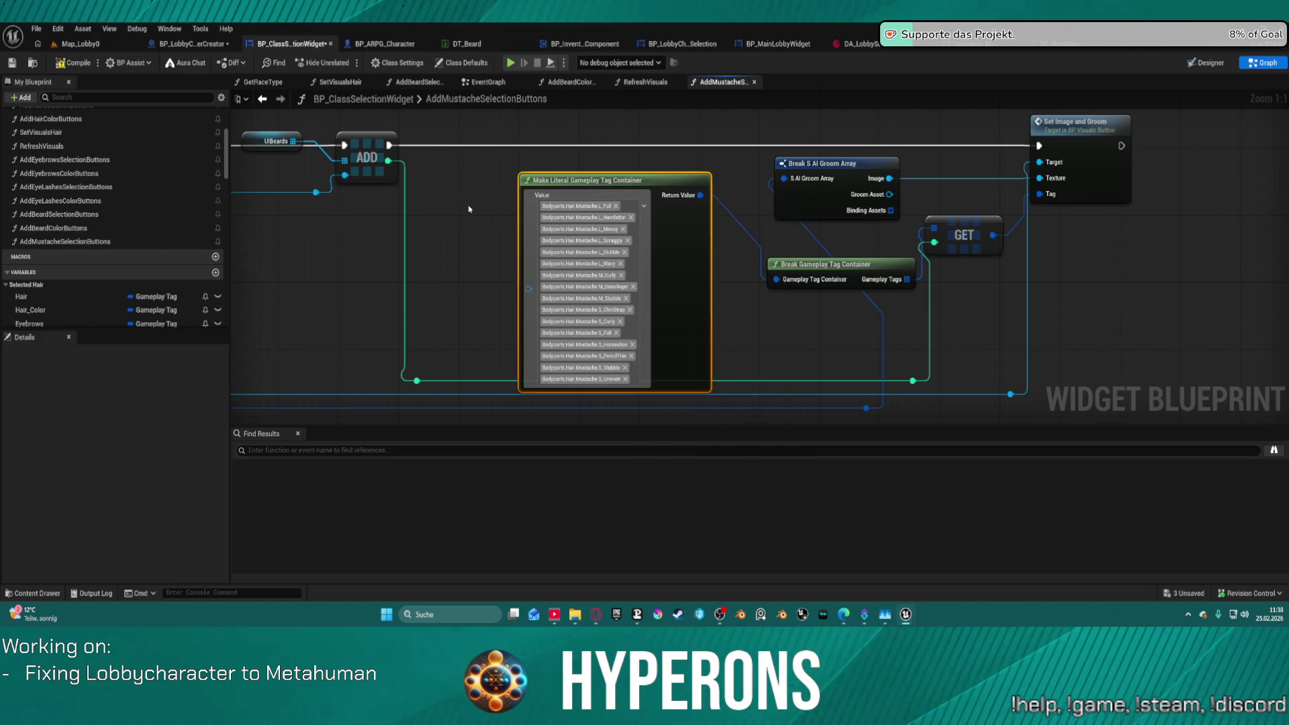
pyautogui.click(823, 266)
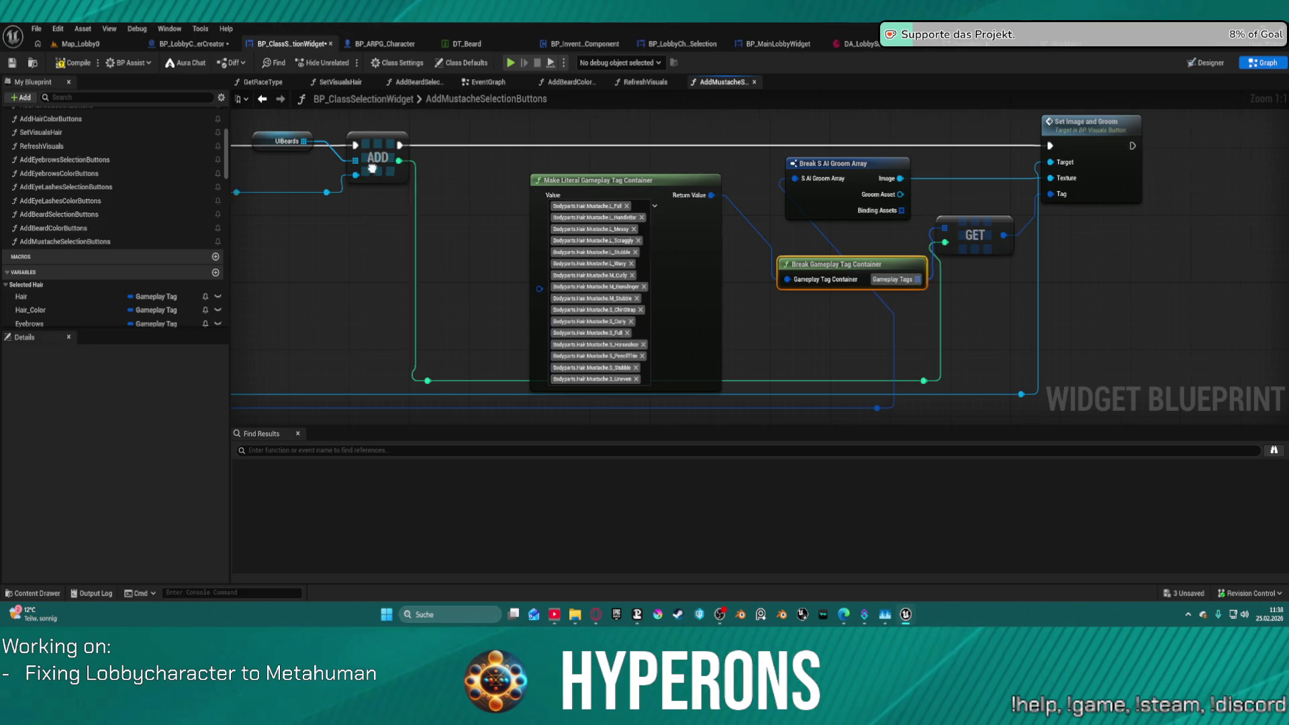
pyautogui.scroll(-3, 1017, 181)
pyautogui.scroll(3, 1017, 181)
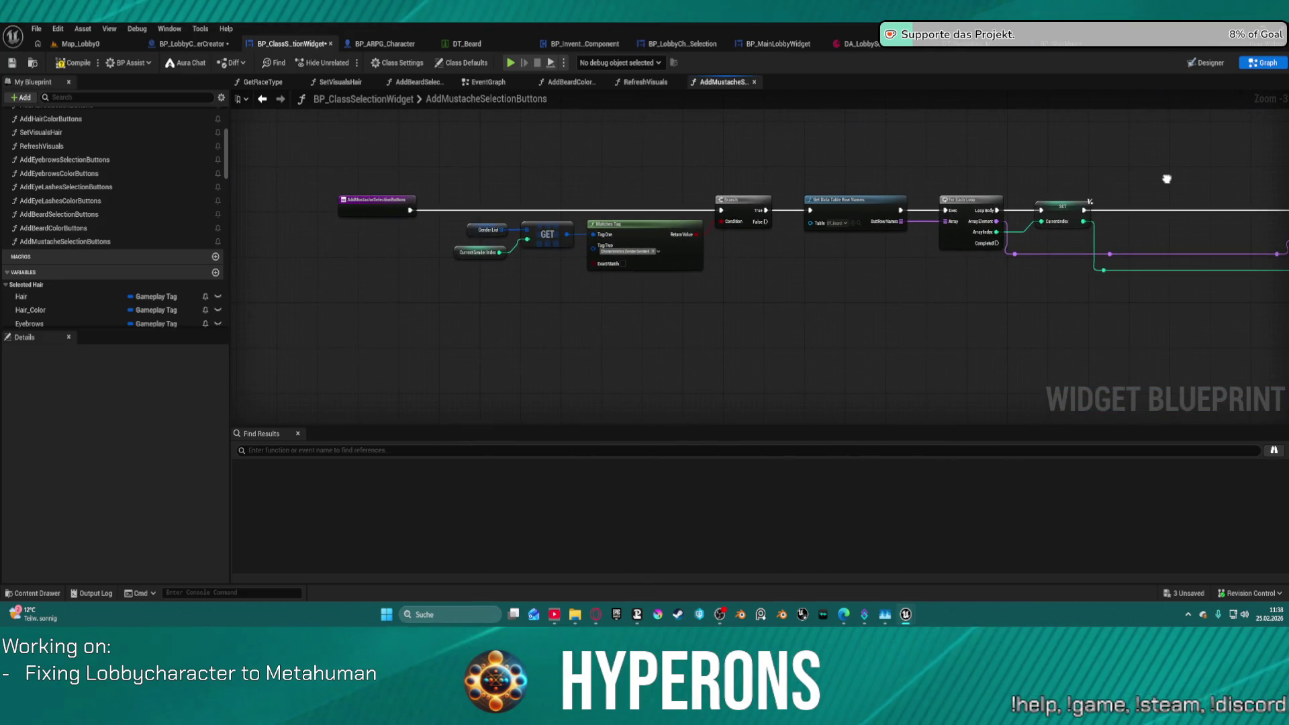
# Set the Get Data Table Row Names node's Table pin to DT_Mustache.
pyautogui.click(781, 239)
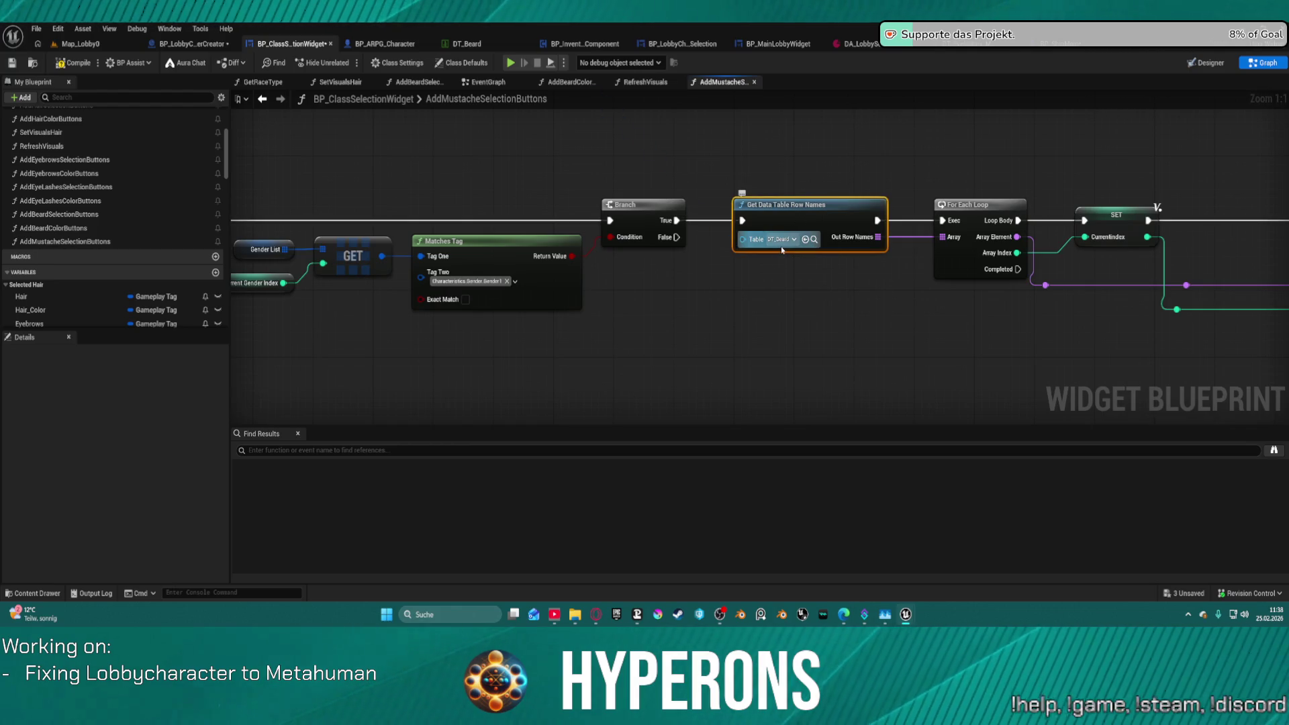
pyautogui.click(780, 239)
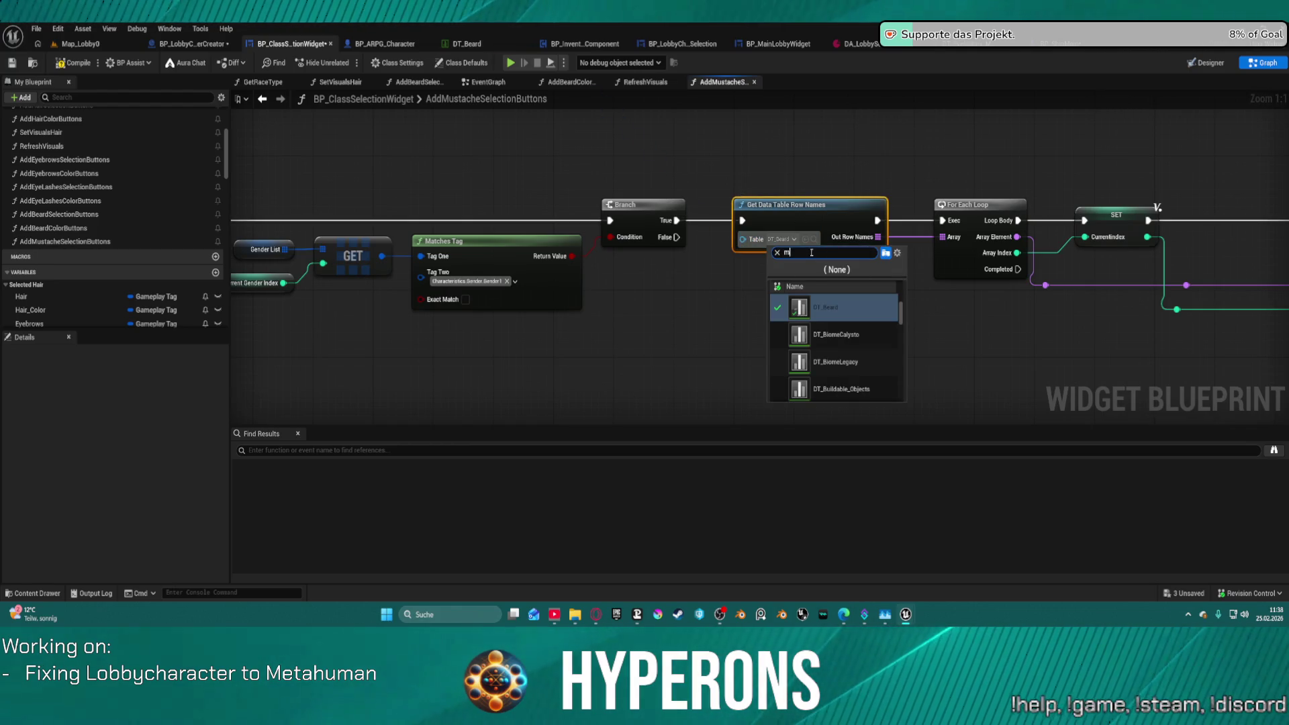
pyautogui.click(839, 307)
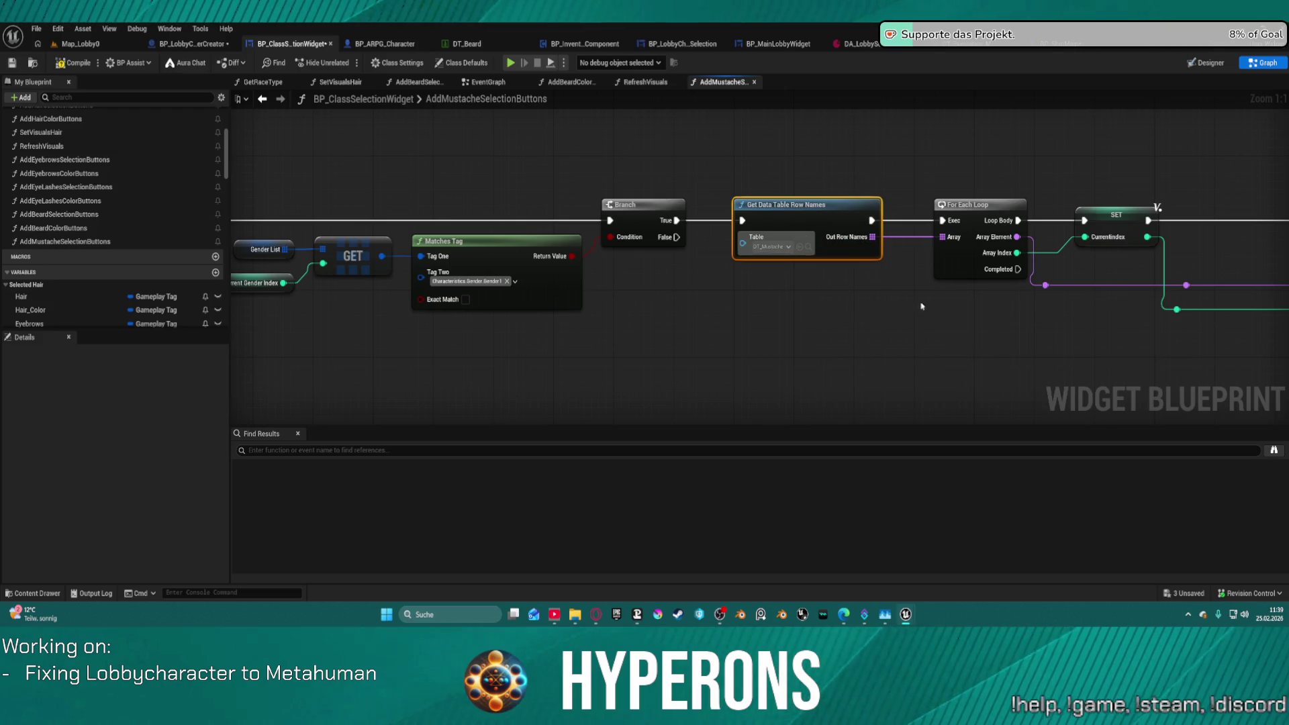
pyautogui.click(1014, 293)
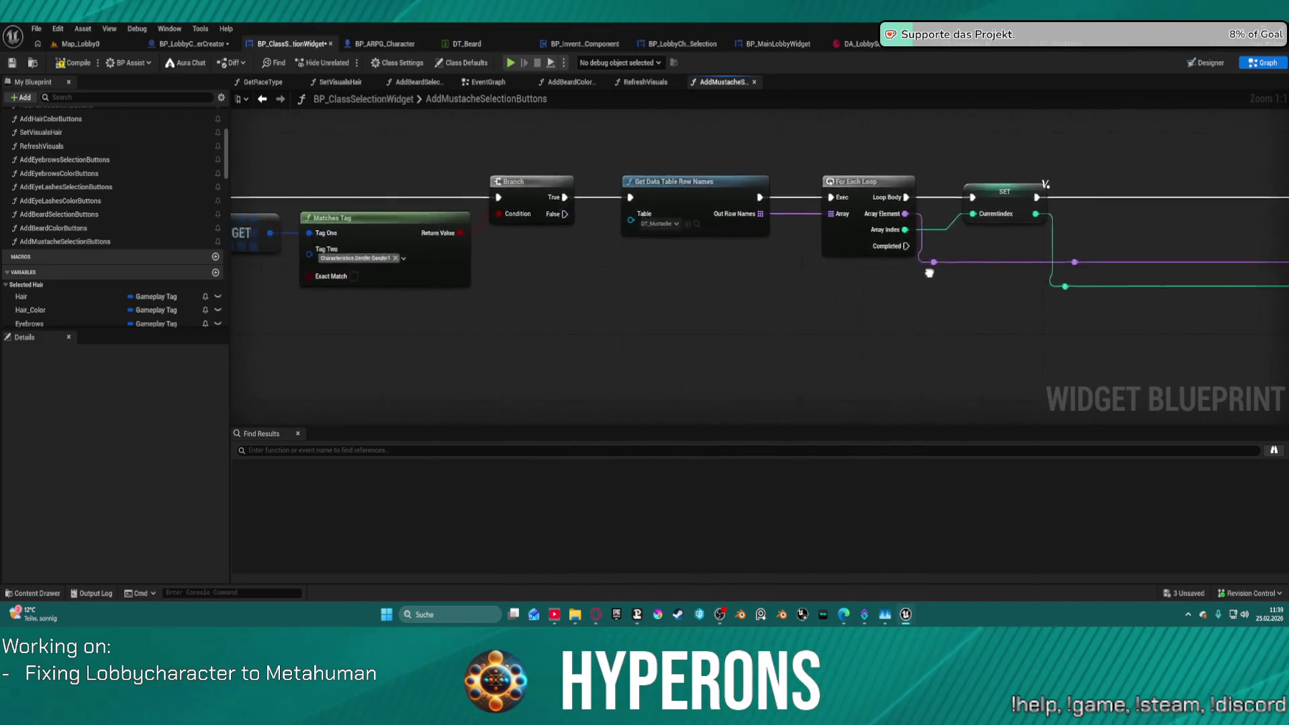
# Review the rest of the AddMustacheSelectionButtons graph, then go to the widget Designer.
pyautogui.moveTo(977, 329)
pyautogui.mouseDown()
pyautogui.moveTo(595, 322)
pyautogui.moveTo(528, 296)
pyautogui.mouseUp()
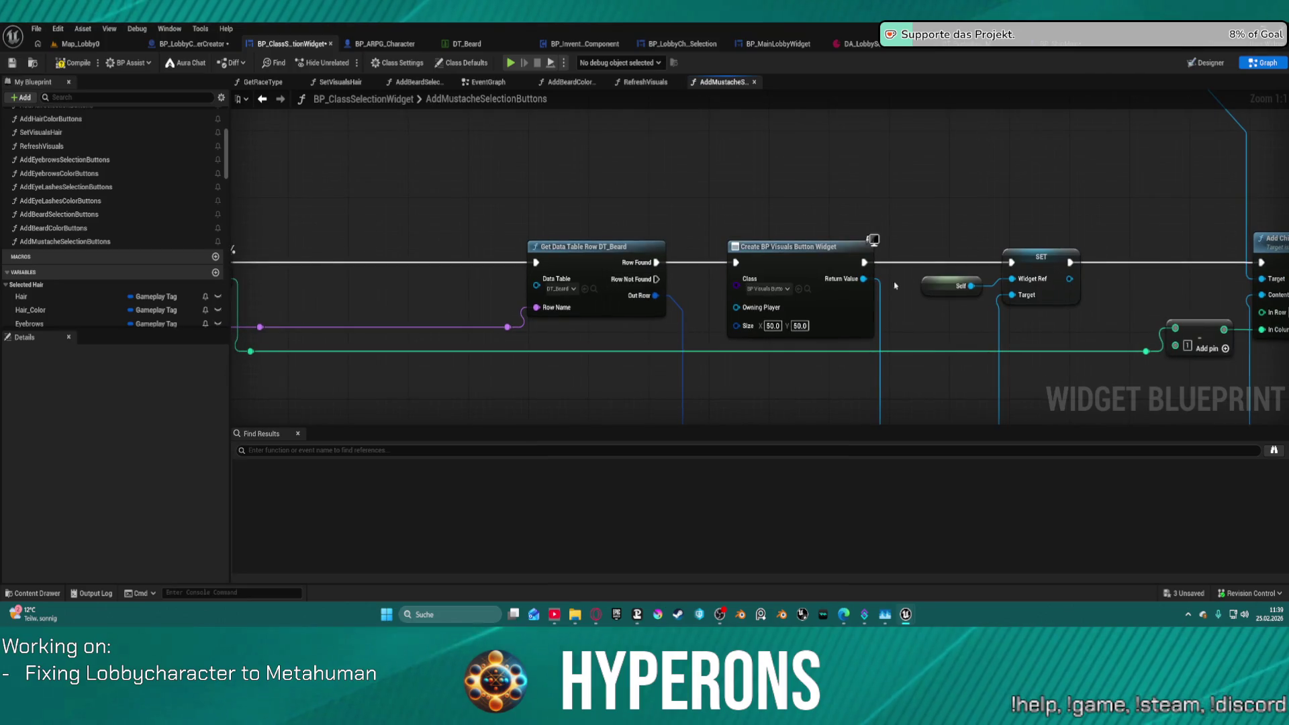
pyautogui.moveTo(1016, 339)
pyautogui.mouseDown()
pyautogui.moveTo(451, 272)
pyautogui.moveTo(232, 266)
pyautogui.mouseUp()
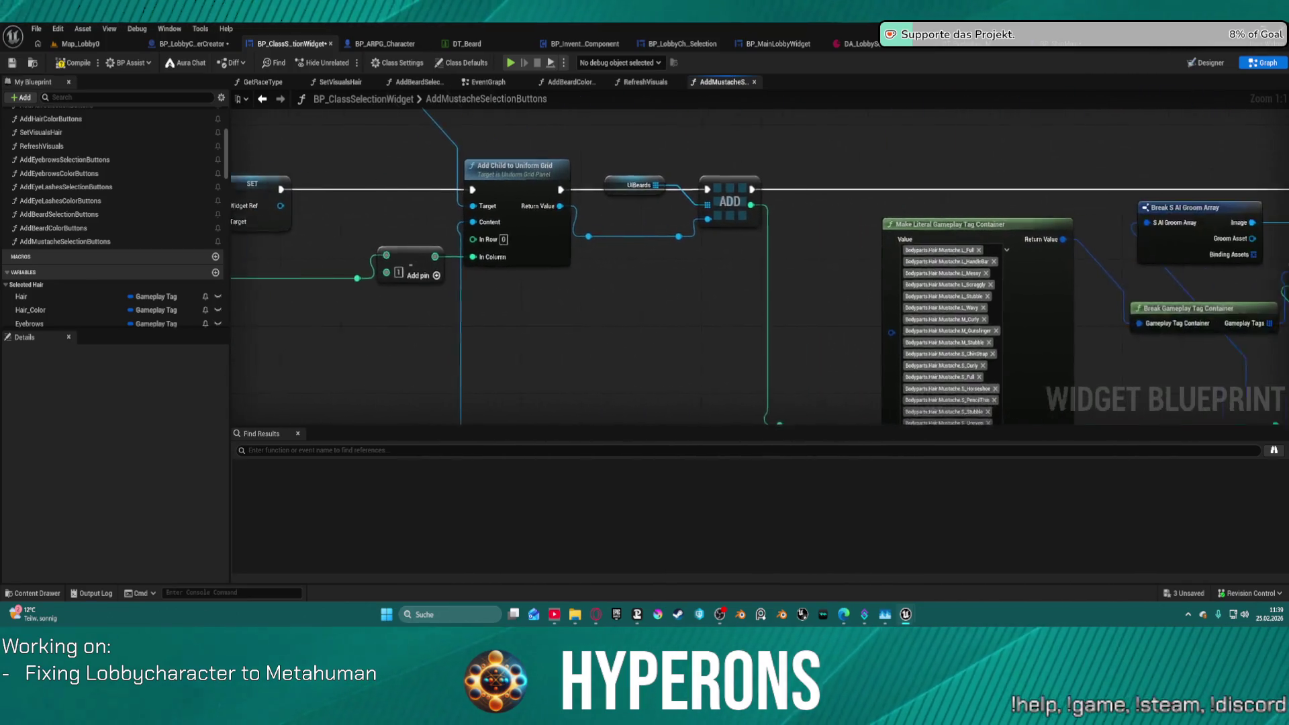
pyautogui.scroll(-3, 470, 302)
pyautogui.moveTo(282, 322); pyautogui.dragTo(726, 348)
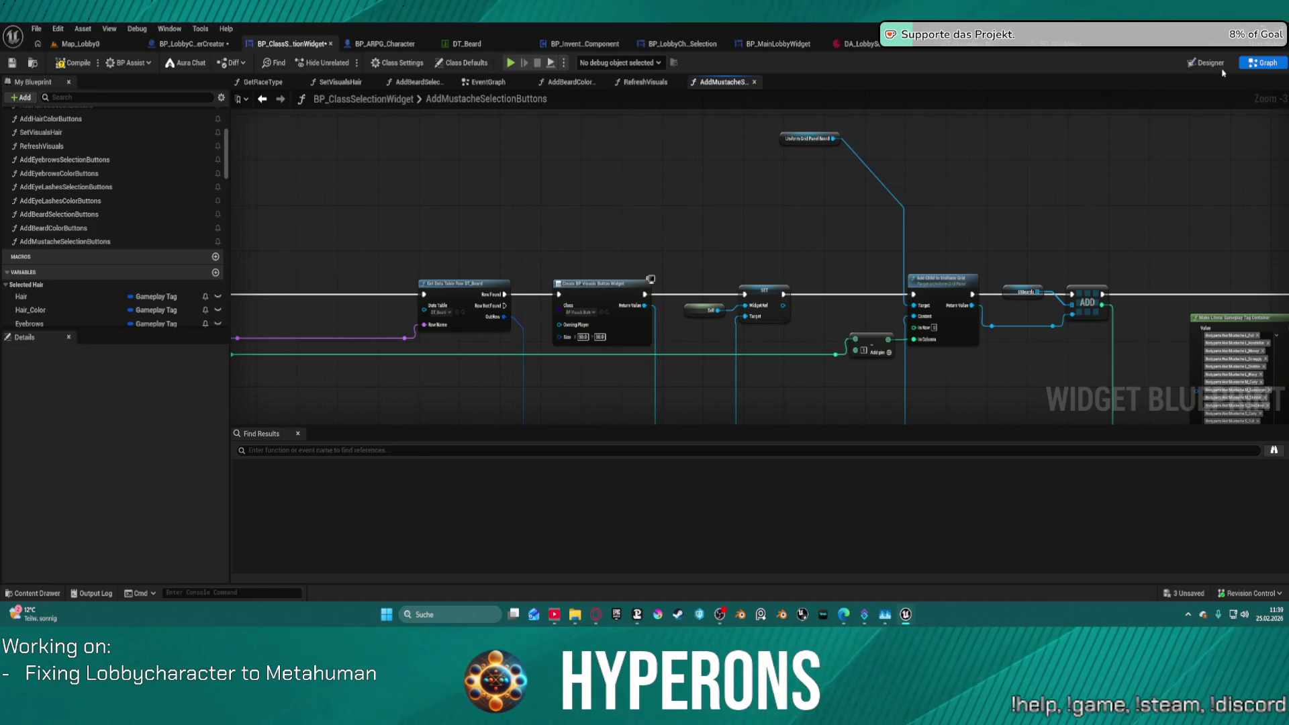
pyautogui.click(1222, 65)
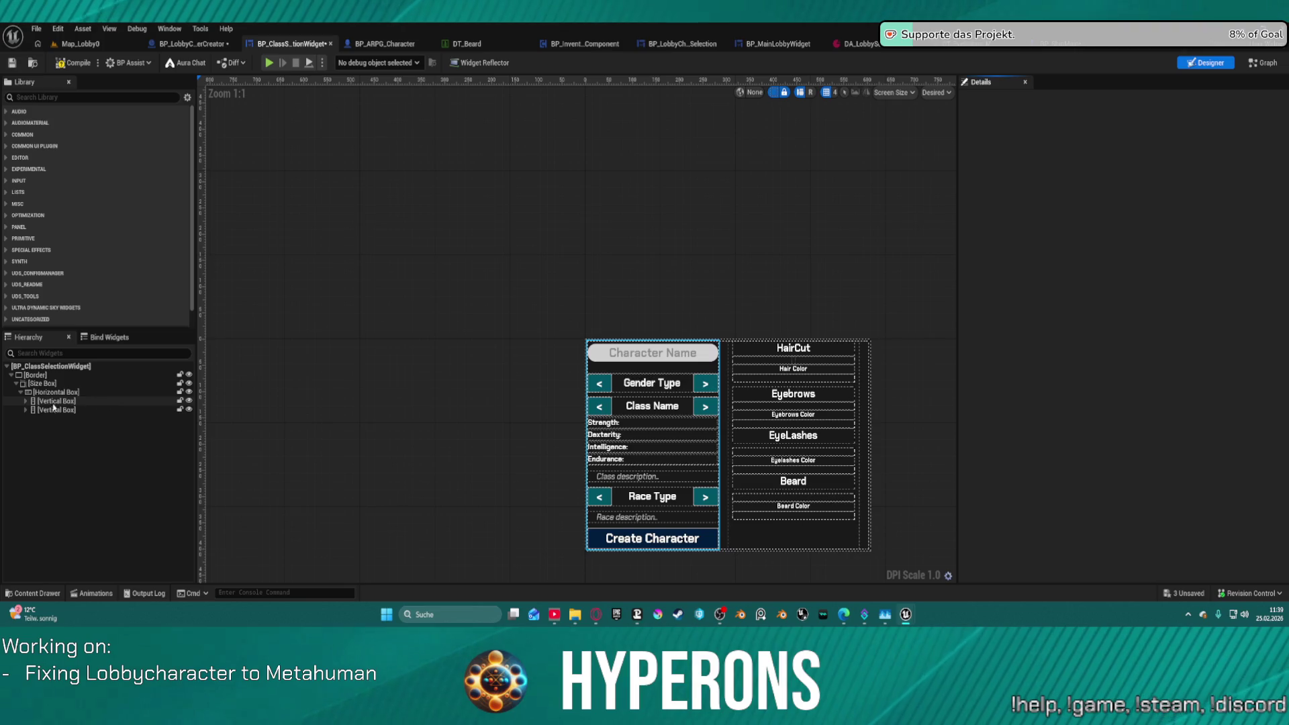
# Expand the appearance Vertical Box and inspect its Beard, Beard Color rows and spacers.
pyautogui.click(55, 410)
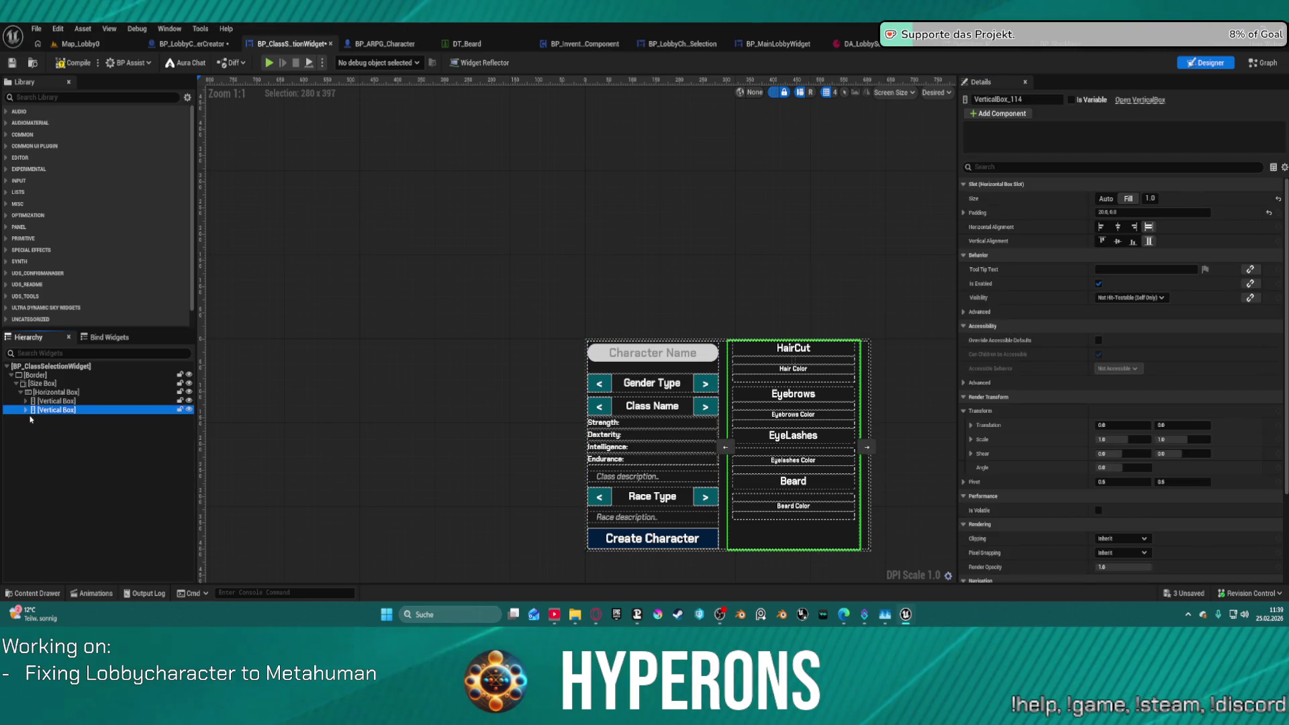
pyautogui.click(26, 409)
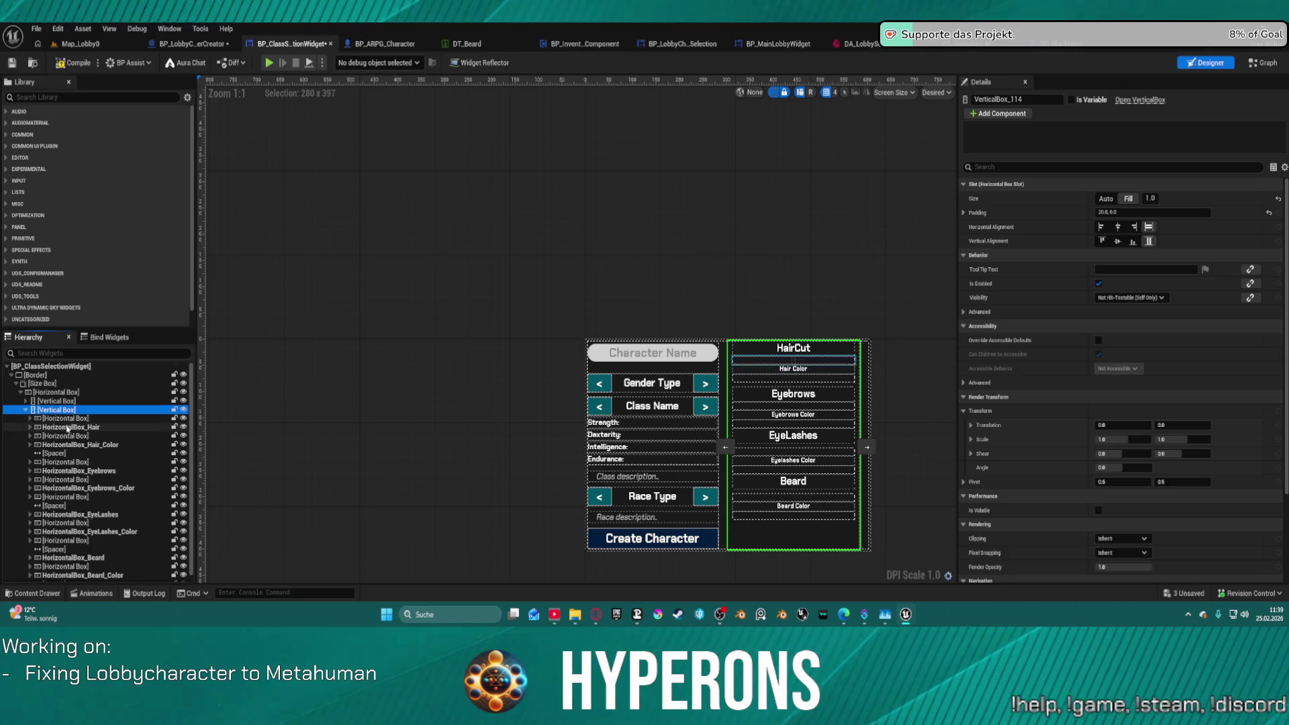
pyautogui.scroll(-1, 67, 427)
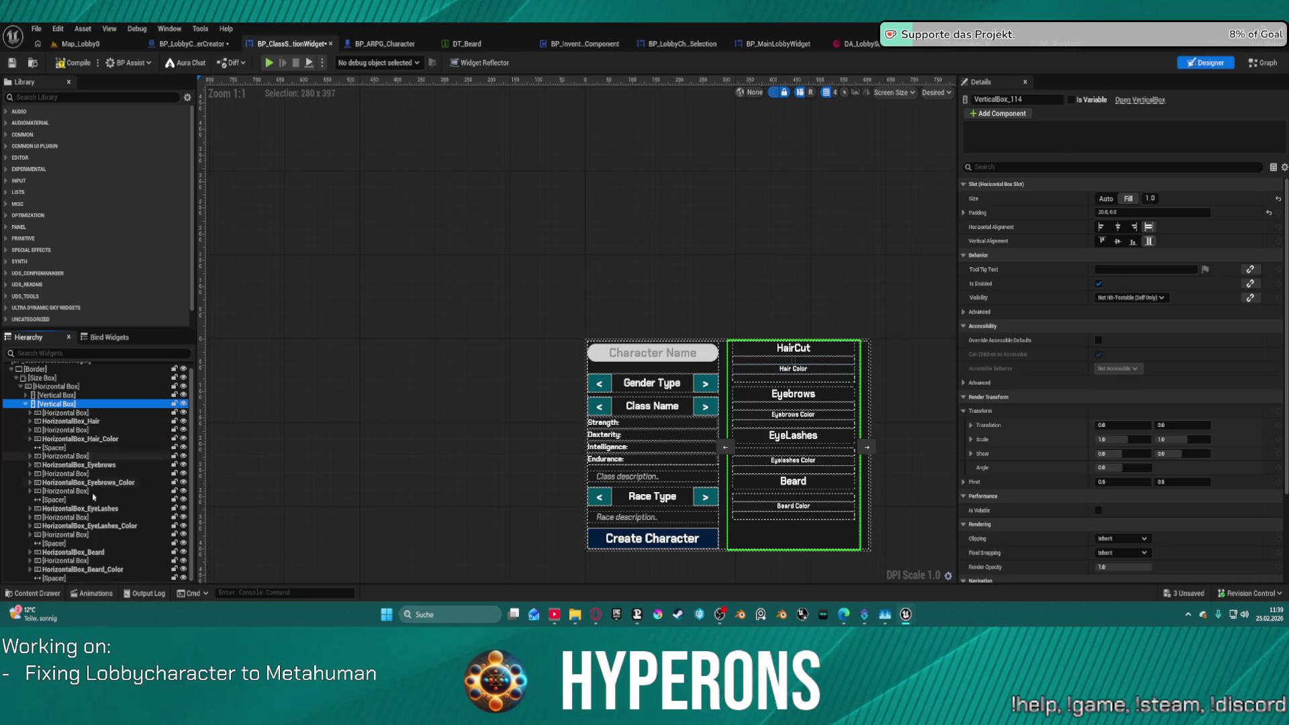
pyautogui.click(95, 577)
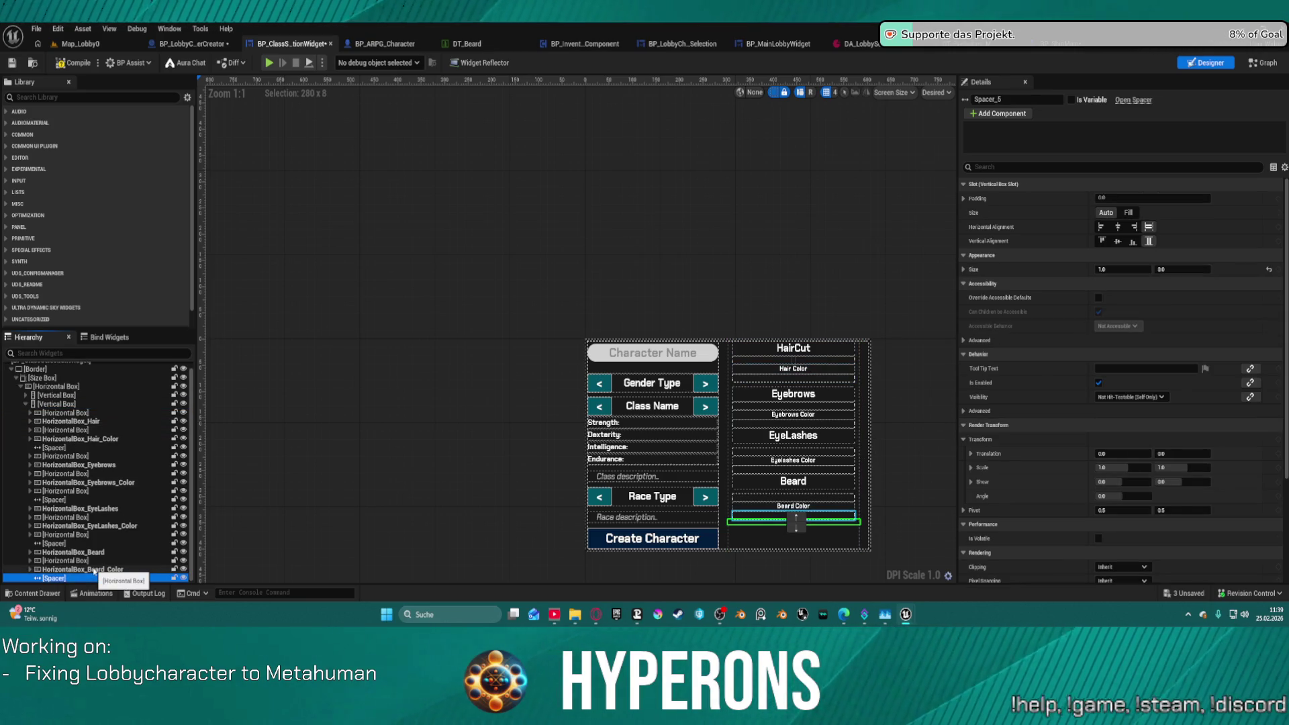
pyautogui.click(95, 569)
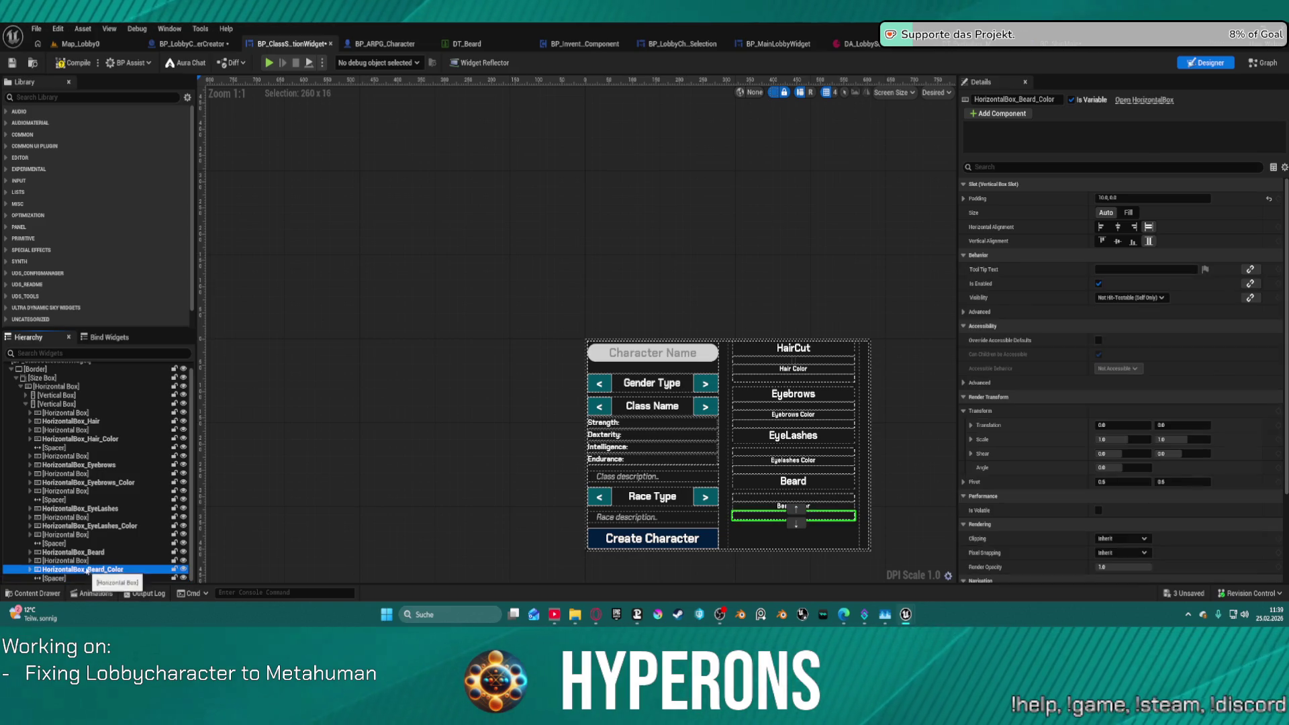
pyautogui.keyDown('shift'); pyautogui.click(62, 543); pyautogui.keyUp('shift')
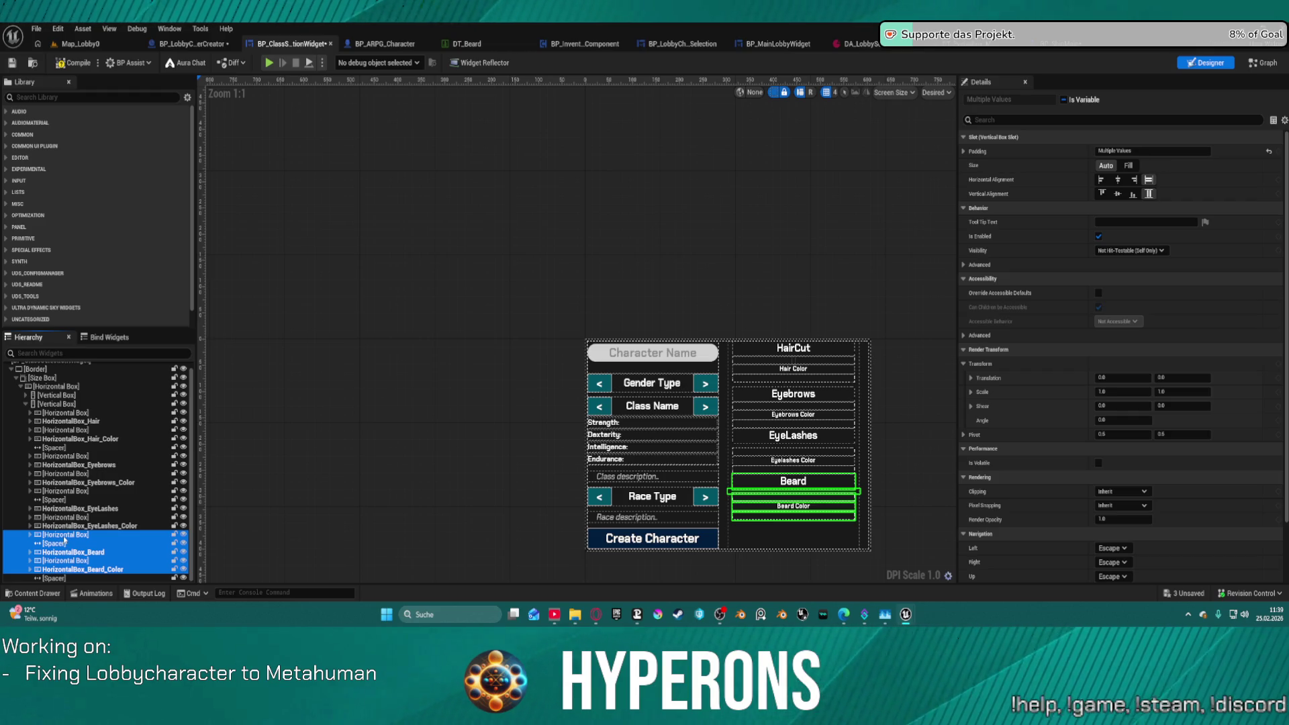
pyautogui.click(64, 535)
pyautogui.click(54, 543)
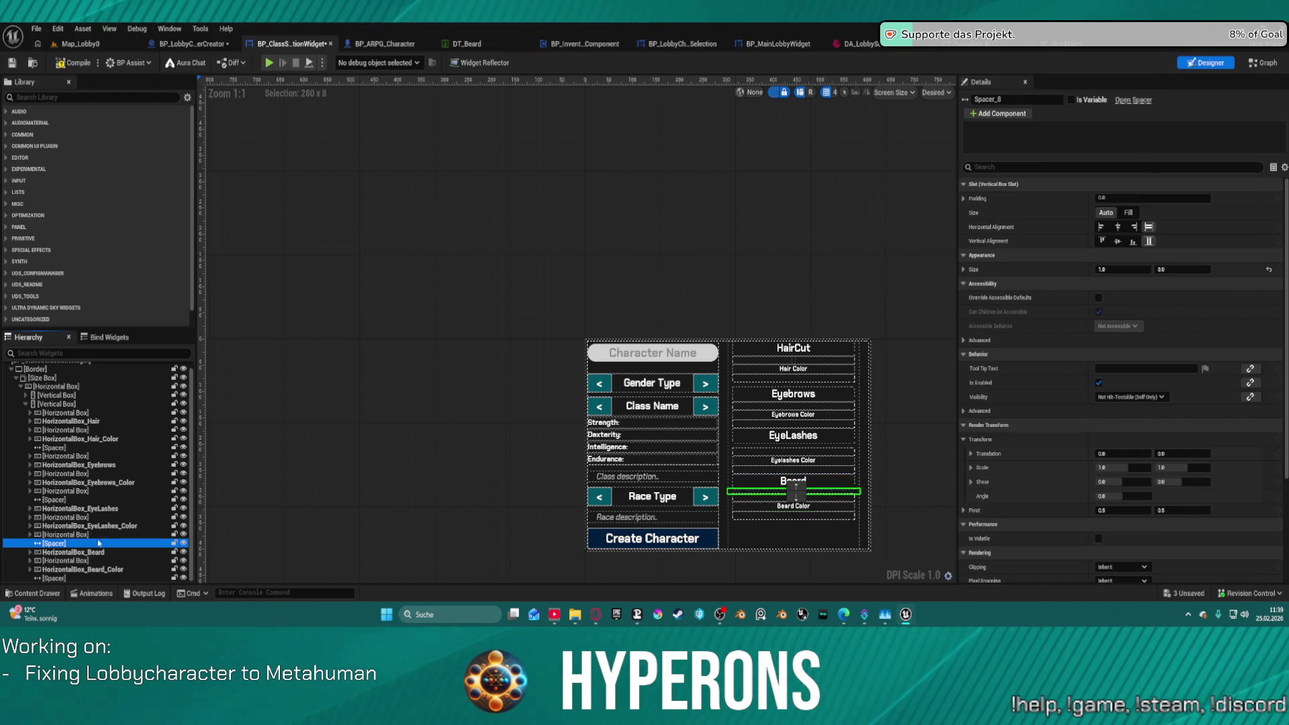
pyautogui.scroll(5, 798, 519)
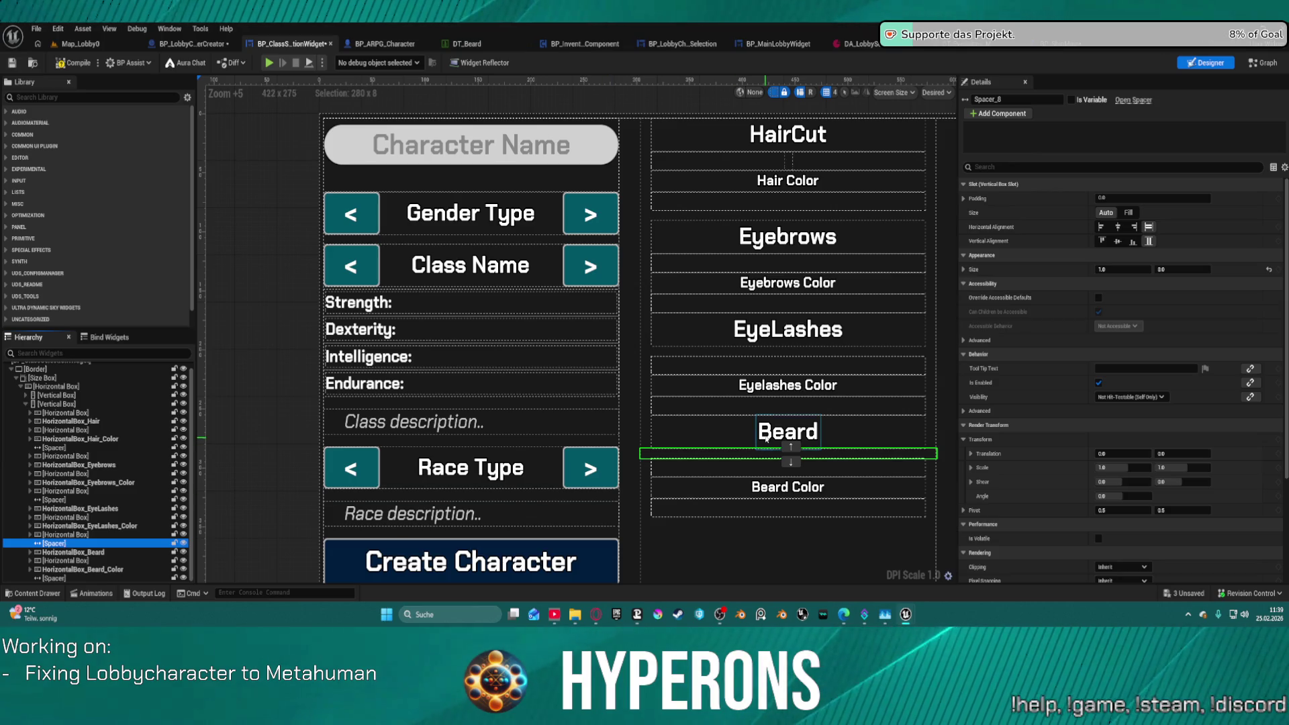
# Move the spacers under the Beard and EyeLashes titles above those titles.
pyautogui.click(790, 448)
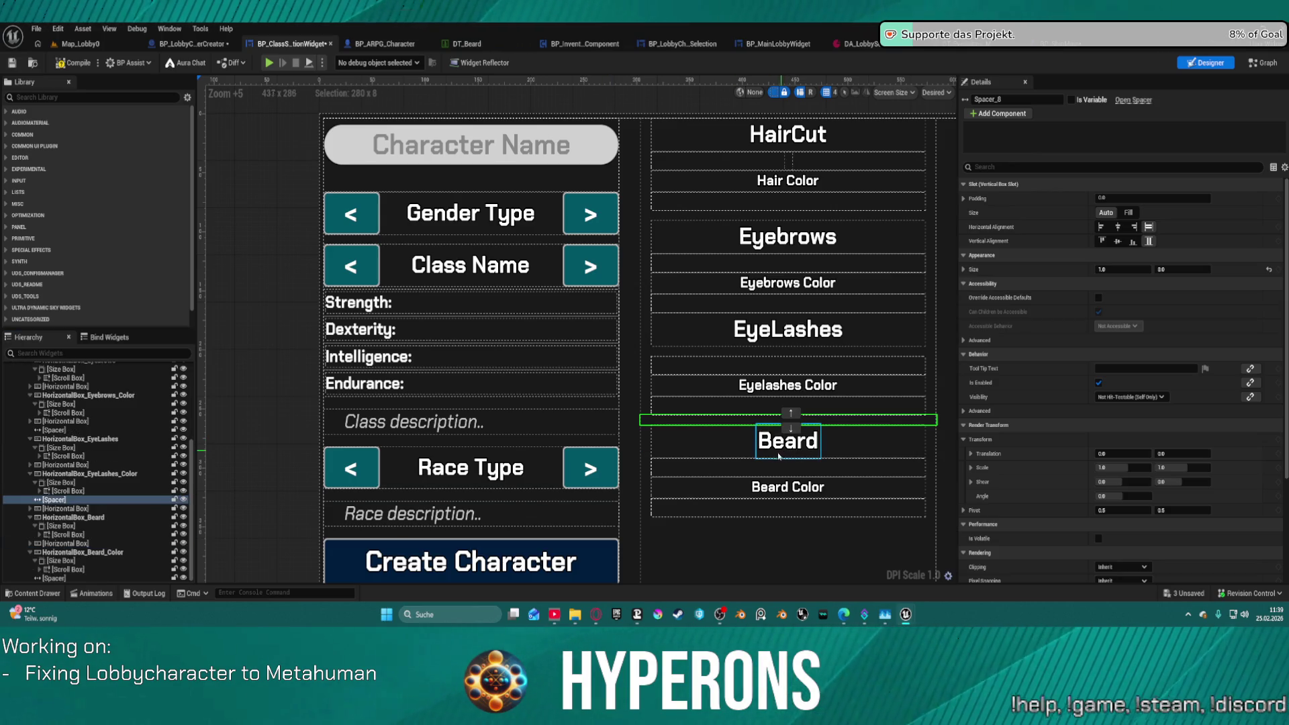
pyautogui.click(802, 351)
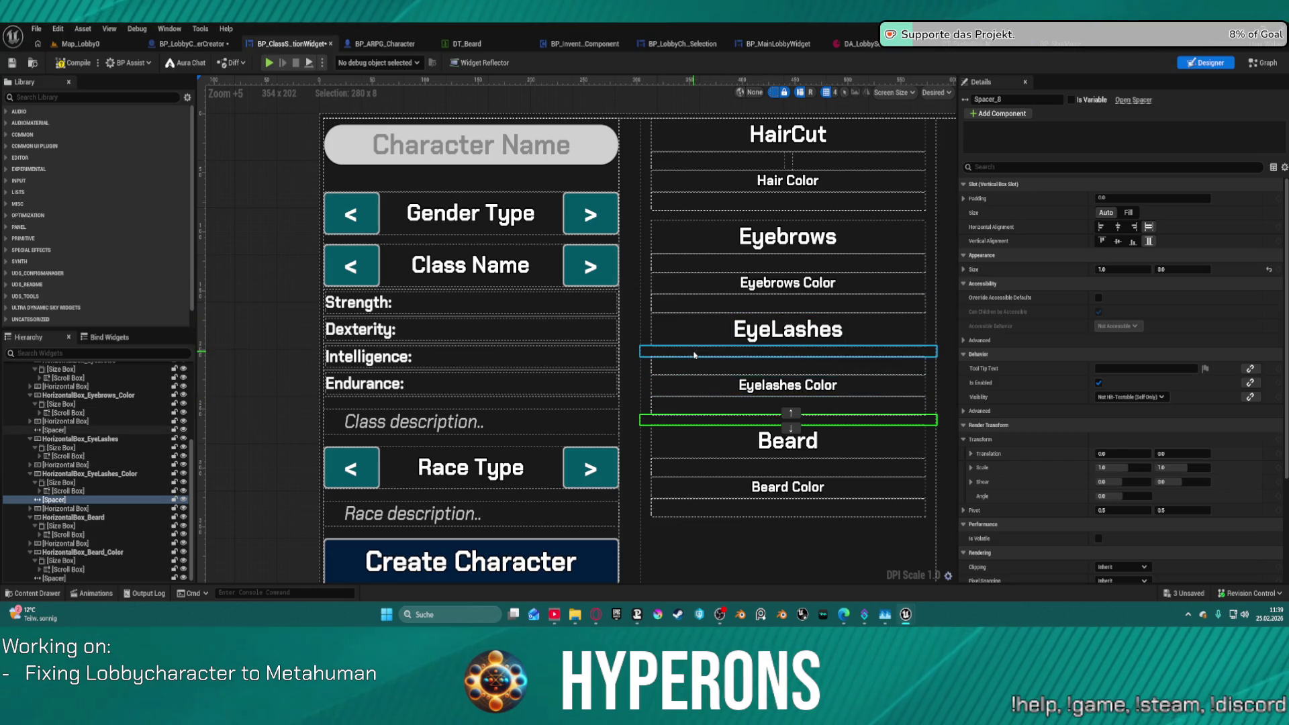
pyautogui.click(790, 346)
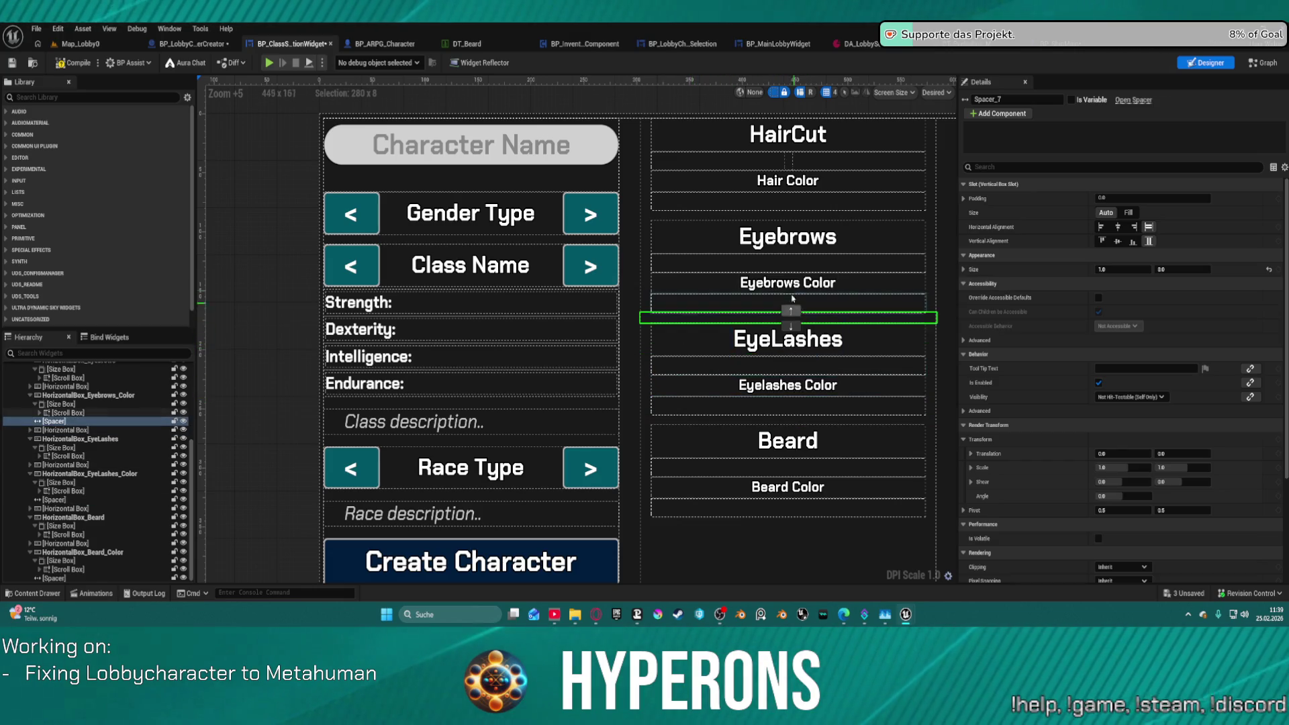
pyautogui.click(785, 215)
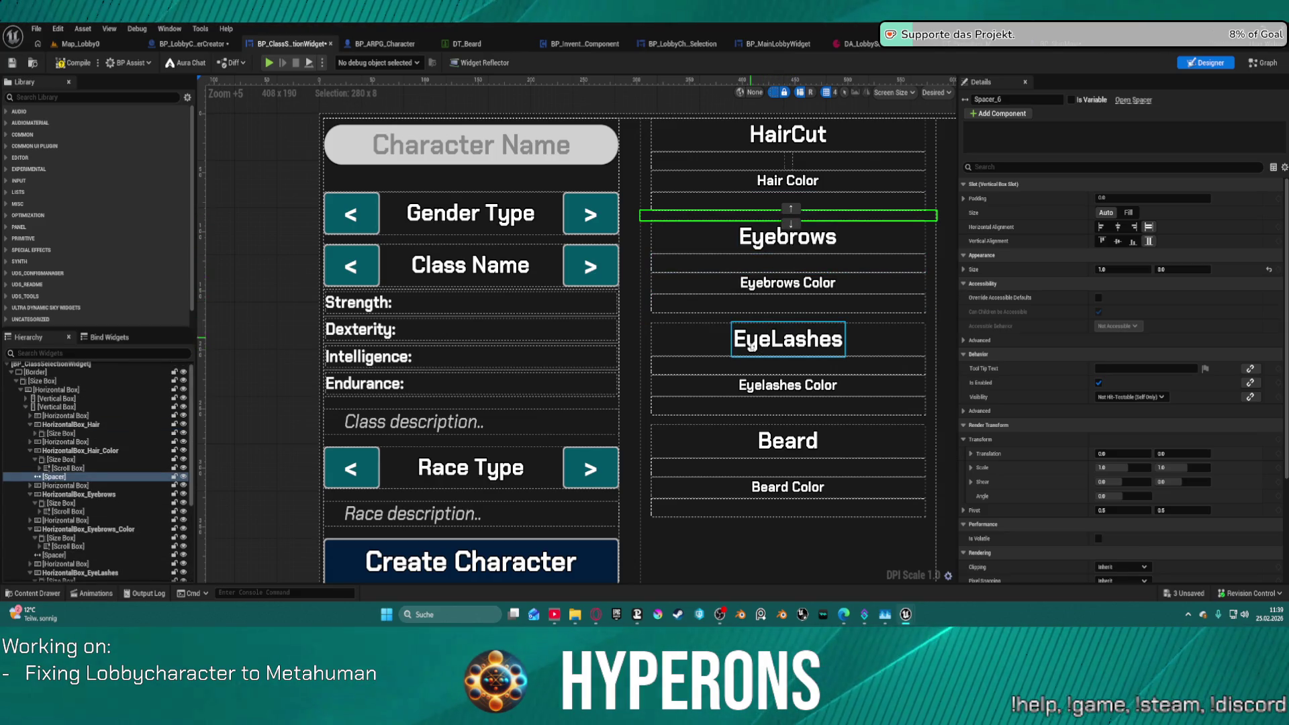
pyautogui.scroll(-5, 78, 535)
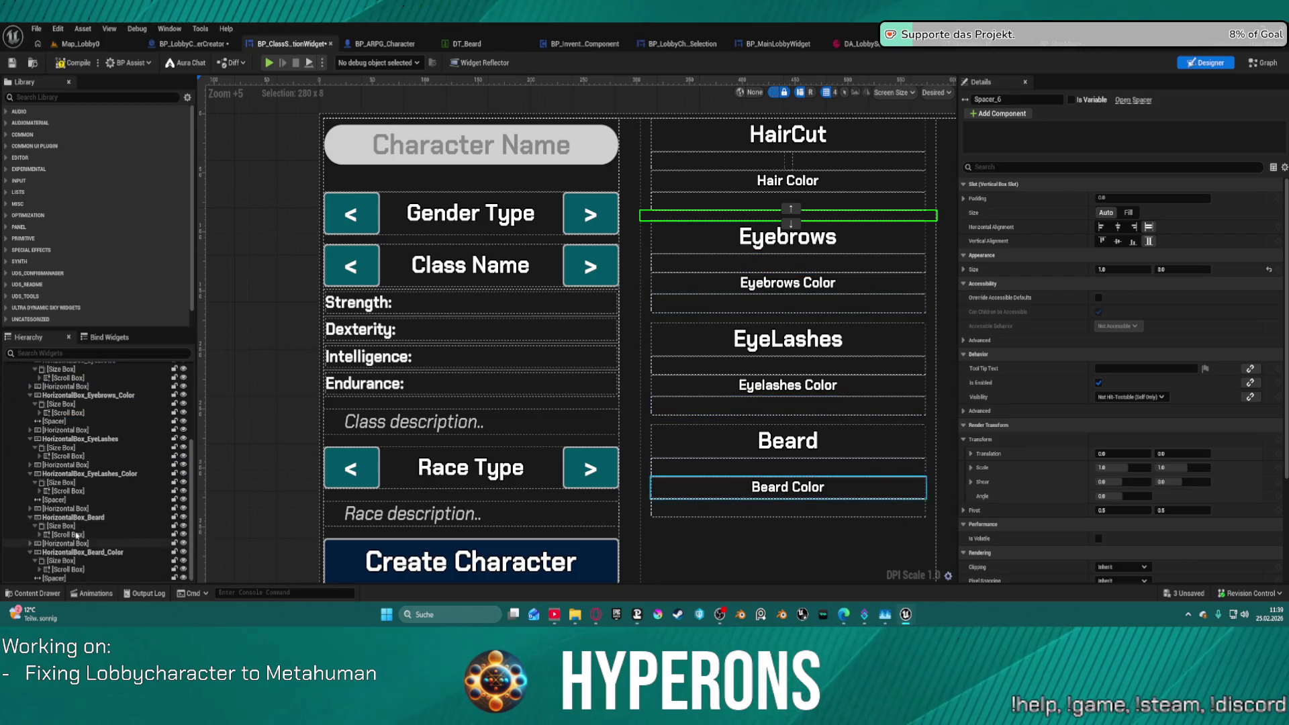
# Select the Beard and Beard Color rows, with the bottom spacer as insertion point.
pyautogui.click(55, 561)
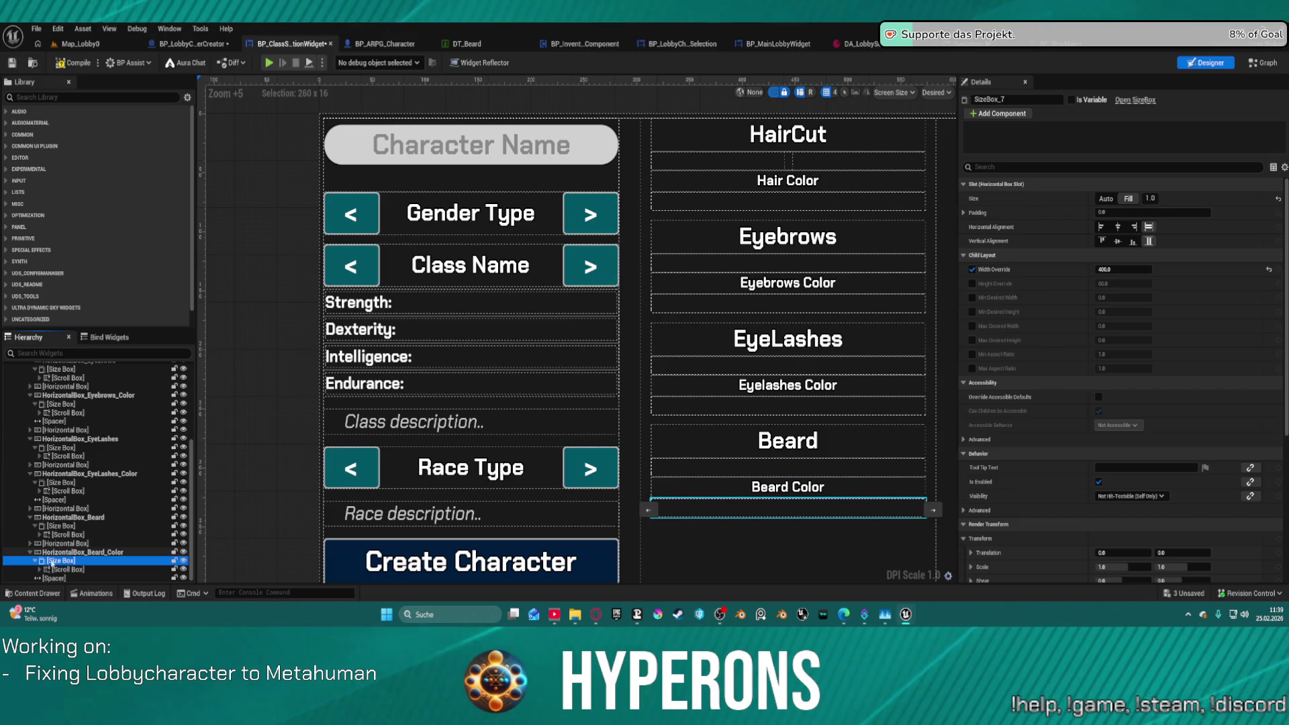
pyautogui.keyDown('ctrl'); pyautogui.click(67, 569); pyautogui.keyUp('ctrl')
pyautogui.keyDown('ctrl'); pyautogui.click(82, 552); pyautogui.keyUp('ctrl')
pyautogui.keyDown('ctrl'); pyautogui.click(83, 543); pyautogui.keyUp('ctrl')
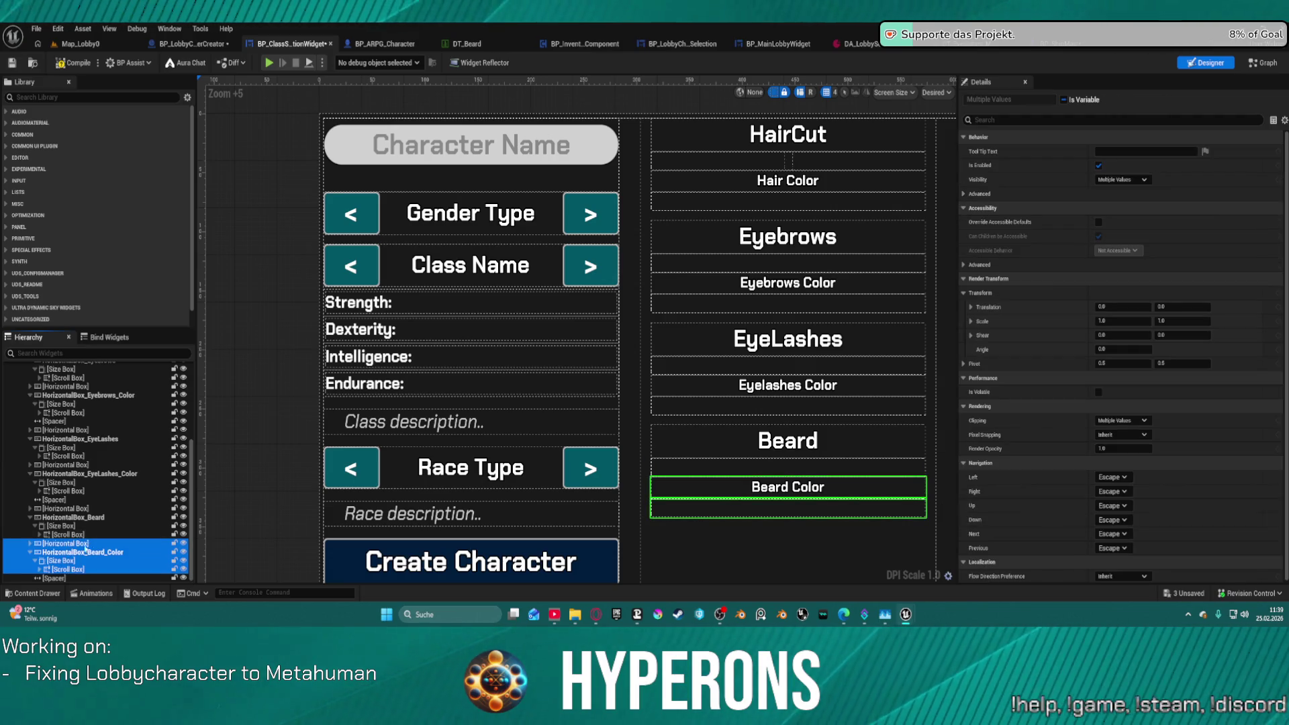
pyautogui.keyDown('shift'); pyautogui.click(75, 517); pyautogui.keyUp('shift')
pyautogui.keyDown('shift'); pyautogui.click(74, 508); pyautogui.keyUp('shift')
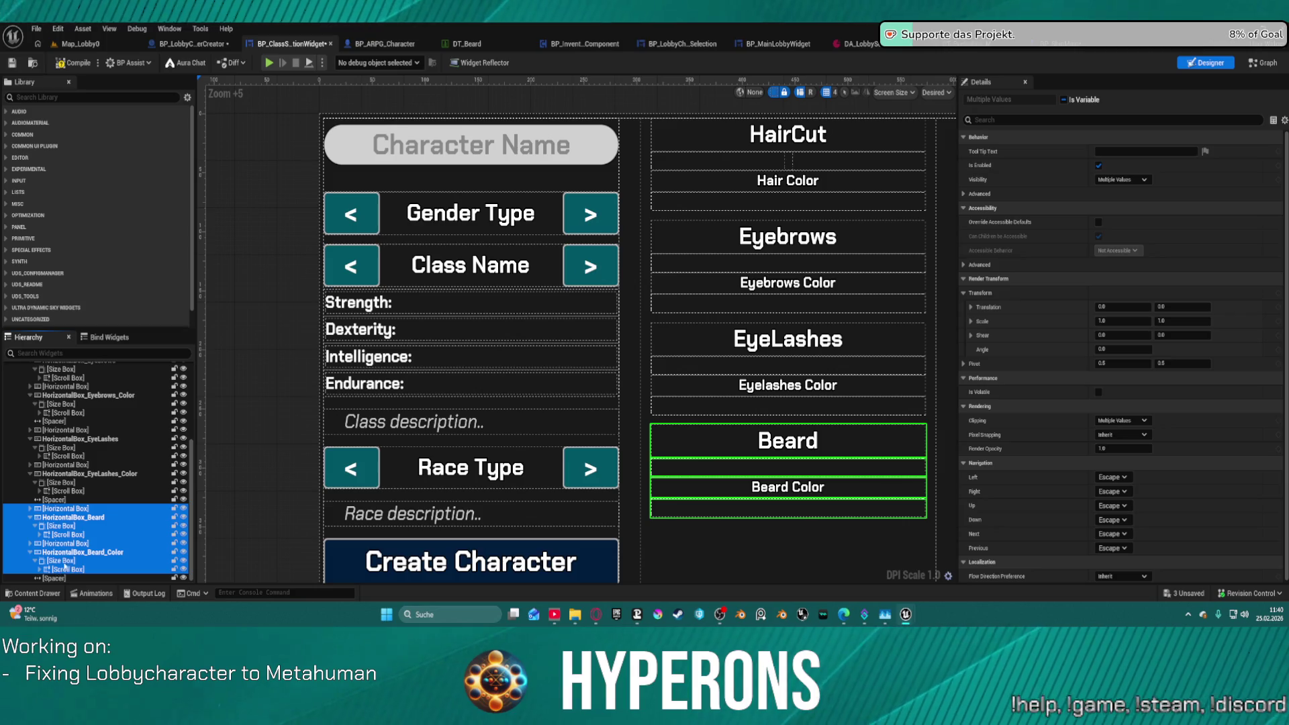
pyautogui.click(61, 579)
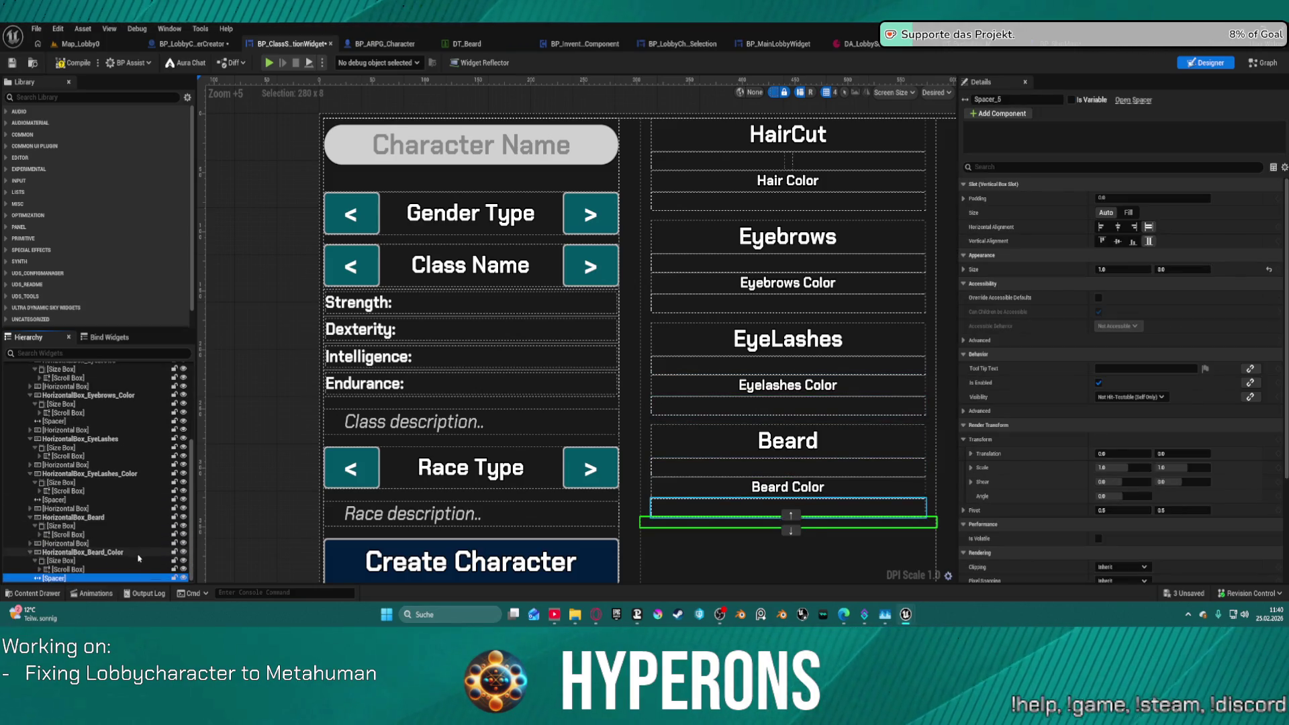
# Paste copies of the Beard rows and retitle the copied label as Mustache.
pyautogui.hotkey('ctrl', 'v')
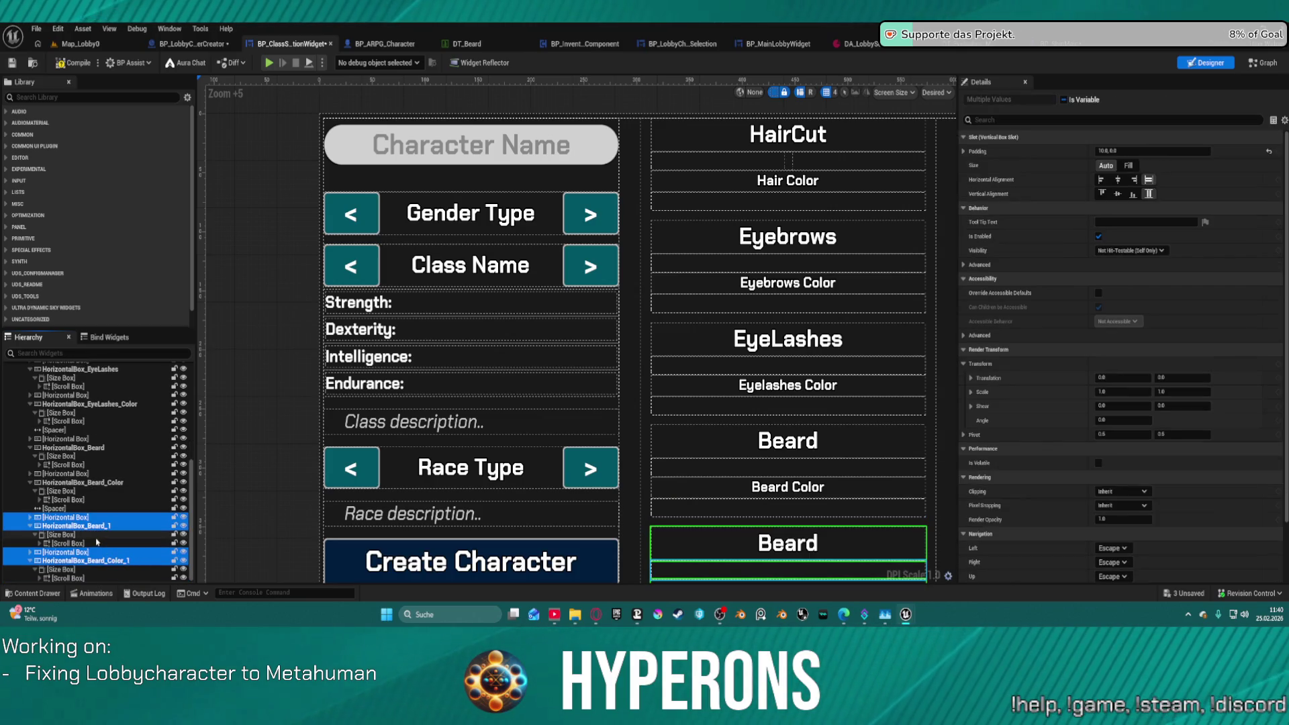
pyautogui.scroll(-3, 830, 565)
pyautogui.scroll(4, 831, 564)
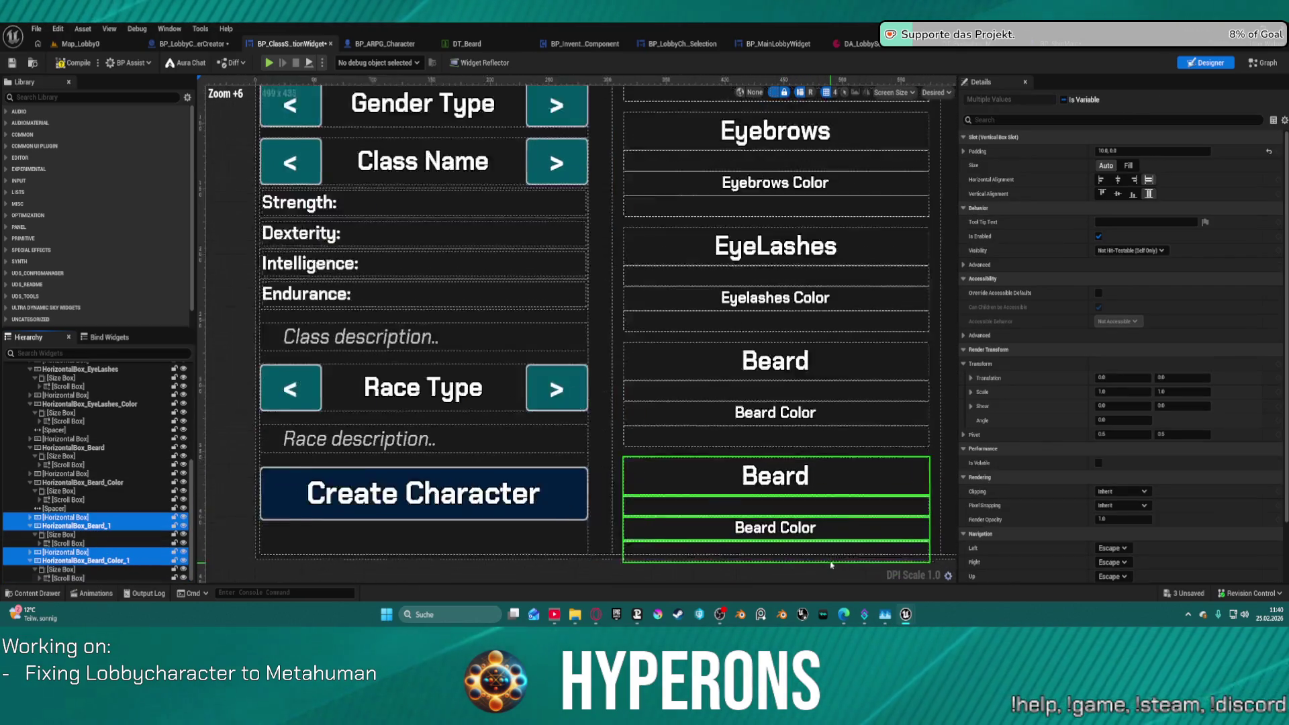
pyautogui.scroll(3, 831, 564)
pyautogui.click(757, 446)
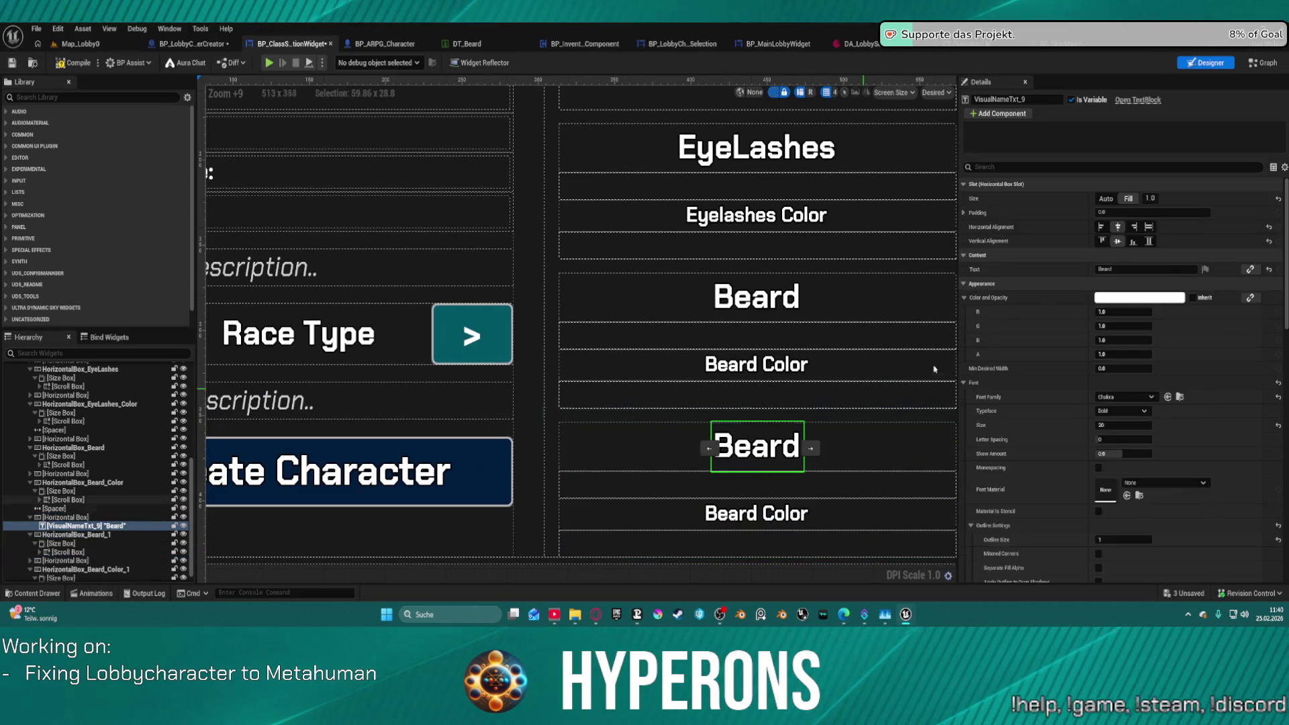
pyautogui.click(1137, 267)
pyautogui.write('Mustache')
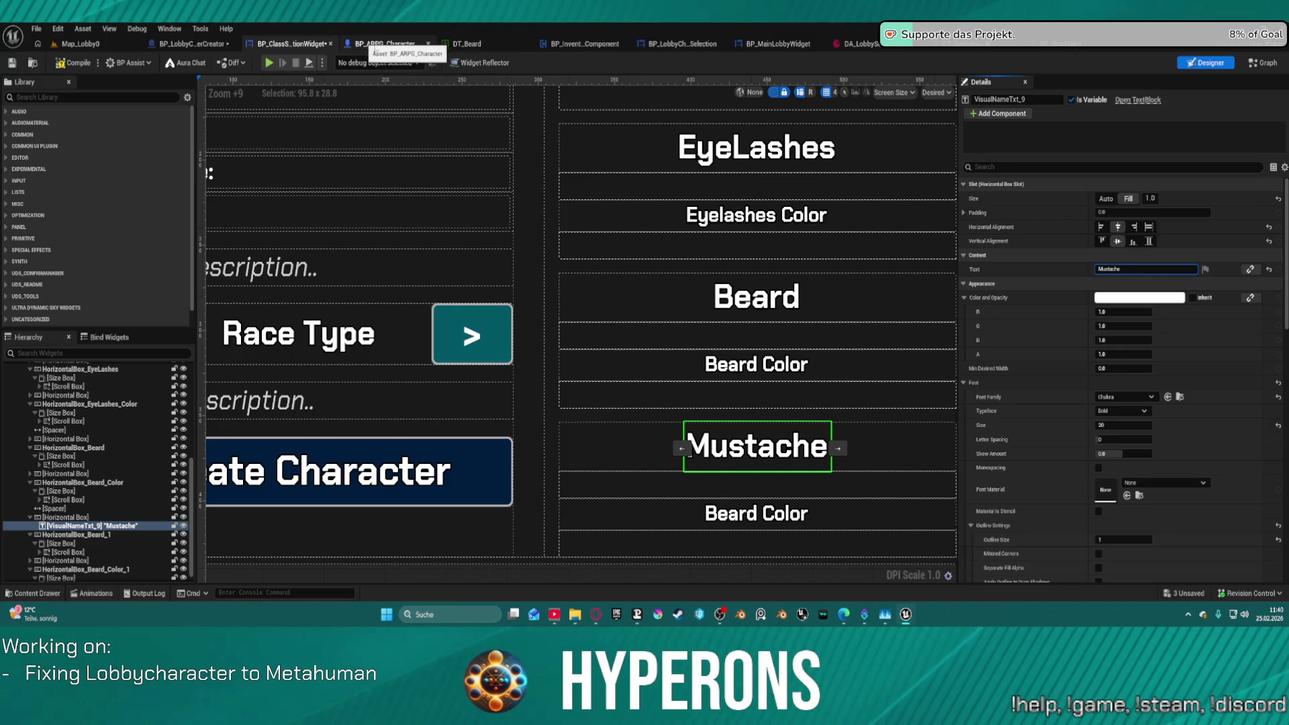
# Compare the DT_Beard and DT_Mustache rows, then go to BP_ShipMain's EventGraph.
pyautogui.click(479, 49)
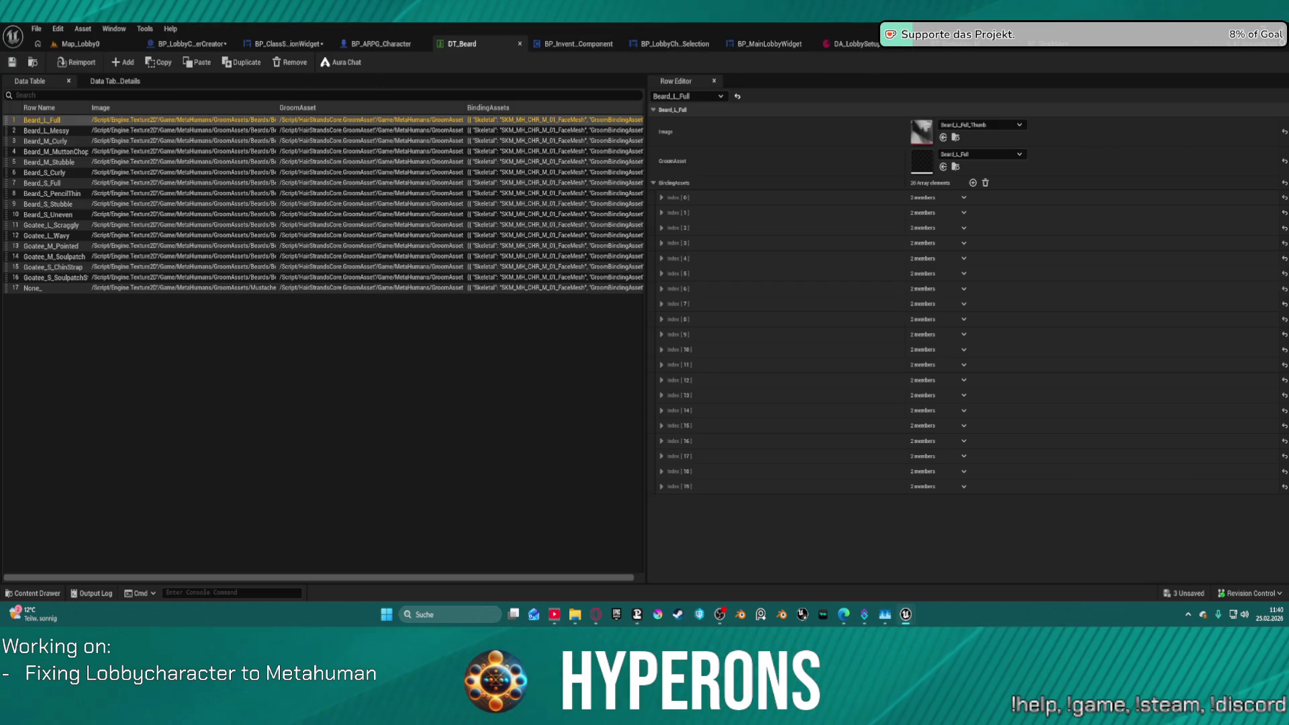
pyautogui.click(1051, 48)
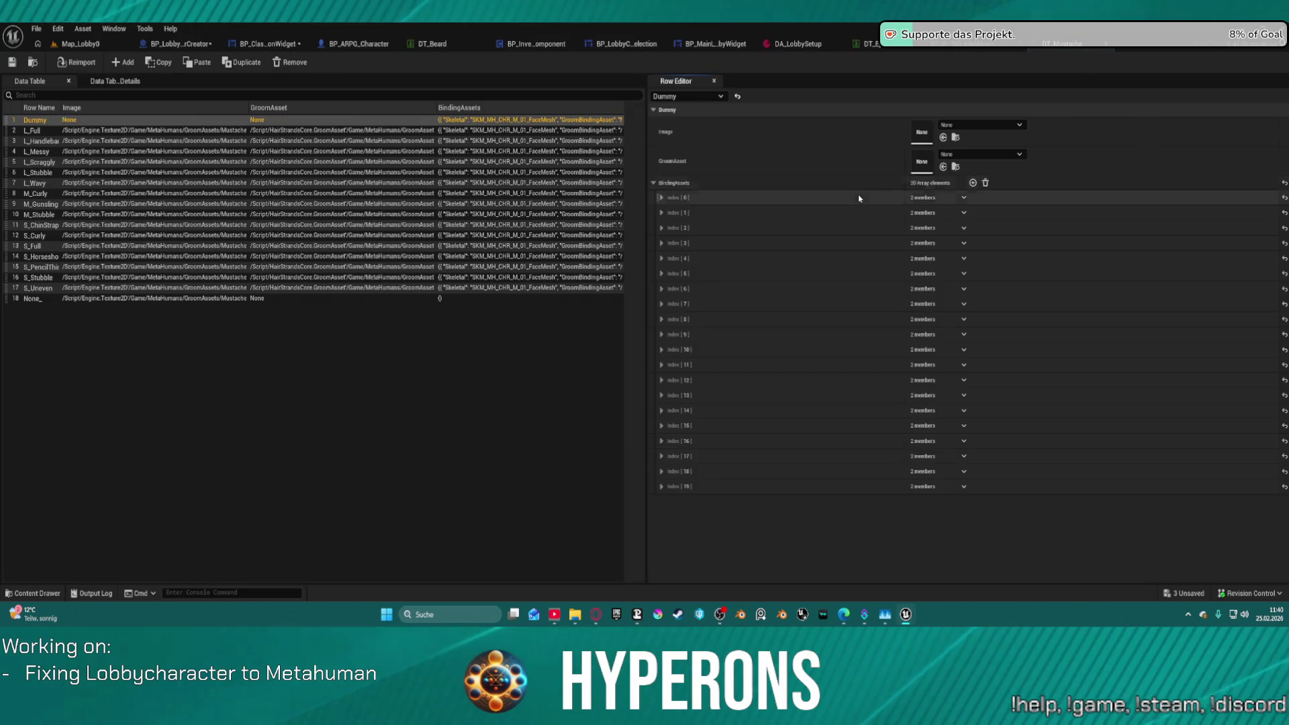
pyautogui.click(1108, 44)
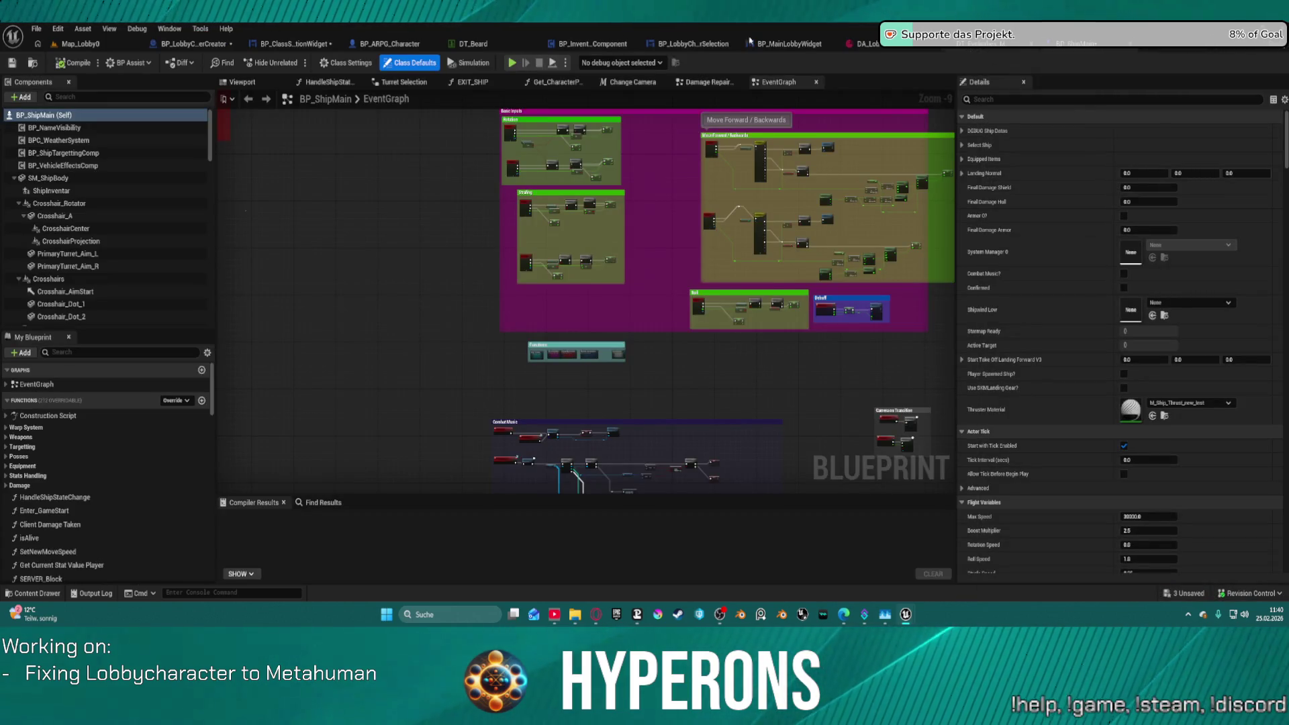
# Close DT_Beard, show BP_LobbyCharacterCreator's SetGroomMaterial graph, and bring up the Content Drawer.
pyautogui.middleClick(487, 51)
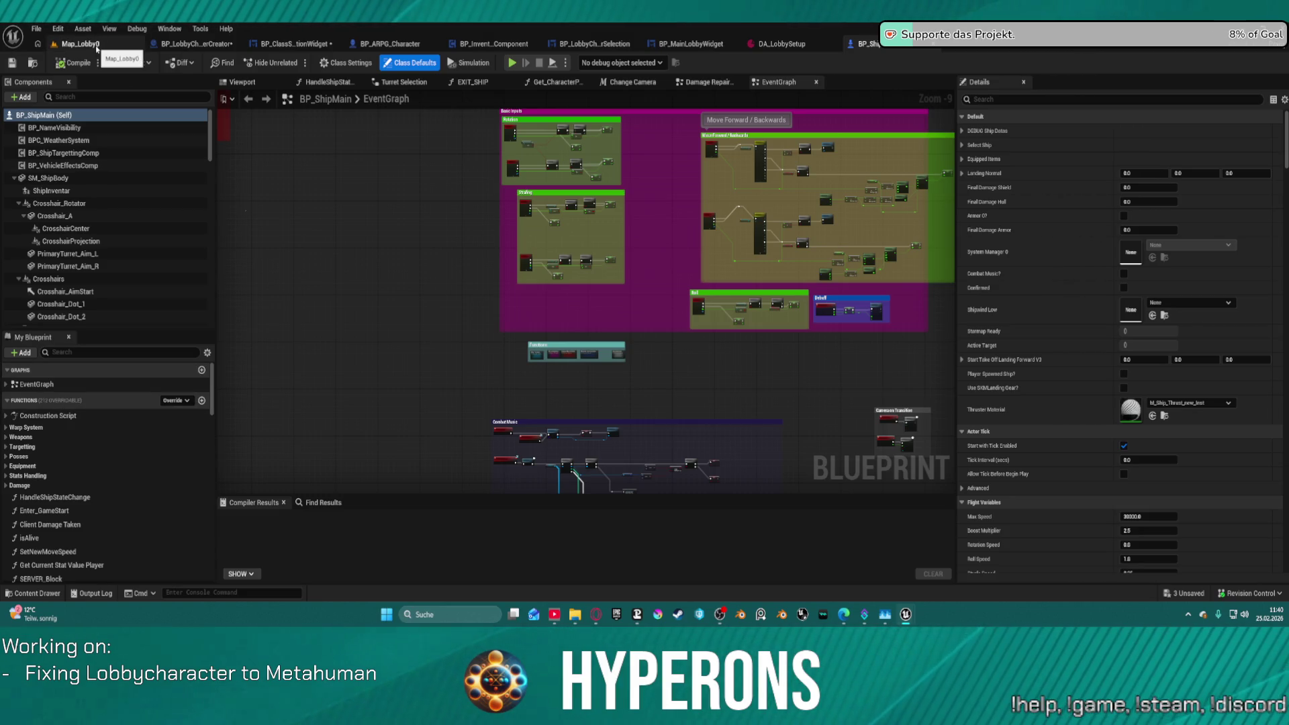
pyautogui.click(97, 47)
pyautogui.click(181, 43)
pyautogui.hotkey('ctrl', 'space')
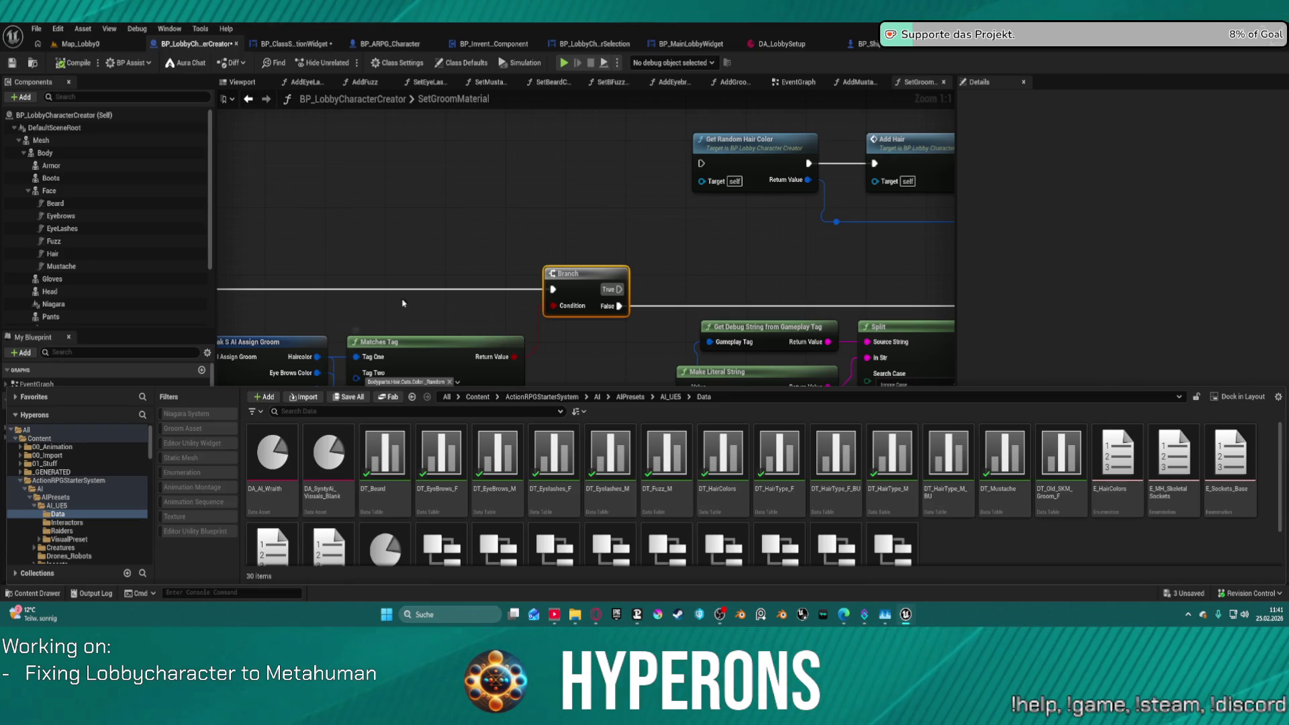
# Follow the groom material chain to Set Mustache Color, then view BP_ARPG_Character's SetupCharacter.
pyautogui.scroll(-2, 498, 470)
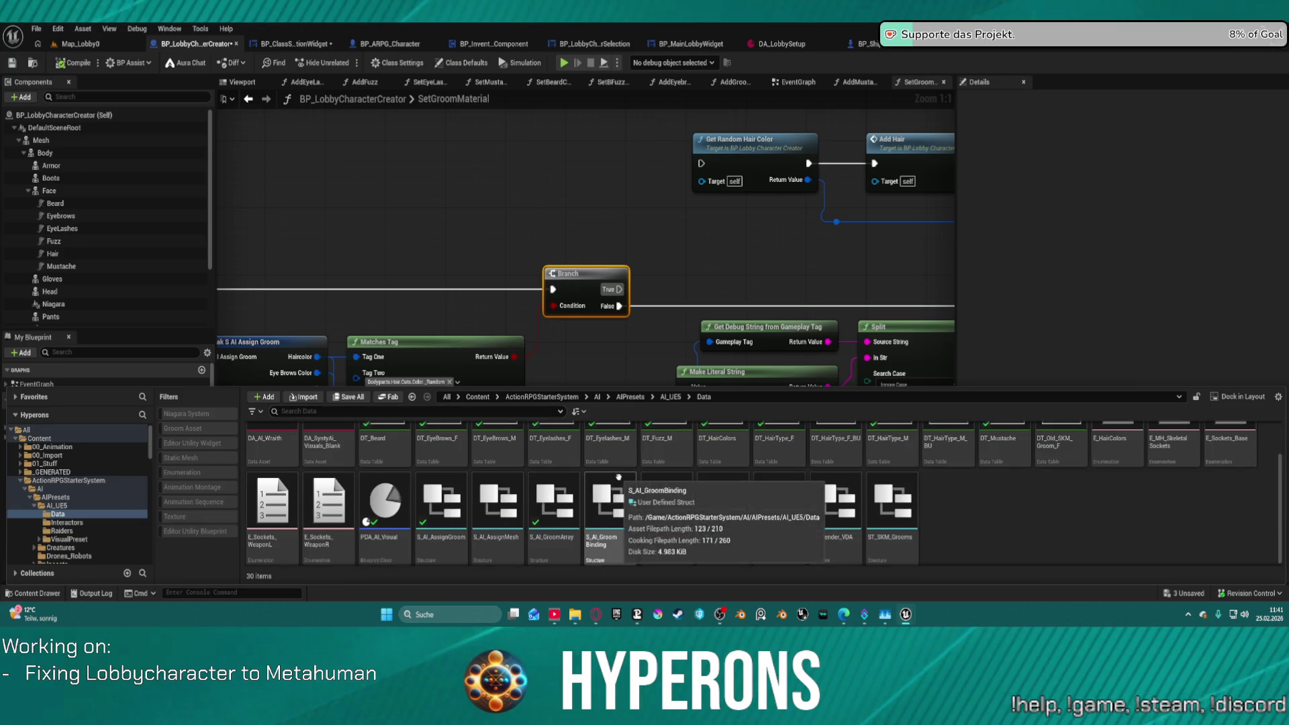
pyautogui.scroll(-3, 568, 288)
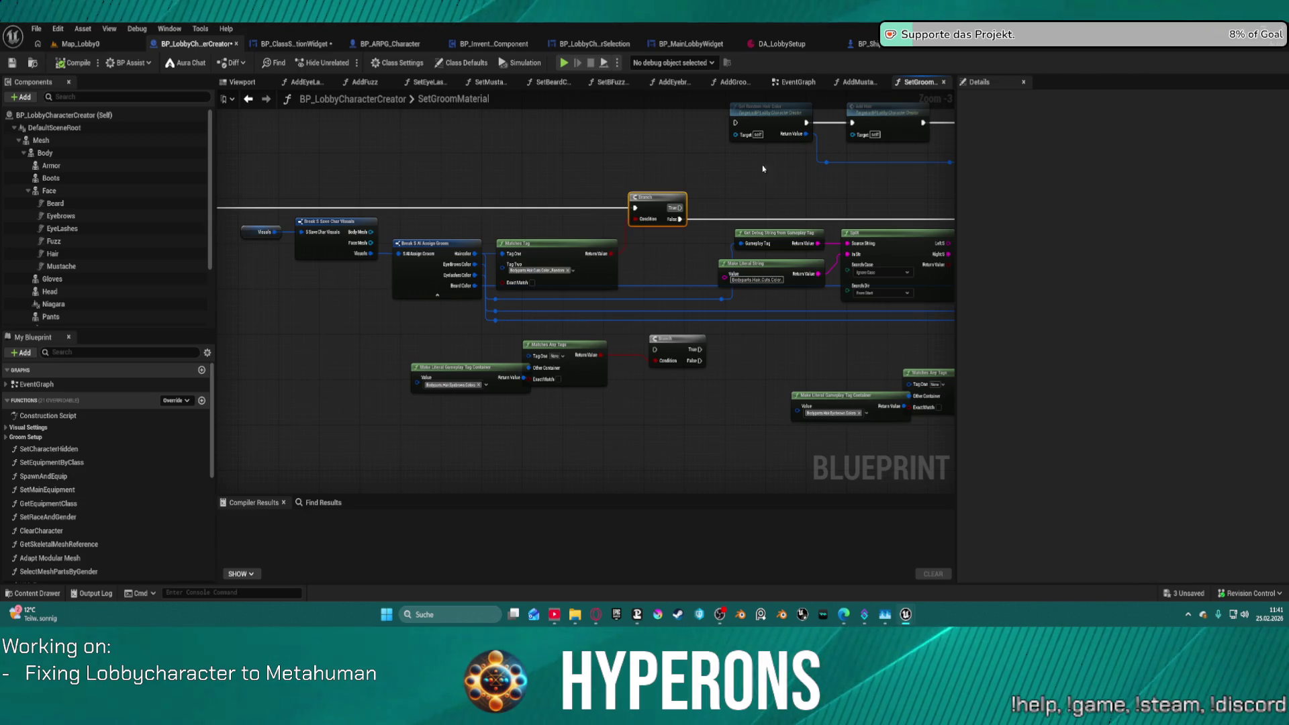
pyautogui.moveTo(763, 169); pyautogui.dragTo(483, 172)
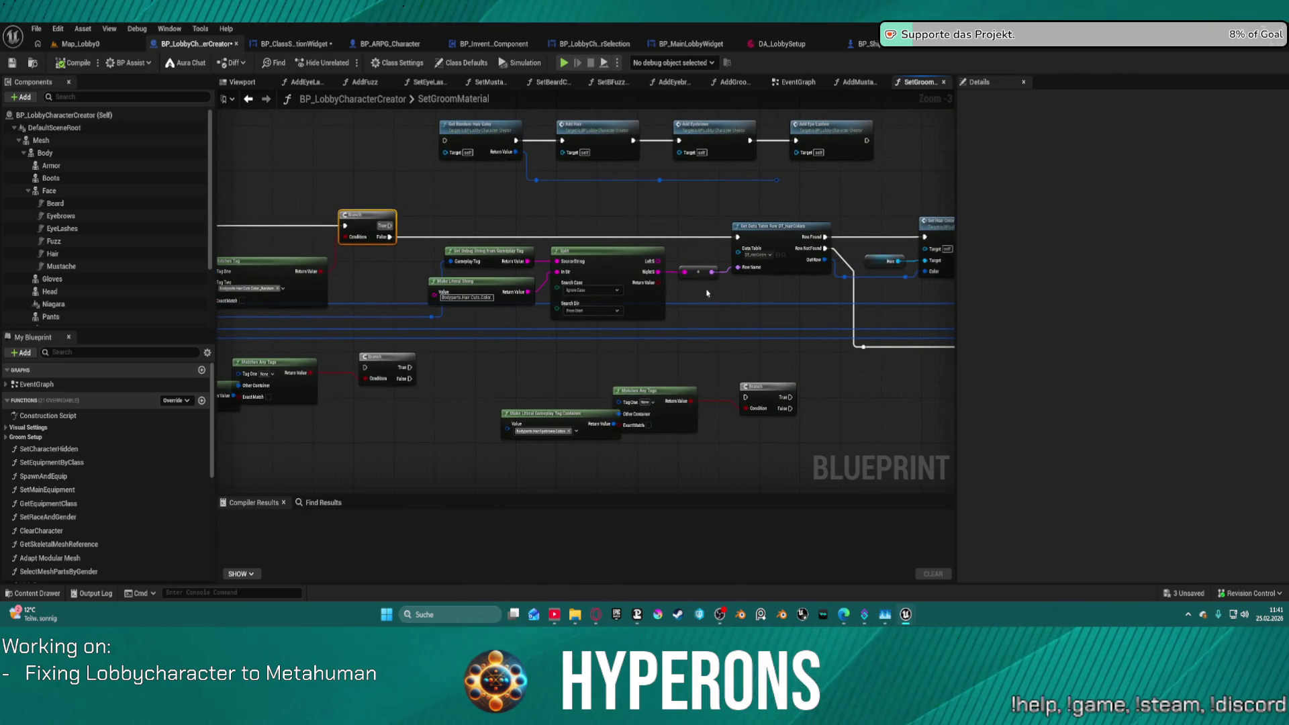
pyautogui.moveTo(706, 293); pyautogui.dragTo(216, 239)
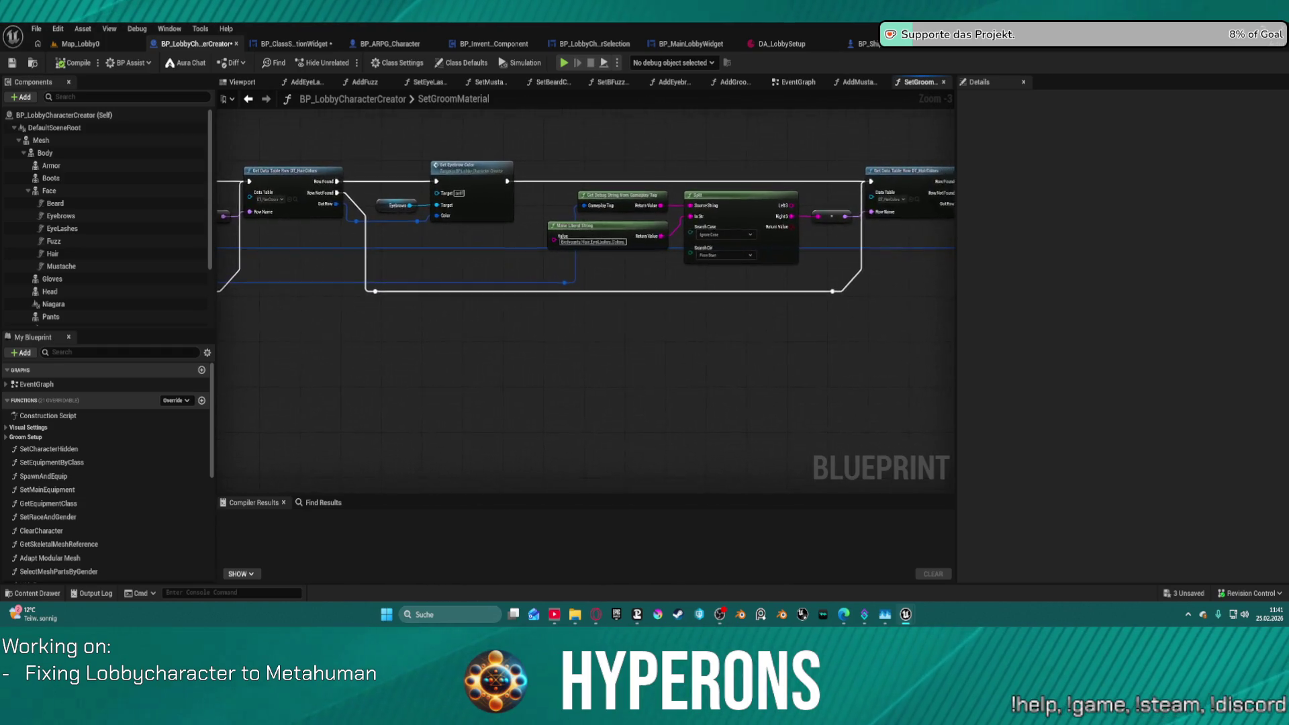
pyautogui.moveTo(711, 248); pyautogui.dragTo(376, 238)
pyautogui.moveTo(772, 242); pyautogui.dragTo(403, 229)
pyautogui.moveTo(541, 231); pyautogui.dragTo(440, 228)
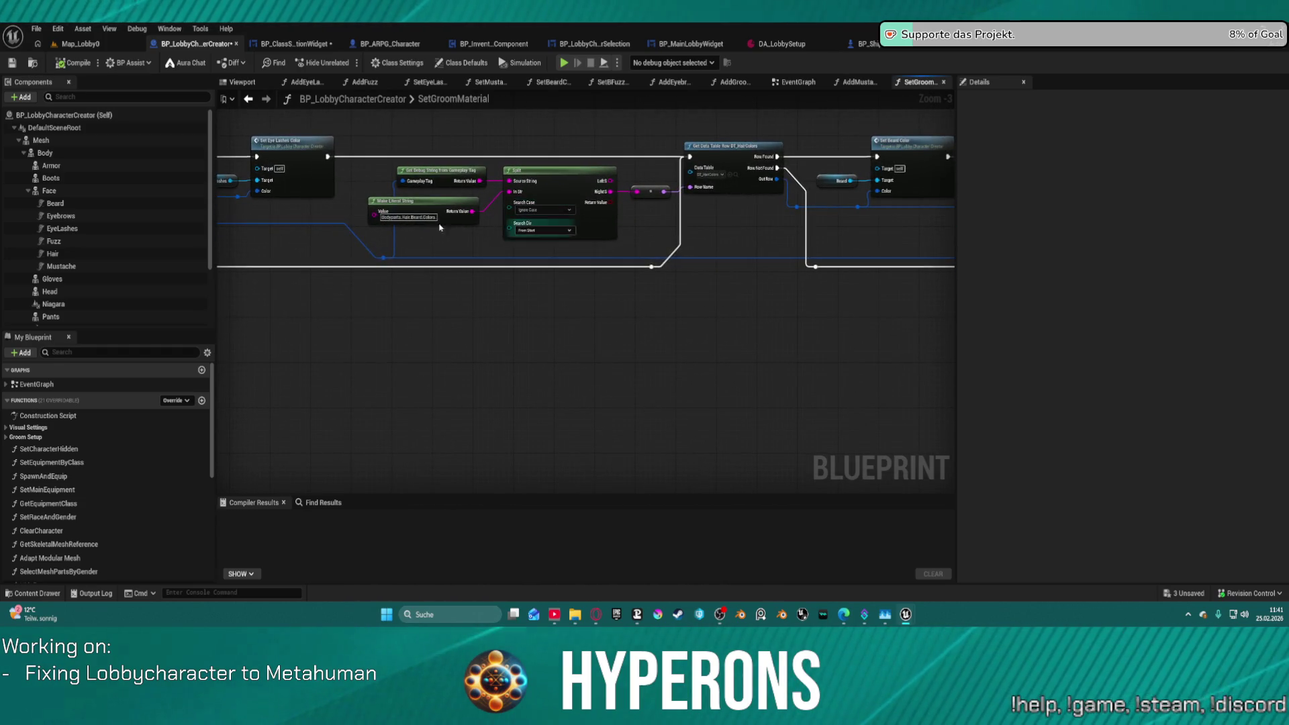
pyautogui.moveTo(671, 202); pyautogui.dragTo(649, 202)
pyautogui.moveTo(873, 202)
pyautogui.mouseDown()
pyautogui.moveTo(525, 203)
pyautogui.moveTo(709, 211)
pyautogui.mouseUp()
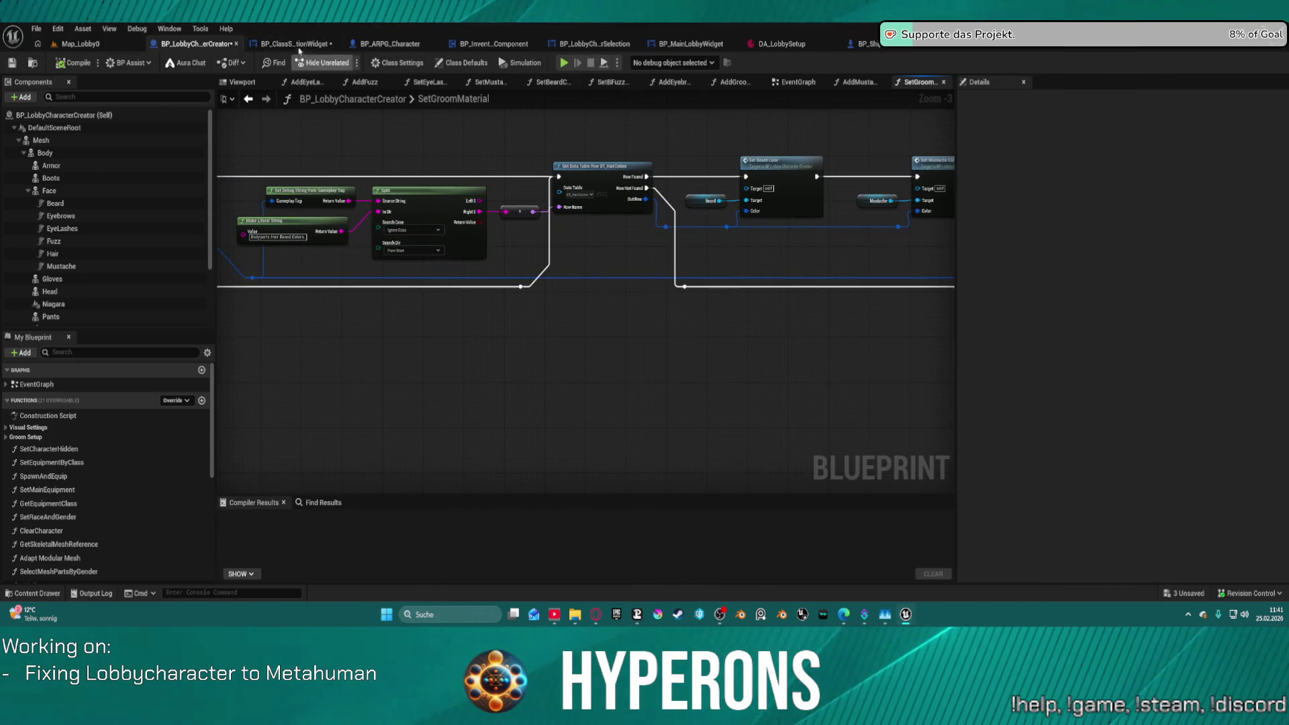
pyautogui.click(299, 49)
pyautogui.click(385, 44)
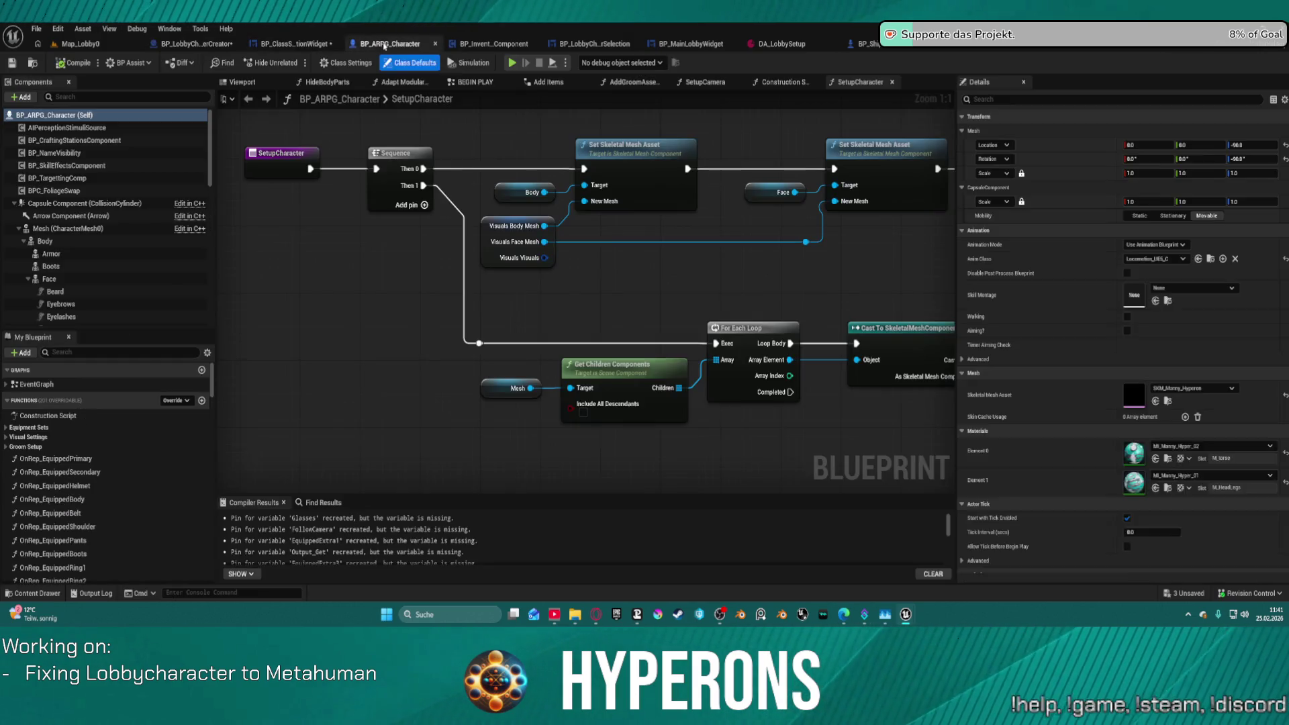
# Return to the class selection widget designer and check the Mustache label's text.
pyautogui.click(590, 44)
pyautogui.click(688, 46)
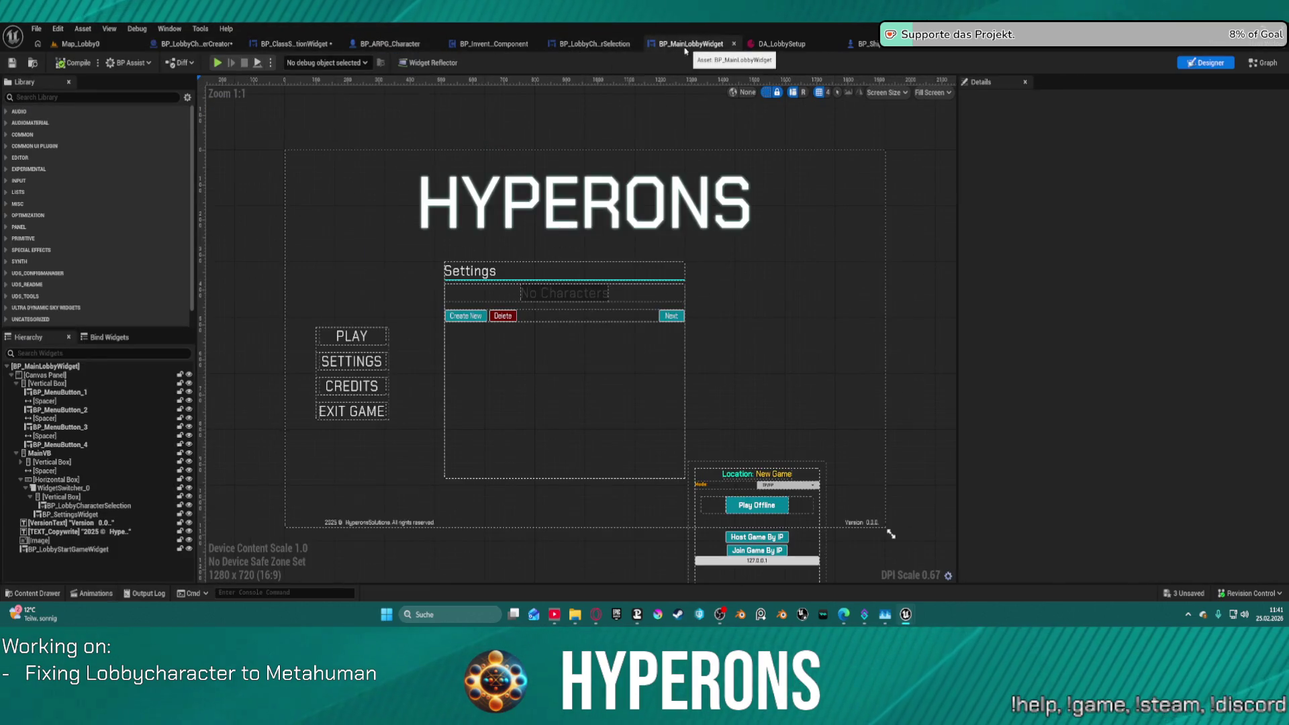
pyautogui.hotkey('ctrl', 'Tab')
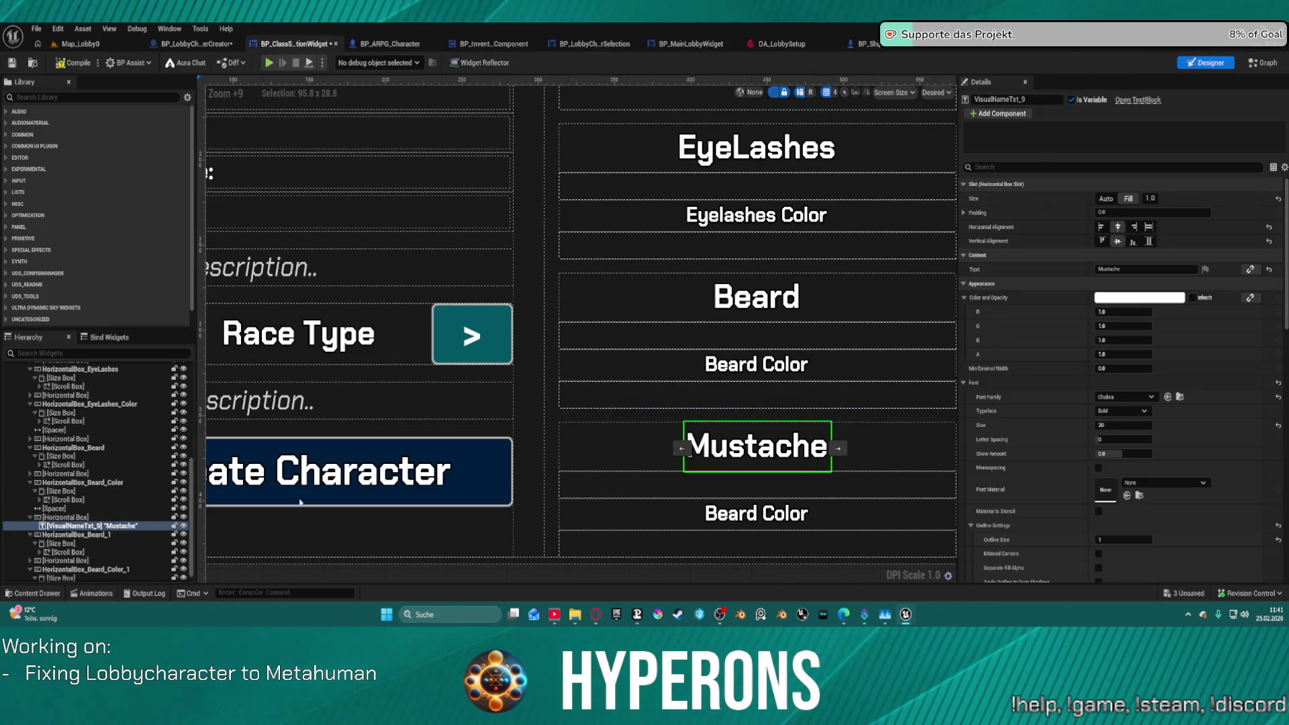
pyautogui.click(1141, 269)
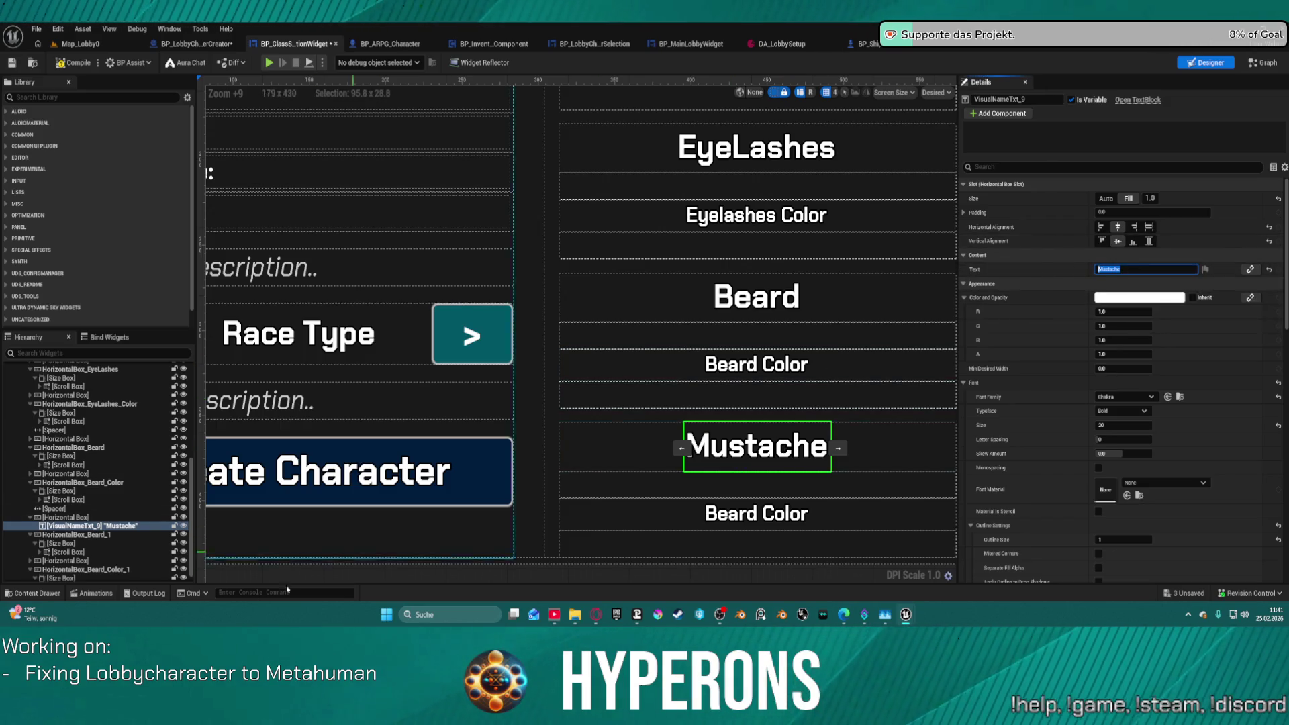
# Rename HorizontalBox_Beard_1 to HorizontalBox_Mustache.
pyautogui.click(107, 535)
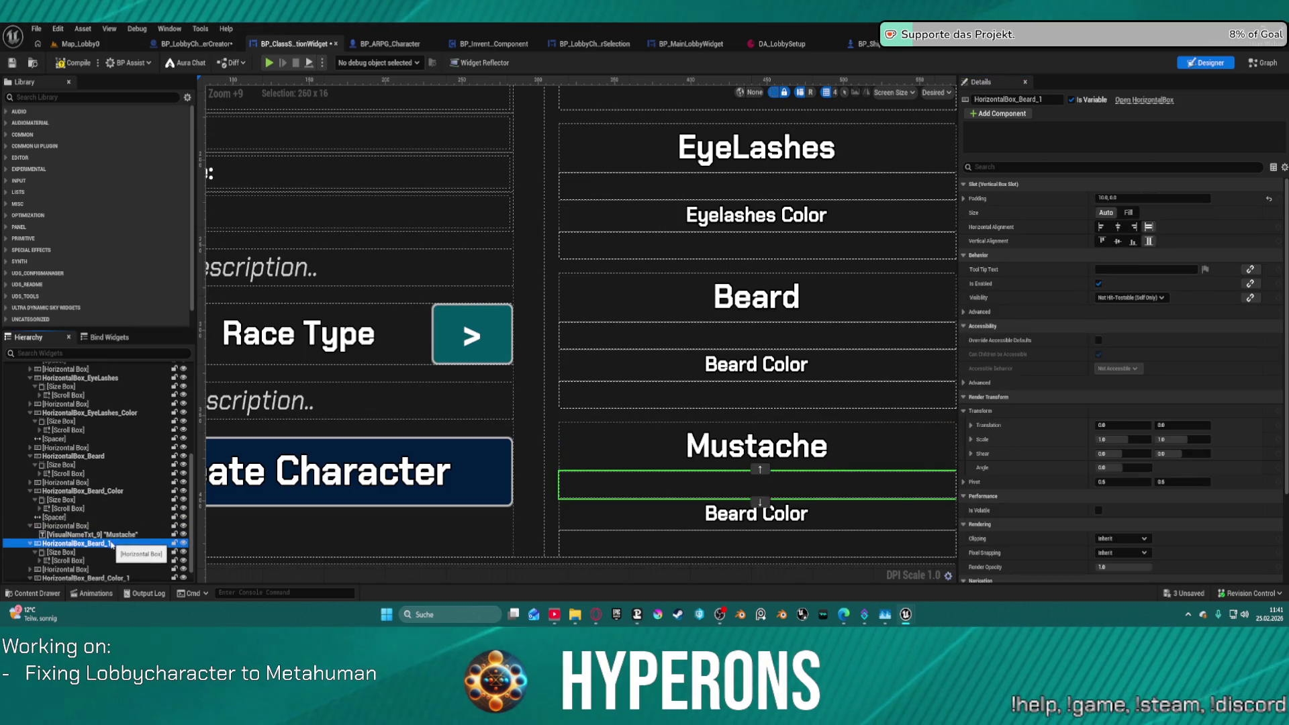
pyautogui.click(111, 543)
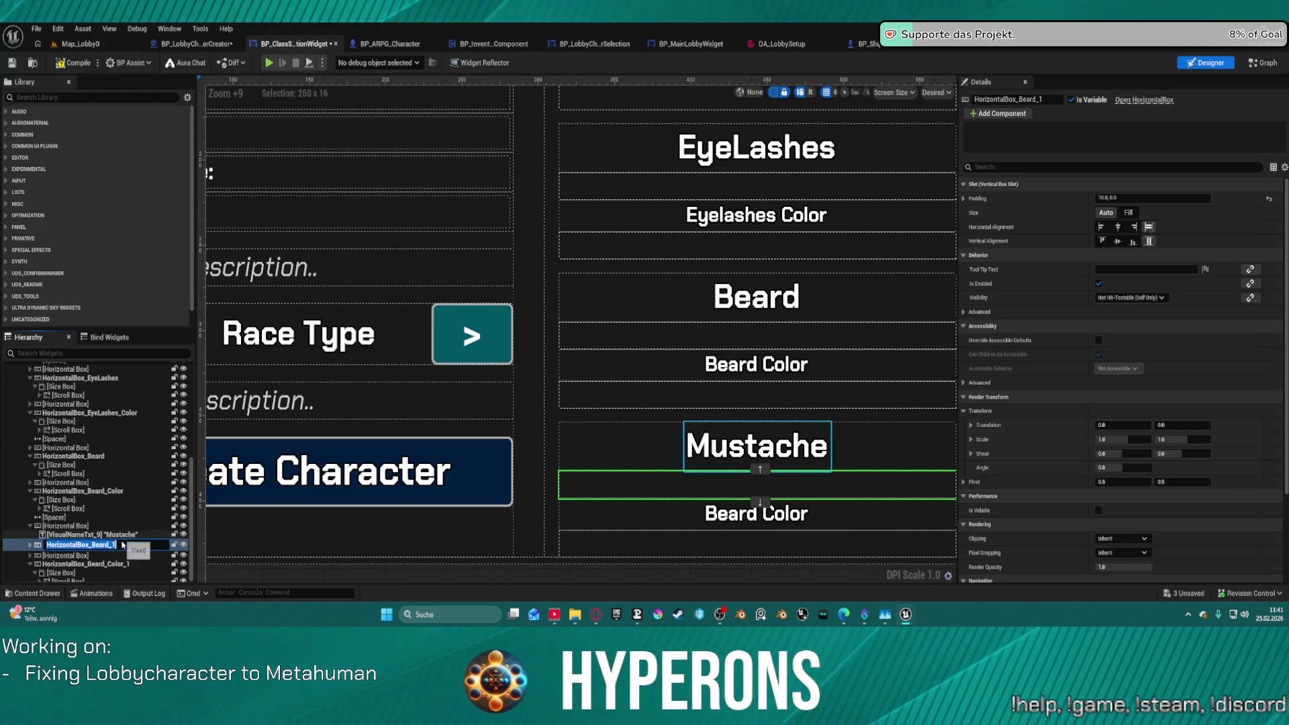
pyautogui.click(99, 545)
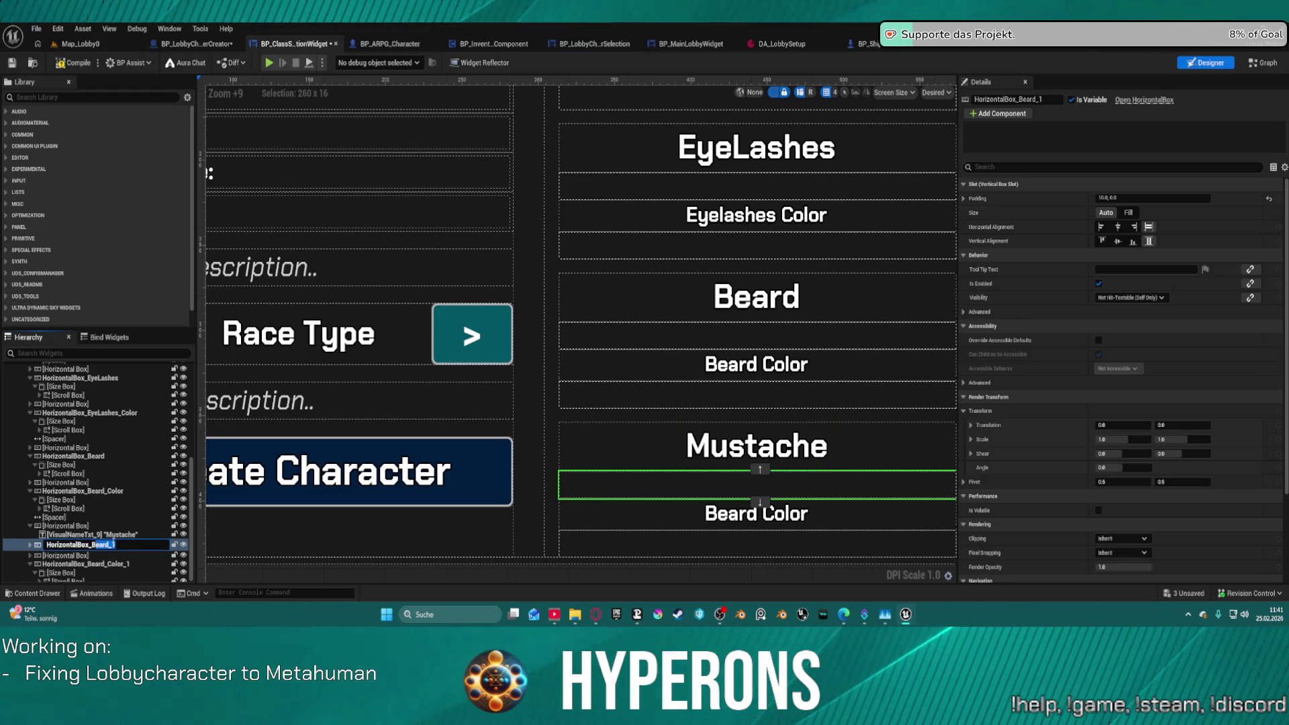
pyautogui.write('Mustache')
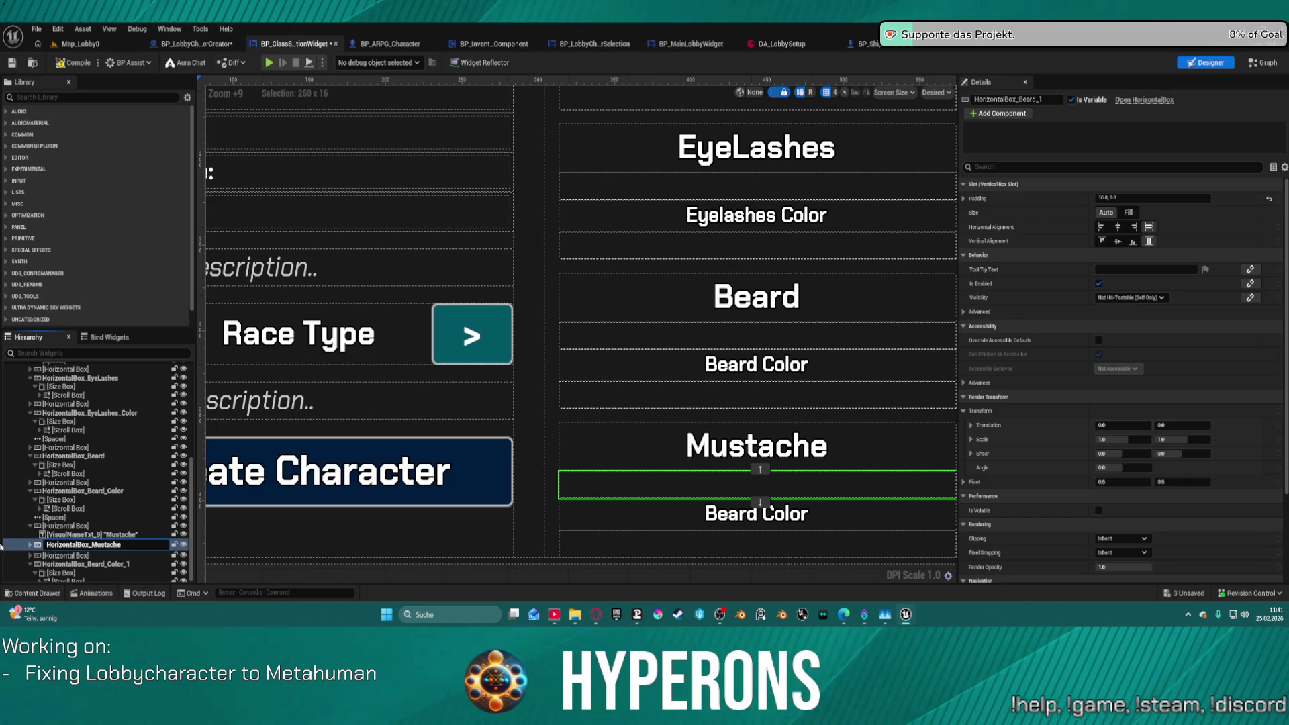
pyautogui.press('Return')
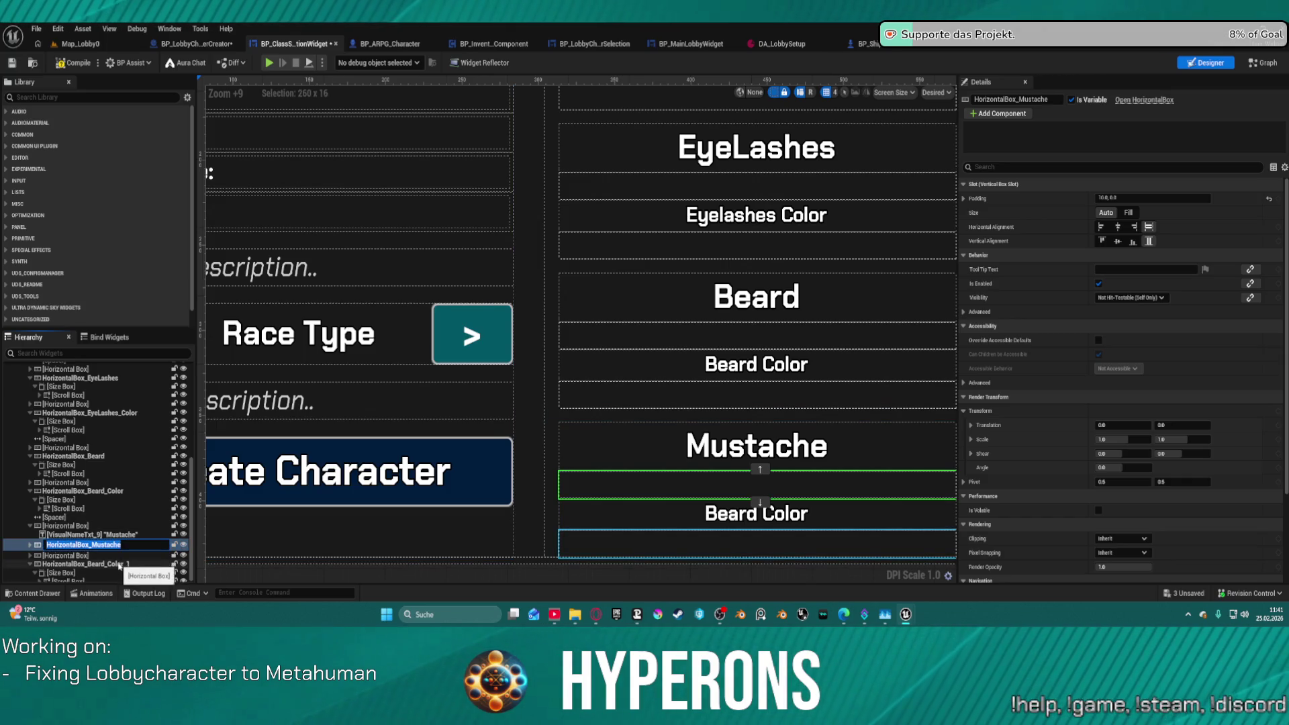
# Rename the copied Beard colour box to HorizontalBox_Mustache_Color.
pyautogui.doubleClick(120, 561)
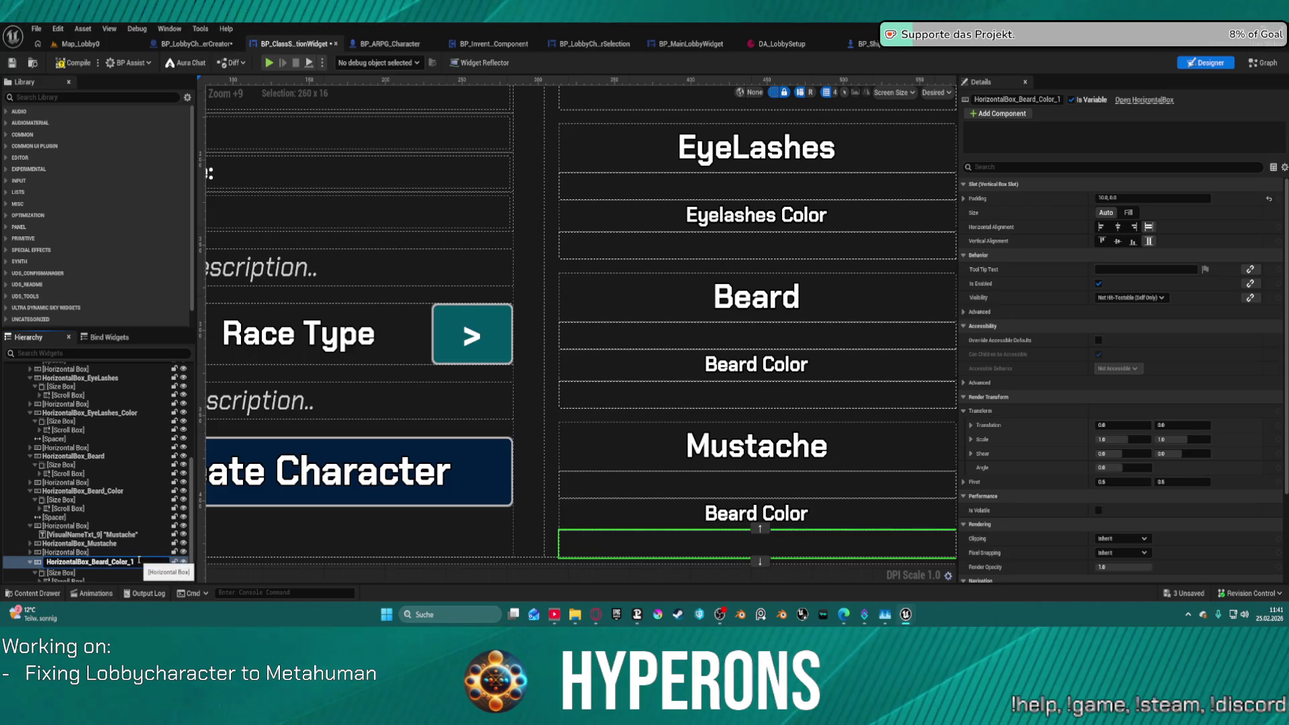
pyautogui.press('BackSpace')
pyautogui.press('BackSpace')
pyautogui.write('Mustach')
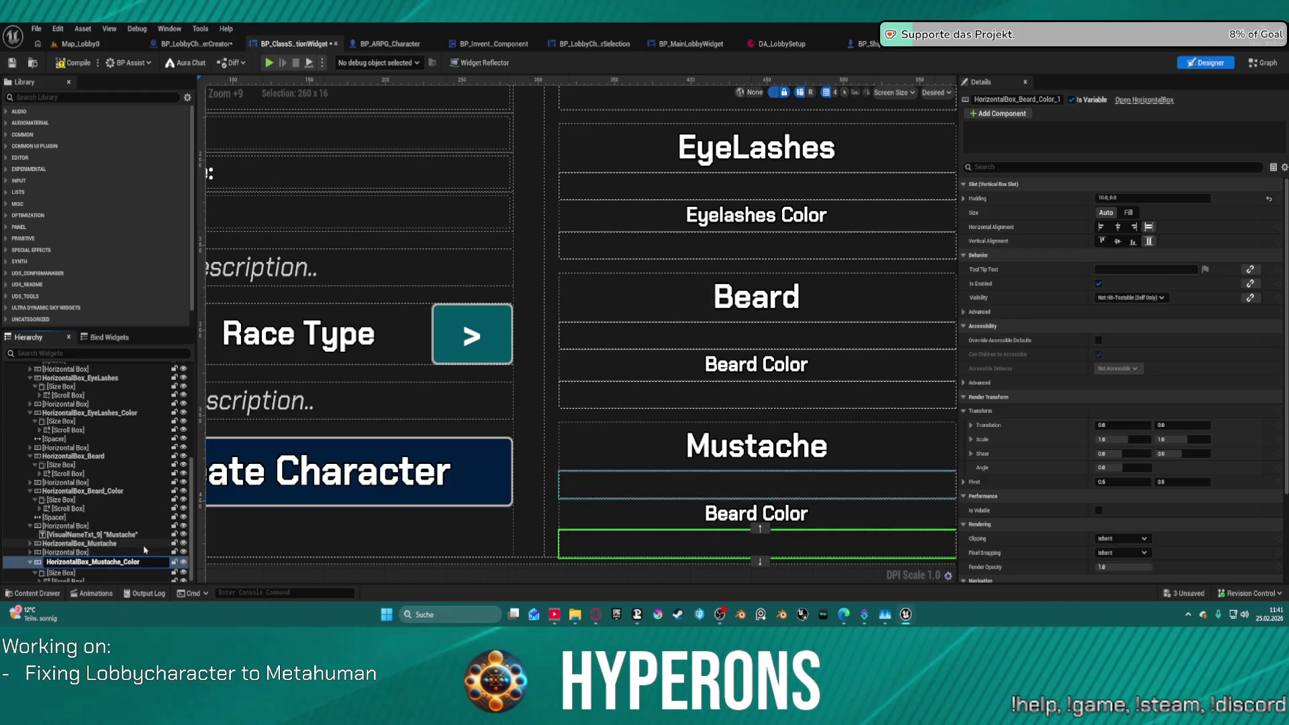
pyautogui.click(253, 532)
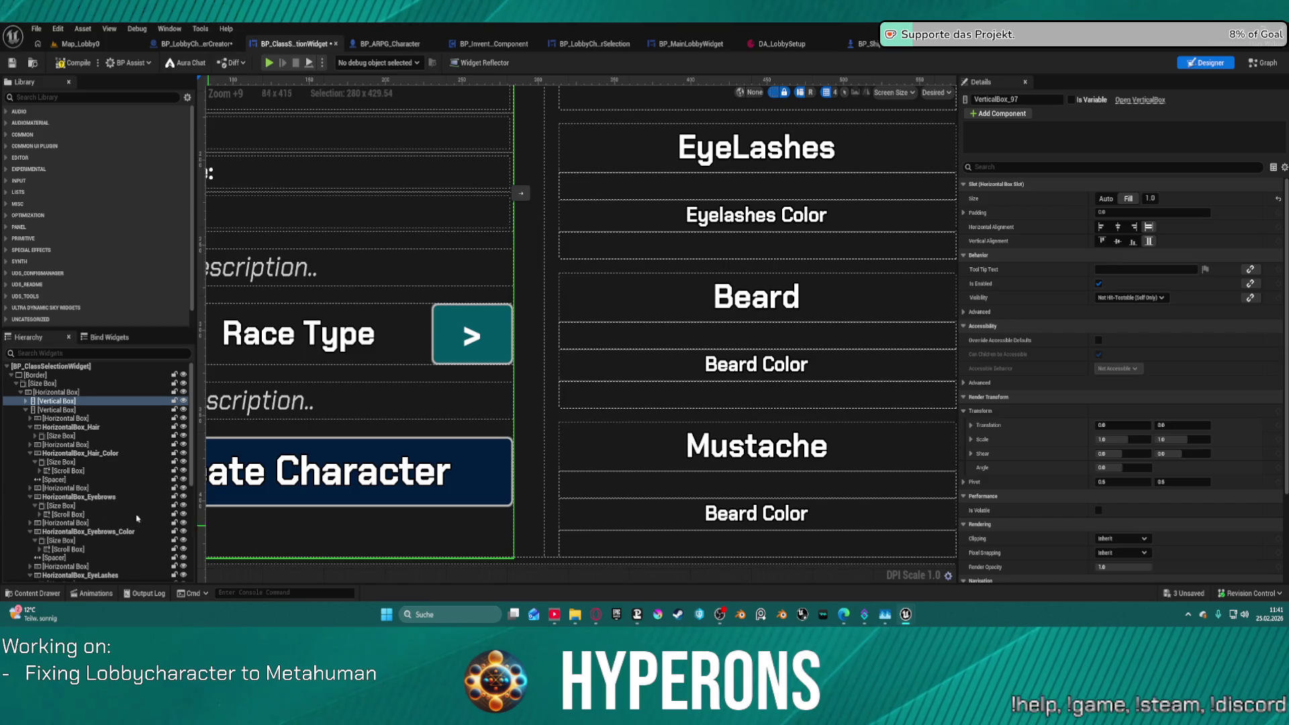
pyautogui.scroll(3, 85, 469)
pyautogui.scroll(-2, 85, 468)
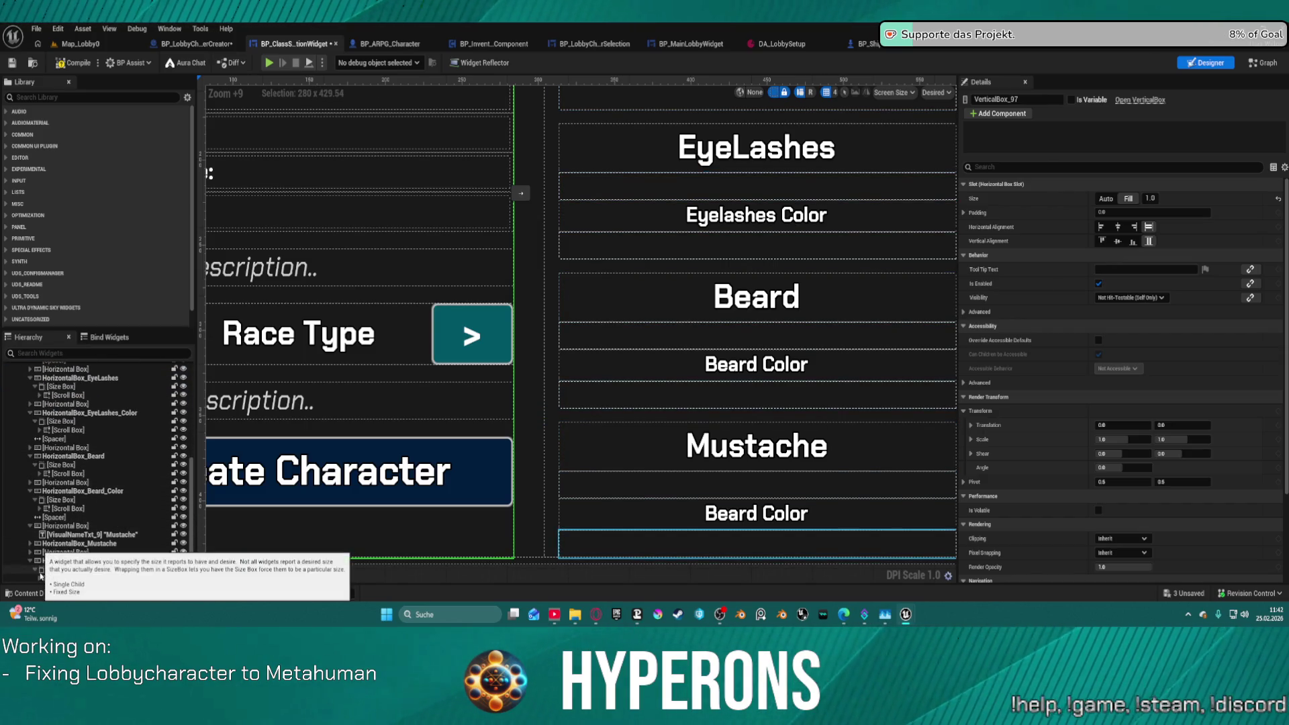
pyautogui.scroll(-1, 67, 524)
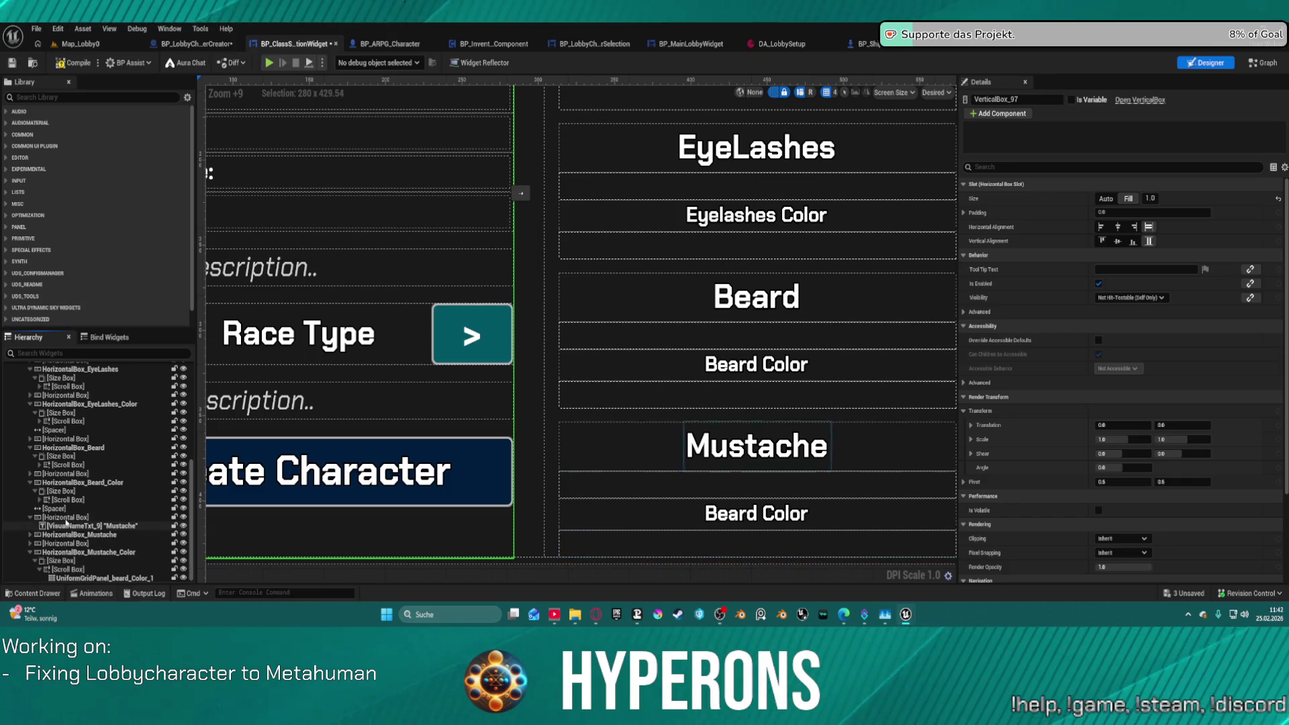
# Rename UniformGridPanel_beard_Color_1 to UniformGridPanel_Mustache_Color.
pyautogui.click(128, 579)
pyautogui.click(127, 579)
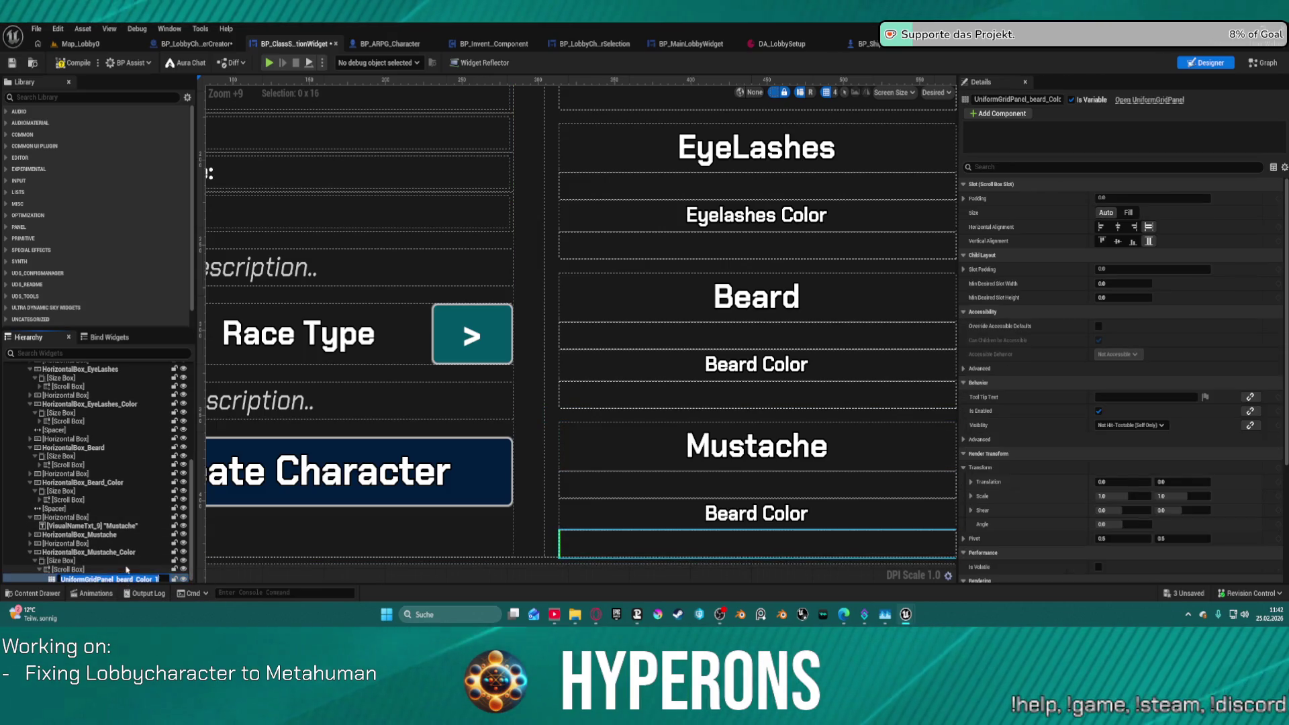
pyautogui.moveTo(133, 579); pyautogui.dragTo(121, 579)
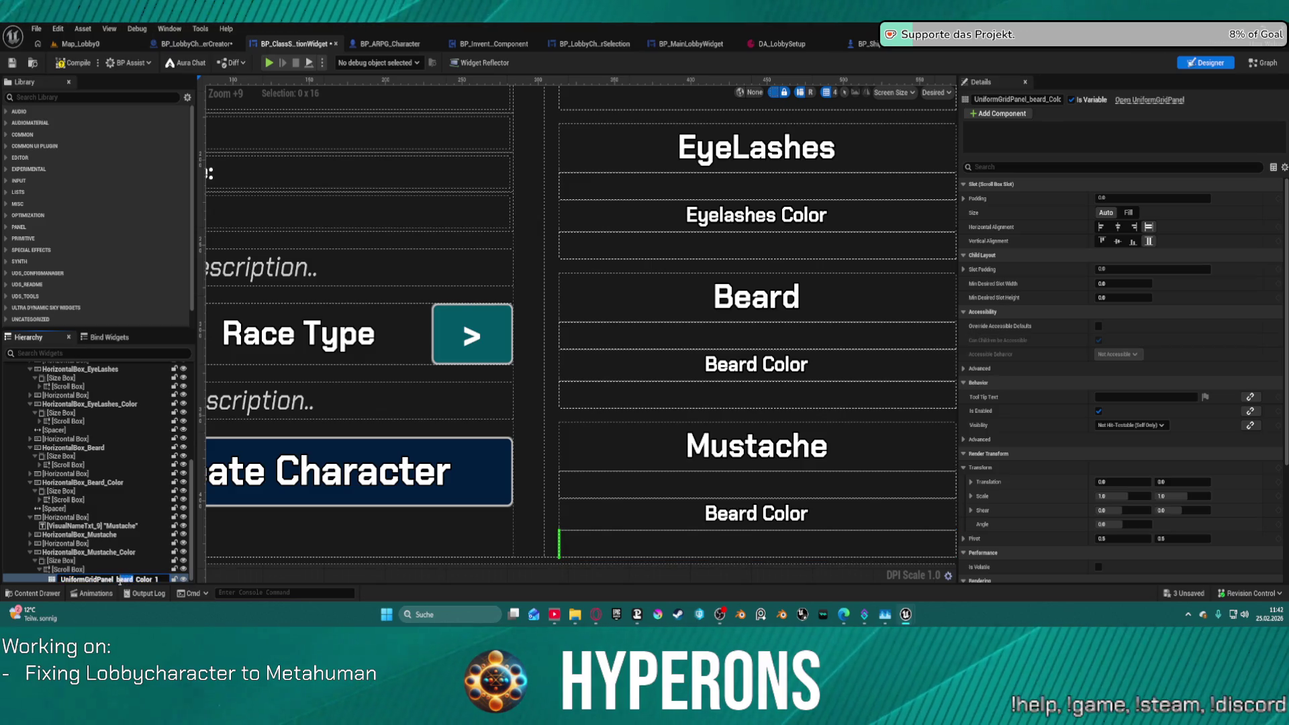
pyautogui.write('Mustache')
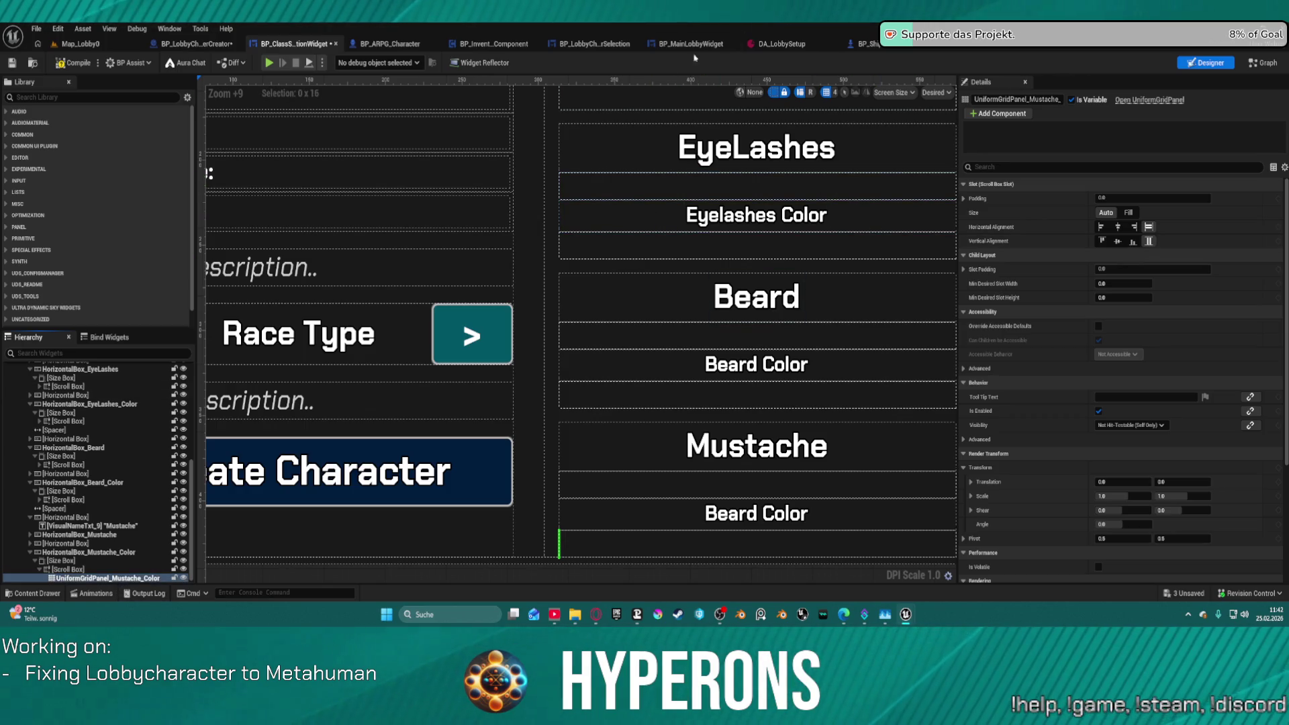
pyautogui.click(1262, 62)
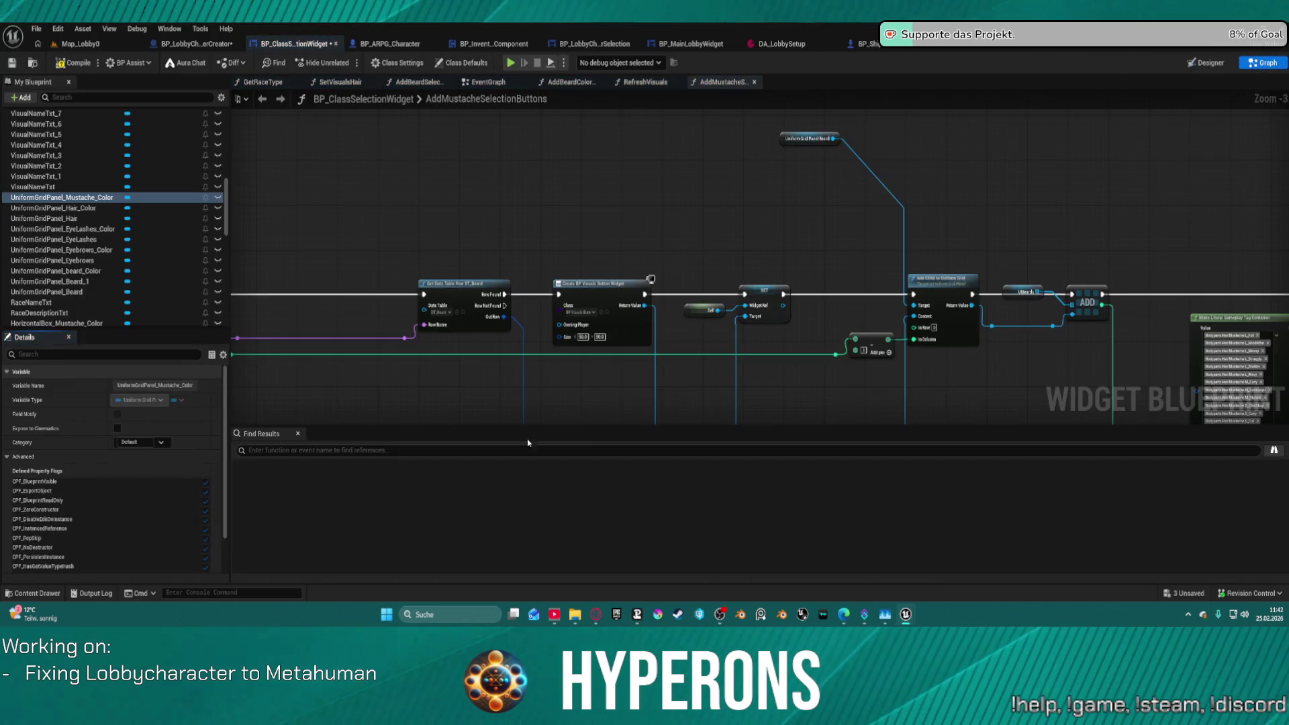
# Inspect the UniformGridPanel_Beard_1 variable in the AddMustacheSelectionButtons graph before returning to Designer.
pyautogui.moveTo(711, 220)
pyautogui.mouseDown()
pyautogui.moveTo(687, 169)
pyautogui.moveTo(736, 190)
pyautogui.moveTo(749, 215)
pyautogui.moveTo(782, 202)
pyautogui.mouseUp()
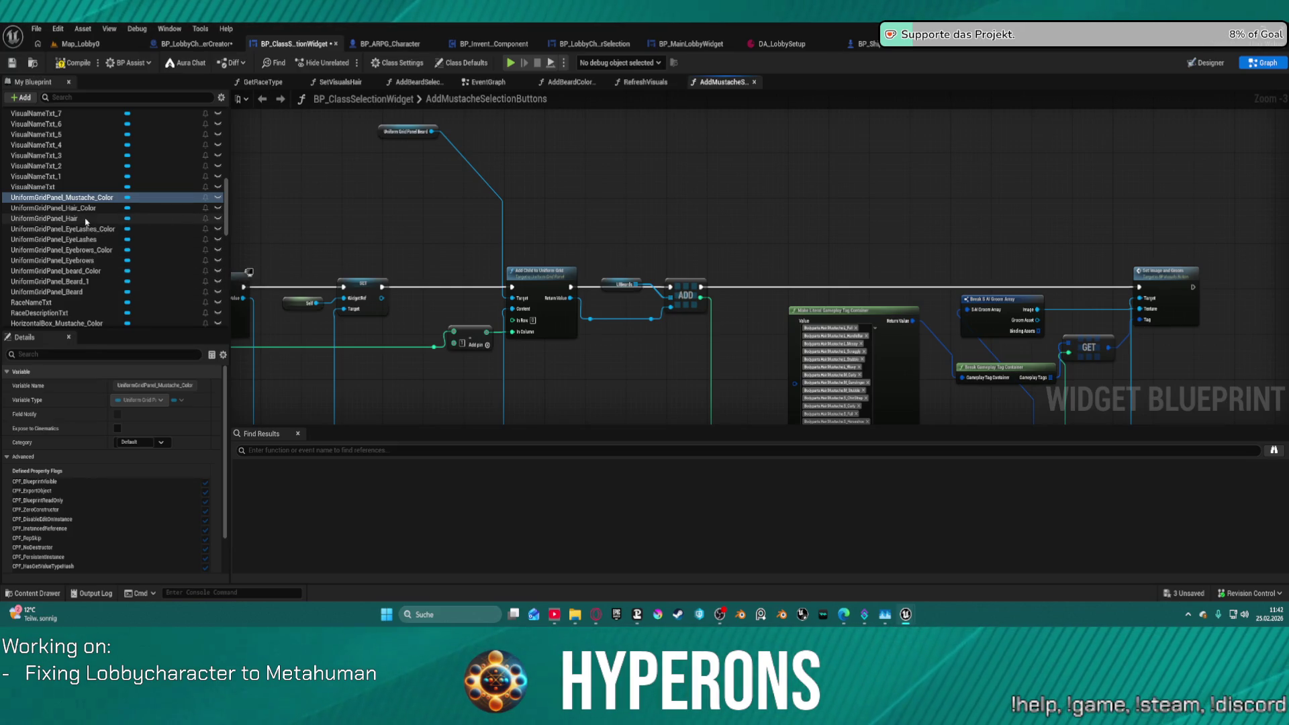
pyautogui.scroll(-2, 86, 255)
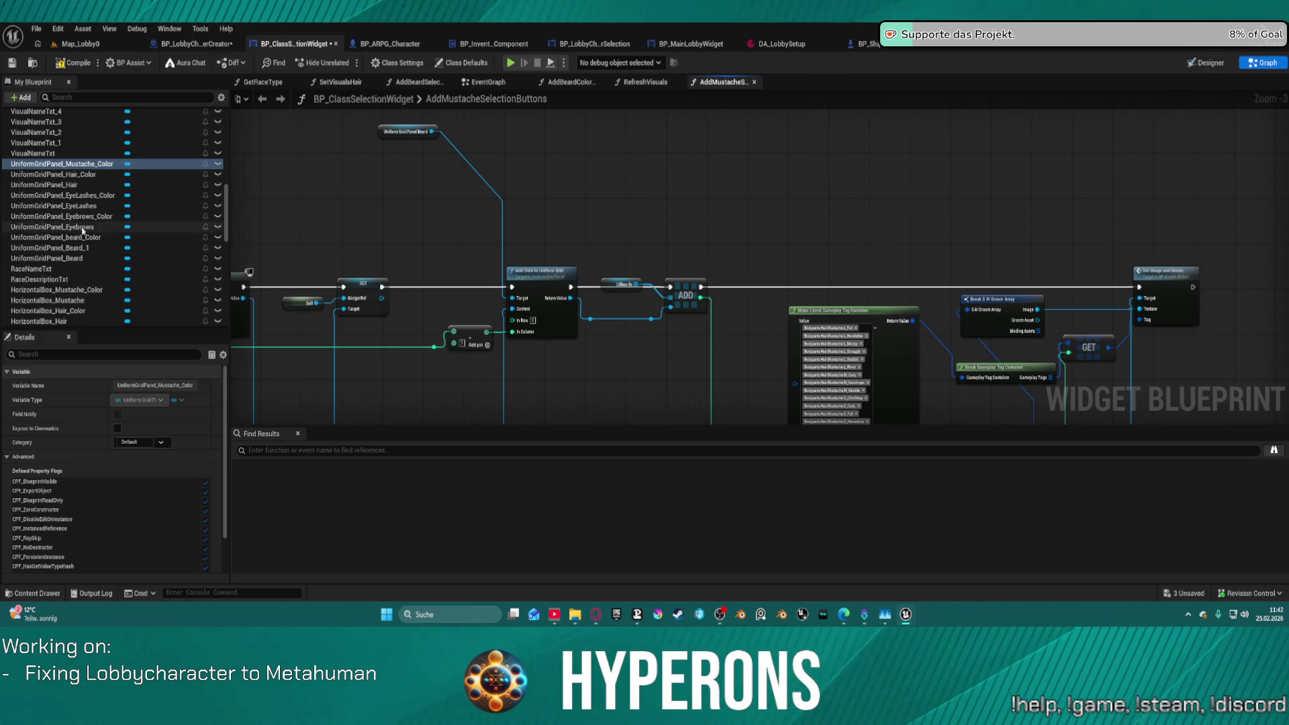
pyautogui.click(80, 247)
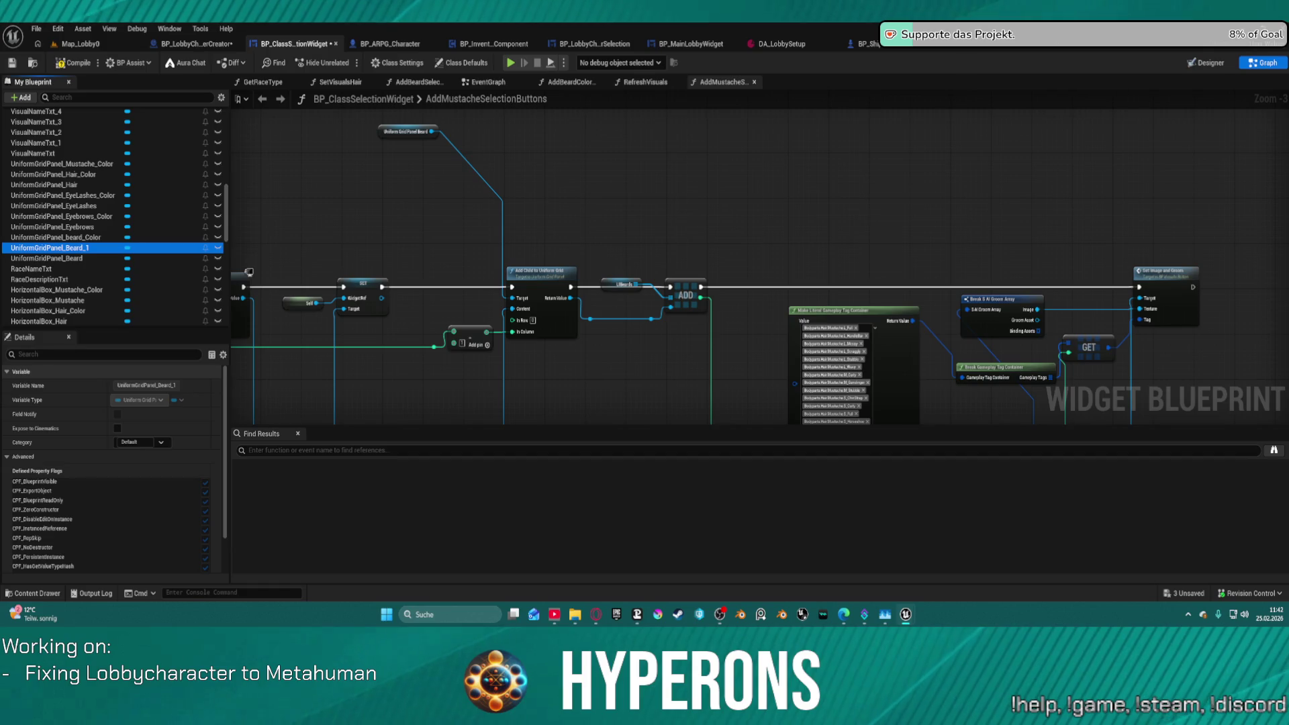
pyautogui.click(1205, 62)
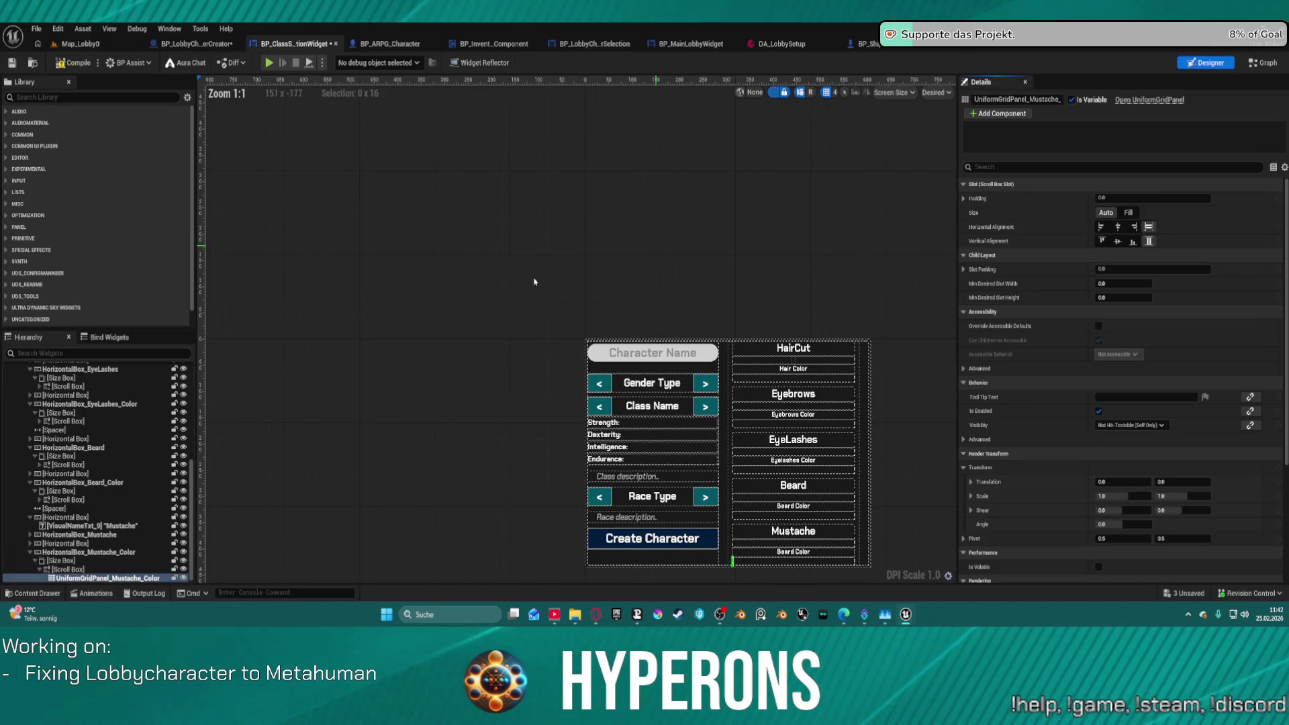
# Expand the Mustache row's nested boxes and rename UniformGridPanel_Beard_1 to UniformGridPanel_Mustache.
pyautogui.click(29, 535)
pyautogui.click(34, 543)
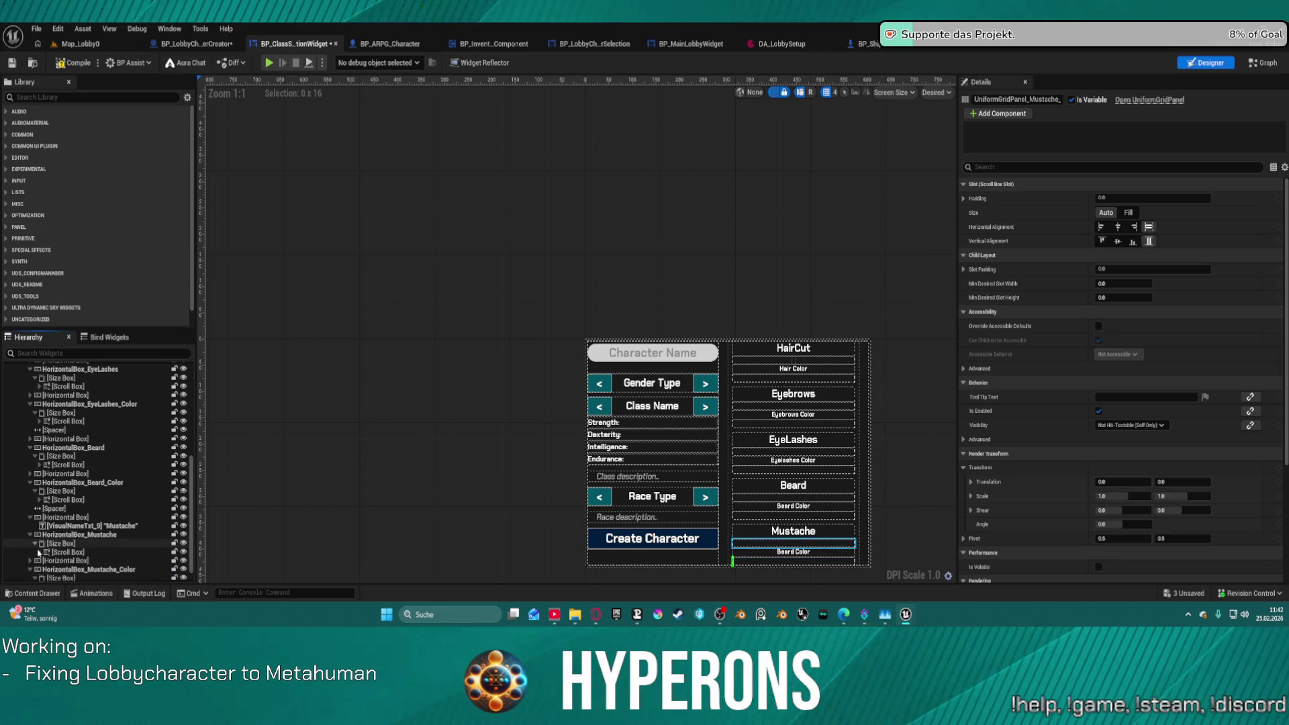
pyautogui.click(39, 552)
pyautogui.click(134, 561)
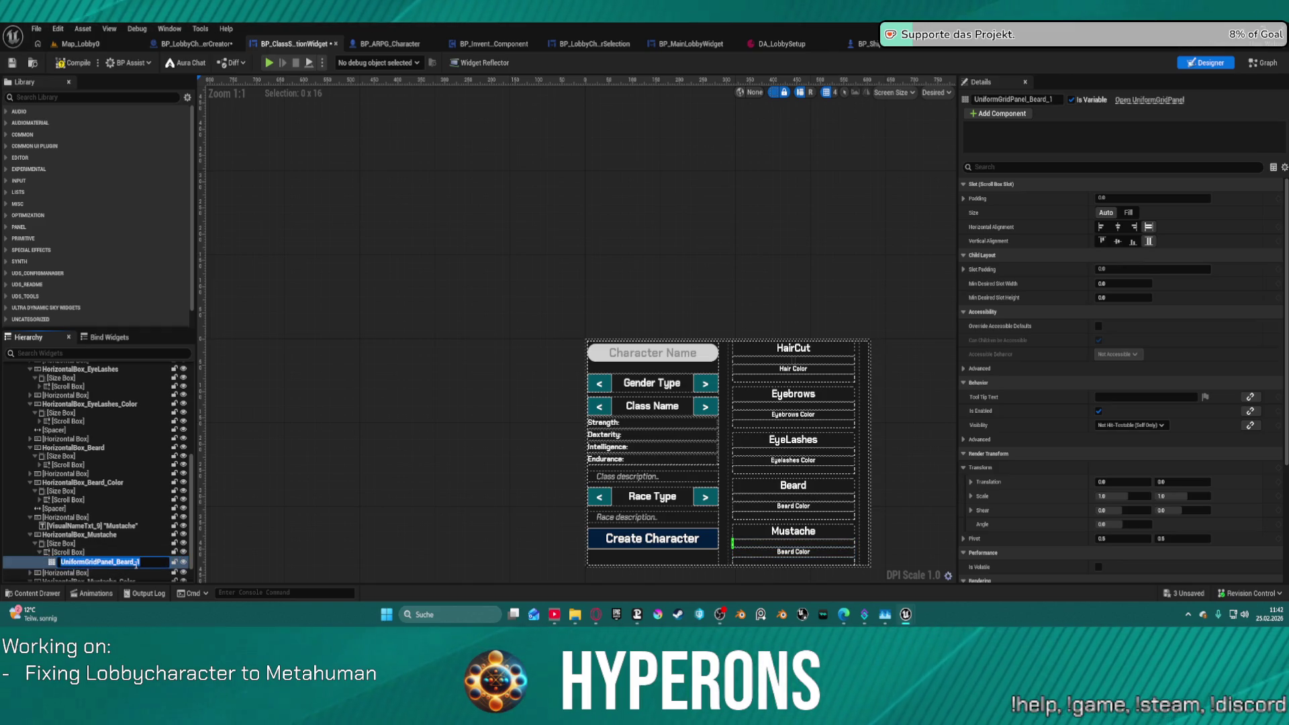
pyautogui.click(132, 562)
pyautogui.write('Mustache')
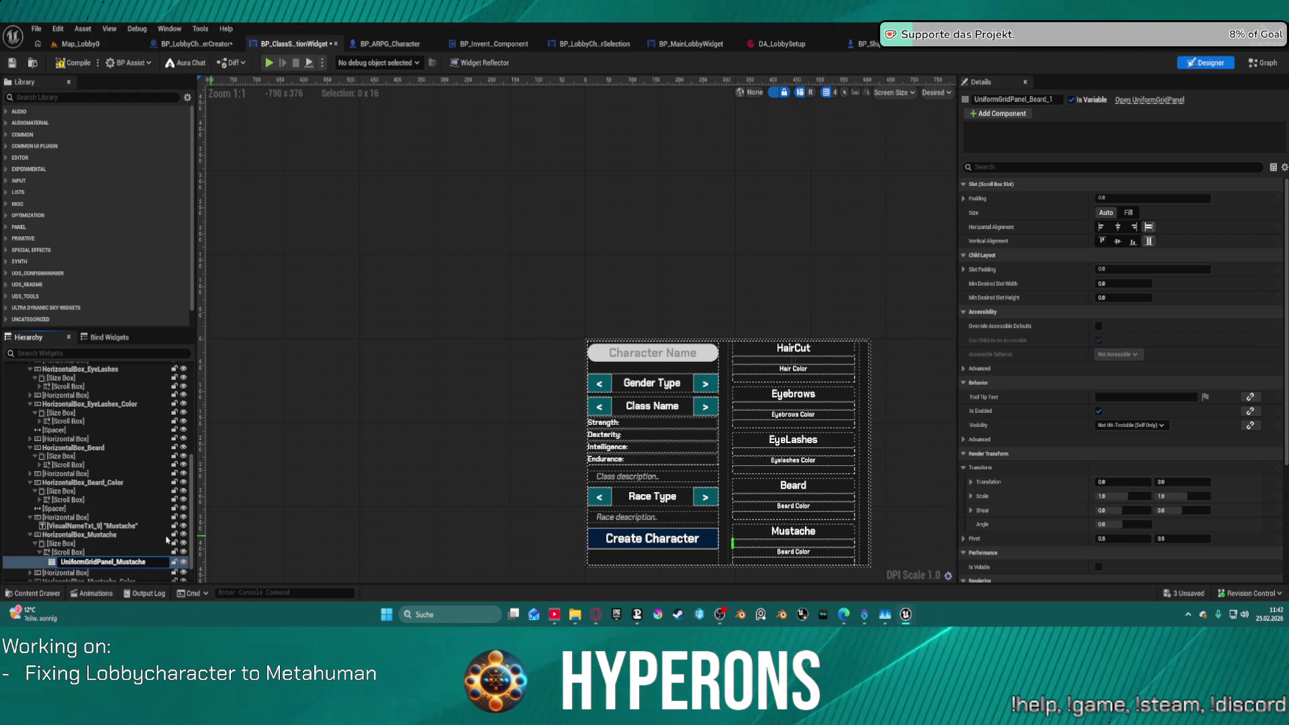
# Select the colour row beneath the Mustache row on the canvas.
pyautogui.scroll(-2, 166, 539)
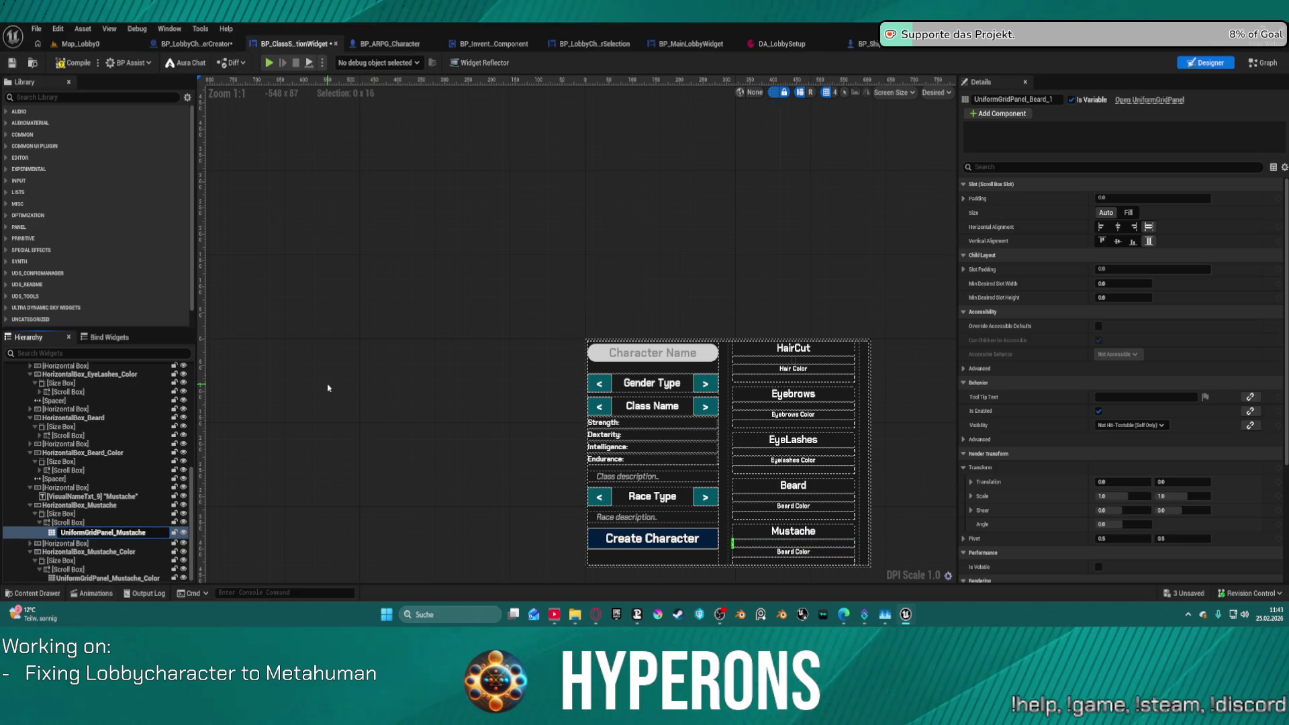
pyautogui.click(328, 388)
pyautogui.scroll(-2, 580, 418)
pyautogui.scroll(7, 738, 510)
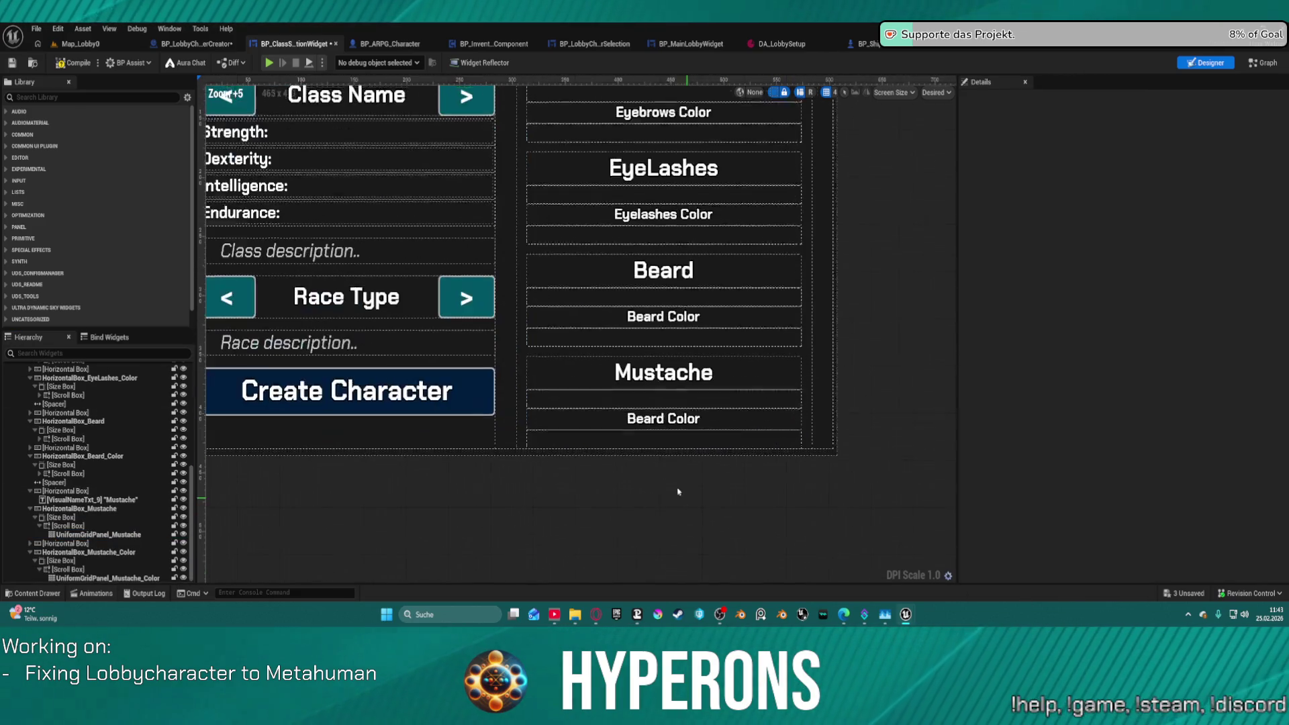
pyautogui.click(670, 440)
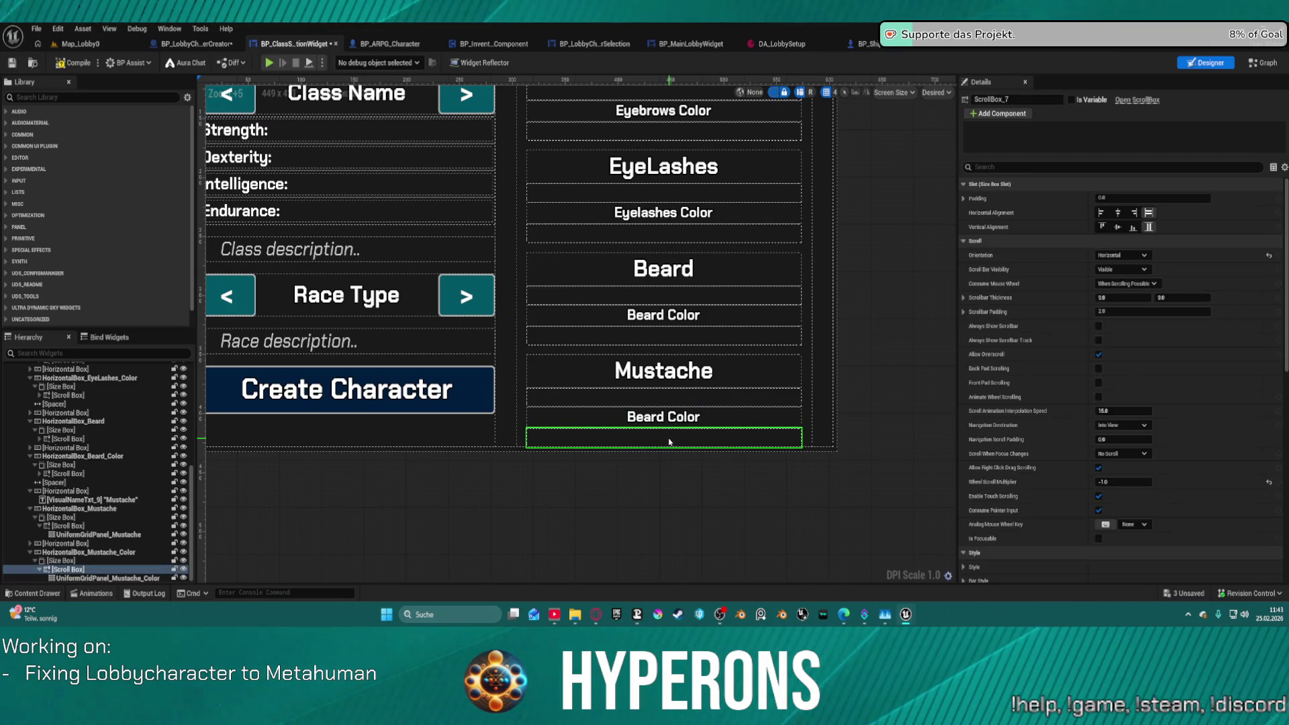
# Delete the Mustache colour row and the leftover Beard Color row beneath it.
pyautogui.click(82, 552)
pyautogui.press('Delete')
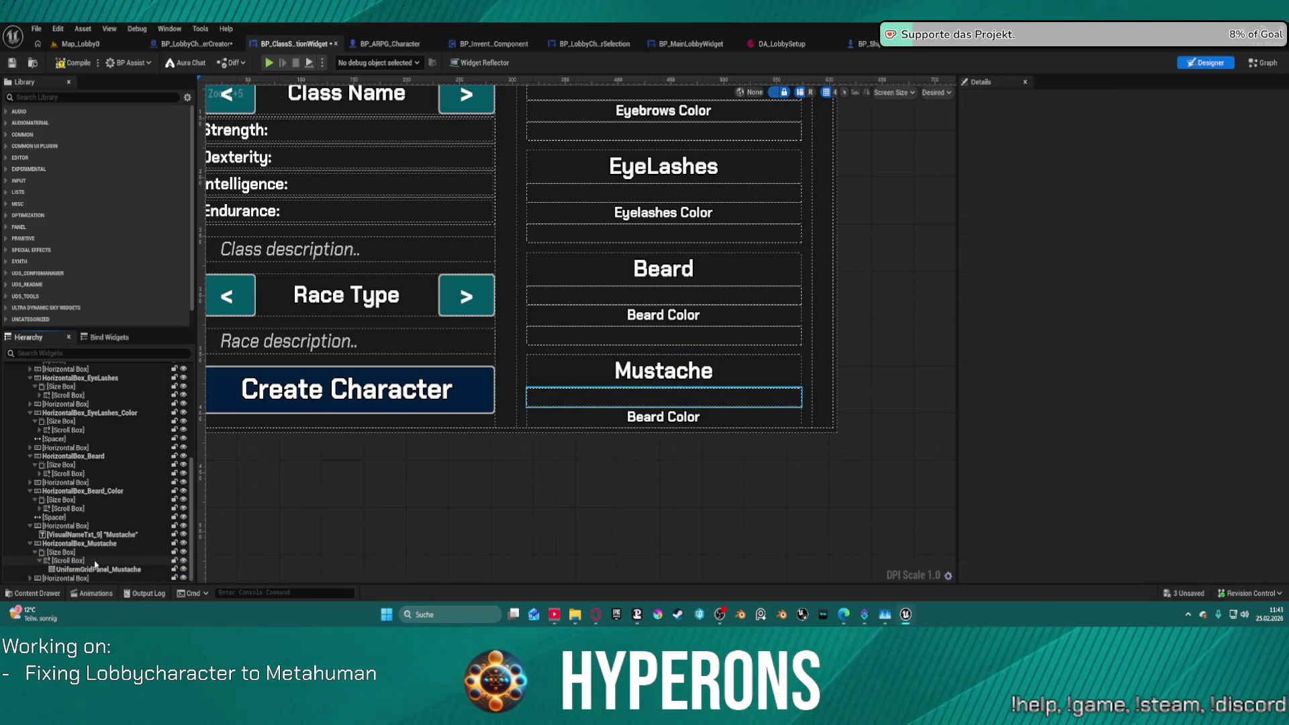
pyautogui.click(83, 577)
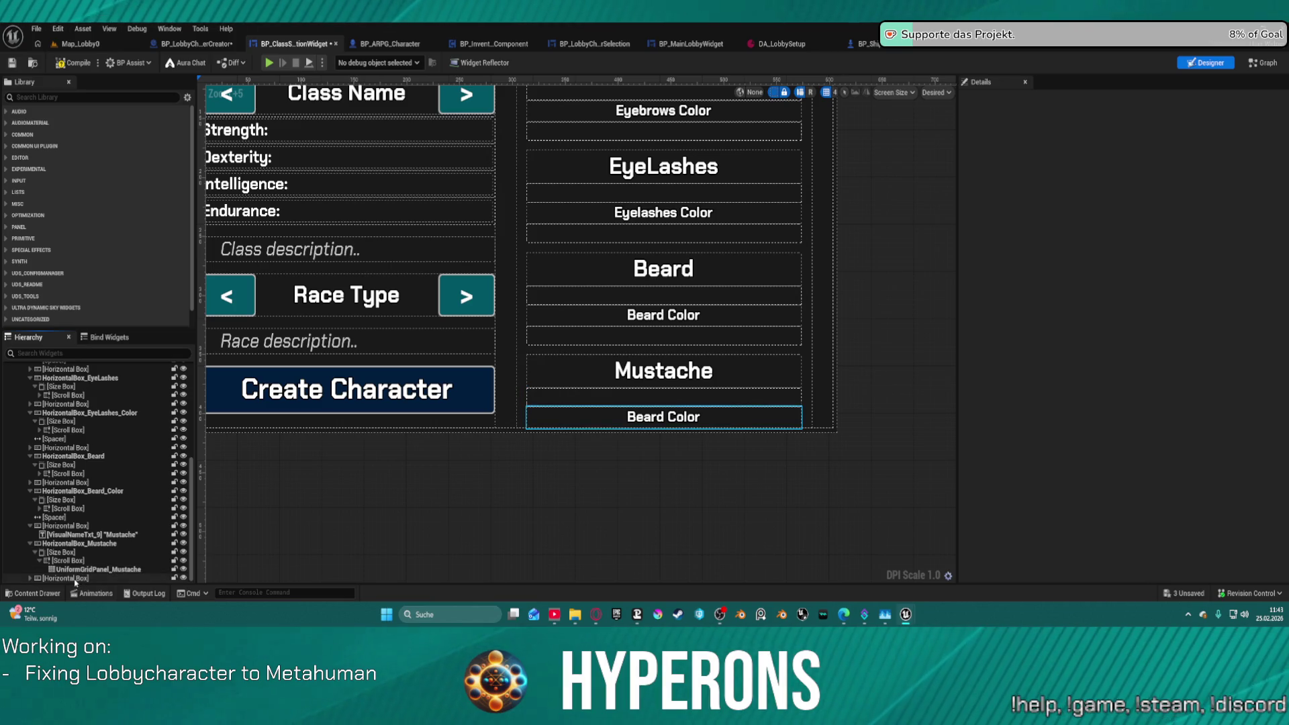
pyautogui.press('Delete')
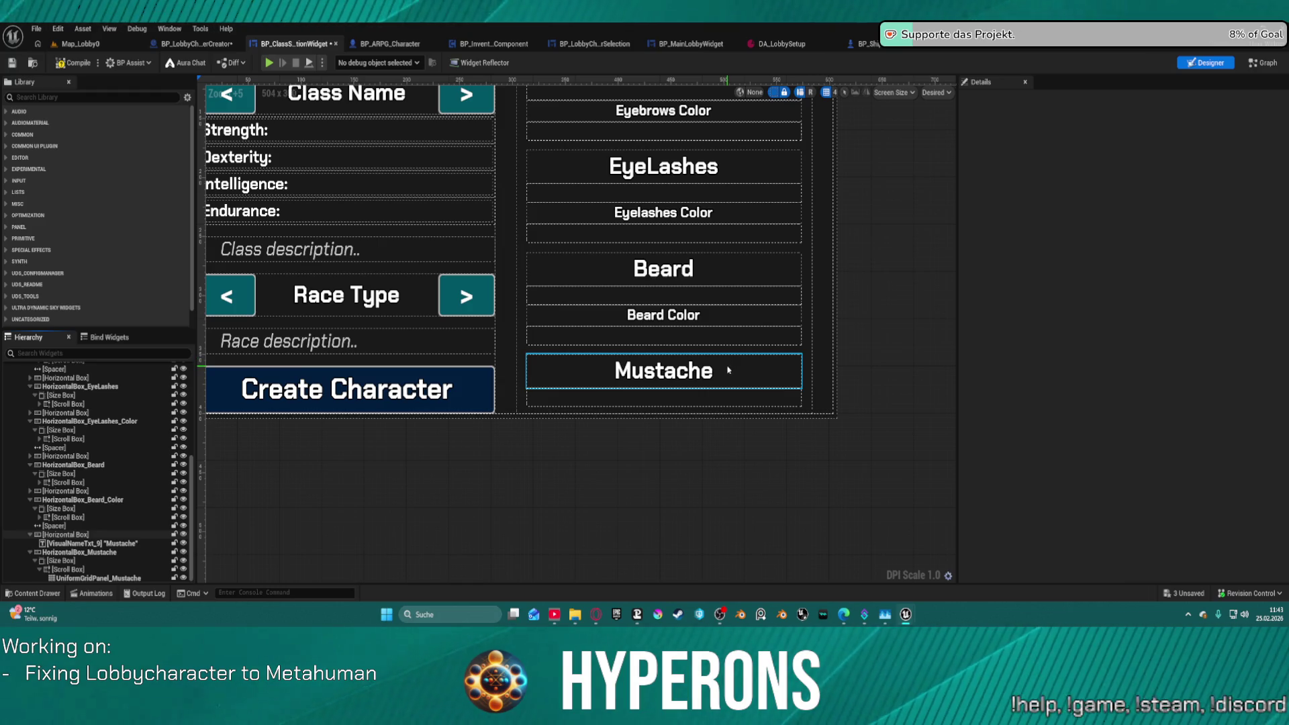
# Move the Mustache title and HorizontalBox_Mustache above the Beard section and compile.
pyautogui.click(728, 370)
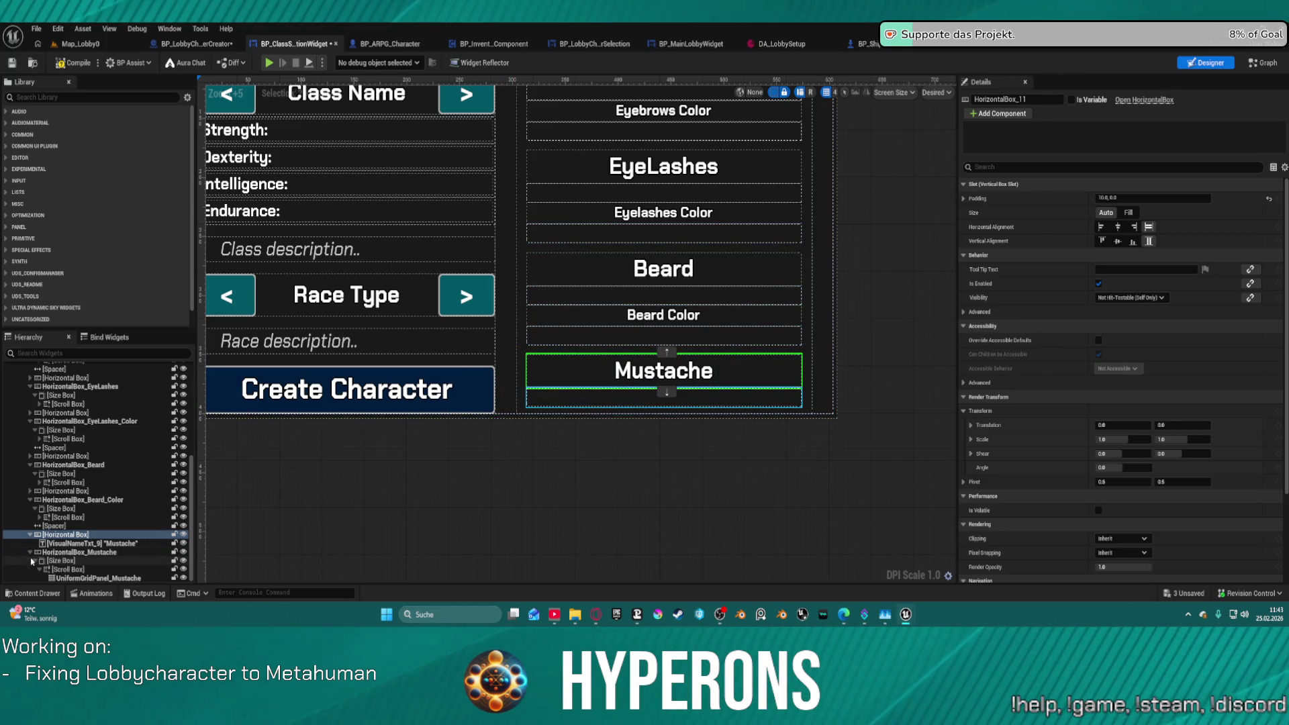
pyautogui.scroll(1, 50, 557)
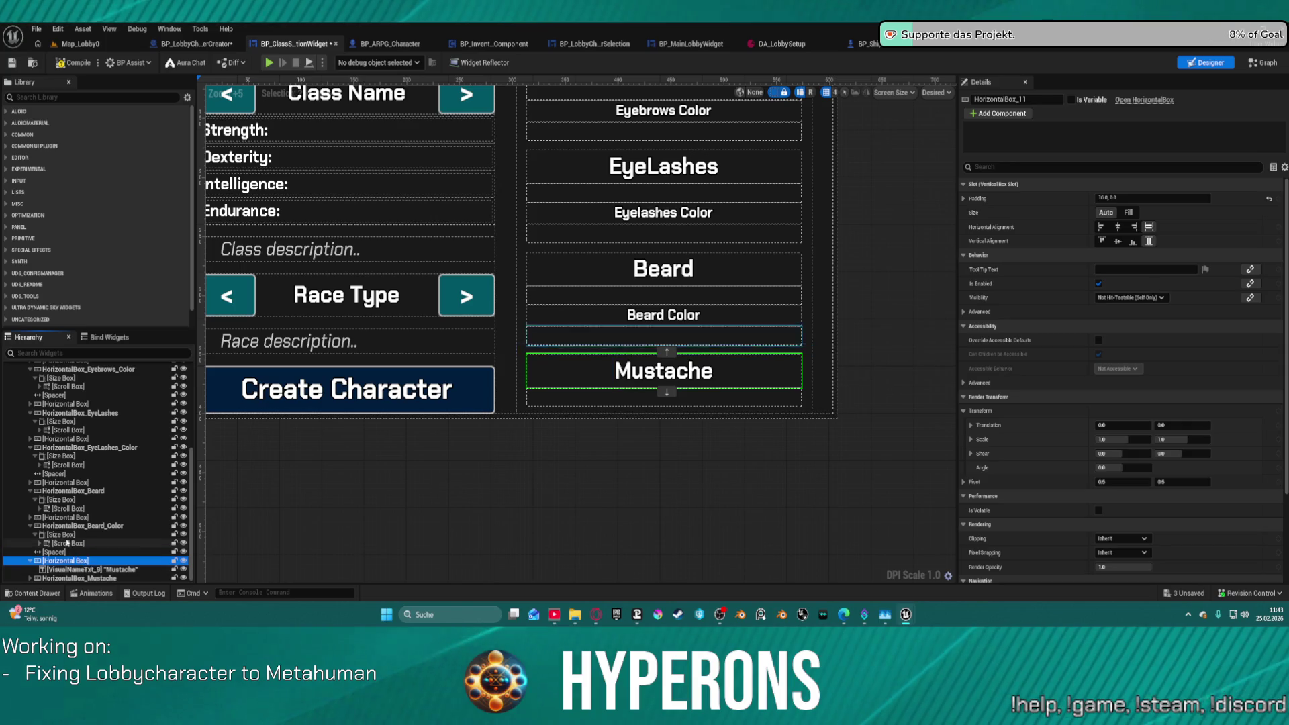
pyautogui.click(30, 527)
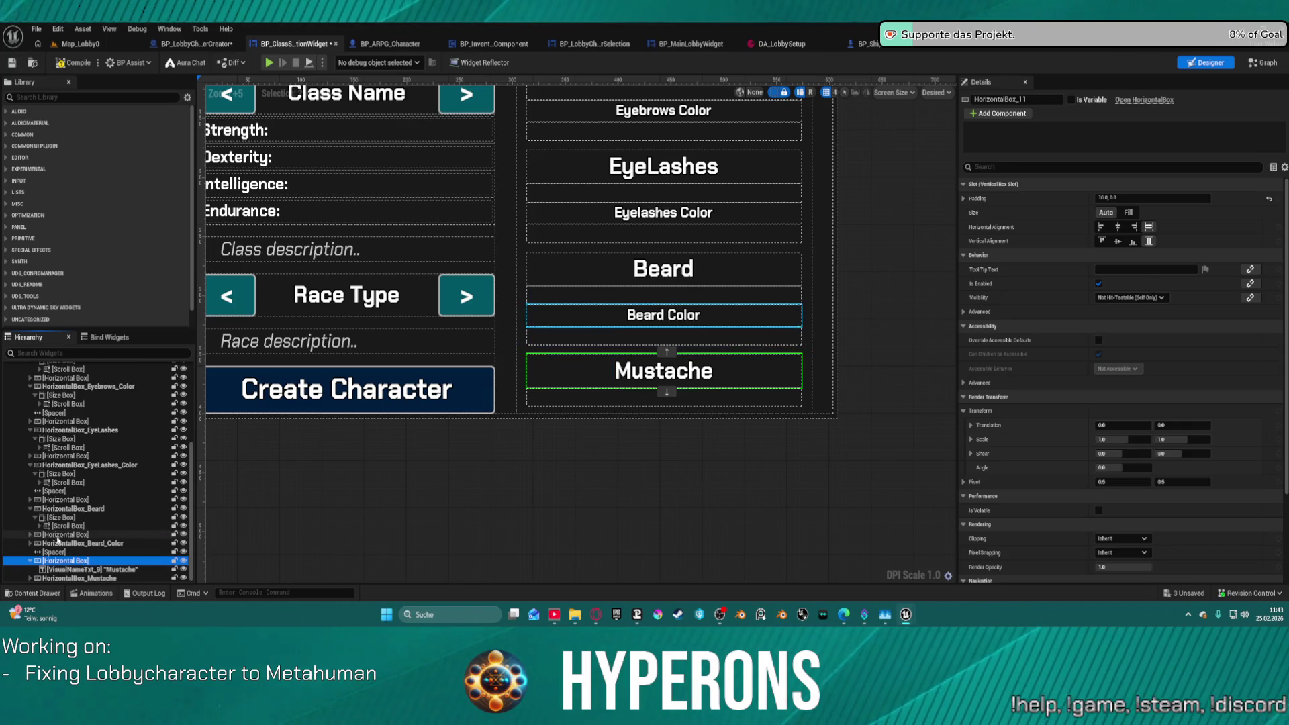
pyautogui.click(55, 552)
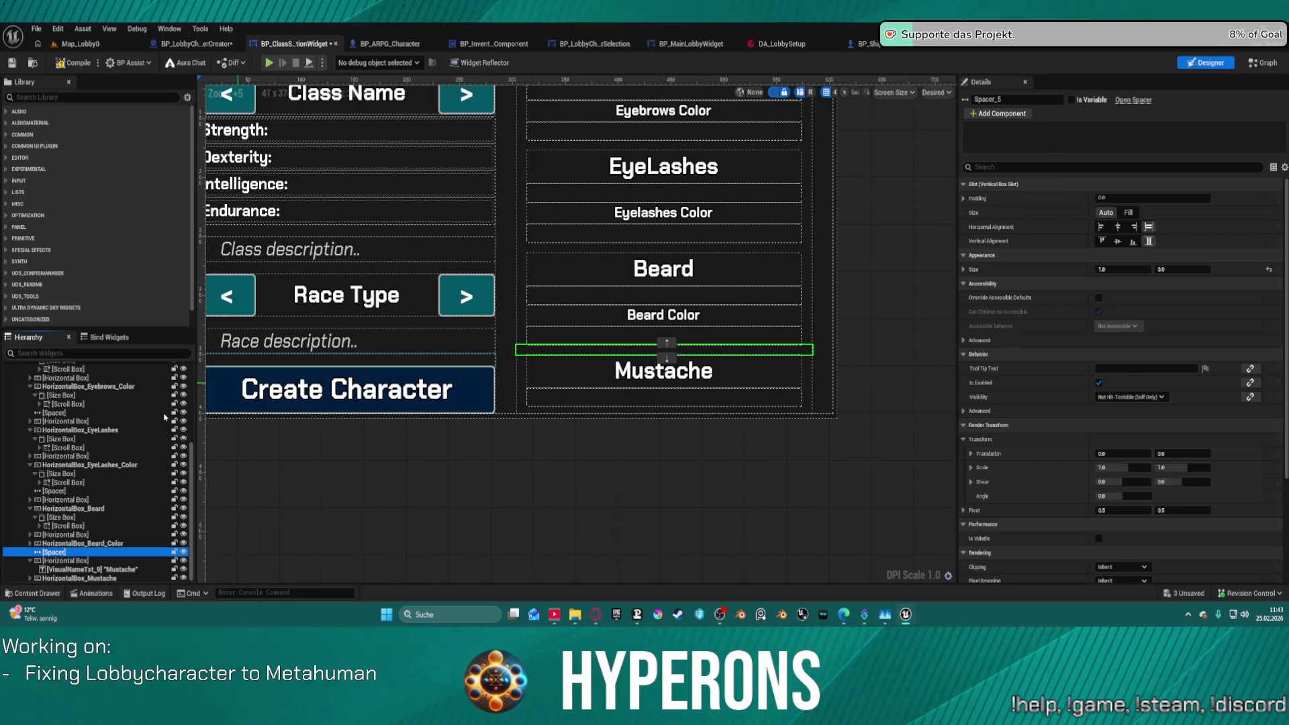
pyautogui.click(74, 561)
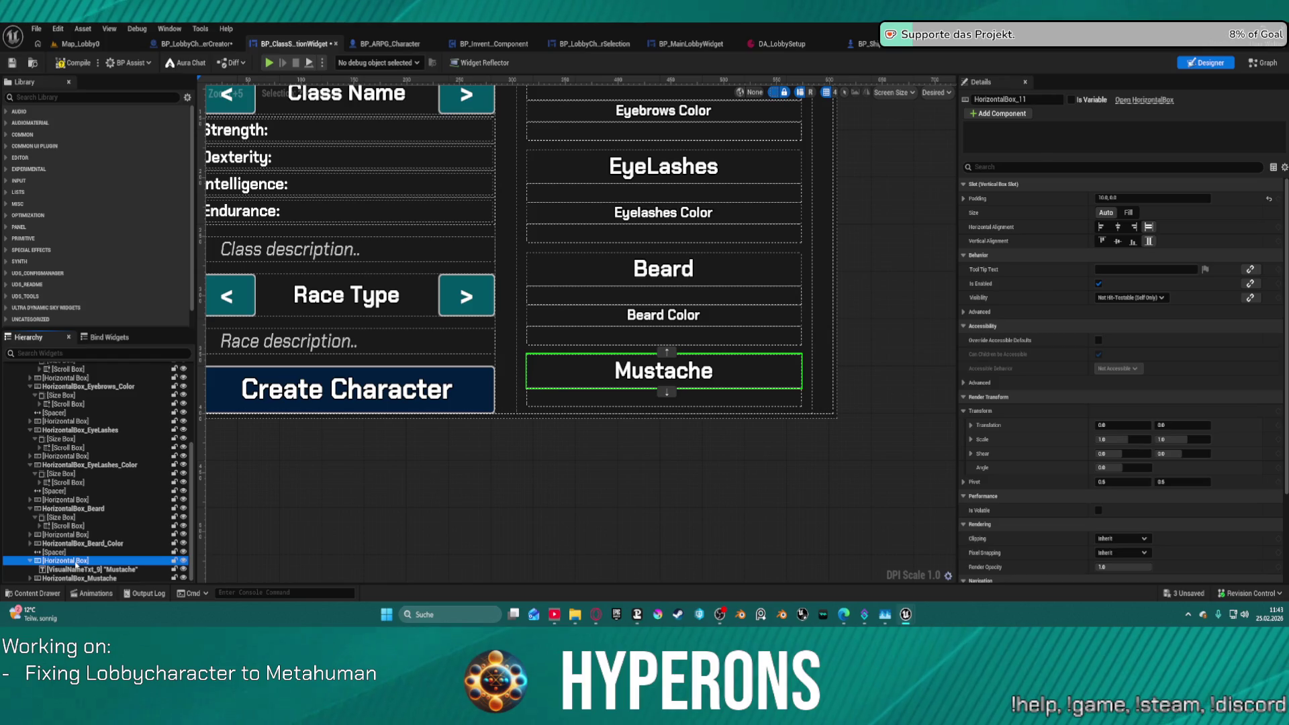
pyautogui.moveTo(630, 258)
pyautogui.mouseDown()
pyautogui.moveTo(94, 513)
pyautogui.moveTo(82, 500)
pyautogui.mouseUp()
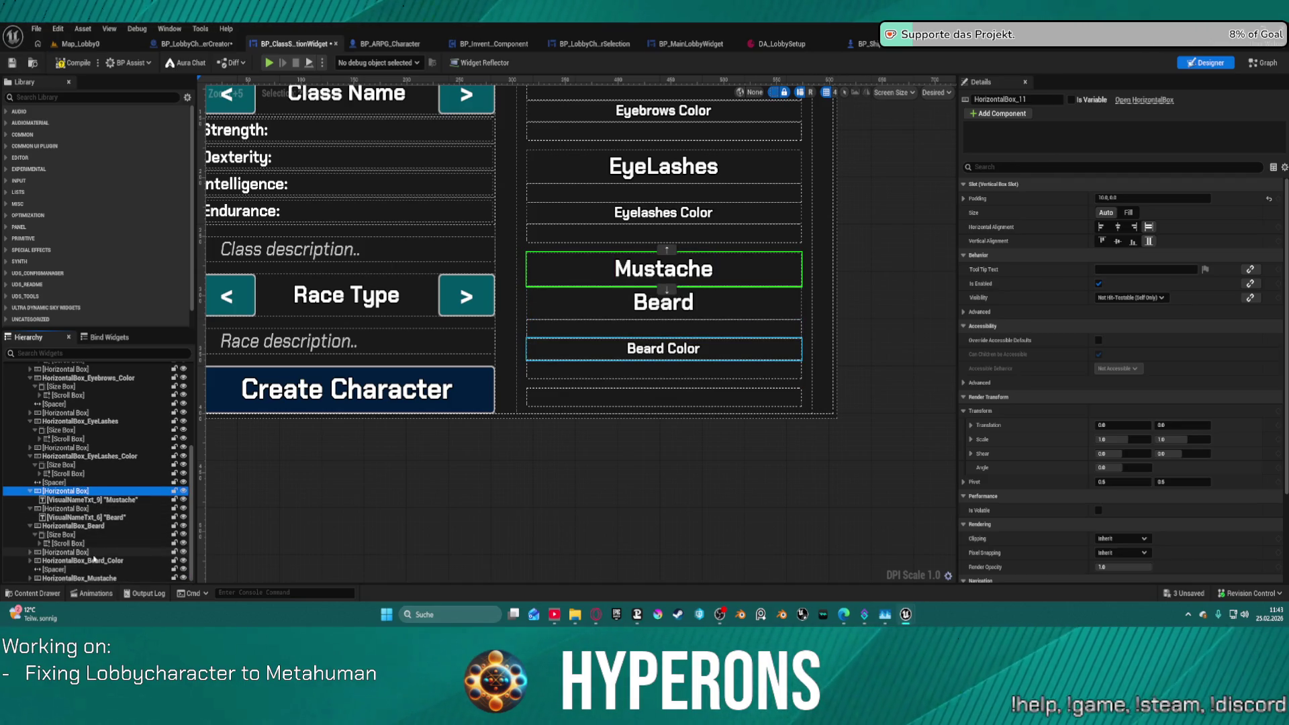
pyautogui.click(98, 579)
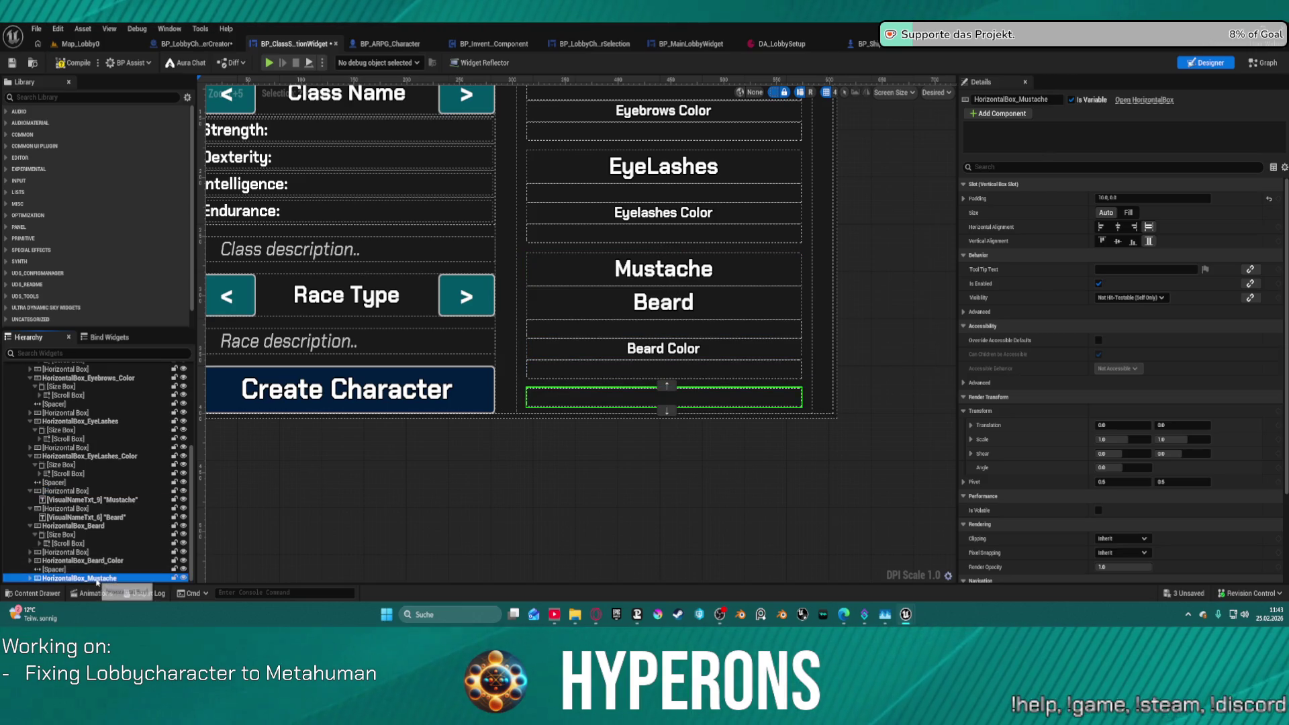
pyautogui.moveTo(97, 578); pyautogui.dragTo(72, 508)
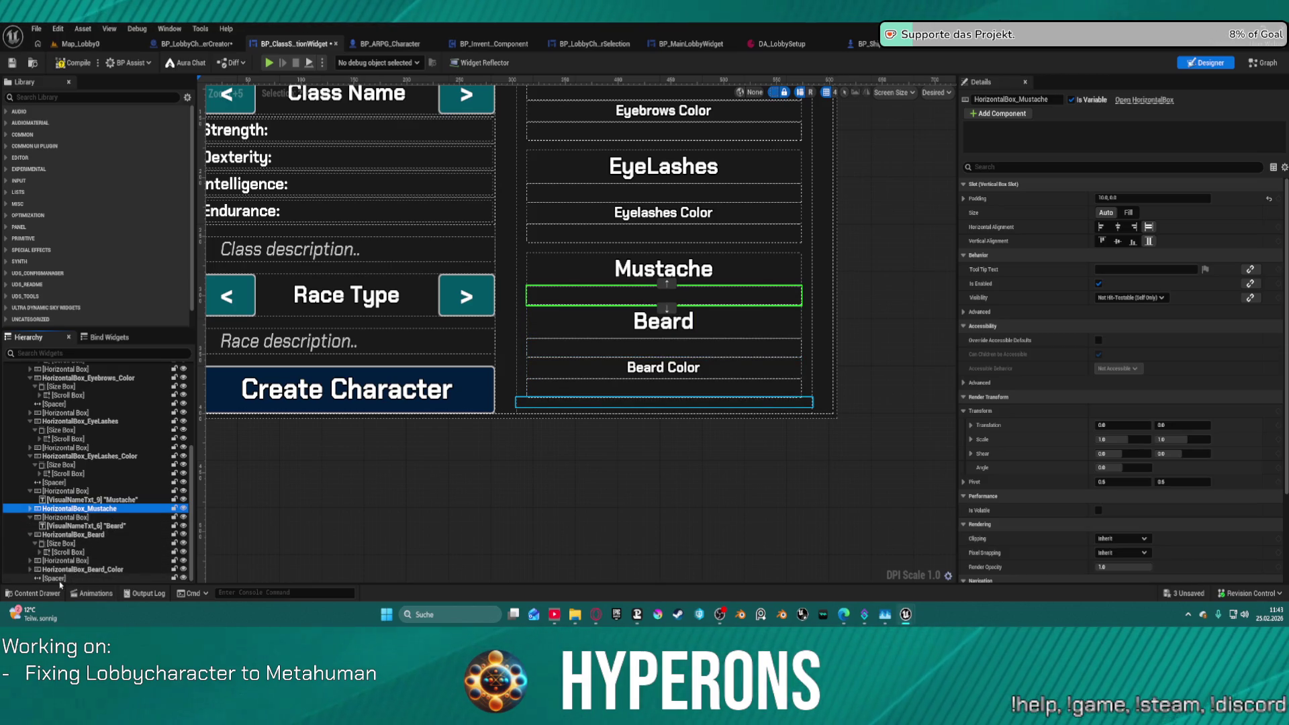
pyautogui.click(60, 579)
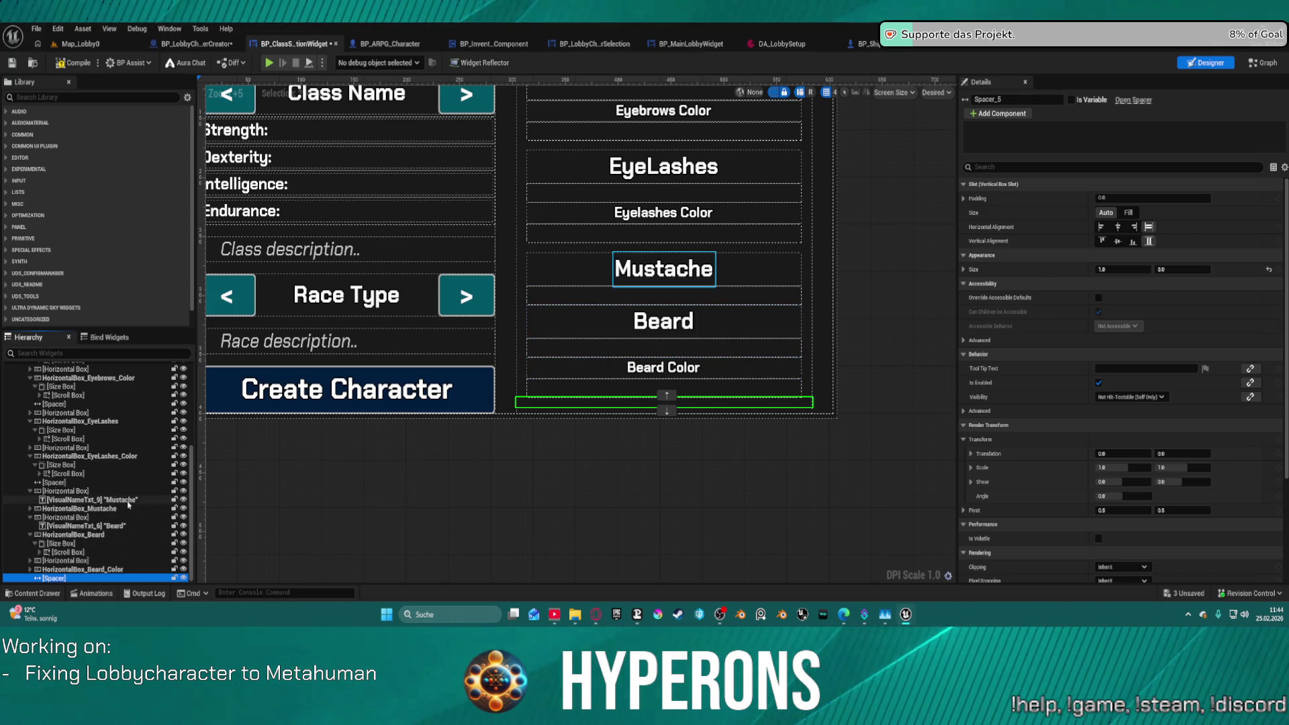
pyautogui.click(76, 65)
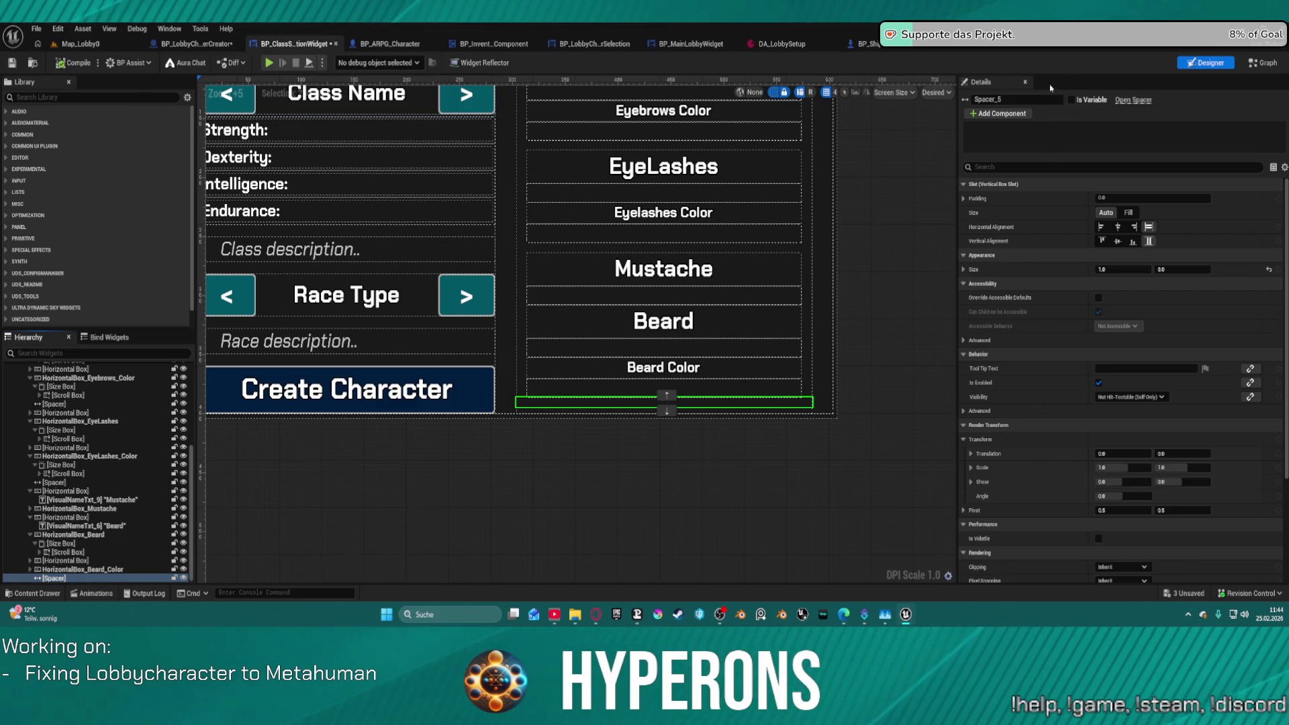
pyautogui.click(1262, 63)
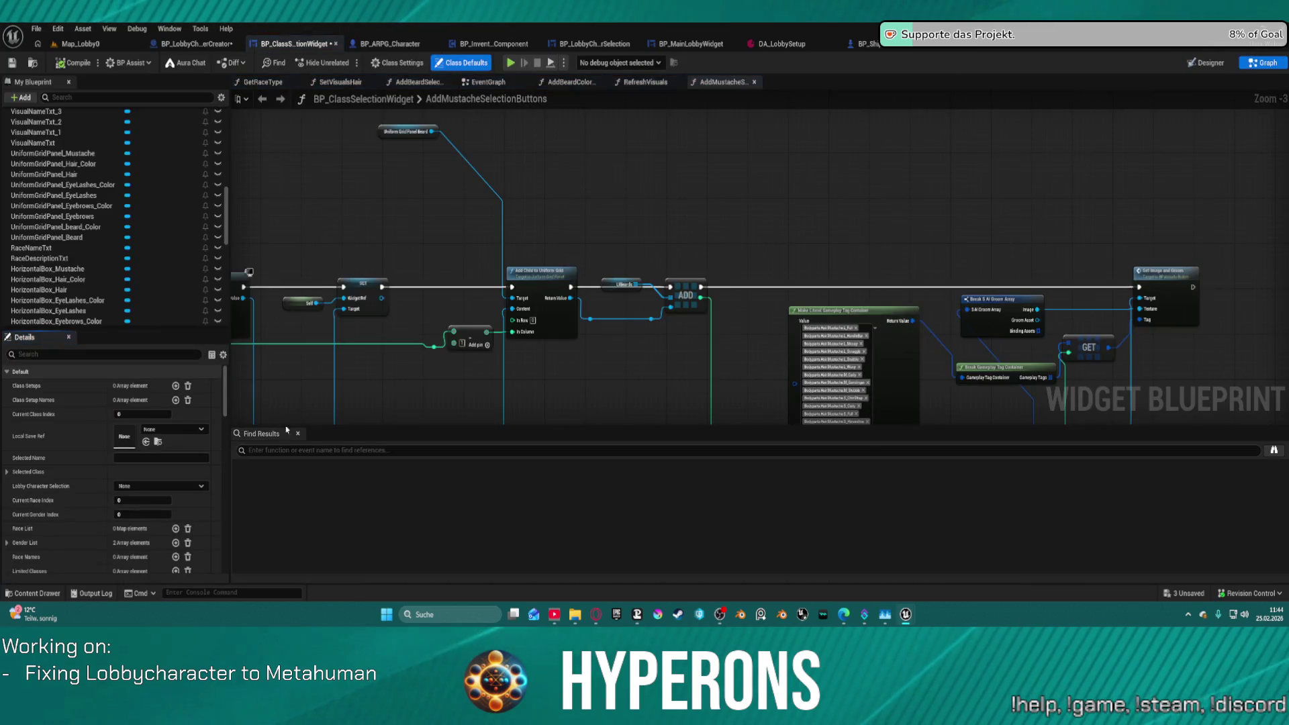
# Drag UniformGridPanel_Mustache into the graph, then return to the widget's visual layout.
pyautogui.scroll(3, 58, 223)
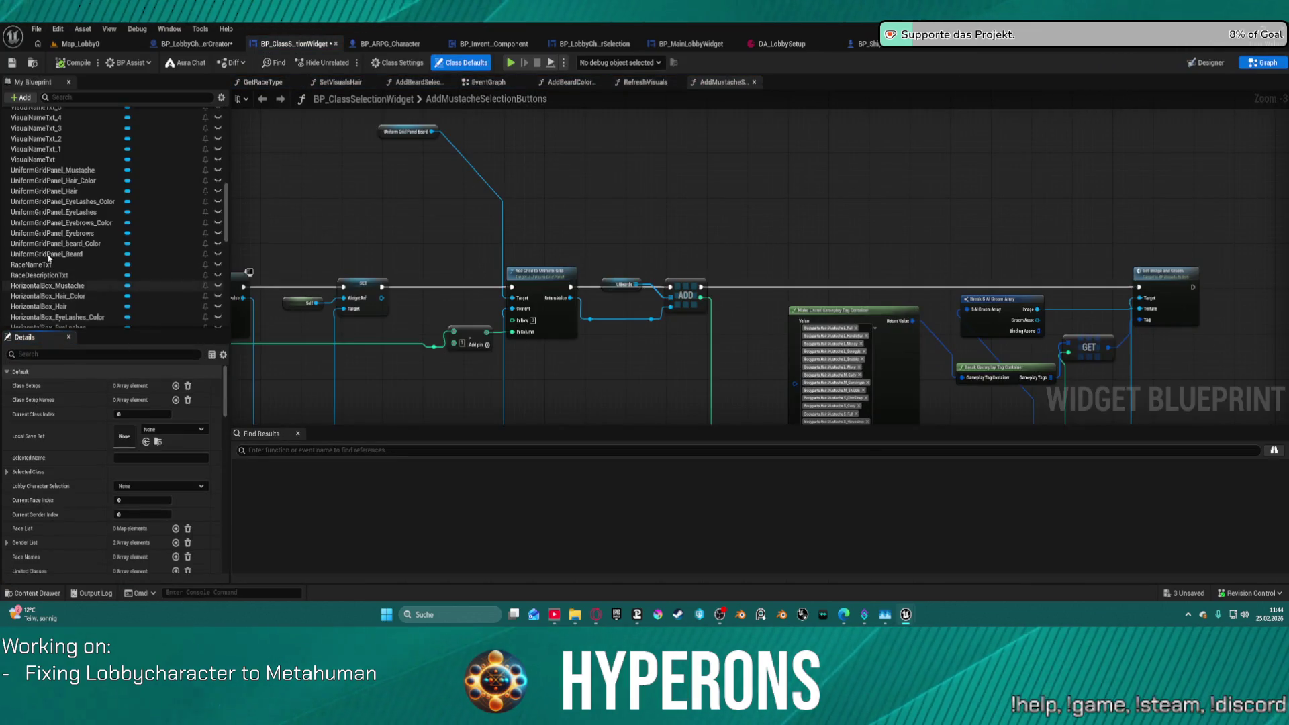
pyautogui.moveTo(58, 223)
pyautogui.mouseDown()
pyautogui.moveTo(257, 205)
pyautogui.moveTo(384, 134)
pyautogui.mouseUp()
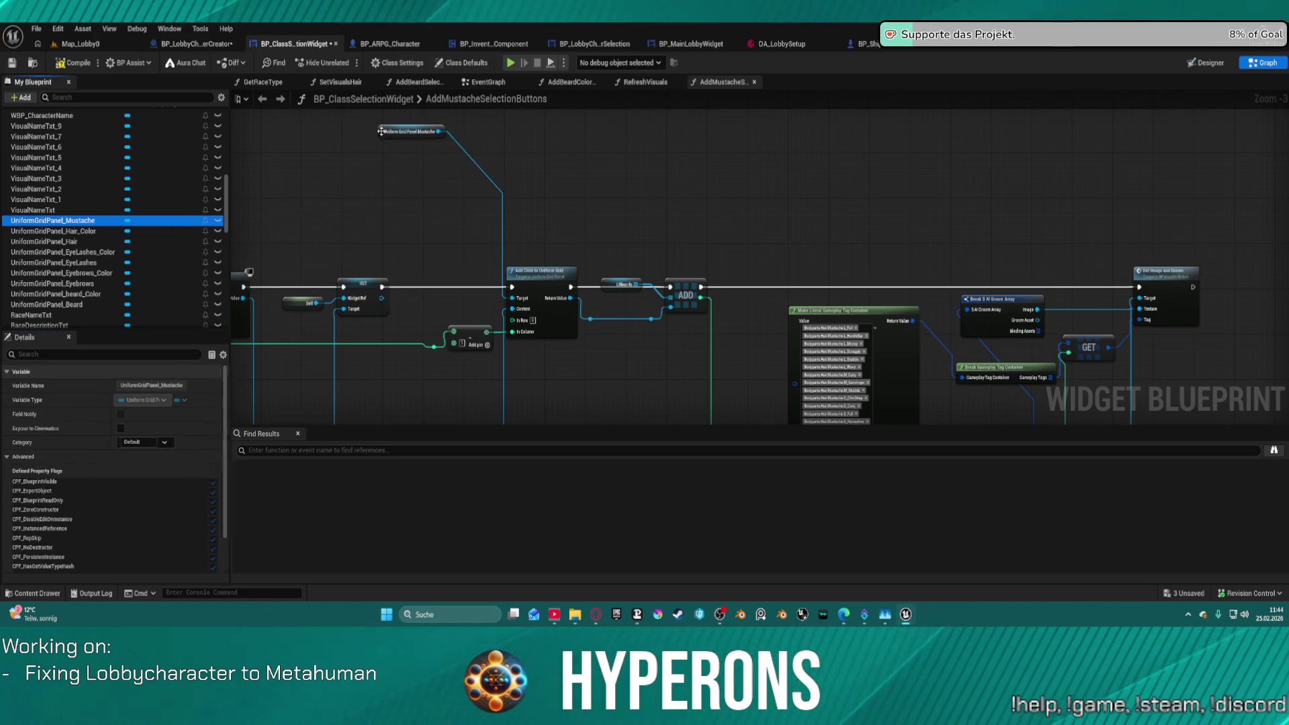
pyautogui.doubleClick(95, 300)
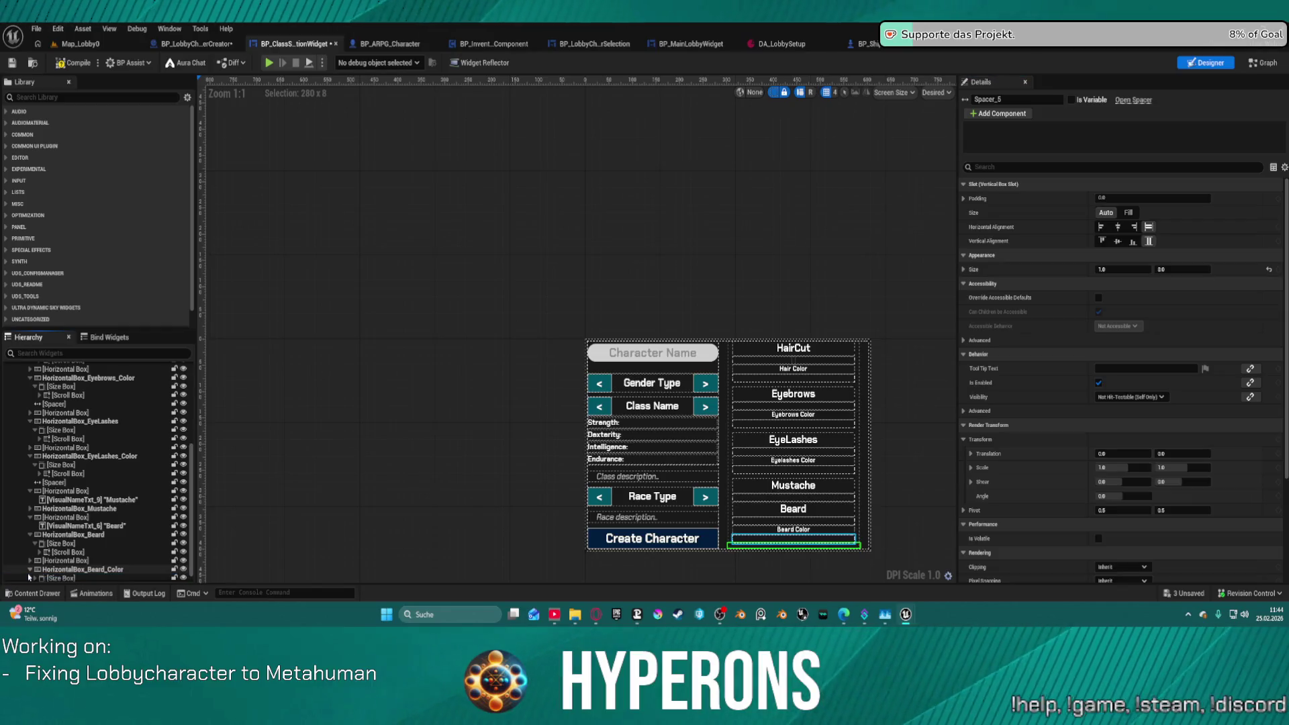
# Rename the beard colour grid panel to UniformGridPanel_Beard_Color, save, and view the AddBeardSelectionButtons graph.
pyautogui.click(34, 569)
pyautogui.click(39, 570)
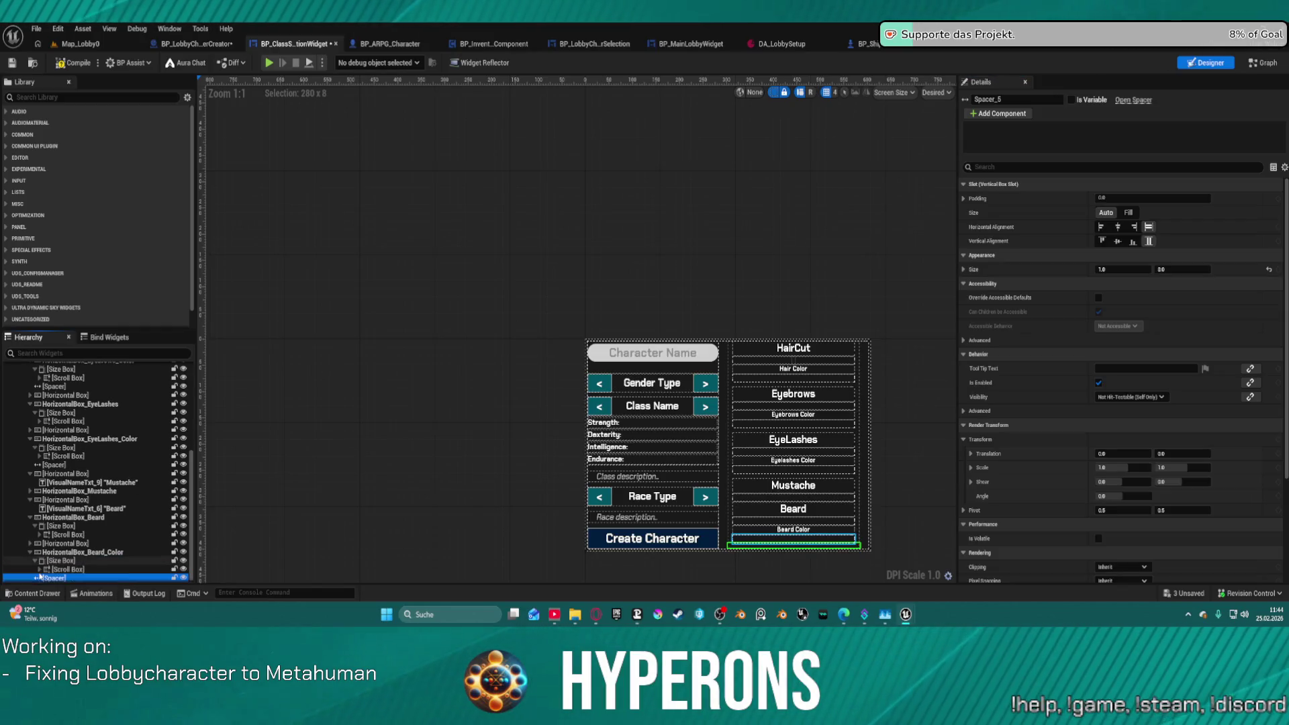
pyautogui.click(110, 578)
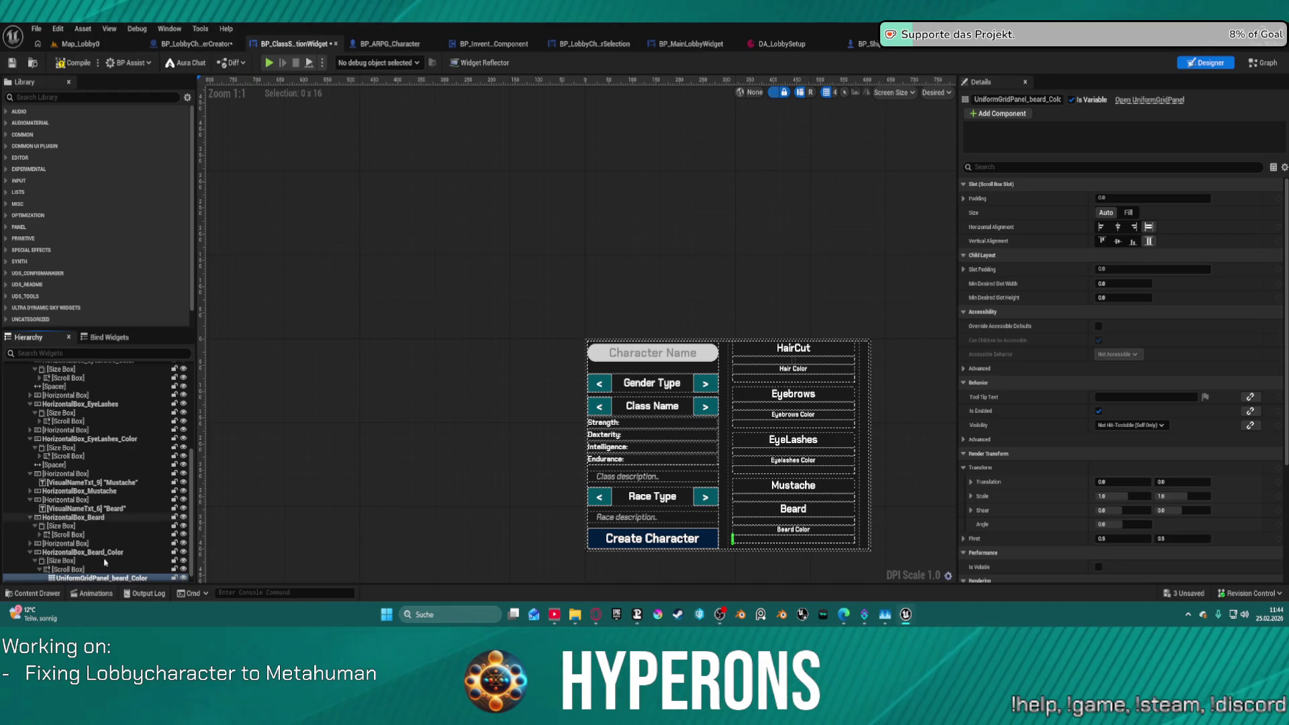
pyautogui.doubleClick(127, 577)
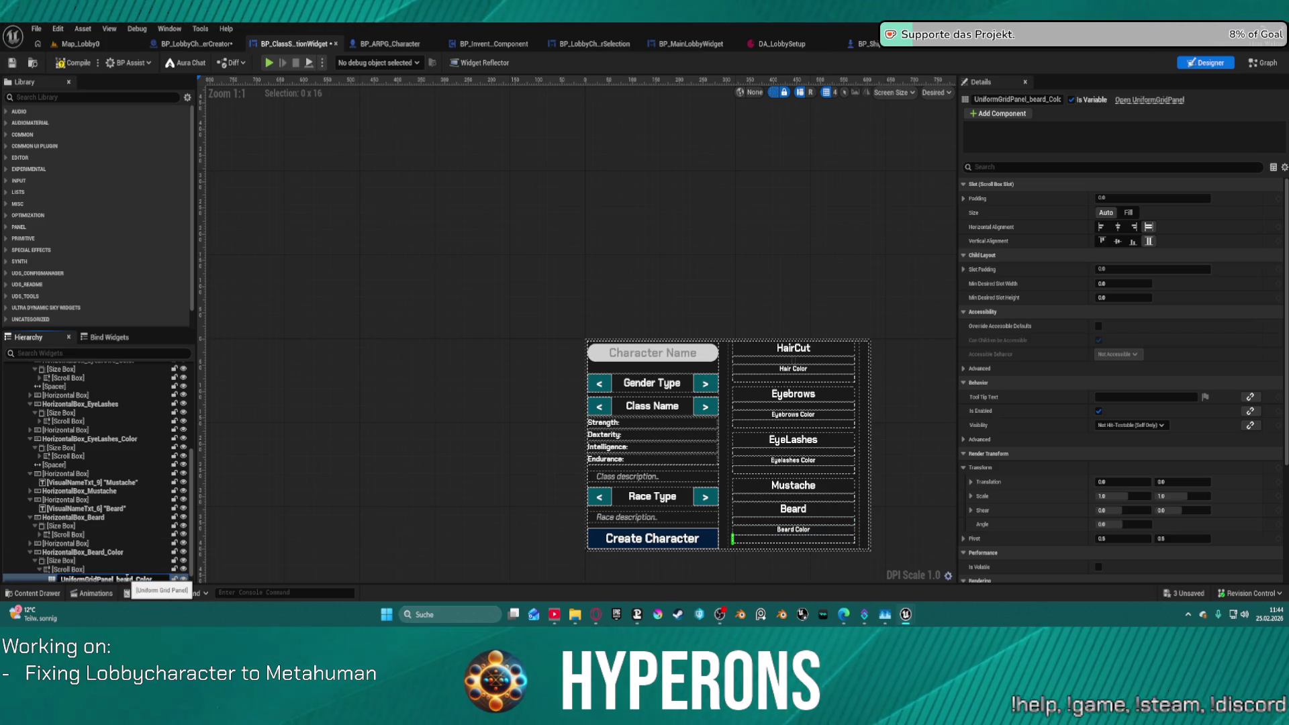
pyautogui.write('B')
pyautogui.press('Return')
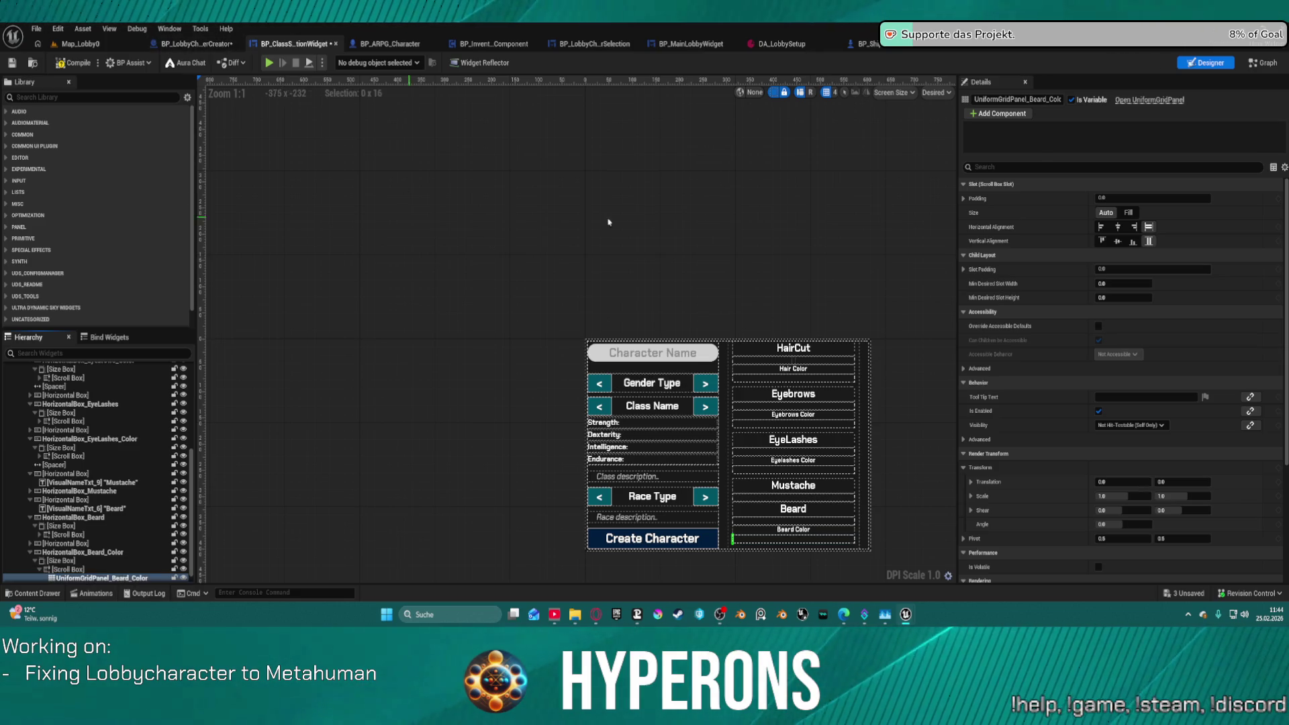
pyautogui.hotkey('ctrl', 's')
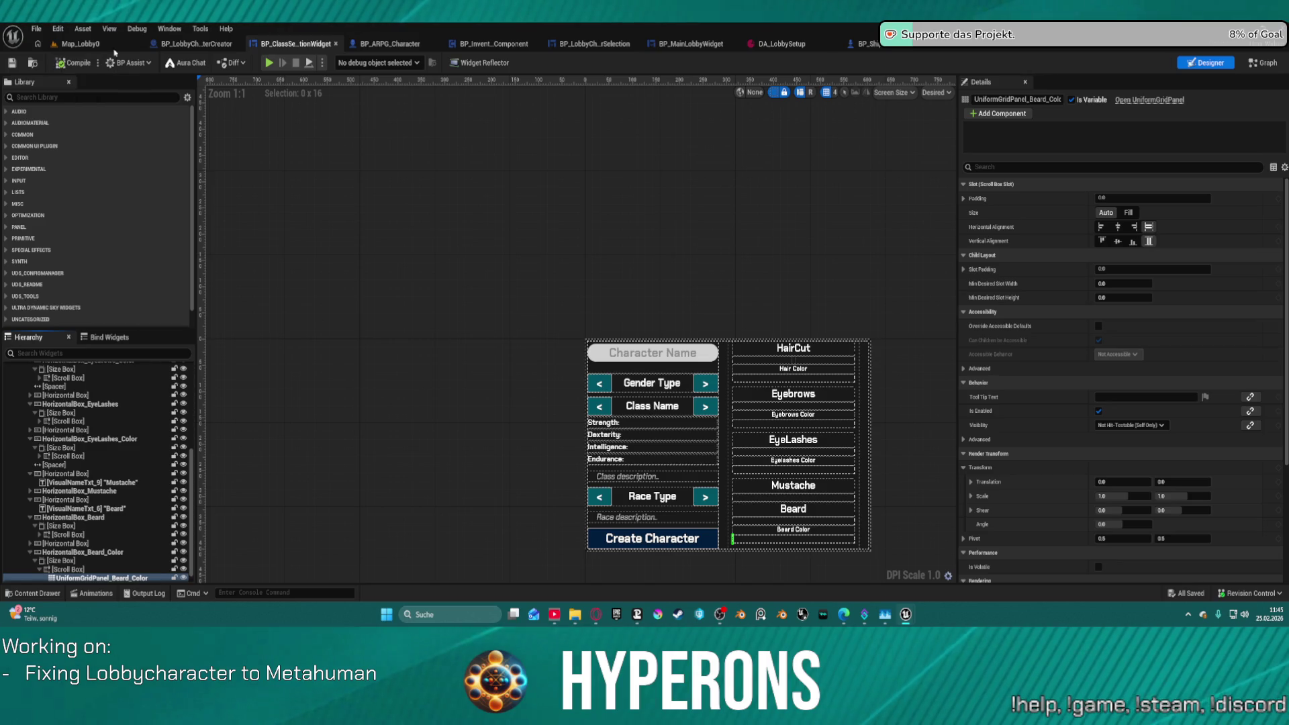
pyautogui.click(1260, 64)
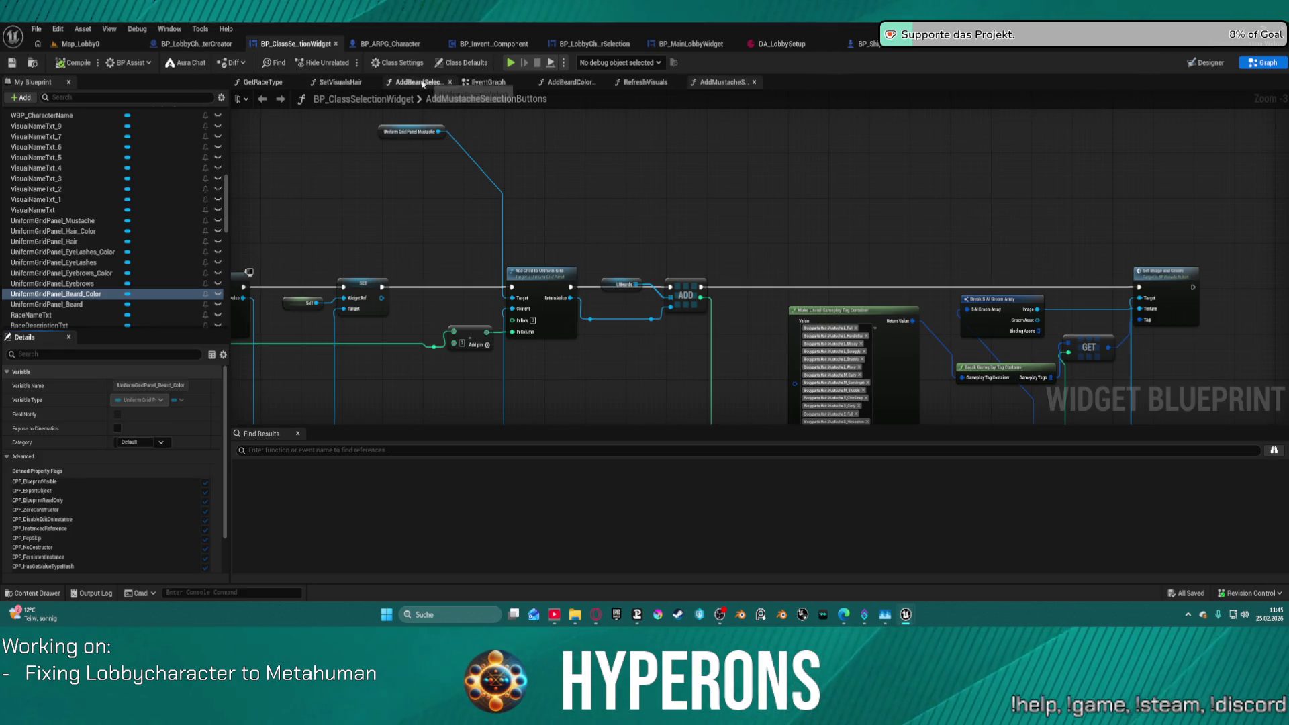
pyautogui.click(406, 84)
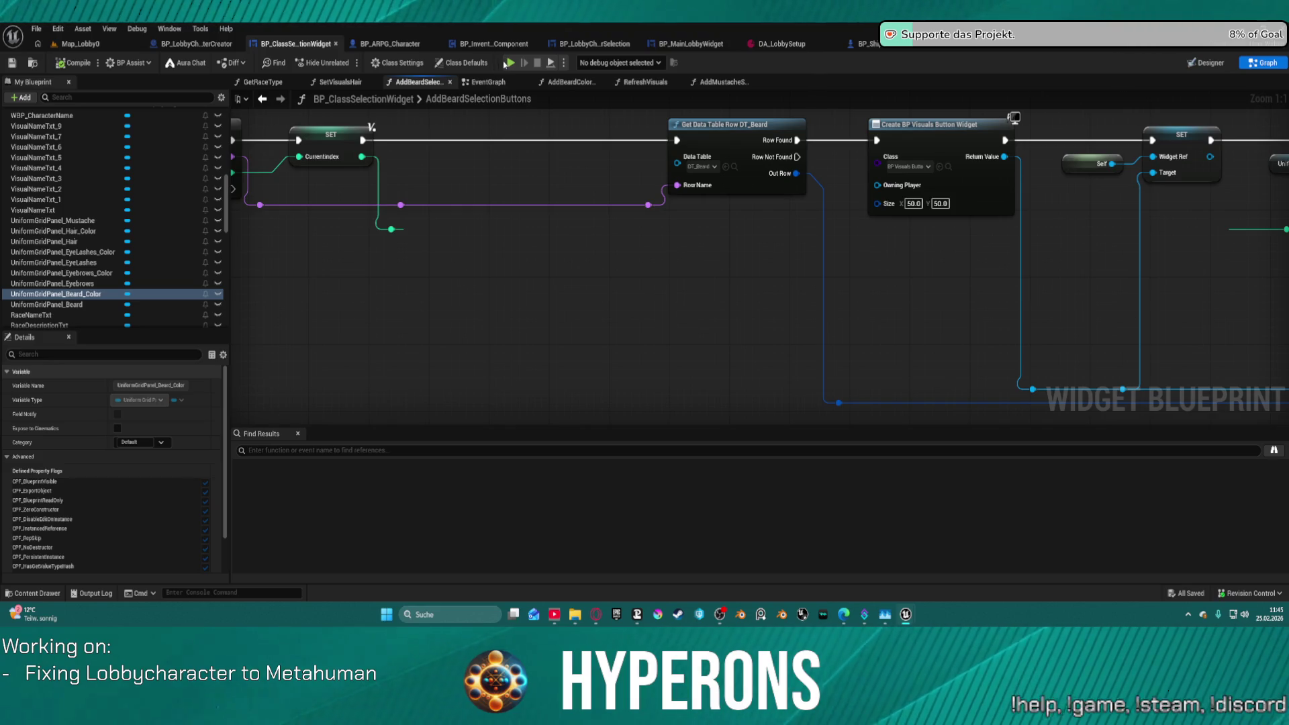
# In BP_LobbyCharacterCreator, review the AddMustache and AddGroomAssets function graphs.
pyautogui.click(199, 45)
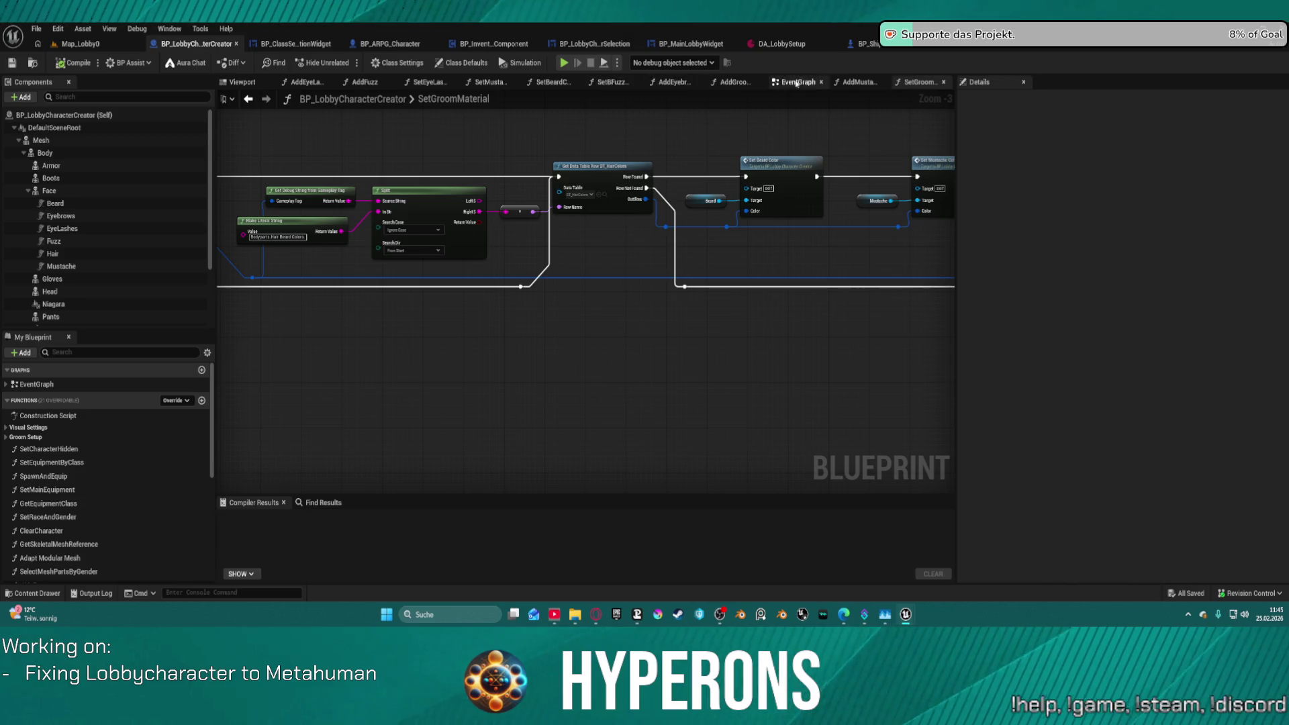
pyautogui.click(855, 83)
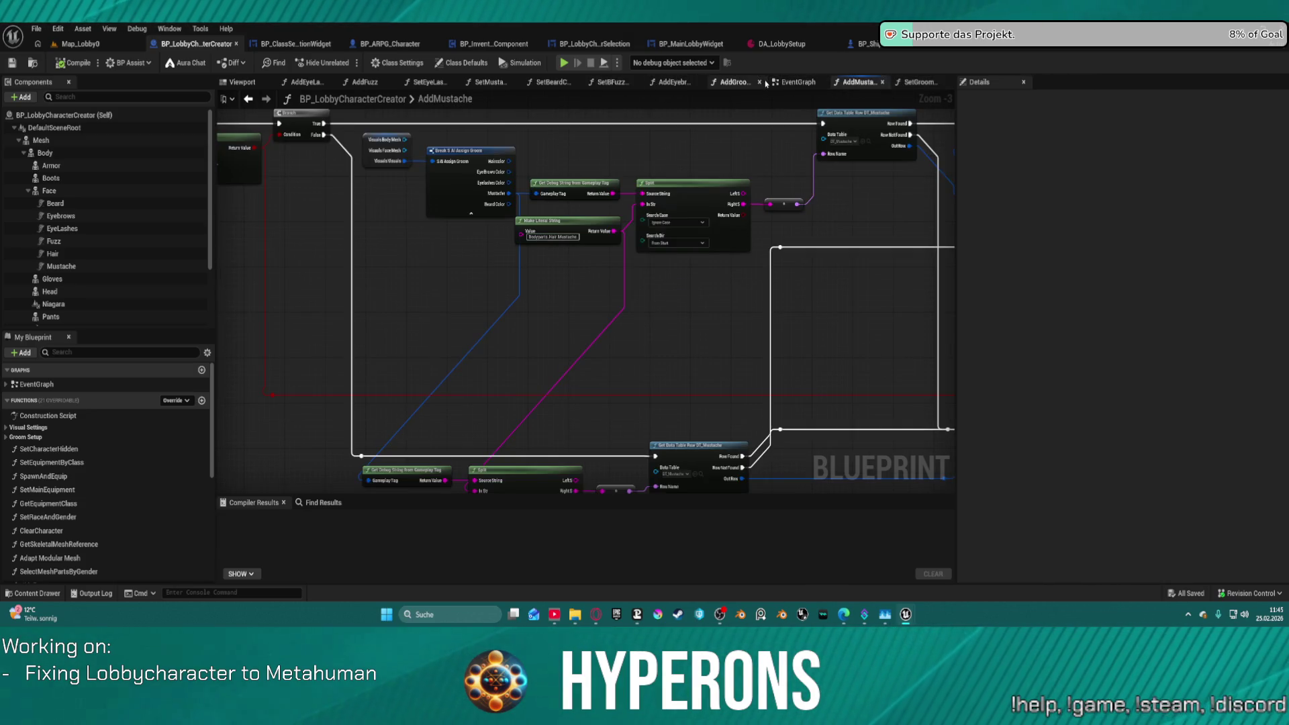
pyautogui.click(738, 82)
# Move the Add Fuzz node up beside Set Groom Material in AddGroomAssets.
pyautogui.scroll(5, 654, 269)
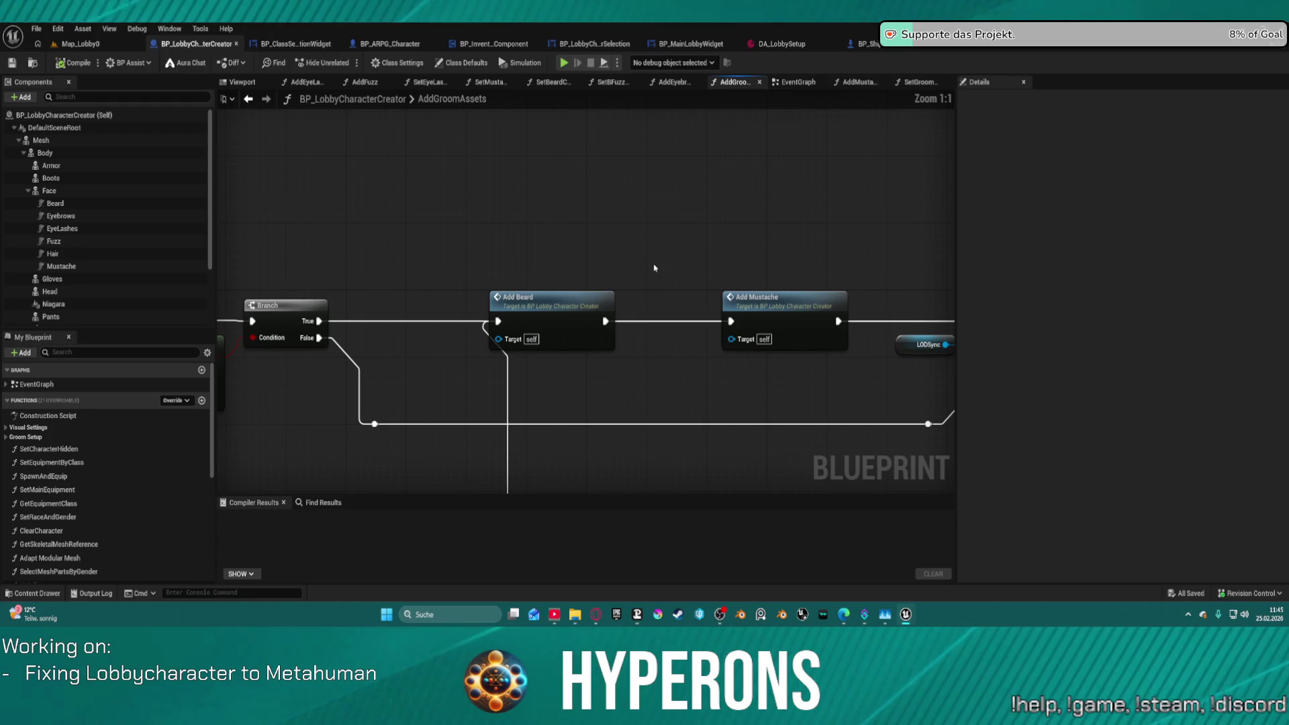
pyautogui.moveTo(653, 268); pyautogui.dragTo(535, 217)
pyautogui.moveTo(472, 378)
pyautogui.mouseDown()
pyautogui.moveTo(465, 329)
pyautogui.moveTo(589, 245)
pyautogui.mouseUp()
pyautogui.moveTo(452, 392)
pyautogui.mouseDown()
pyautogui.moveTo(743, 277)
pyautogui.moveTo(691, 208)
pyautogui.moveTo(841, 307)
pyautogui.moveTo(933, 201)
pyautogui.moveTo(800, 293)
pyautogui.moveTo(651, 320)
pyautogui.moveTo(839, 308)
pyautogui.moveTo(764, 274)
pyautogui.mouseUp()
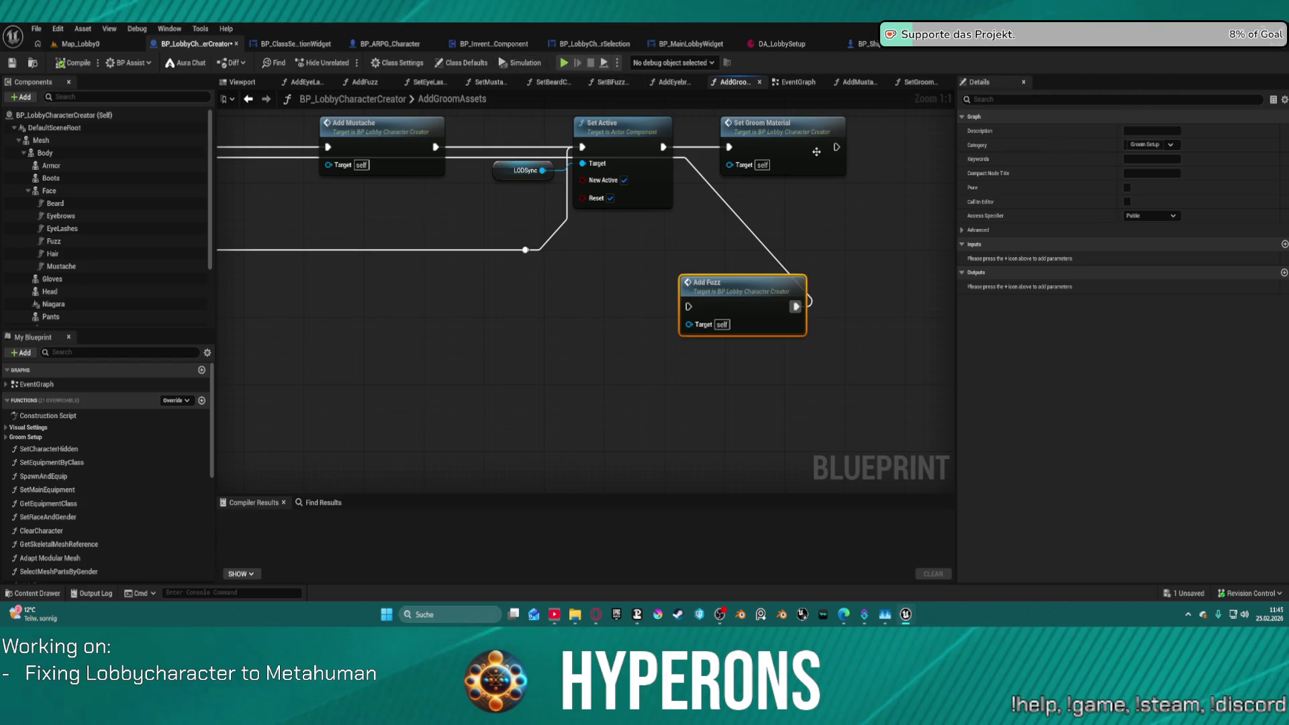
pyautogui.click(816, 151)
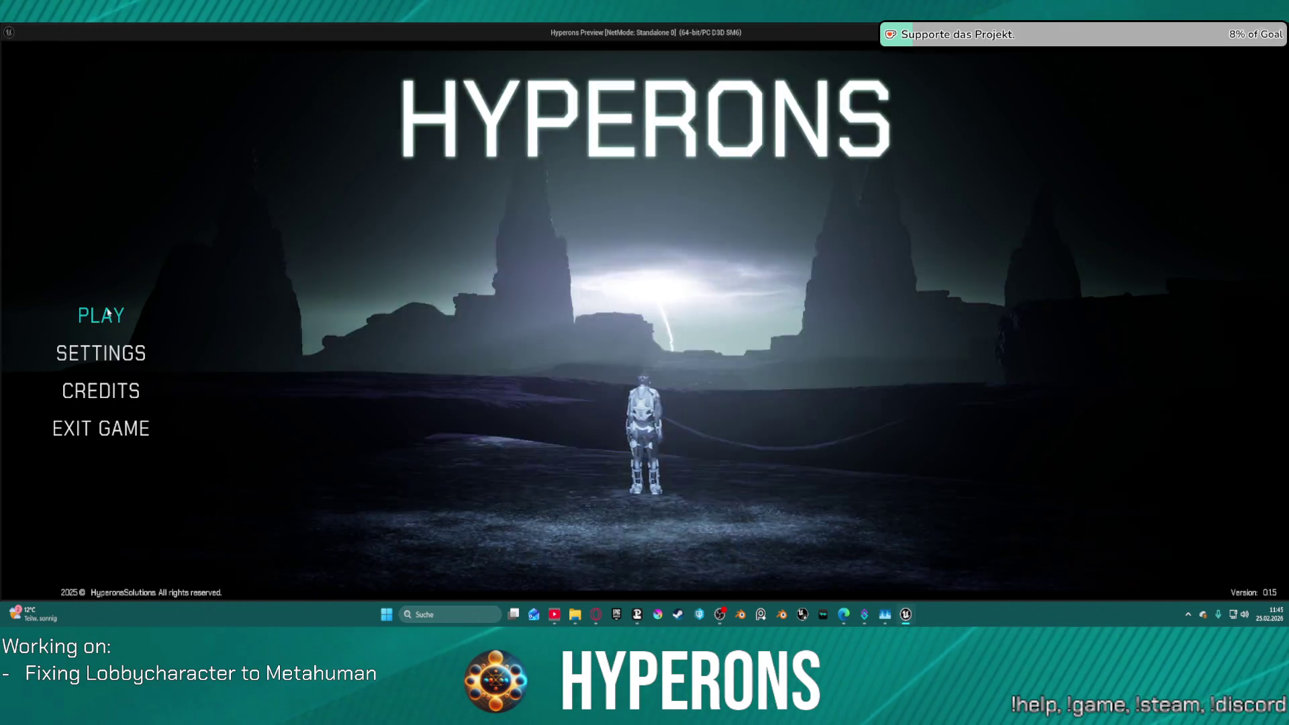
# Open Create New in the preview, find the Mustache row empty, and exit.
pyautogui.click(104, 315)
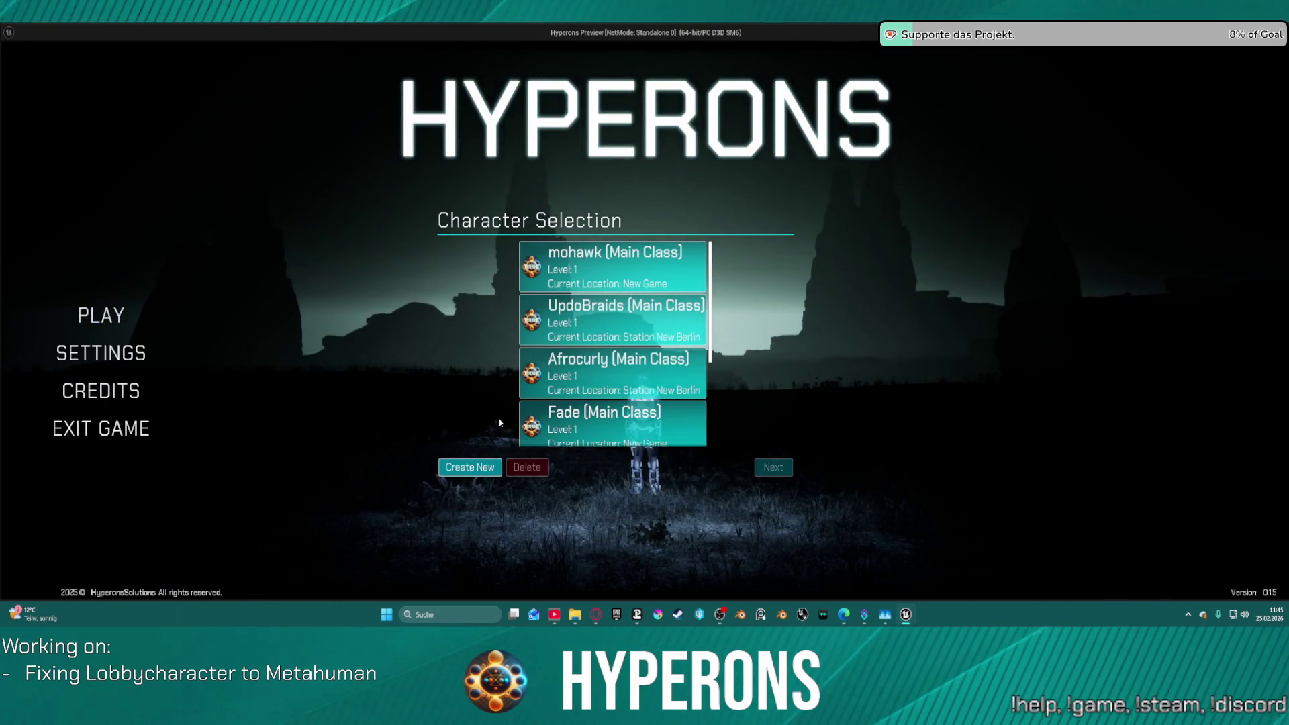
pyautogui.click(469, 466)
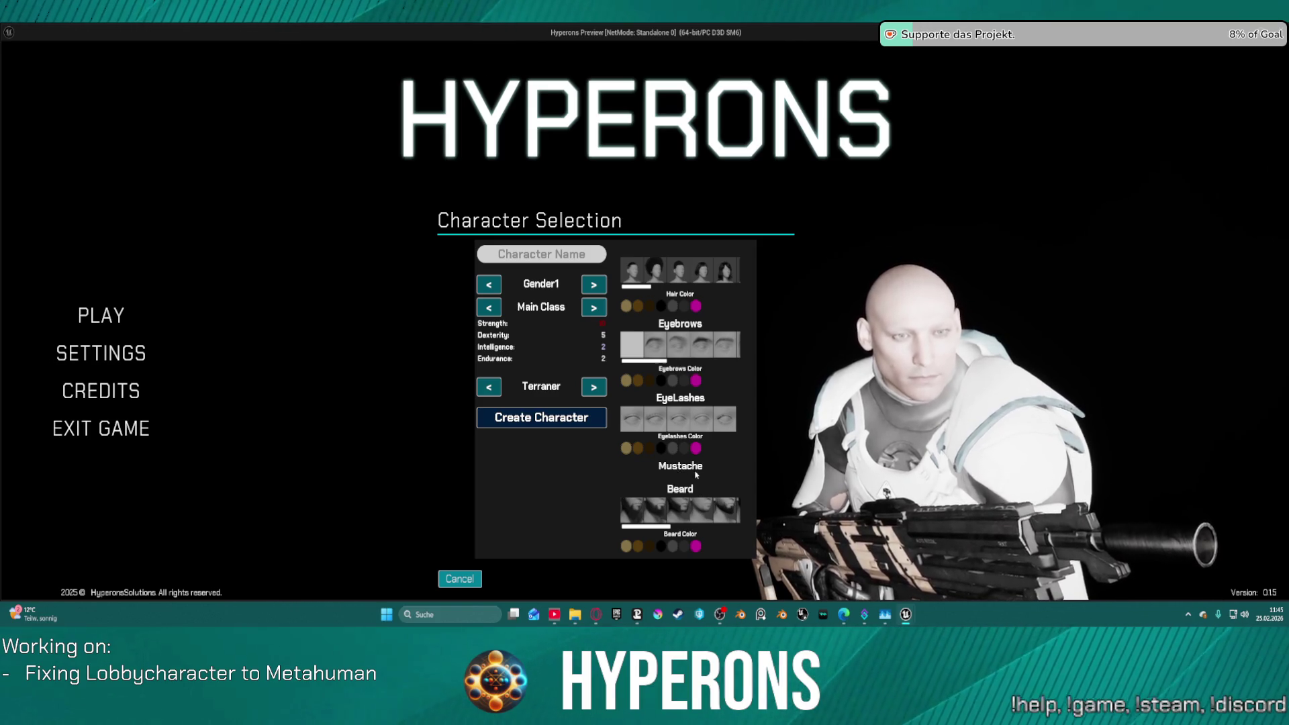
pyautogui.press('Escape')
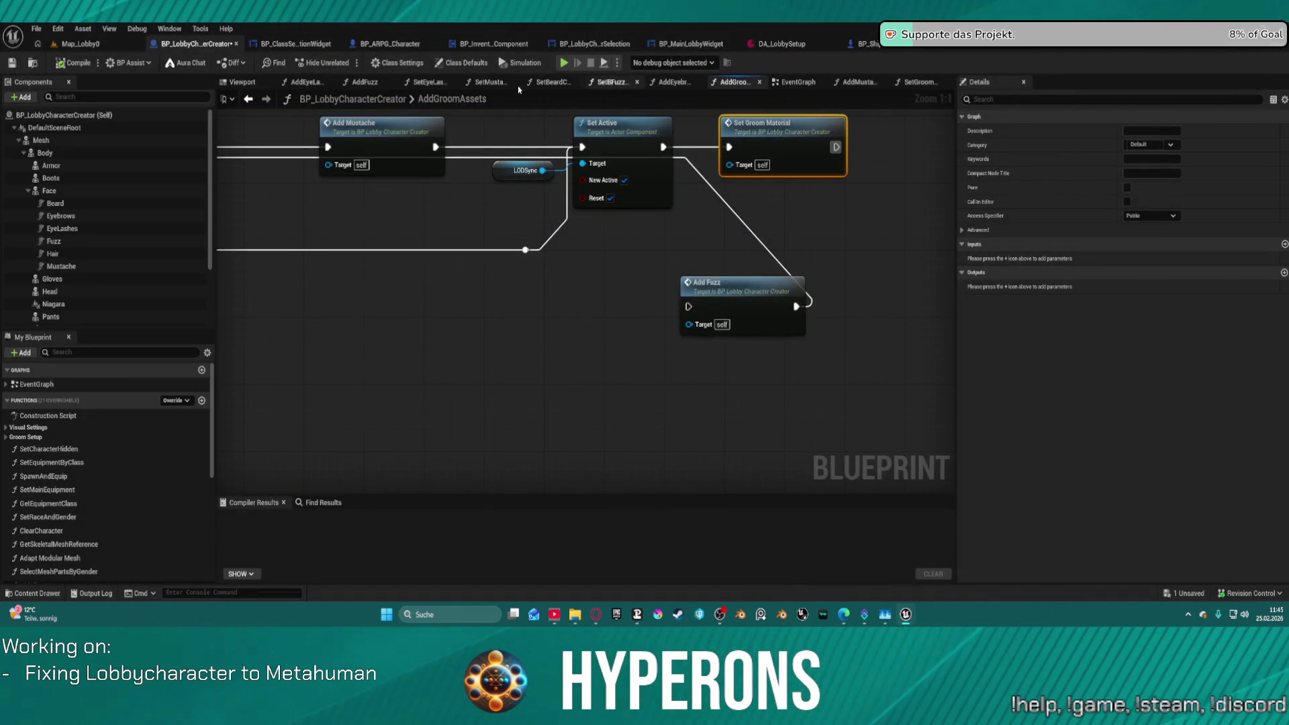
# Delete the UIBeards getter from the AddMustacheSelectionButtons graph in BP_ClassSelectionWidget.
pyautogui.click(294, 43)
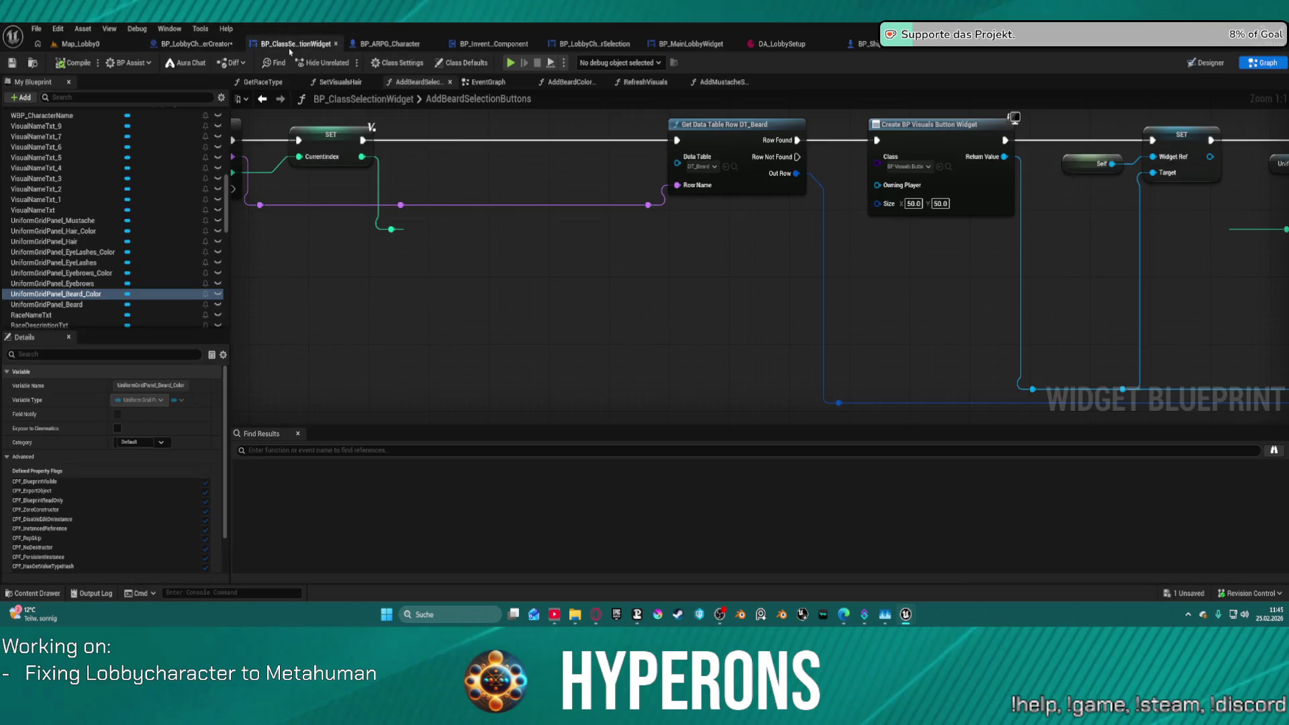
pyautogui.moveTo(465, 253)
pyautogui.mouseDown()
pyautogui.moveTo(305, 238)
pyautogui.moveTo(544, 197)
pyautogui.mouseUp()
pyautogui.click(543, 194)
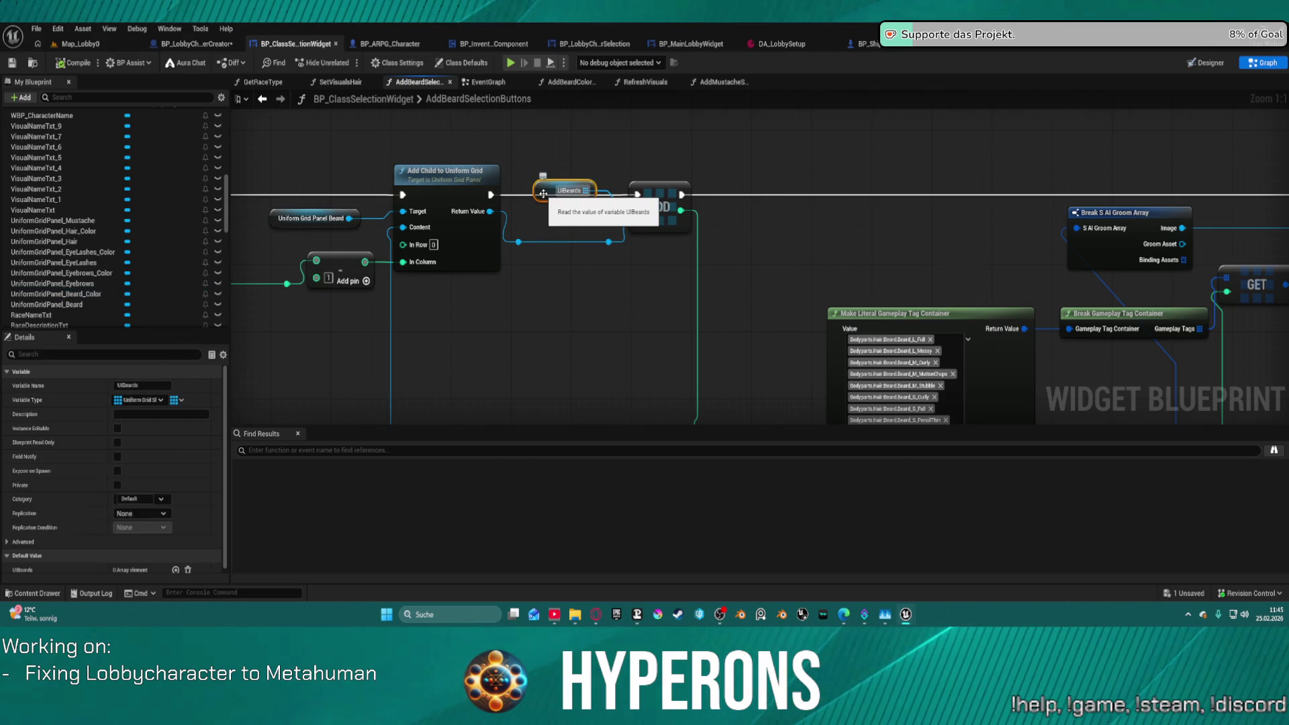
pyautogui.click(719, 84)
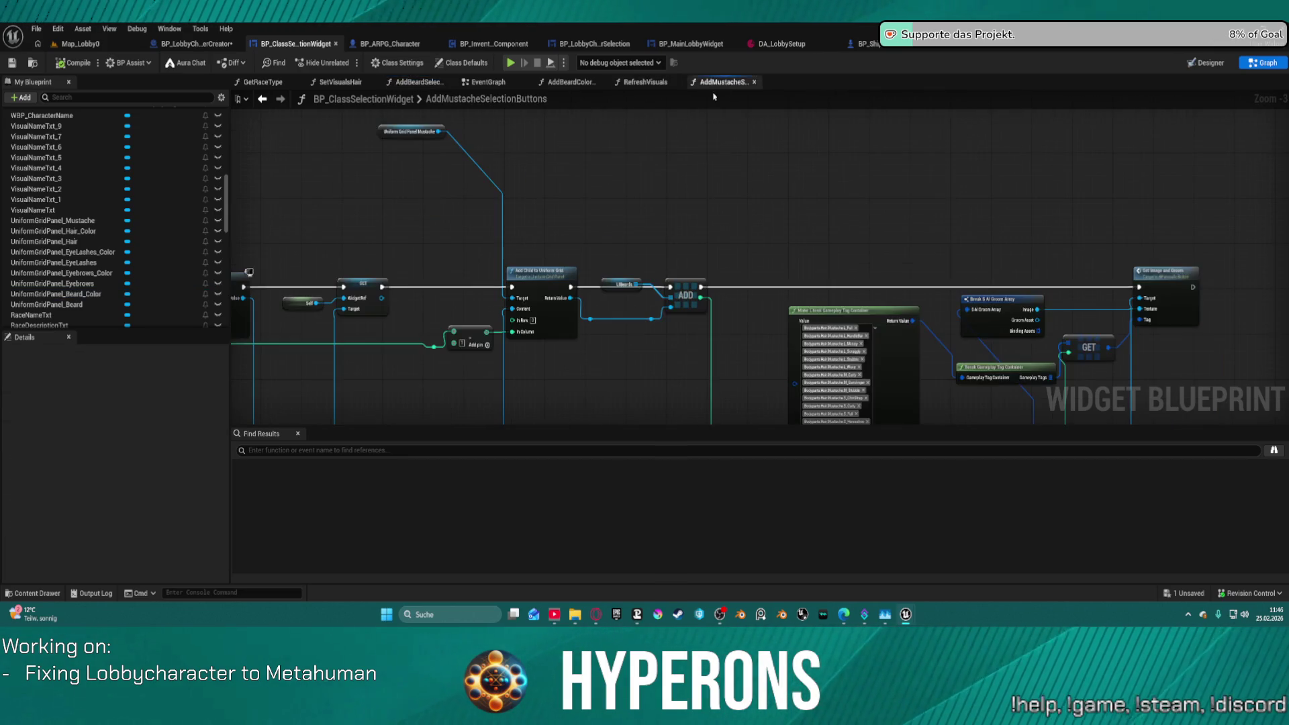
pyautogui.click(613, 284)
pyautogui.press('Delete')
# Promote the ADD node's array input to a new variable named UiMustahces, then relaunch the preview.
pyautogui.scroll(3, 671, 275)
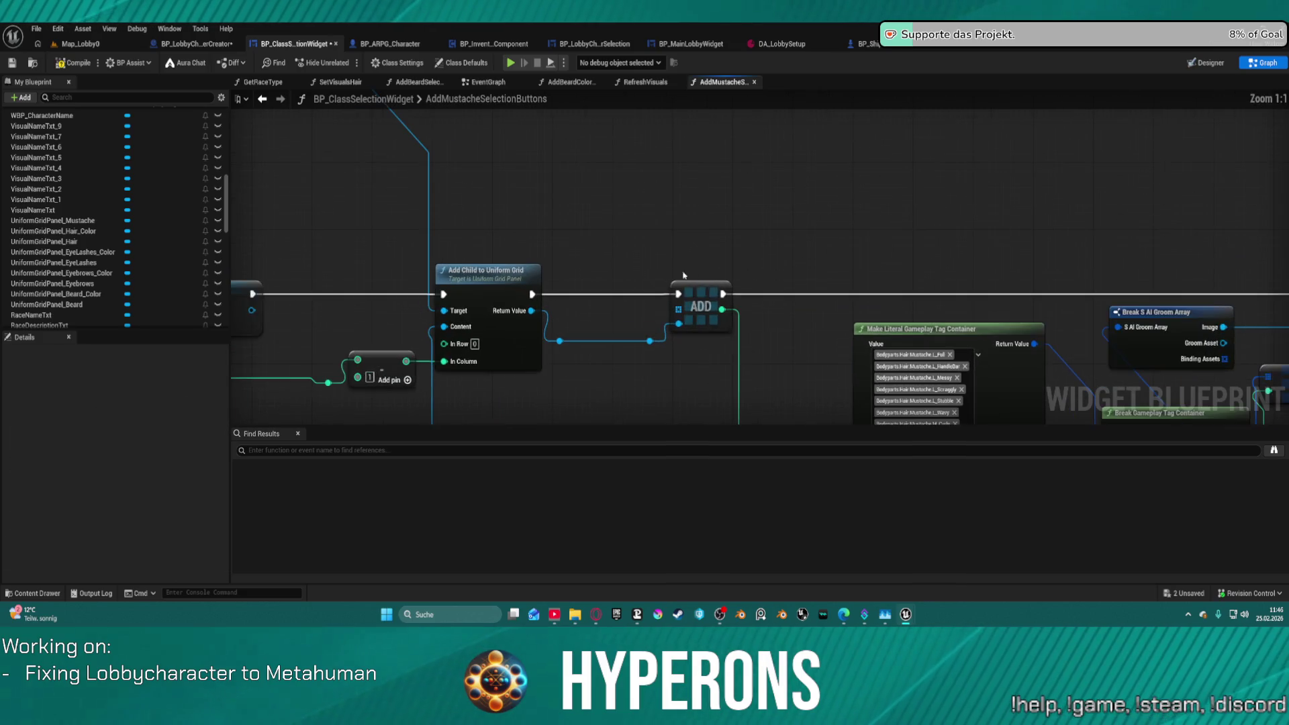
pyautogui.rightClick(677, 309)
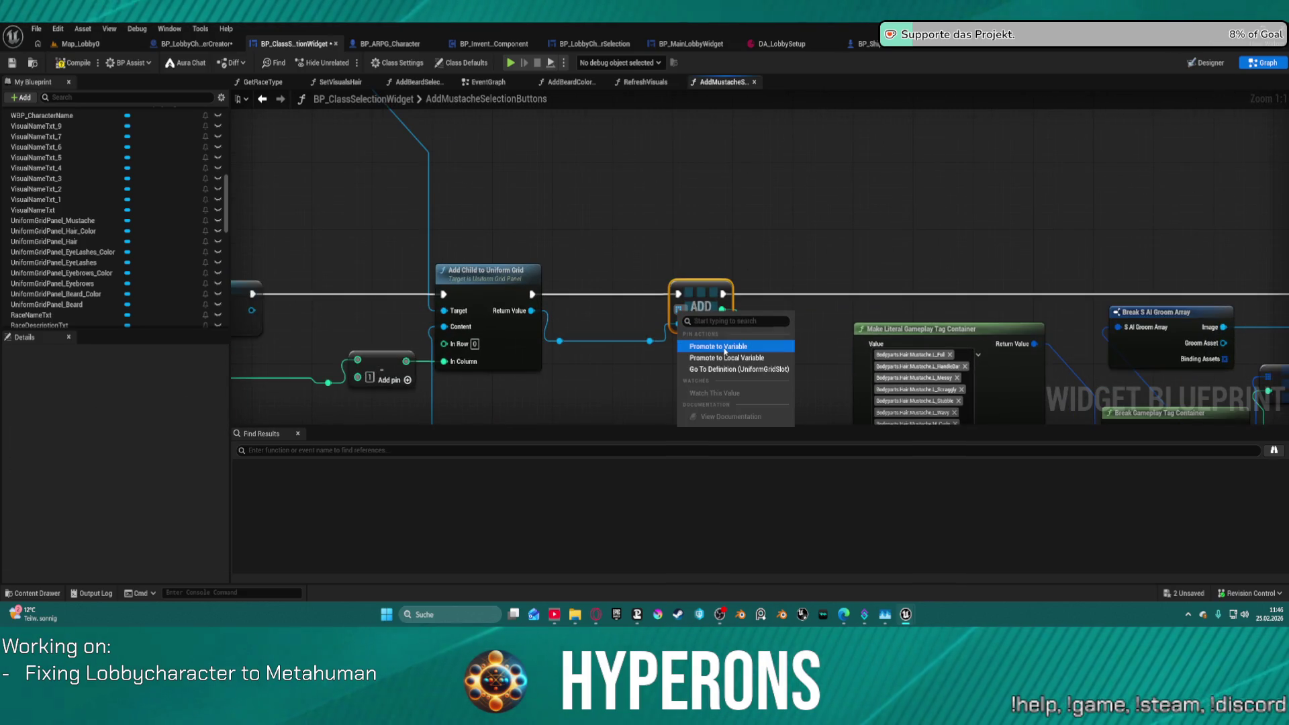
pyautogui.click(724, 346)
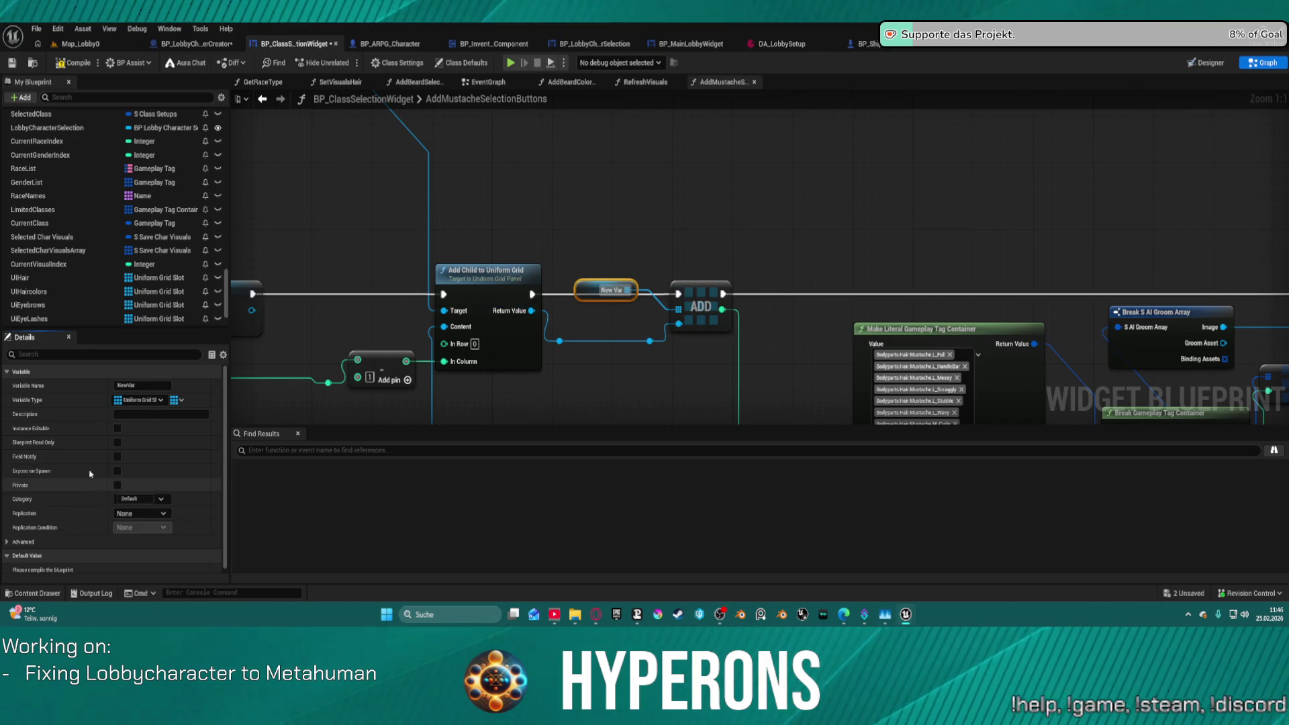
pyautogui.click(143, 386)
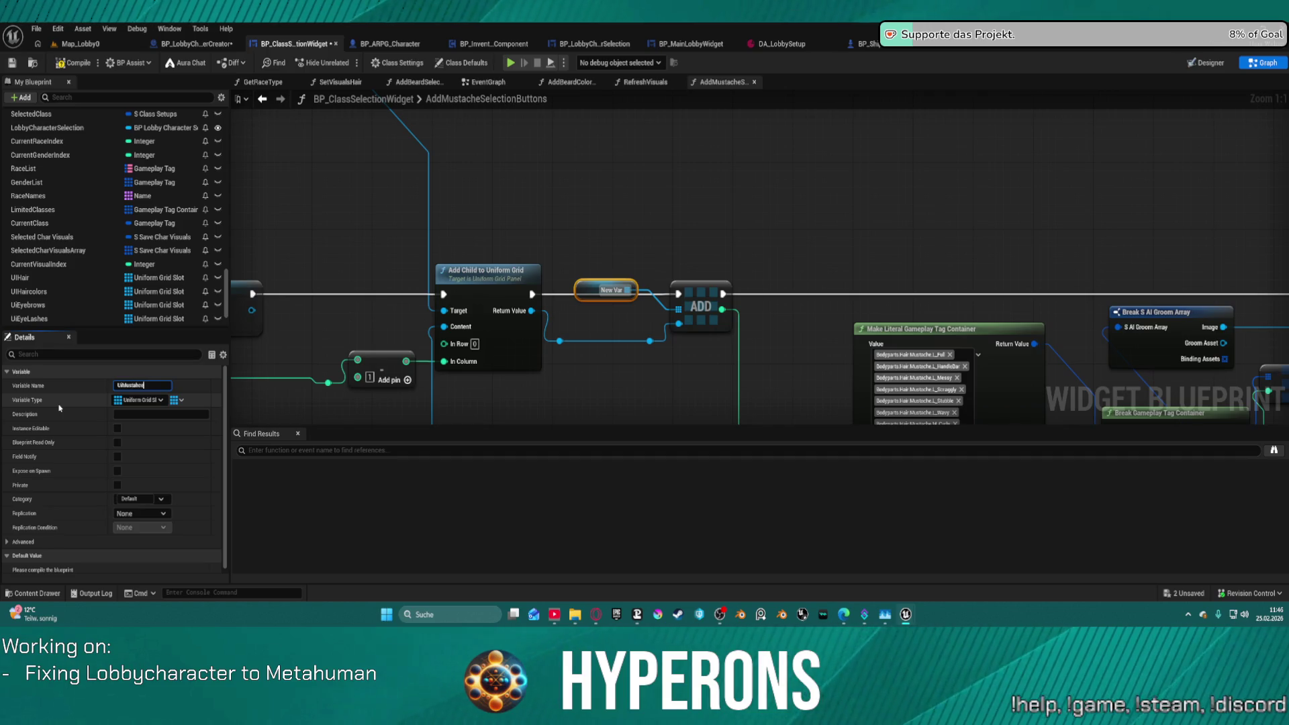
pyautogui.press('Return')
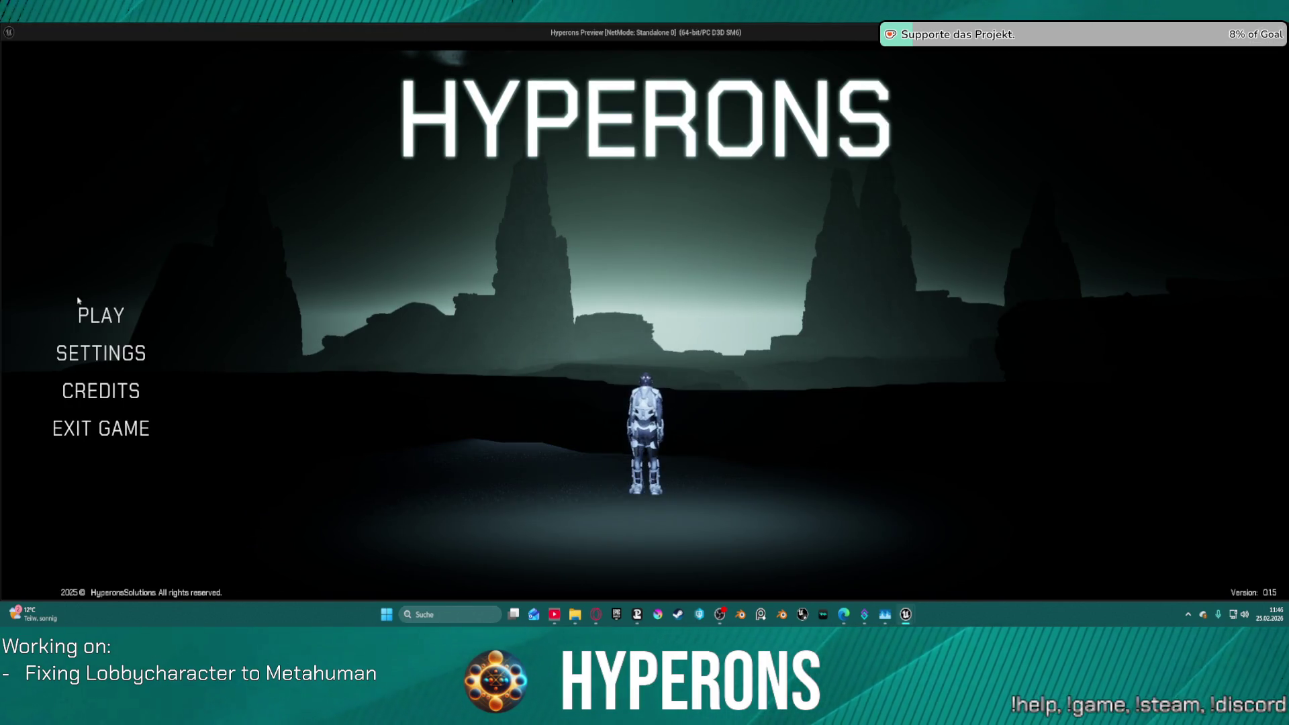
pyautogui.click(101, 315)
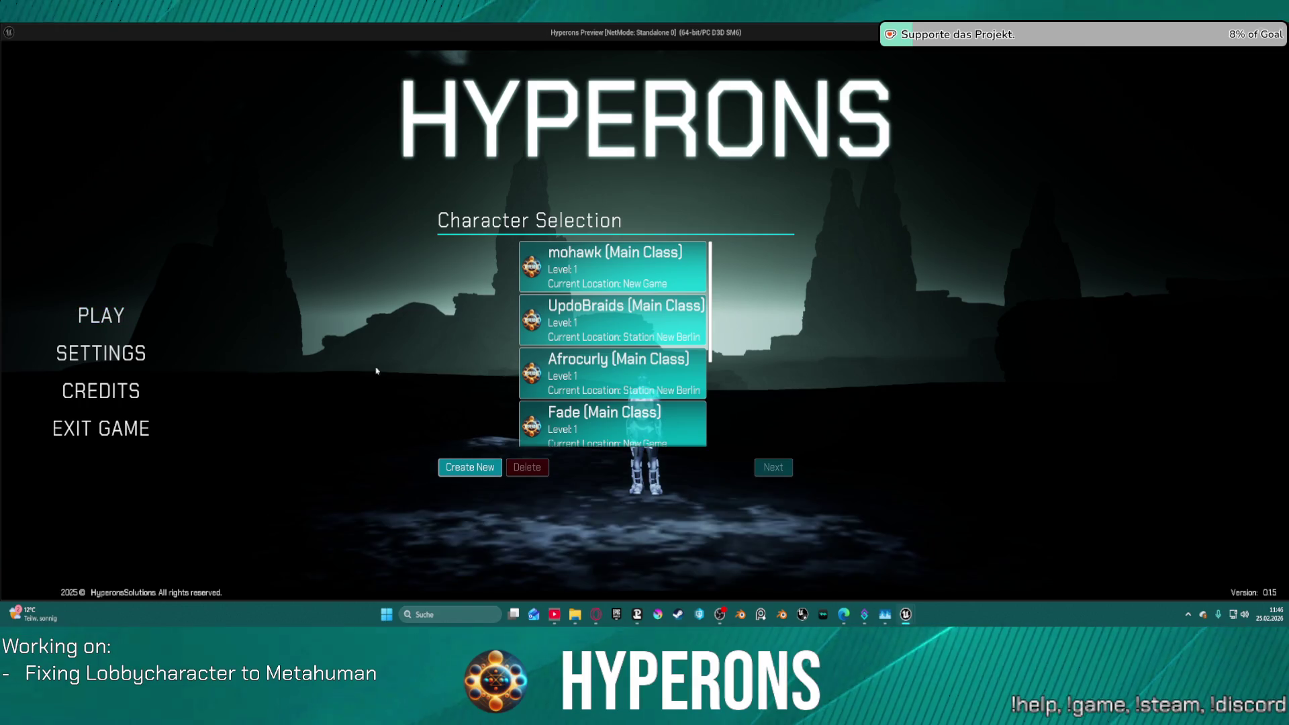
# Open Create New, confirm the Mustache row still has no options, and exit the preview.
pyautogui.click(463, 468)
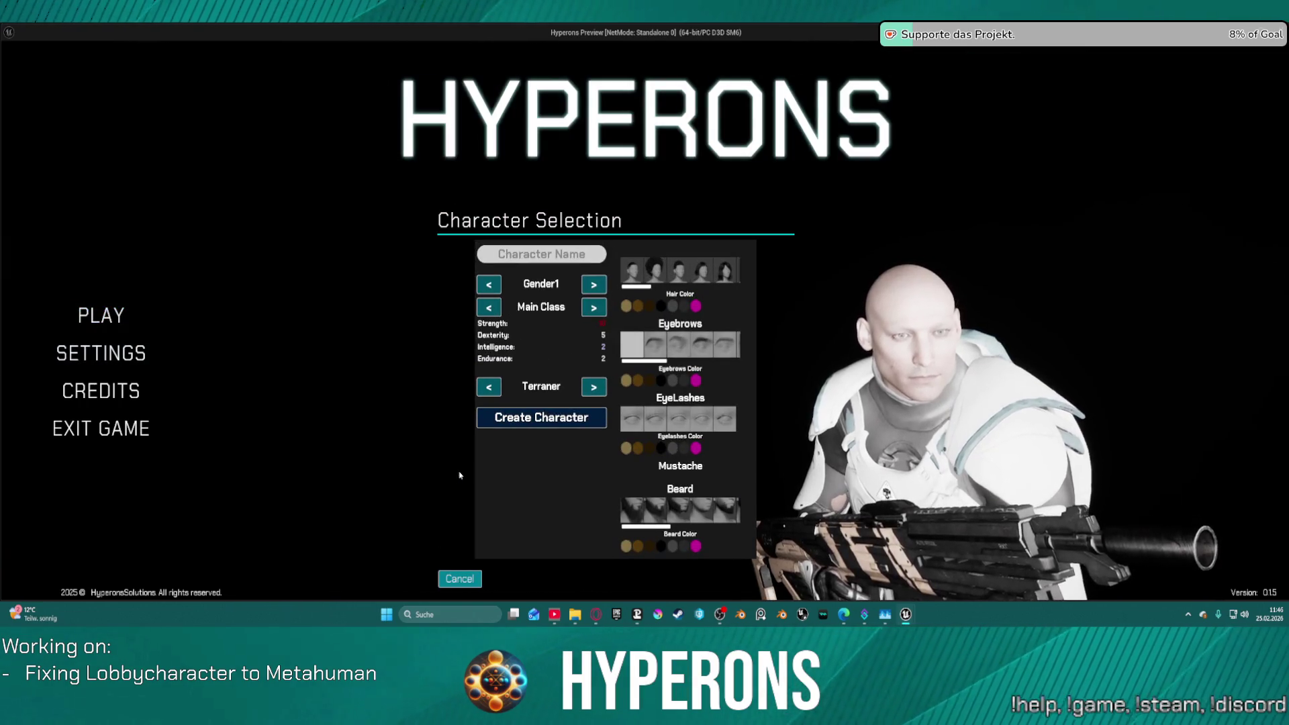
pyautogui.press('Escape')
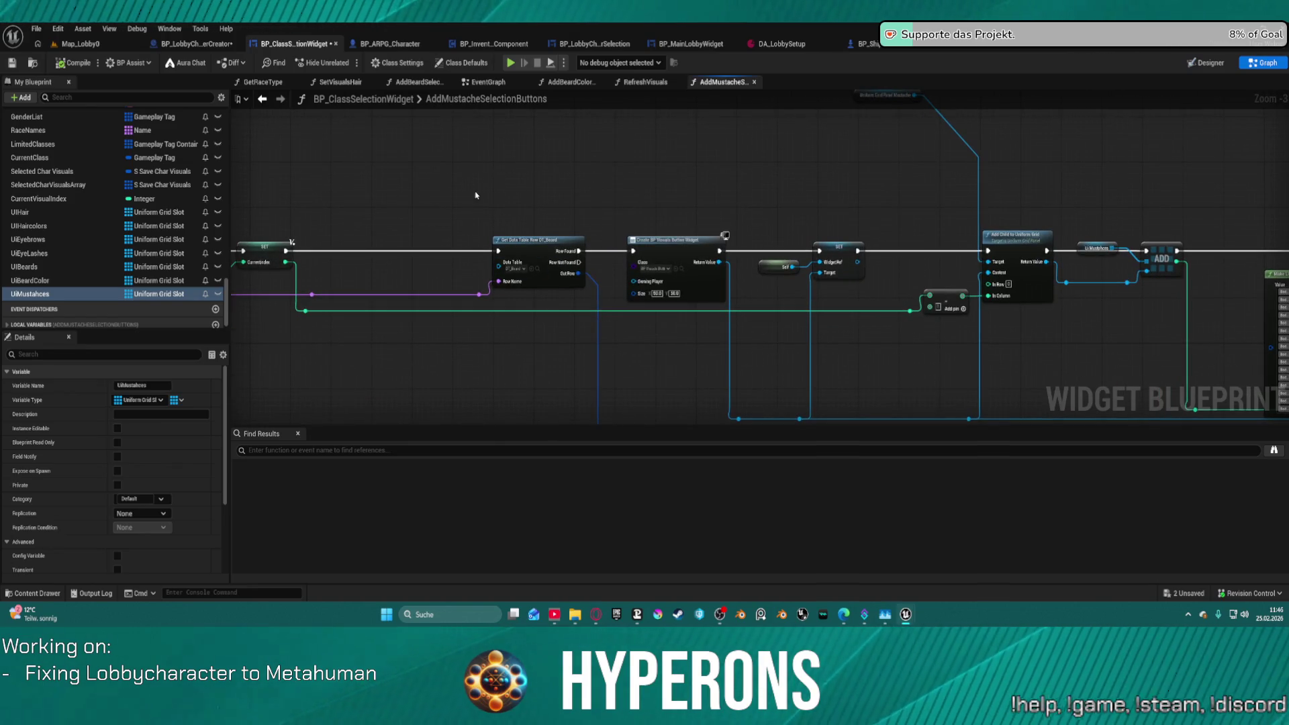
# Set the Get Data Table Row lookup to DT_Mustache and save the blueprint.
pyautogui.click(514, 268)
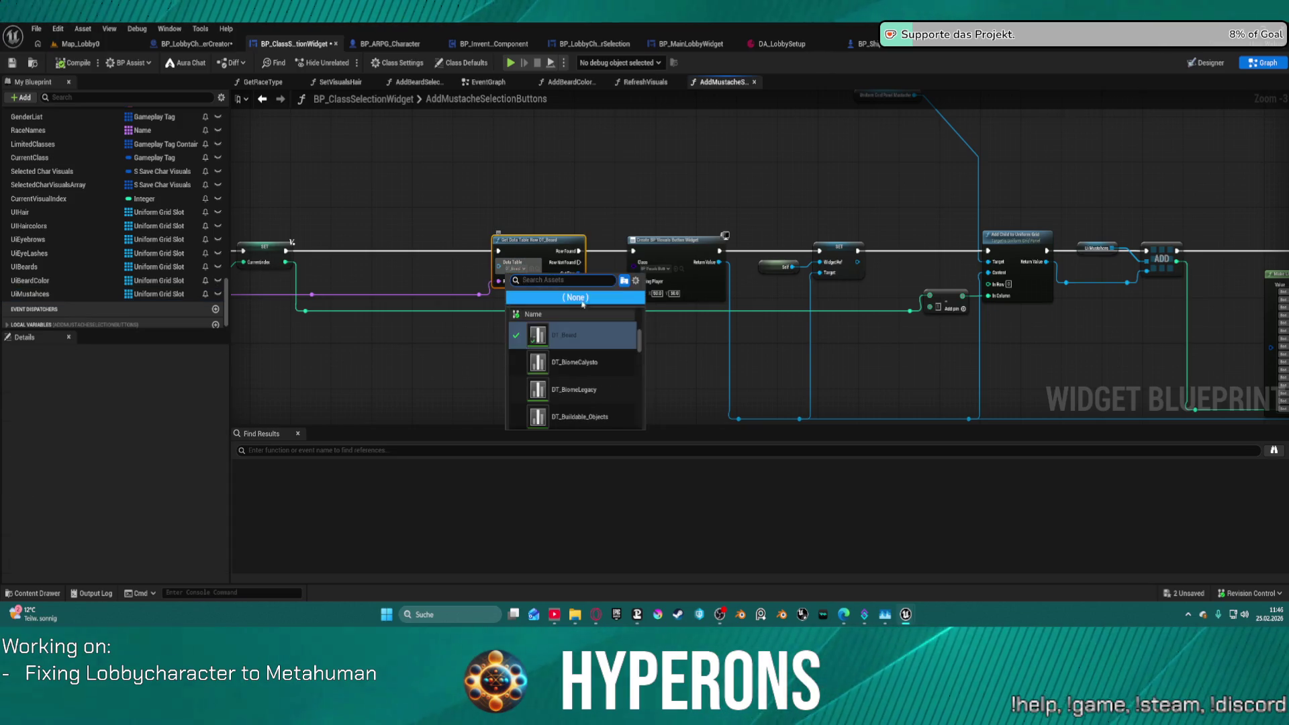
pyautogui.write('mus')
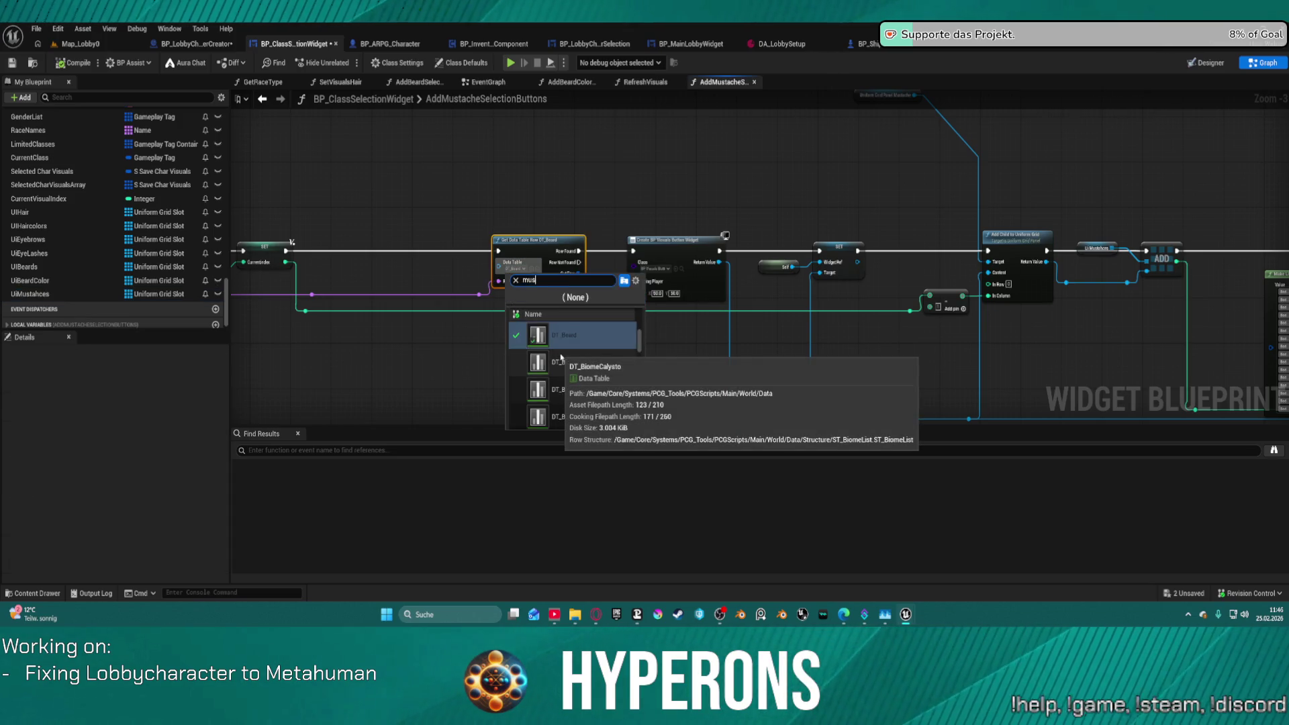
pyautogui.write('t')
pyautogui.click(561, 330)
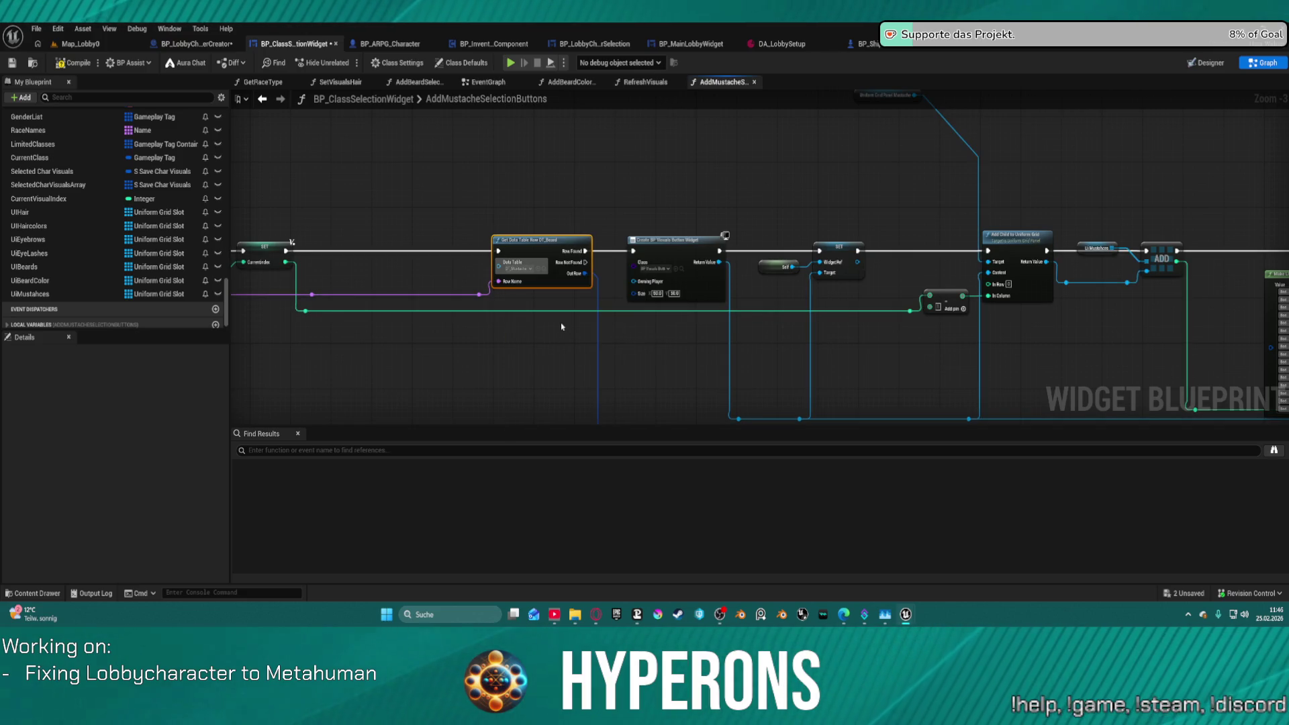
pyautogui.hotkey('ctrl', 's')
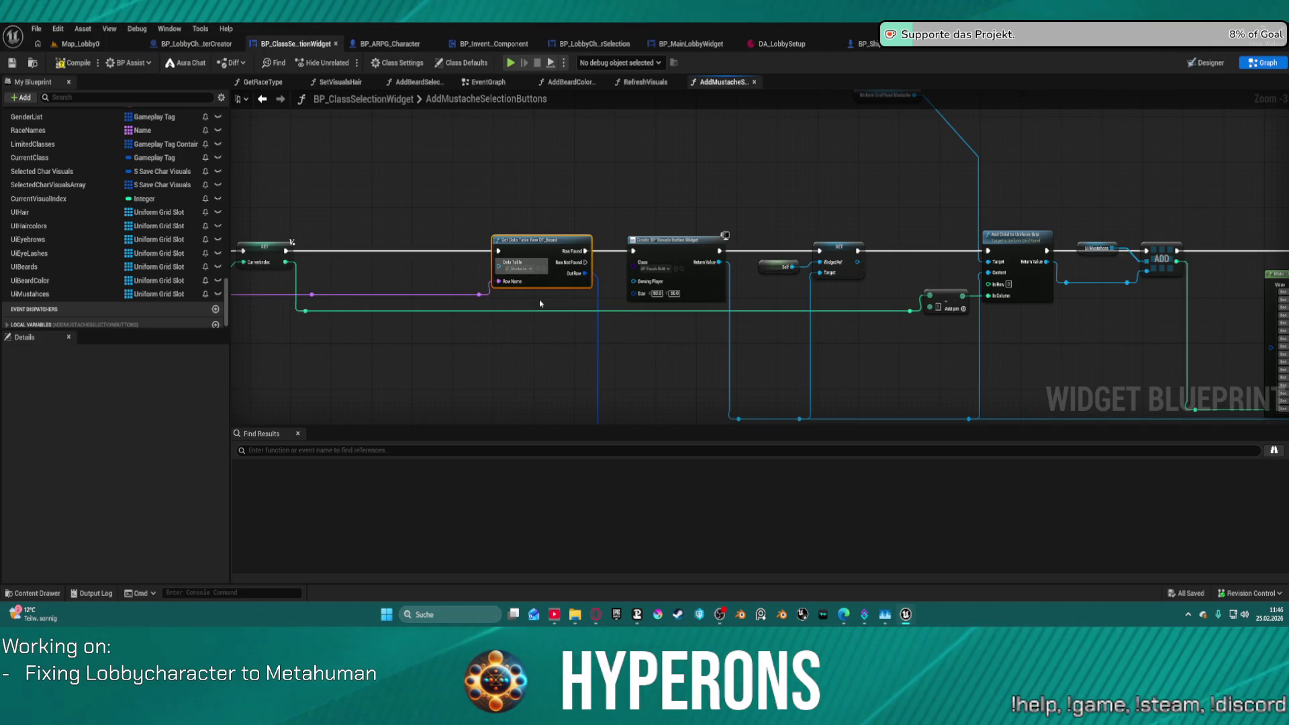
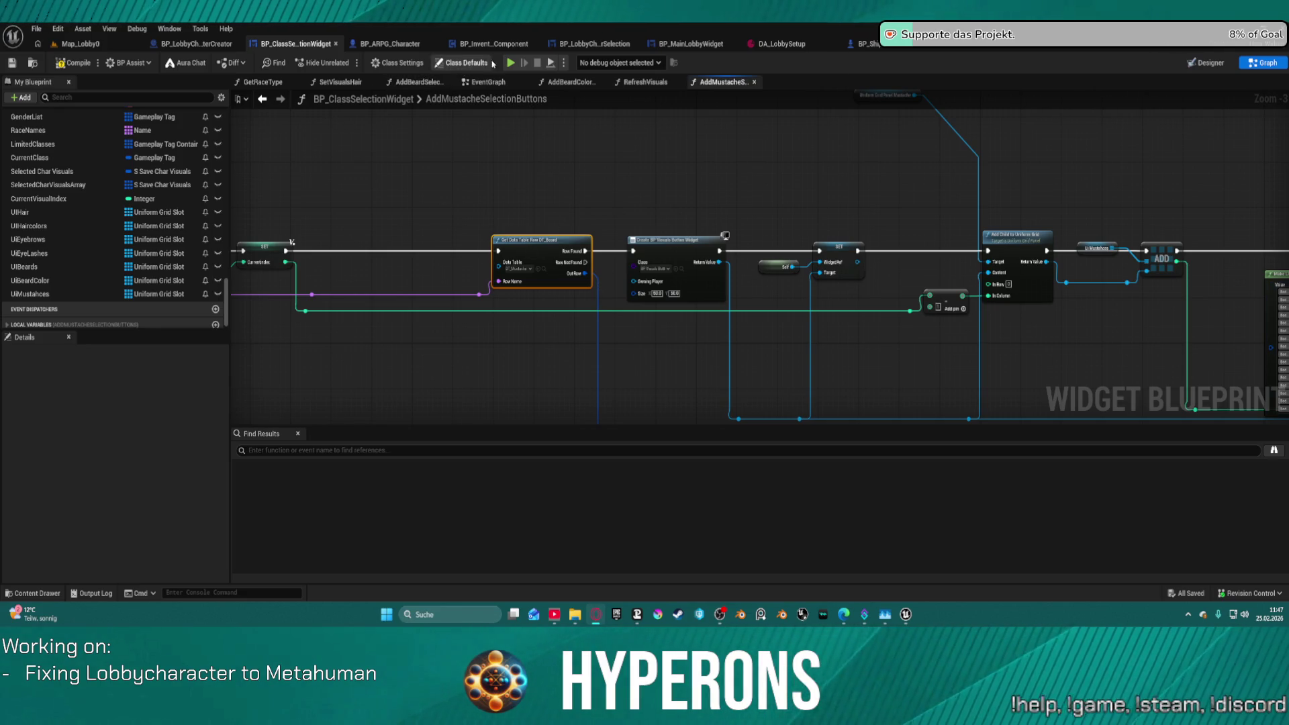
# Test-play the game up to new character creation, then stop the preview.
pyautogui.click(509, 65)
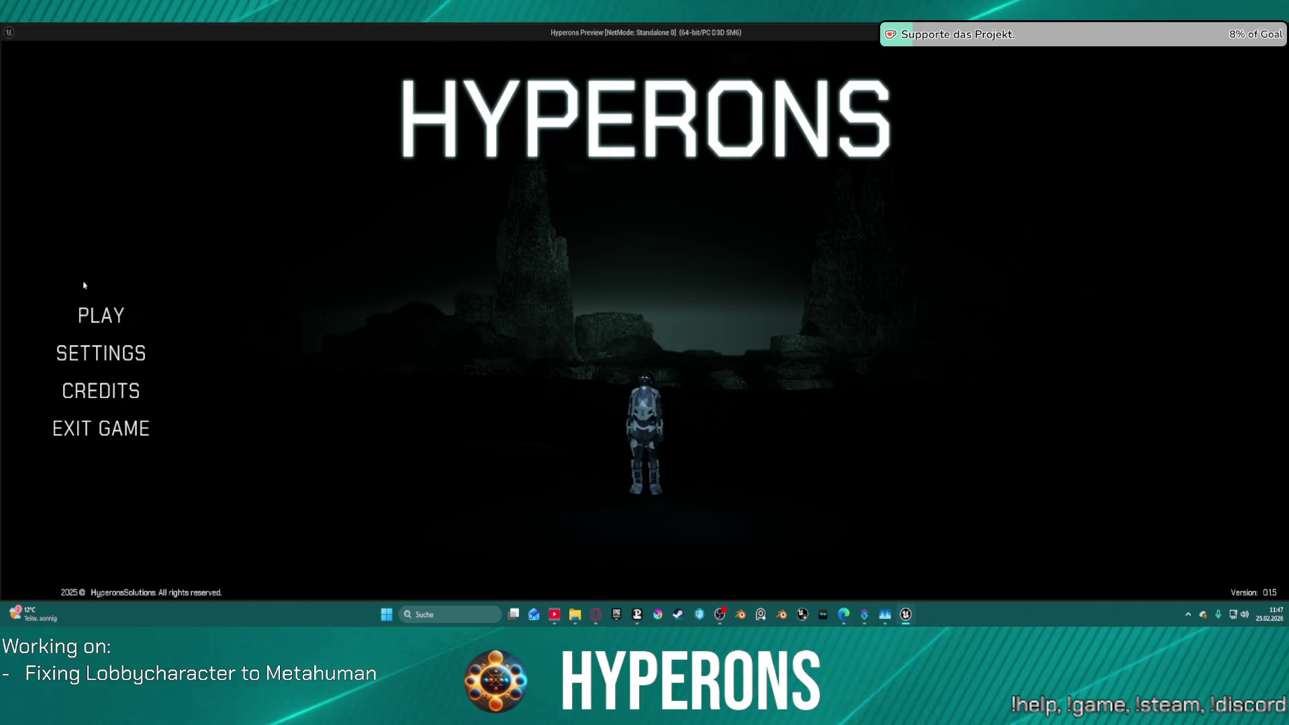
pyautogui.click(100, 316)
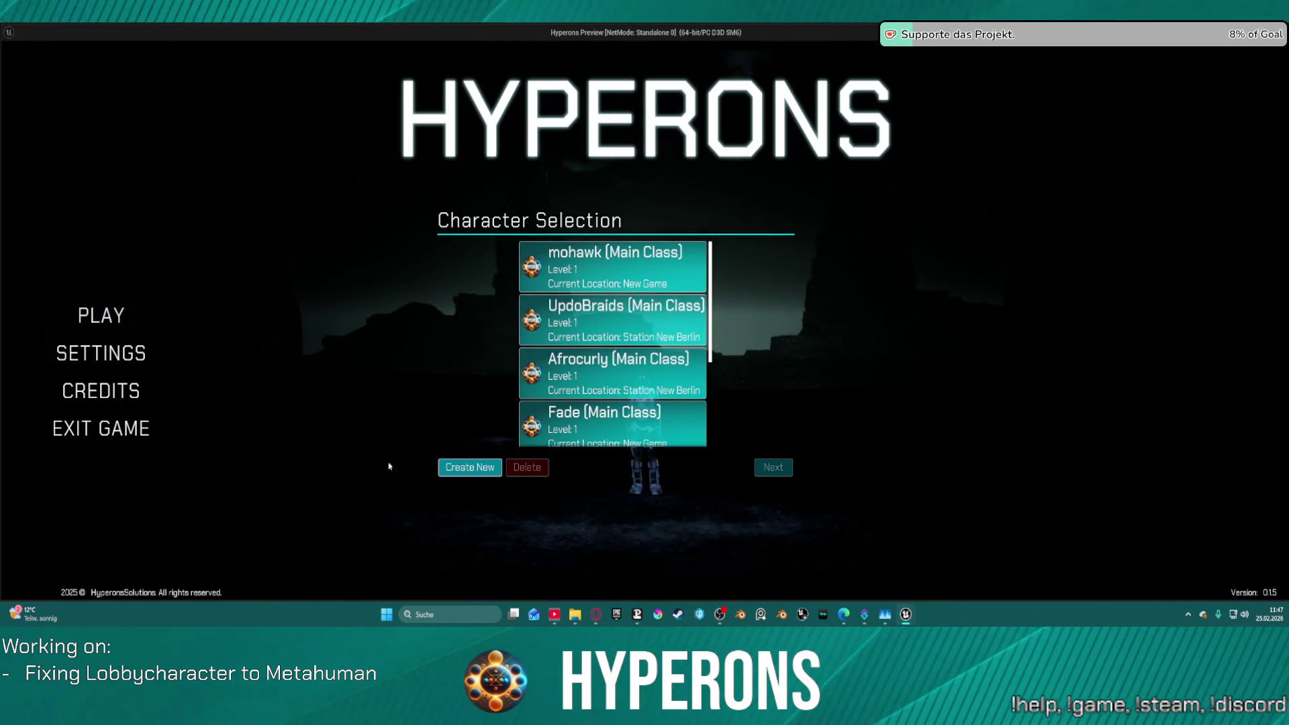
pyautogui.click(470, 467)
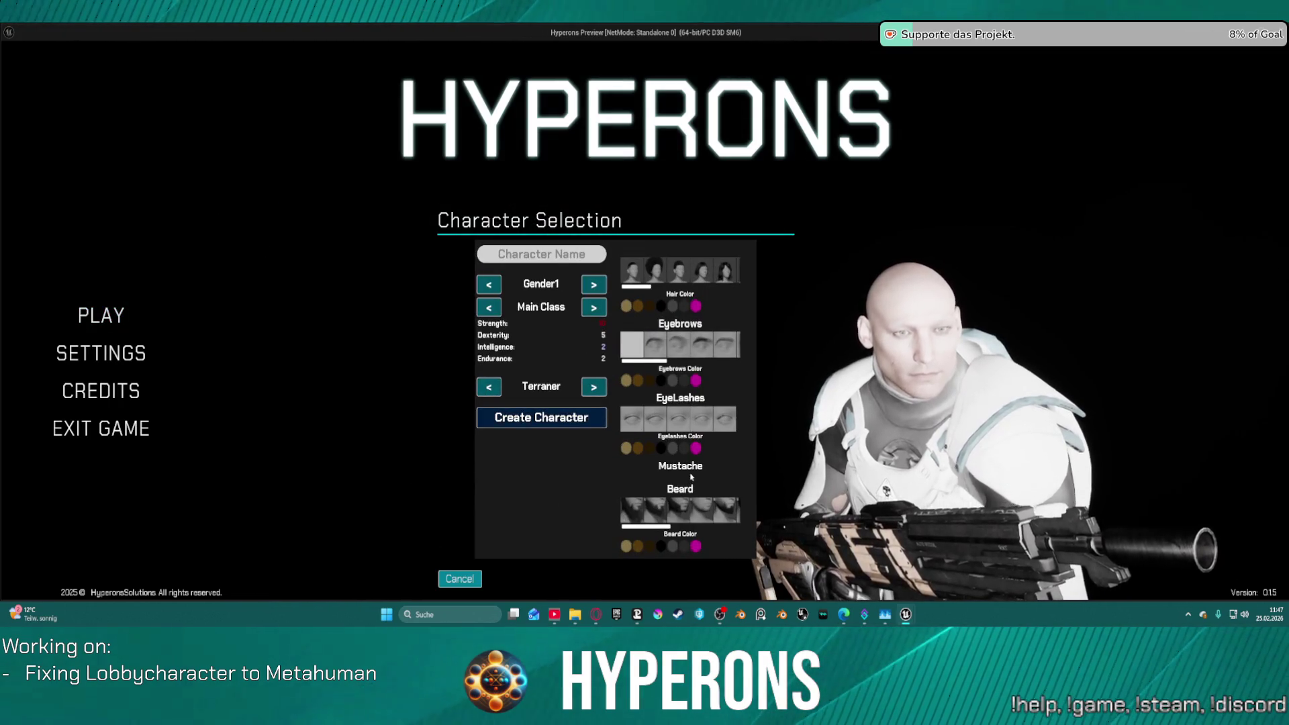
pyautogui.press('Escape')
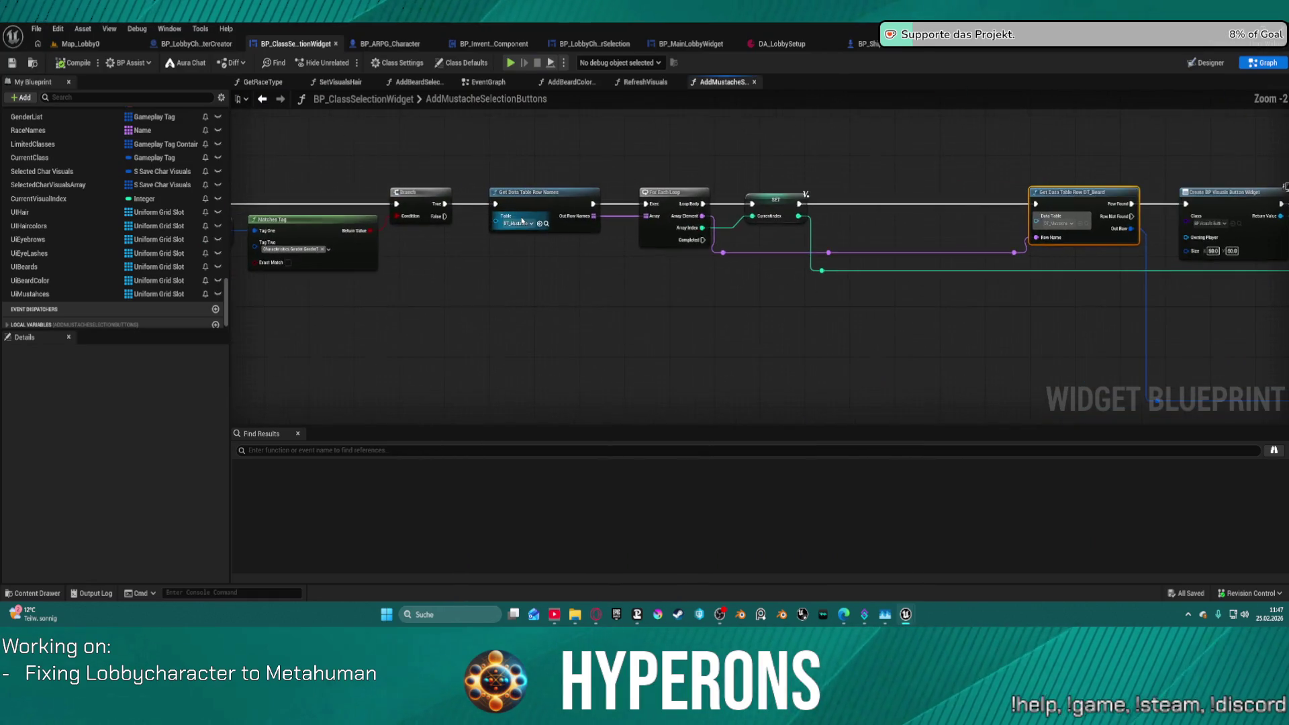
# Reconnect the loop's Array Index wire directly into In Column on Add Child to Uniform Grid.
pyautogui.click(522, 222)
pyautogui.scroll(3, 523, 221)
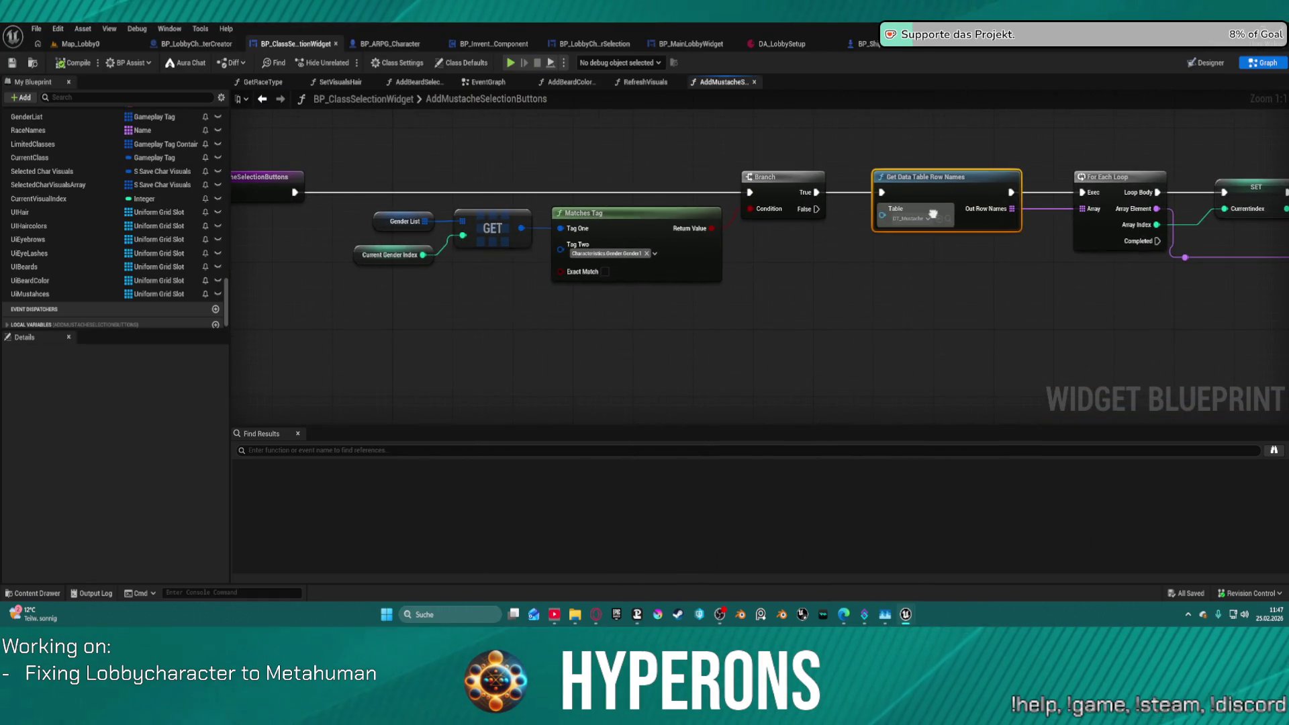
pyautogui.moveTo(932, 213); pyautogui.dragTo(509, 229)
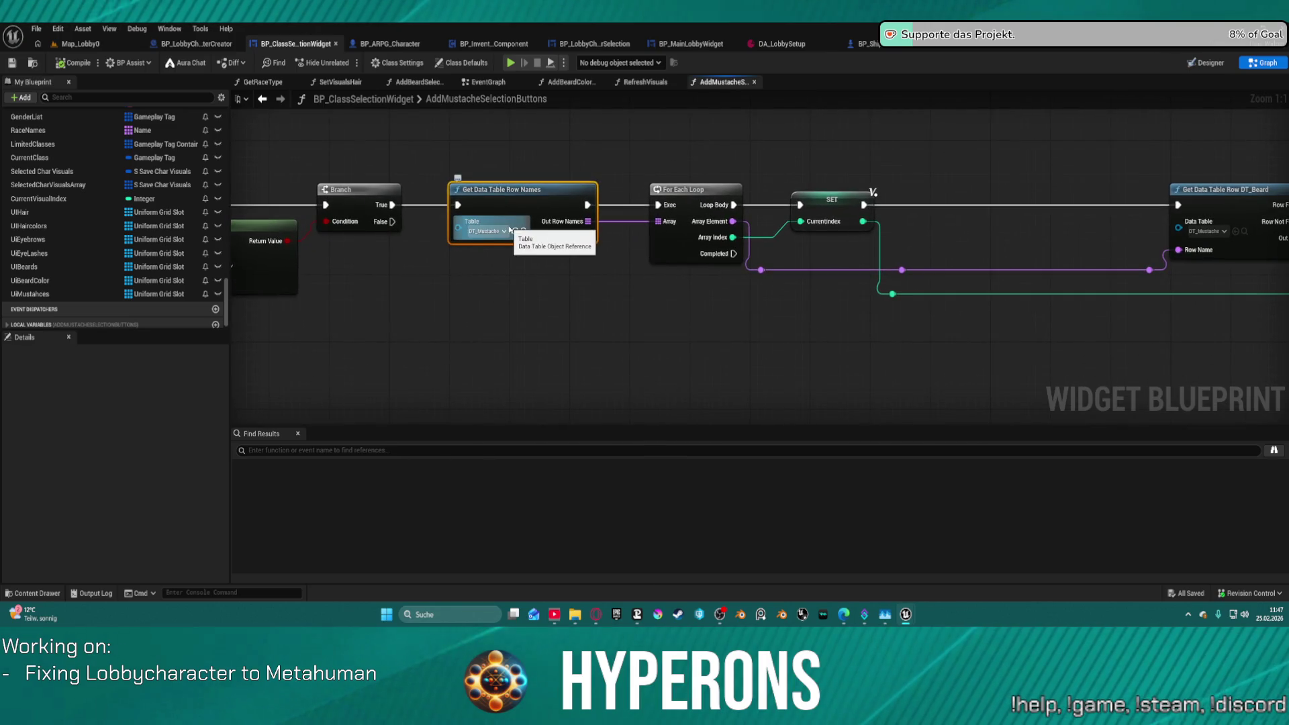
pyautogui.moveTo(922, 342); pyautogui.dragTo(509, 308)
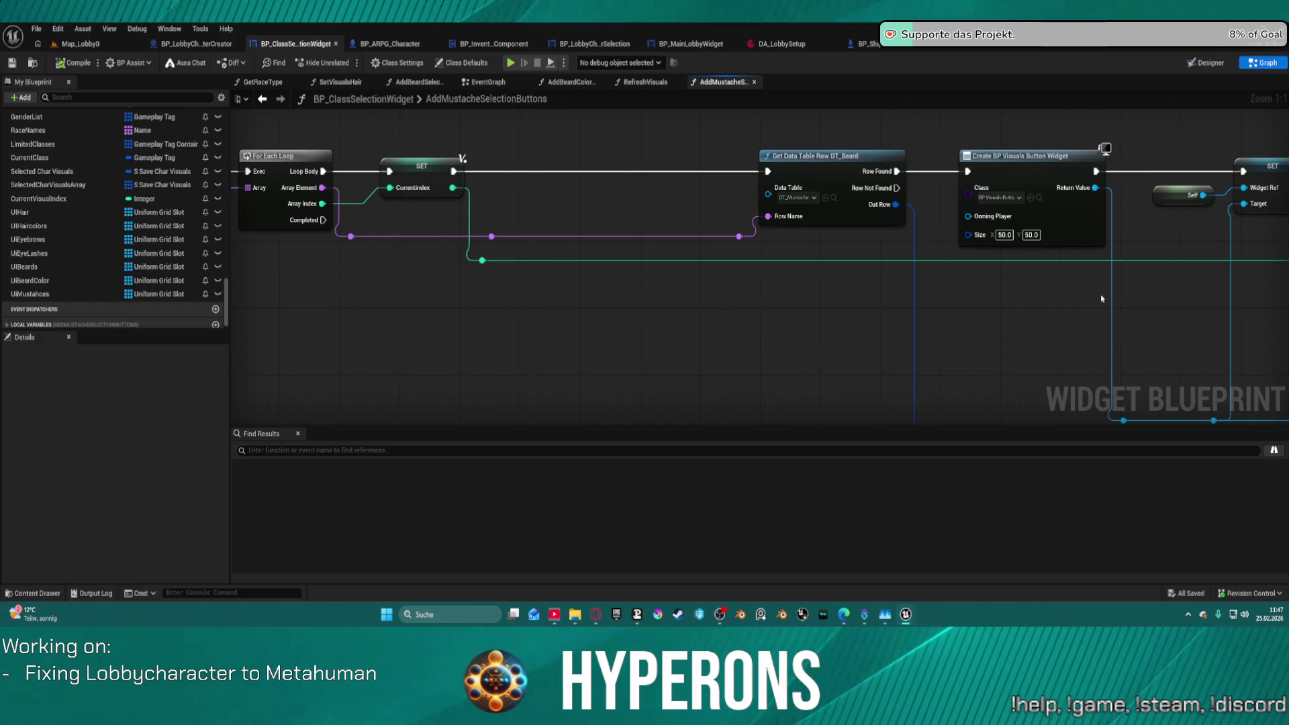
pyautogui.moveTo(1079, 316)
pyautogui.mouseDown()
pyautogui.moveTo(786, 314)
pyautogui.moveTo(453, 271)
pyautogui.moveTo(131, 268)
pyautogui.moveTo(29, 293)
pyautogui.moveTo(544, 291)
pyautogui.moveTo(883, 255)
pyautogui.moveTo(722, 215)
pyautogui.moveTo(228, 204)
pyautogui.mouseUp()
pyautogui.moveTo(843, 357)
pyautogui.mouseDown()
pyautogui.moveTo(610, 356)
pyautogui.moveTo(604, 374)
pyautogui.moveTo(631, 445)
pyautogui.moveTo(1065, 369)
pyautogui.mouseUp()
pyautogui.moveTo(453, 209); pyautogui.dragTo(765, 197)
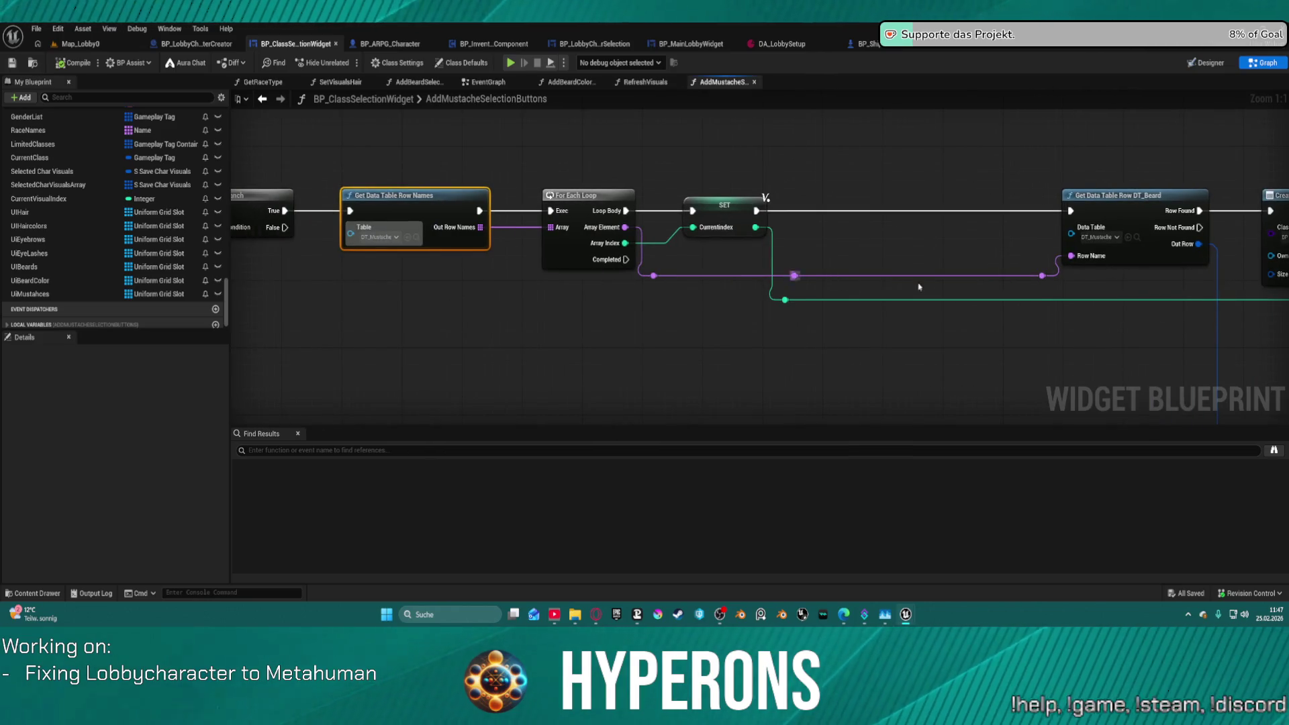
pyautogui.moveTo(1018, 325)
pyautogui.mouseDown()
pyautogui.moveTo(884, 326)
pyautogui.moveTo(1082, 343)
pyautogui.moveTo(691, 354)
pyautogui.moveTo(454, 333)
pyautogui.moveTo(980, 354)
pyautogui.moveTo(836, 351)
pyautogui.mouseUp()
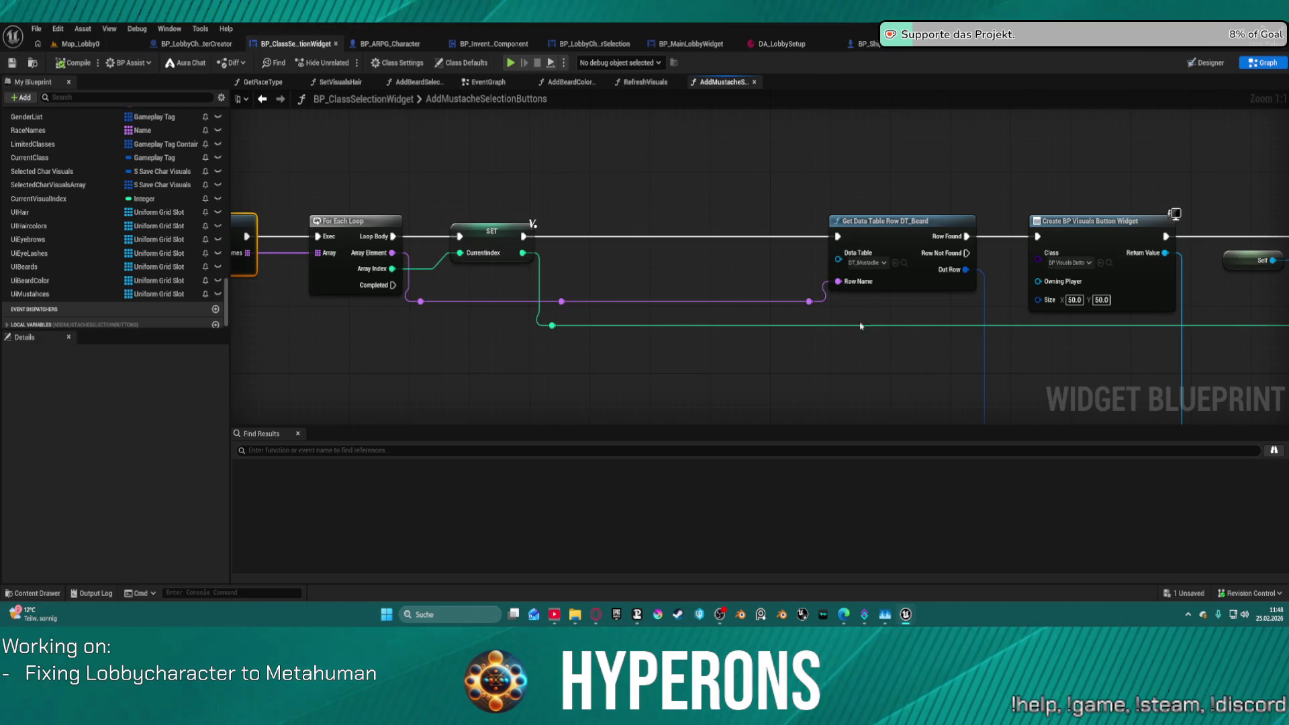
pyautogui.moveTo(854, 324); pyautogui.dragTo(357, 273)
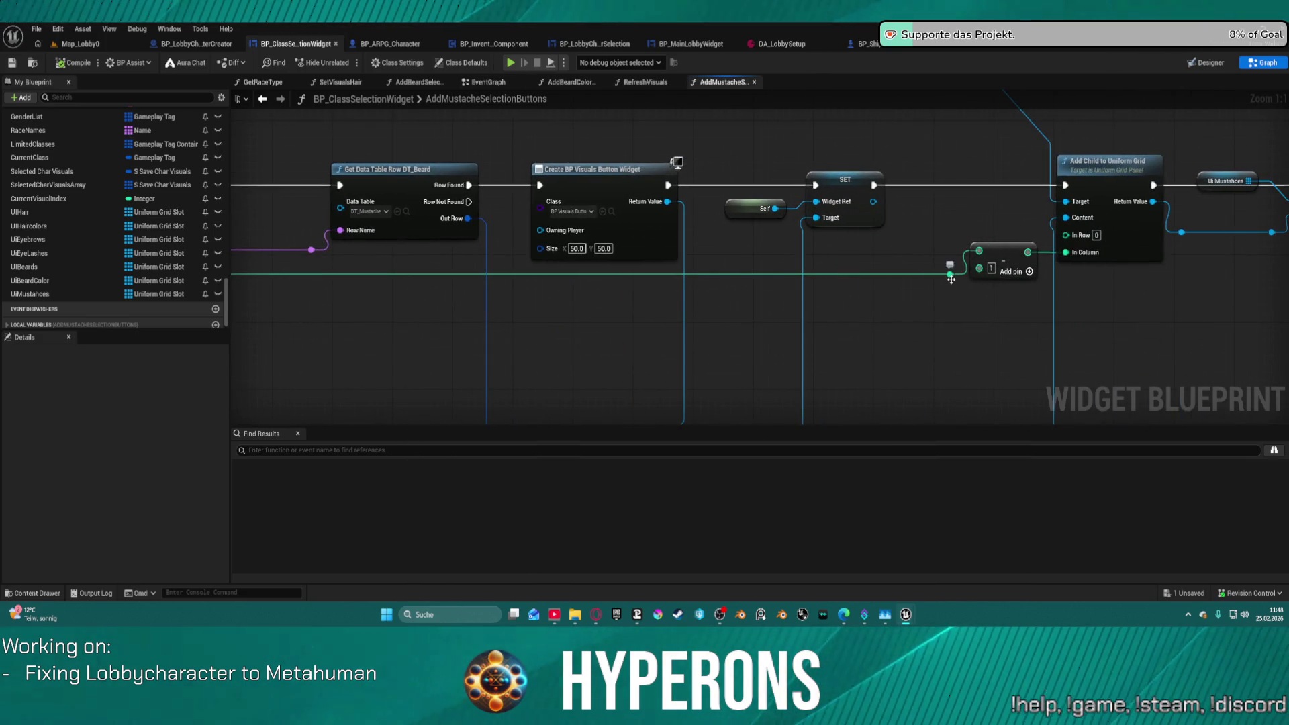
pyautogui.moveTo(949, 273); pyautogui.dragTo(985, 271)
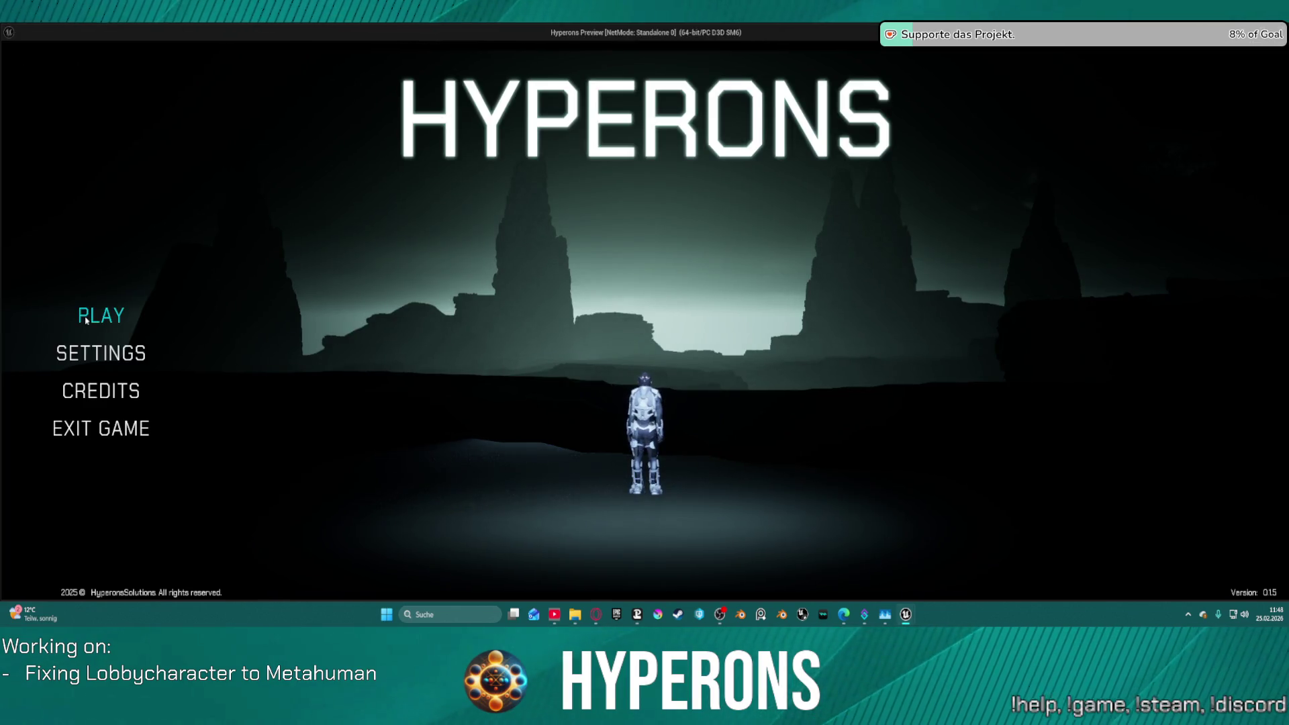
pyautogui.click(94, 316)
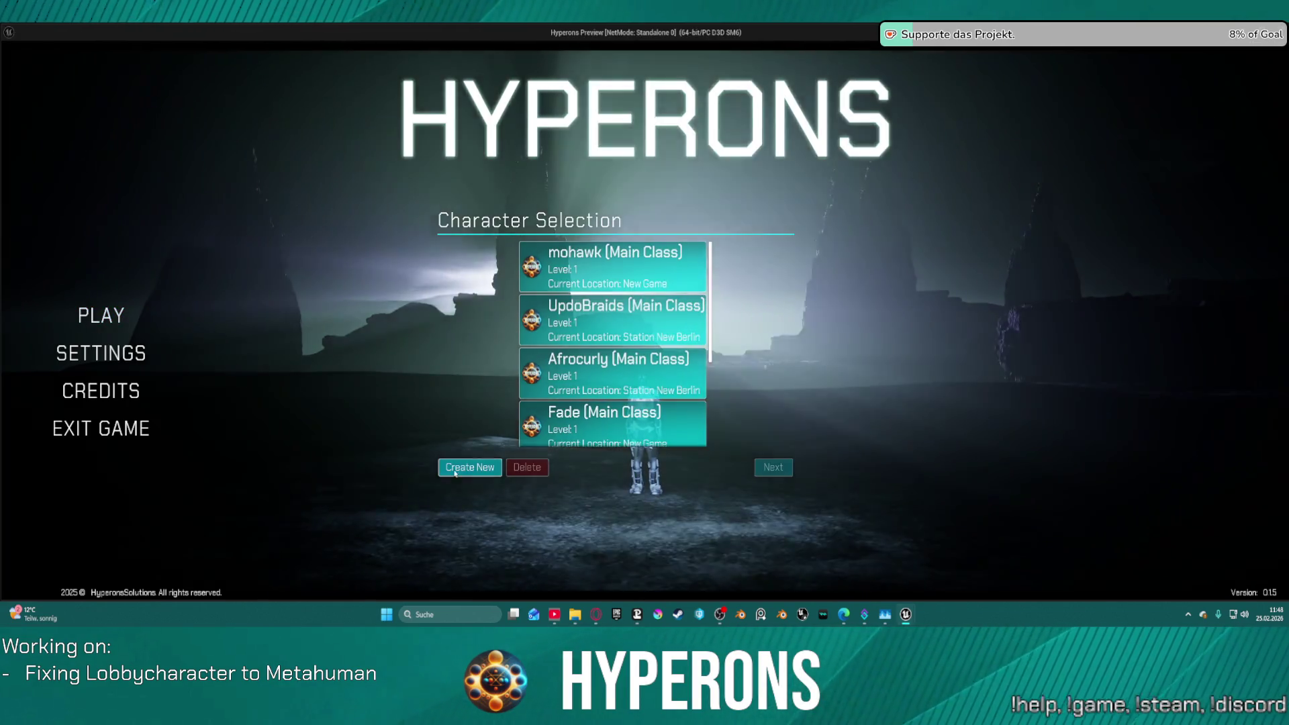
pyautogui.click(455, 473)
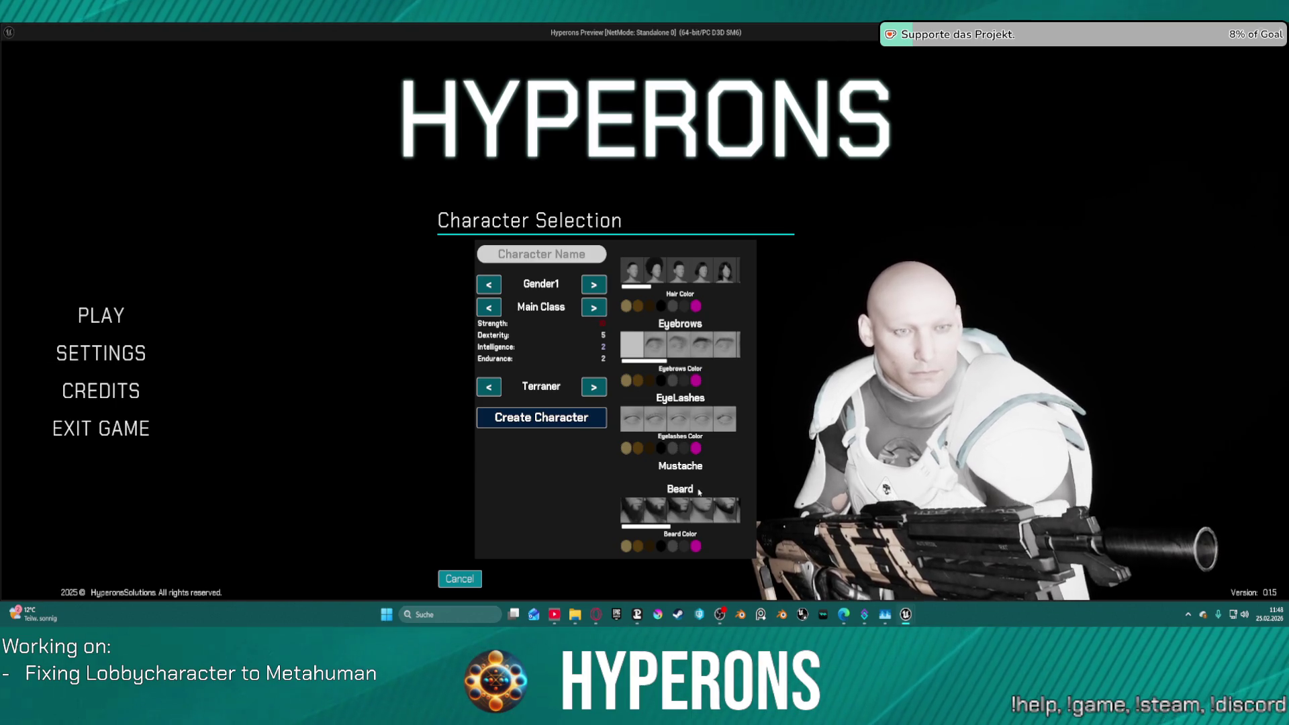
pyautogui.press('Escape')
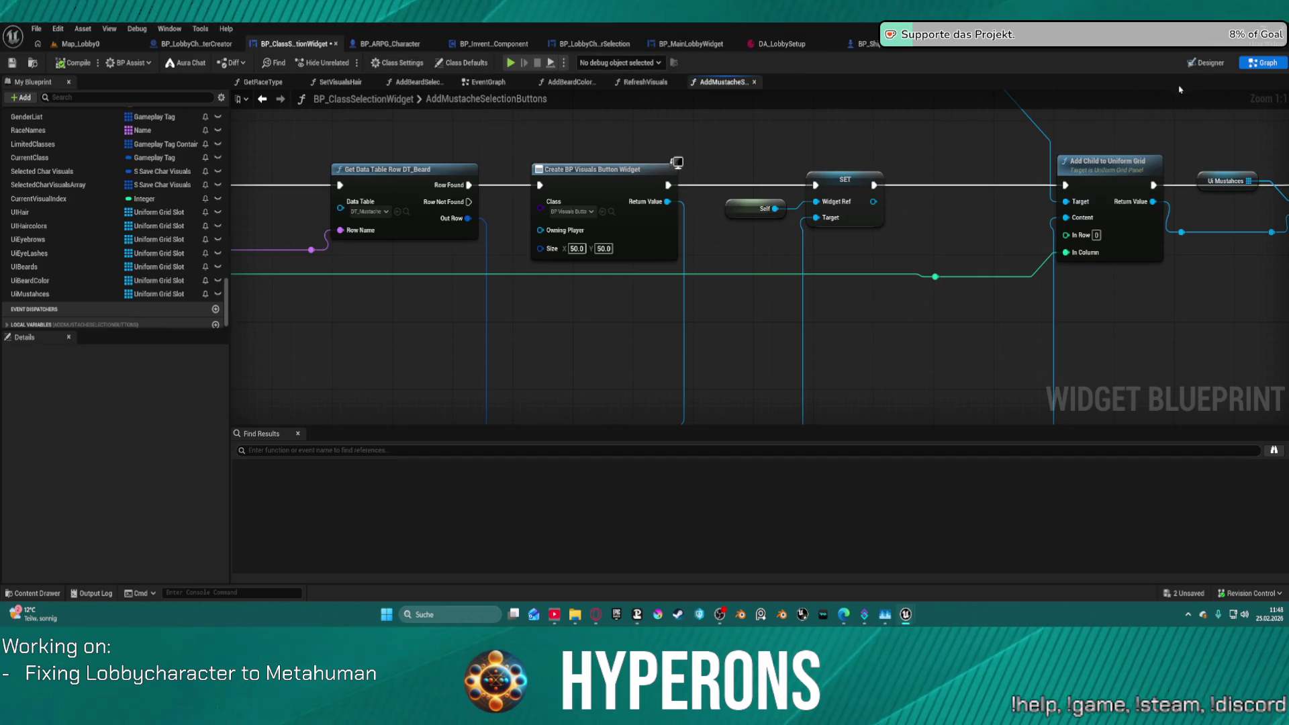
# In the Designer Hierarchy, expand the Mustache scroll box and select UniformGridPanel_Mustache.
pyautogui.click(1211, 62)
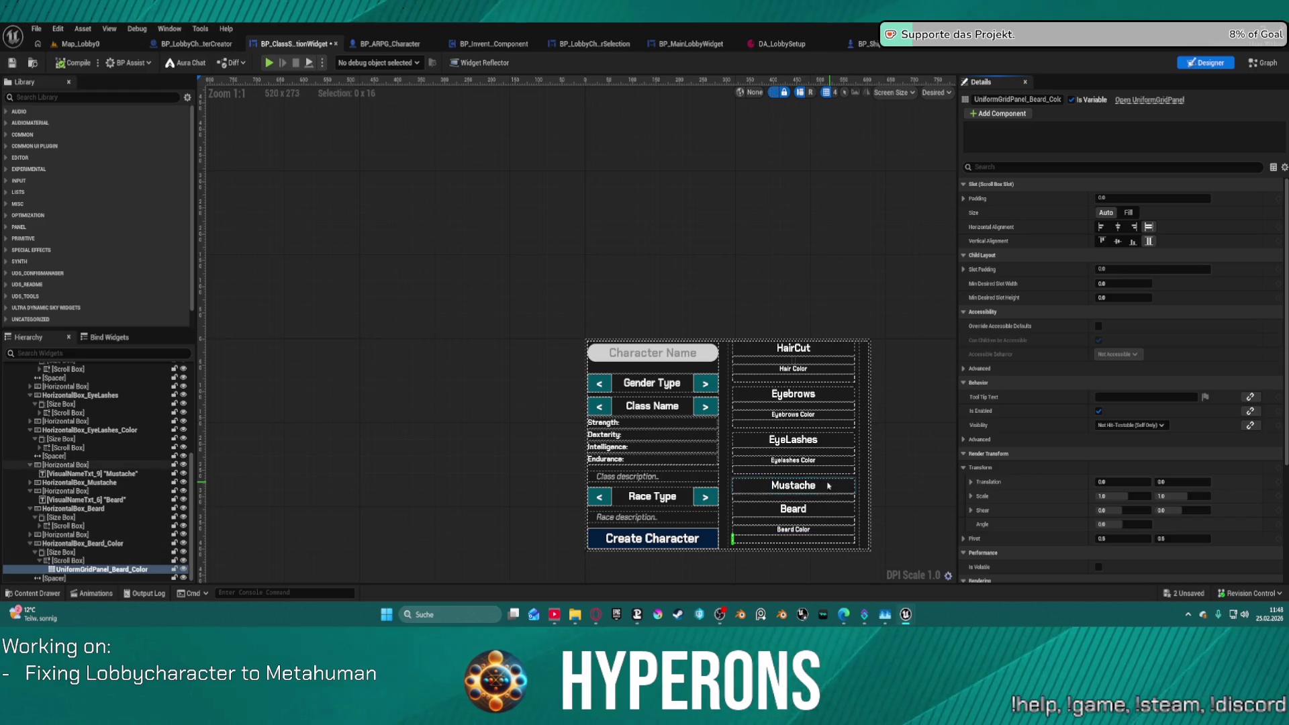
pyautogui.click(811, 500)
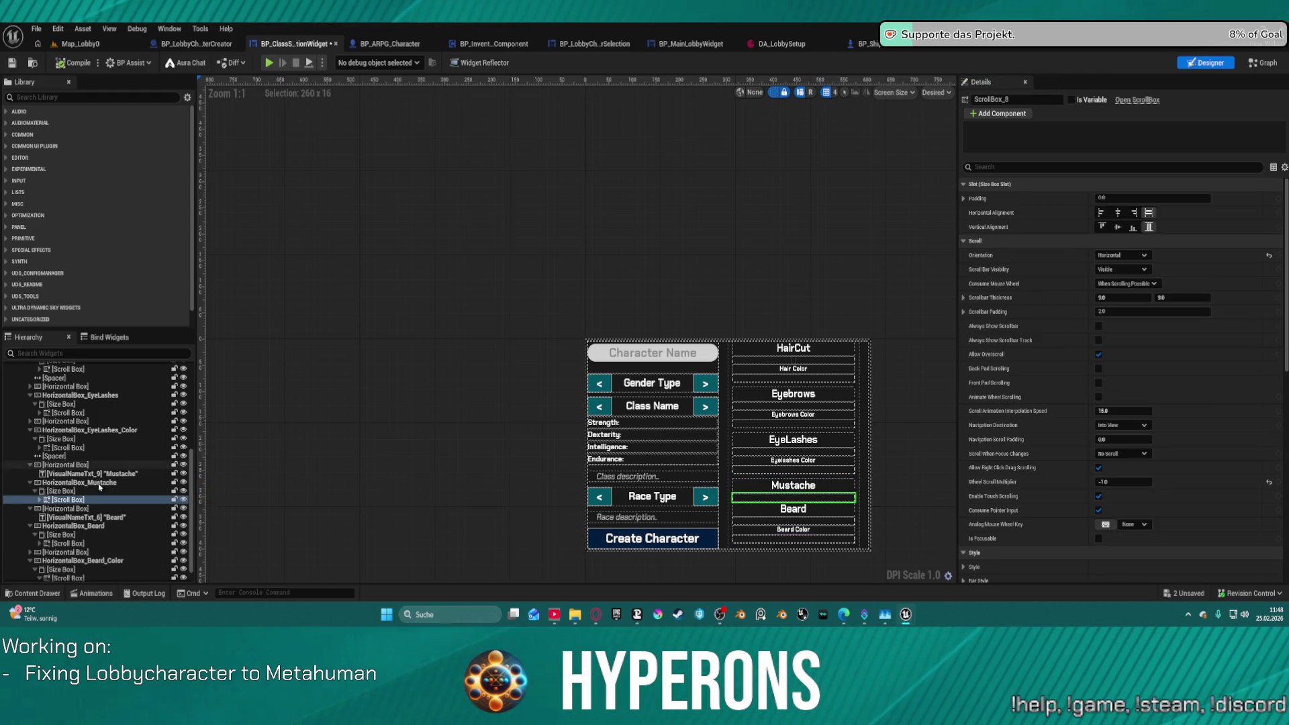
pyautogui.click(38, 499)
pyautogui.click(94, 508)
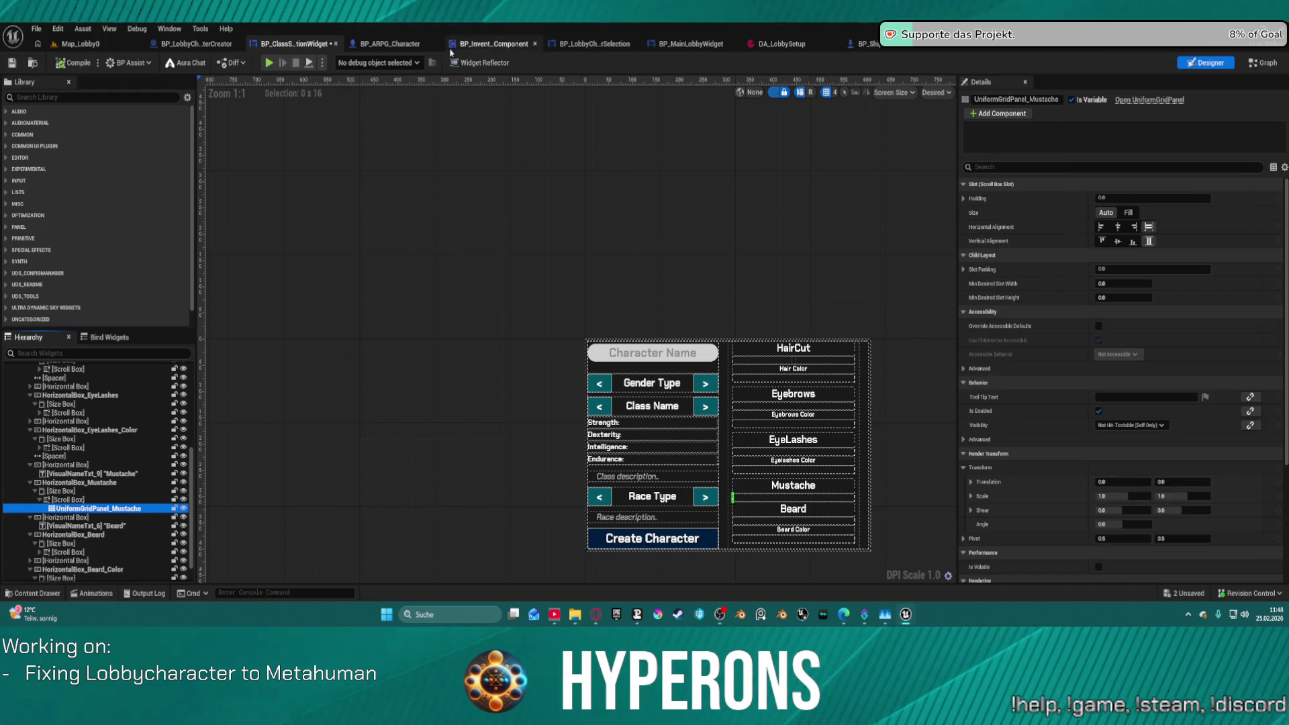
# Connect the UniformGridPanel_Mustache getter to the Add Child to Uniform Grid Target pin.
pyautogui.click(1267, 65)
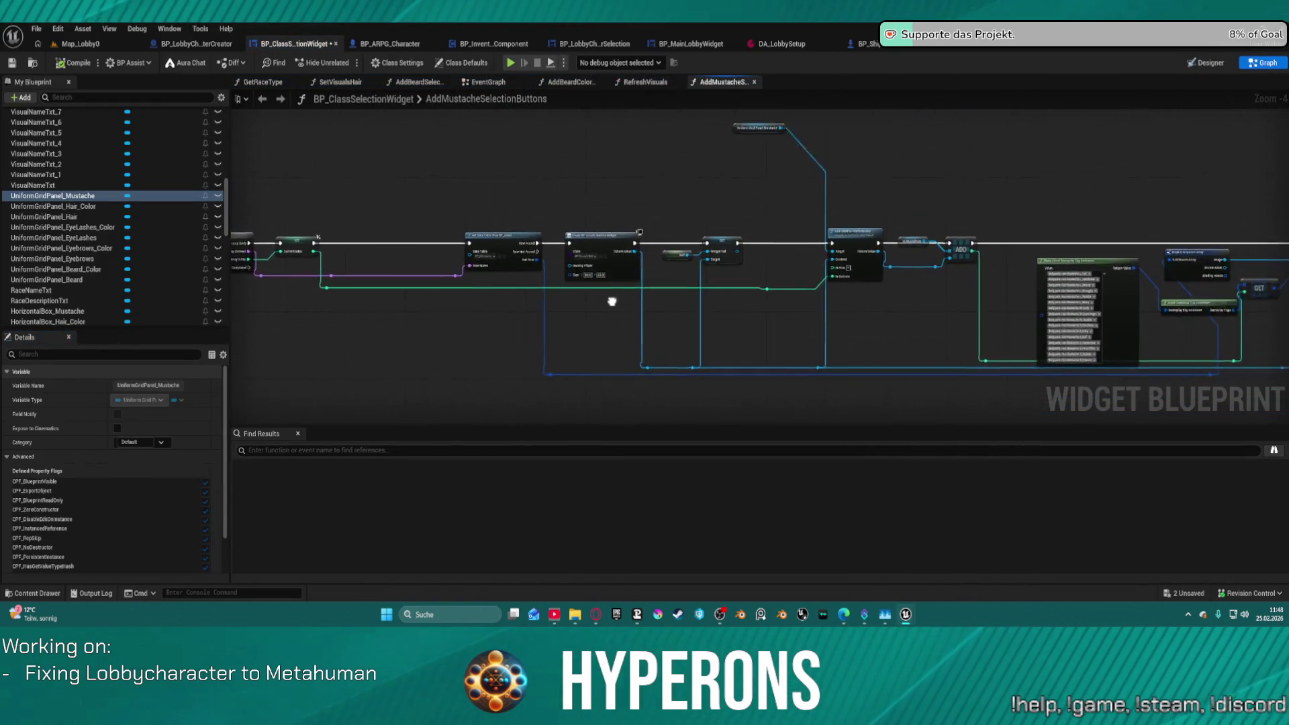
pyautogui.click(475, 195)
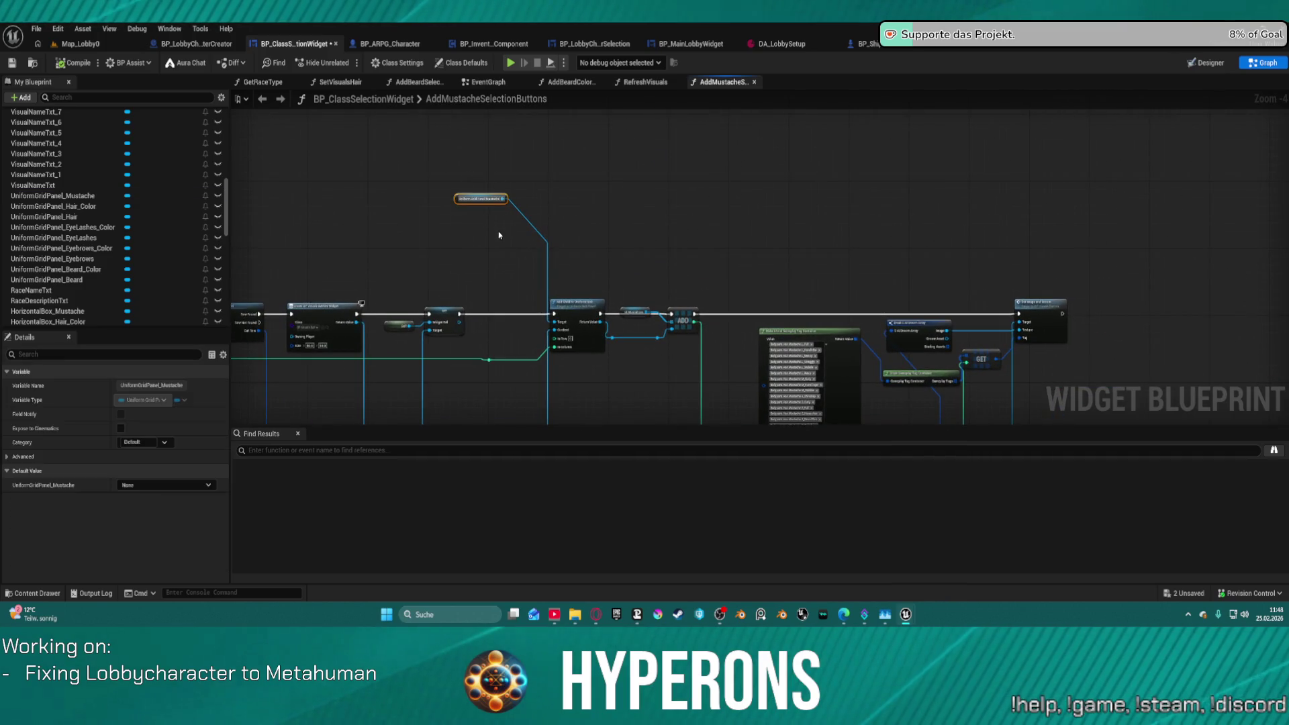
pyautogui.press('f')
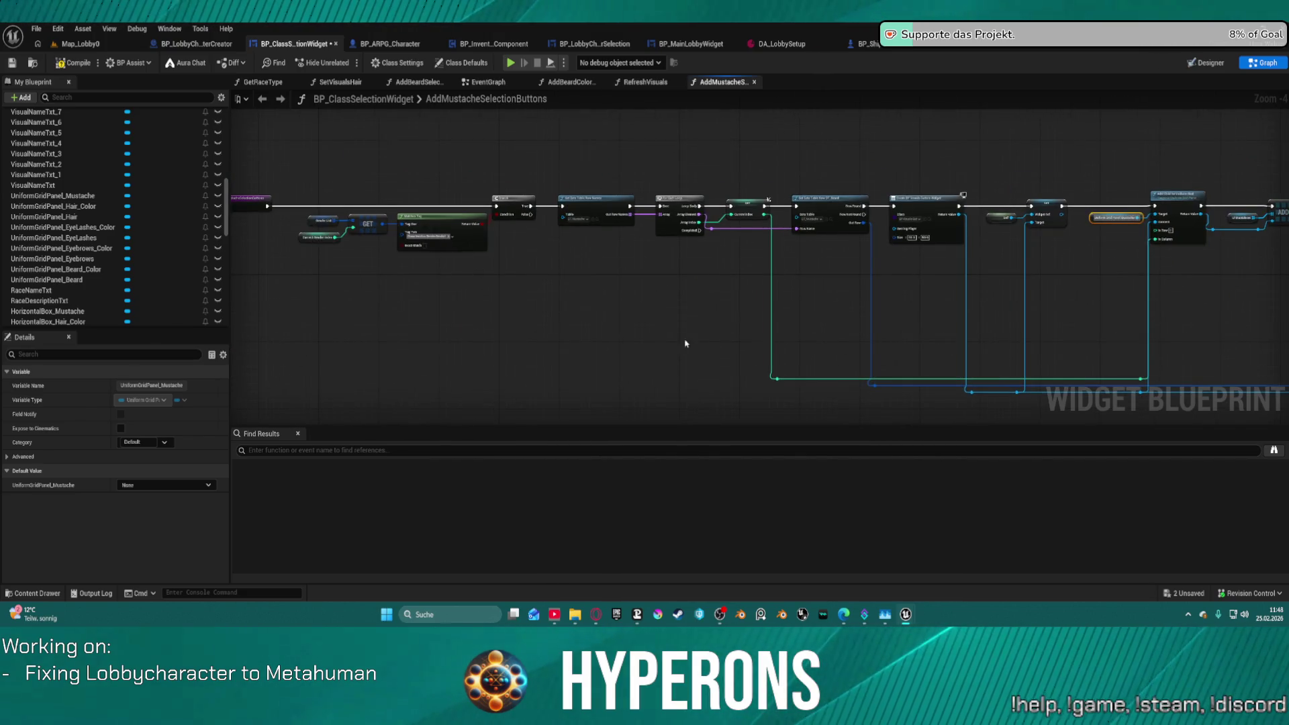
pyautogui.scroll(4, 646, 249)
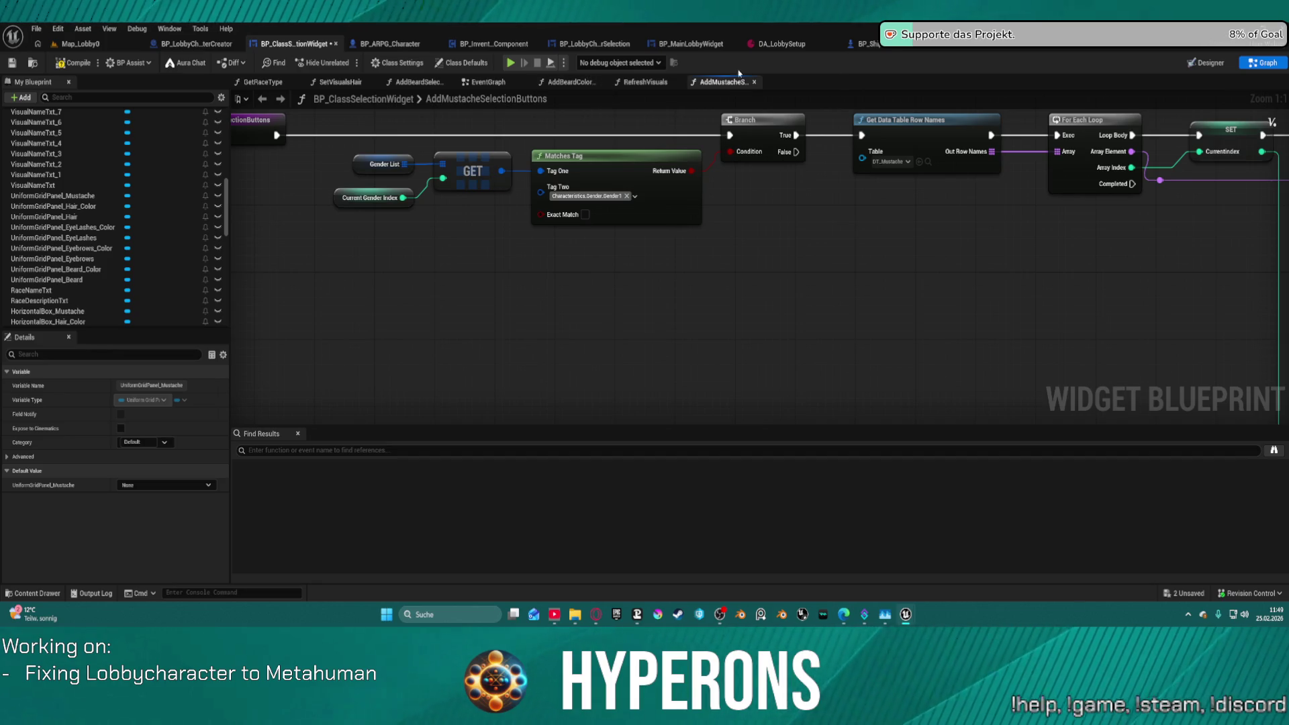
pyautogui.moveTo(859, 215)
pyautogui.mouseDown()
pyautogui.moveTo(509, 296)
pyautogui.moveTo(231, 322)
pyautogui.mouseUp()
pyautogui.click(490, 82)
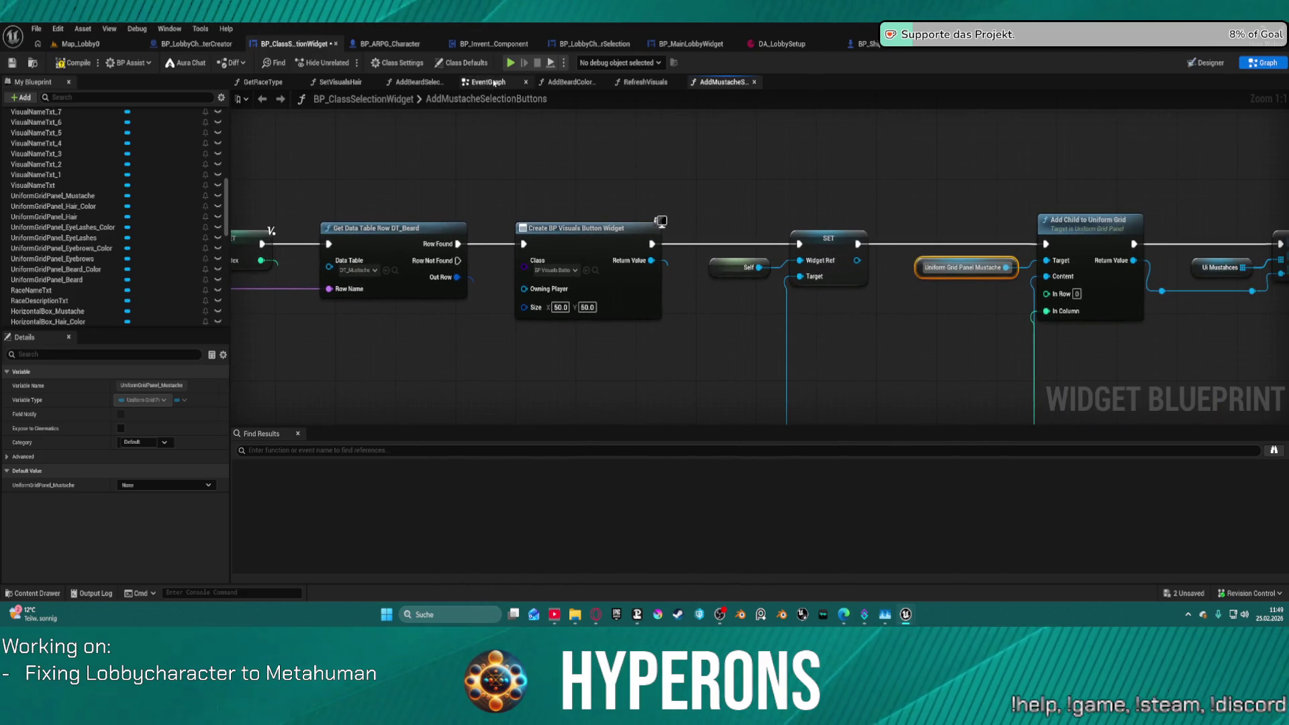
pyautogui.scroll(10, 93, 226)
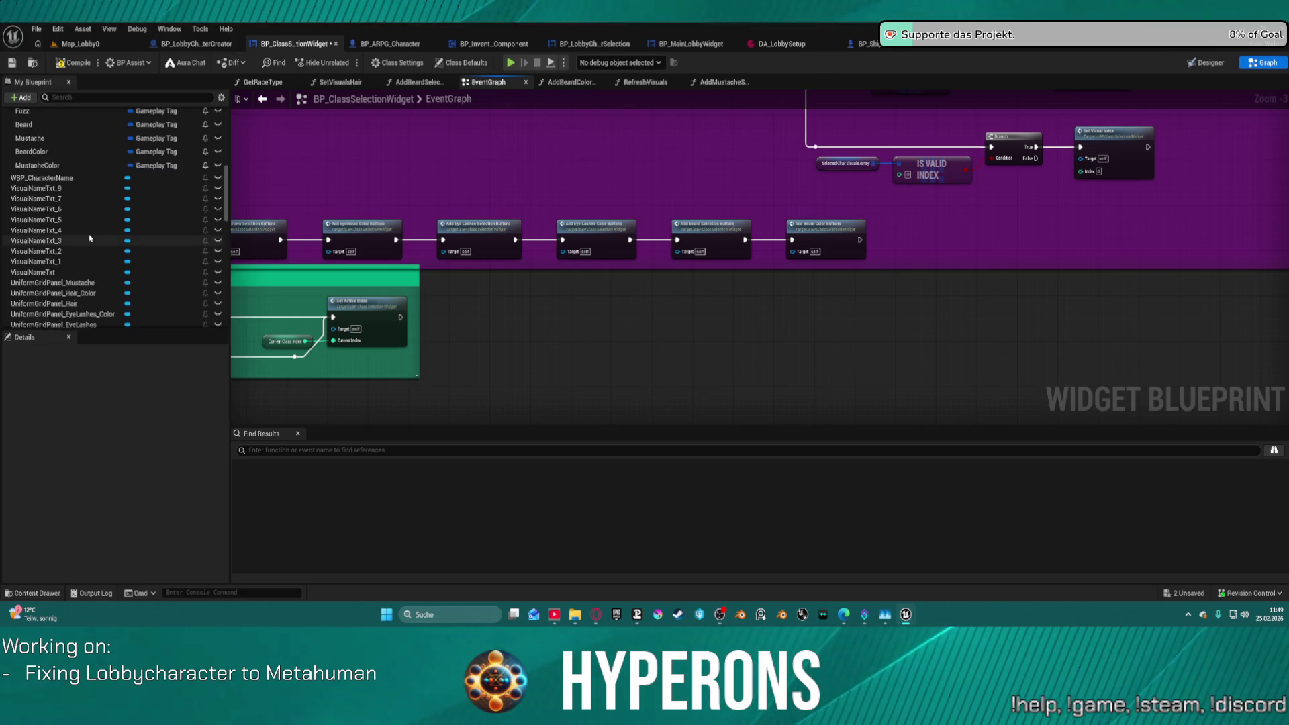
# Add an AddMustacheSelectionButtons call to the EventGraph and chain it after Add Beard Color Buttons.
pyautogui.moveTo(87, 209)
pyautogui.mouseDown()
pyautogui.moveTo(1010, 220)
pyautogui.moveTo(861, 243)
pyautogui.mouseUp()
pyautogui.moveTo(1069, 231); pyautogui.dragTo(469, 231)
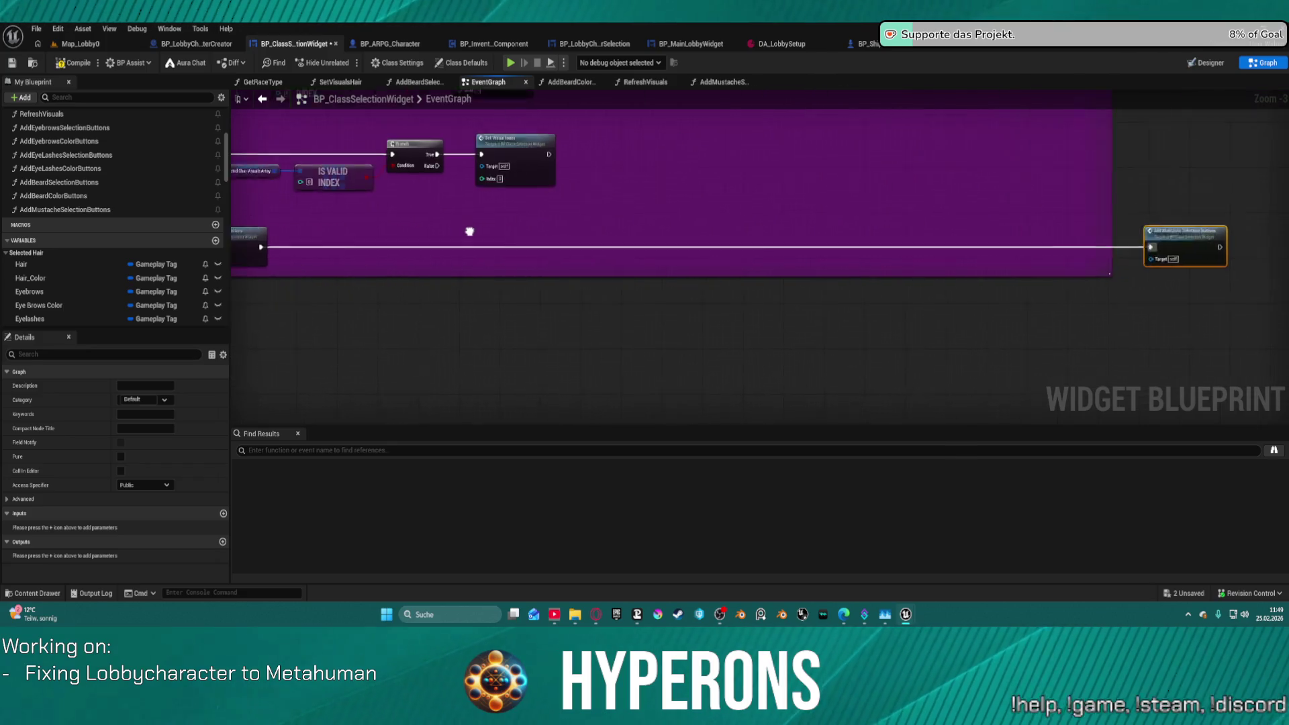
pyautogui.scroll(-2, 469, 231)
pyautogui.scroll(4, 819, 192)
pyautogui.scroll(1, 718, 255)
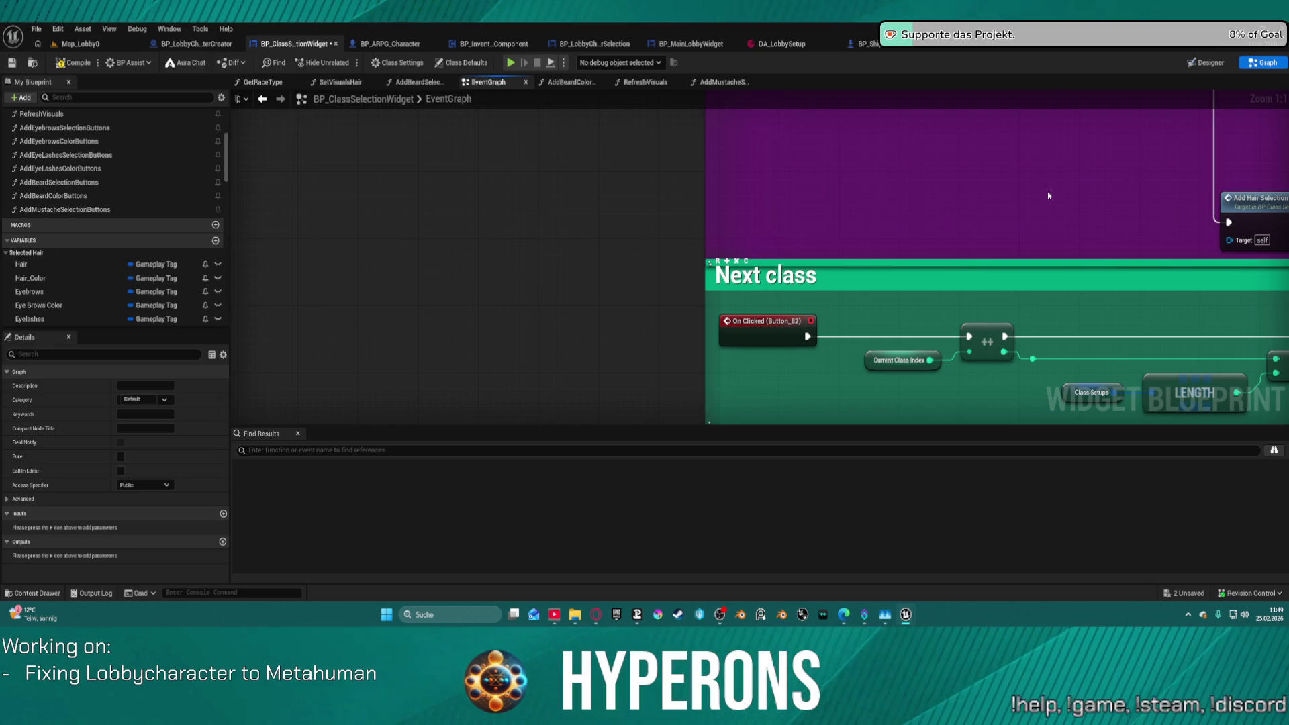
pyautogui.moveTo(1022, 196); pyautogui.dragTo(735, 224)
pyautogui.scroll(-5, 738, 215)
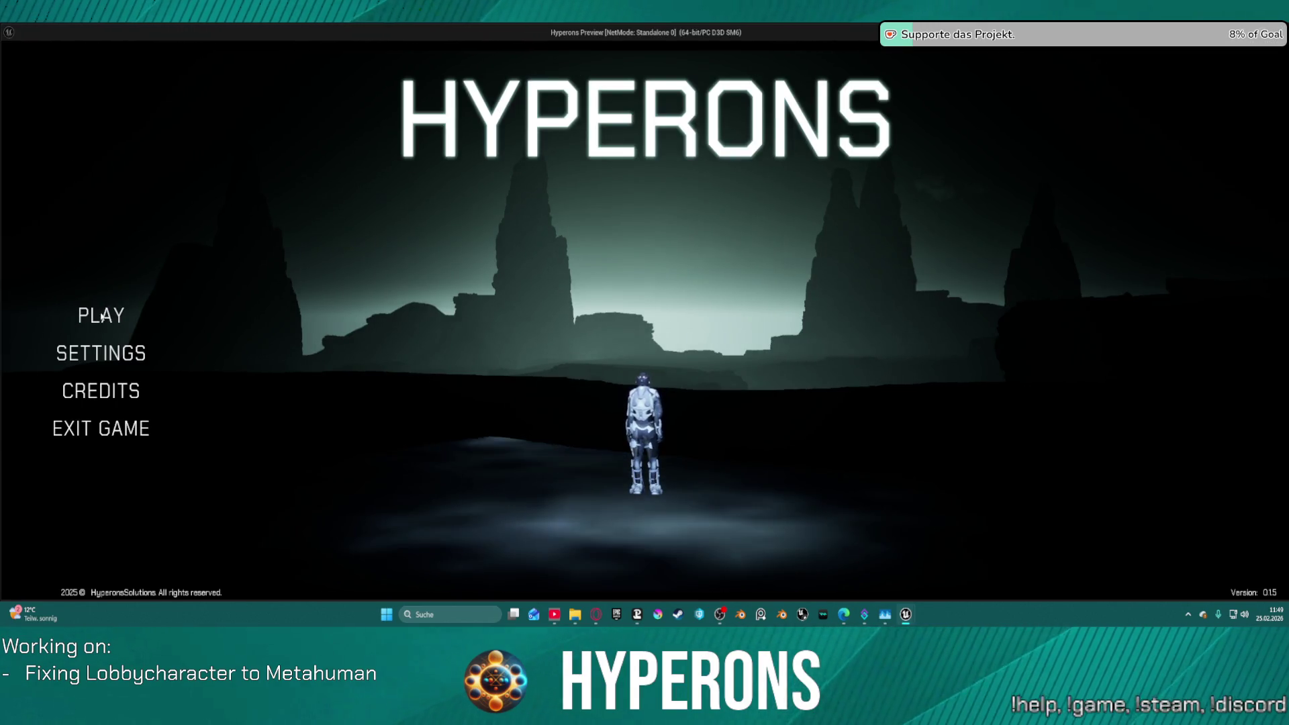
# In the preview, start a new character with AfroCurly hair and a mustache, then close the preview.
pyautogui.click(102, 316)
pyautogui.click(469, 462)
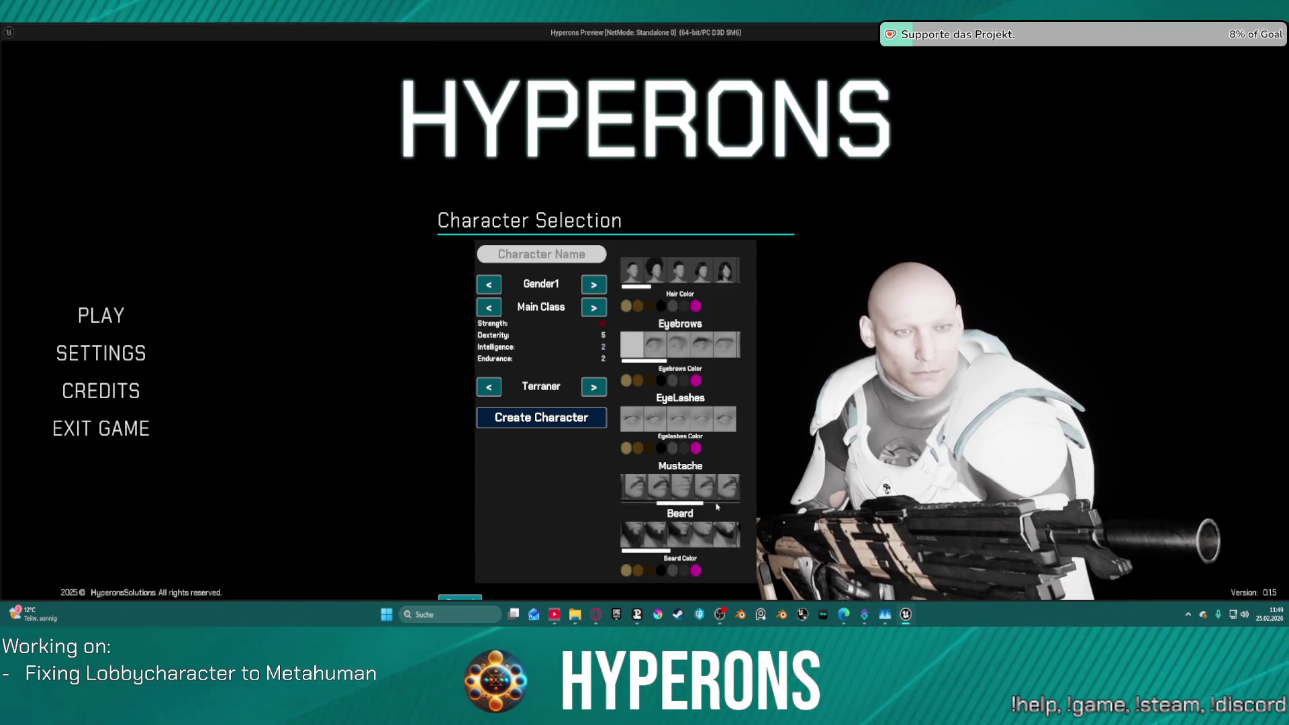
pyautogui.scroll(3, 713, 508)
pyautogui.scroll(-2, 718, 553)
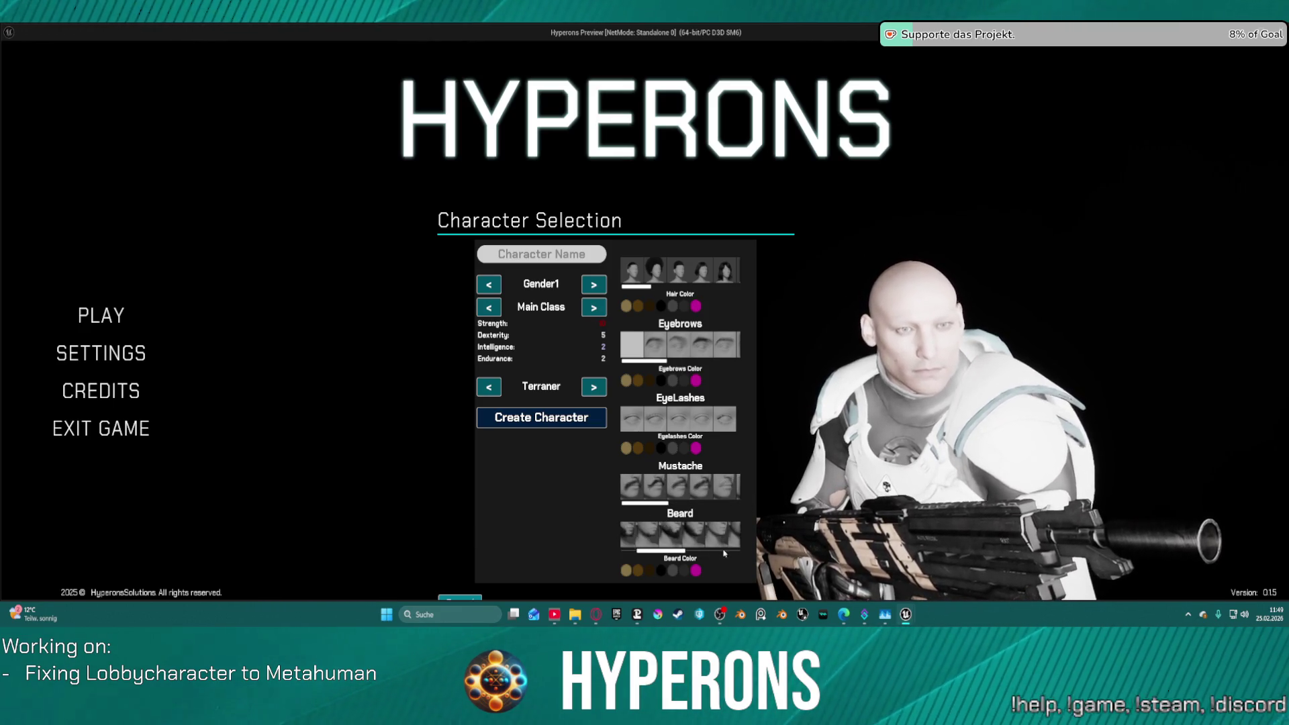
pyautogui.scroll(2, 718, 553)
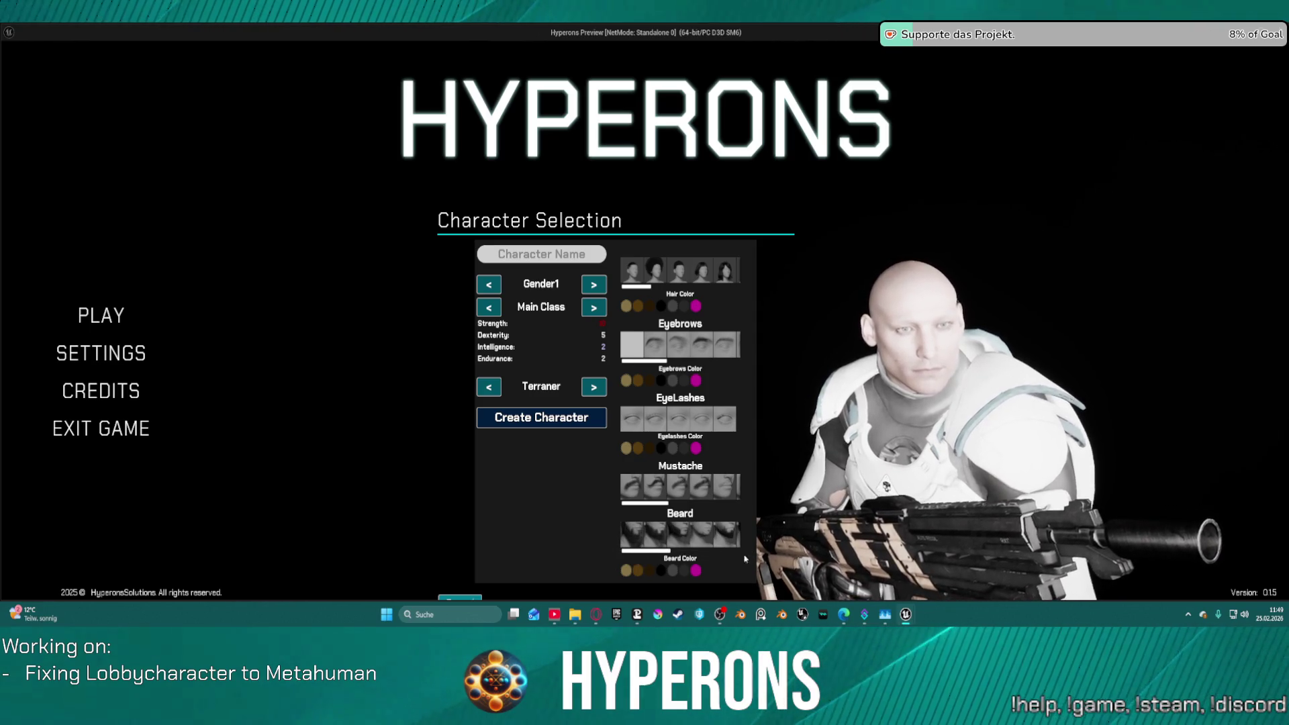
pyautogui.click(652, 270)
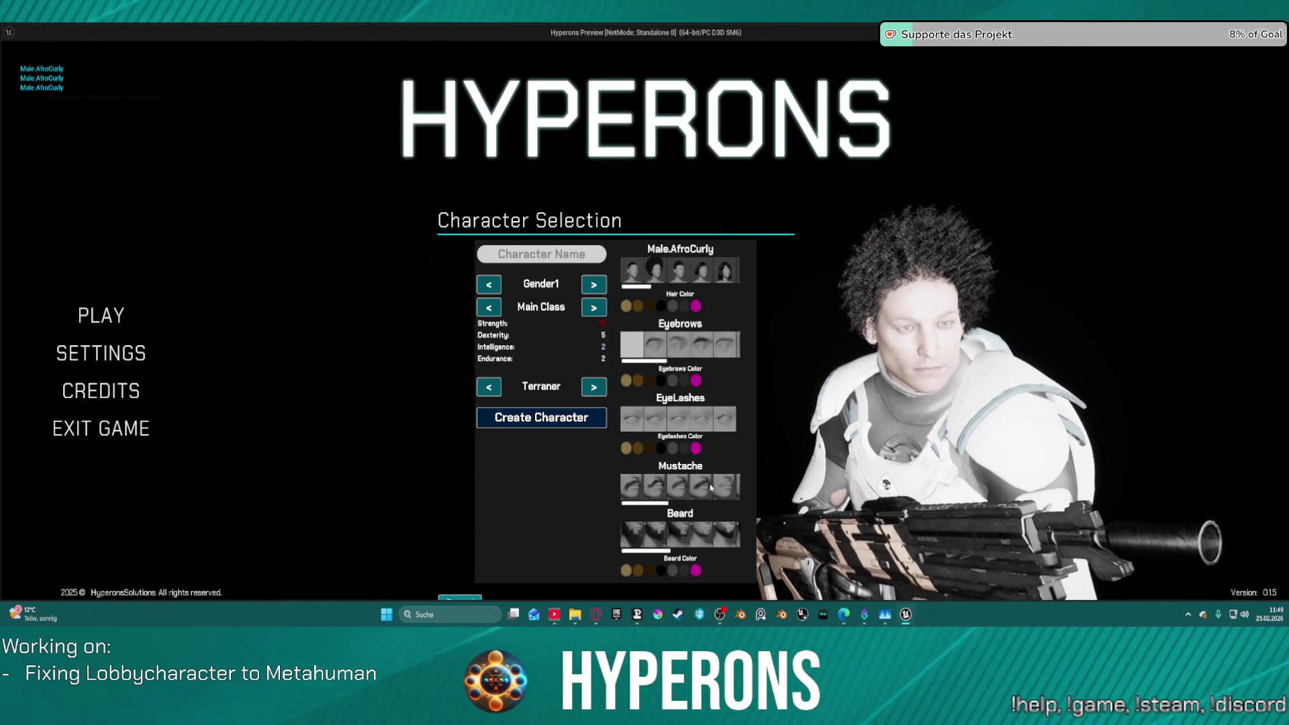
pyautogui.scroll(-3, 710, 487)
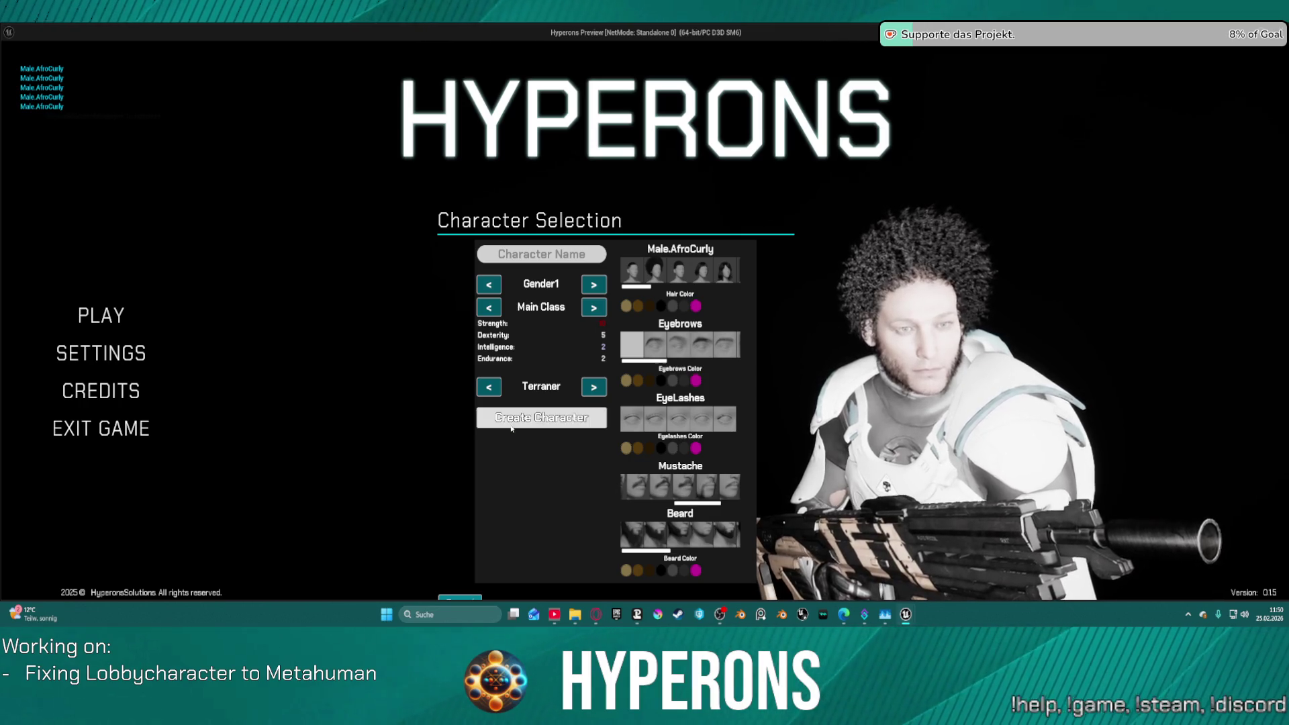
pyautogui.press('Escape')
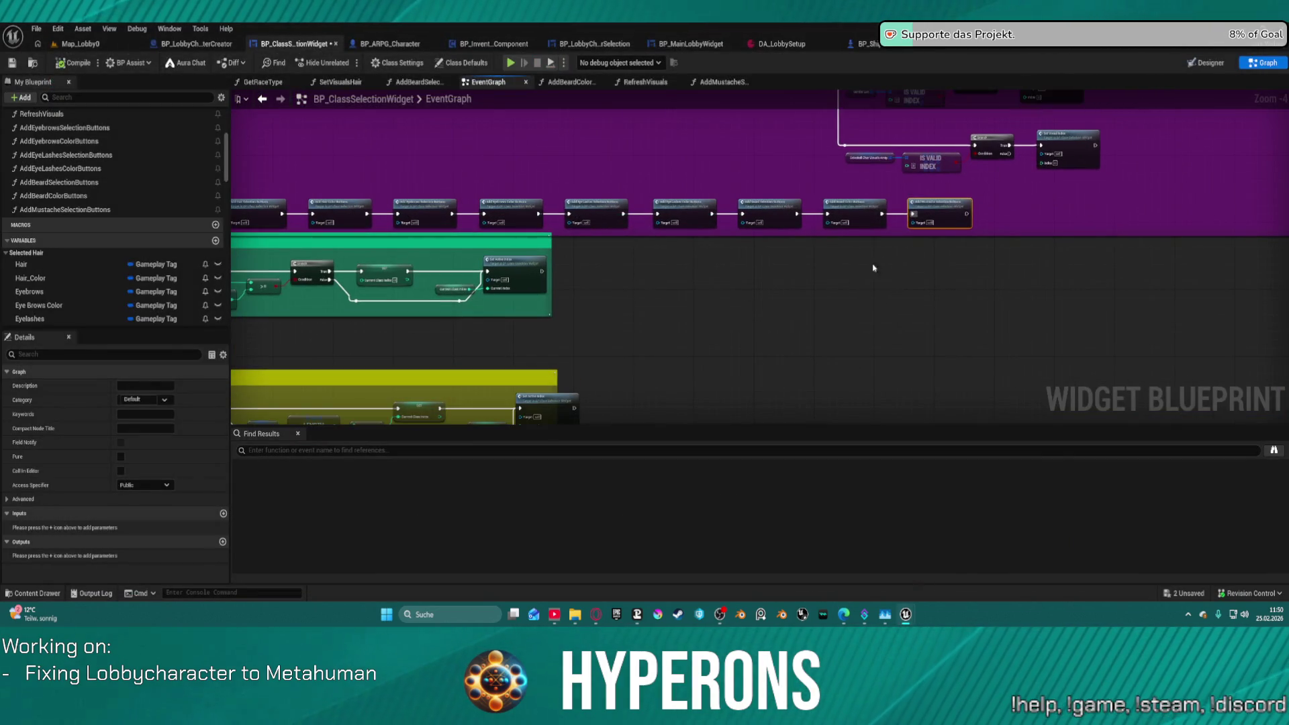
# Inspect the AddMustacheSelectionButtons function's Add Child to Uniform Grid and tag container nodes.
pyautogui.doubleClick(956, 211)
pyautogui.scroll(-2, 924, 324)
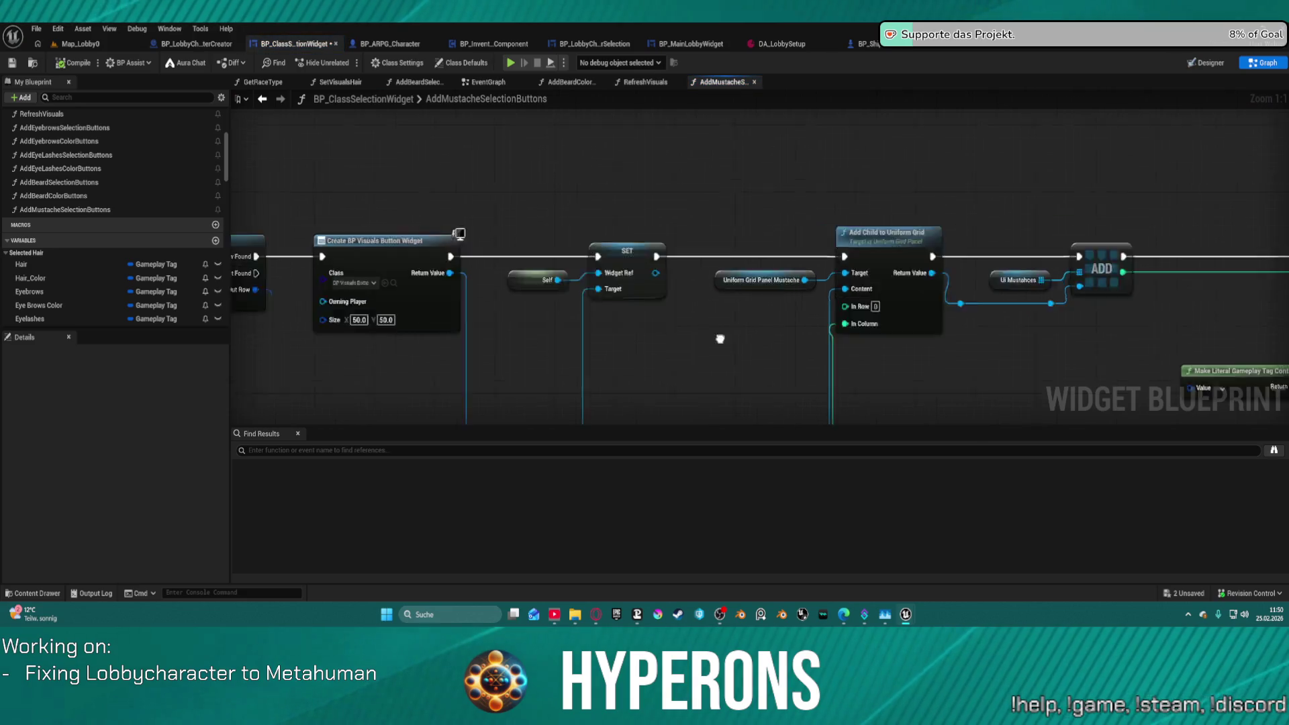
pyautogui.moveTo(242, 279)
pyautogui.mouseDown()
pyautogui.moveTo(466, 279)
pyautogui.moveTo(242, 265)
pyautogui.moveTo(53, 280)
pyautogui.mouseUp()
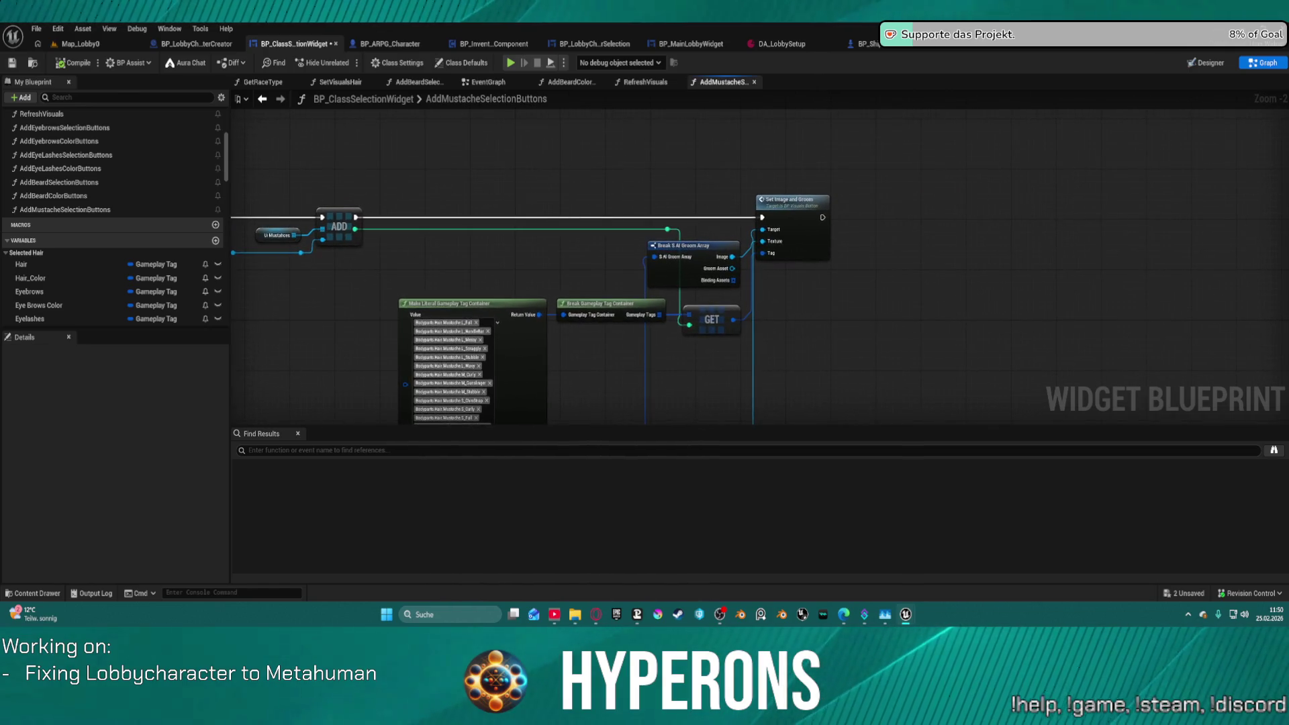
pyautogui.moveTo(585, 210); pyautogui.dragTo(620, 81)
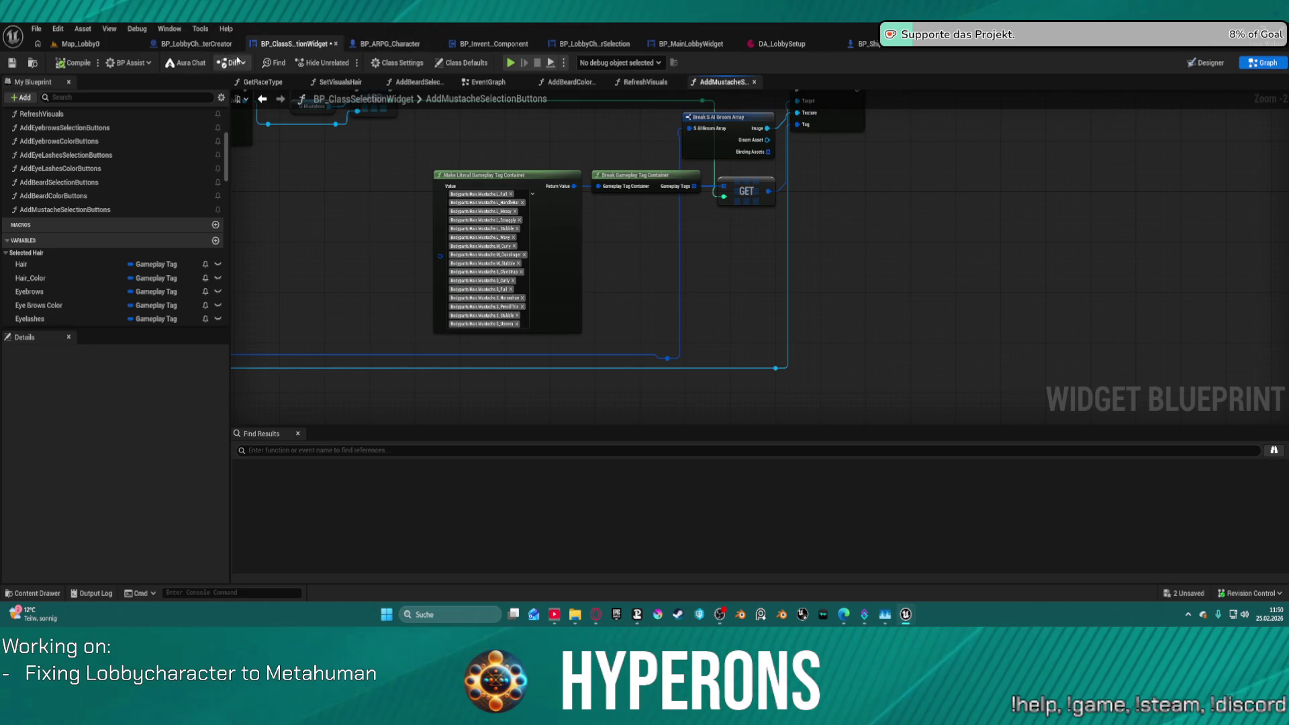
# Review BP_LobbyCharacterCreator's AddGroomAssets and AddMustache graphs, moving Add Fuzz beside the Branch.
pyautogui.click(199, 44)
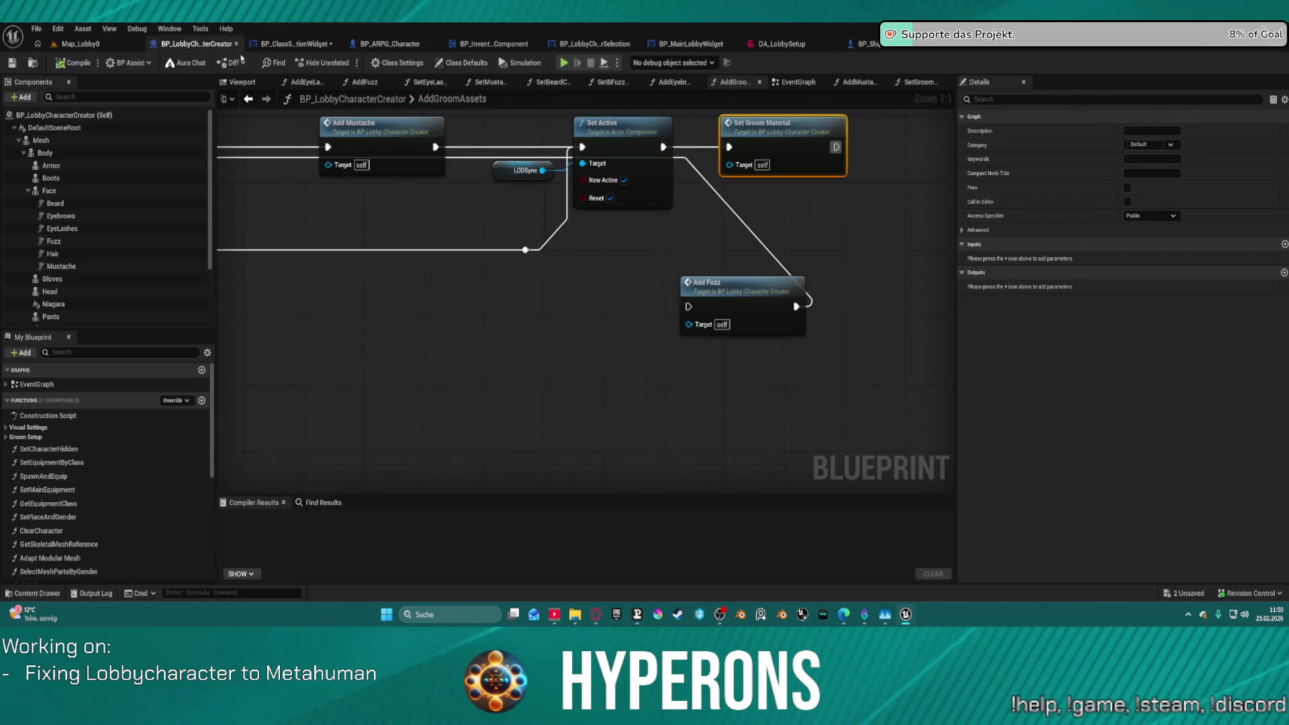
pyautogui.moveTo(247, 184)
pyautogui.mouseDown()
pyautogui.moveTo(613, 248)
pyautogui.moveTo(899, 257)
pyautogui.moveTo(362, 278)
pyautogui.mouseUp()
pyautogui.moveTo(885, 399)
pyautogui.mouseDown()
pyautogui.moveTo(342, 236)
pyautogui.moveTo(357, 230)
pyautogui.moveTo(296, 134)
pyautogui.moveTo(418, 171)
pyautogui.moveTo(525, 415)
pyautogui.moveTo(559, 394)
pyautogui.moveTo(538, 360)
pyautogui.moveTo(540, 373)
pyautogui.moveTo(804, 309)
pyautogui.moveTo(386, 345)
pyautogui.mouseUp()
pyautogui.doubleClick(654, 190)
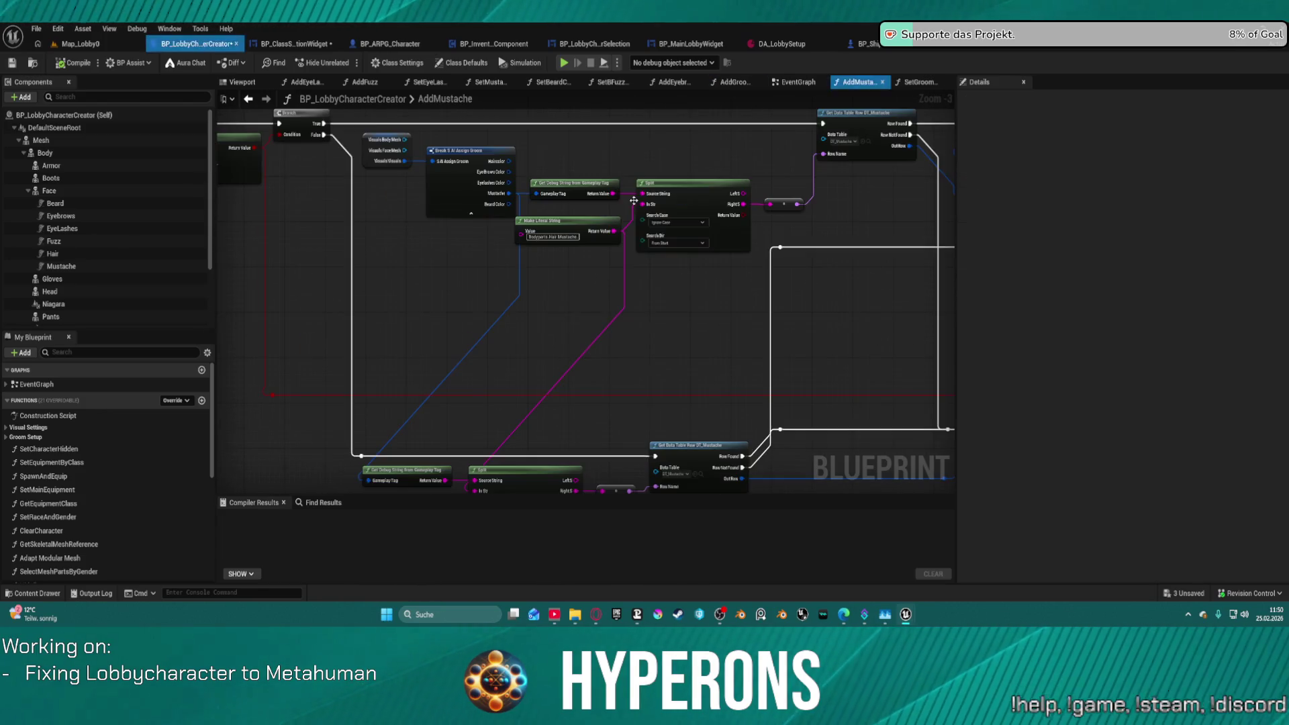
pyautogui.moveTo(638, 320)
pyautogui.mouseDown()
pyautogui.moveTo(811, 354)
pyautogui.moveTo(771, 291)
pyautogui.moveTo(582, 147)
pyautogui.moveTo(510, 121)
pyautogui.moveTo(469, 201)
pyautogui.moveTo(437, 400)
pyautogui.moveTo(424, 359)
pyautogui.mouseUp()
pyautogui.moveTo(886, 281); pyautogui.dragTo(590, 258)
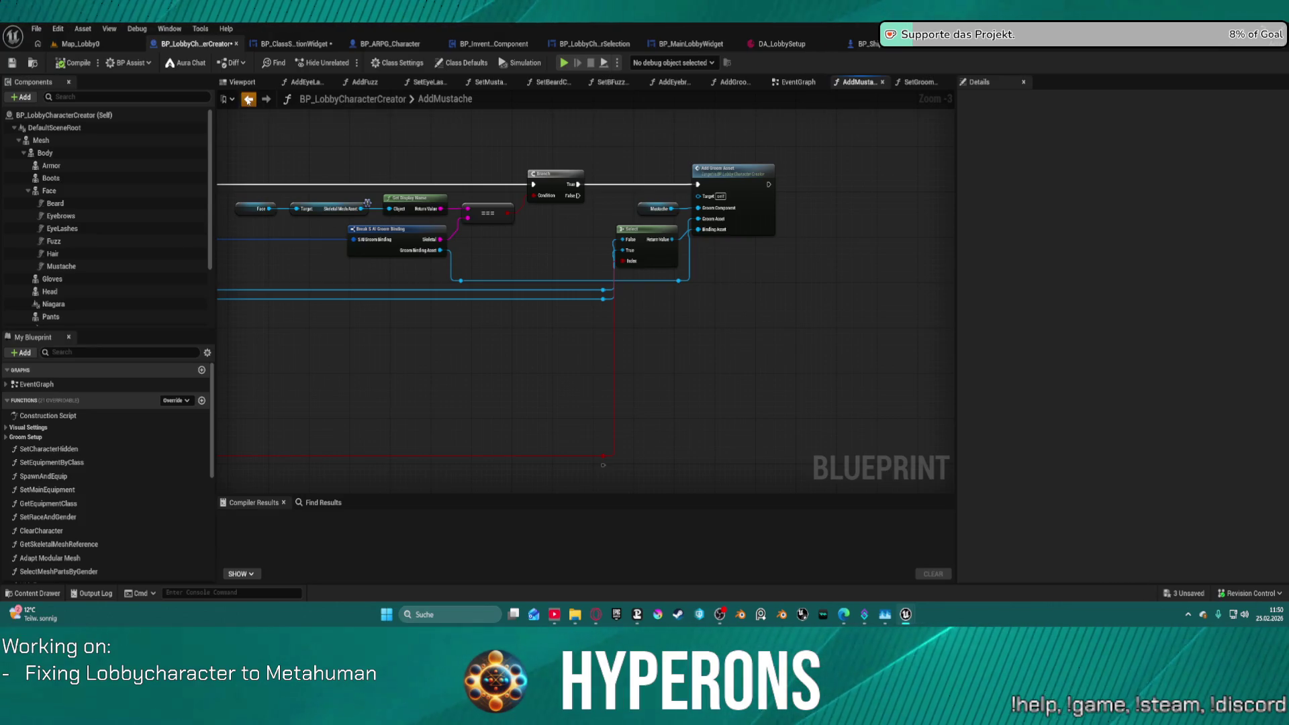
pyautogui.click(248, 99)
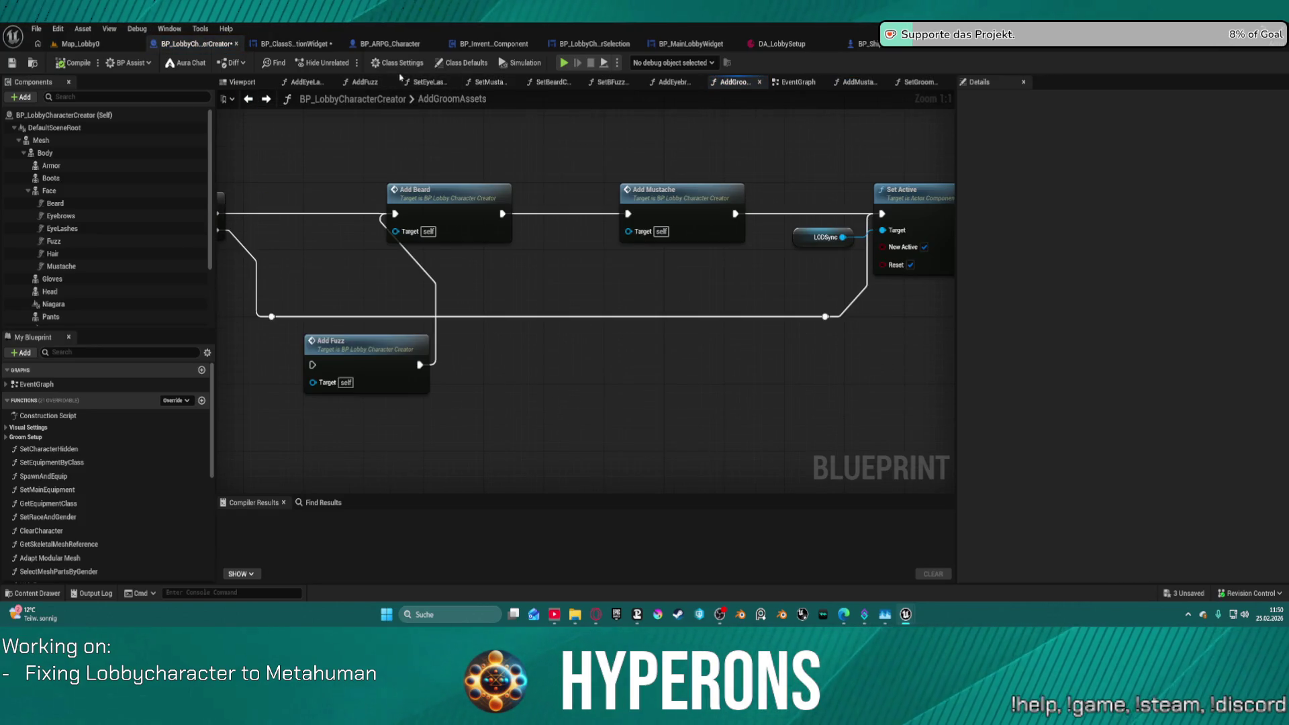
pyautogui.click(295, 44)
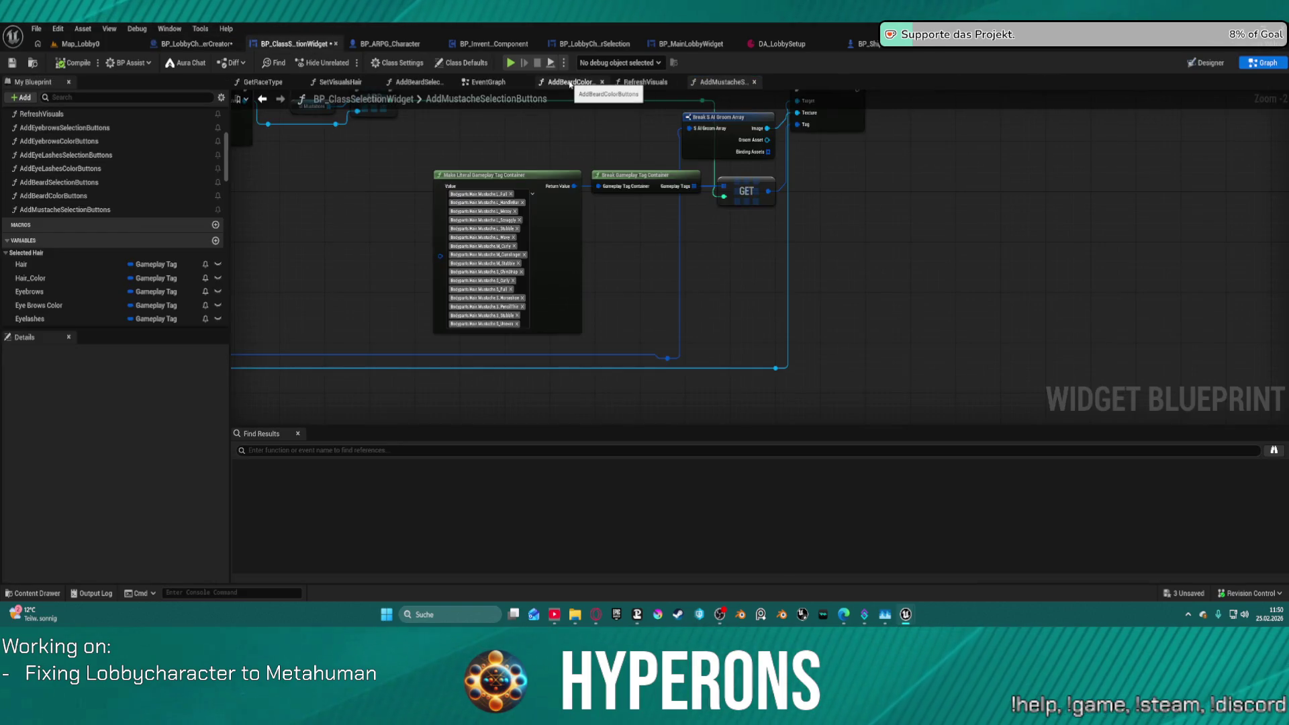
# Open SetVisualsHair from RefreshVisuals and zoom to show the Mustache Branch nodes.
pyautogui.click(644, 82)
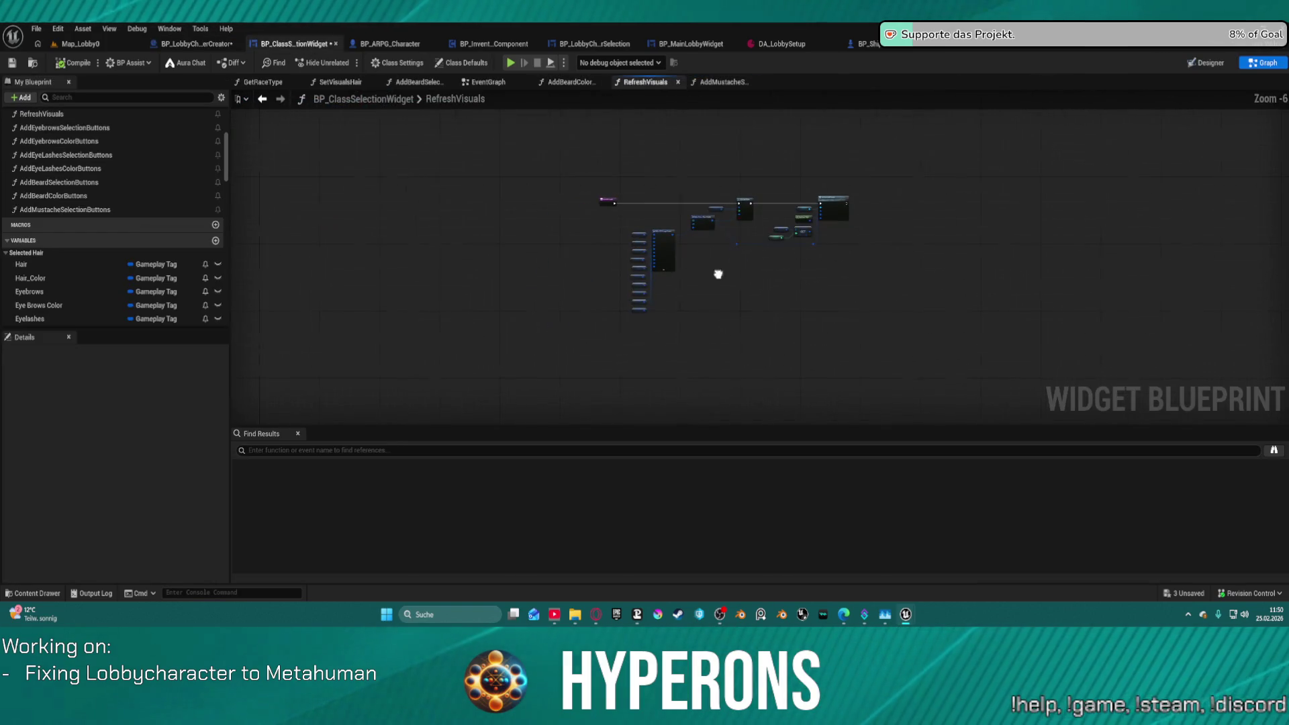
pyautogui.click(349, 86)
pyautogui.scroll(-4, 600, 314)
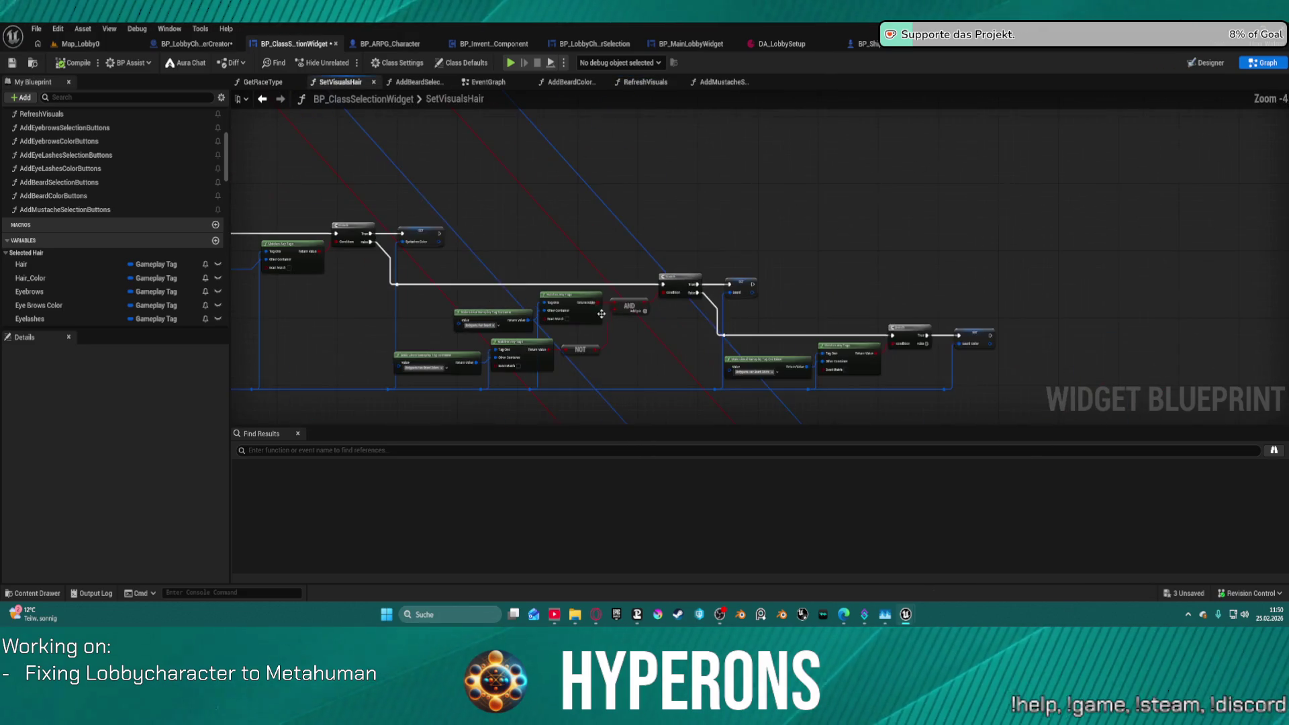
pyautogui.scroll(-2, 566, 161)
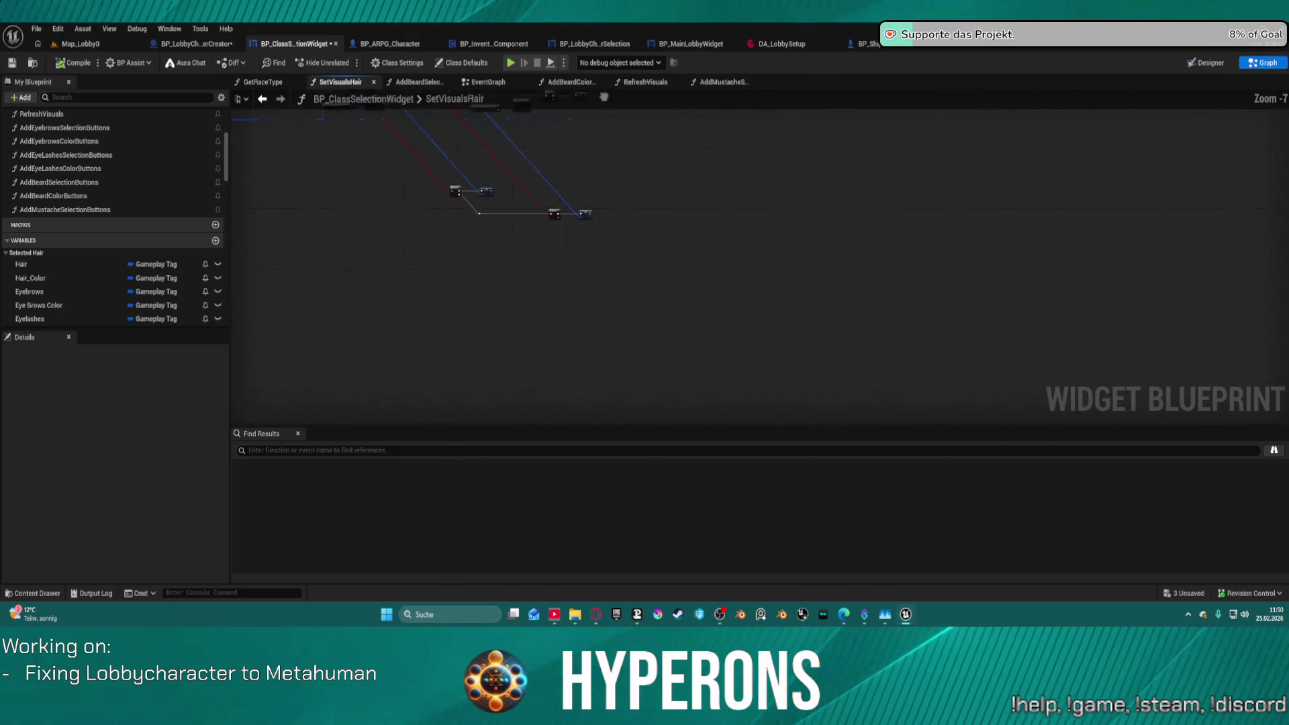
pyautogui.scroll(5, 644, 180)
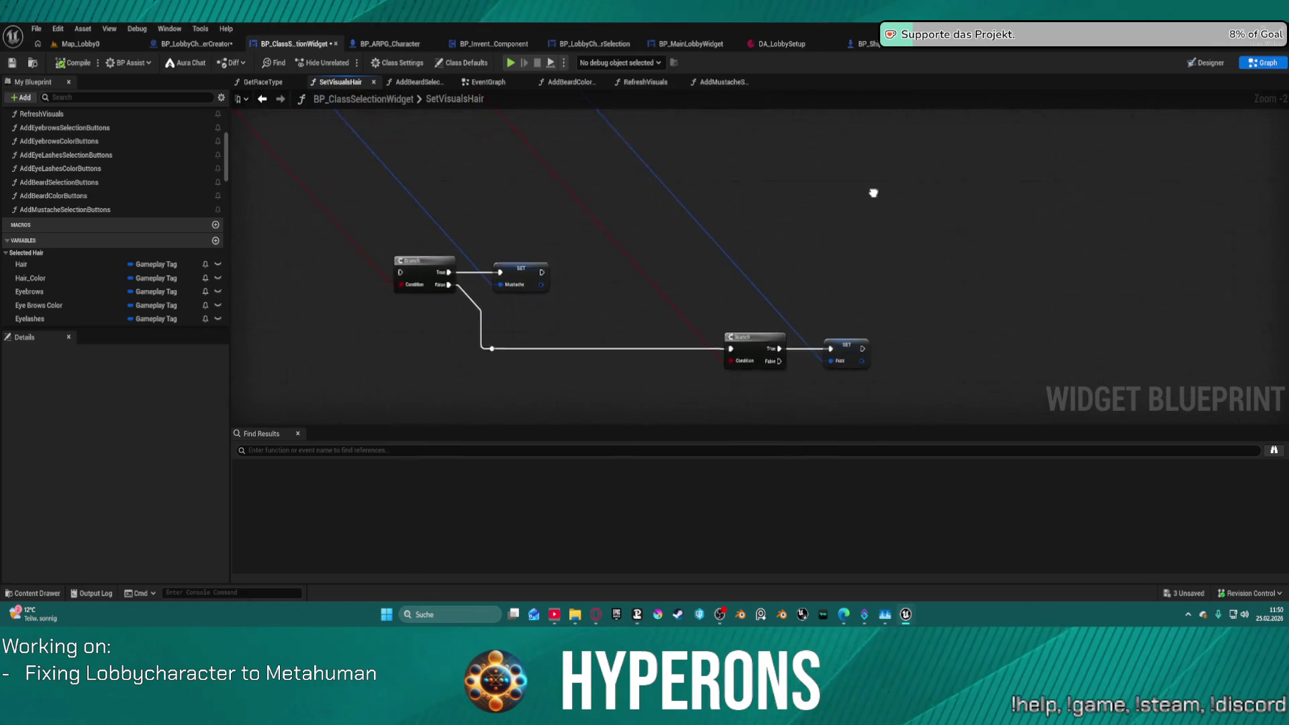
# Move the mustache Branch nodes up and wire the beard branch's False output into them.
pyautogui.scroll(-3, 818, 205)
pyautogui.click(834, 293)
pyautogui.moveTo(845, 290)
pyautogui.mouseDown()
pyautogui.moveTo(690, 109)
pyautogui.moveTo(935, 253)
pyautogui.moveTo(881, 287)
pyautogui.mouseUp()
pyautogui.moveTo(436, 209); pyautogui.dragTo(866, 339)
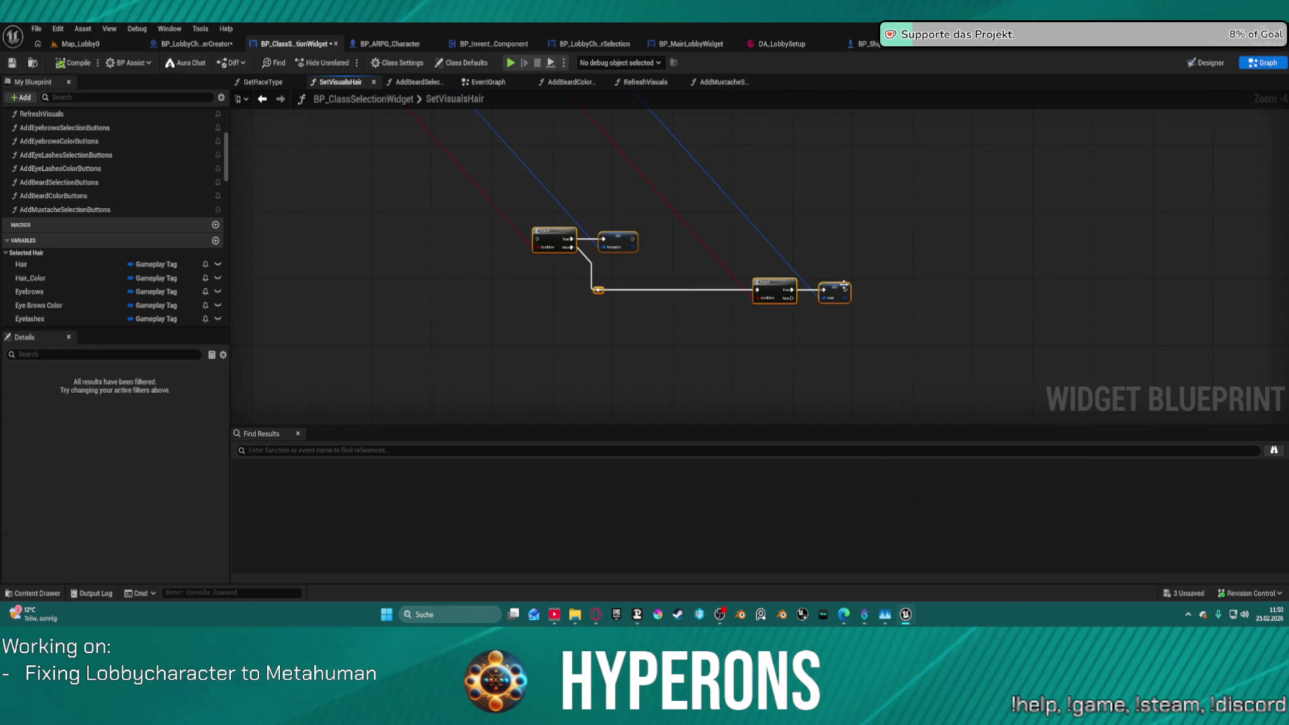
pyautogui.moveTo(839, 286)
pyautogui.mouseDown()
pyautogui.moveTo(951, 143)
pyautogui.moveTo(1047, 222)
pyautogui.moveTo(1179, 265)
pyautogui.moveTo(950, 212)
pyautogui.mouseUp()
pyautogui.scroll(4, 722, 220)
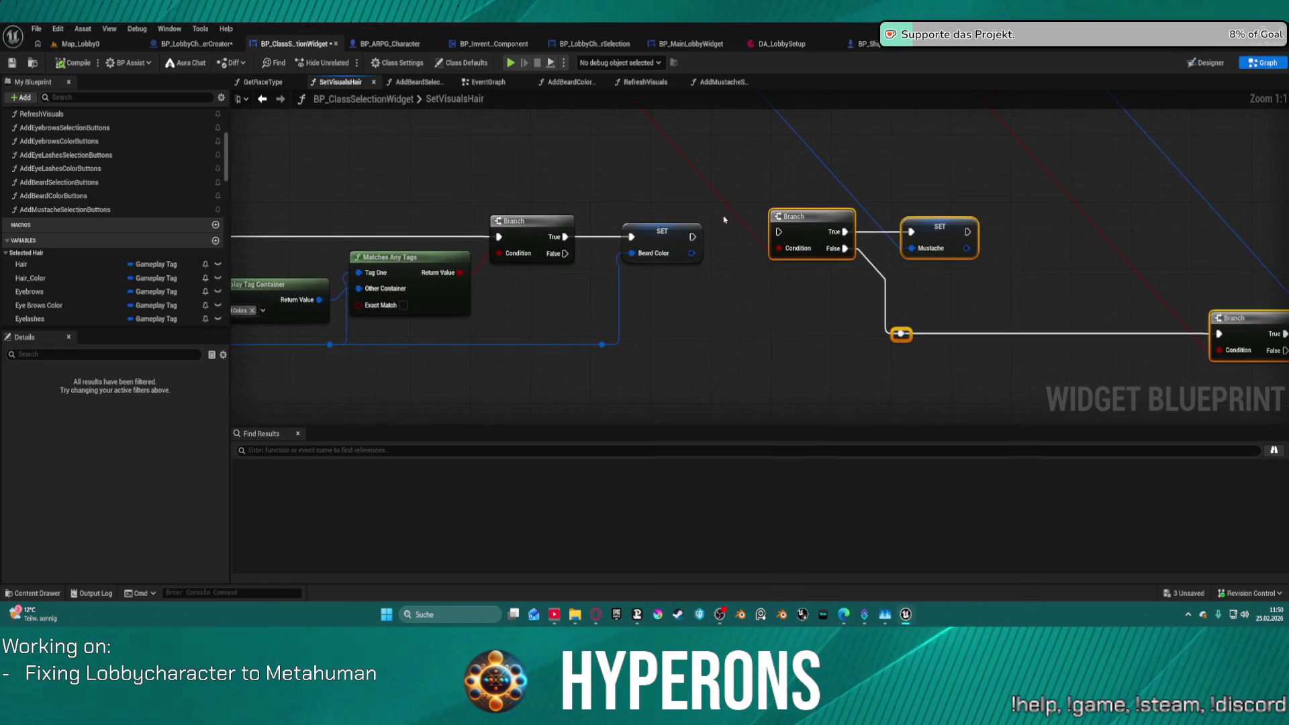
pyautogui.moveTo(565, 253)
pyautogui.mouseDown()
pyautogui.moveTo(792, 235)
pyautogui.moveTo(778, 231)
pyautogui.mouseUp()
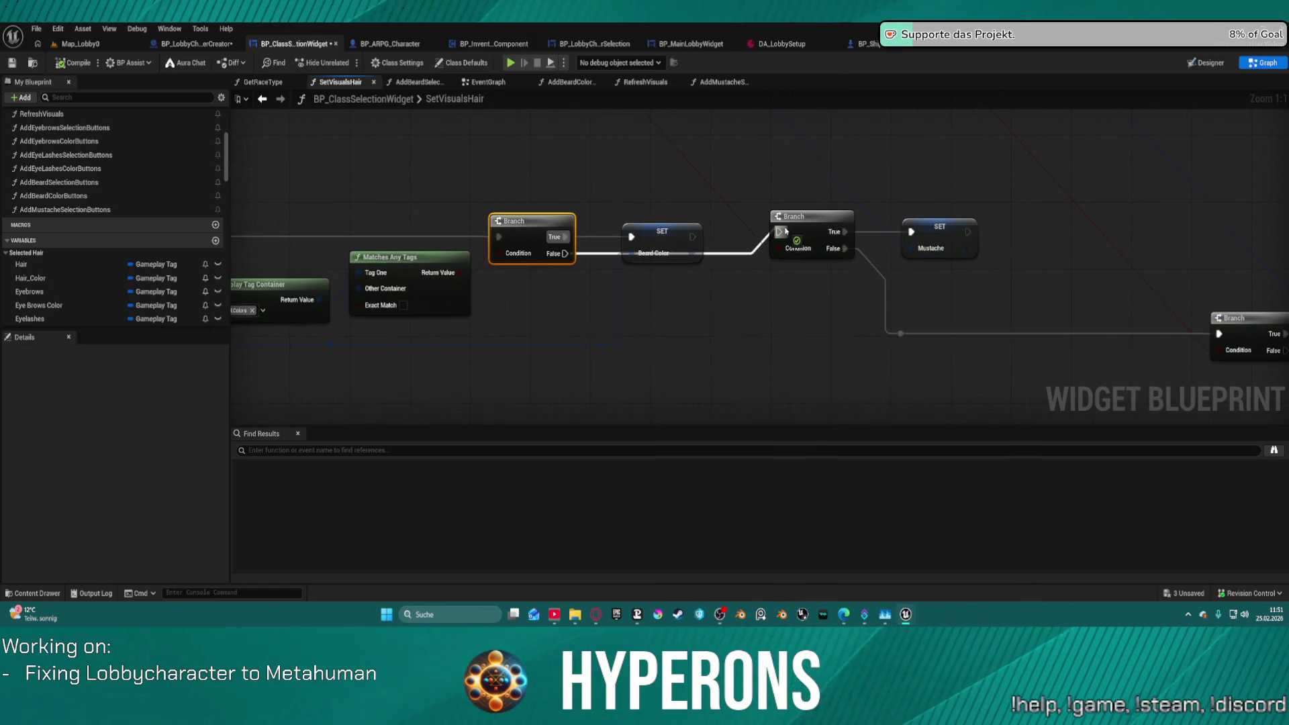
pyautogui.scroll(-1, 767, 195)
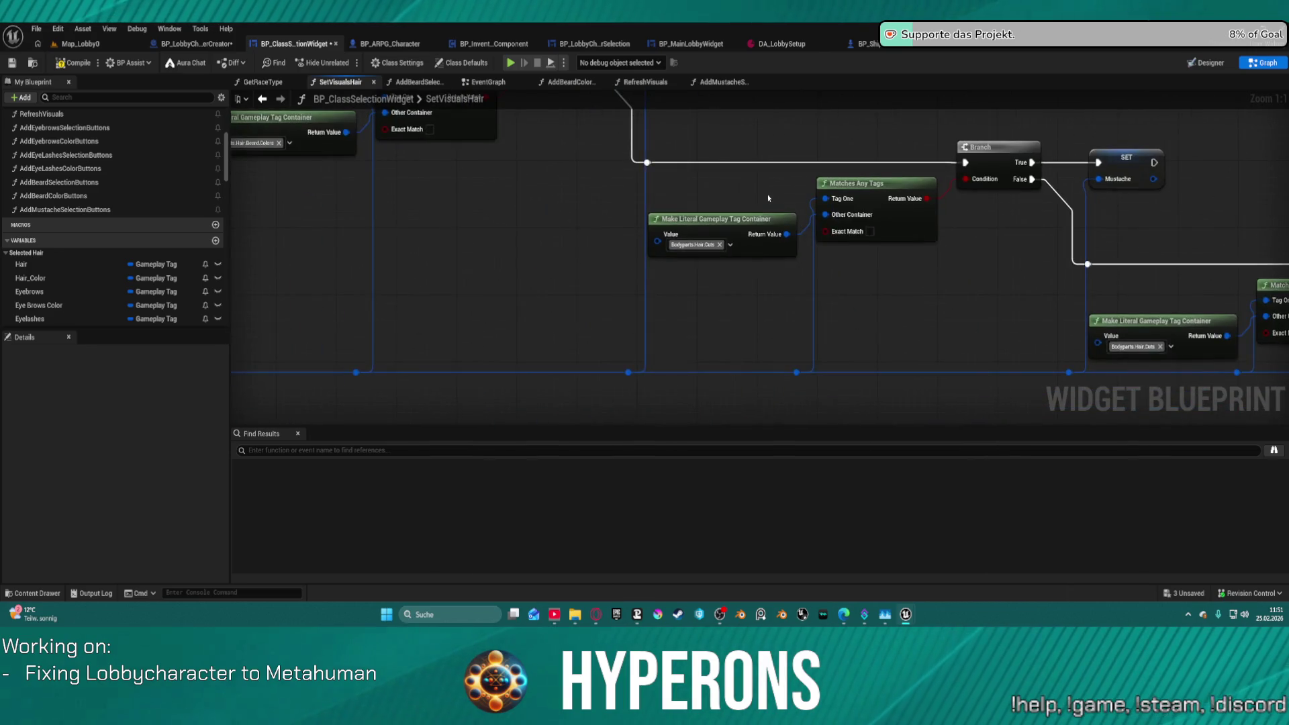
# Copy the beard condition's six tag-check nodes and paste a duplicate.
pyautogui.moveTo(713, 219)
pyautogui.mouseDown()
pyautogui.moveTo(745, 279)
pyautogui.moveTo(694, 260)
pyautogui.mouseUp()
pyautogui.moveTo(500, 152)
pyautogui.mouseDown()
pyautogui.moveTo(725, 282)
pyautogui.moveTo(842, 290)
pyautogui.moveTo(20, 138)
pyautogui.mouseUp()
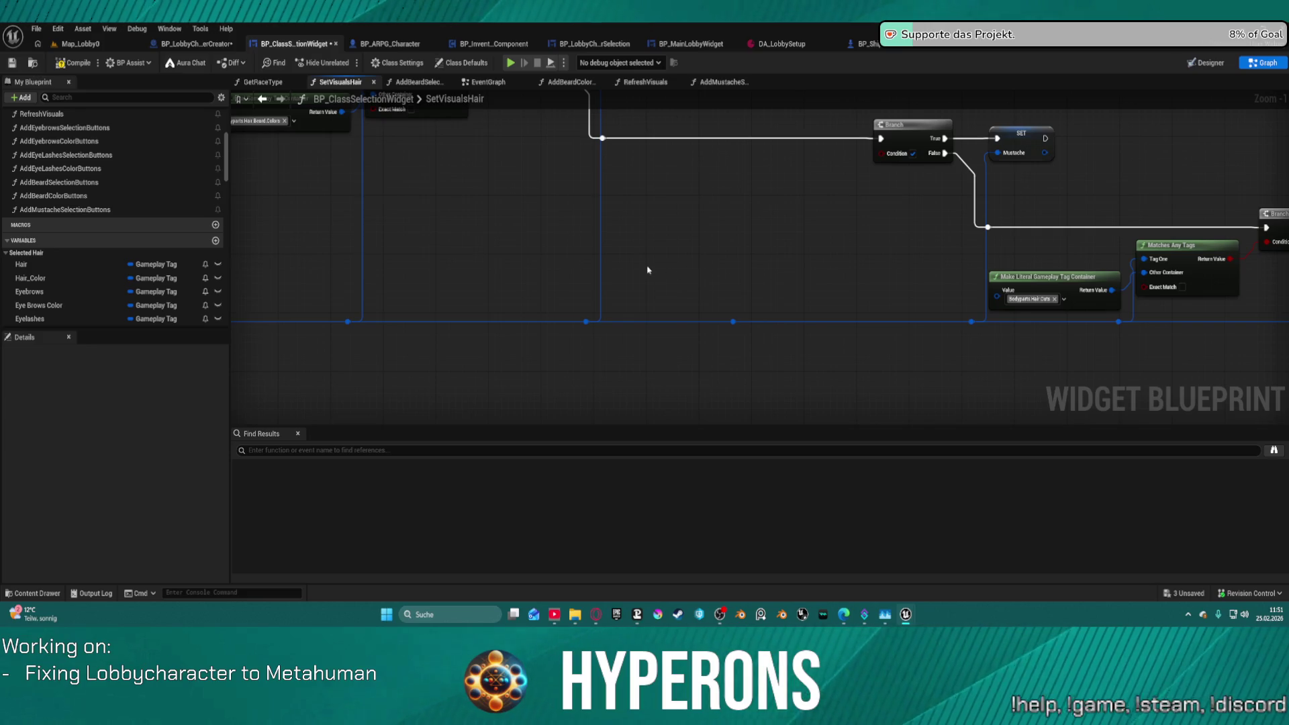
pyautogui.hotkey('ctrl', 'v')
# Connect the pasted check to the mustache Branch condition and swap its tag from Beard to Mustache.
pyautogui.moveTo(848, 219); pyautogui.dragTo(882, 156)
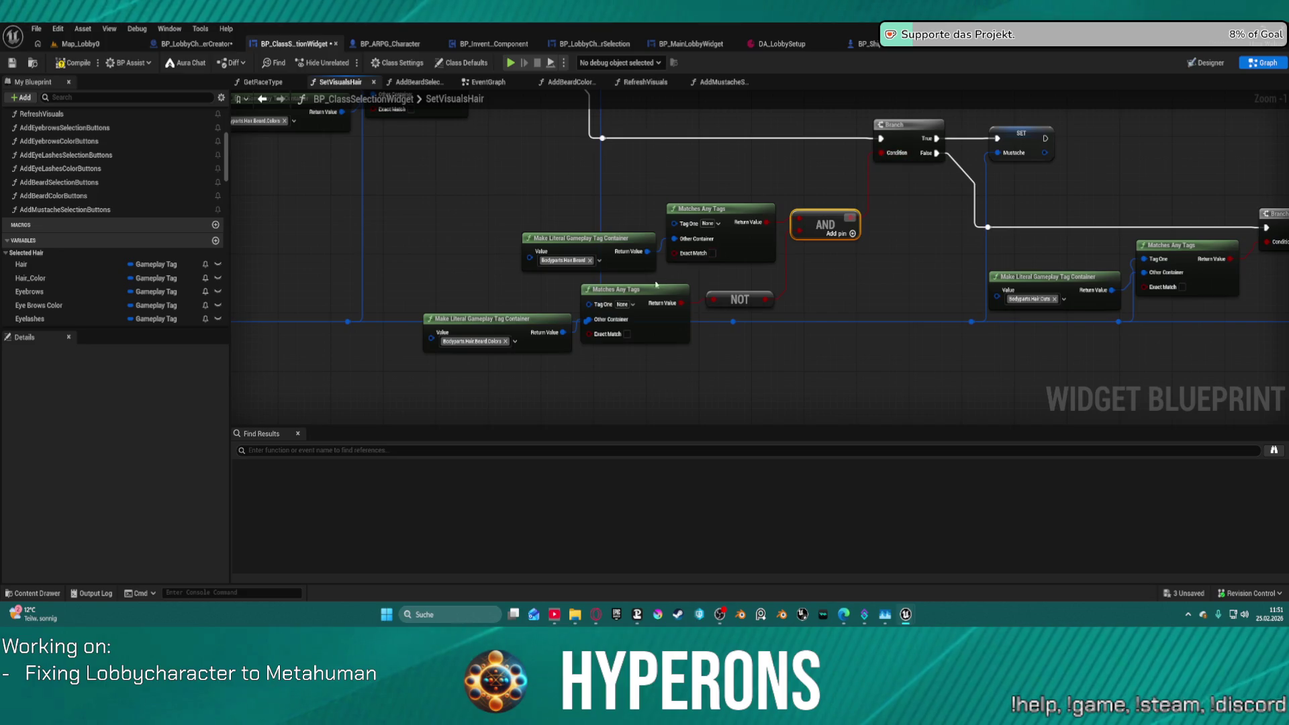
pyautogui.moveTo(468, 287); pyautogui.dragTo(753, 341)
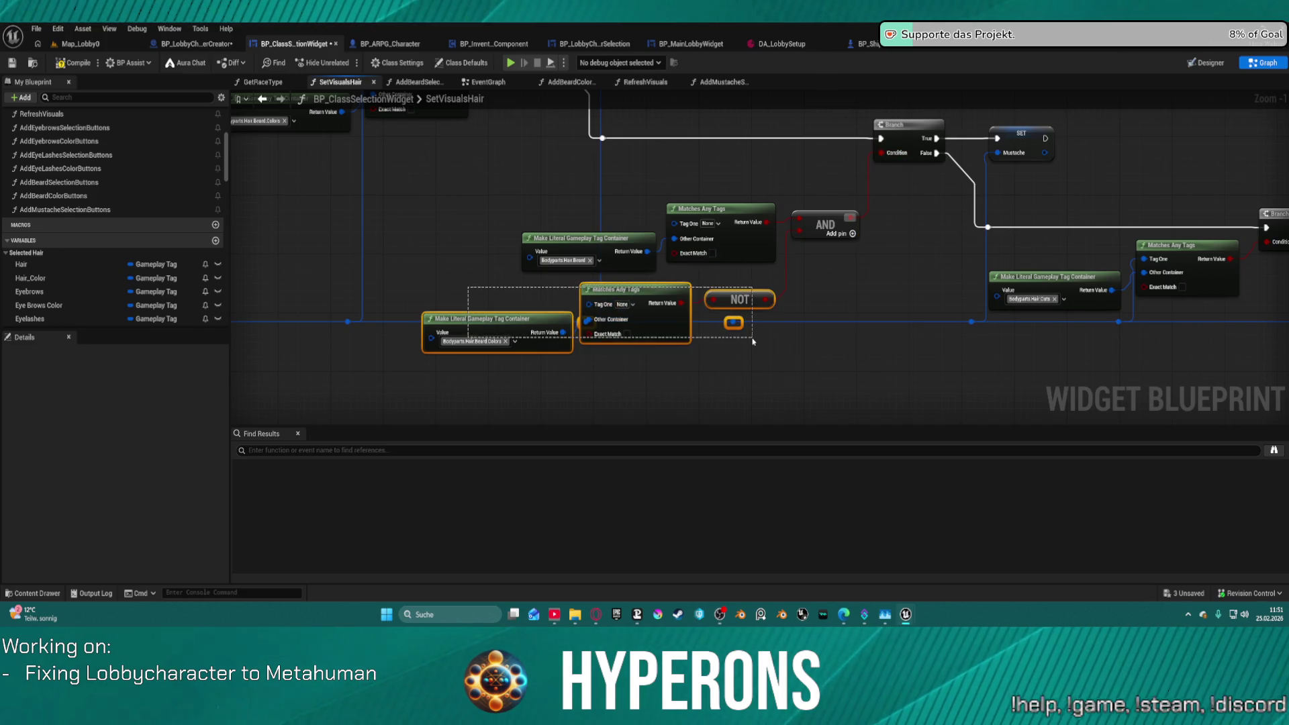
pyautogui.moveTo(787, 230)
pyautogui.mouseDown()
pyautogui.moveTo(814, 224)
pyautogui.moveTo(881, 155)
pyautogui.mouseUp()
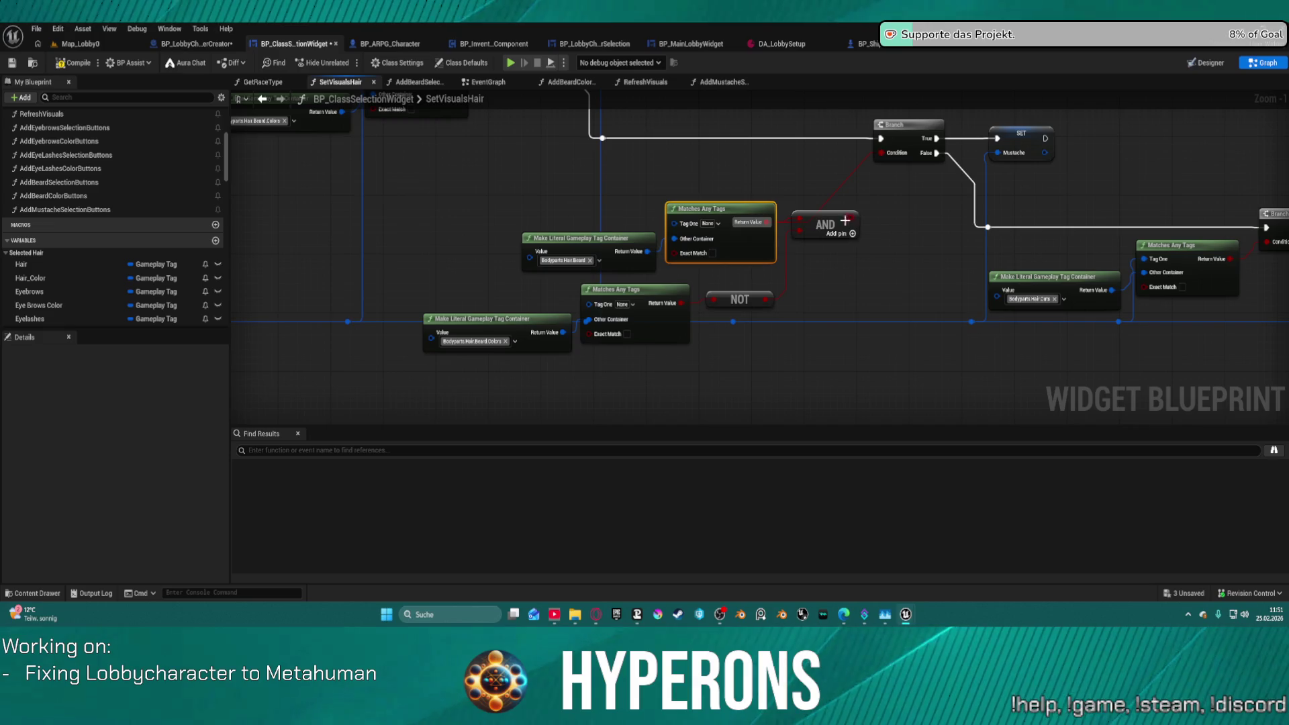
pyautogui.click(825, 224)
pyautogui.click(572, 258)
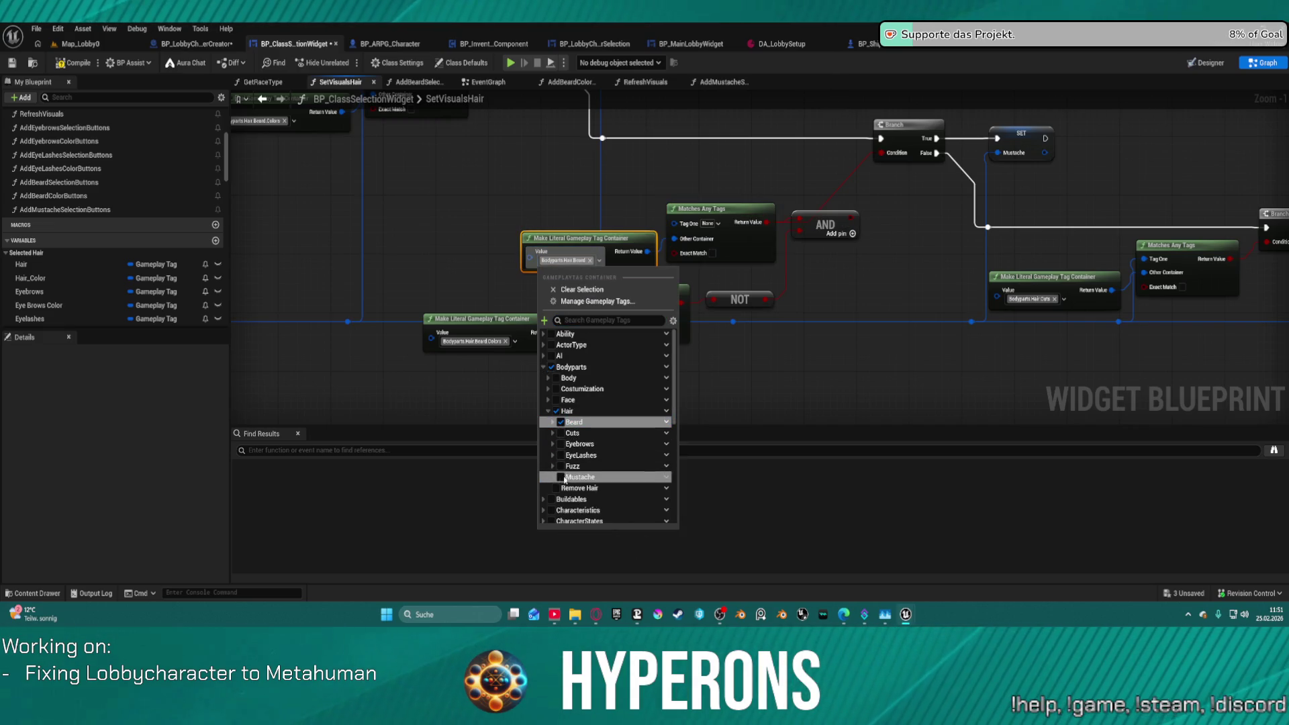
pyautogui.click(561, 477)
pyautogui.click(591, 261)
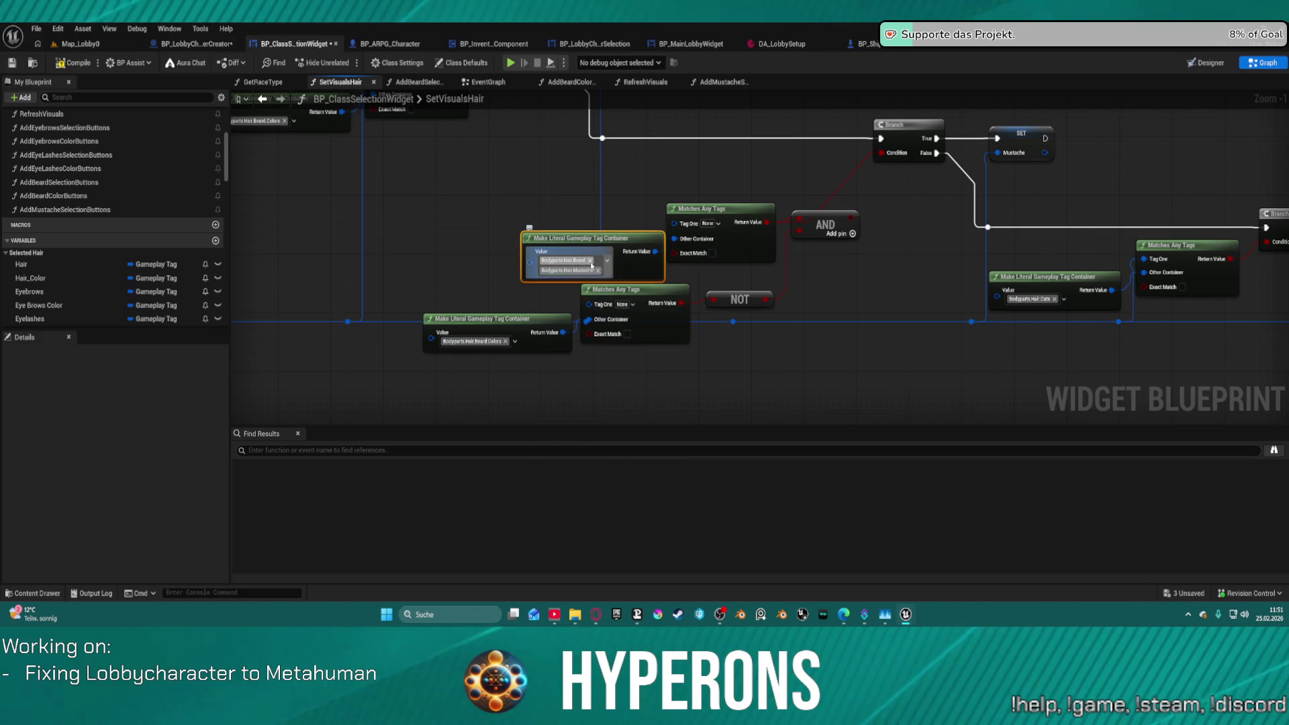
# Delete the surplus pasted AND/NOT nodes and tidy the reroute knot on the blue wire.
pyautogui.moveTo(447, 293); pyautogui.dragTo(739, 380)
pyautogui.press('Delete')
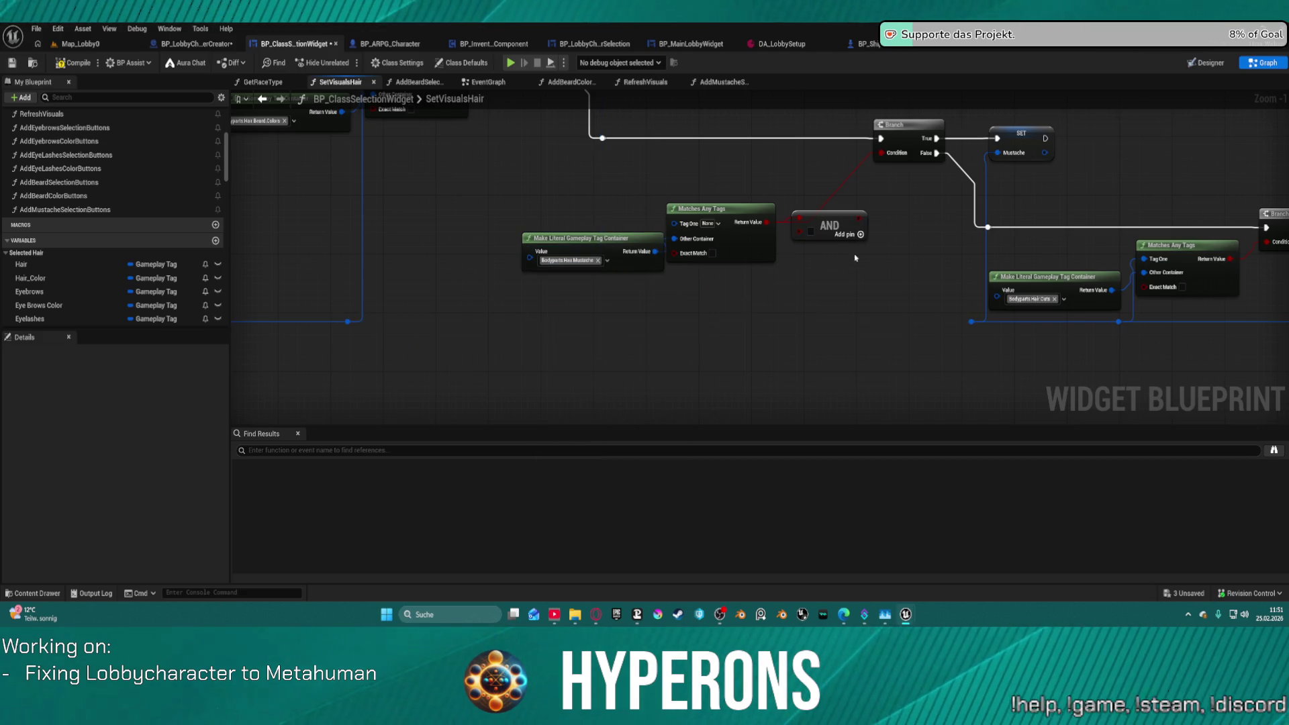
pyautogui.press('Delete')
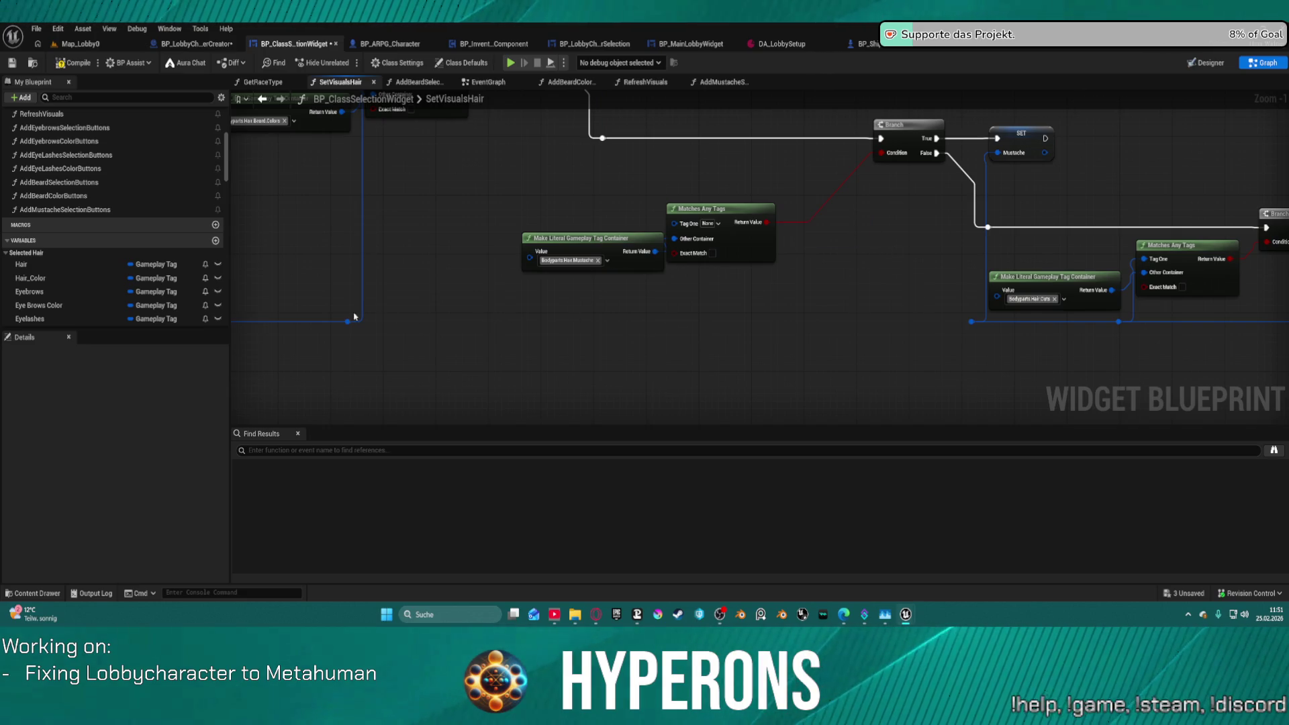
pyautogui.moveTo(342, 324)
pyautogui.mouseDown()
pyautogui.moveTo(800, 324)
pyautogui.moveTo(705, 319)
pyautogui.moveTo(674, 223)
pyautogui.mouseUp()
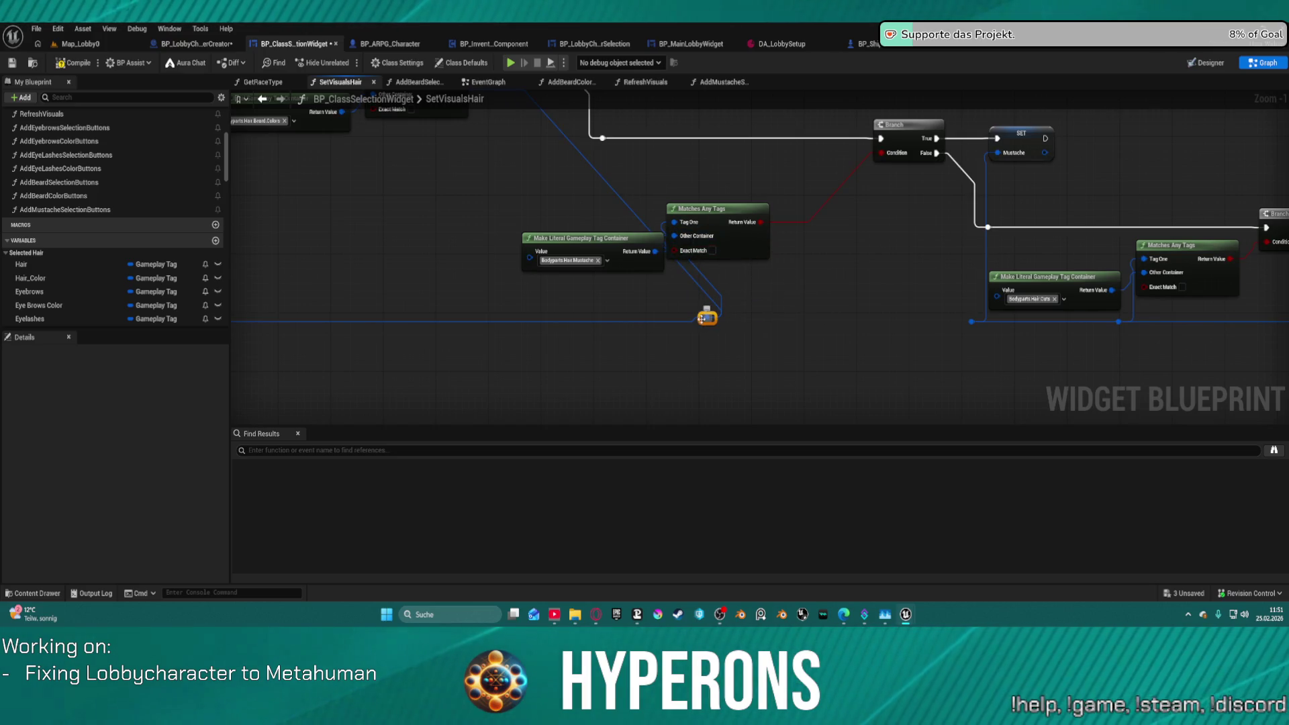
pyautogui.moveTo(703, 319)
pyautogui.mouseDown()
pyautogui.moveTo(977, 325)
pyautogui.moveTo(989, 303)
pyautogui.mouseUp()
pyautogui.click(698, 205)
pyautogui.hotkey('ctrl', 'z')
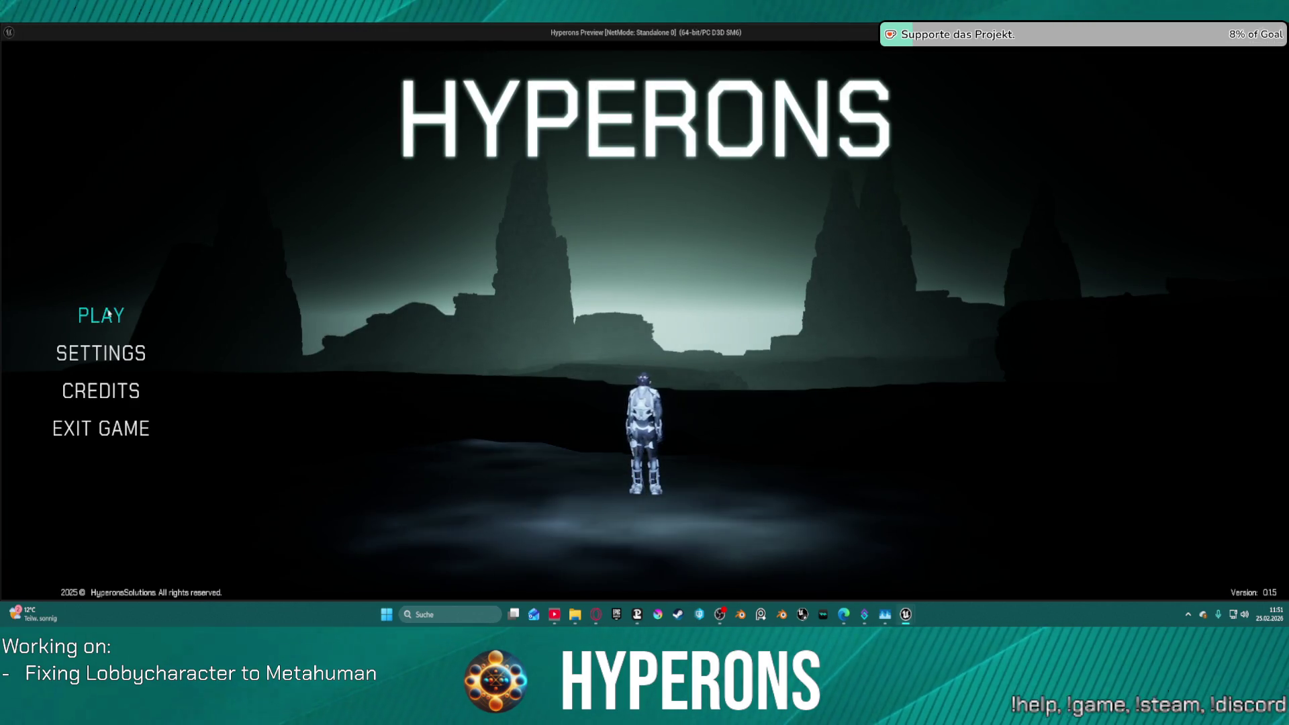
# Start a new character in the preview, trying mustache options and AfroCurly hair.
pyautogui.click(108, 314)
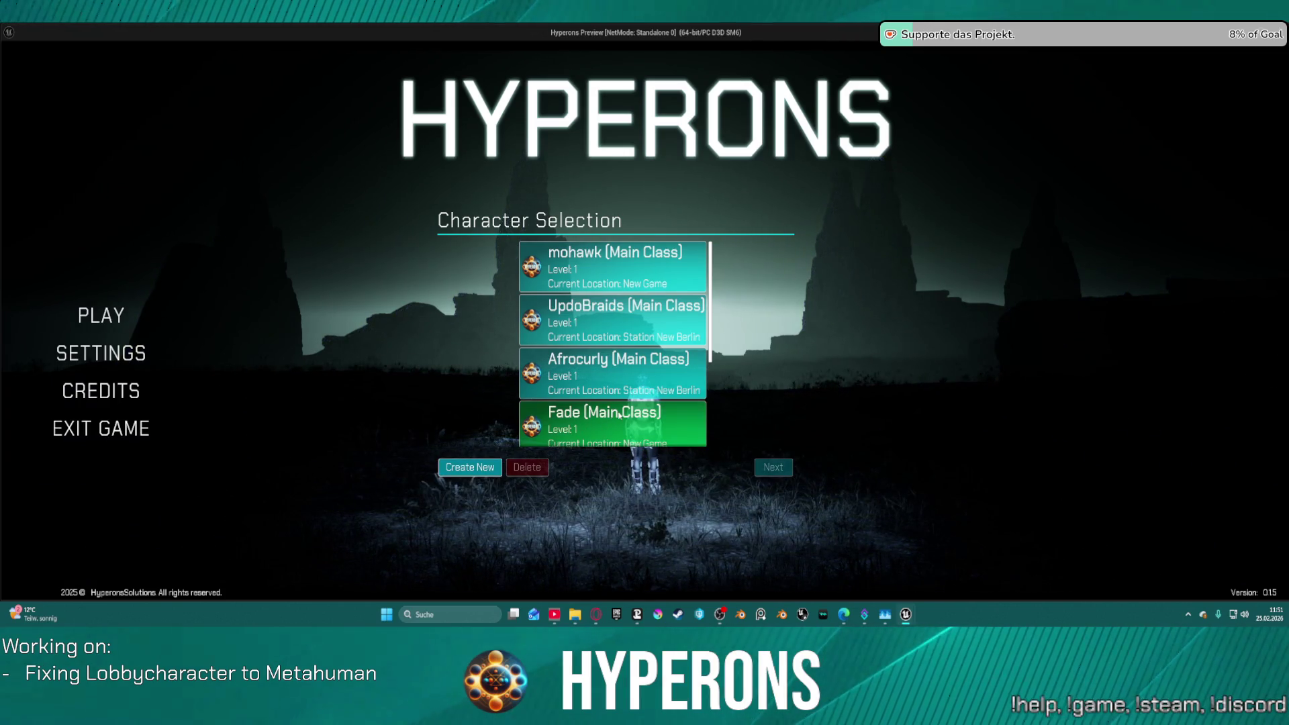
pyautogui.click(467, 467)
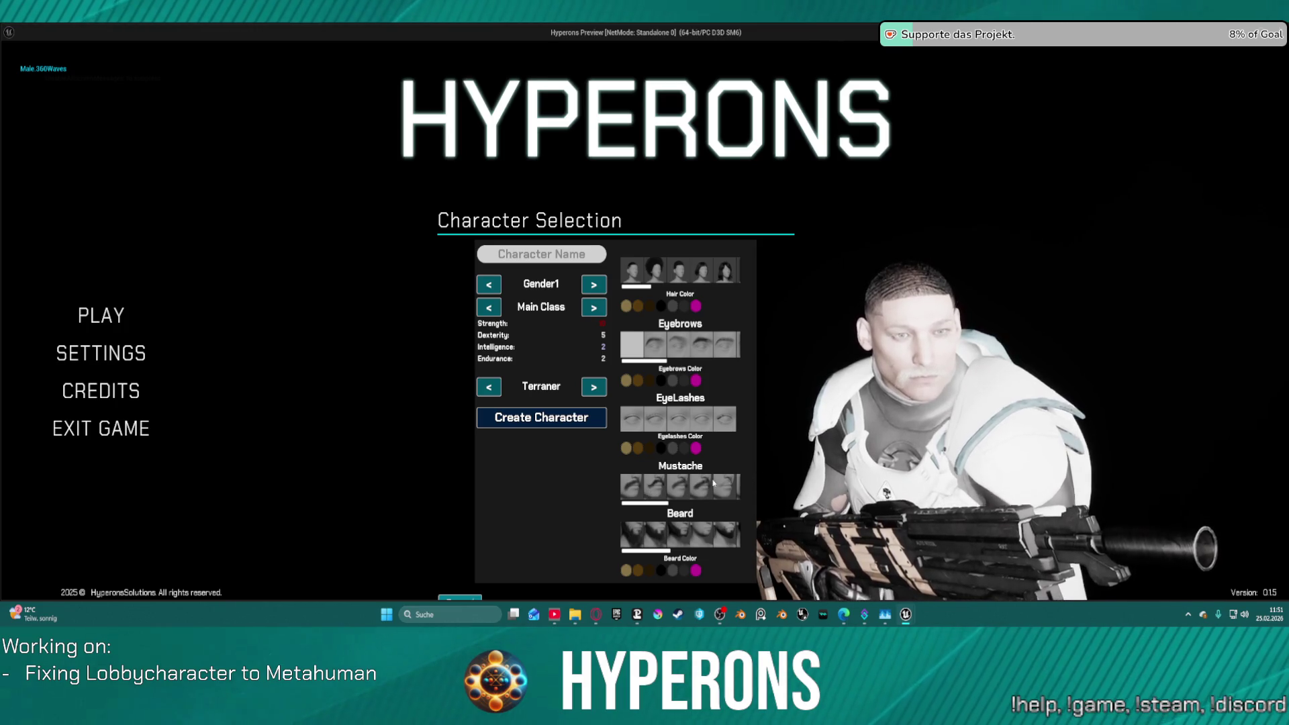
pyautogui.click(709, 489)
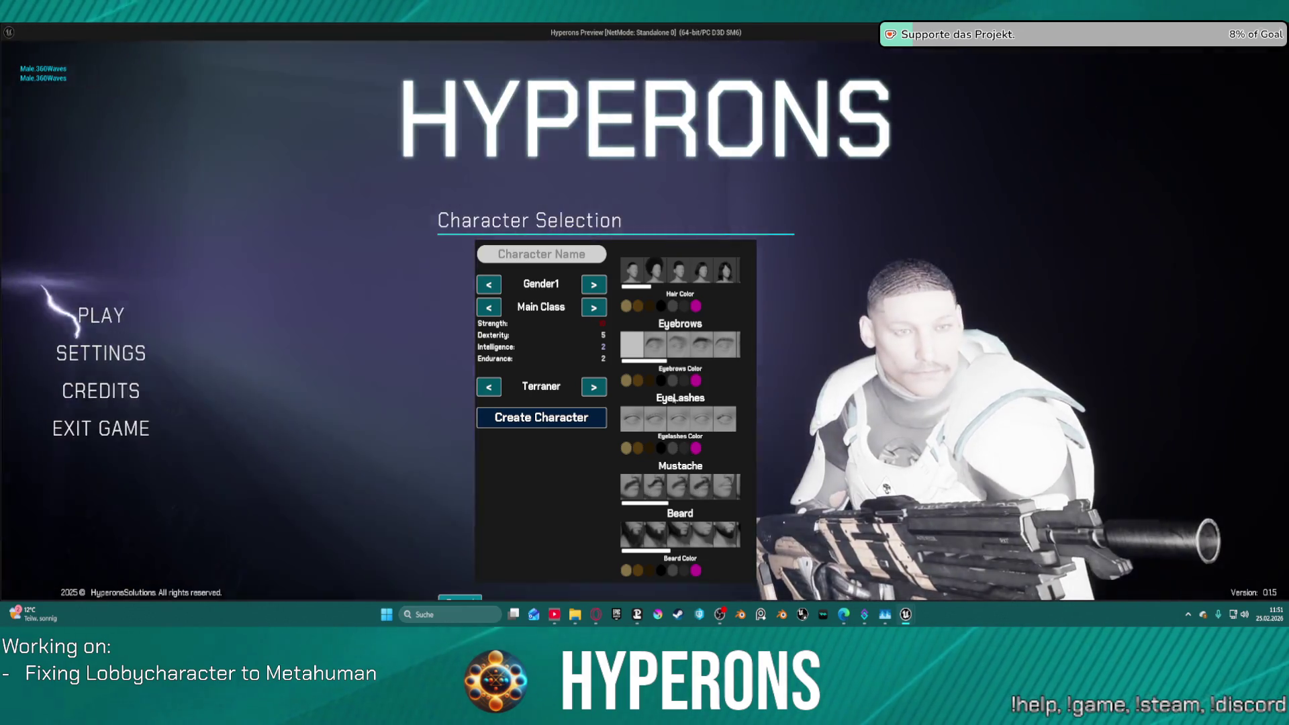
pyautogui.click(654, 271)
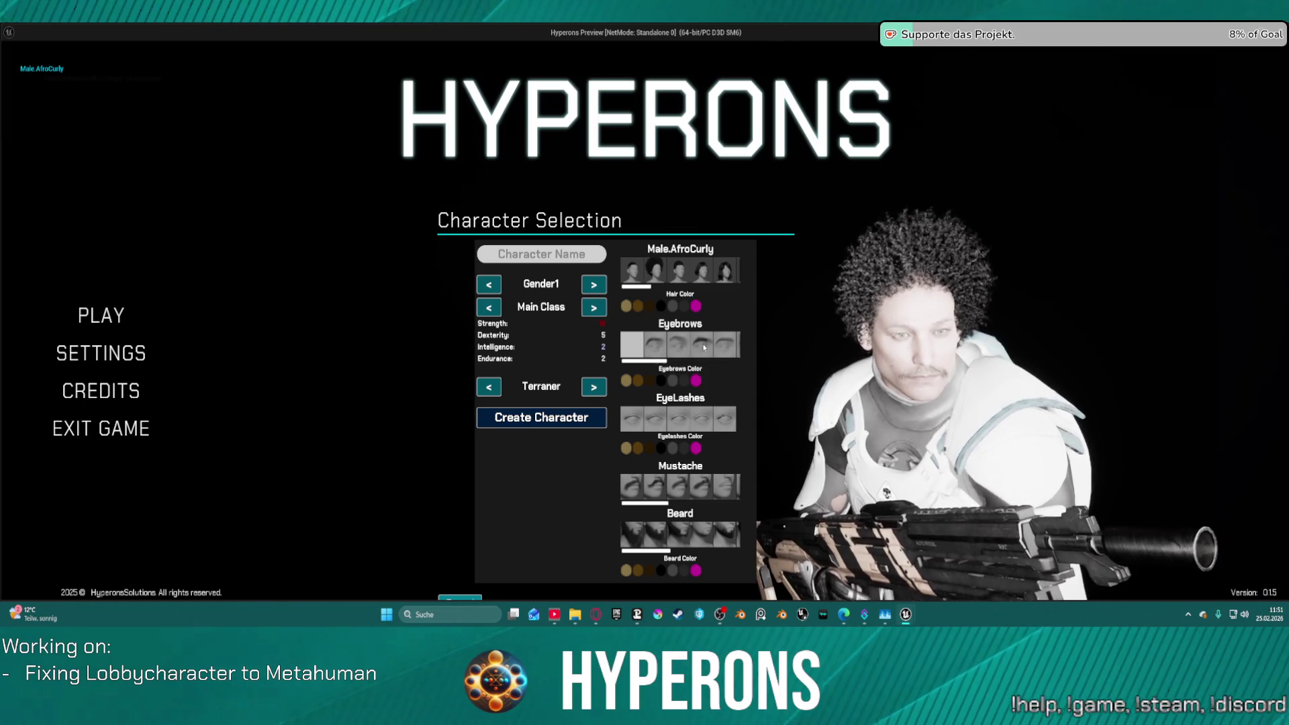
pyautogui.click(706, 490)
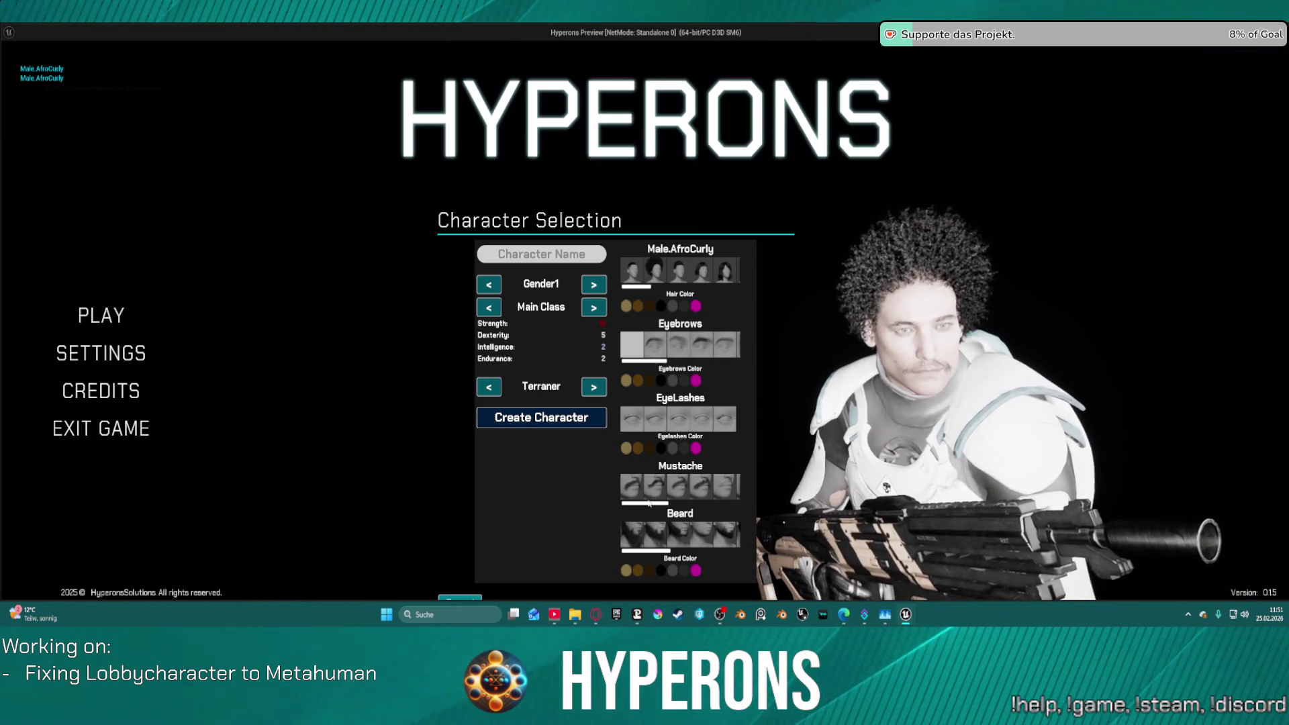
# Set a magenta beard colour and a full beard, then stop the preview.
pyautogui.click(695, 571)
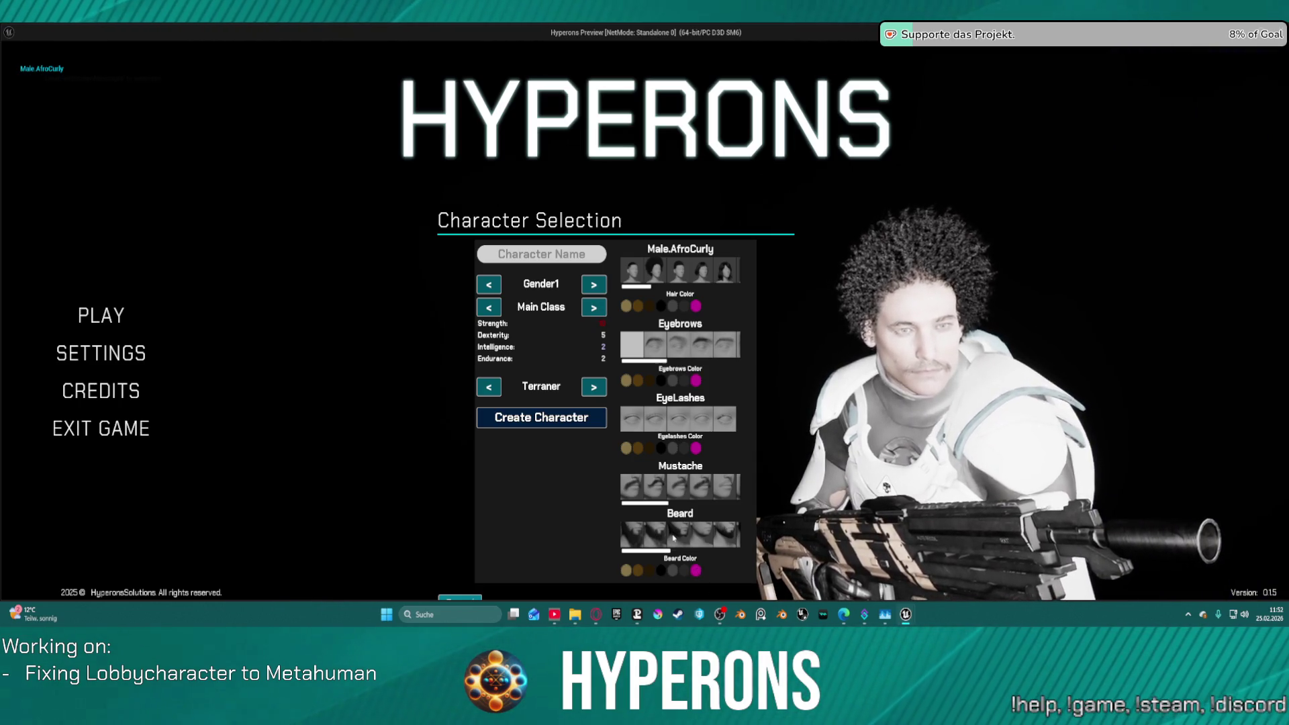
pyautogui.click(696, 571)
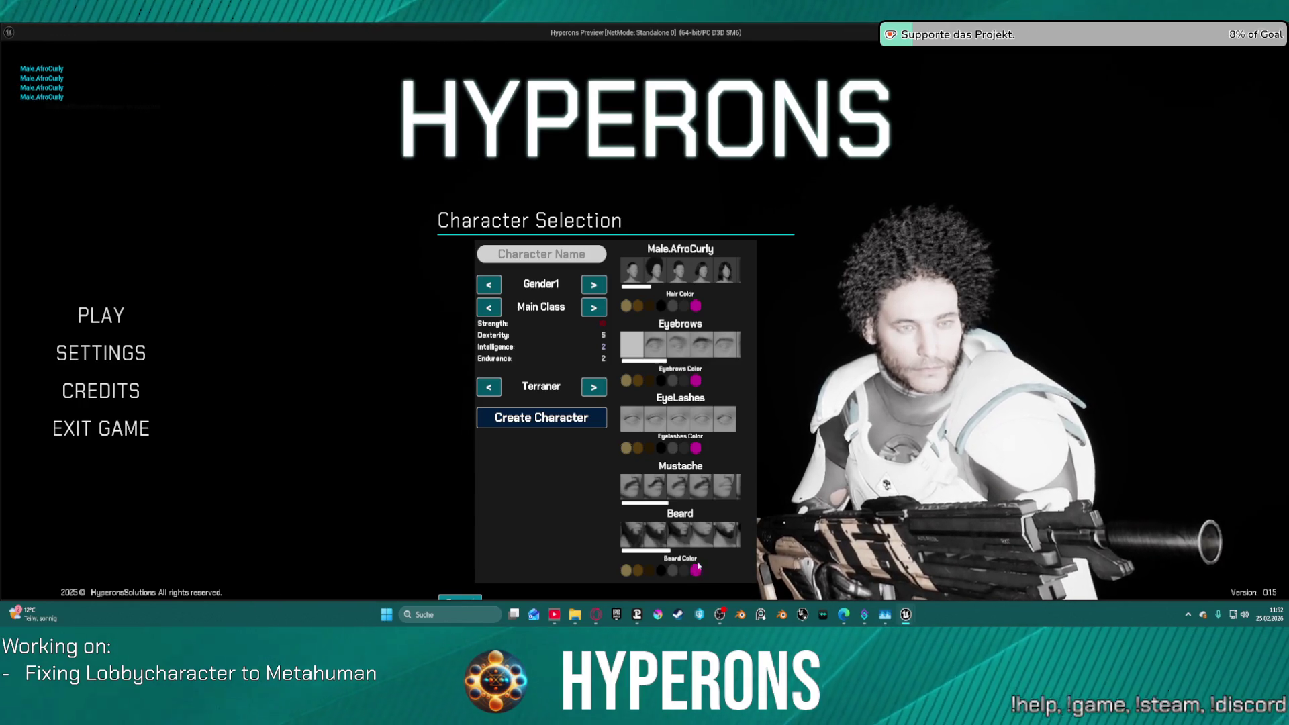
pyautogui.moveTo(661, 552); pyautogui.dragTo(738, 553)
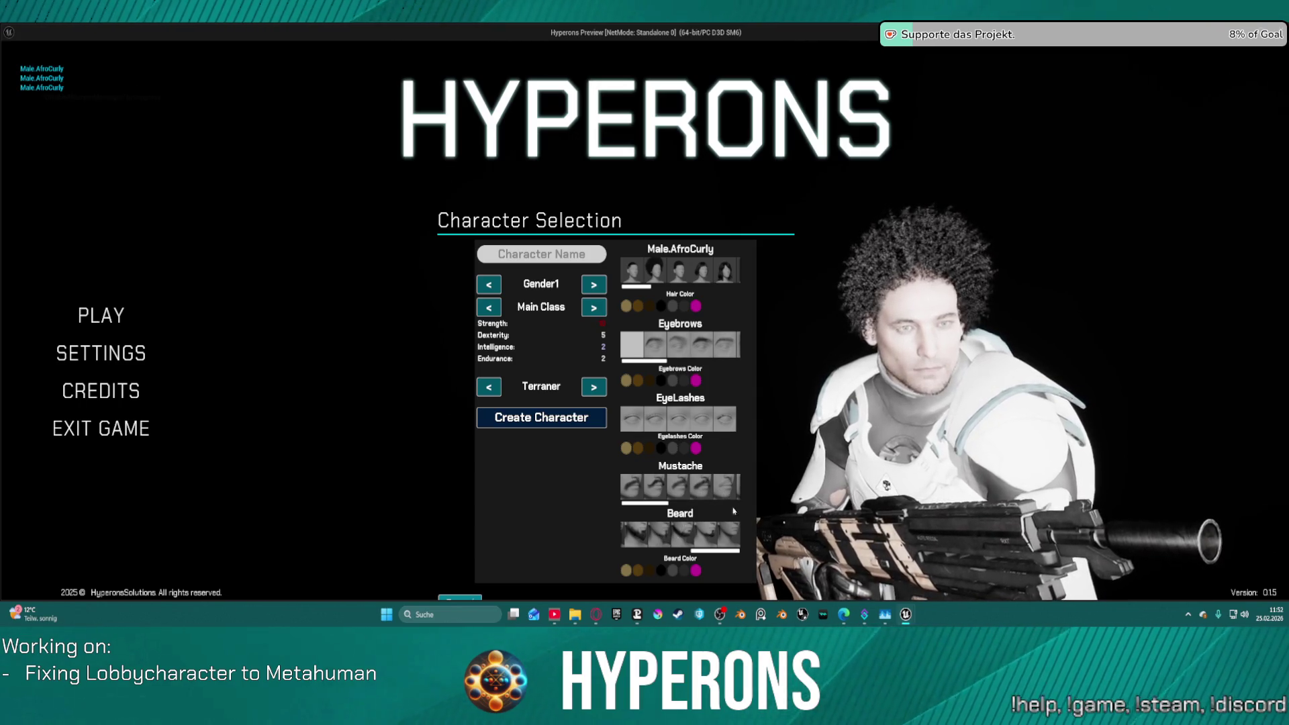
pyautogui.moveTo(665, 503); pyautogui.dragTo(747, 515)
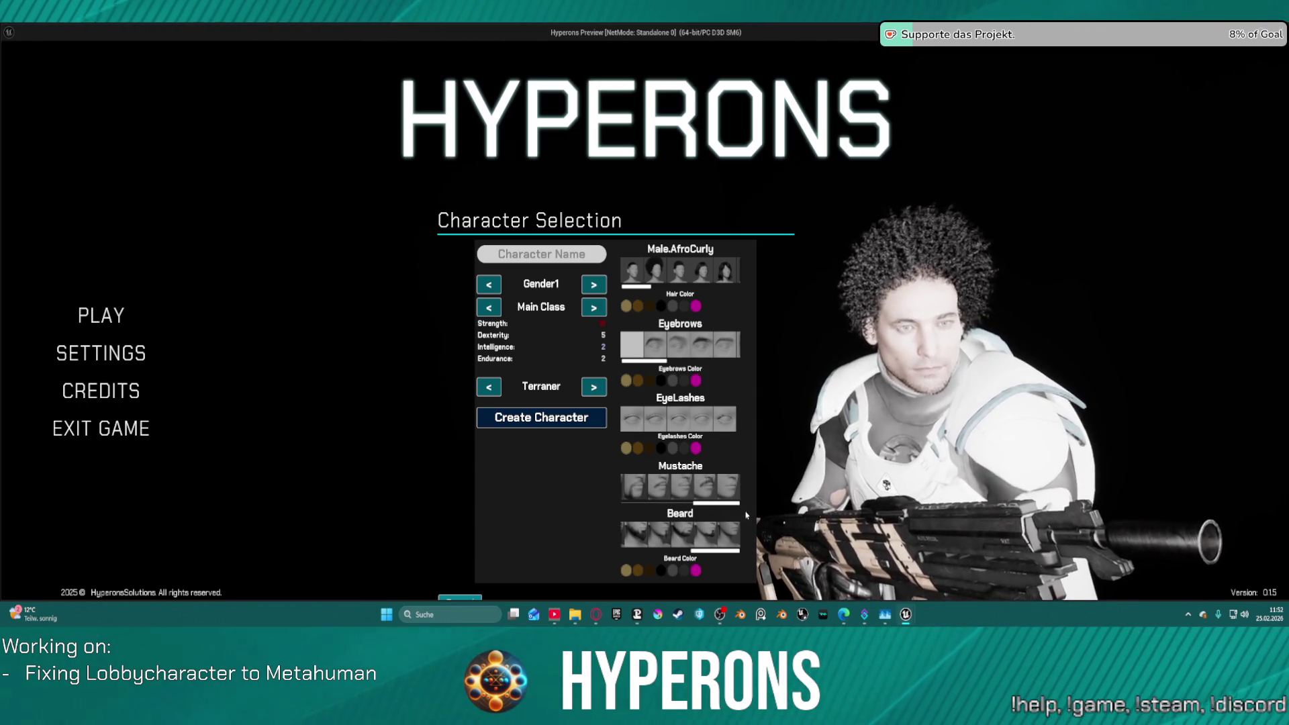
pyautogui.click(705, 535)
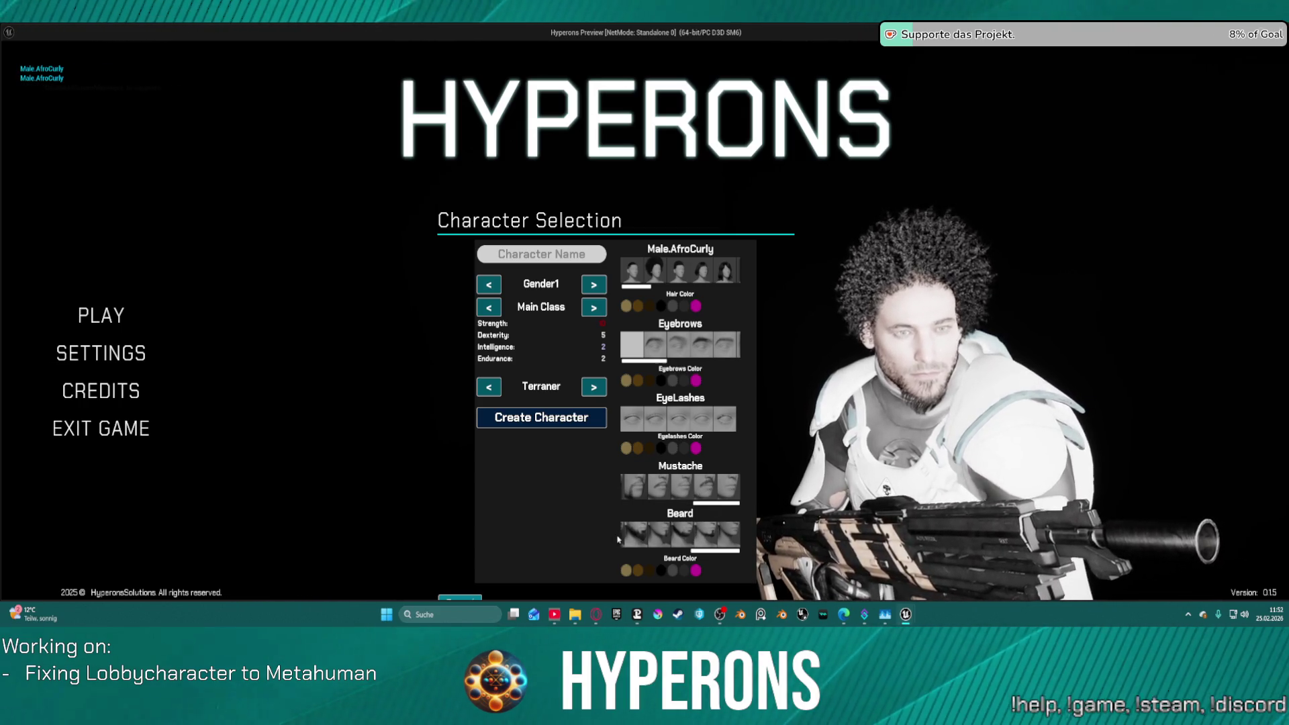
pyautogui.press('Escape')
# Wire the SET Beard Color exec output into the reroute, then relaunch to Character Selection.
pyautogui.moveTo(724, 288)
pyautogui.mouseDown()
pyautogui.moveTo(650, 442)
pyautogui.moveTo(594, 449)
pyautogui.moveTo(939, 449)
pyautogui.mouseUp()
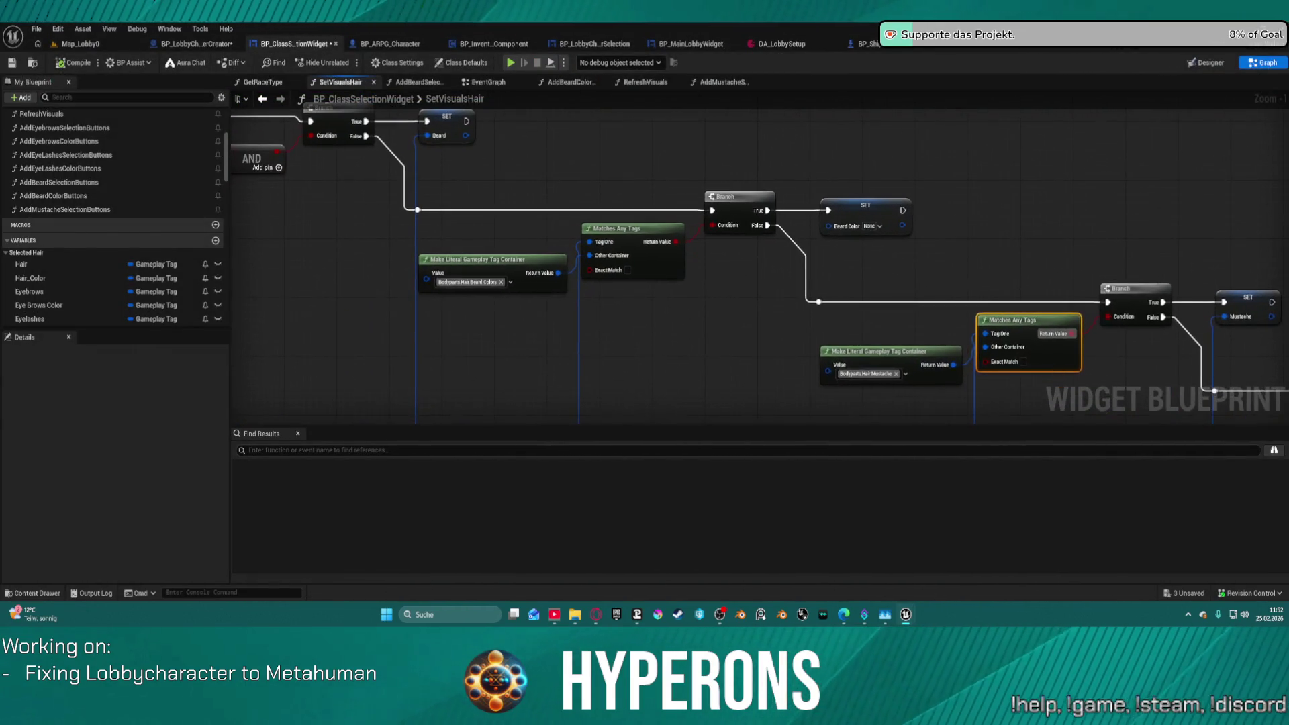
pyautogui.moveTo(738, 302)
pyautogui.mouseDown()
pyautogui.moveTo(819, 306)
pyautogui.moveTo(1060, 360)
pyautogui.moveTo(946, 334)
pyautogui.mouseUp()
pyautogui.moveTo(1156, 377); pyautogui.dragTo(997, 377)
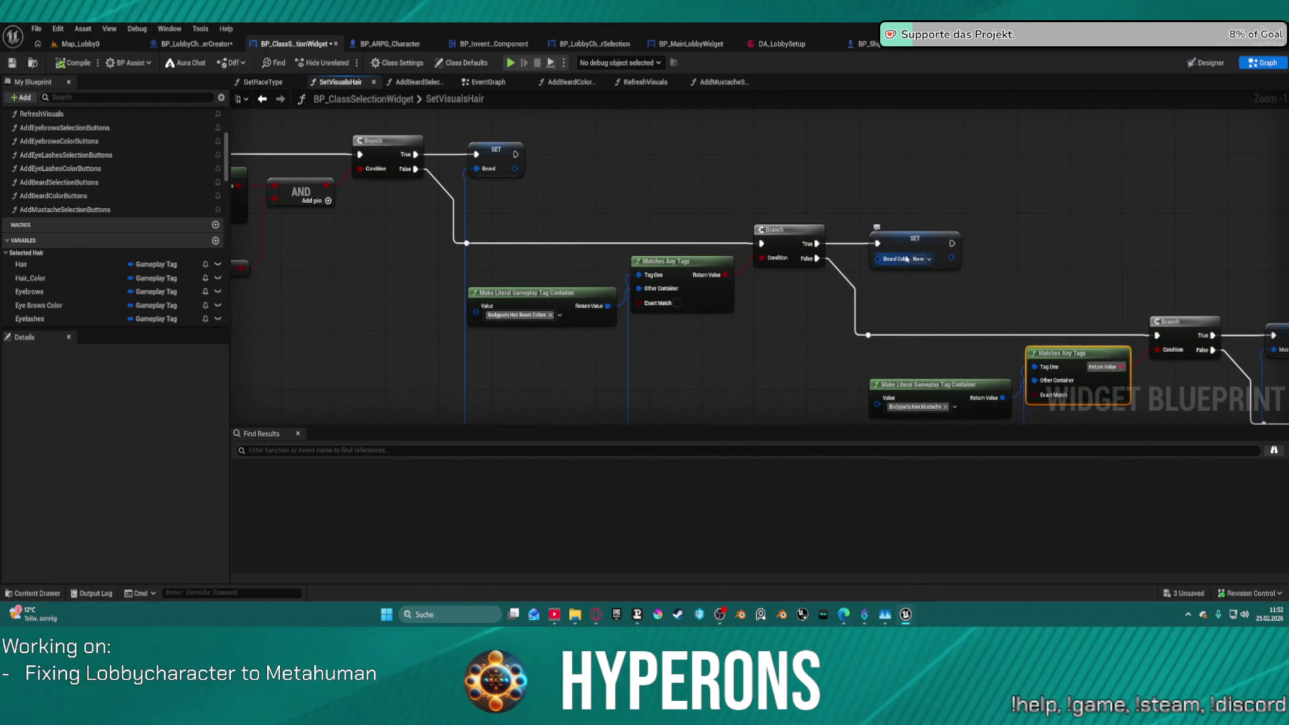
pyautogui.moveTo(907, 259)
pyautogui.mouseDown()
pyautogui.moveTo(567, 522)
pyautogui.moveTo(624, 279)
pyautogui.moveTo(614, 268)
pyautogui.mouseUp()
pyautogui.moveTo(705, 279); pyautogui.dragTo(525, 134)
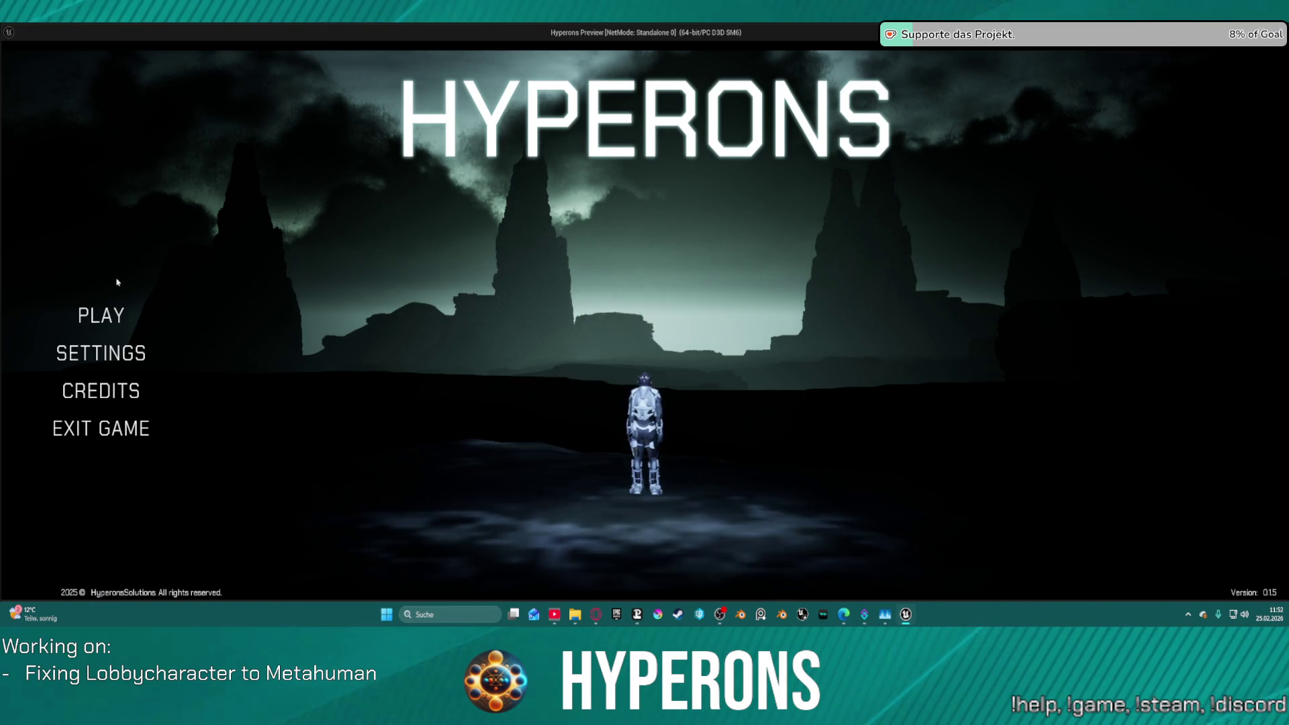
pyautogui.click(120, 314)
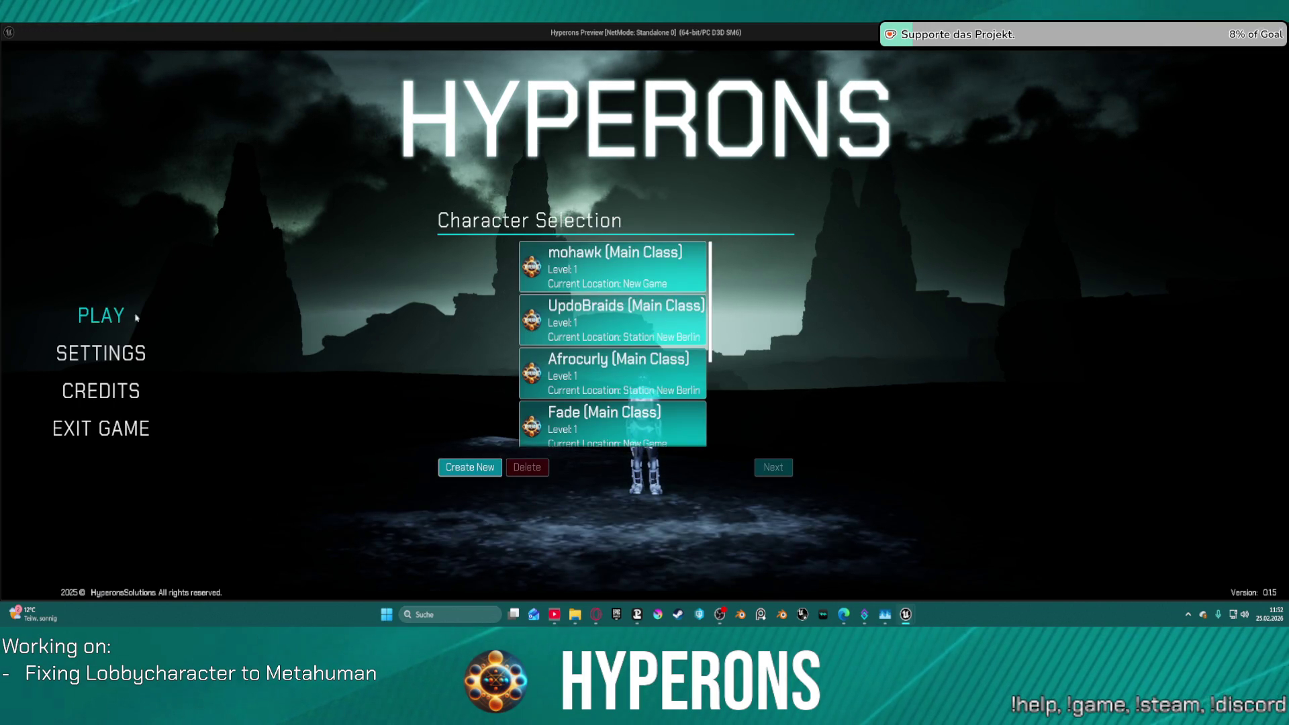
# In the preview, start a new character and try the first mustache and a beard option.
pyautogui.click(470, 467)
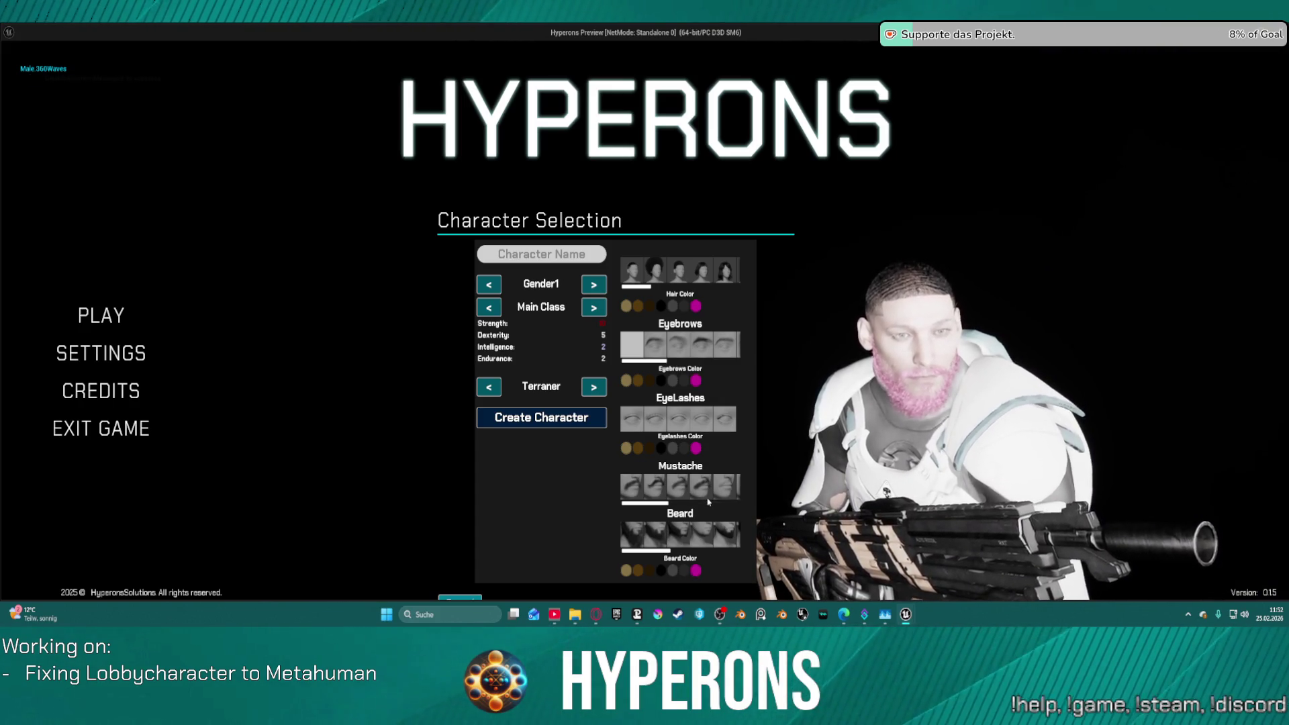
pyautogui.scroll(-5, 686, 505)
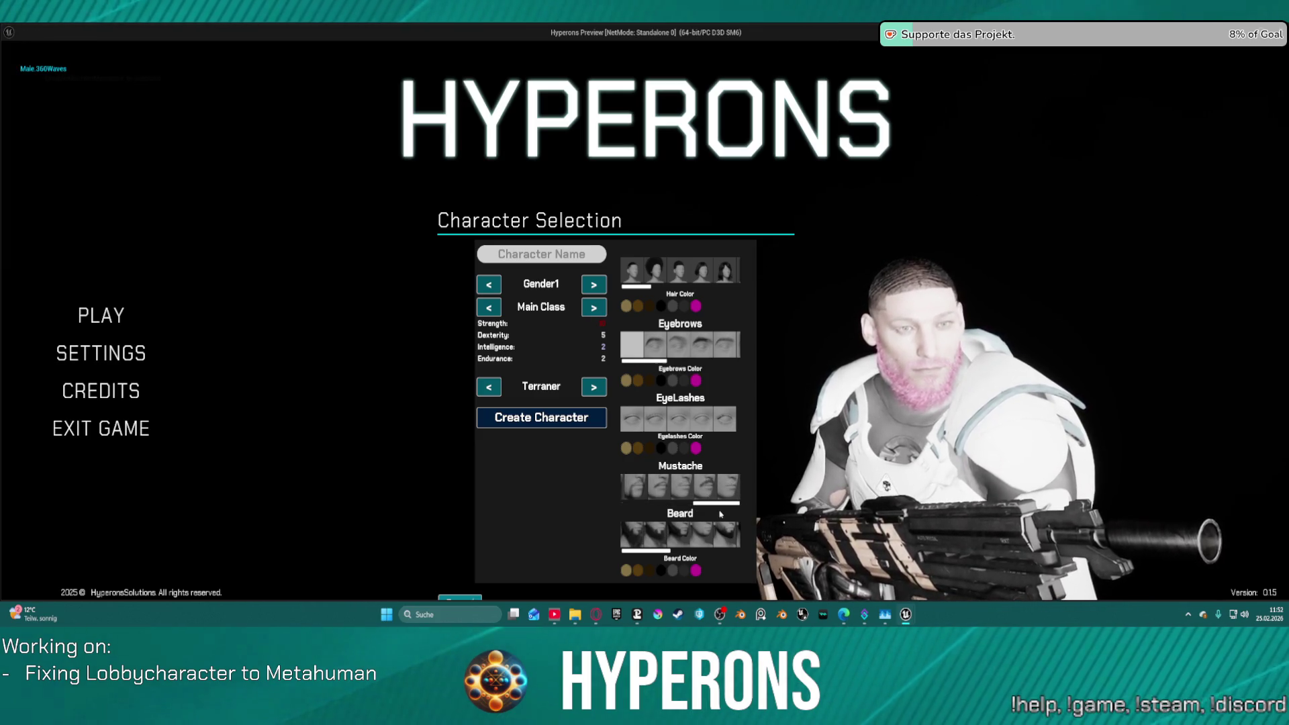
pyautogui.click(643, 500)
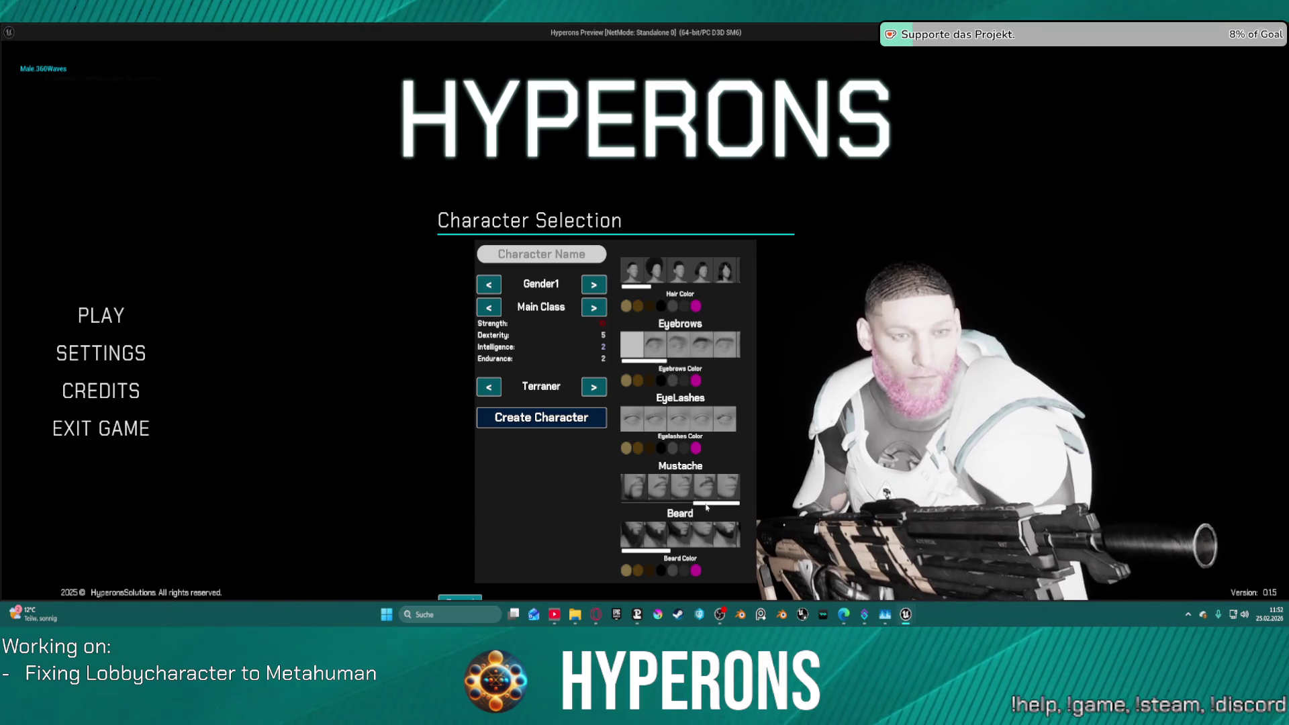
pyautogui.scroll(2, 706, 506)
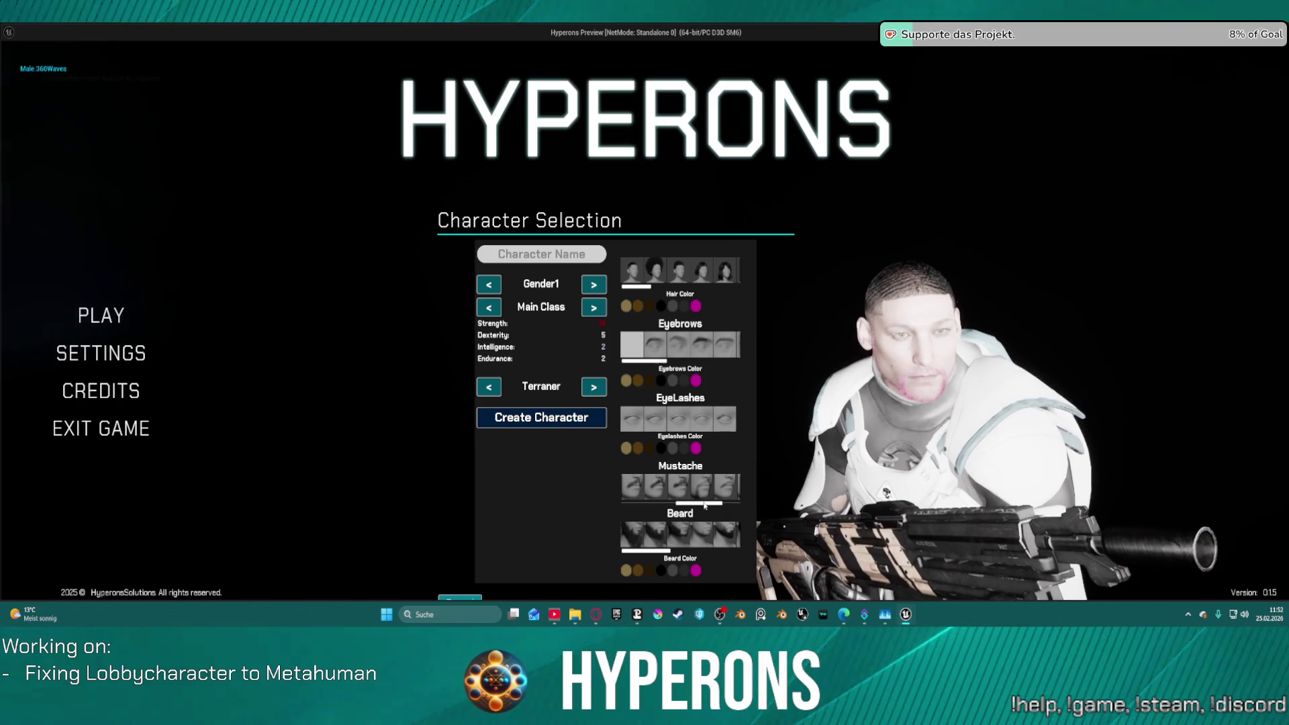
pyautogui.moveTo(704, 506); pyautogui.dragTo(754, 507)
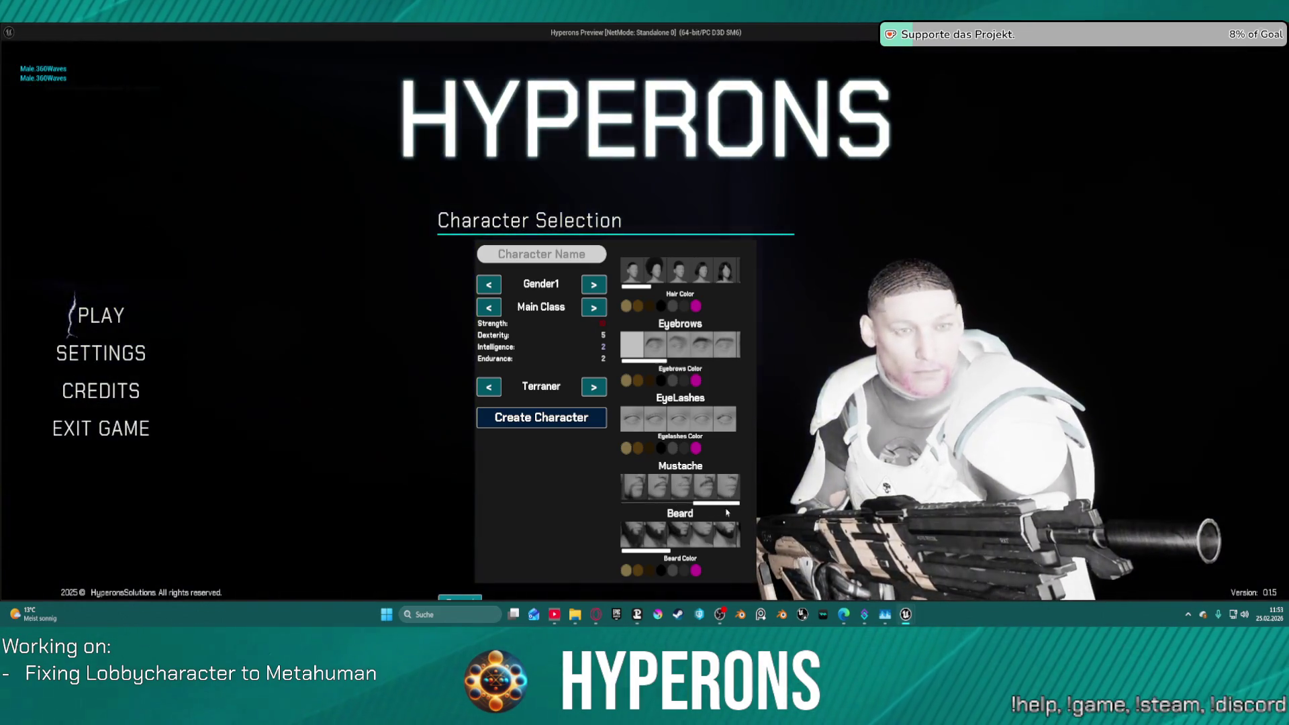
pyautogui.moveTo(667, 550); pyautogui.dragTo(720, 548)
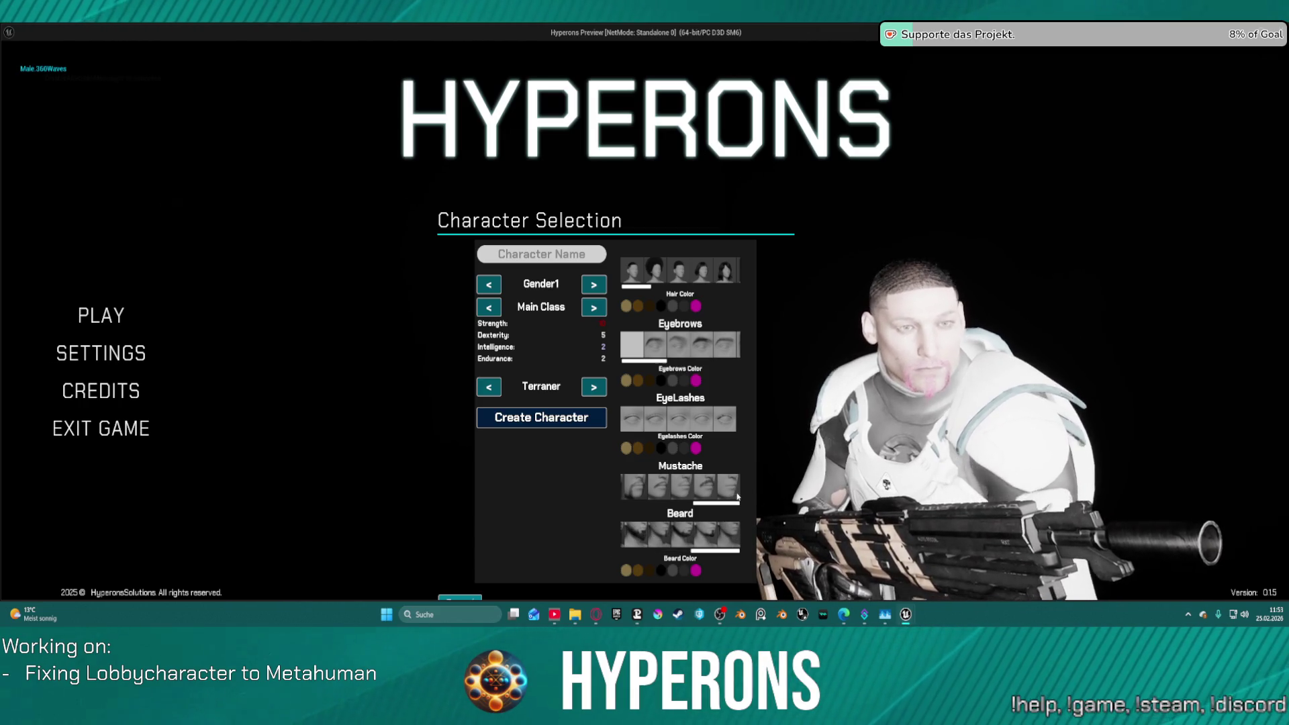
pyautogui.scroll(1, 719, 507)
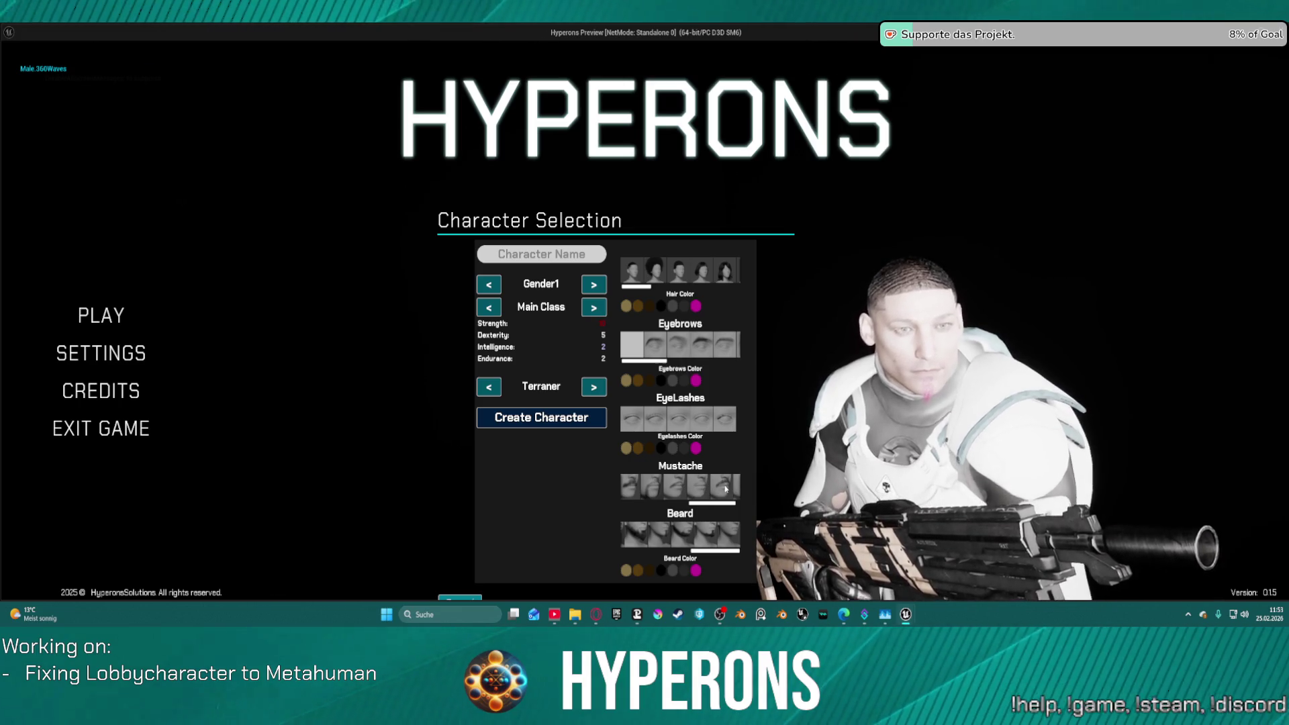
pyautogui.scroll(-1, 724, 508)
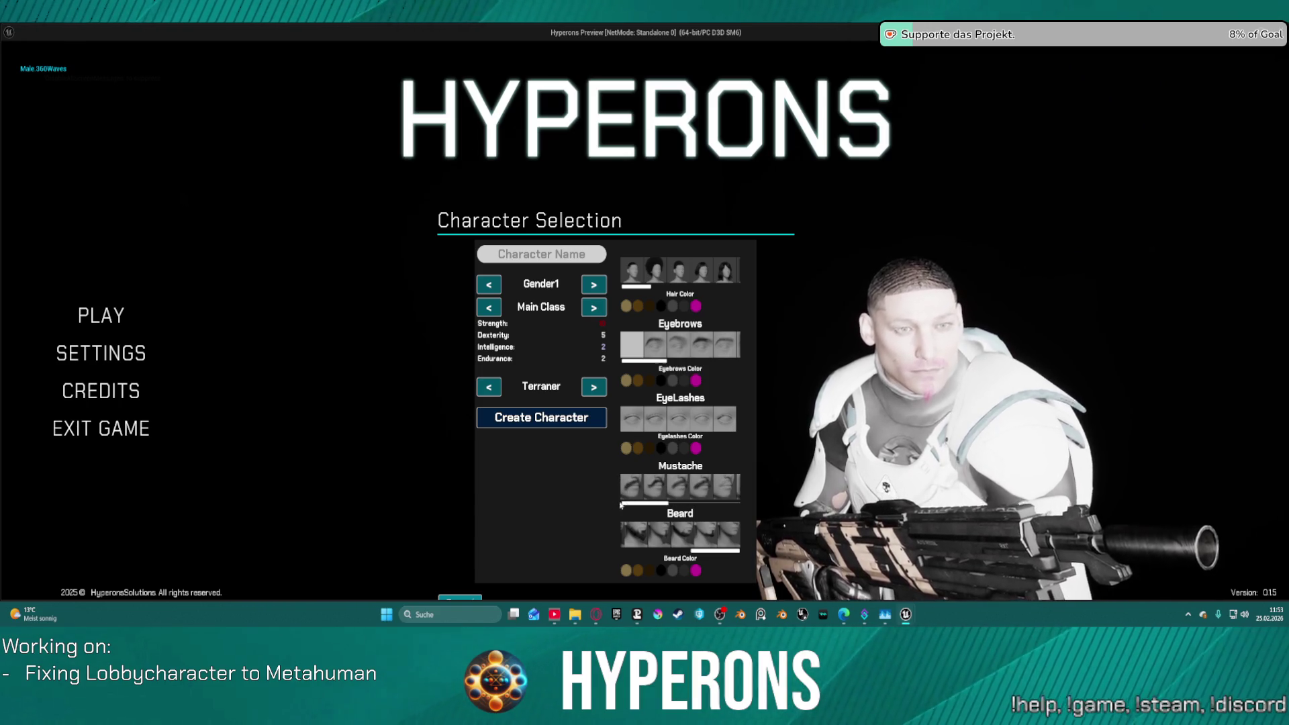
pyautogui.scroll(5, 631, 494)
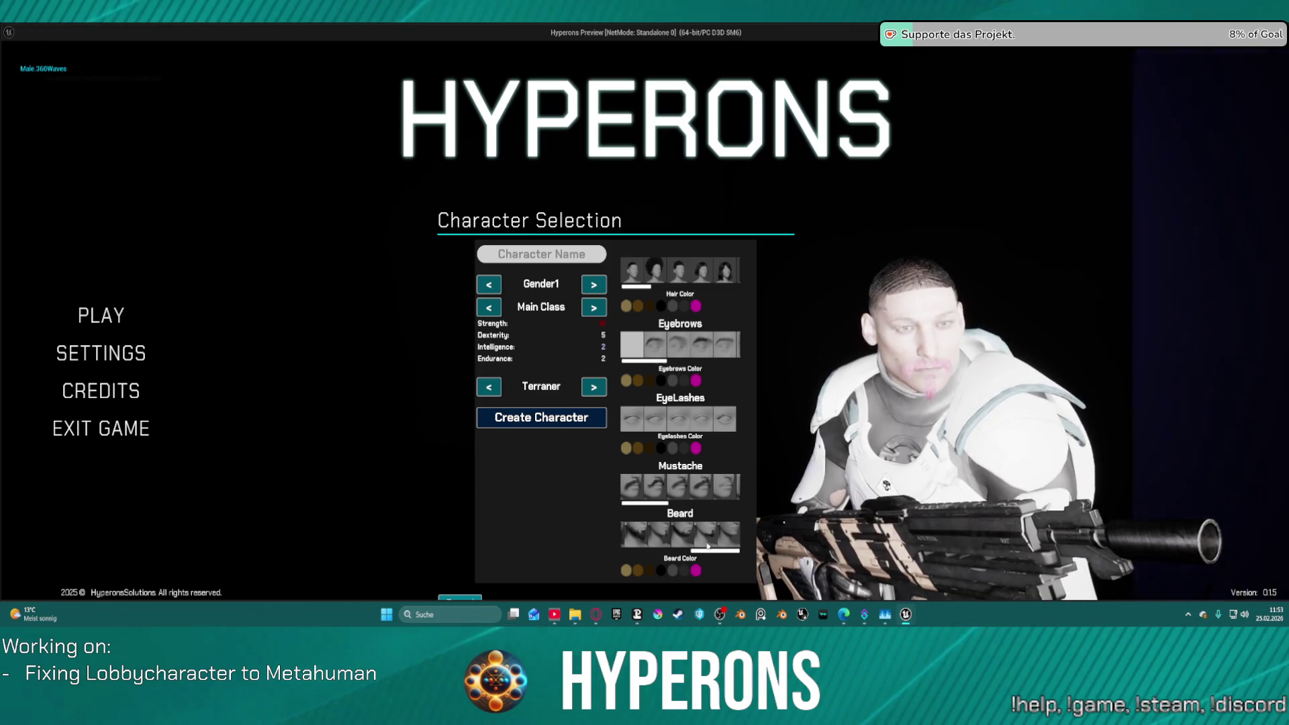
pyautogui.click(653, 535)
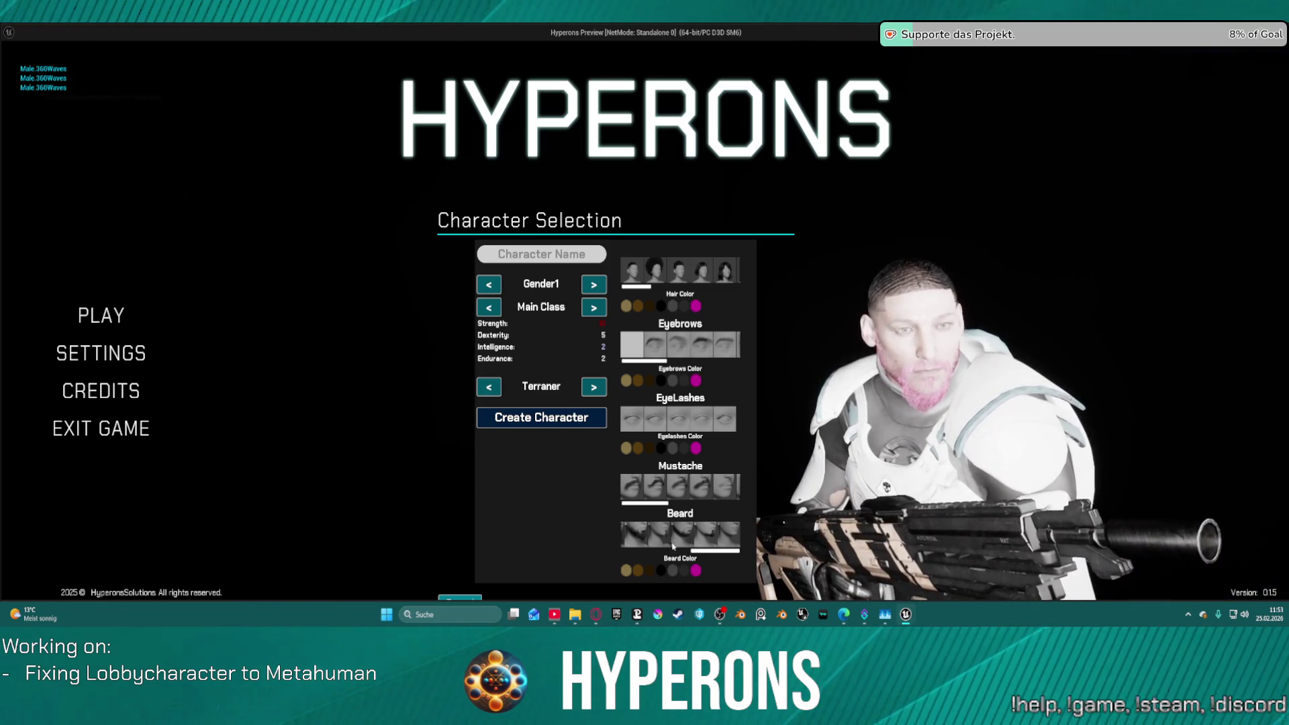
# Switch hair to AfroFade, dye the beard dark brown and add a mustache, then leave the preview.
pyautogui.click(702, 270)
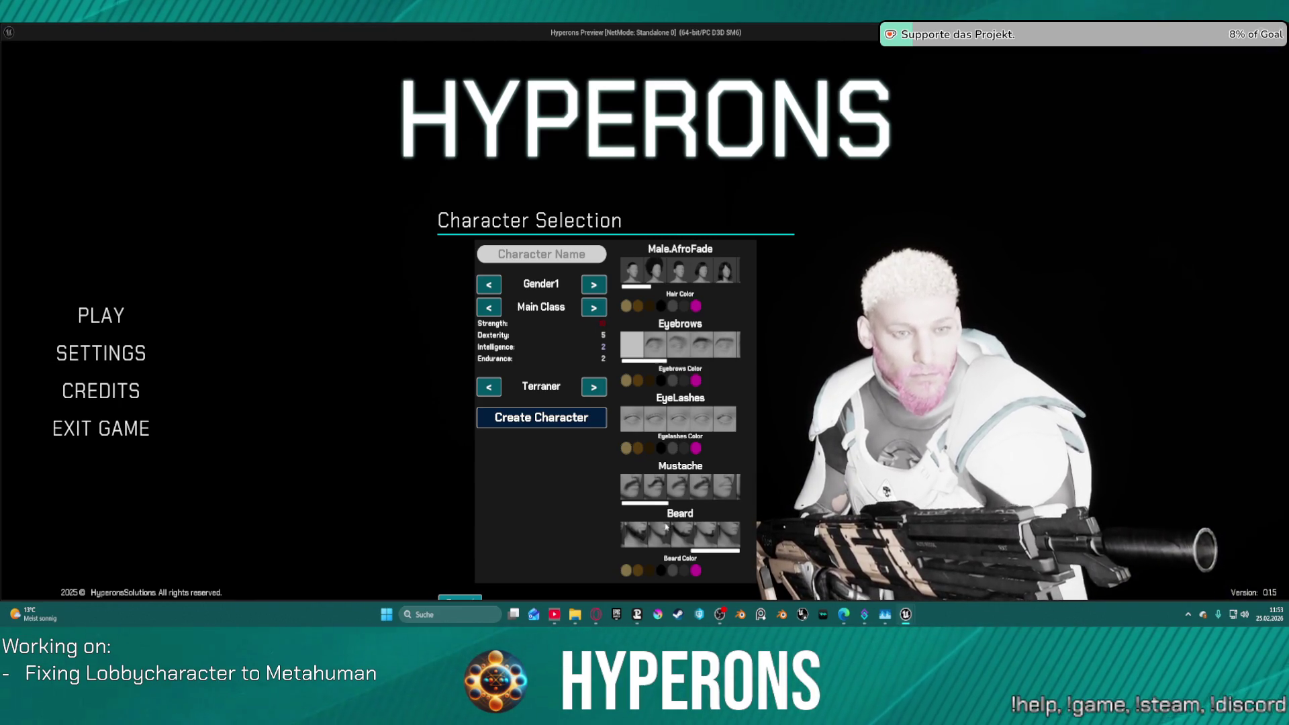
pyautogui.scroll(1, 650, 555)
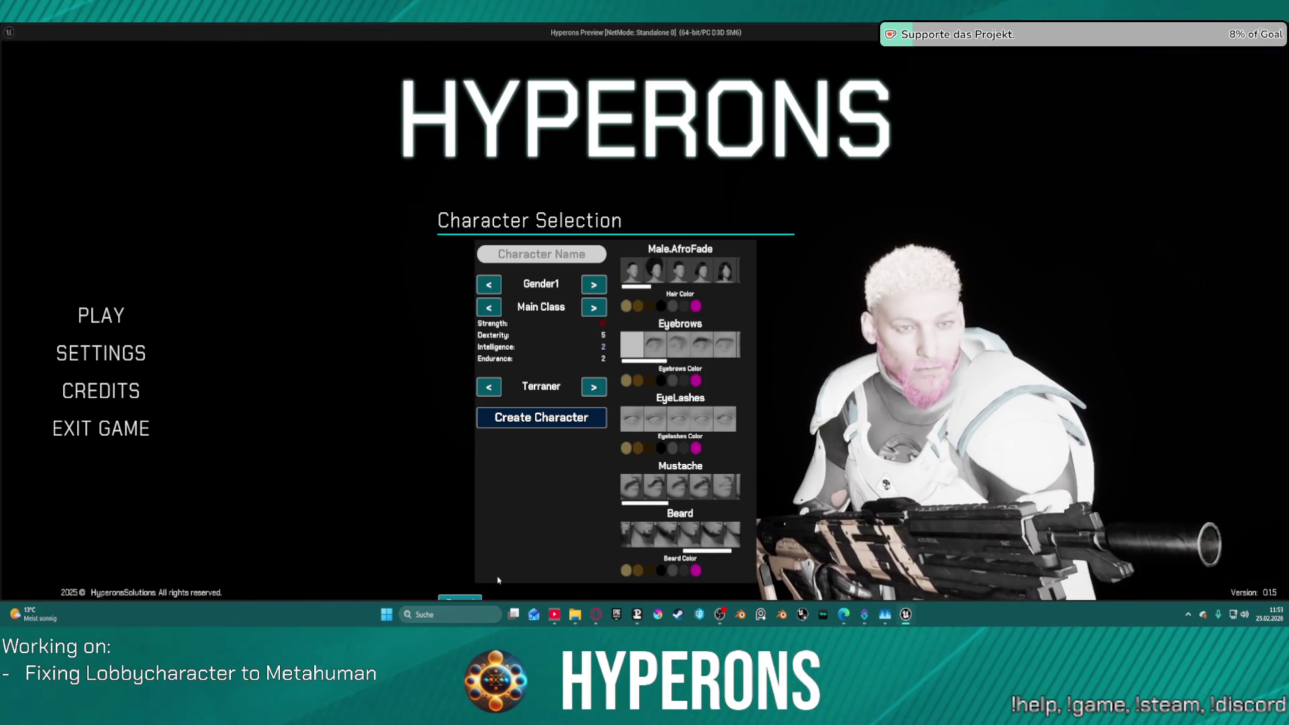
pyautogui.click(638, 571)
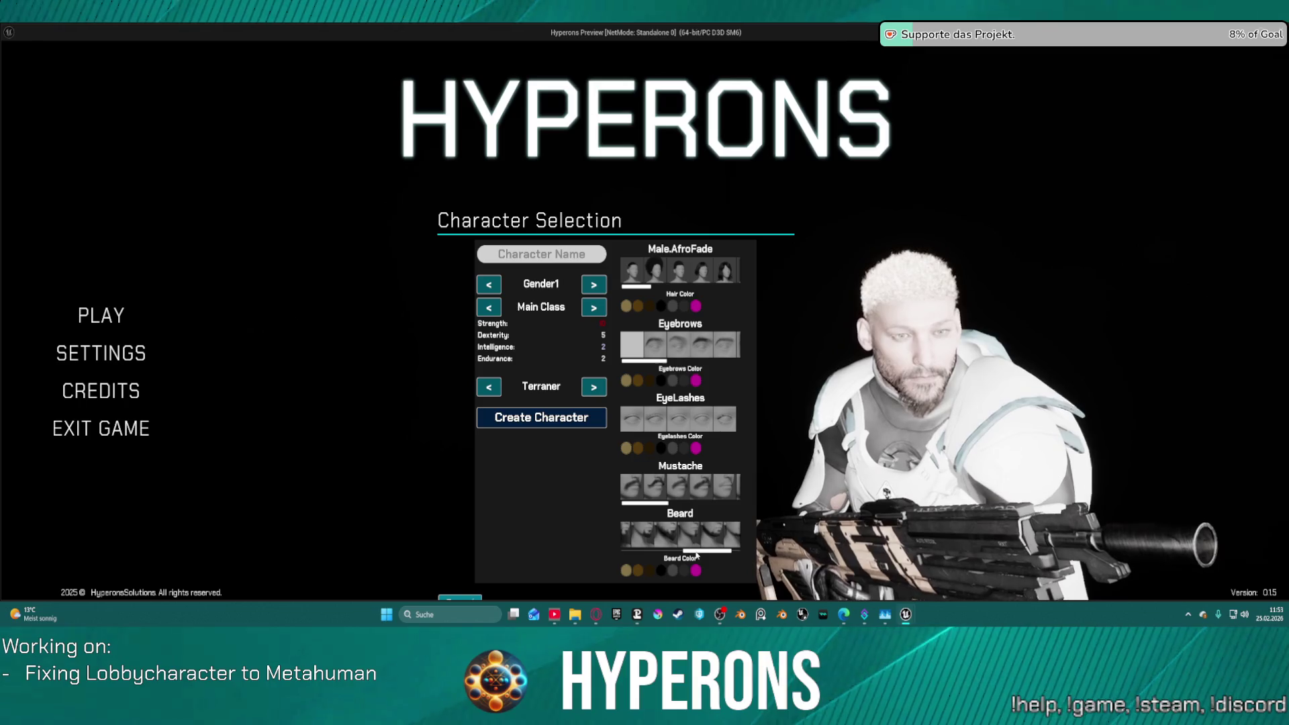
pyautogui.moveTo(696, 551); pyautogui.dragTo(618, 556)
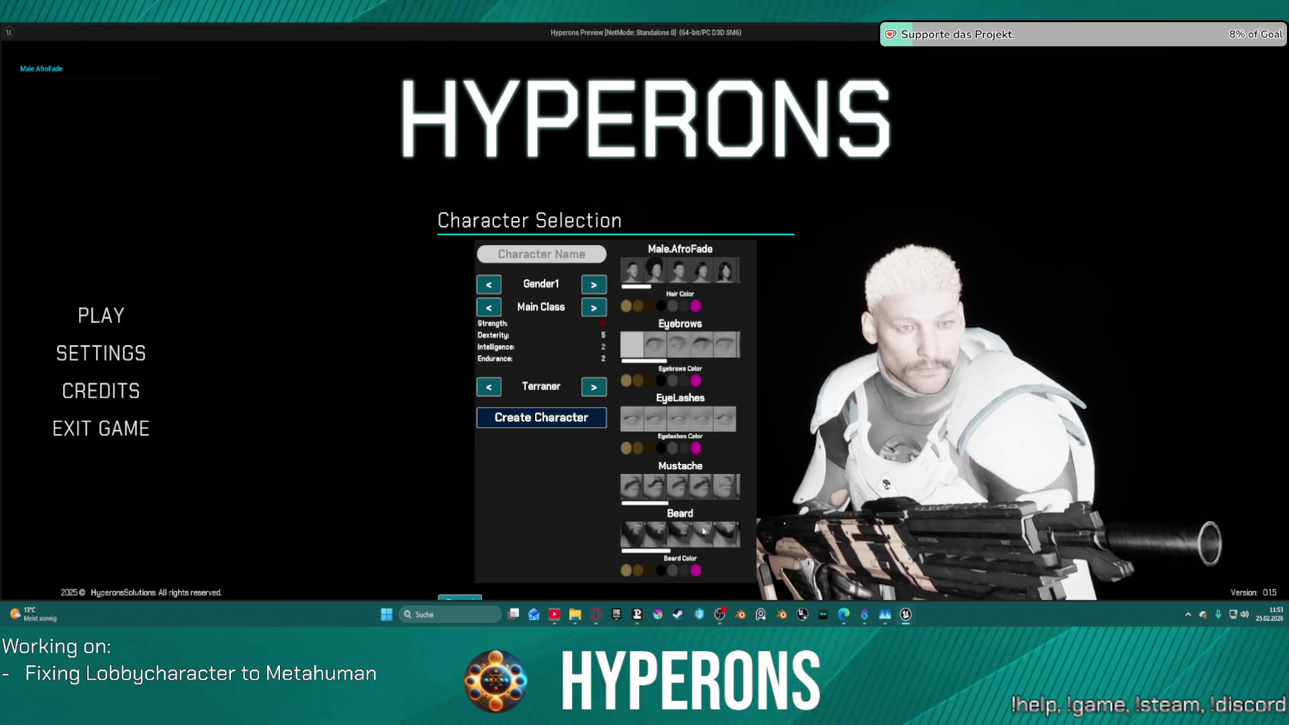
pyautogui.moveTo(664, 554); pyautogui.dragTo(759, 545)
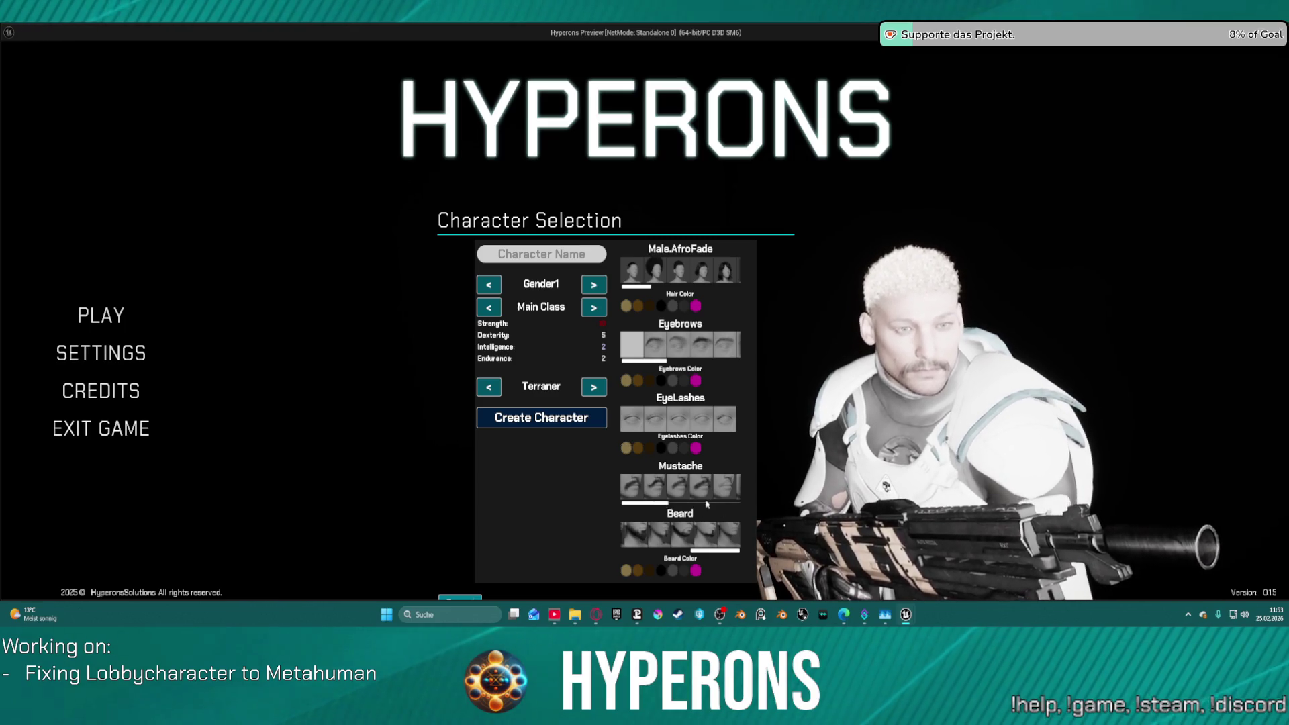
pyautogui.scroll(-3, 704, 504)
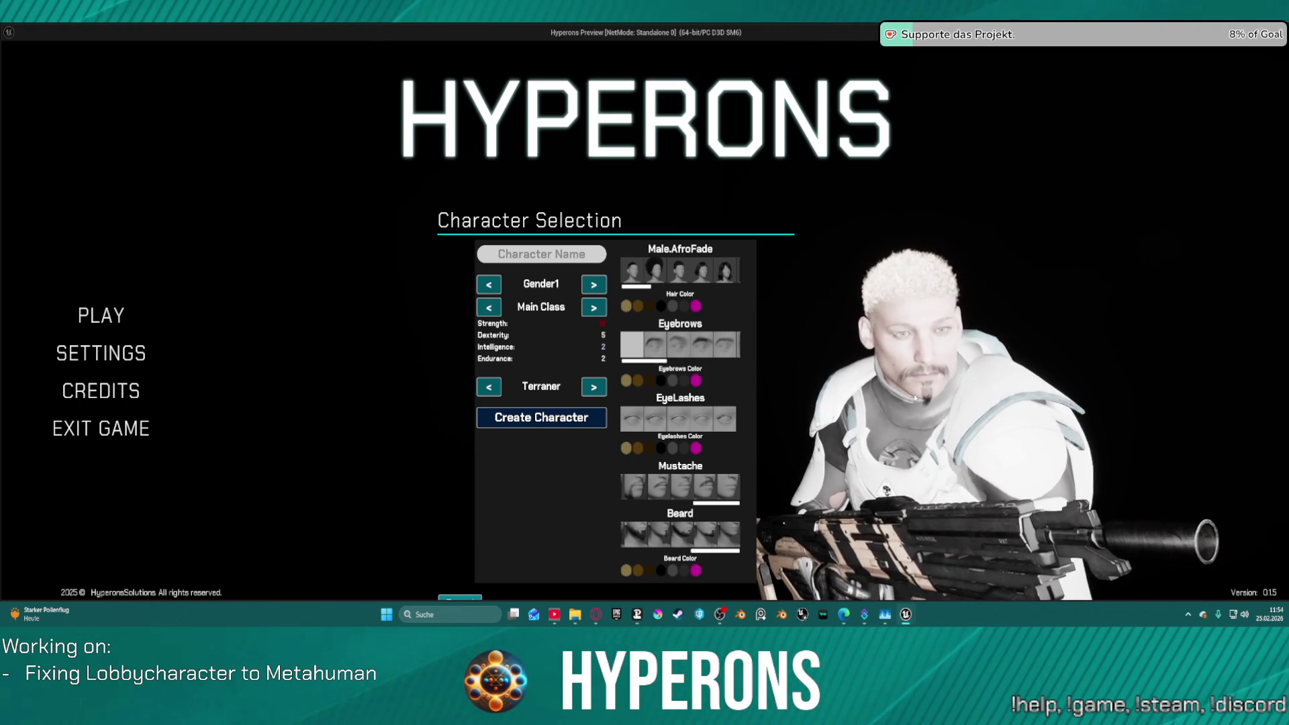
pyautogui.click(697, 502)
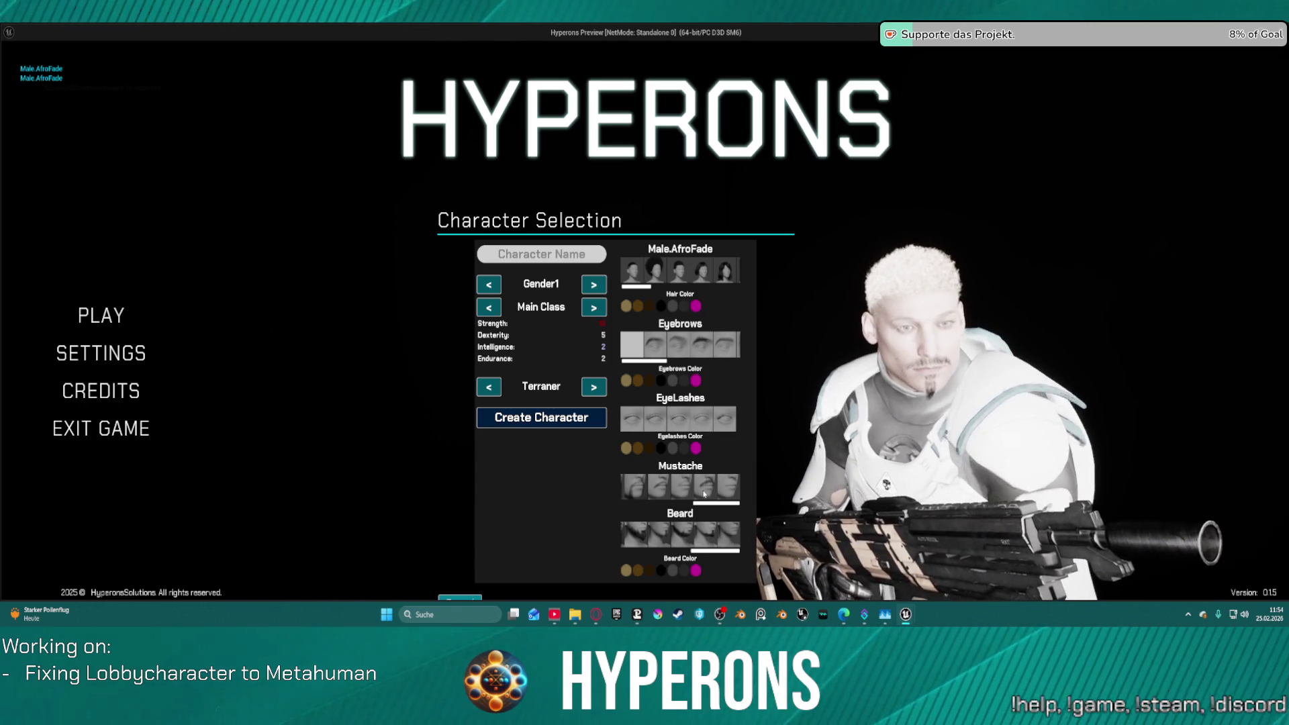
pyautogui.click(731, 492)
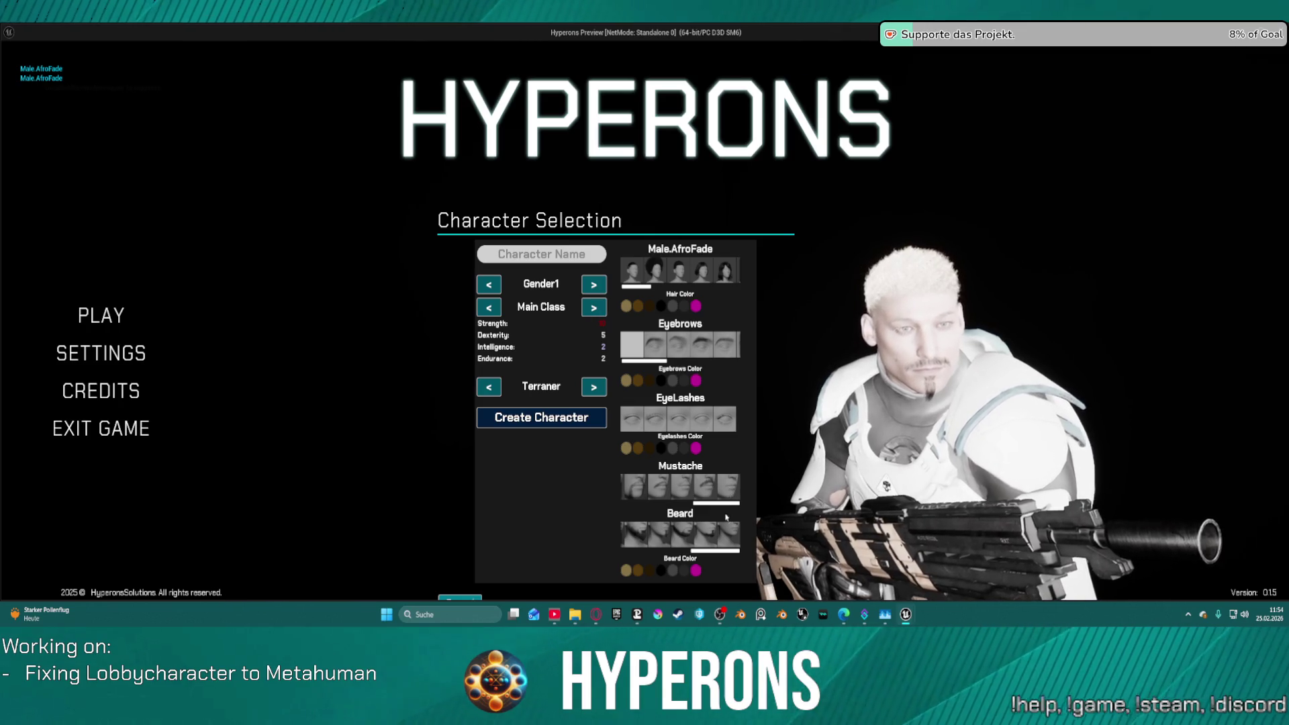
pyautogui.press('Escape')
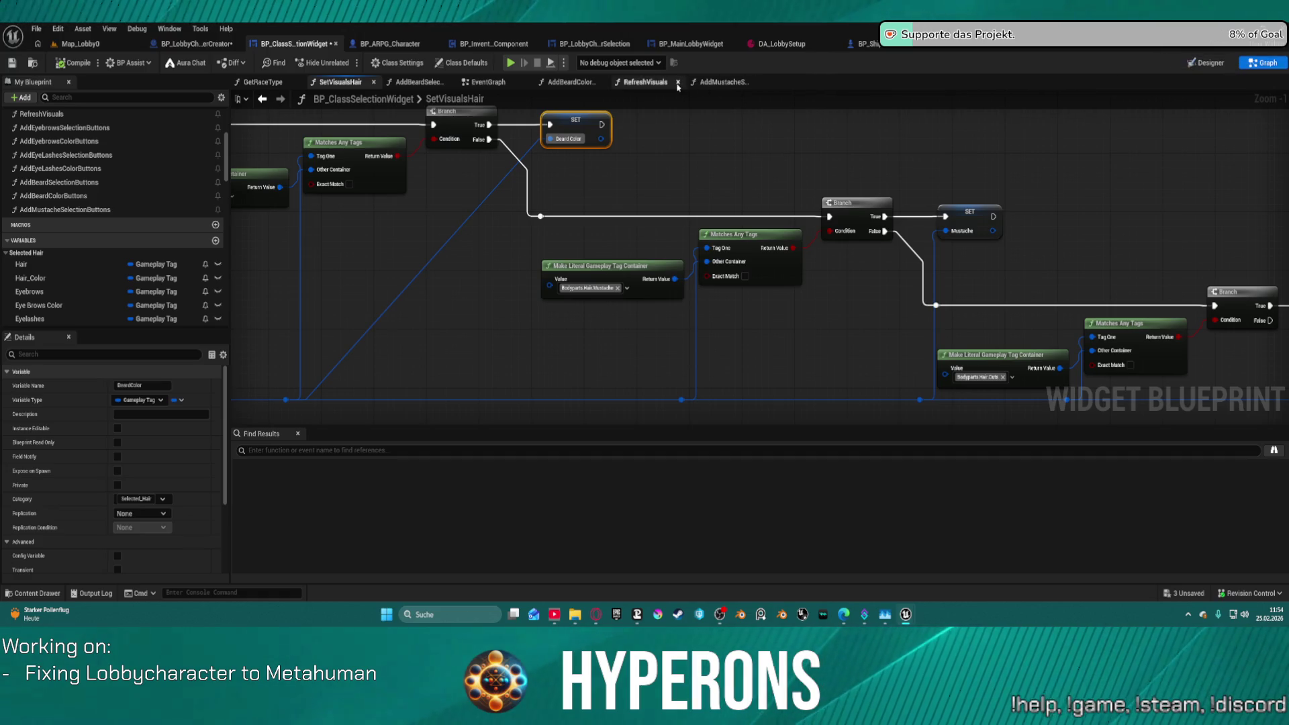
pyautogui.click(719, 82)
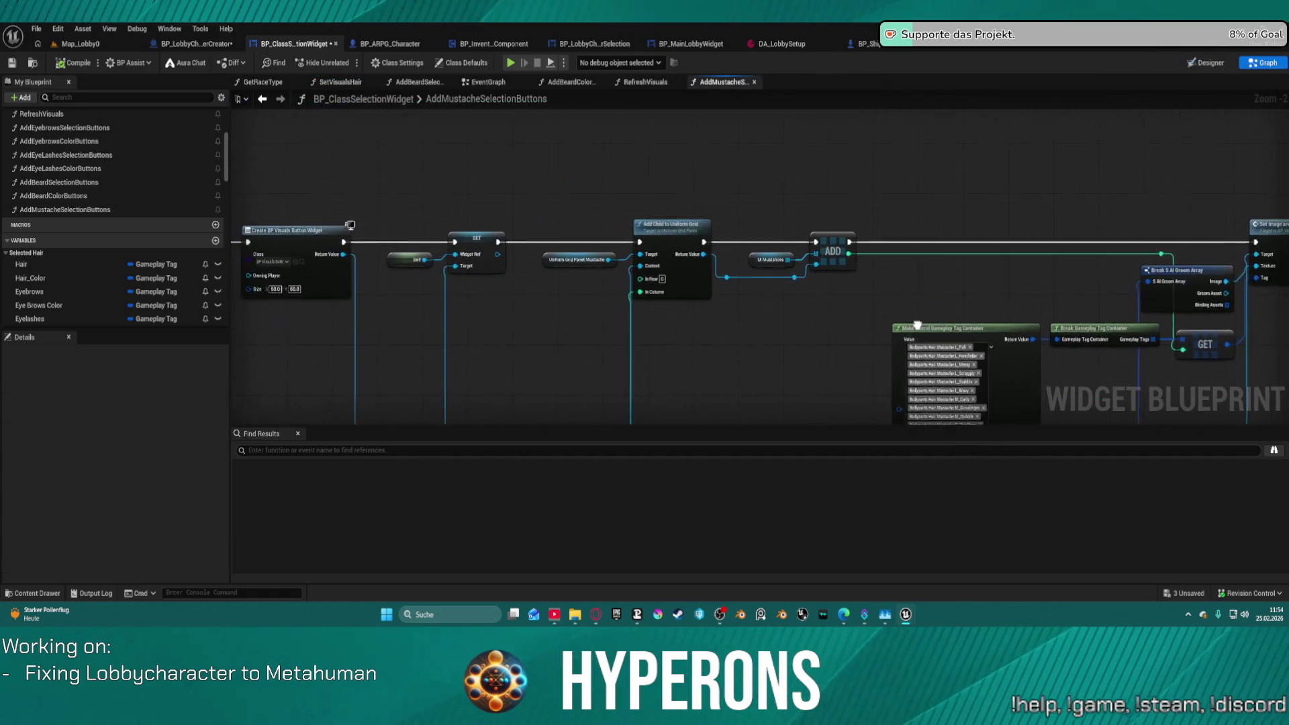
# Show the mustache tag container's tag list and start a Mustache sub tag, then cancel it.
pyautogui.moveTo(960, 317)
pyautogui.mouseDown()
pyautogui.moveTo(627, 302)
pyautogui.moveTo(693, 293)
pyautogui.moveTo(585, 184)
pyautogui.moveTo(336, 174)
pyautogui.moveTo(706, 306)
pyautogui.mouseUp()
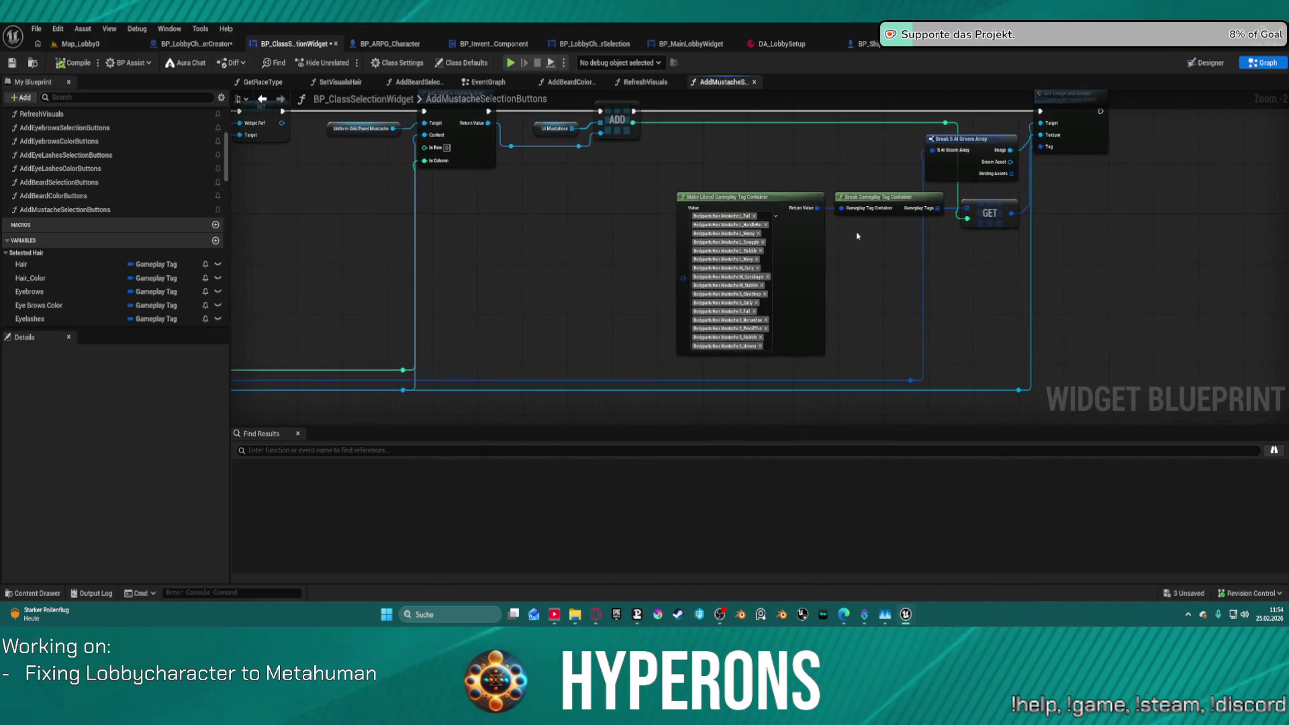
pyautogui.scroll(2, 711, 316)
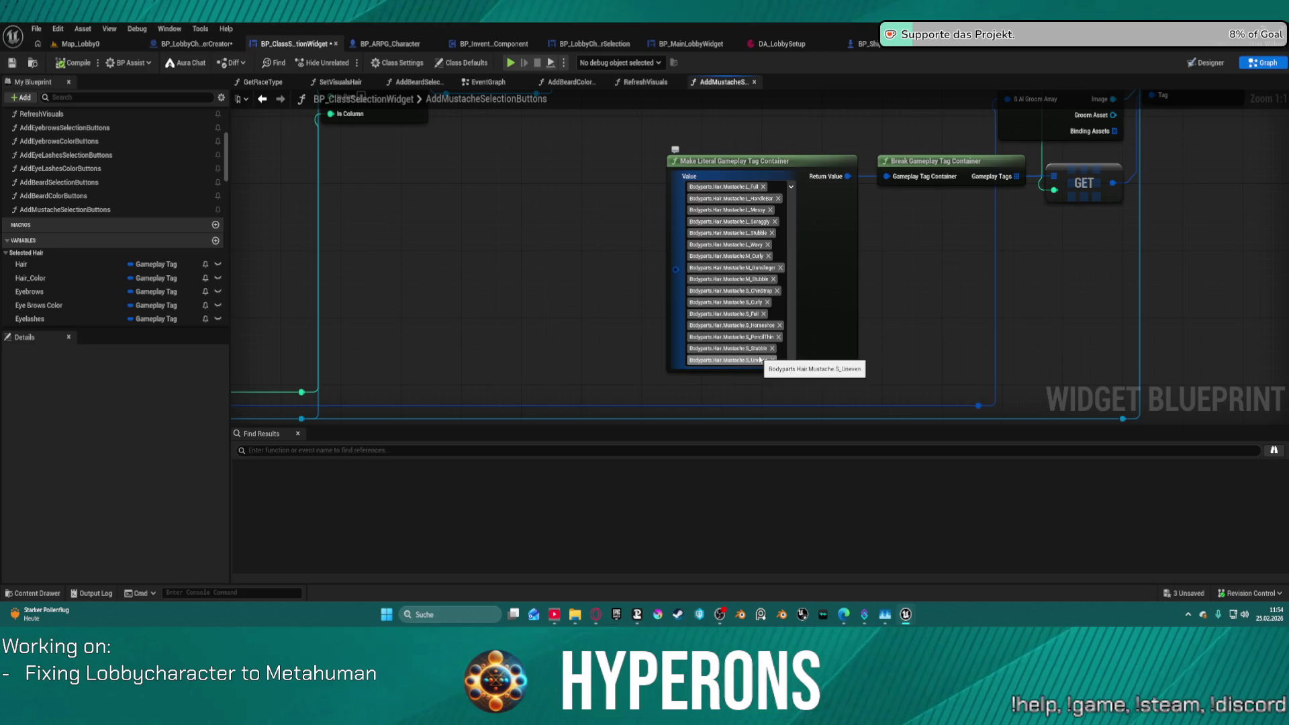
pyautogui.click(791, 187)
pyautogui.scroll(-5, 861, 356)
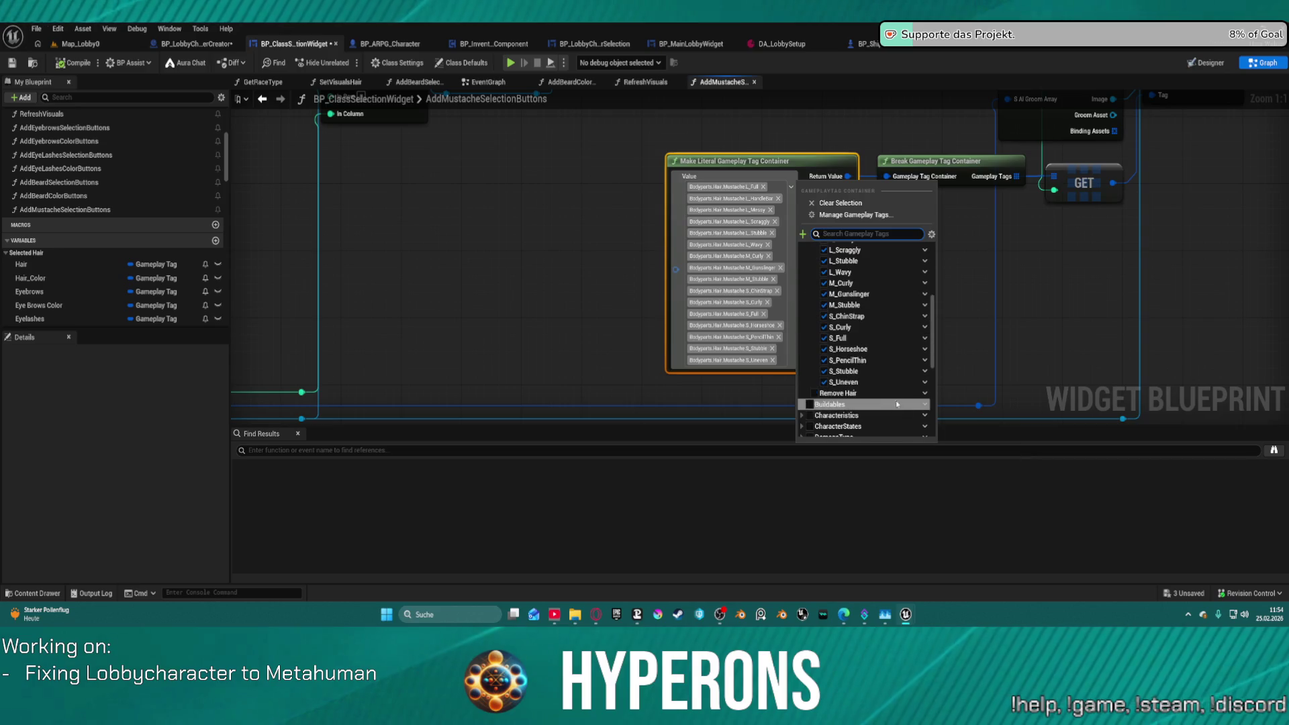
pyautogui.scroll(2, 861, 349)
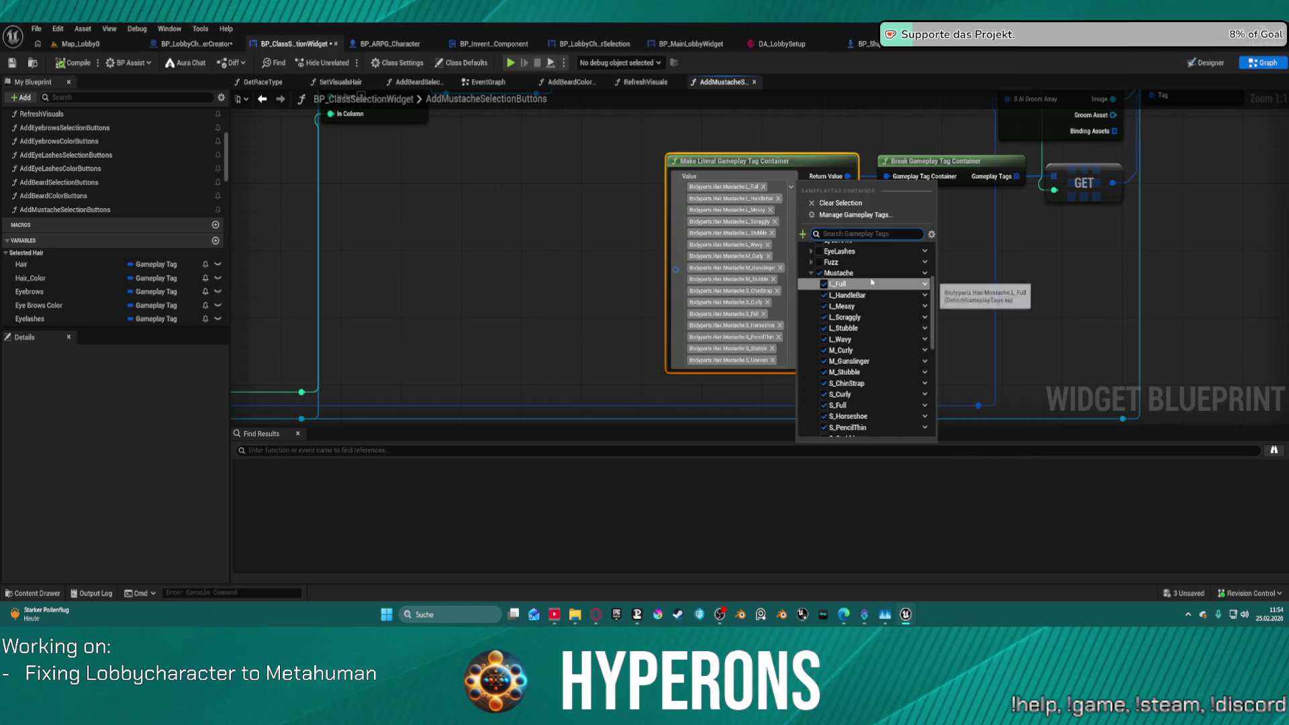
pyautogui.click(925, 274)
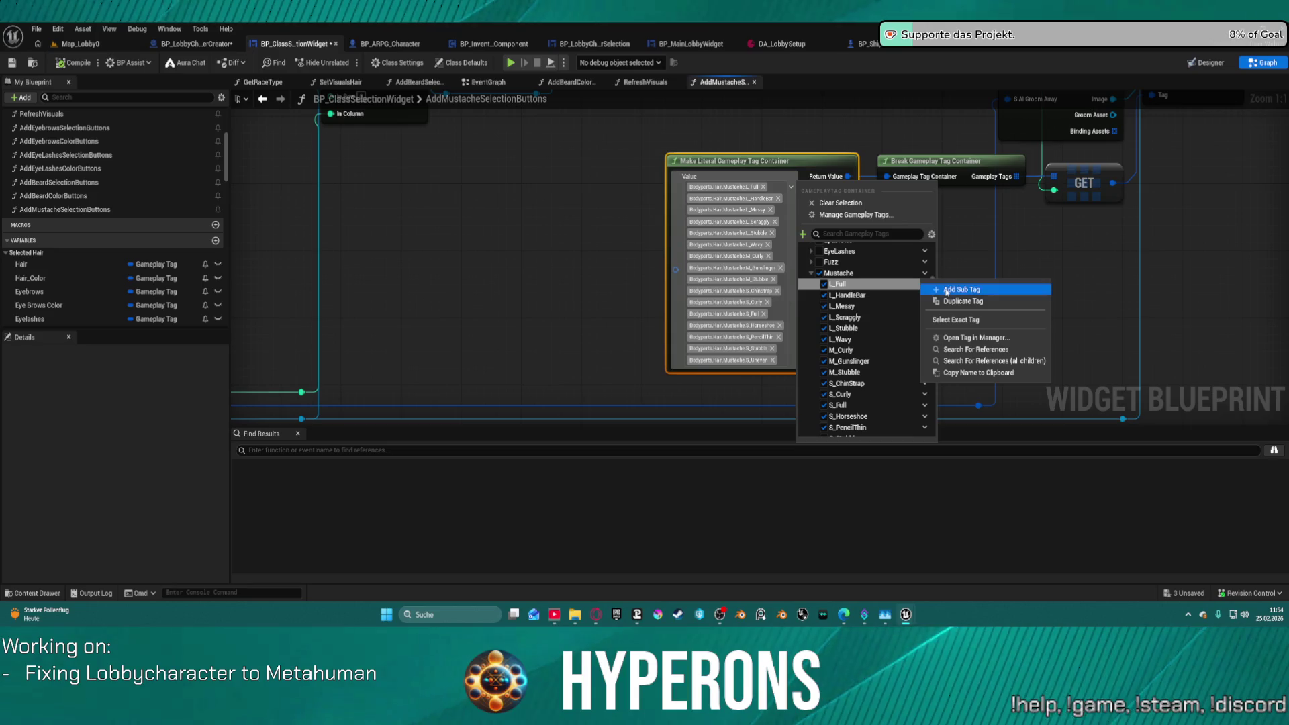
pyautogui.click(947, 291)
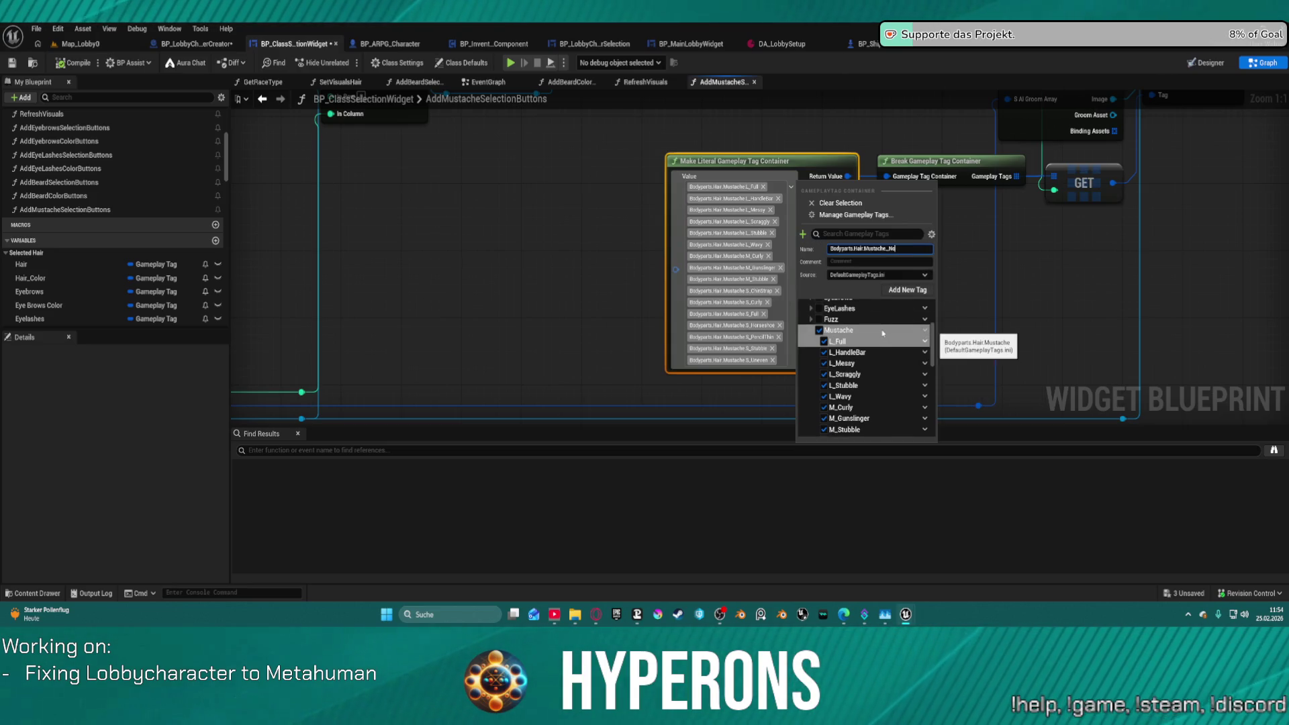
pyautogui.press('Escape')
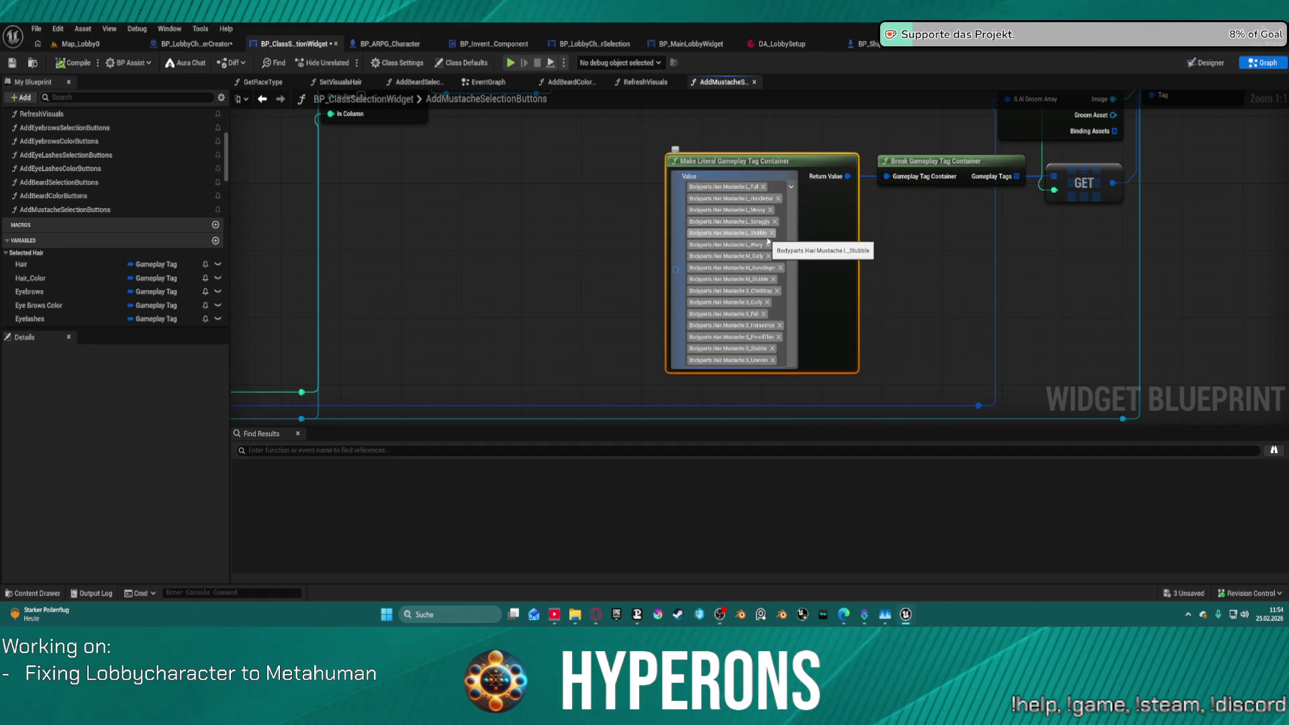
# Add the Mustache _None tag, remove it again, and open _None in the Tag Manager.
pyautogui.click(791, 186)
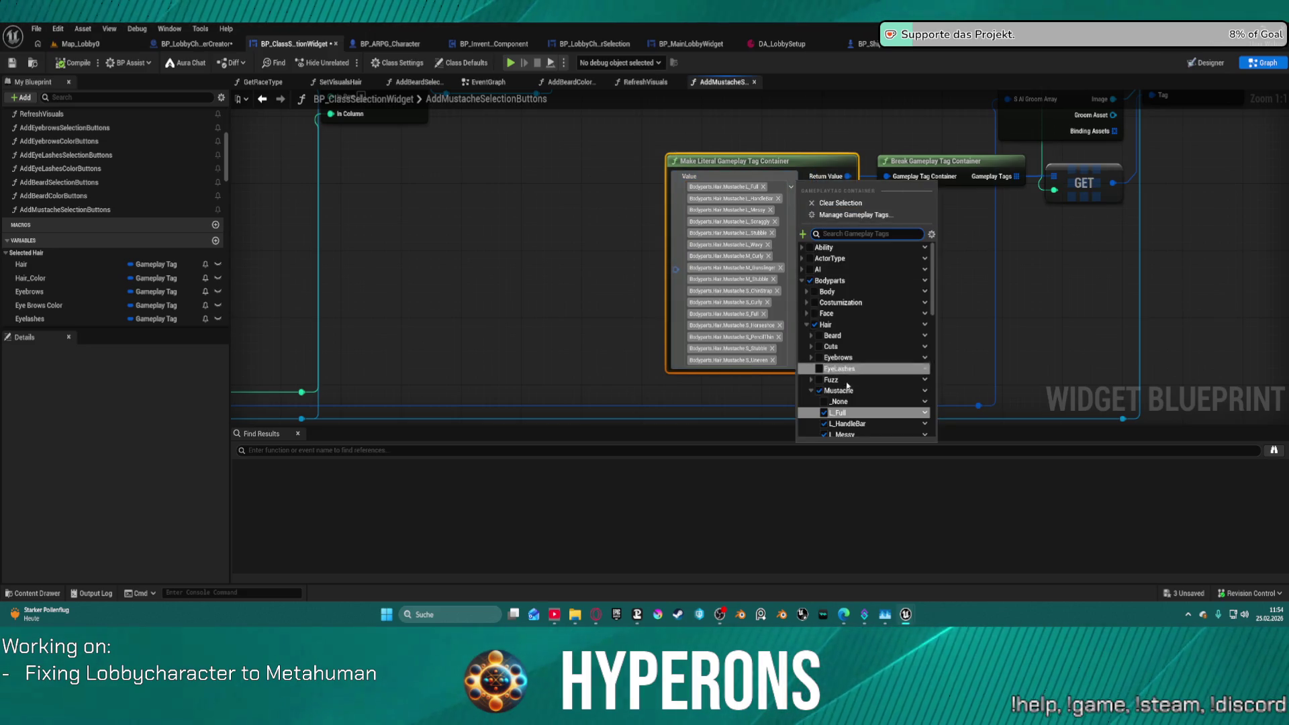
pyautogui.scroll(-3, 847, 379)
pyautogui.click(824, 318)
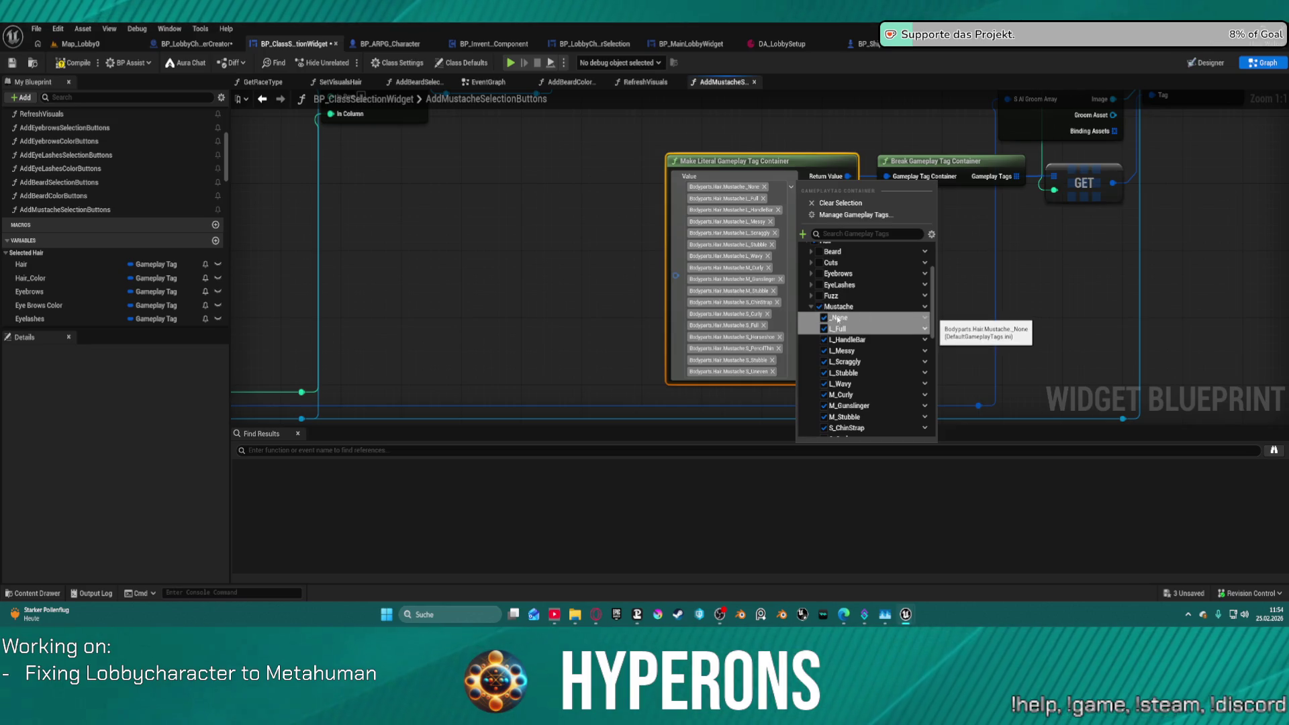
pyautogui.rightClick(922, 328)
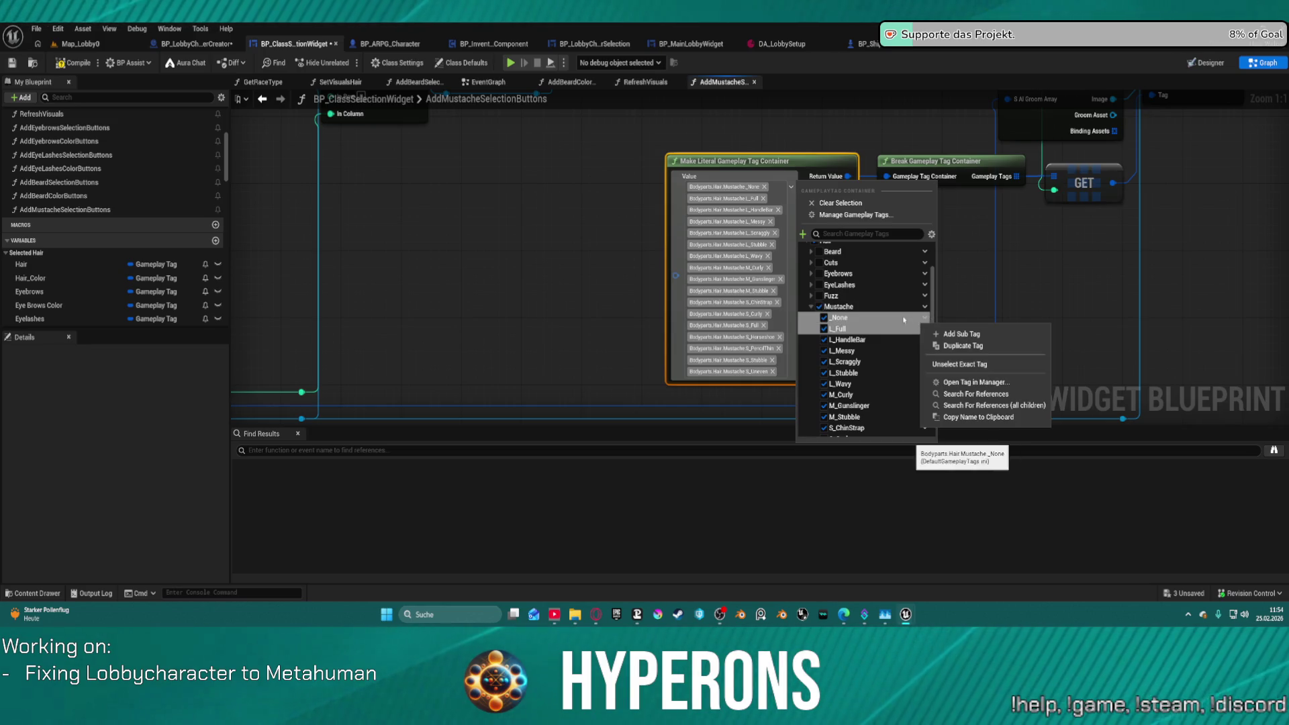
pyautogui.click(823, 318)
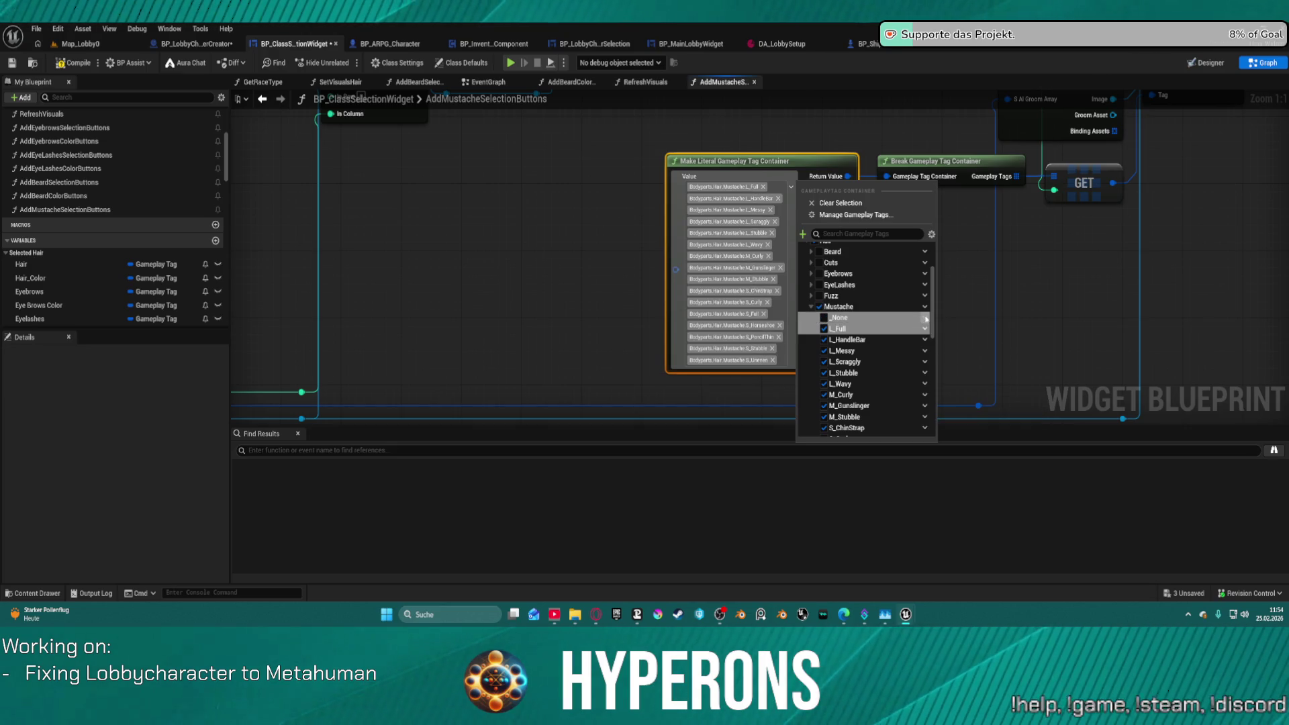
pyautogui.rightClick(929, 325)
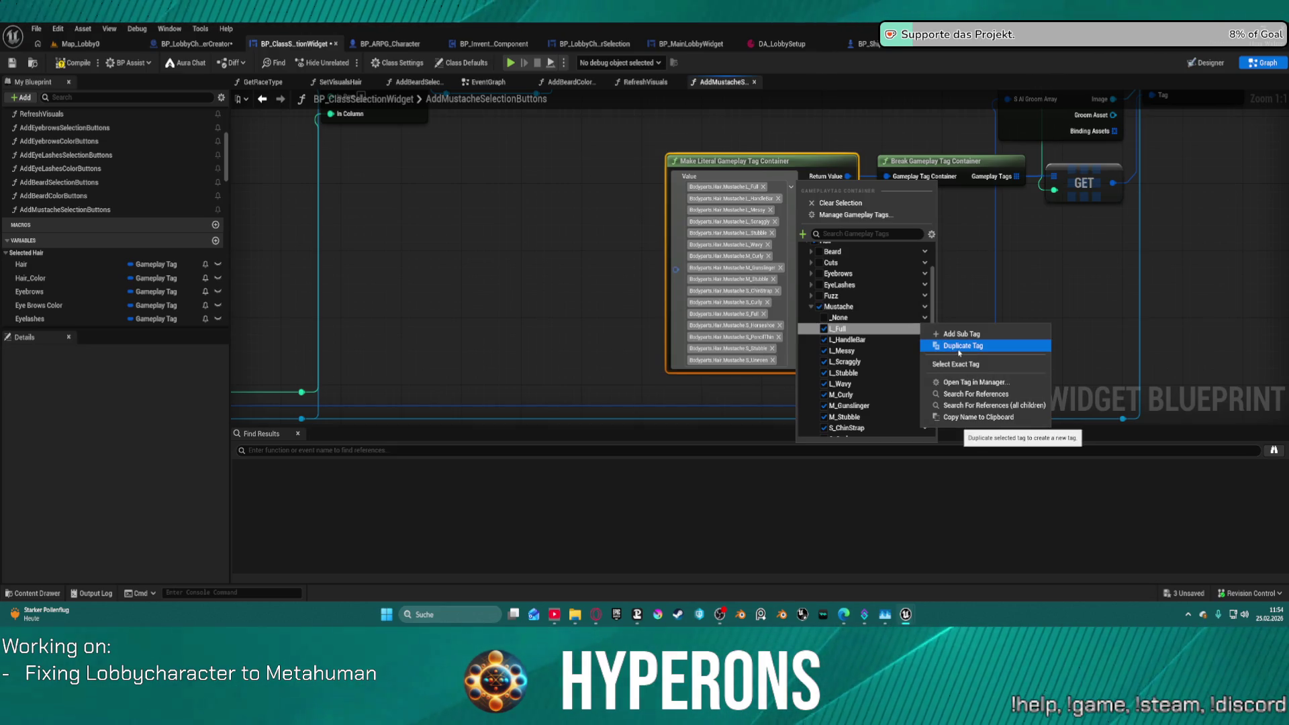
pyautogui.click(961, 382)
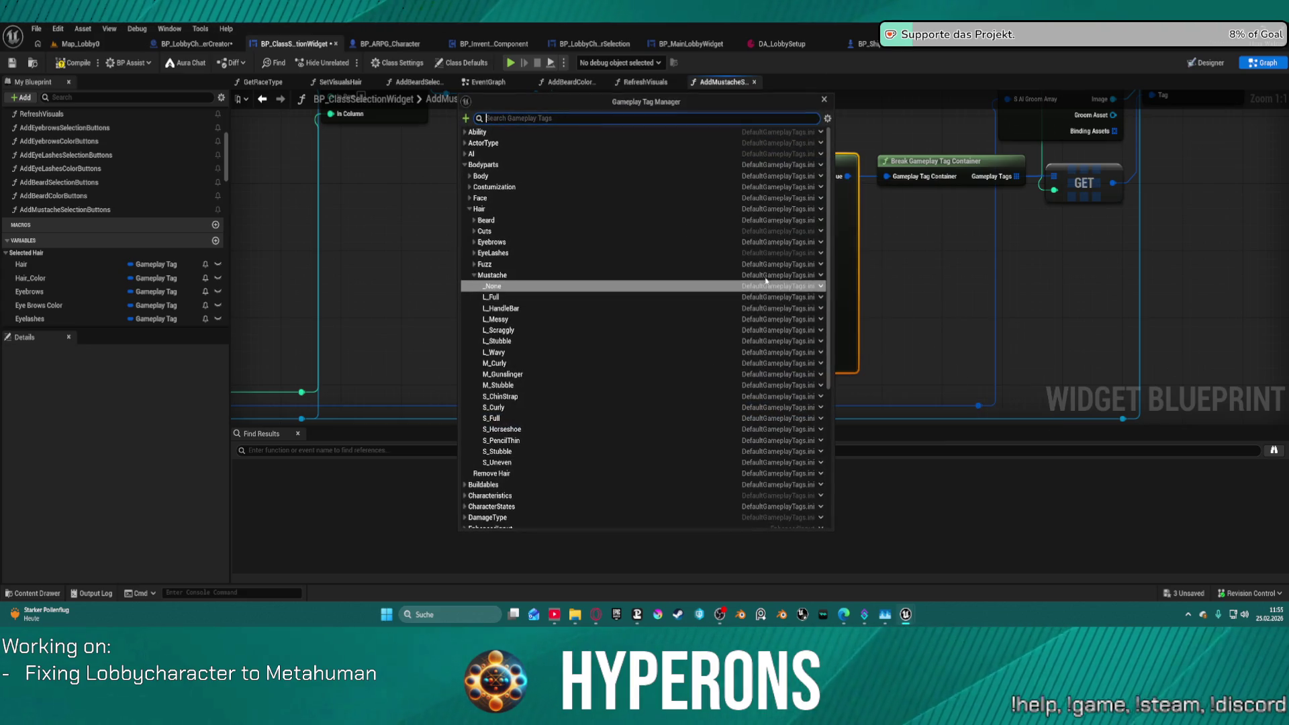
# Delete the mustache _None tag and expand the tag tree down to Bodyparts.Hair.Mustache.
pyautogui.click(821, 287)
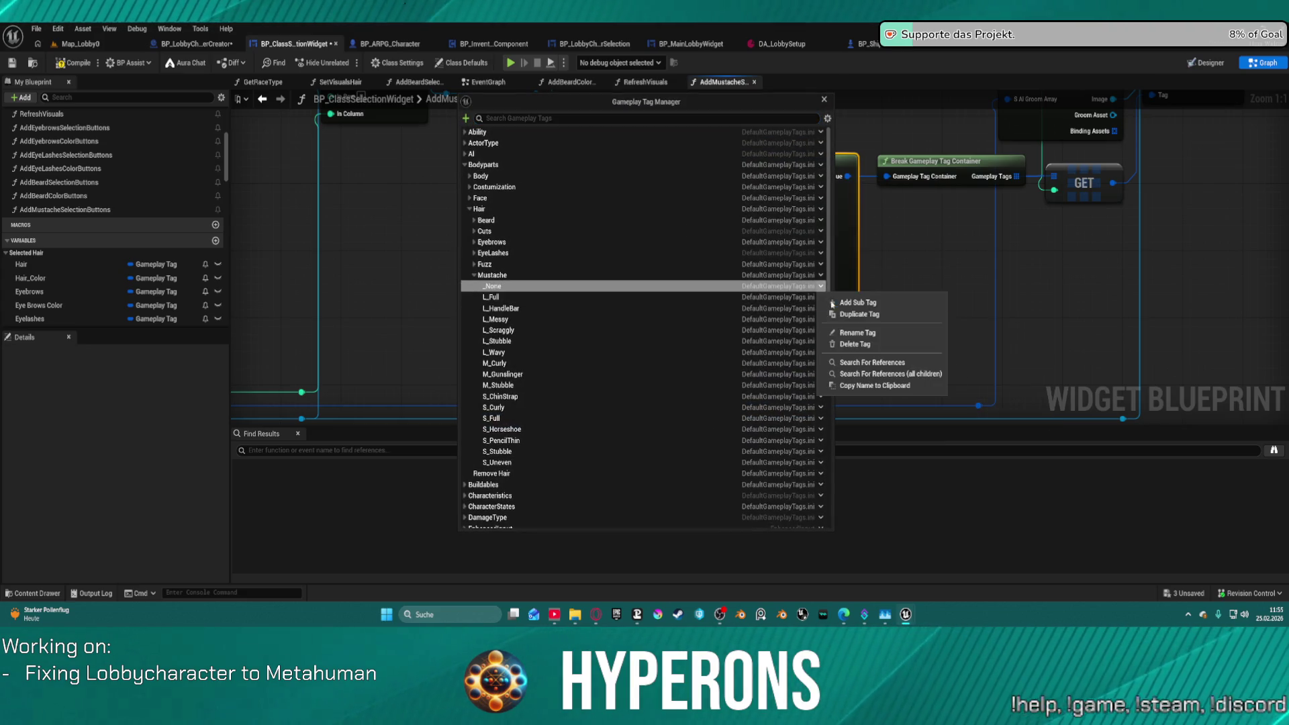
pyautogui.click(847, 342)
pyautogui.click(472, 176)
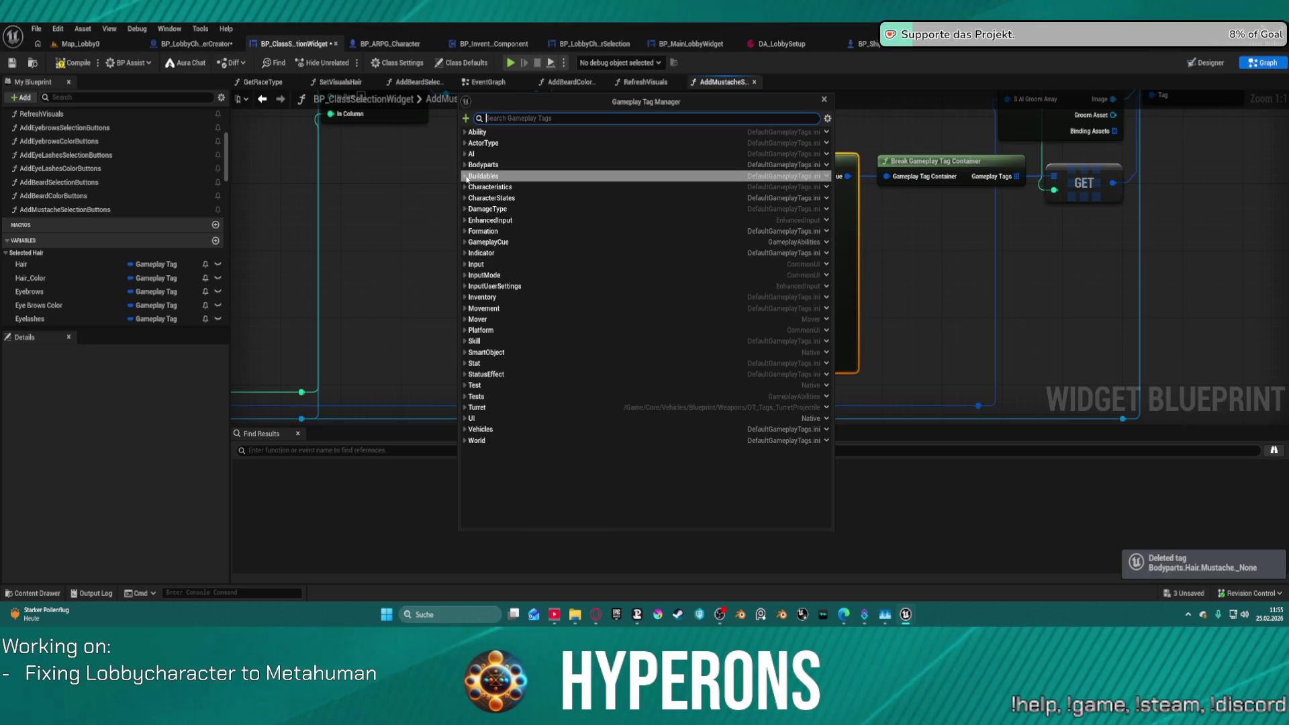
pyautogui.click(472, 164)
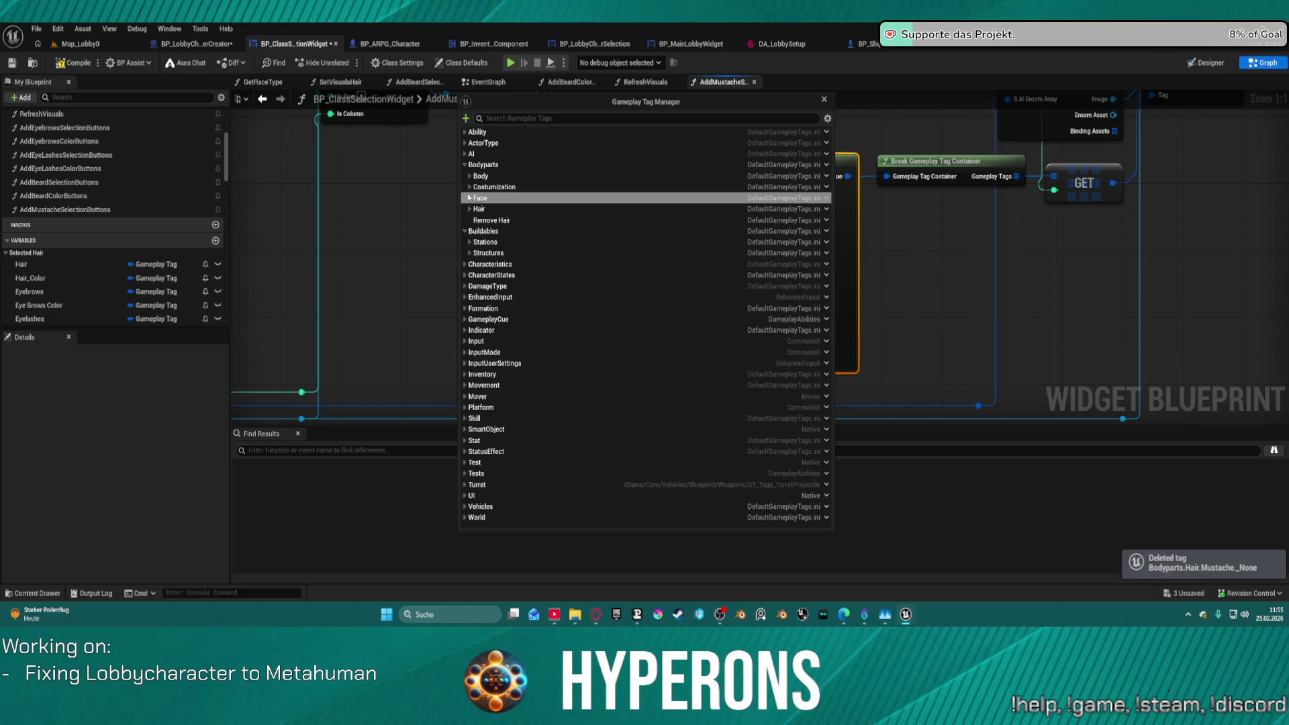
pyautogui.click(469, 208)
pyautogui.click(475, 221)
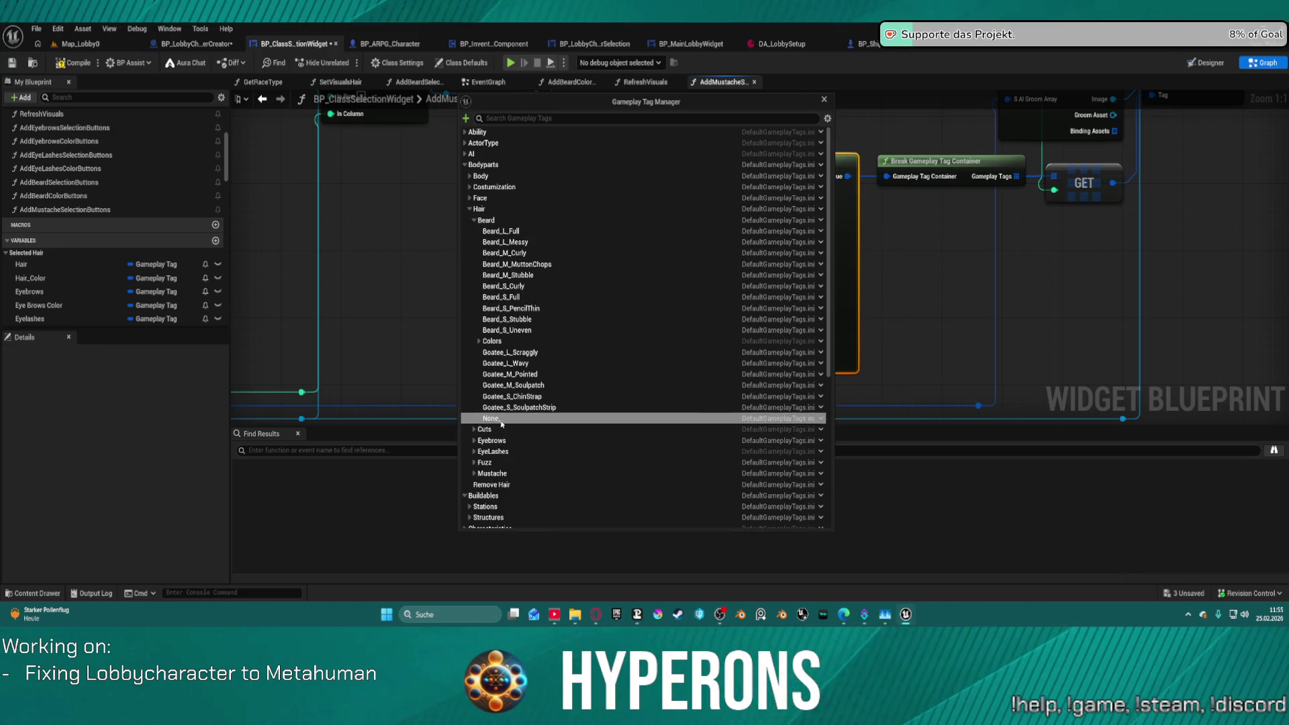
pyautogui.click(474, 451)
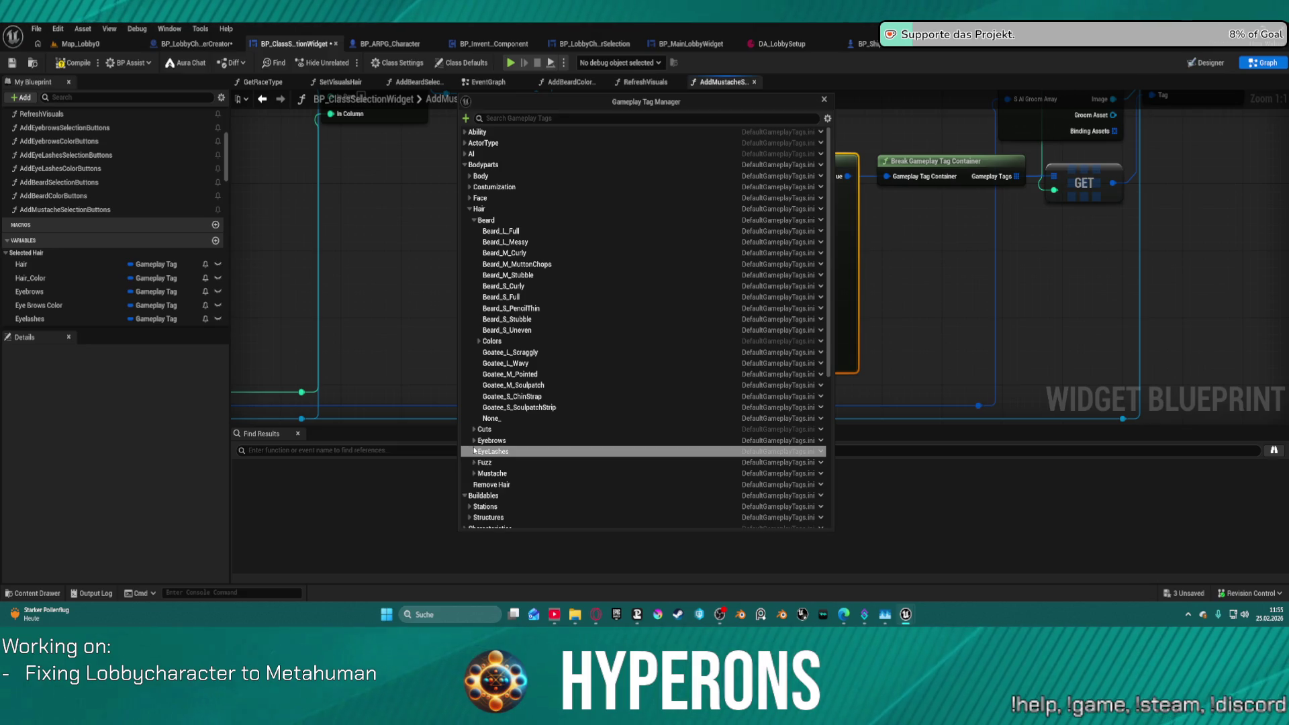
pyautogui.click(474, 451)
pyautogui.click(474, 473)
pyautogui.scroll(-2, 544, 505)
pyautogui.scroll(-2, 545, 505)
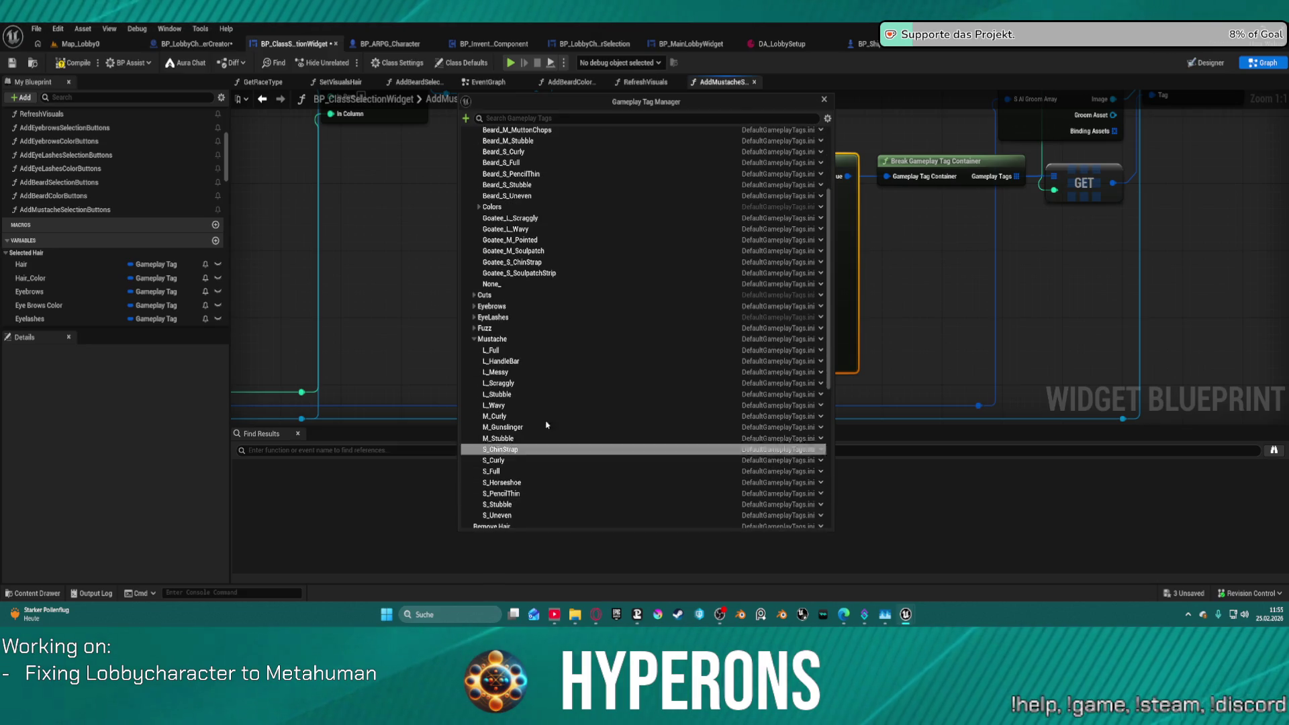
# Create a None_ sub tag under Bodyparts.Hair.Mustache and close the Tag Manager.
pyautogui.click(820, 340)
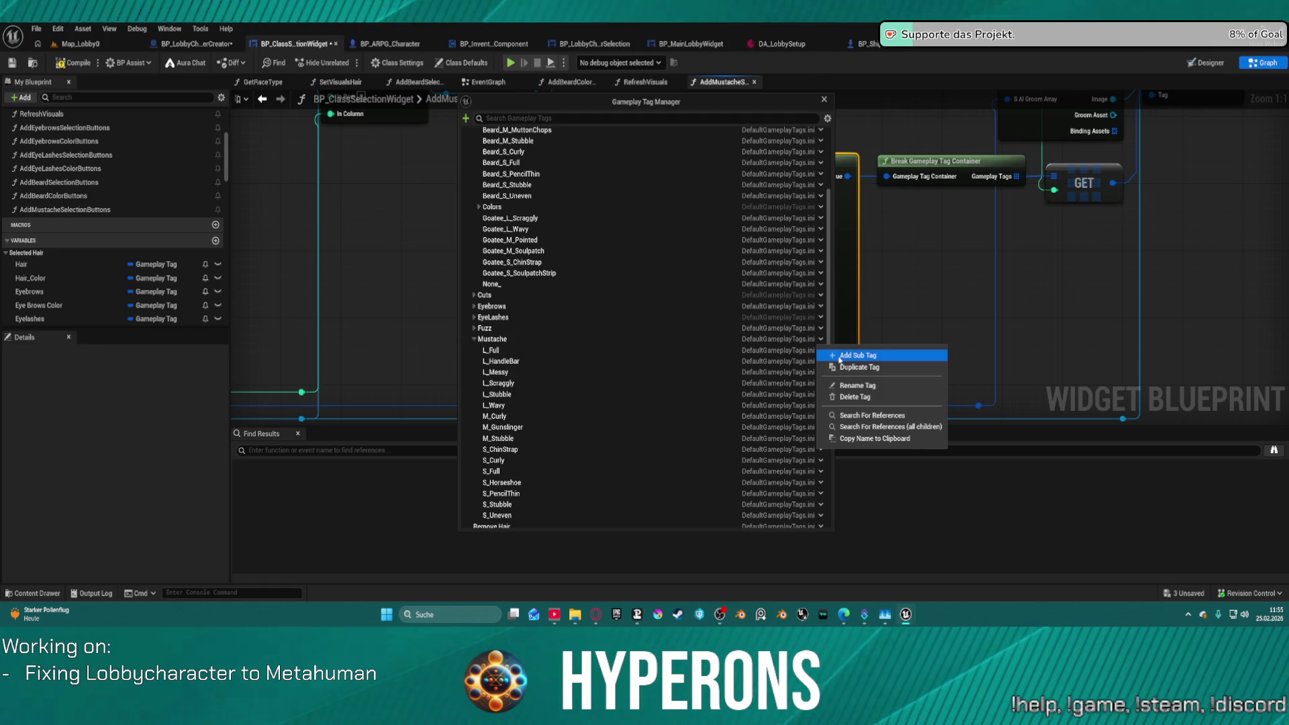
pyautogui.click(857, 355)
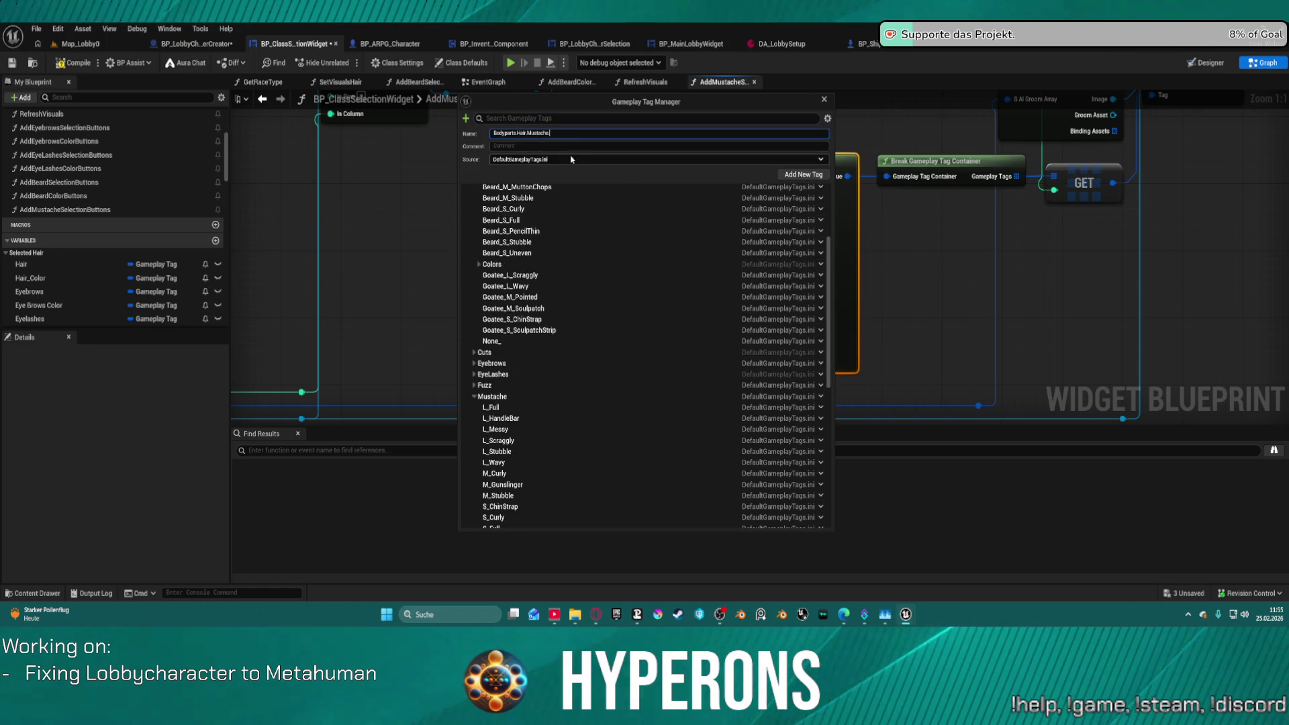
pyautogui.click(578, 134)
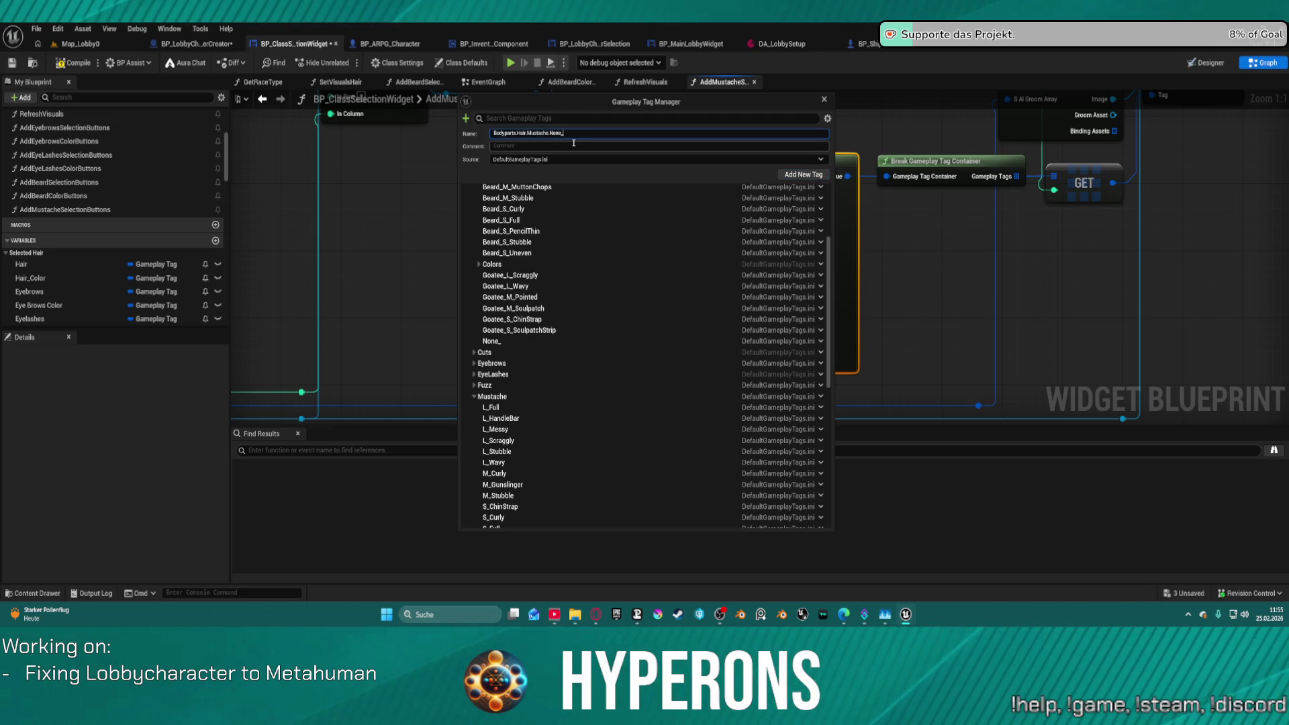
pyautogui.press('Return')
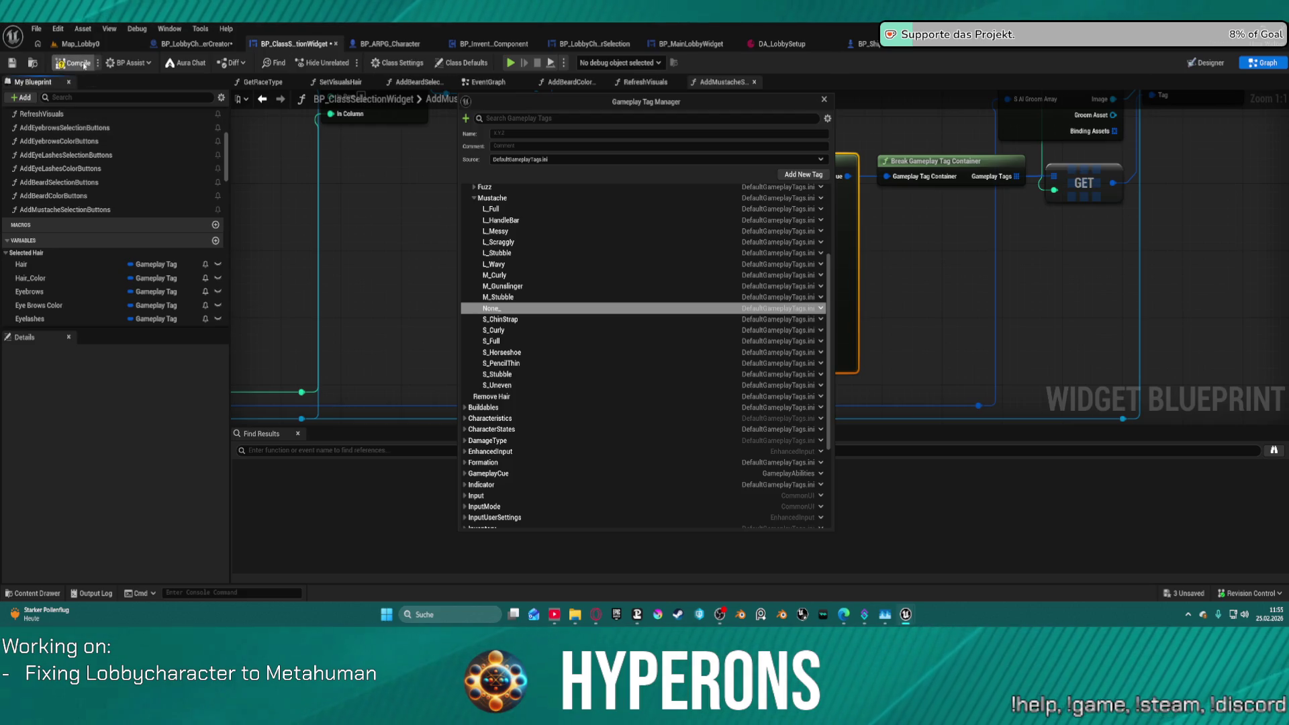
pyautogui.click(824, 100)
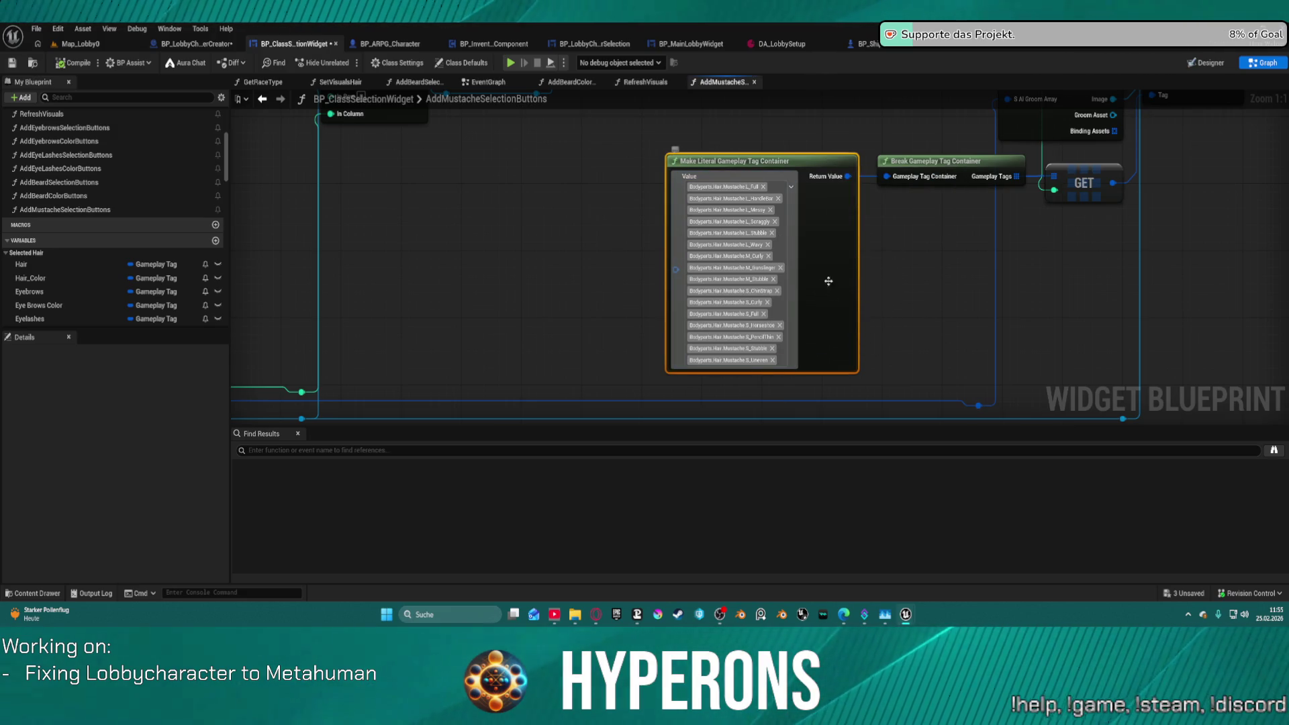
pyautogui.click(791, 187)
# Add Bodyparts.Hair.Mustache.None_ to the mustache tag container.
pyautogui.scroll(-5, 850, 375)
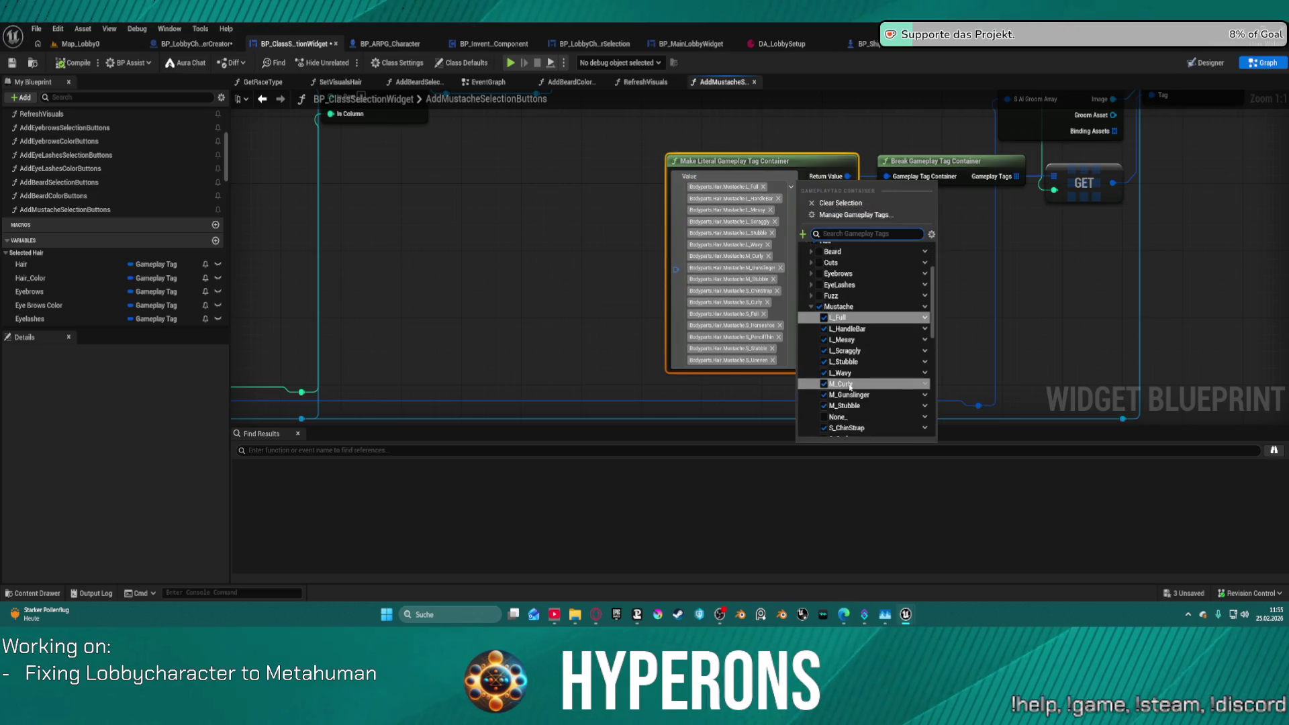
pyautogui.click(849, 387)
pyautogui.click(1030, 274)
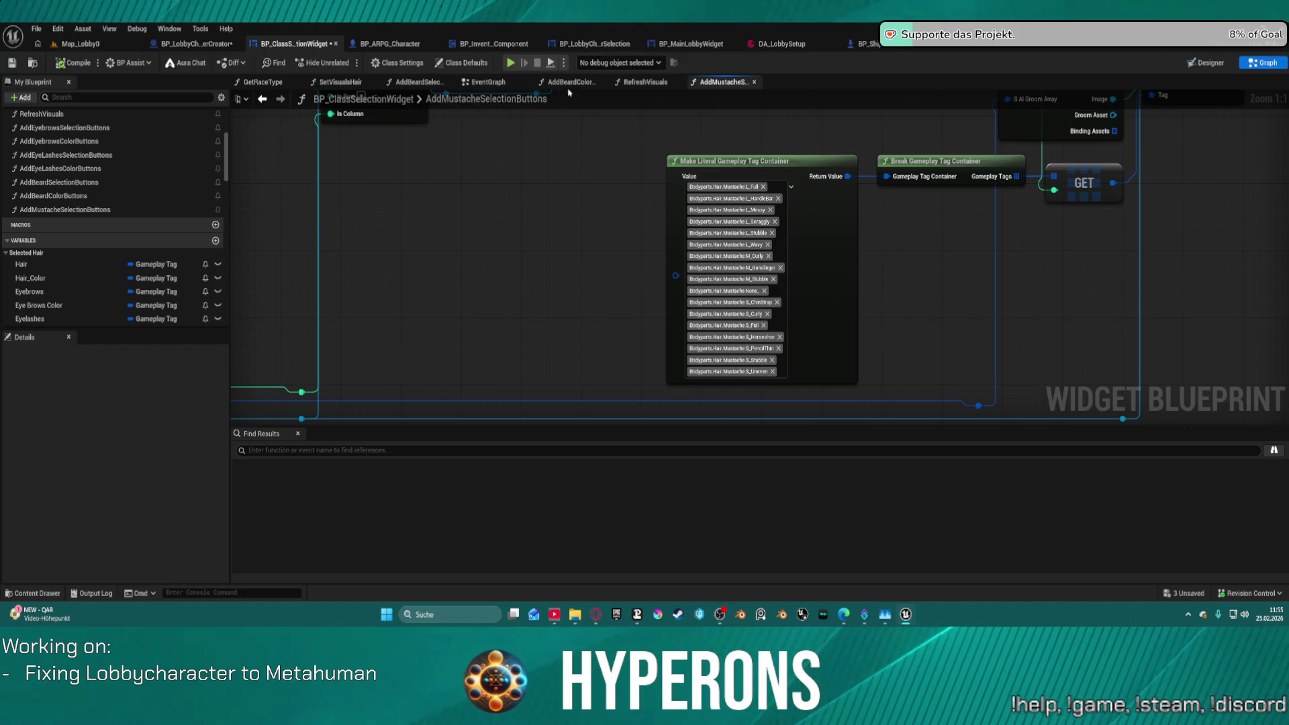
# Compare against the beard tag container's list, then return to the Map_Lobby0 level.
pyautogui.click(417, 86)
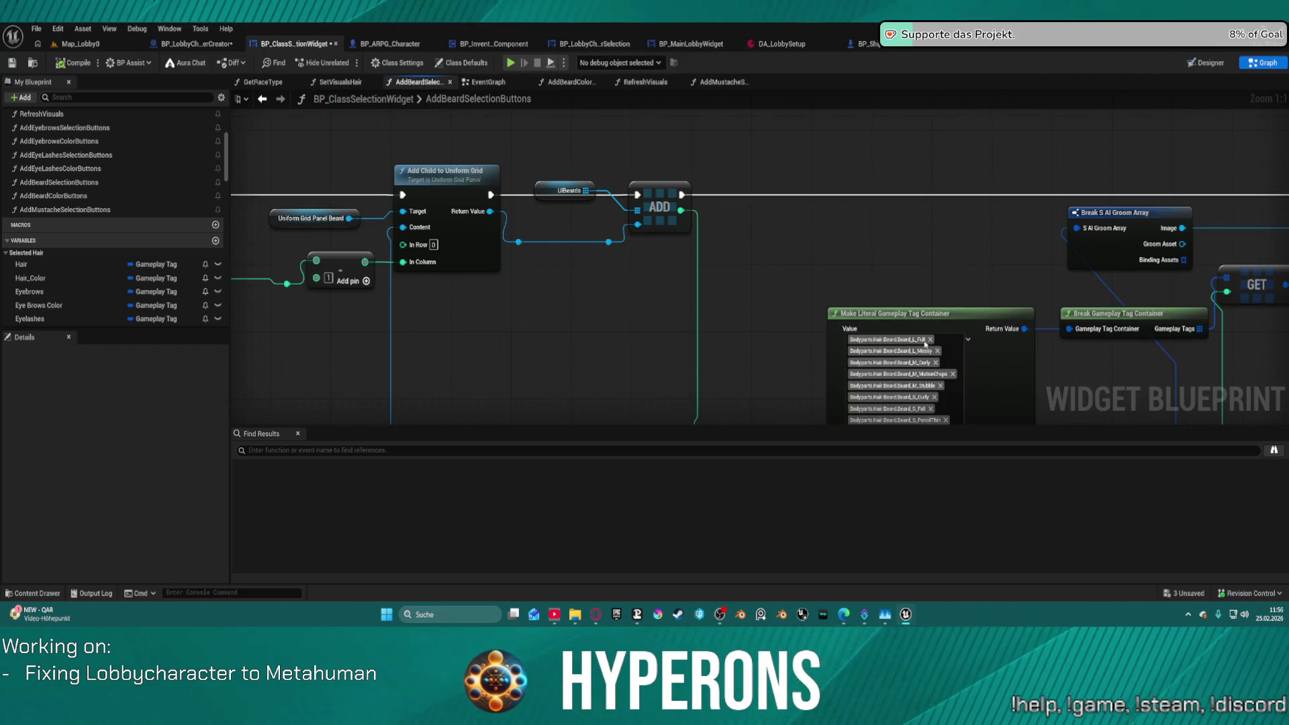
pyautogui.click(967, 339)
pyautogui.scroll(-1, 613, 366)
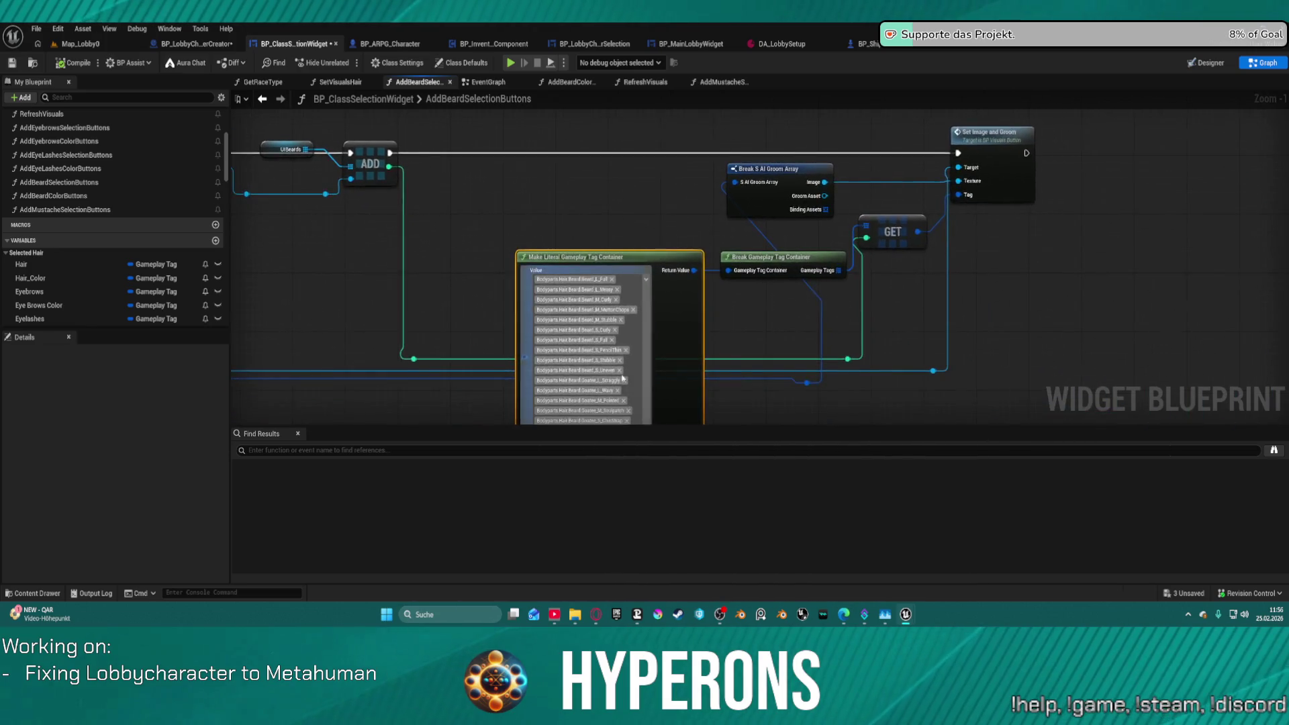
pyautogui.scroll(1, 640, 398)
pyautogui.moveTo(710, 325); pyautogui.dragTo(704, 215)
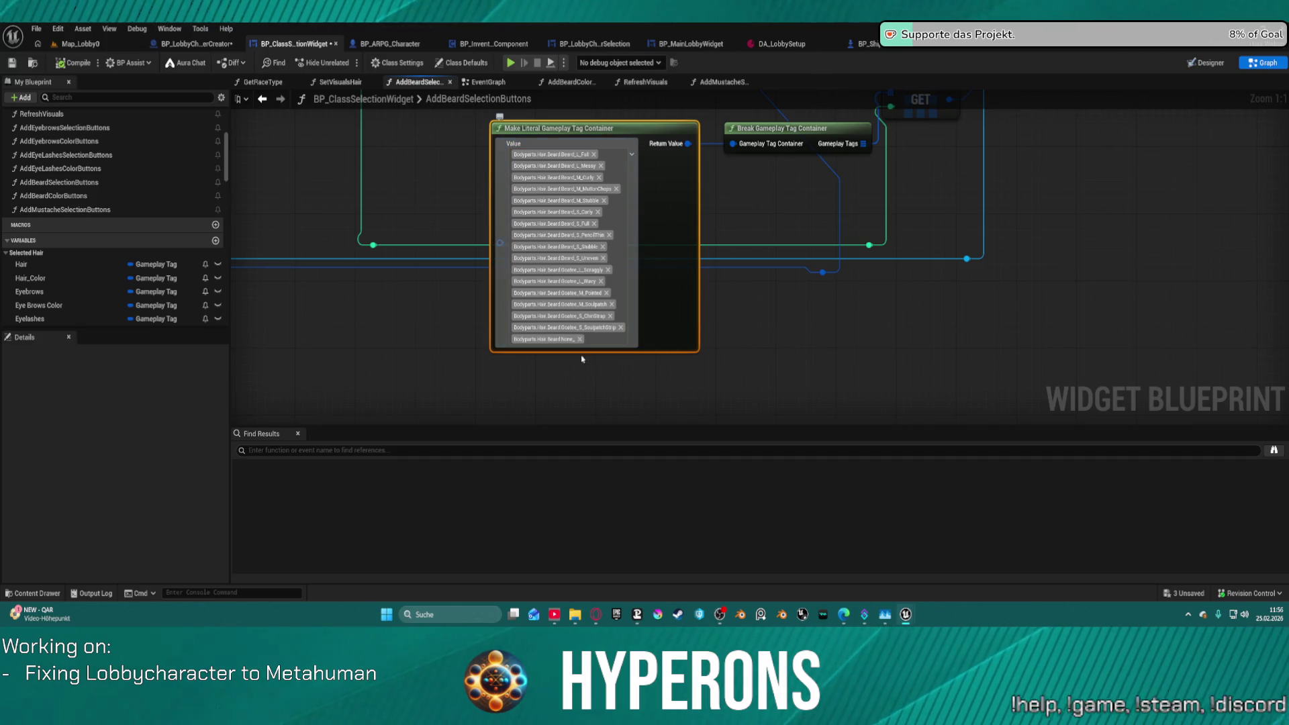
pyautogui.click(608, 394)
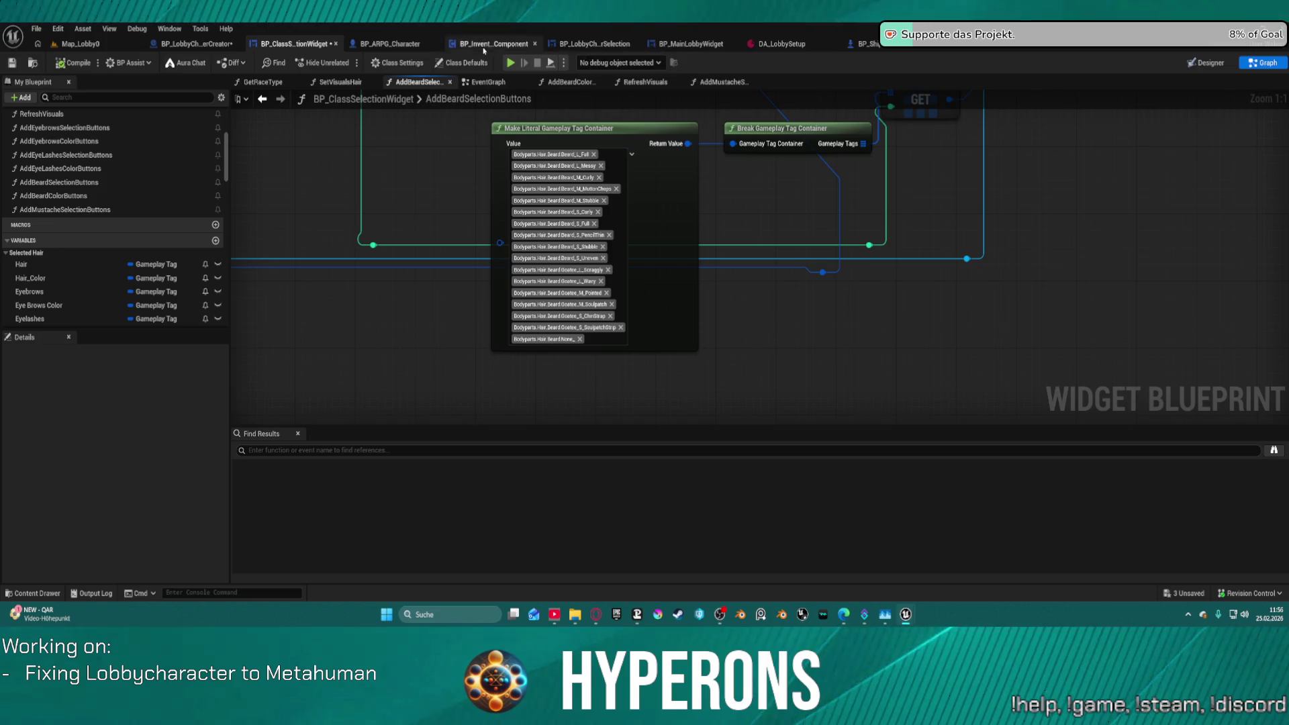
pyautogui.click(702, 82)
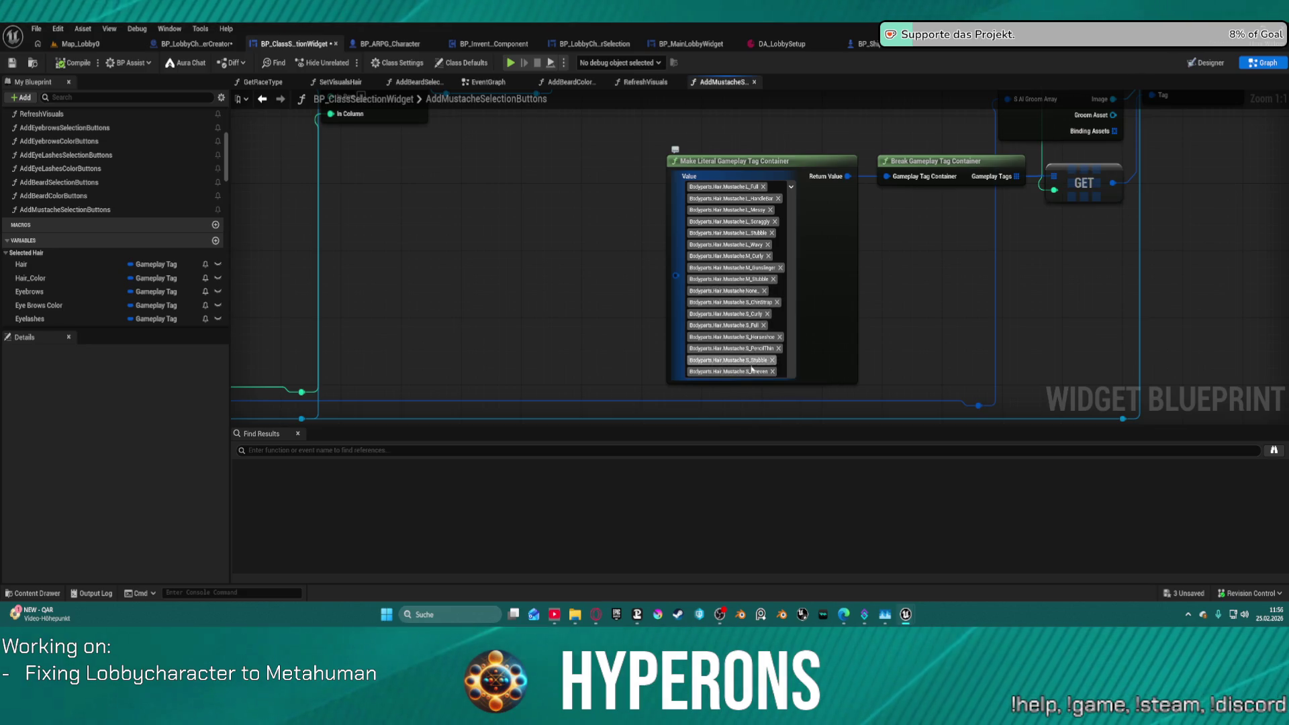
pyautogui.click(112, 45)
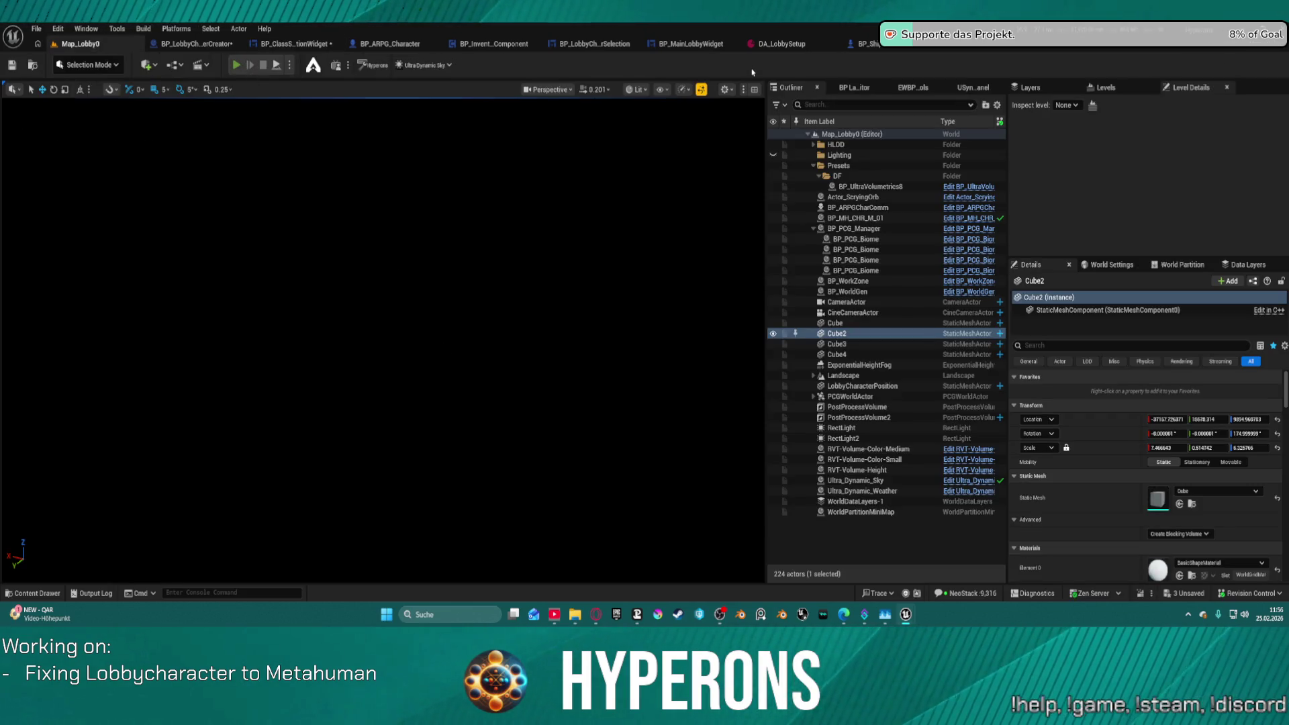
# Play the lobby, start a new character and pick a thinner mustache style.
pyautogui.hotkey('alt', 'p')
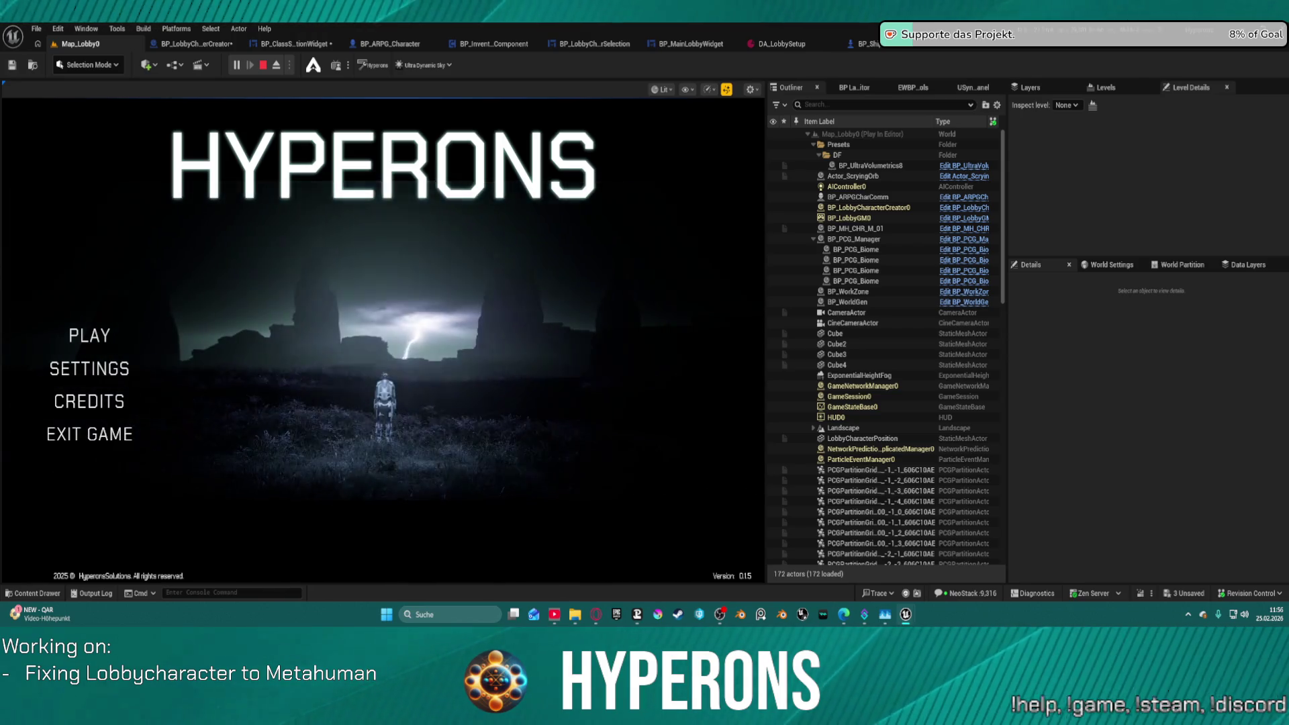
pyautogui.click(101, 341)
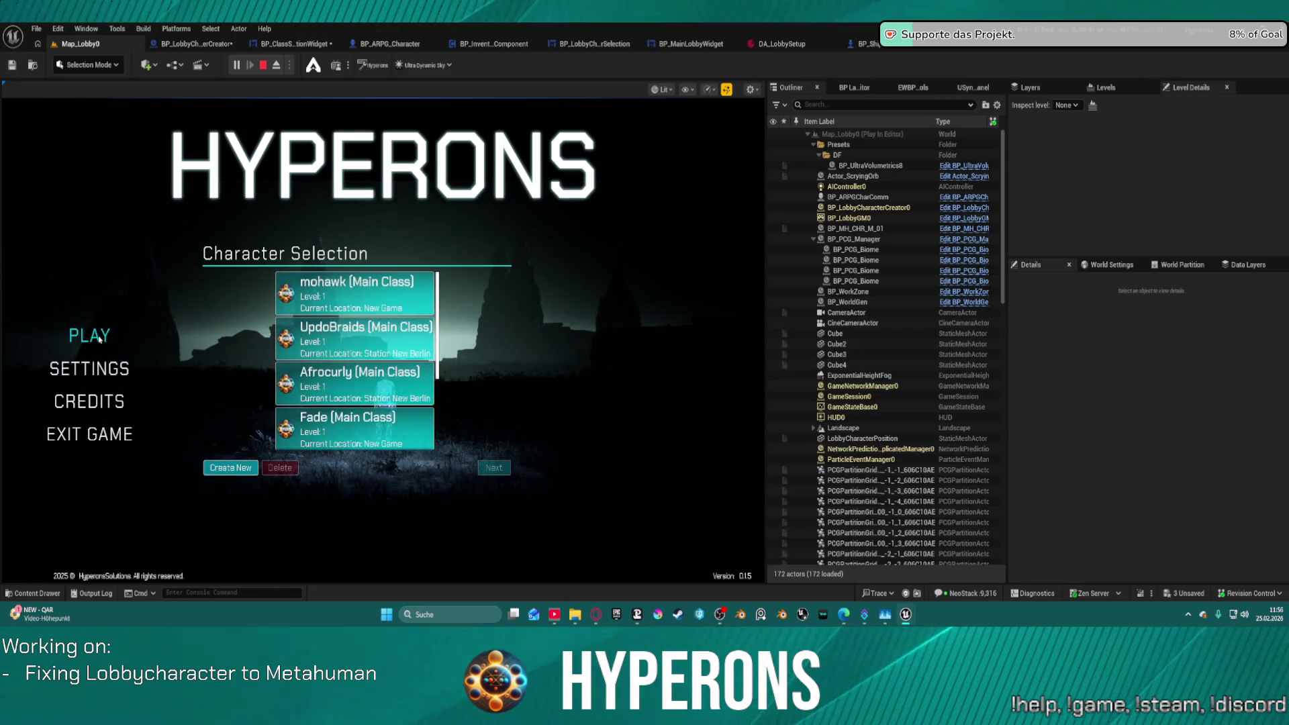
pyautogui.click(250, 470)
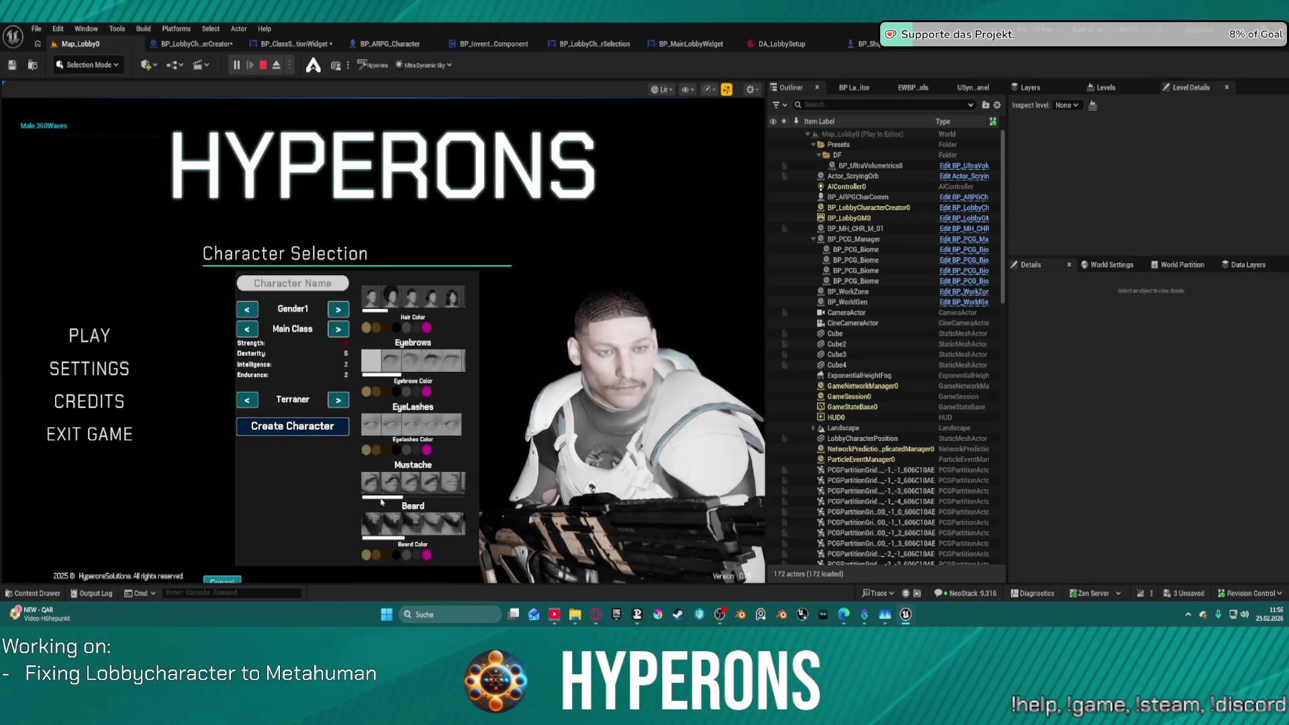
pyautogui.moveTo(381, 500); pyautogui.dragTo(454, 489)
pyautogui.click(457, 487)
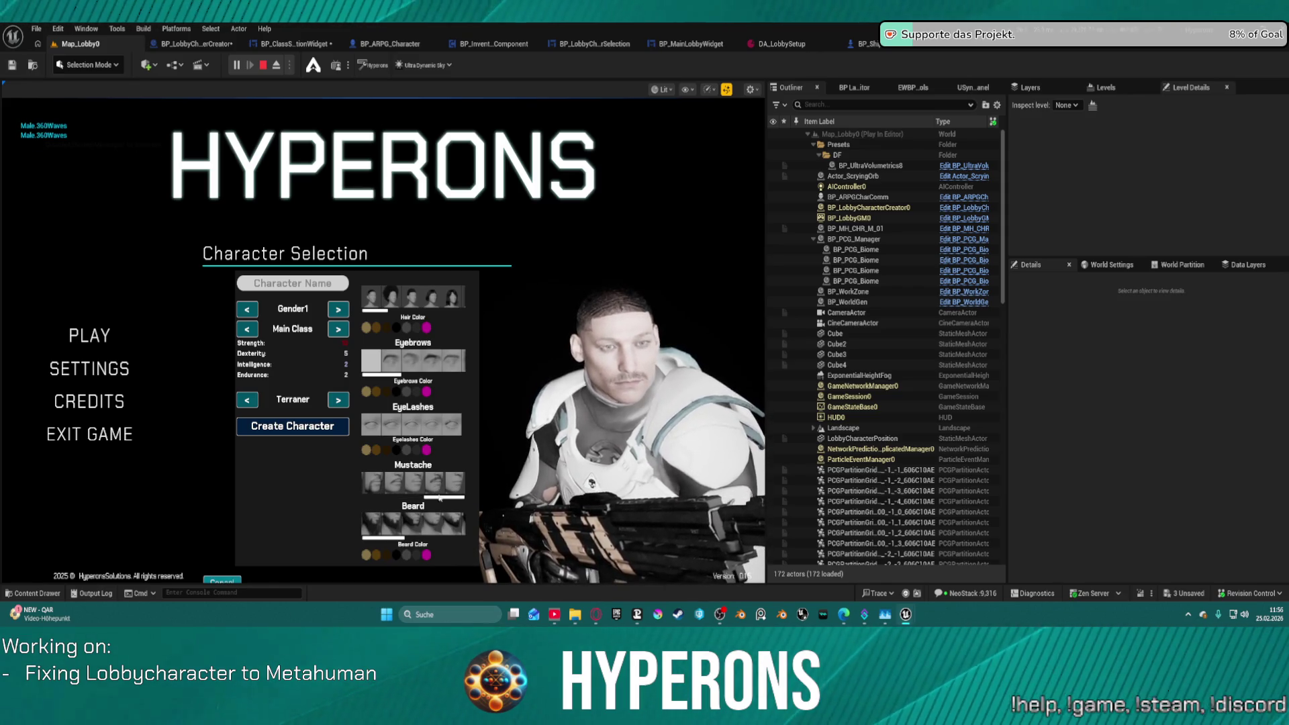
pyautogui.moveTo(439, 496); pyautogui.dragTo(378, 498)
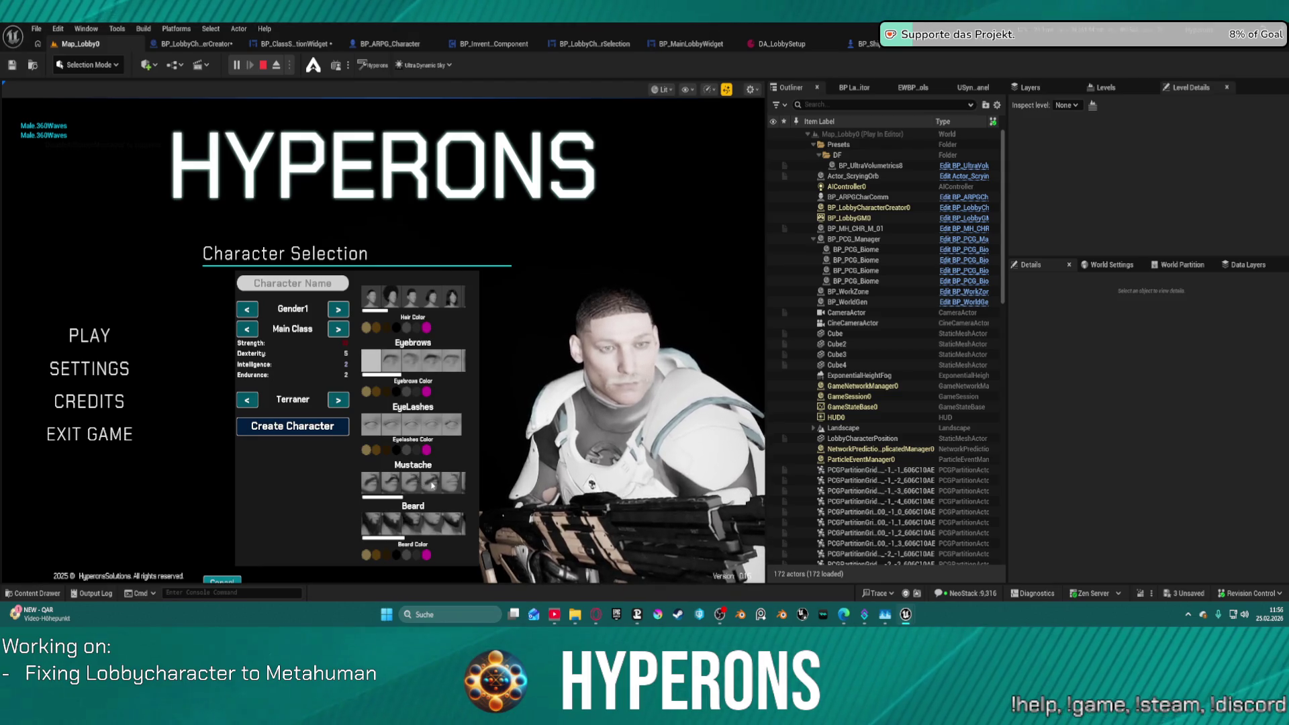
# Test the full and shorter beard styles, settling back on the full beard.
pyautogui.click(440, 520)
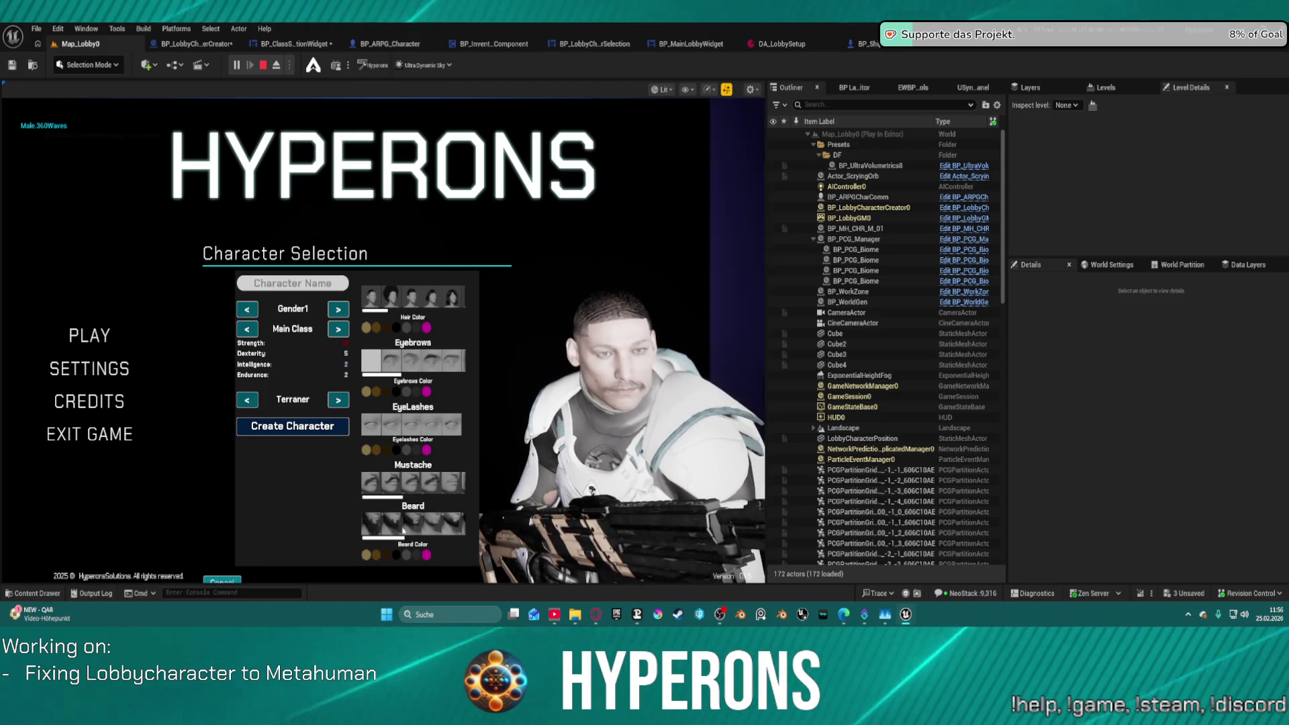
pyautogui.click(455, 530)
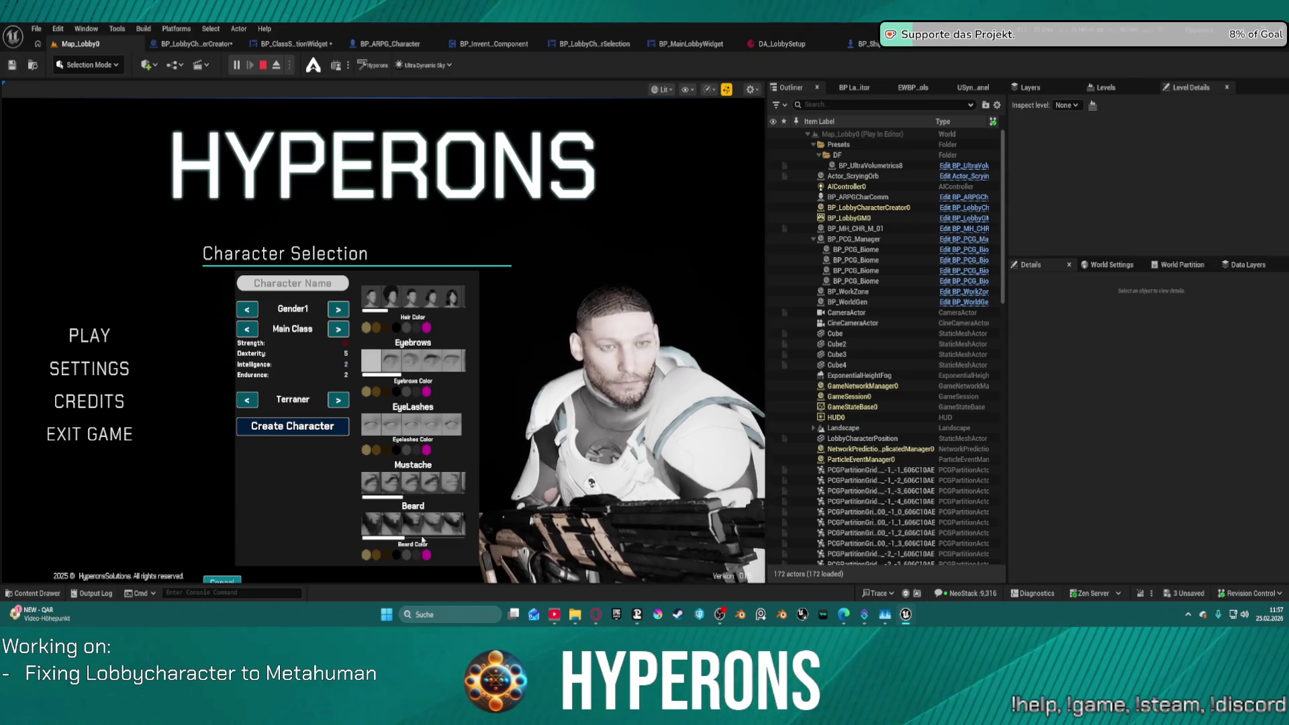
pyautogui.click(365, 521)
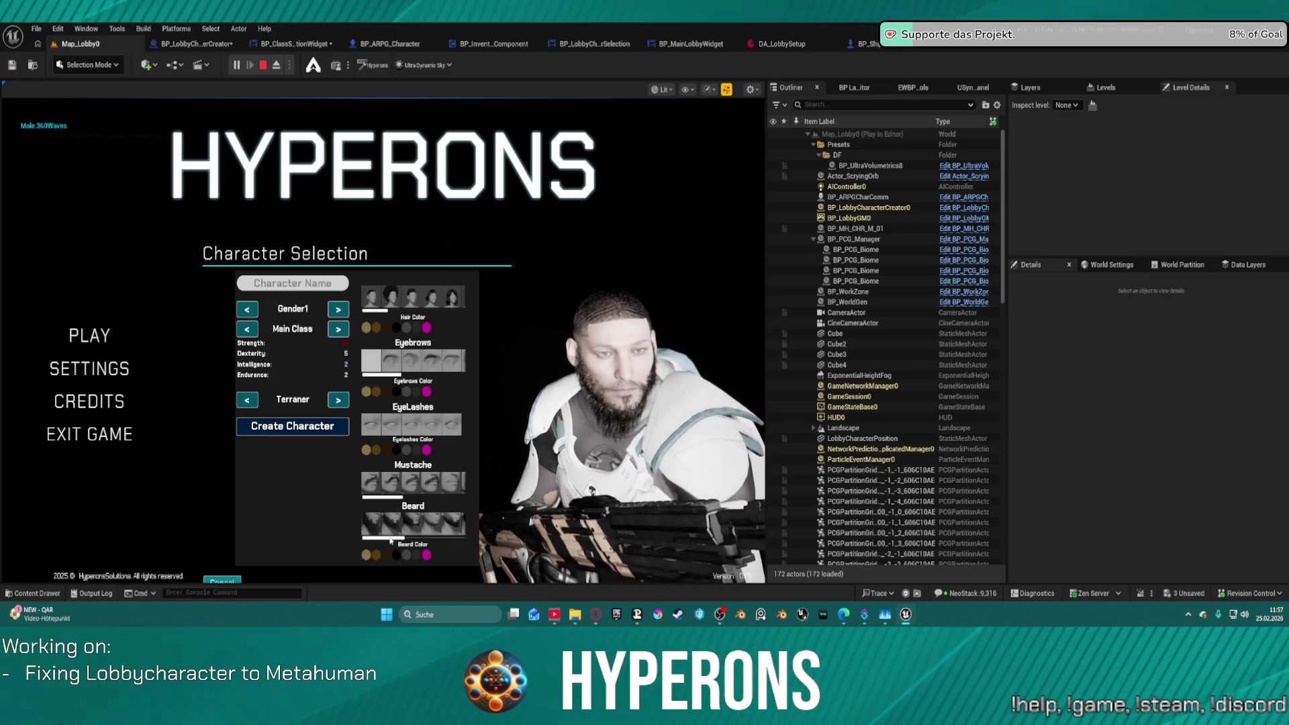
pyautogui.moveTo(390, 541); pyautogui.dragTo(488, 538)
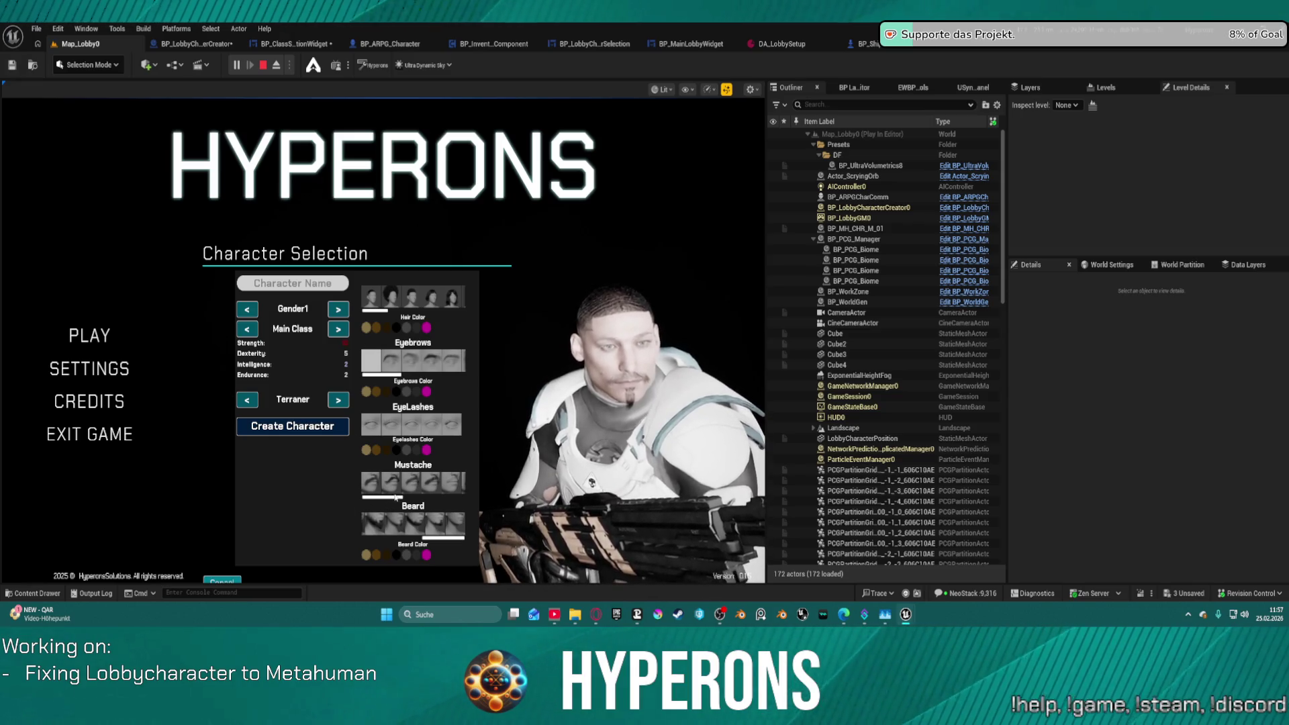
pyautogui.scroll(-3, 421, 498)
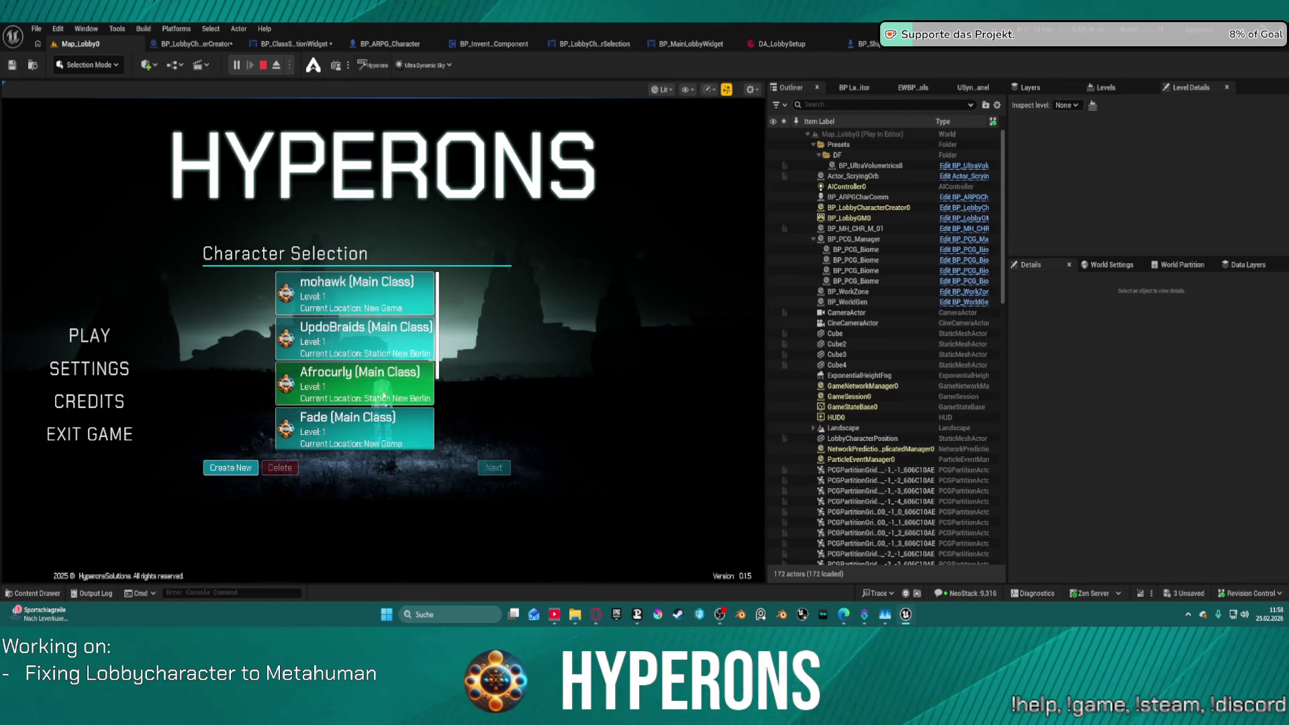
# Start a new character, try two mustache styles then remove it, and make the beard magenta.
pyautogui.scroll(-2, 376, 403)
pyautogui.click(230, 468)
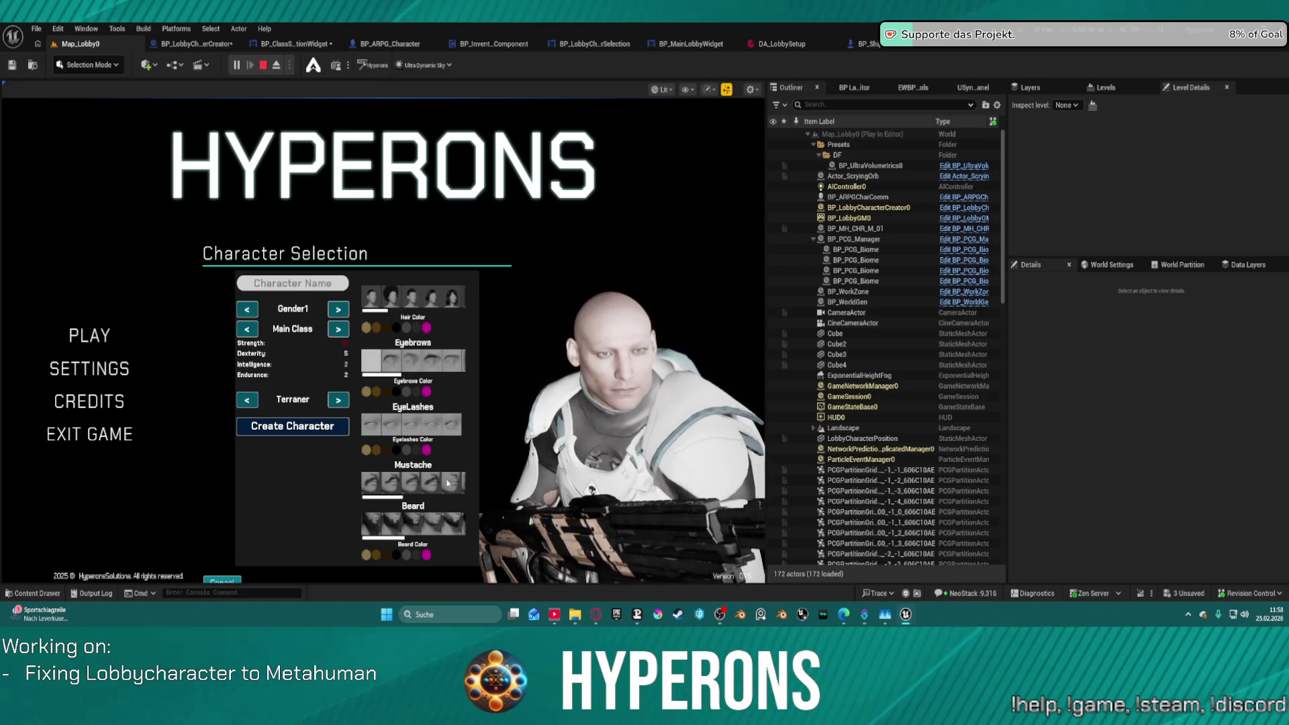
pyautogui.scroll(-3, 379, 486)
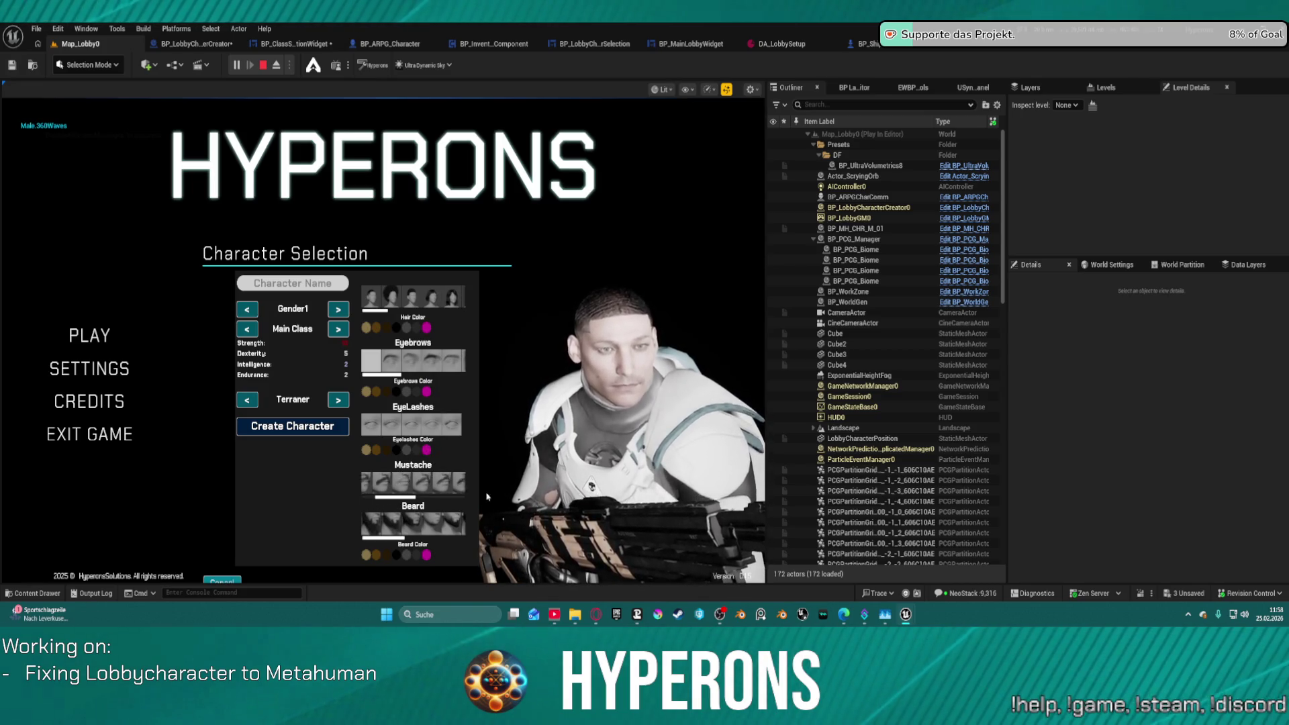
pyautogui.click(428, 481)
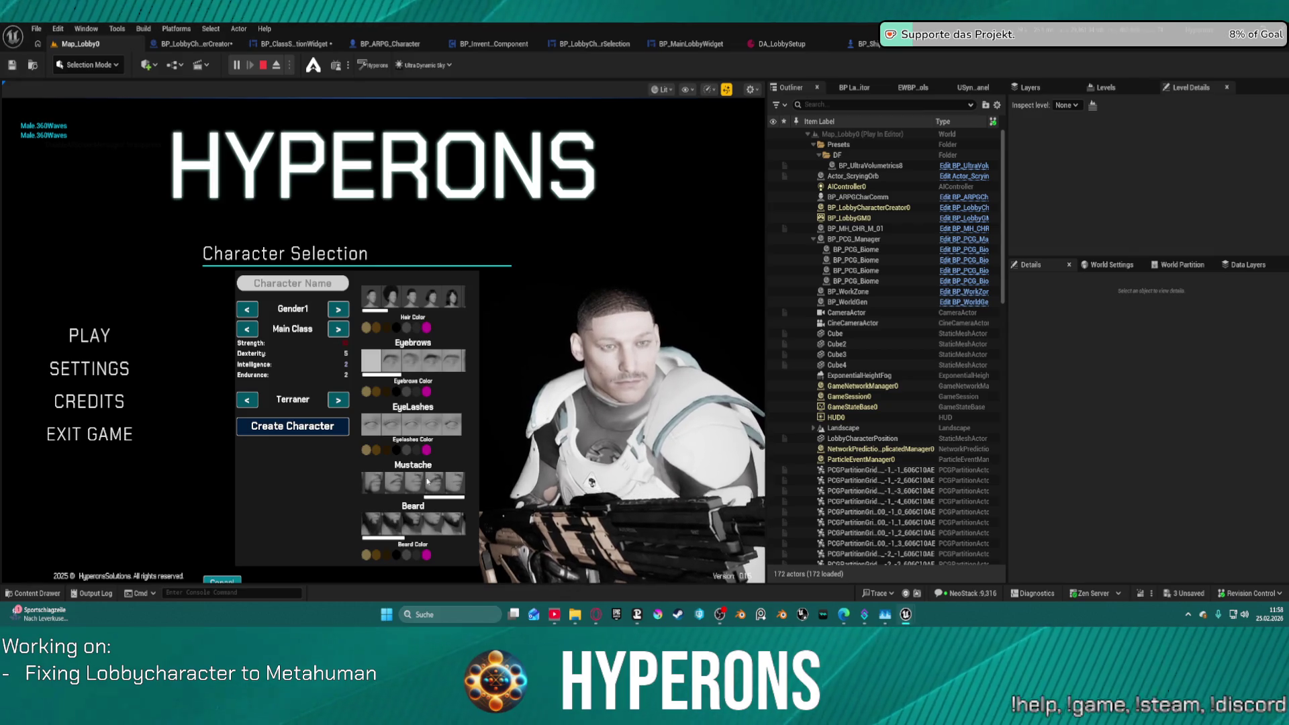
pyautogui.click(436, 483)
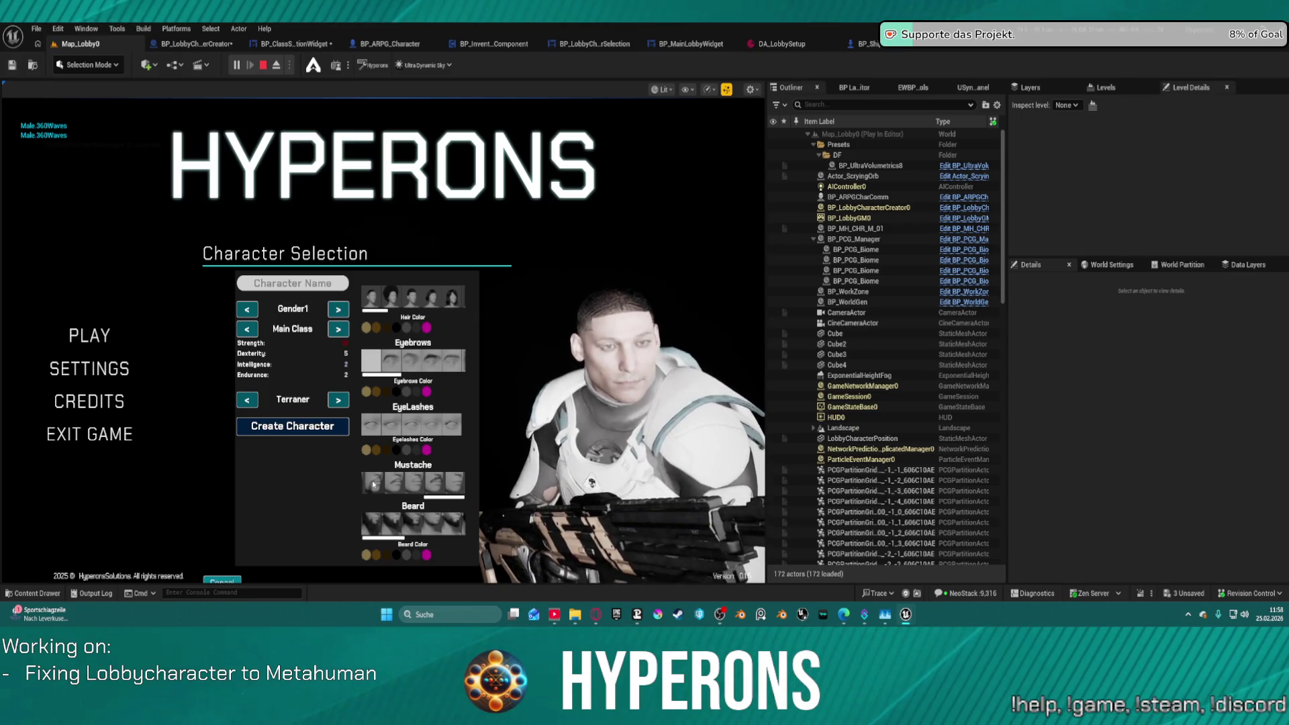
pyautogui.click(458, 489)
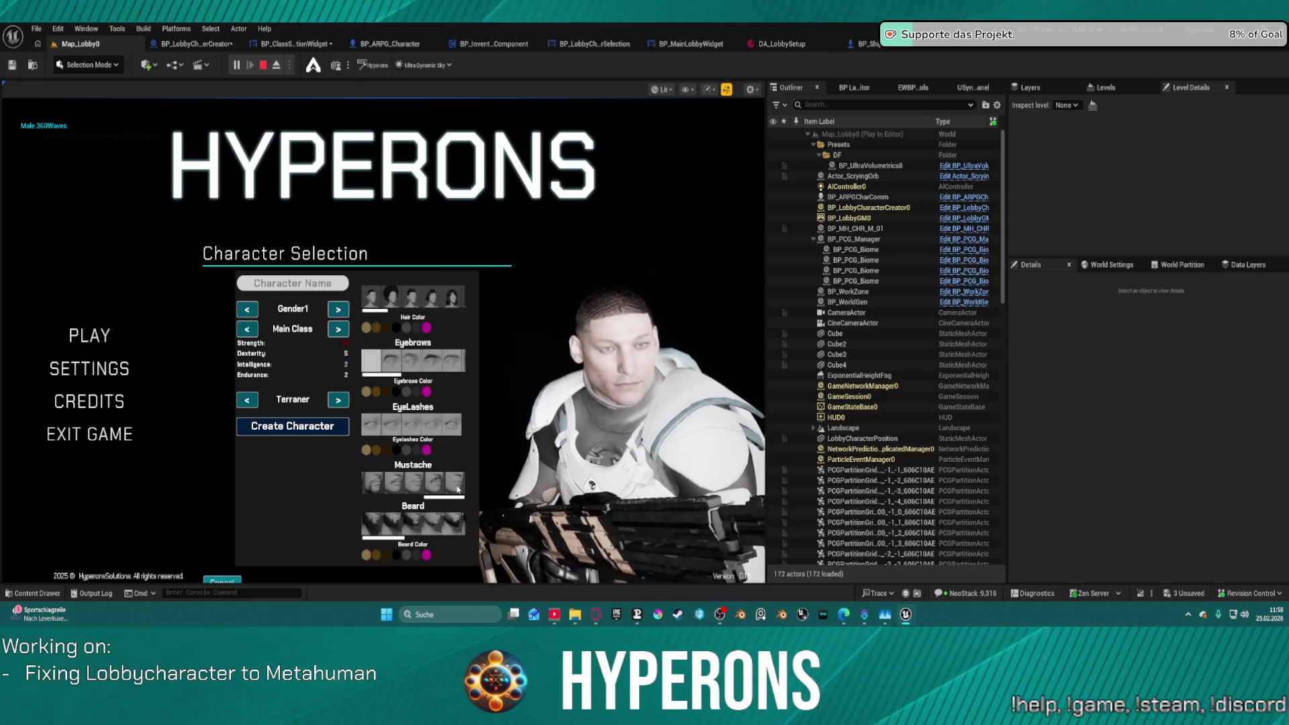
pyautogui.click(426, 555)
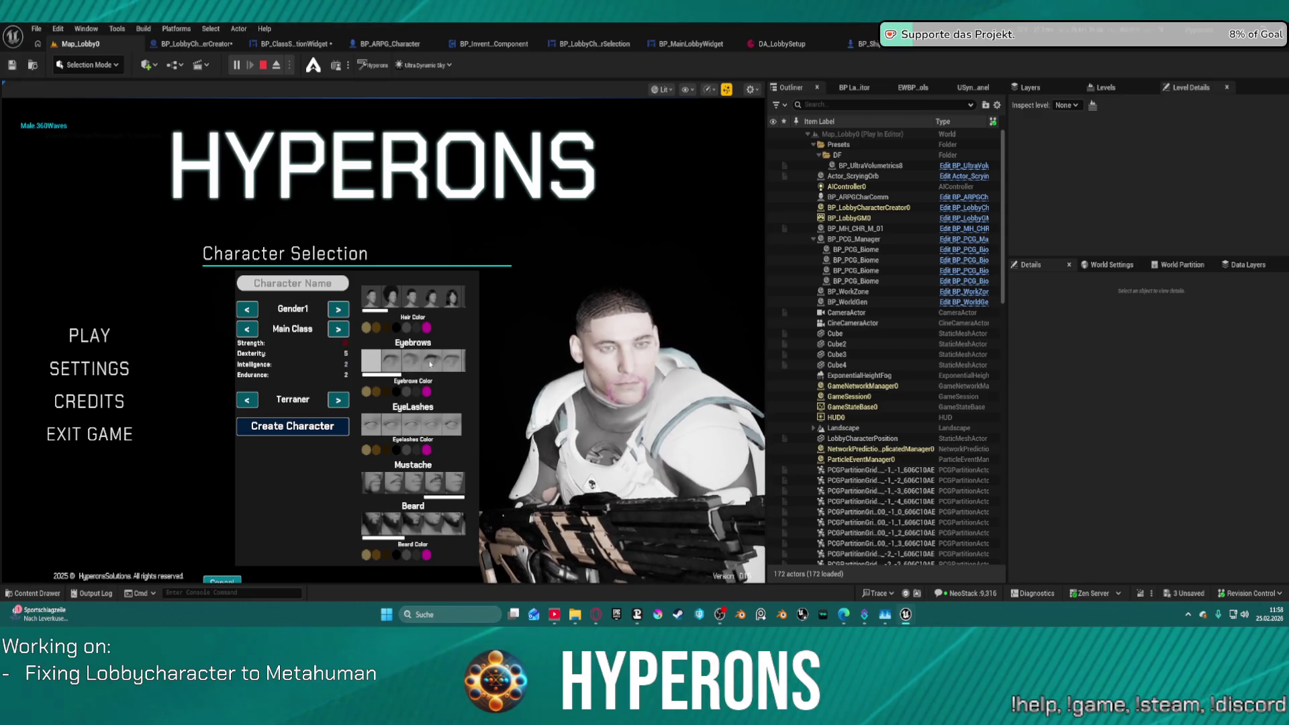
# Try BobCurly, BobBangs, CurlyFade, MessyClumps, Updo, TwistedBraids, then SweptUp with pink hair colour.
pyautogui.click(449, 302)
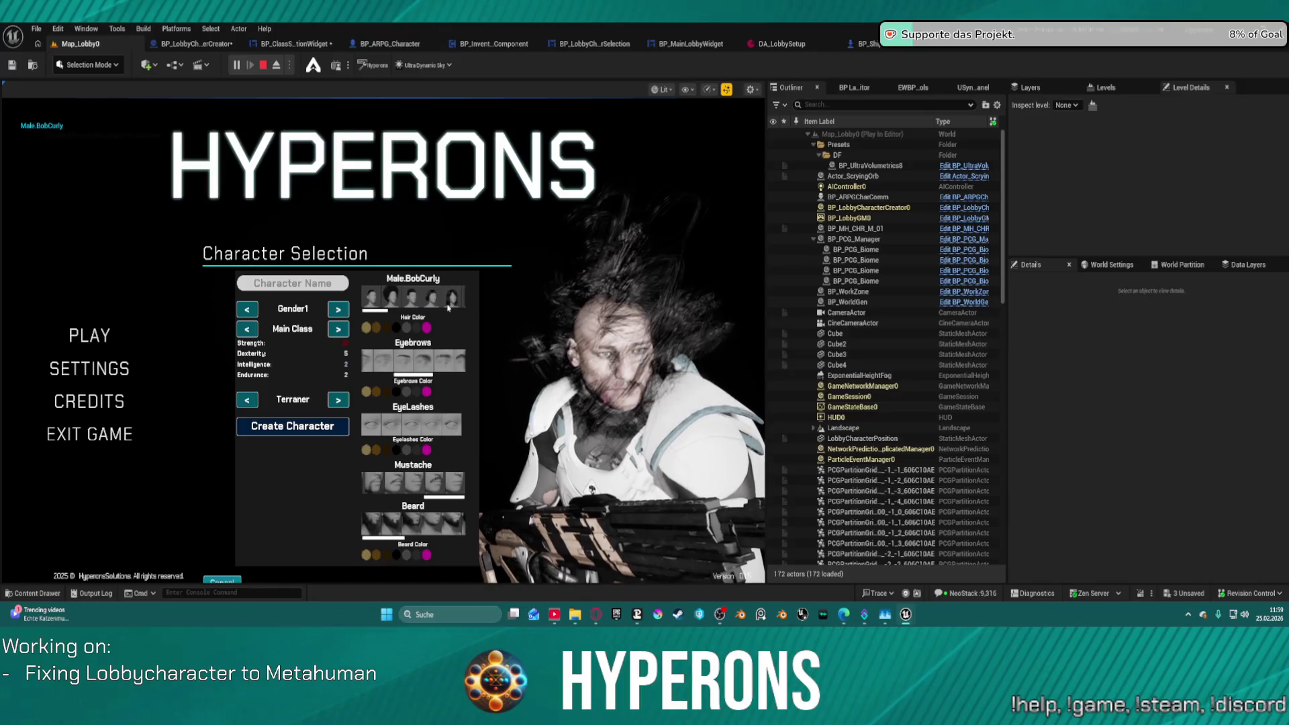
pyautogui.click(432, 303)
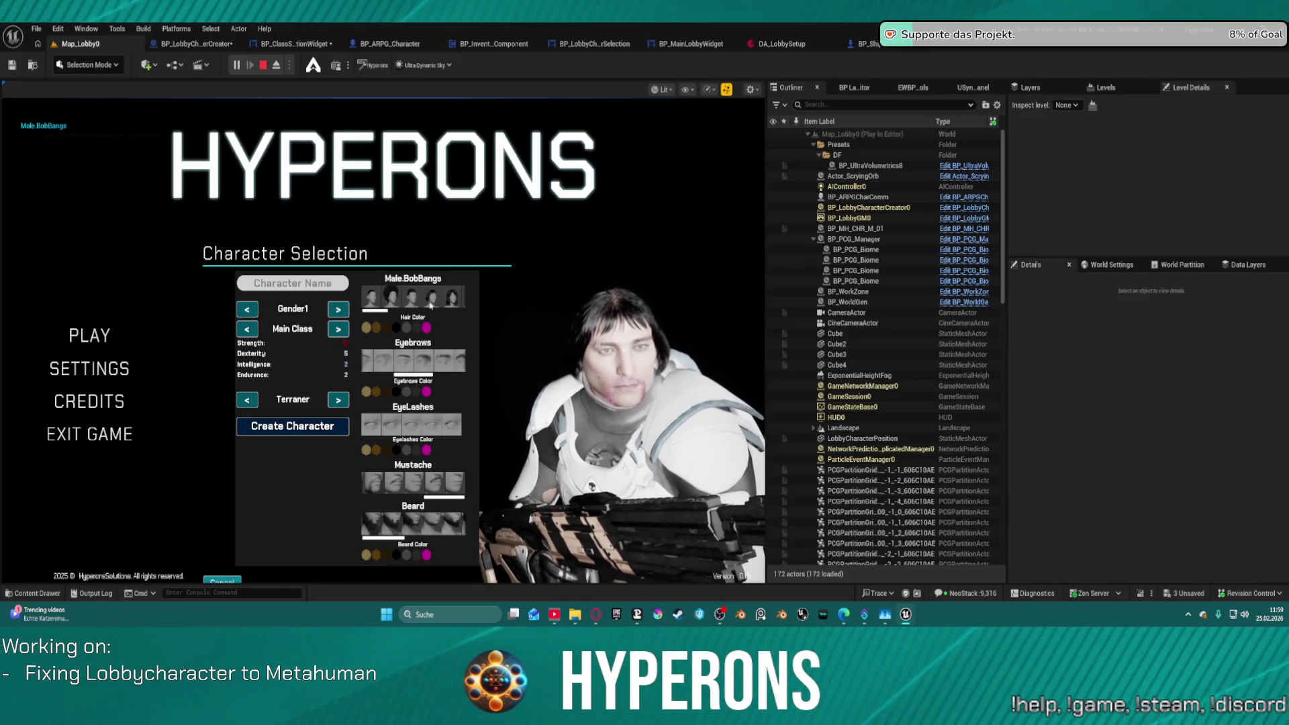
pyautogui.scroll(-1, 397, 312)
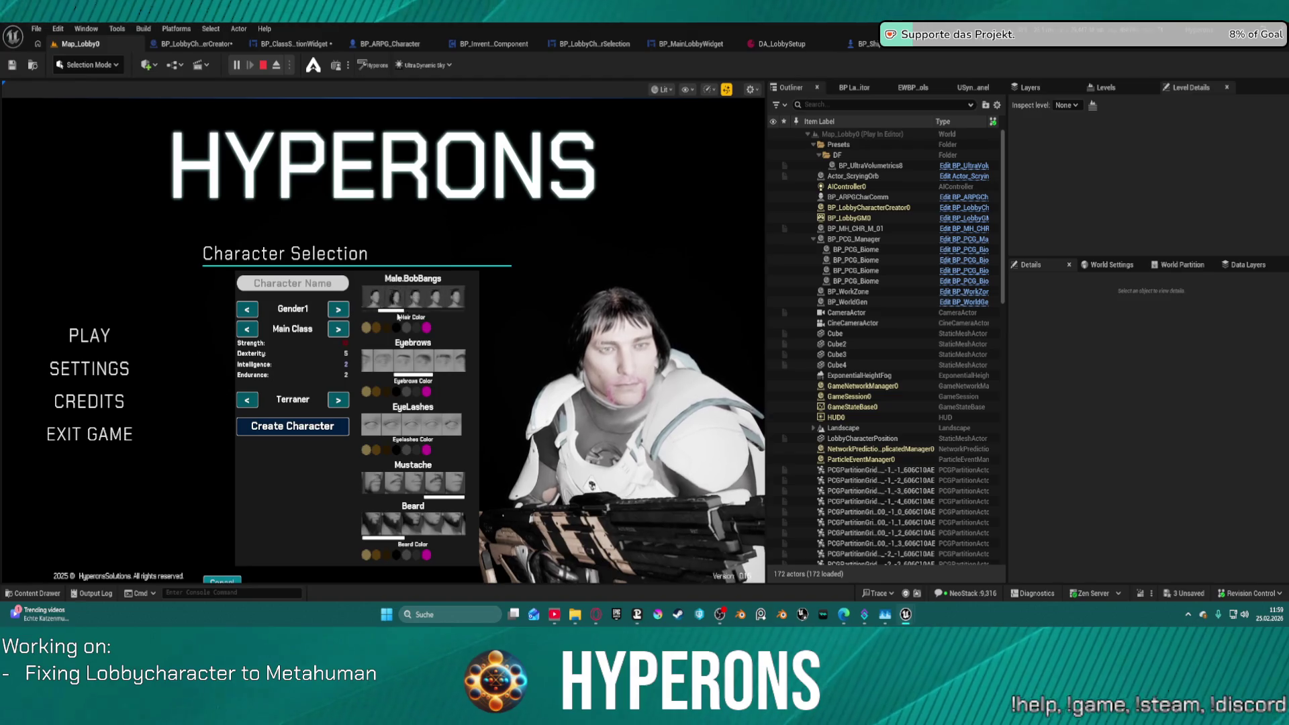
pyautogui.scroll(-1, 423, 302)
pyautogui.click(452, 300)
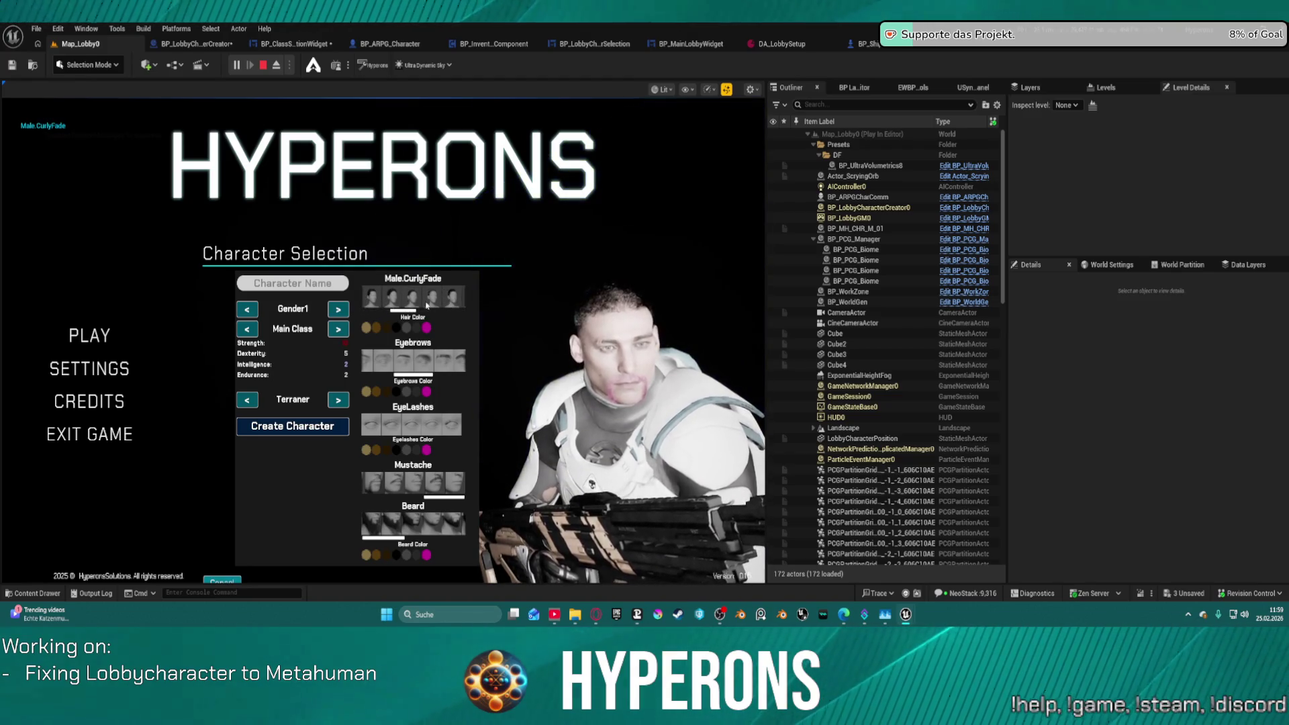
pyautogui.scroll(-1, 406, 306)
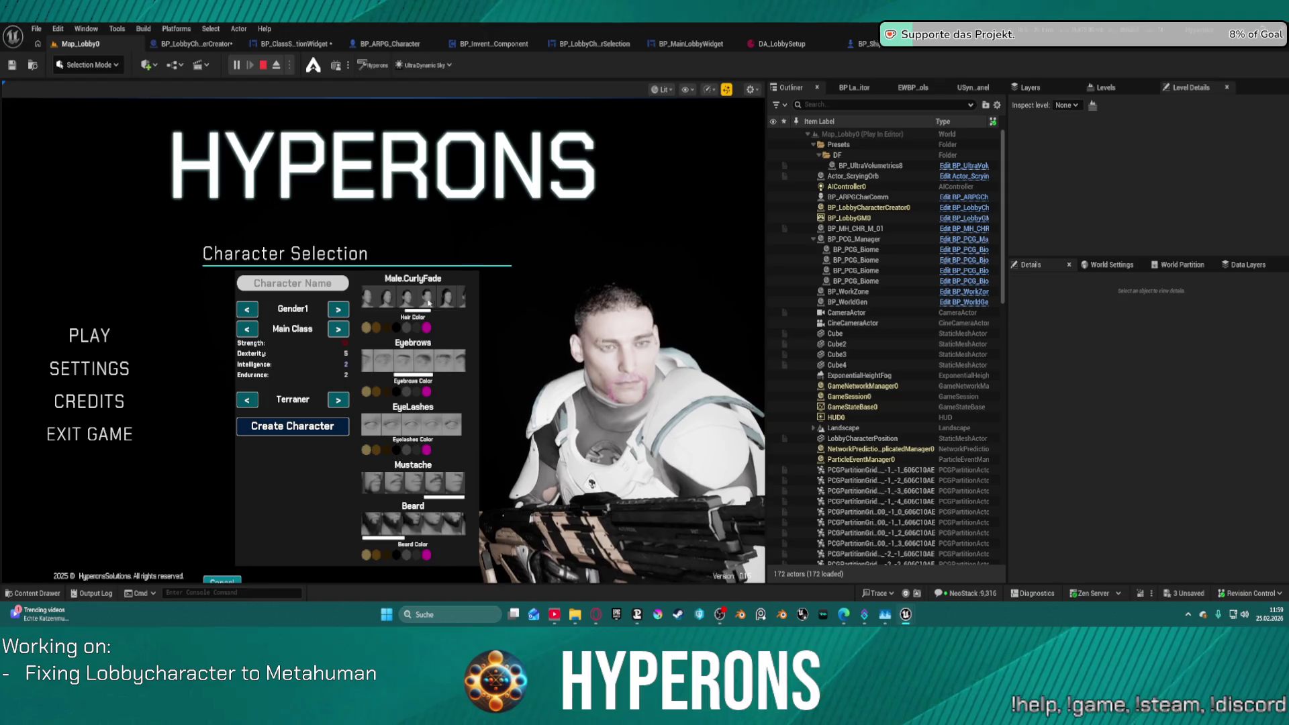
pyautogui.click(443, 298)
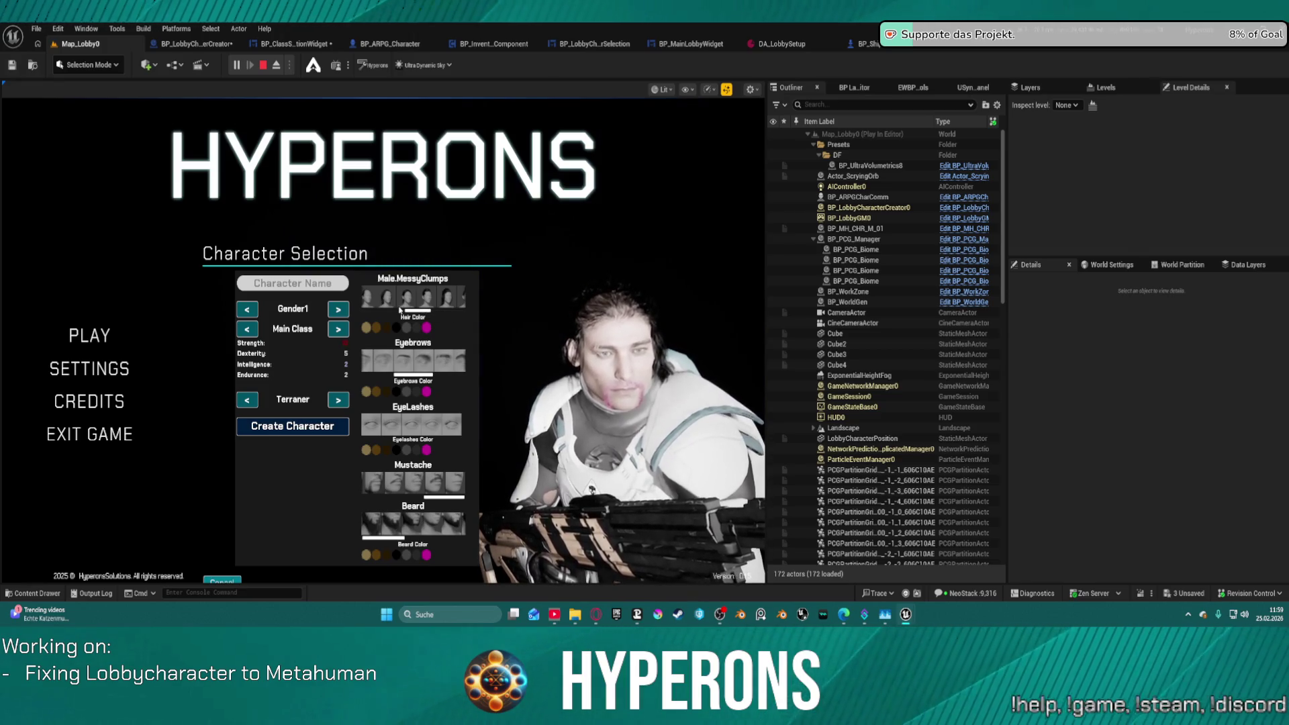
pyautogui.scroll(-5, 433, 298)
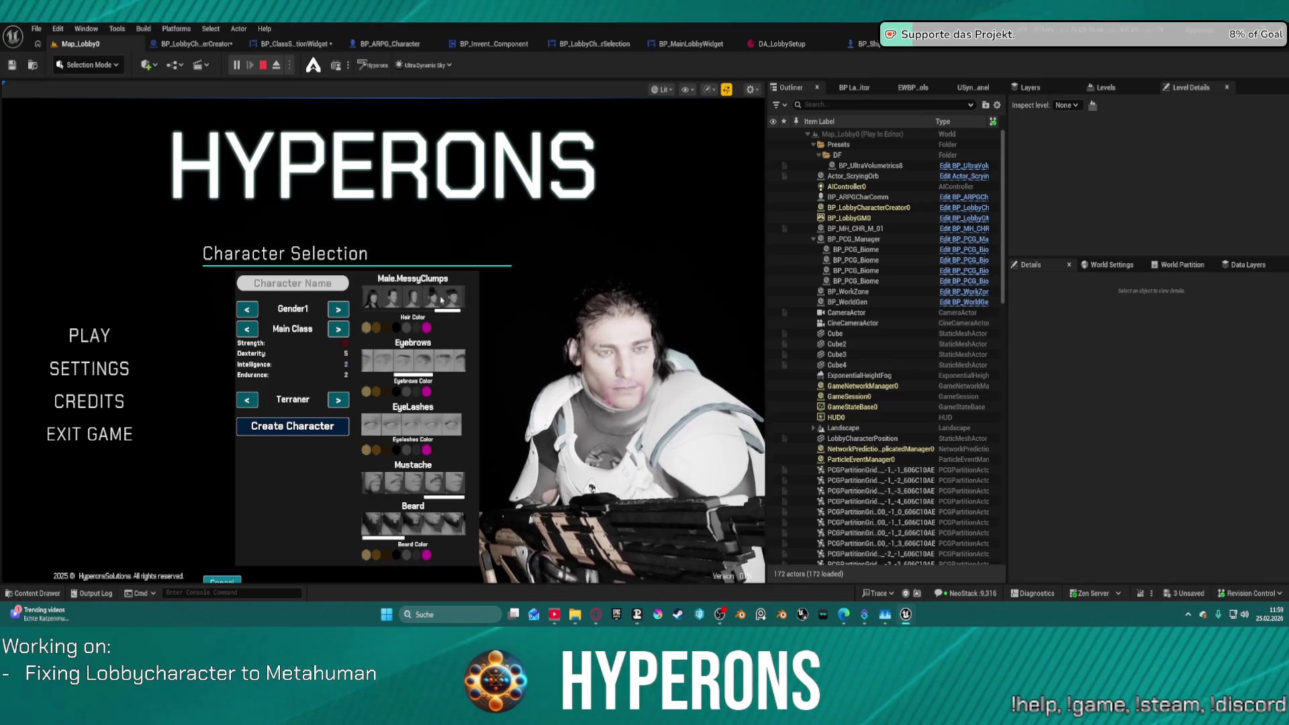
pyautogui.click(412, 300)
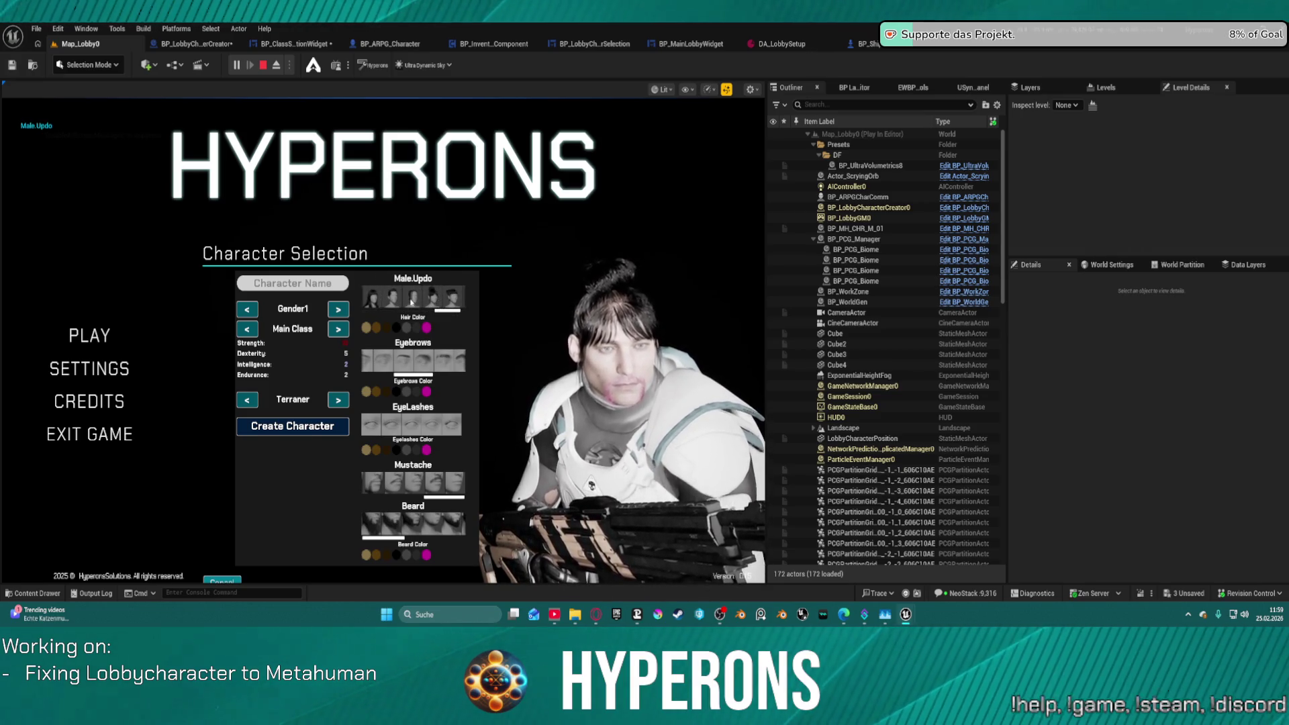
pyautogui.click(433, 301)
pyautogui.click(398, 305)
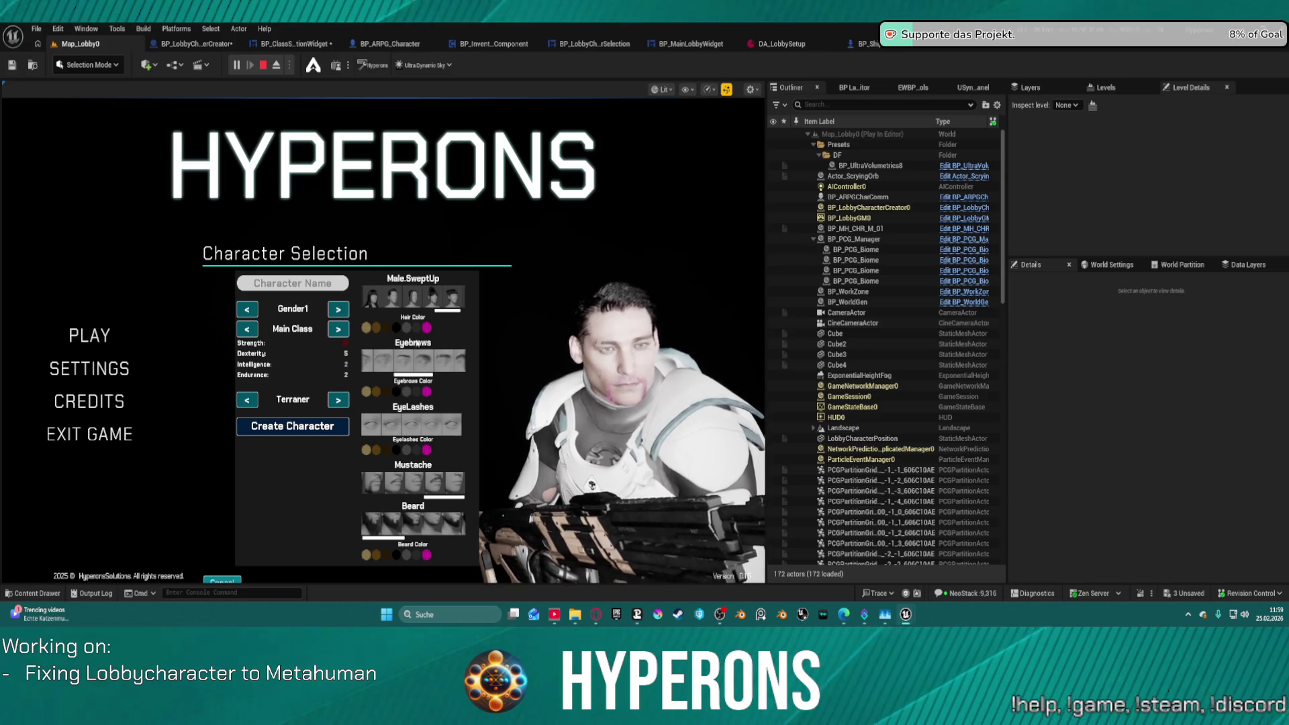
pyautogui.click(424, 329)
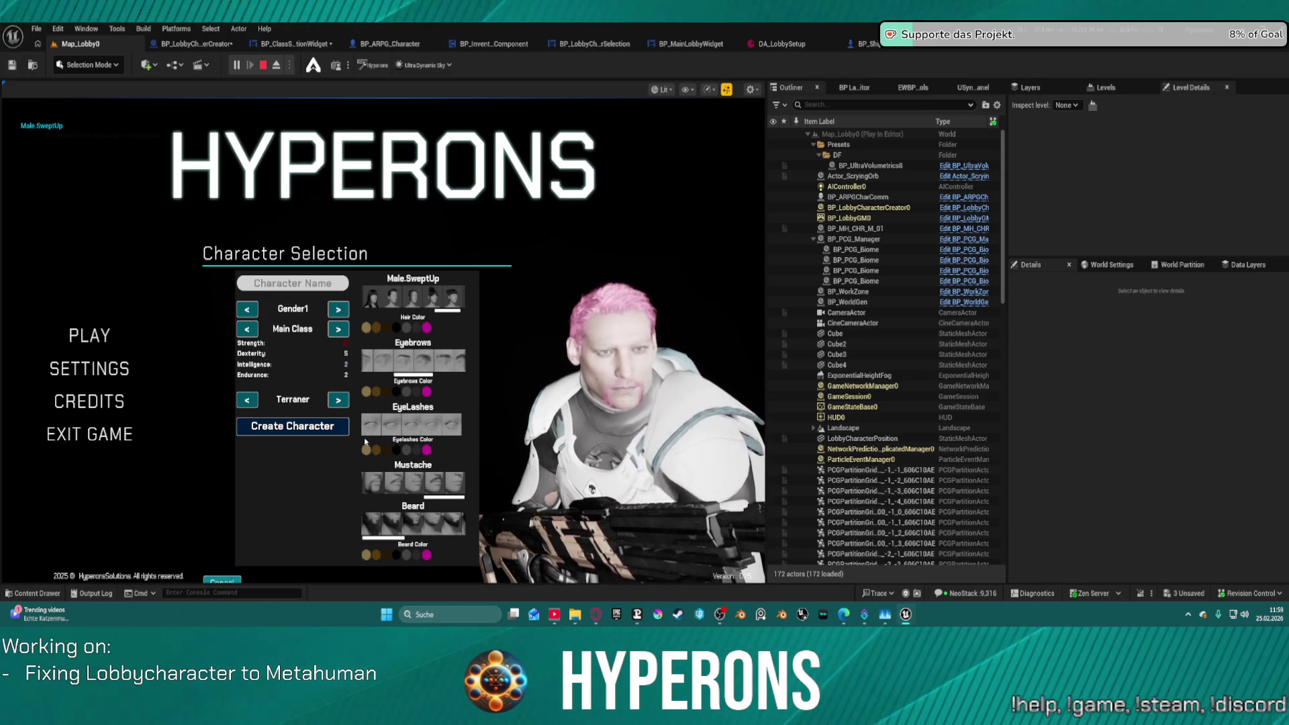
# Set brown eyelashes, a dark mustache and a pink beard, then stop the play session.
pyautogui.click(366, 449)
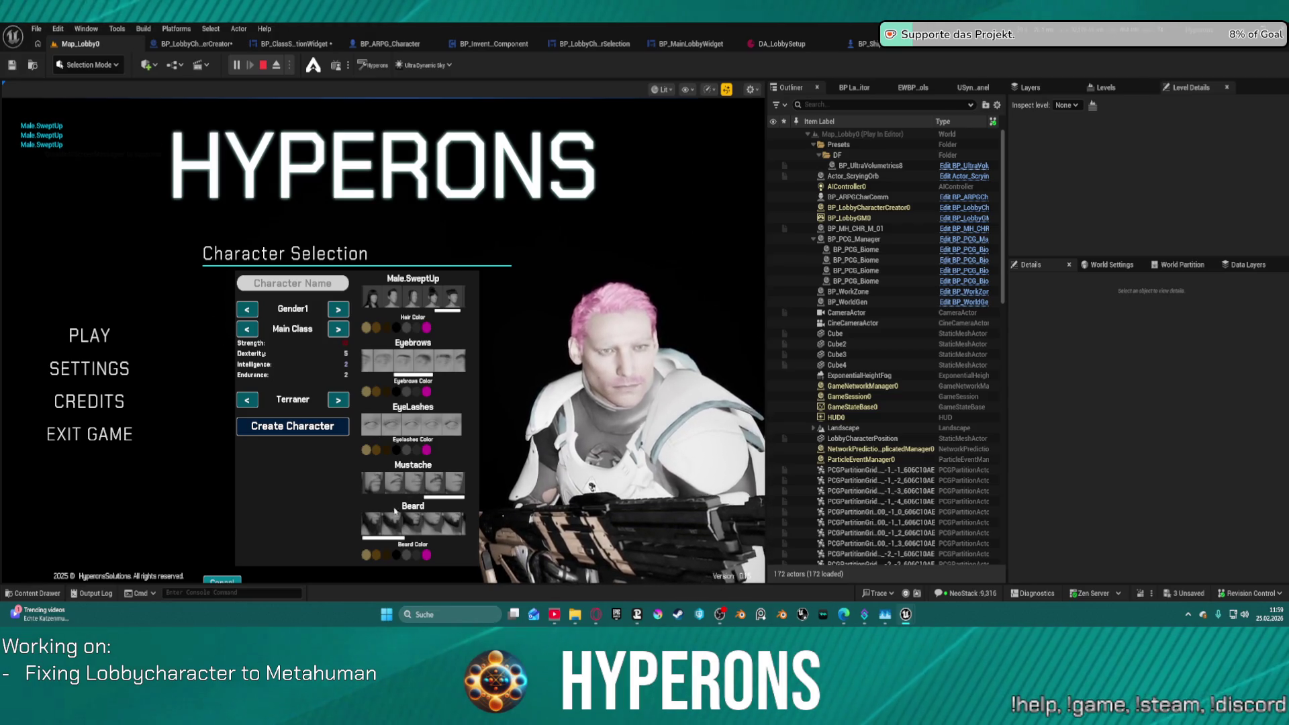
pyautogui.click(397, 556)
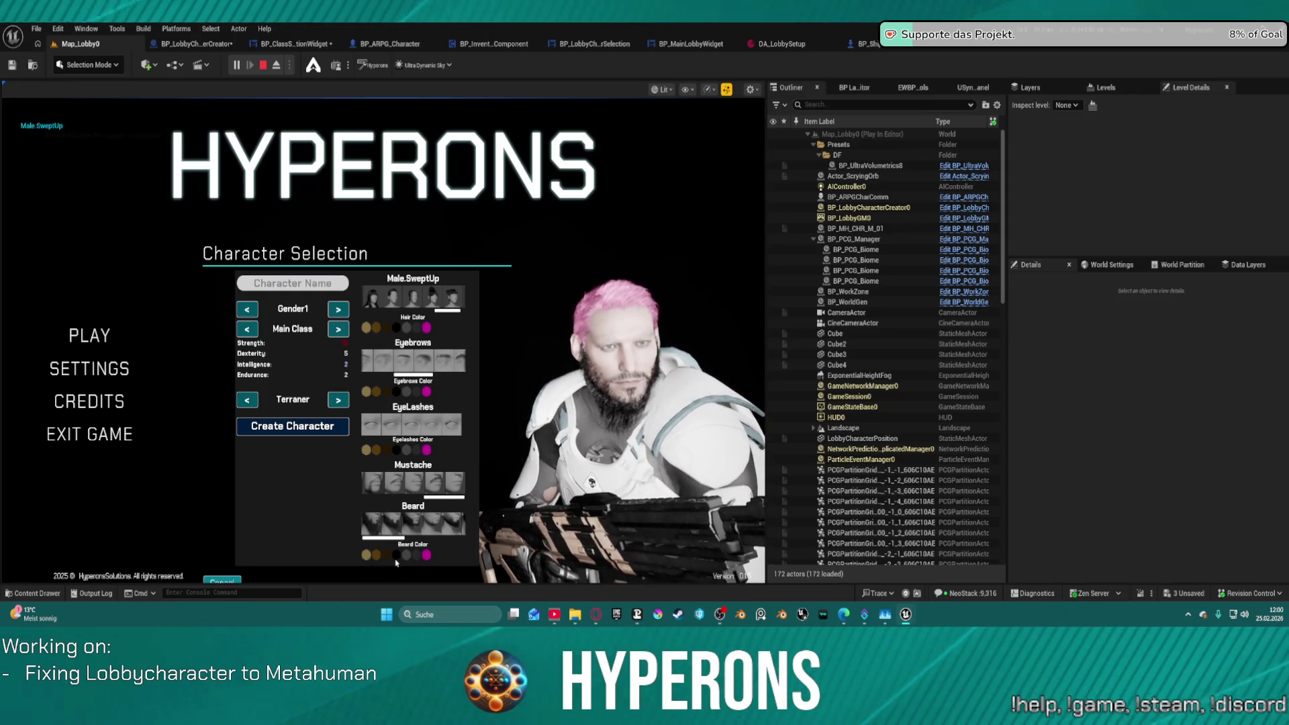
pyautogui.click(427, 555)
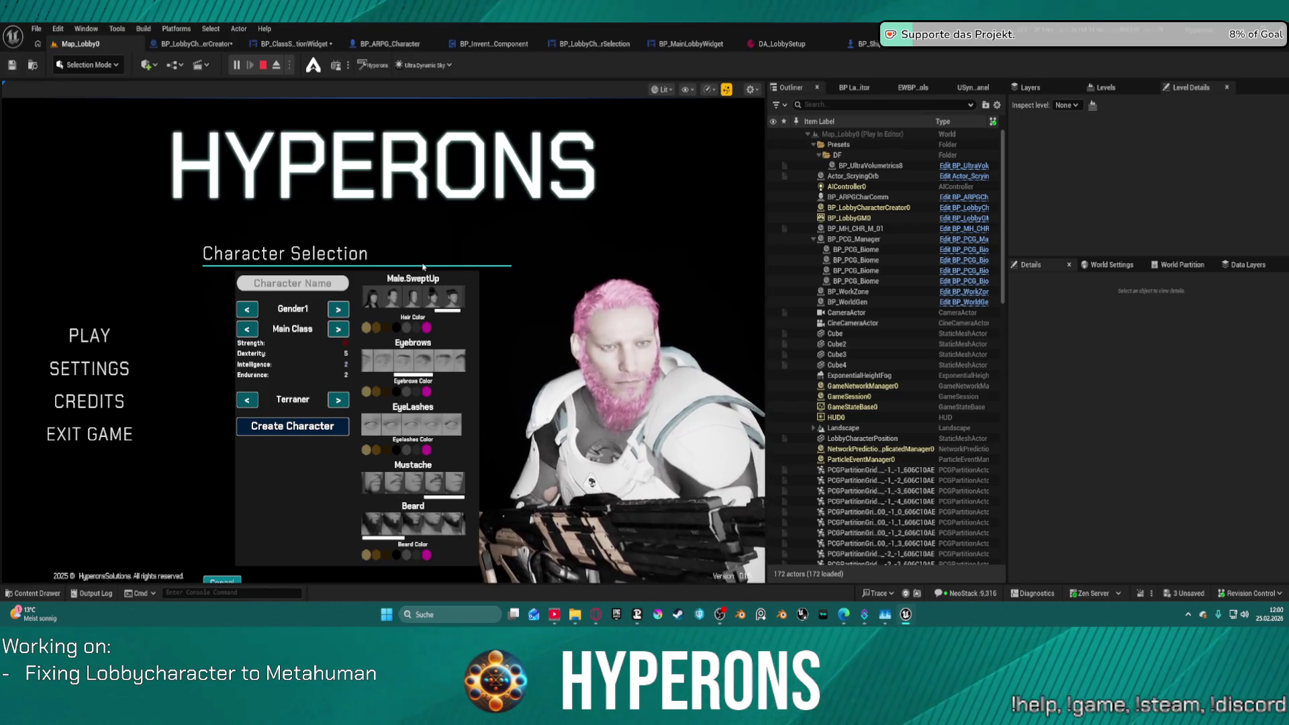
pyautogui.press('Escape')
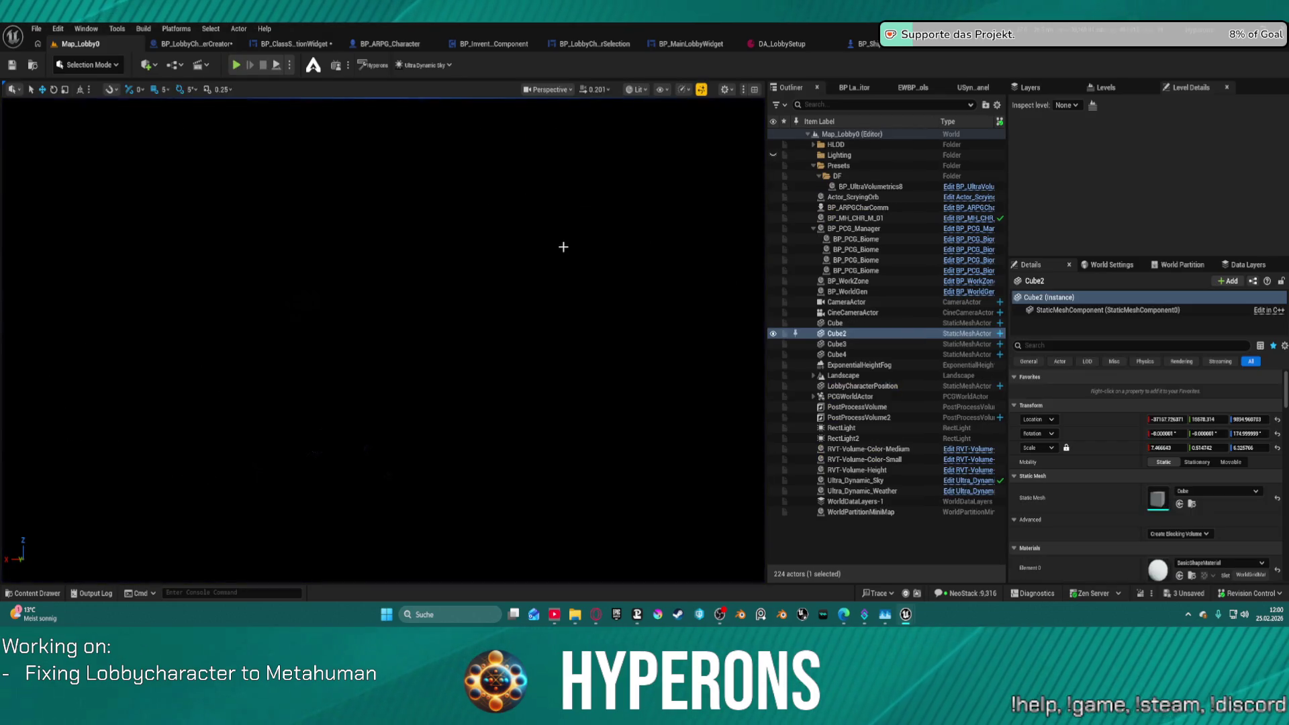
# Save all assets, browse the AI_UE5 folder, and switch to the BP_ClassSelectionWidget blueprint.
pyautogui.hotkey('ctrl', 'shift', 's')
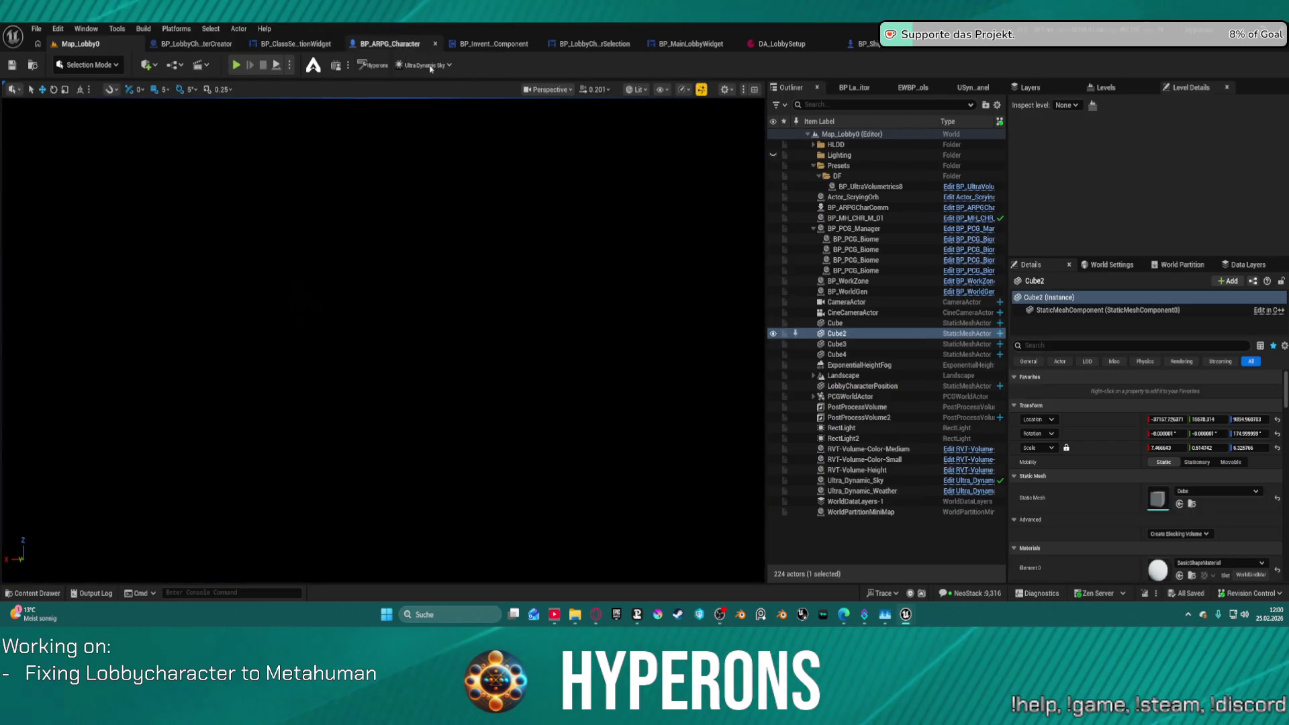
pyautogui.hotkey('ctrl', 'space')
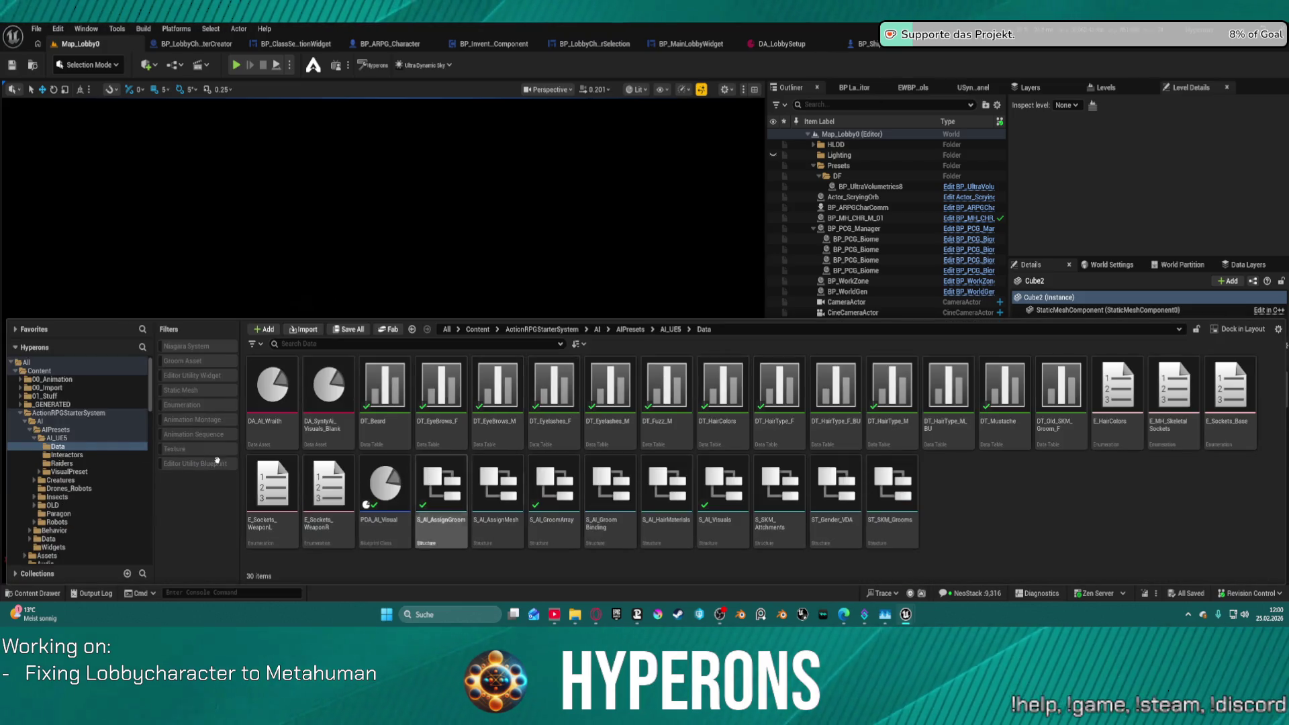
pyautogui.click(65, 438)
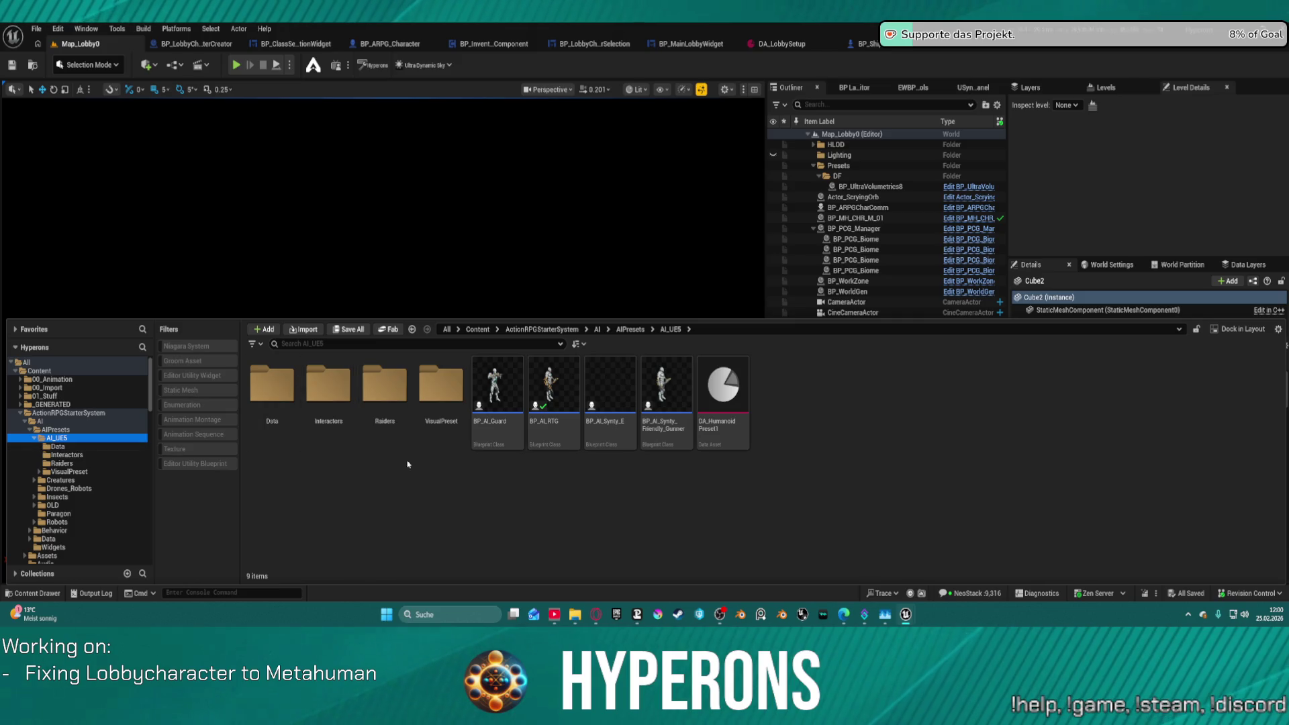
pyautogui.click(295, 44)
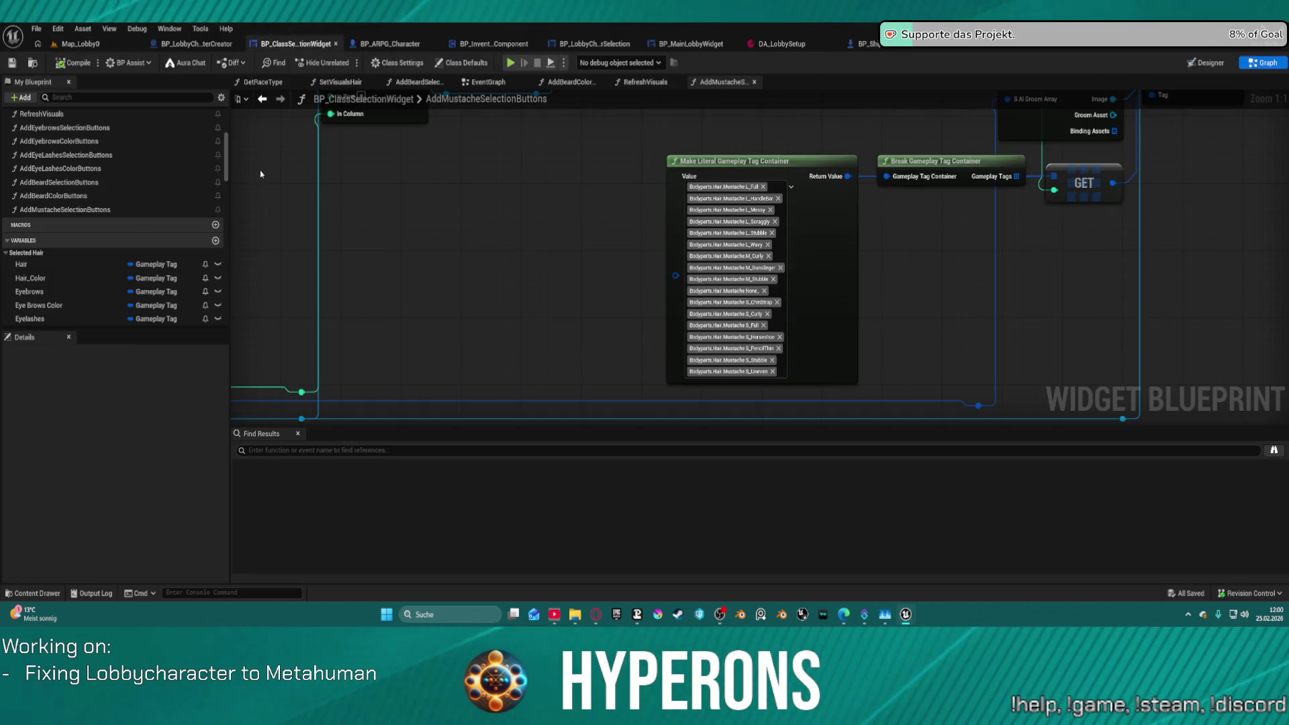
# Open the AddHairSelectionButtons graph and pan to its Add Child to Uniform Grid node.
pyautogui.click(97, 183)
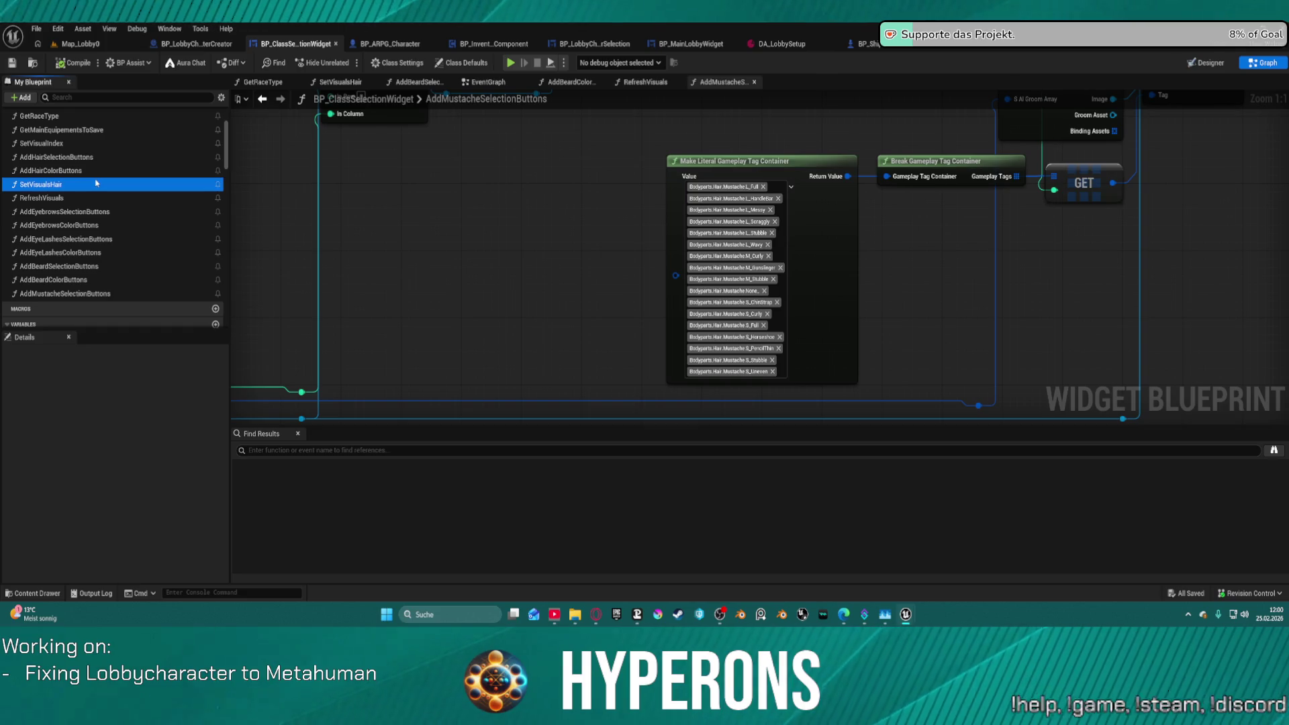
pyautogui.click(65, 157)
pyautogui.doubleClick(65, 157)
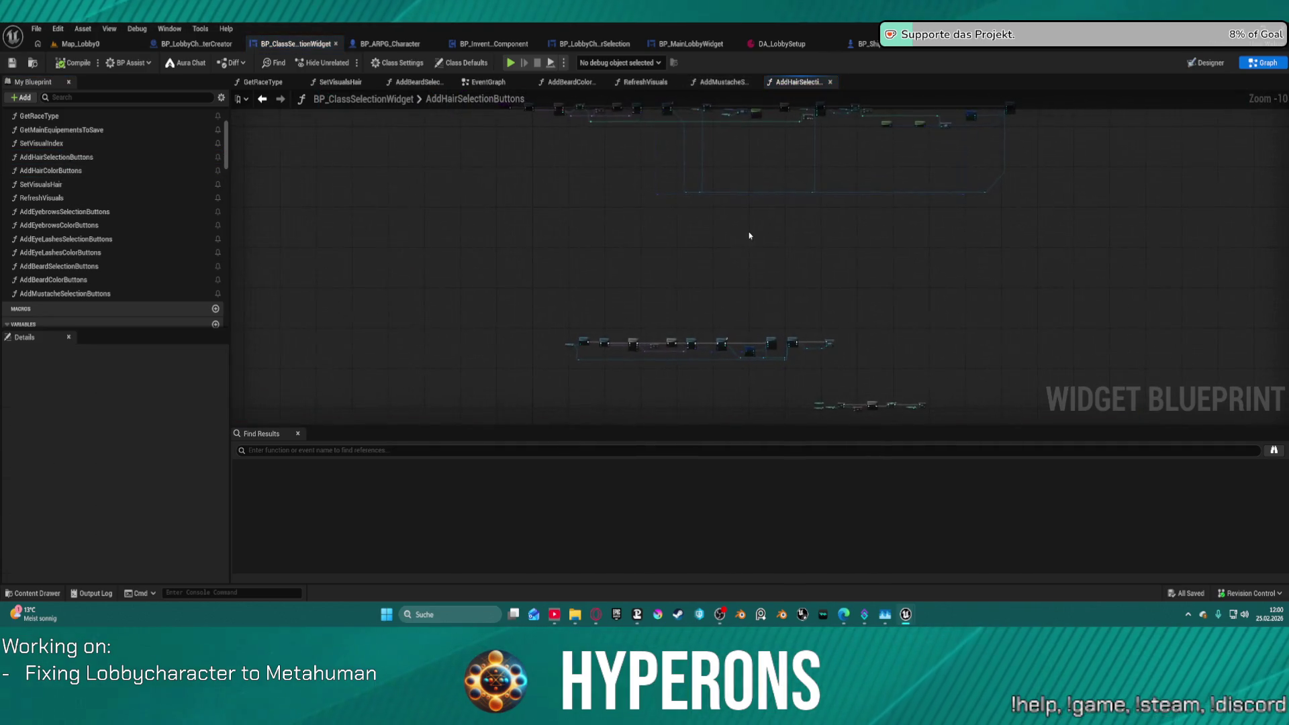
pyautogui.scroll(-3, 707, 335)
pyautogui.scroll(7, 584, 299)
pyautogui.moveTo(608, 291)
pyautogui.mouseDown()
pyautogui.moveTo(702, 300)
pyautogui.moveTo(403, 303)
pyautogui.moveTo(224, 153)
pyautogui.mouseUp()
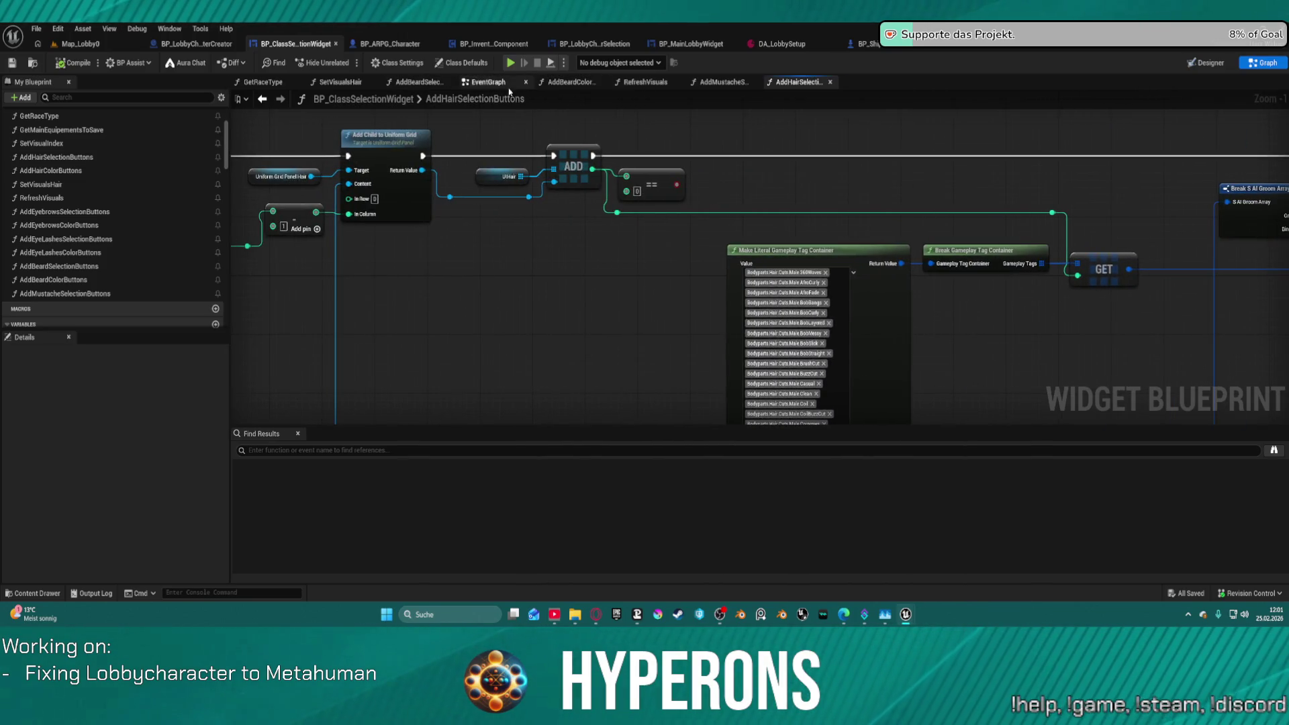
# Delete the middle nodes of the SetVisualsHair chain and launch the standalone game preview.
pyautogui.click(340, 81)
pyautogui.scroll(-4, 660, 376)
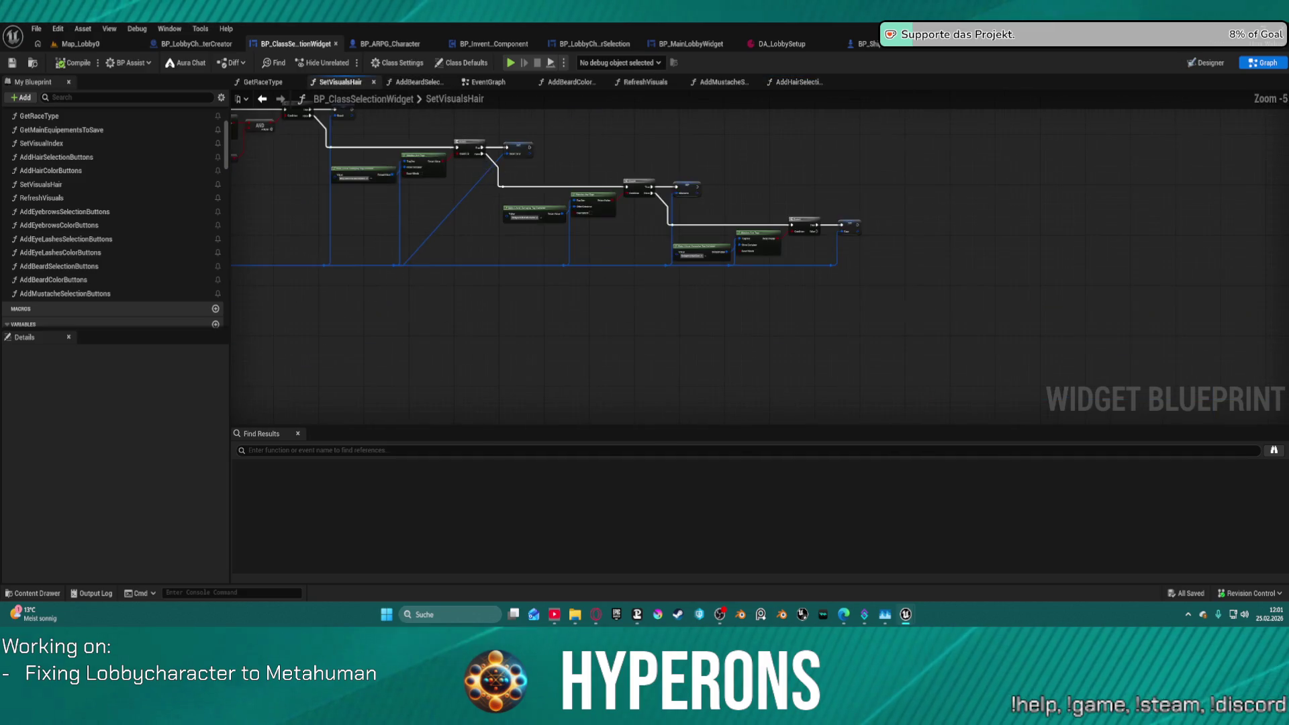
pyautogui.moveTo(667, 191)
pyautogui.mouseDown()
pyautogui.moveTo(837, 345)
pyautogui.moveTo(850, 327)
pyautogui.mouseUp()
pyautogui.press('Delete')
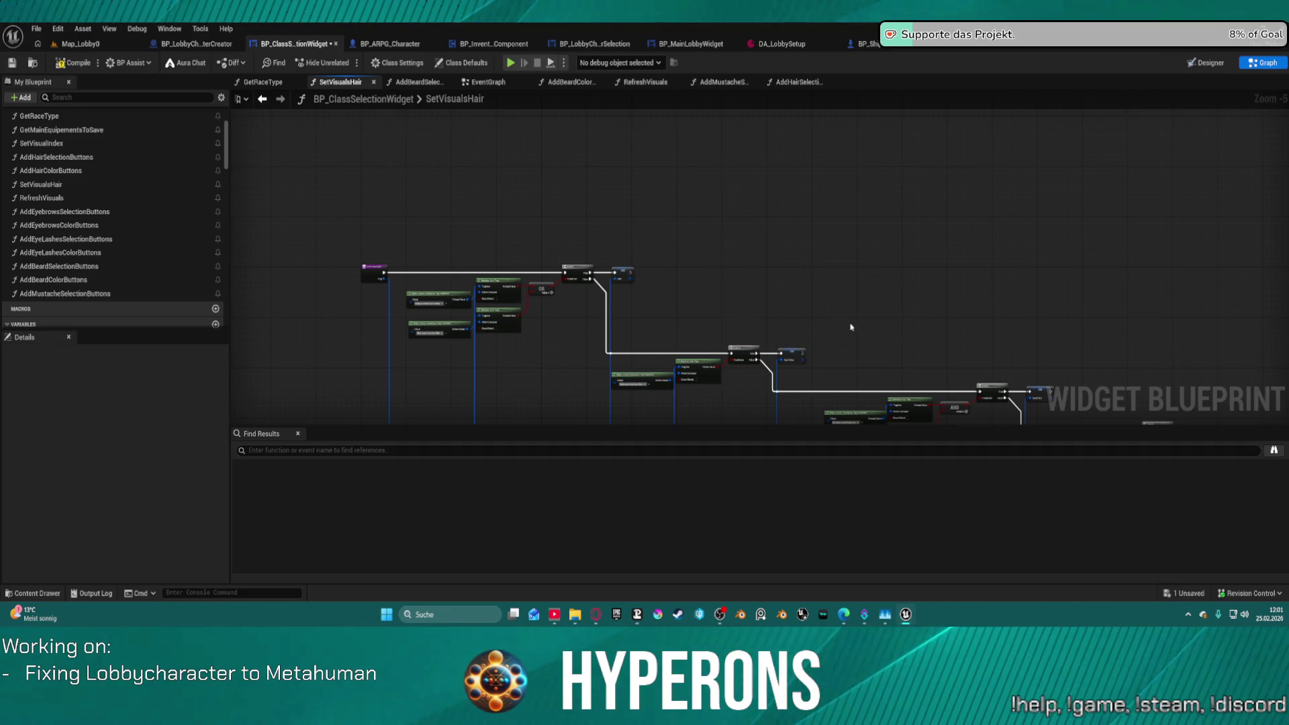
pyautogui.scroll(4, 646, 270)
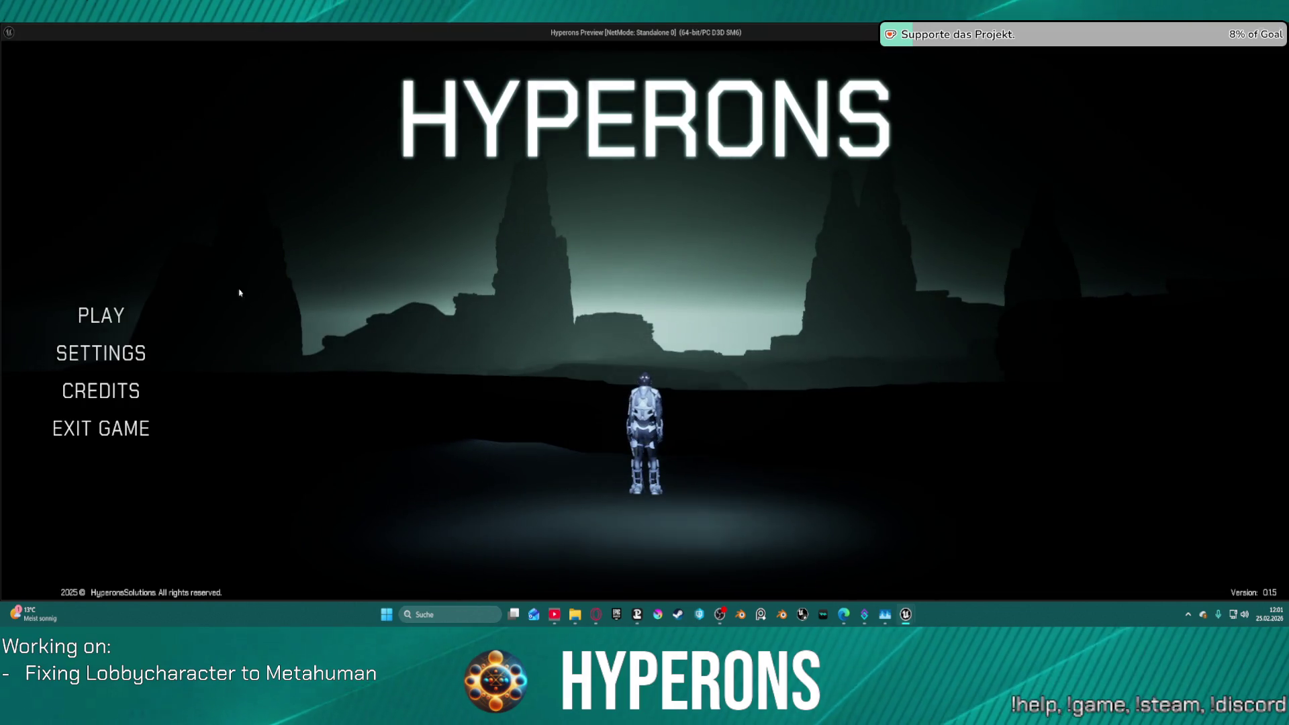
pyautogui.click(80, 312)
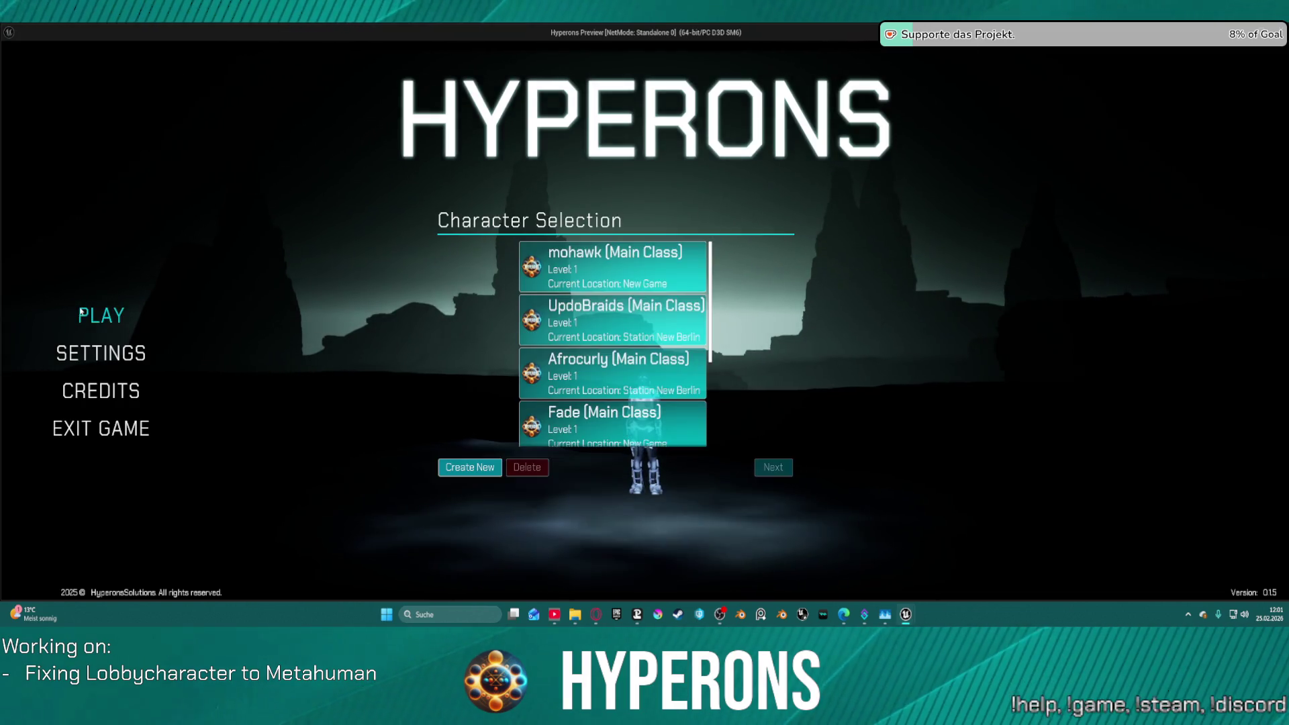
# Start a new character, try short wavy, afro curly and bob-with-bangs hair, then exit the preview.
pyautogui.click(470, 467)
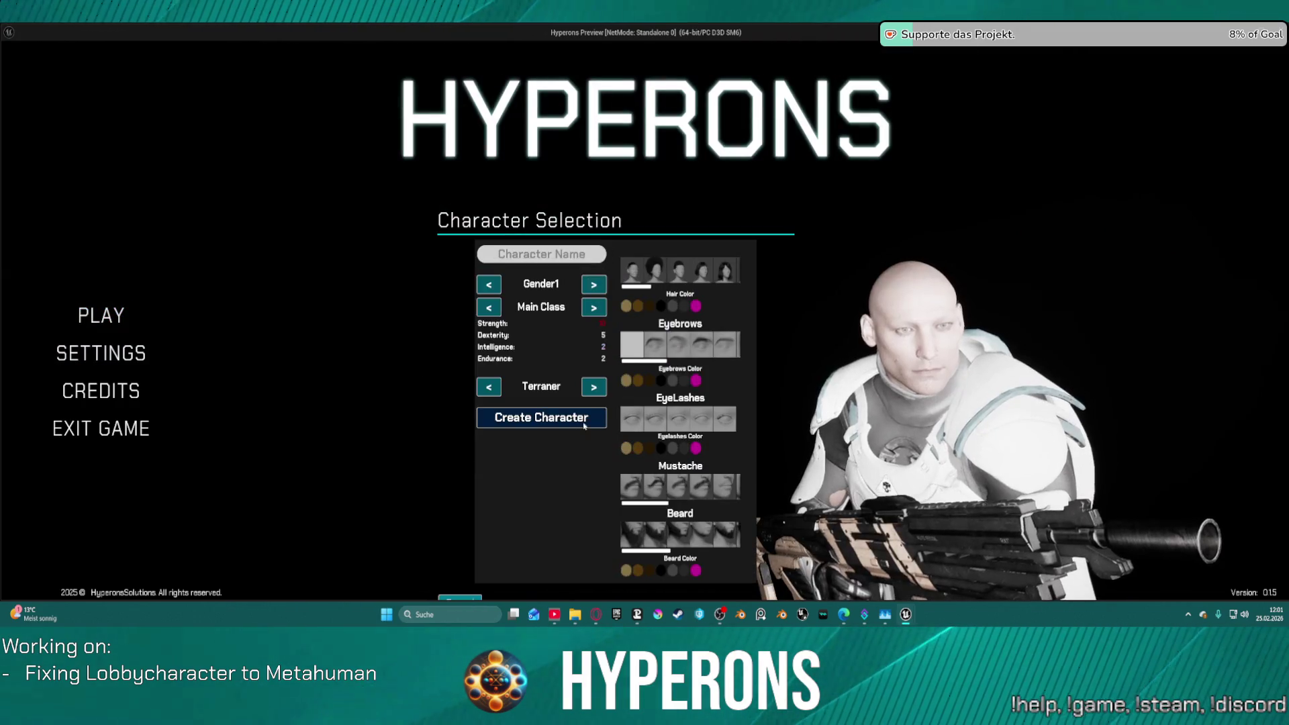
pyautogui.click(638, 272)
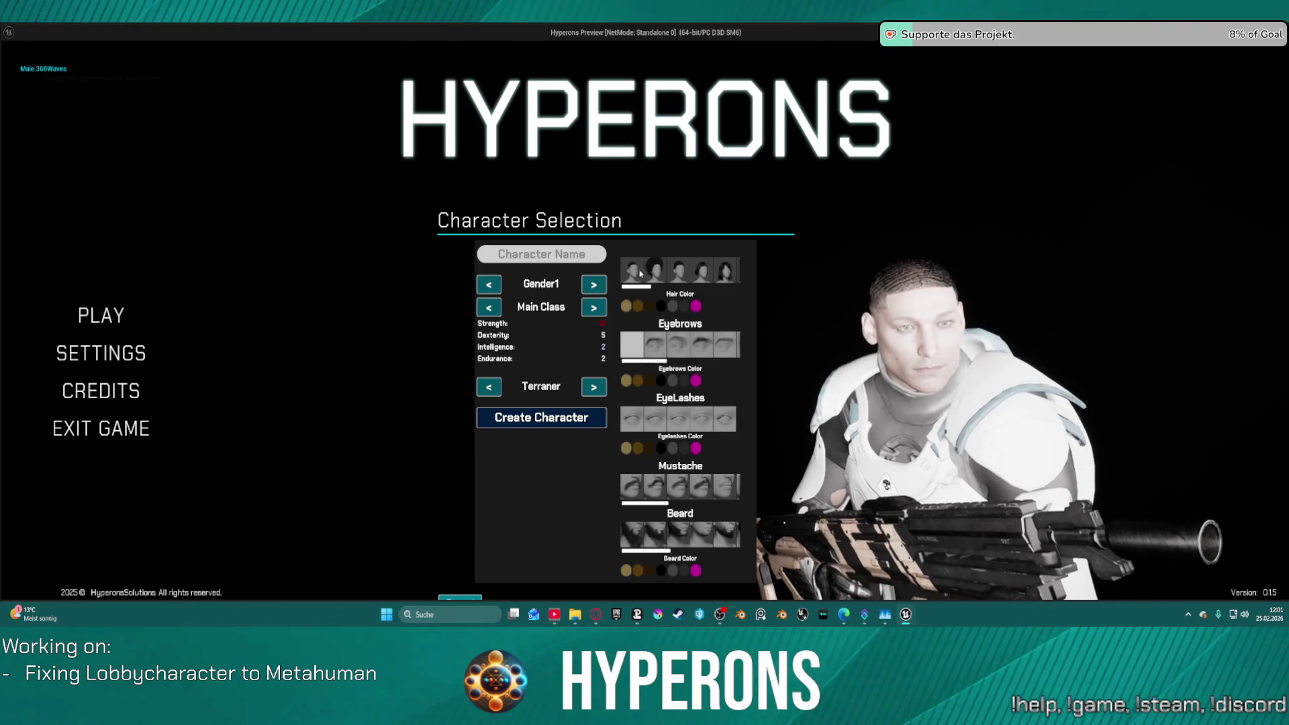
pyautogui.click(654, 271)
pyautogui.click(702, 271)
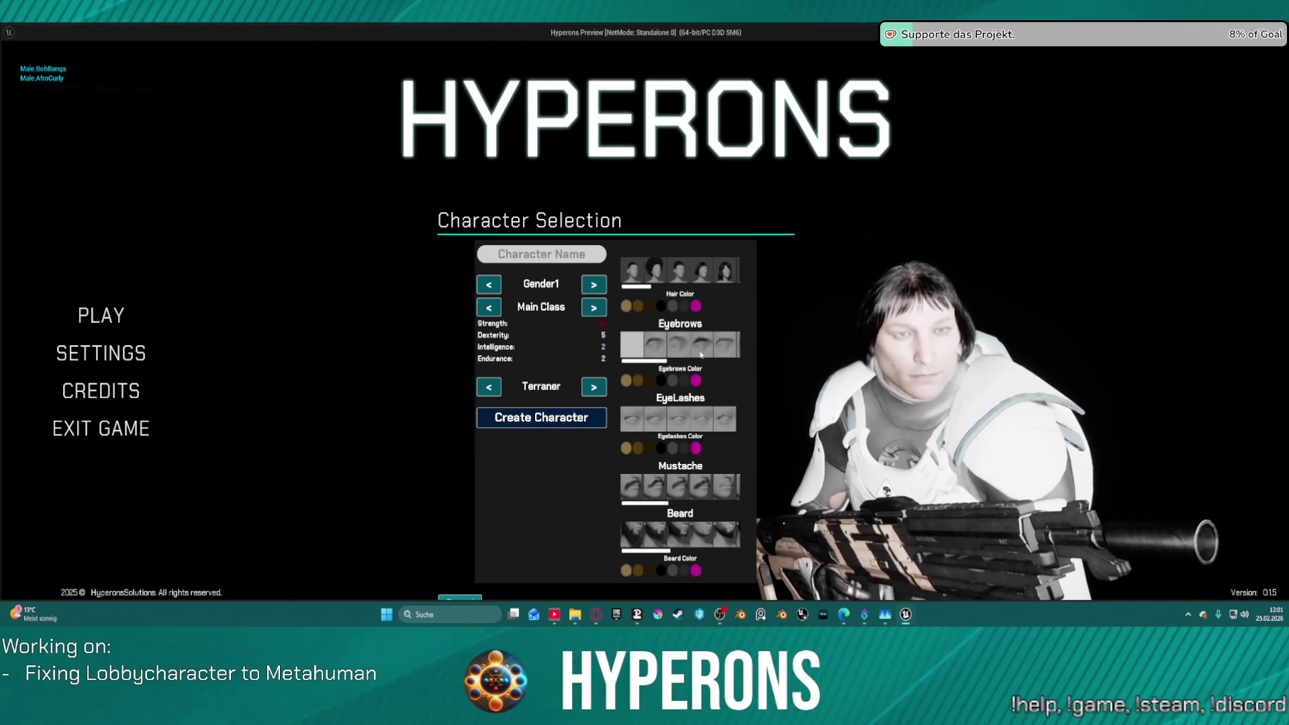
pyautogui.hotkey('alt', 'Tab')
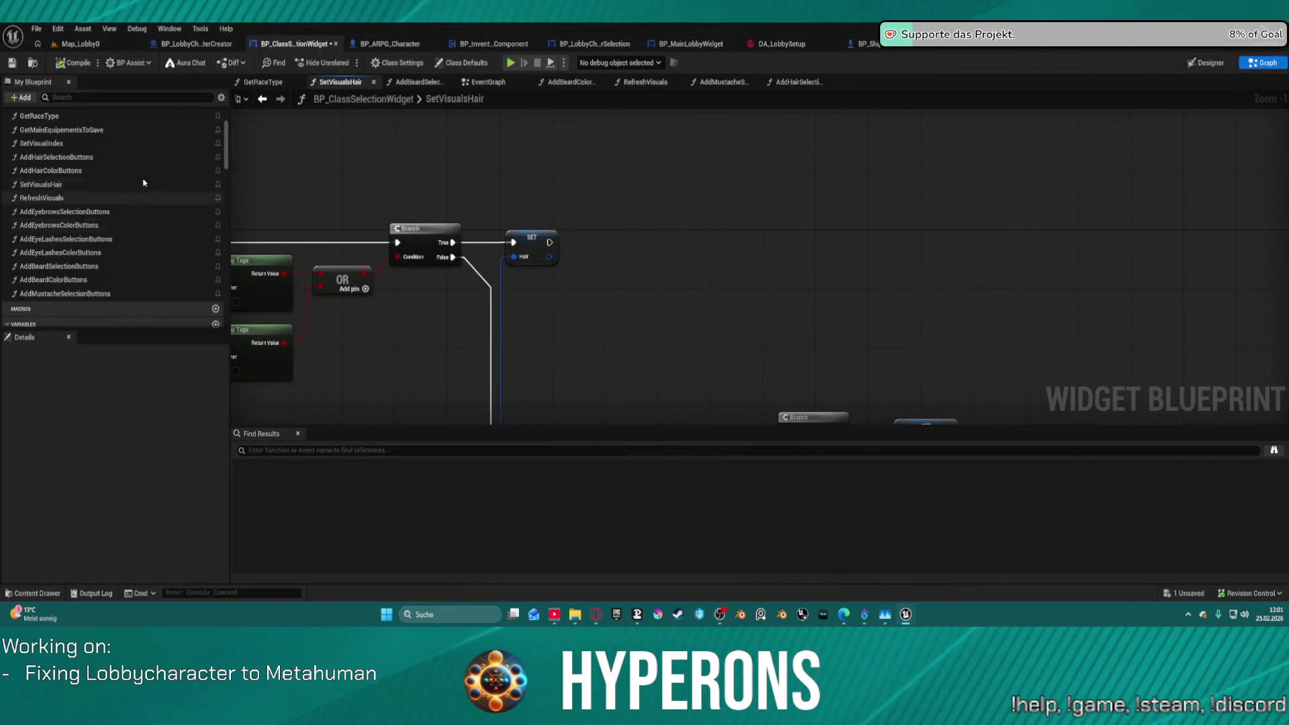
pyautogui.press('Escape')
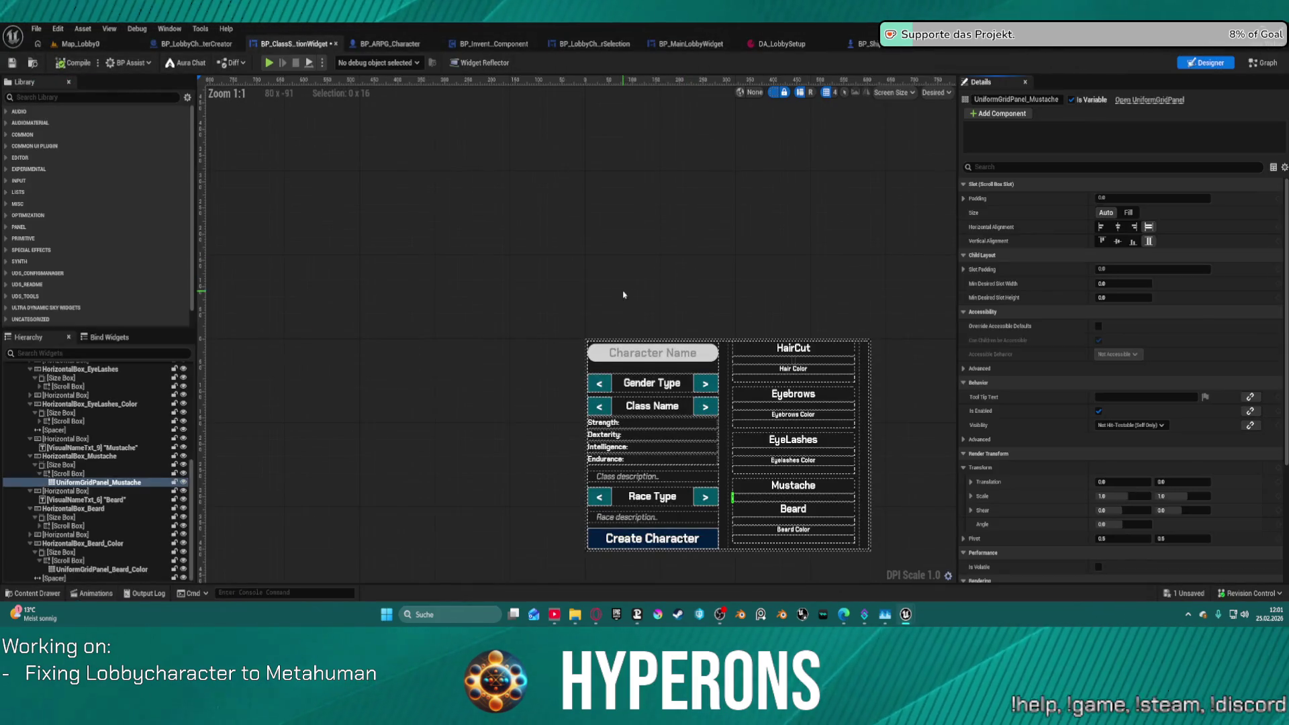
# Inspect the HairCut label's font and the hair Scroll Box details, then switch to the widget graph.
pyautogui.click(793, 348)
pyautogui.scroll(-10, 1117, 483)
pyautogui.scroll(-1, 1126, 470)
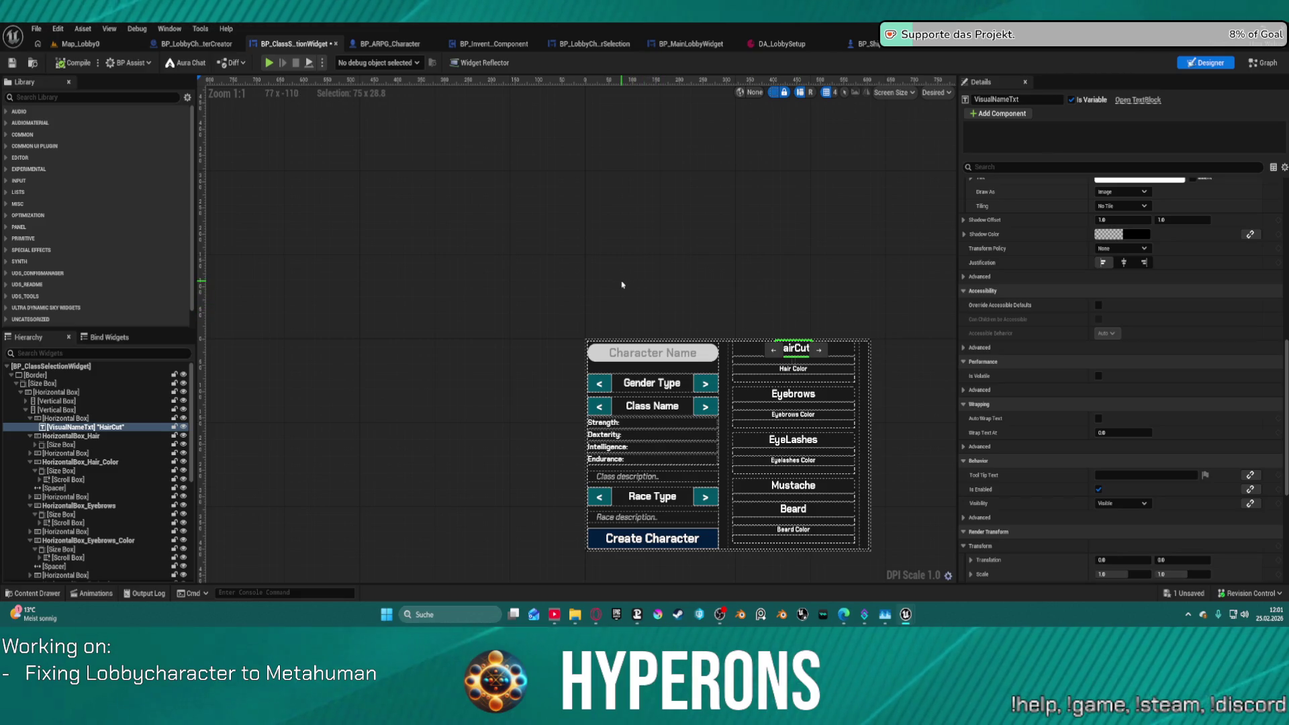
pyautogui.click(669, 246)
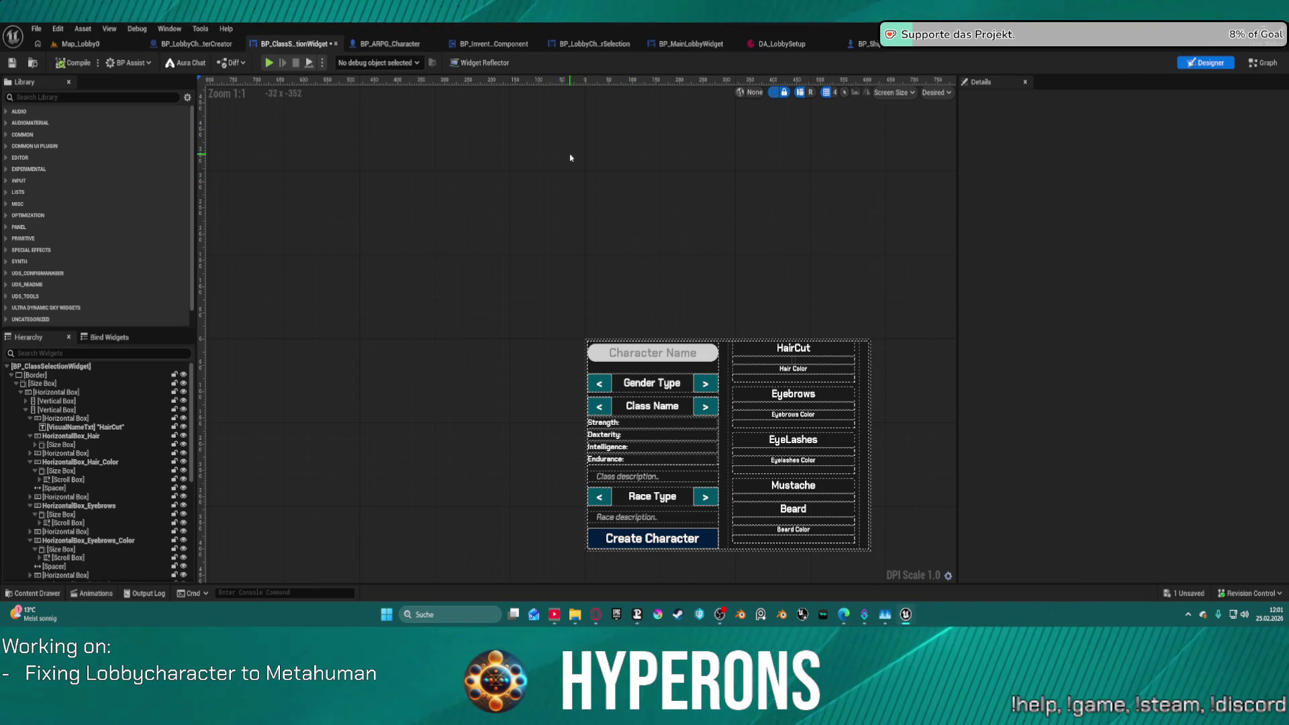
pyautogui.scroll(8, 816, 335)
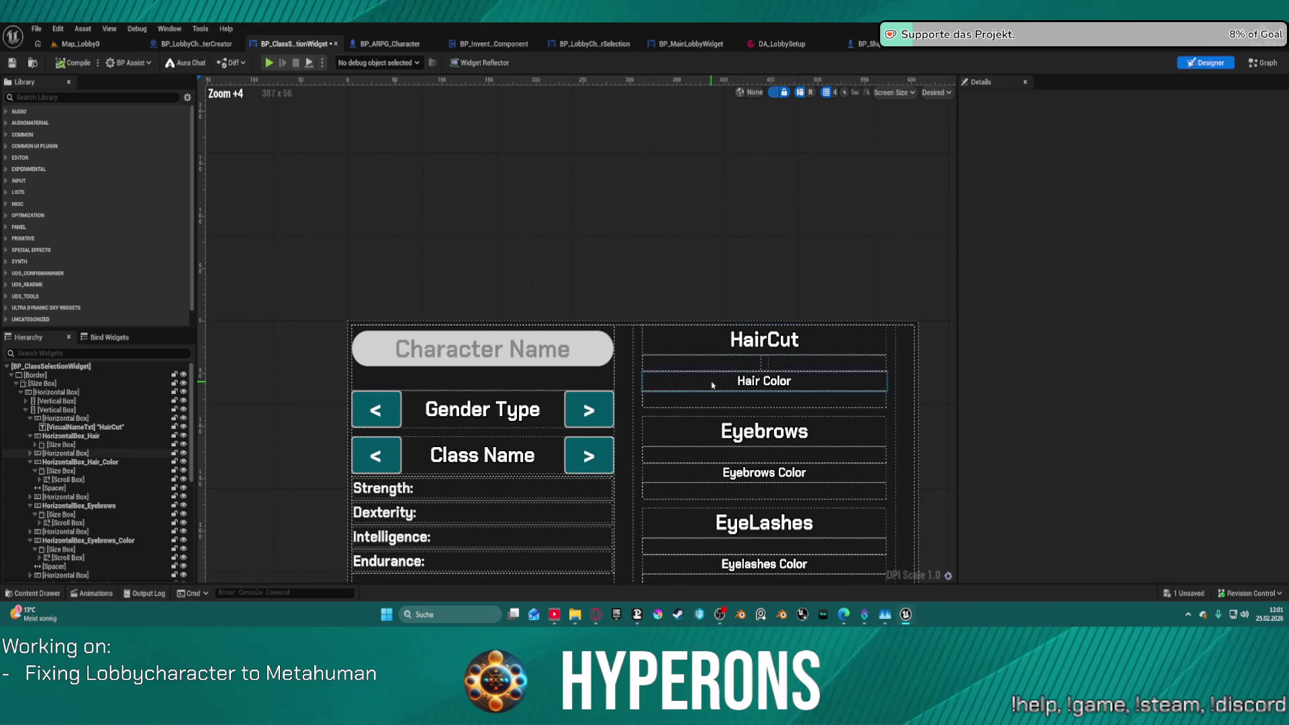
pyautogui.click(787, 348)
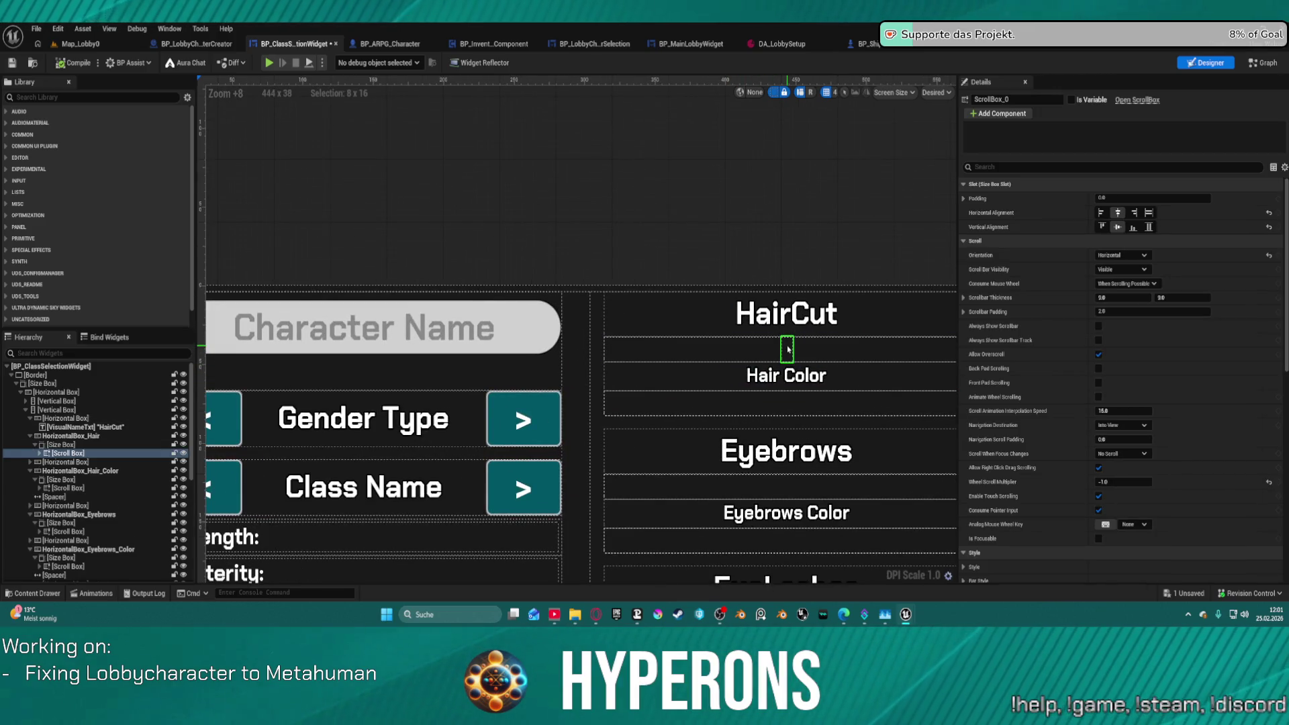
pyautogui.scroll(-5, 704, 319)
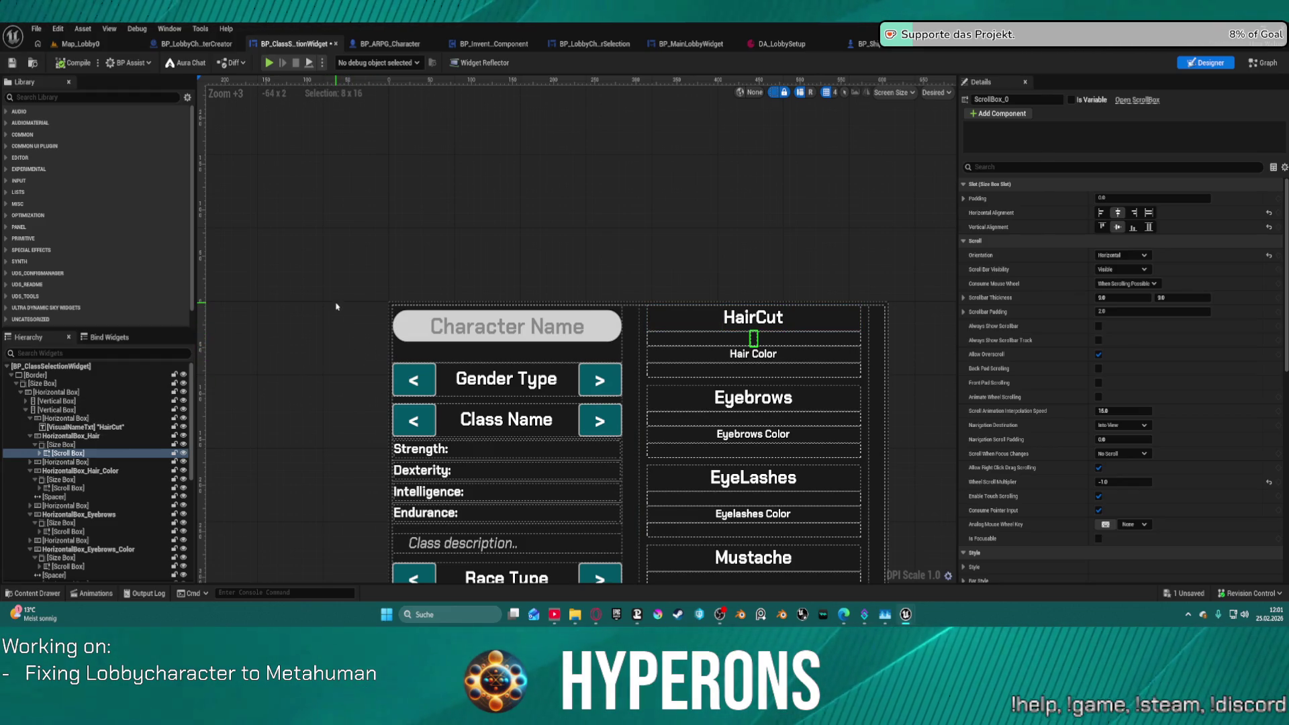
pyautogui.click(777, 322)
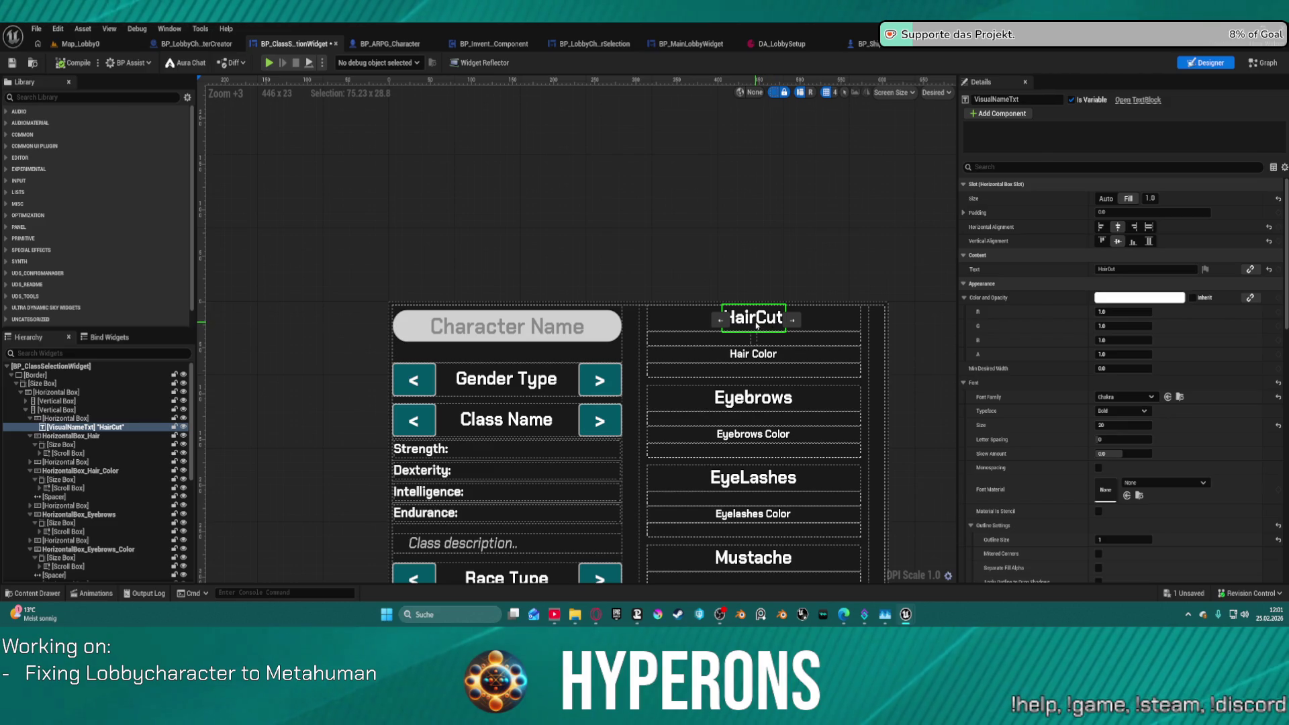
pyautogui.click(1262, 62)
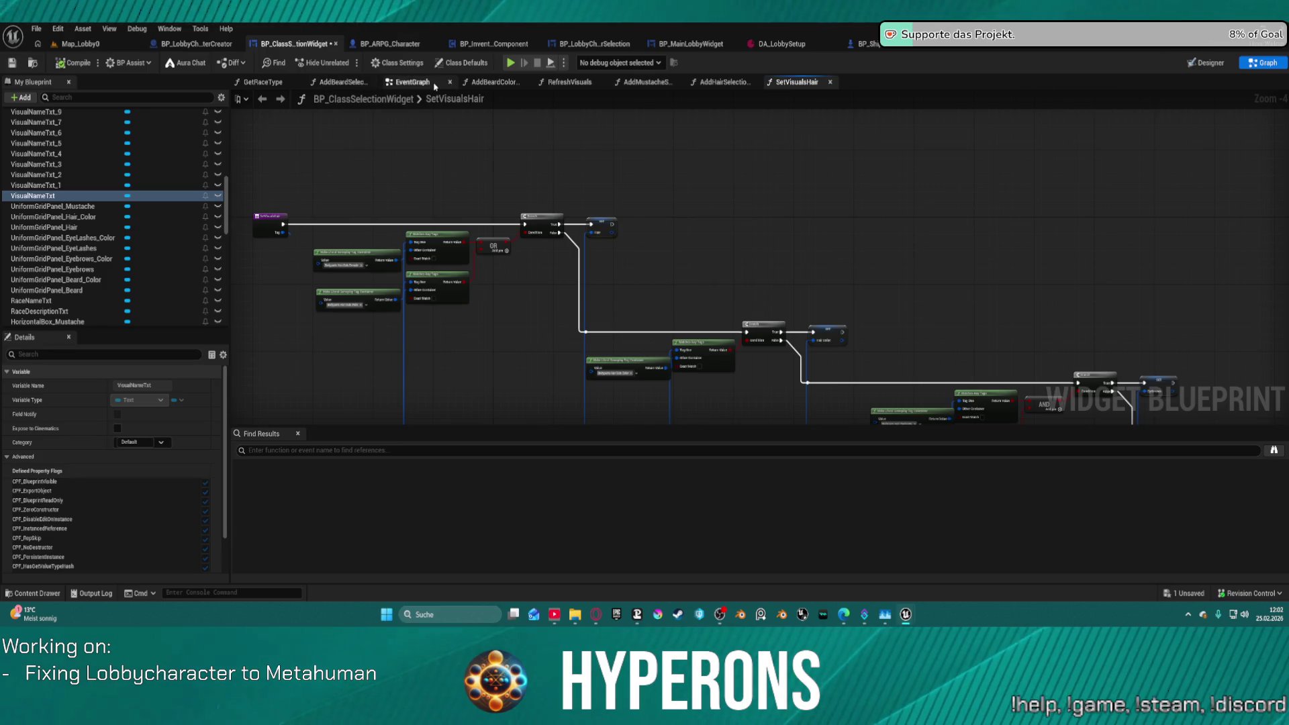
# In BP_LobbyCharacterCreator, wire the Branch True output toward Add Fuzz and Add Beard.
pyautogui.click(207, 45)
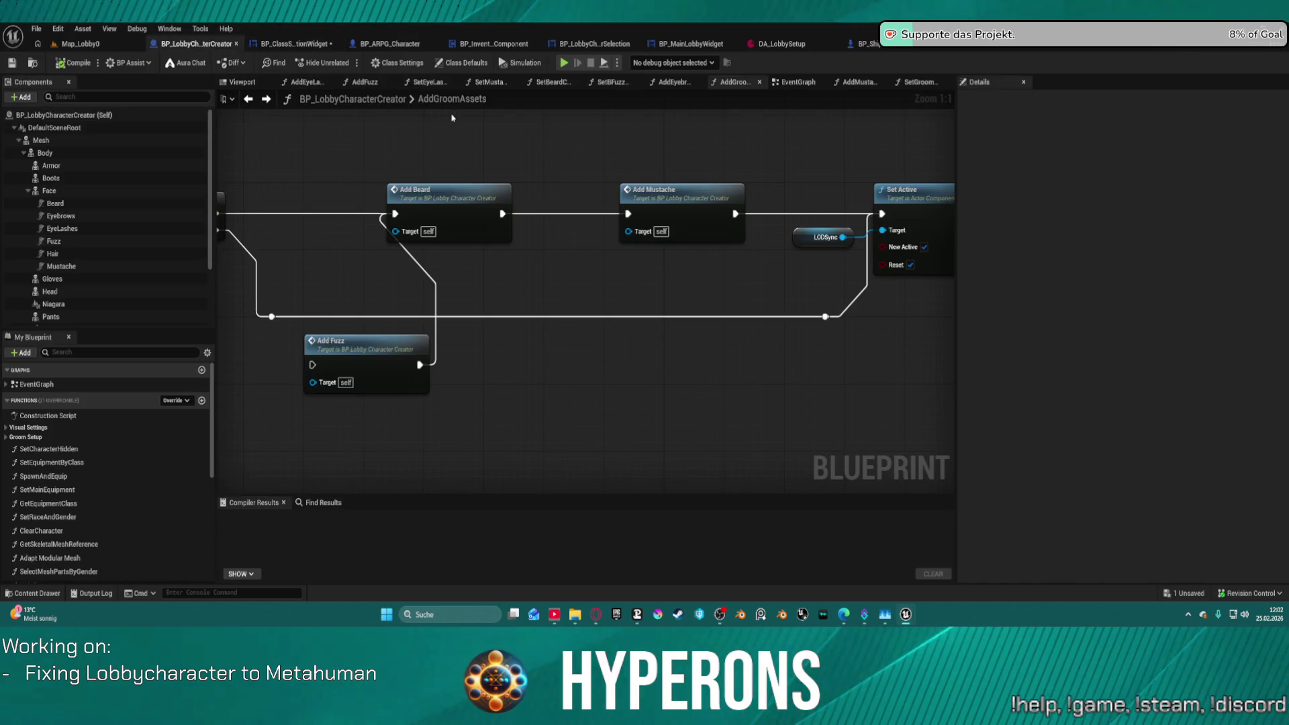
pyautogui.moveTo(439, 190); pyautogui.dragTo(687, 229)
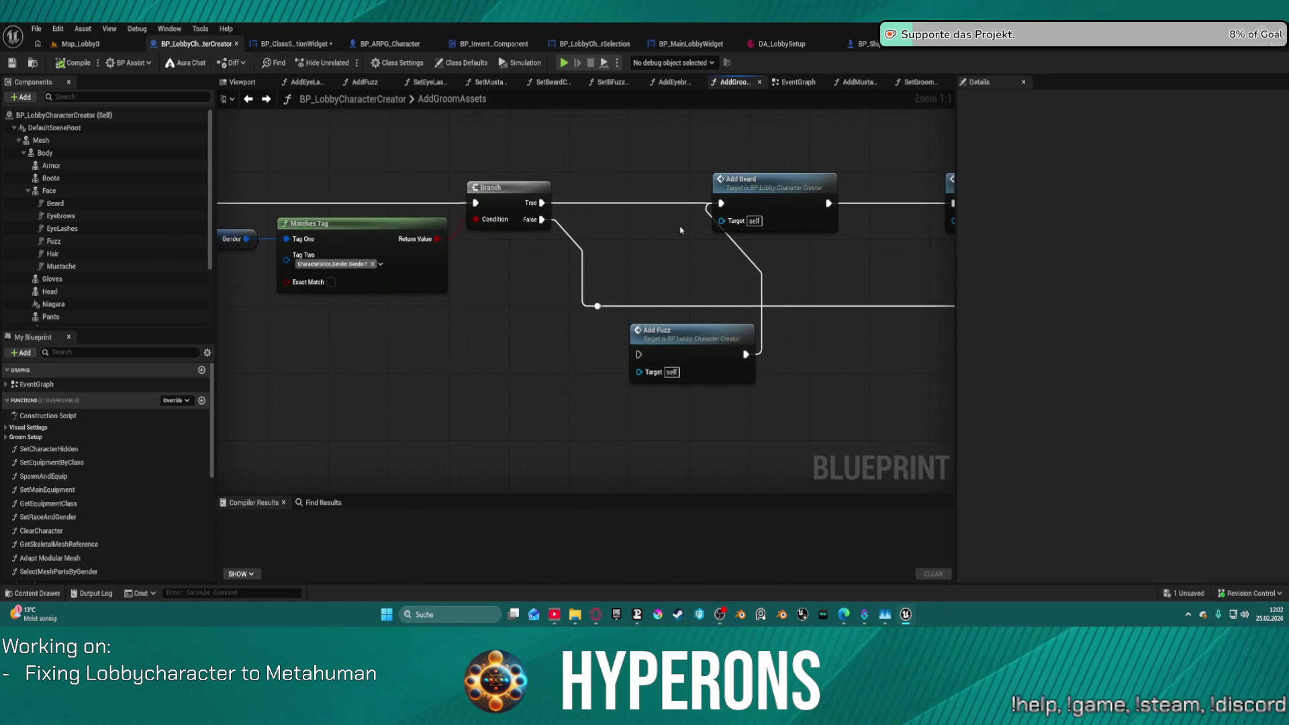
pyautogui.moveTo(544, 210)
pyautogui.mouseDown()
pyautogui.moveTo(618, 270)
pyautogui.moveTo(639, 353)
pyautogui.moveTo(660, 207)
pyautogui.moveTo(589, 127)
pyautogui.moveTo(618, 152)
pyautogui.mouseUp()
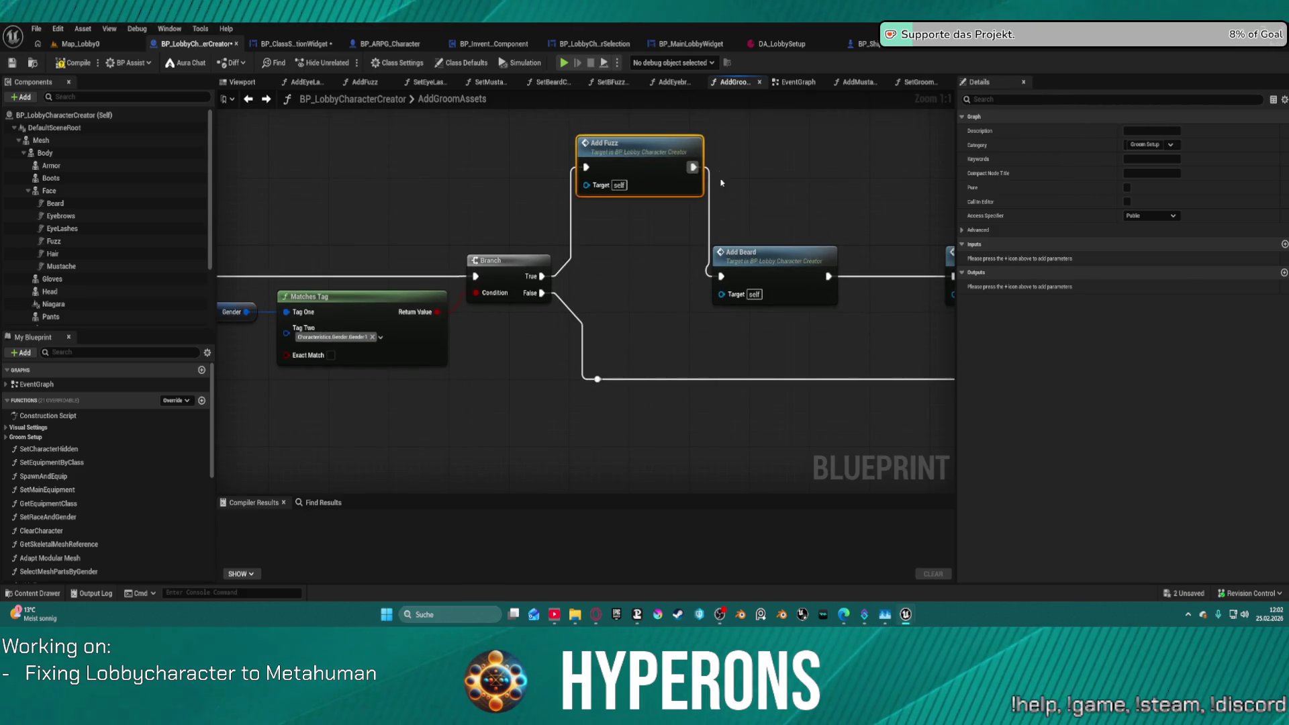
pyautogui.click(571, 225)
pyautogui.moveTo(541, 275)
pyautogui.mouseDown()
pyautogui.moveTo(576, 294)
pyautogui.moveTo(738, 293)
pyautogui.mouseUp()
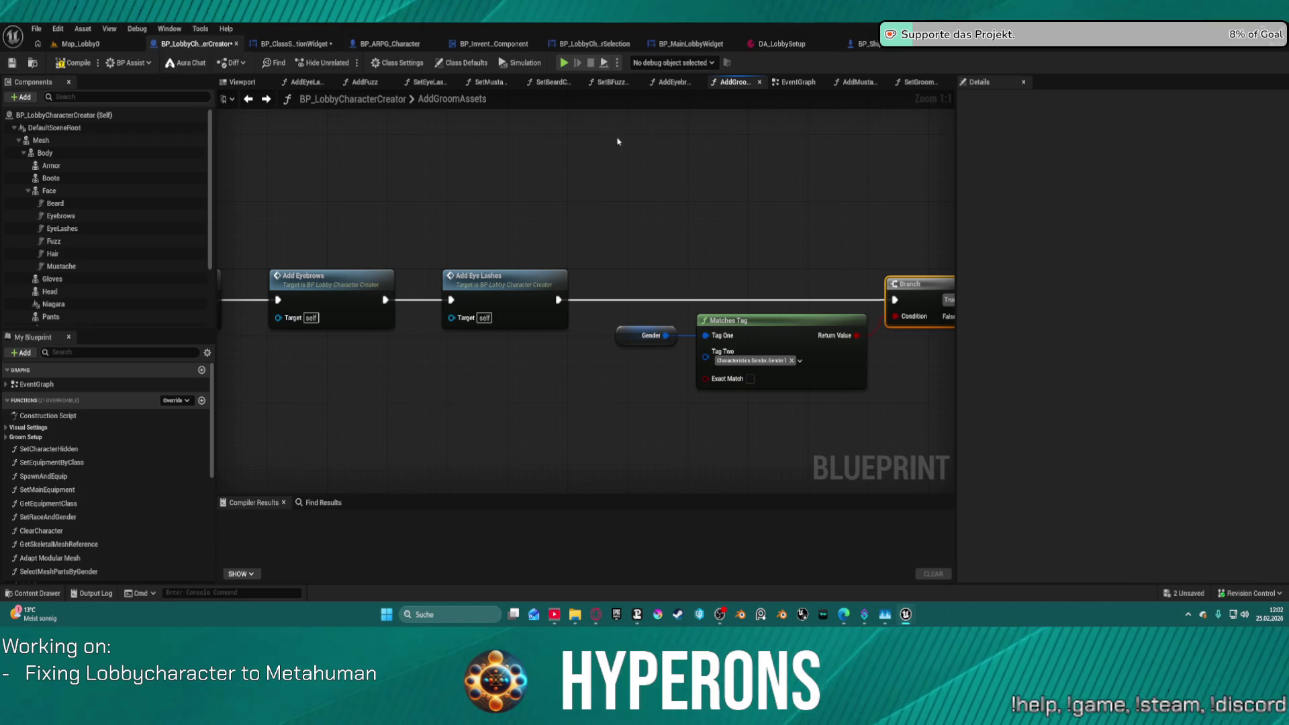
# Frame the AddGroomAssets entry with Add Hair, Add Eyebrows and Add Eye Lashes; close the beard colour graph.
pyautogui.press('Home')
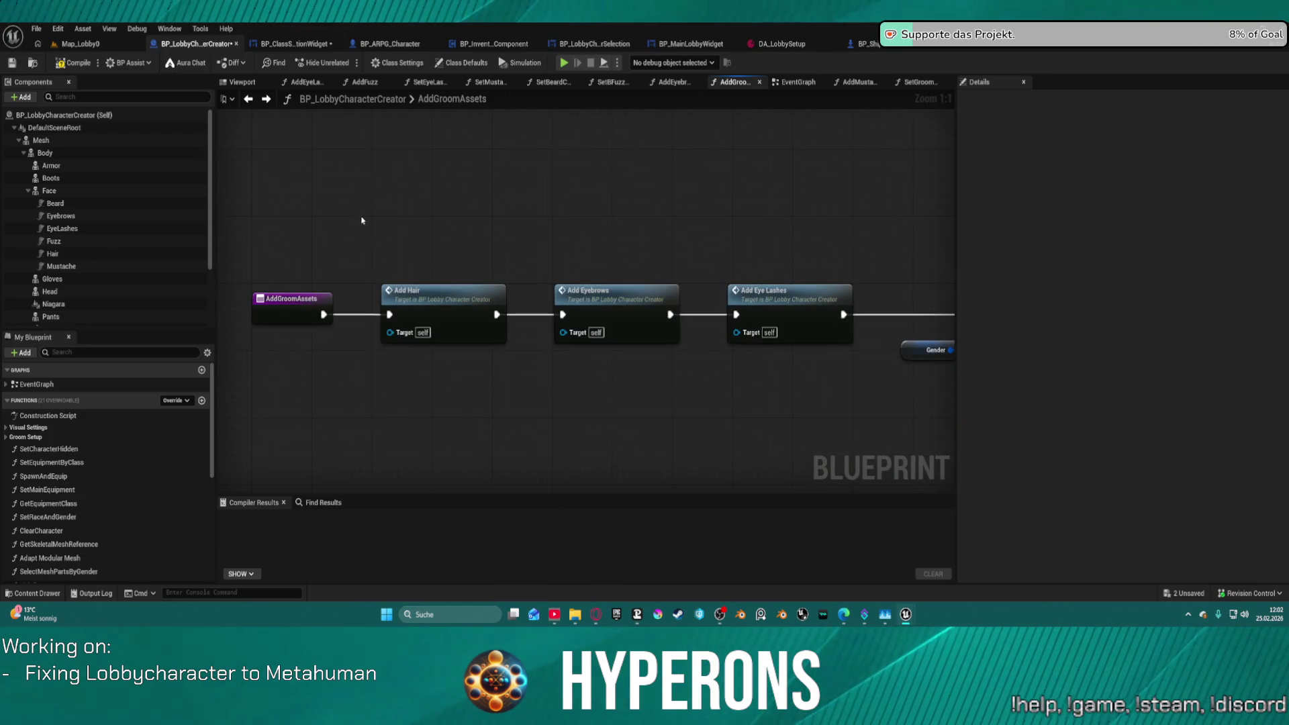
pyautogui.scroll(-3, 92, 262)
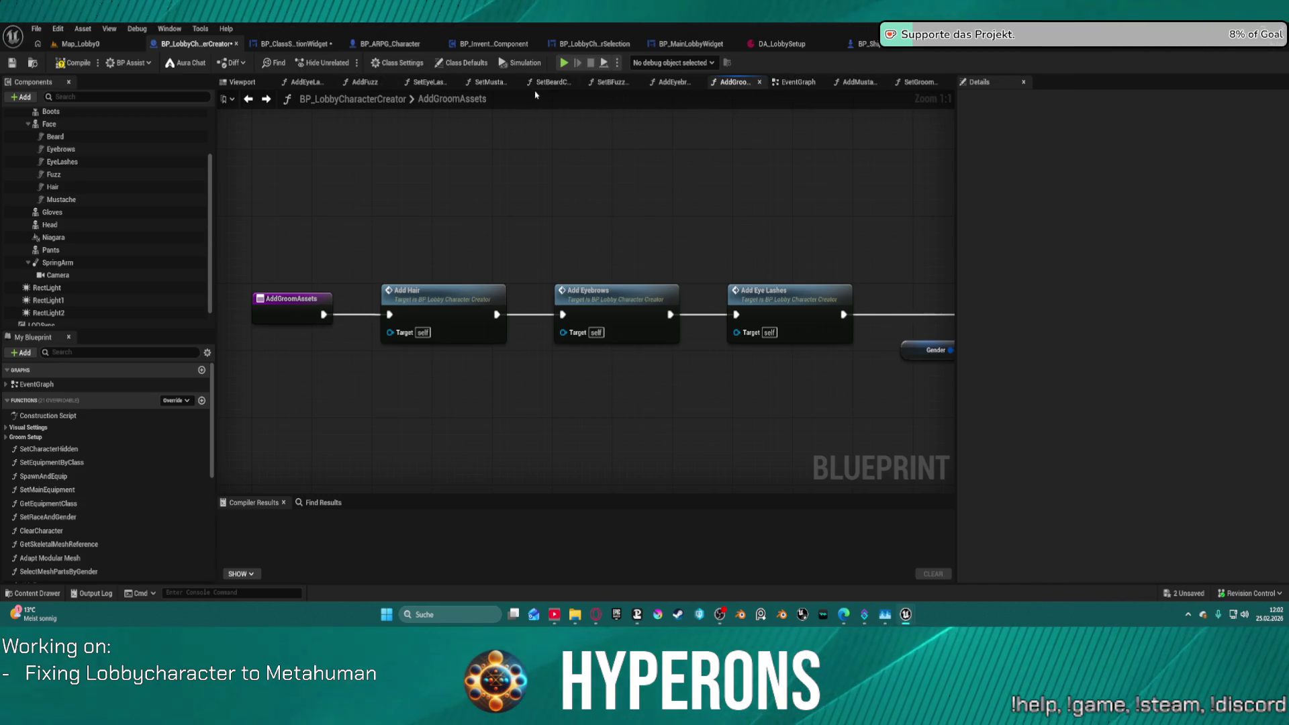
pyautogui.click(576, 82)
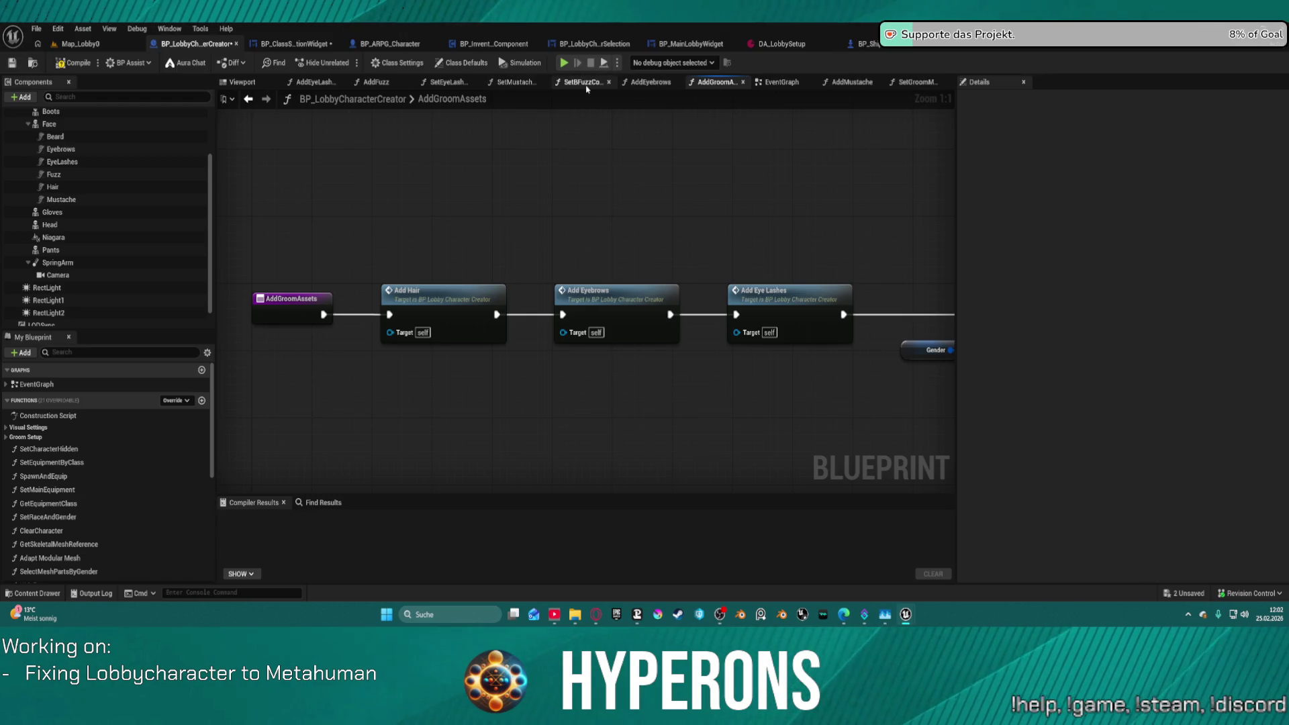
# Close the fuzz, mustache and eyelash colour graphs and the groom material graph.
pyautogui.middleClick(586, 86)
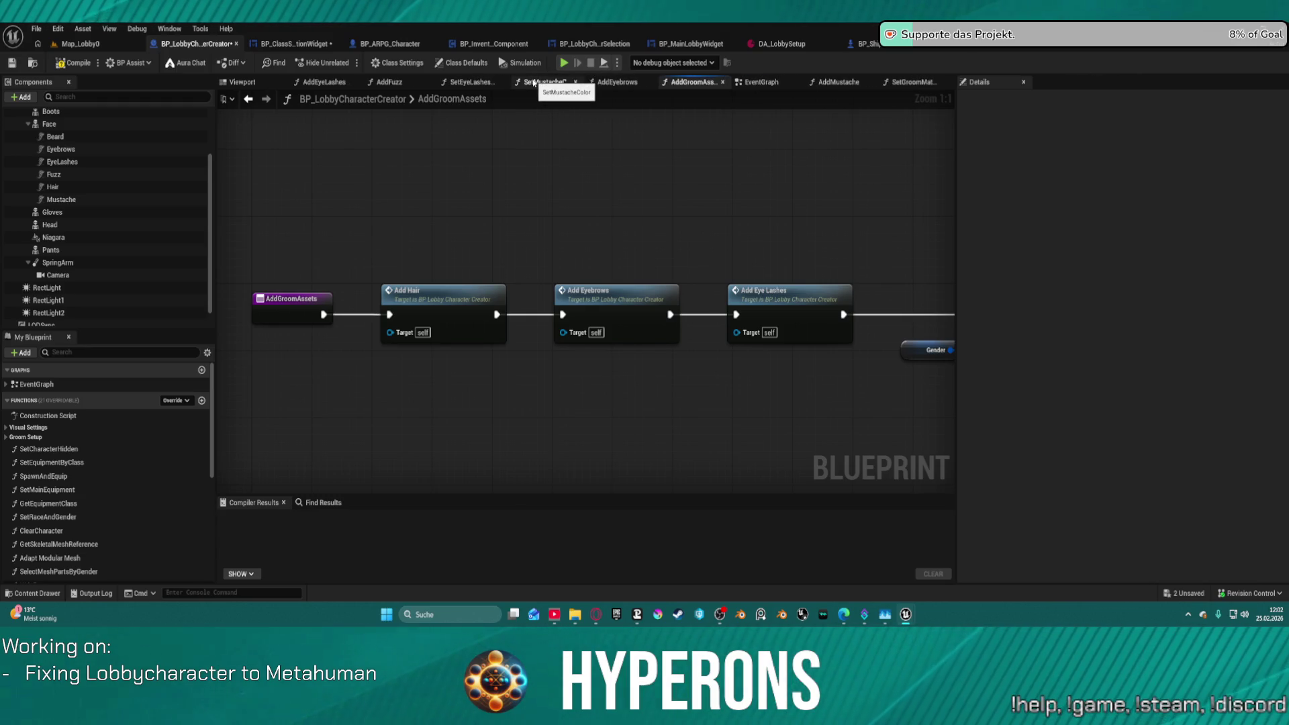
pyautogui.middleClick(555, 82)
pyautogui.middleClick(487, 86)
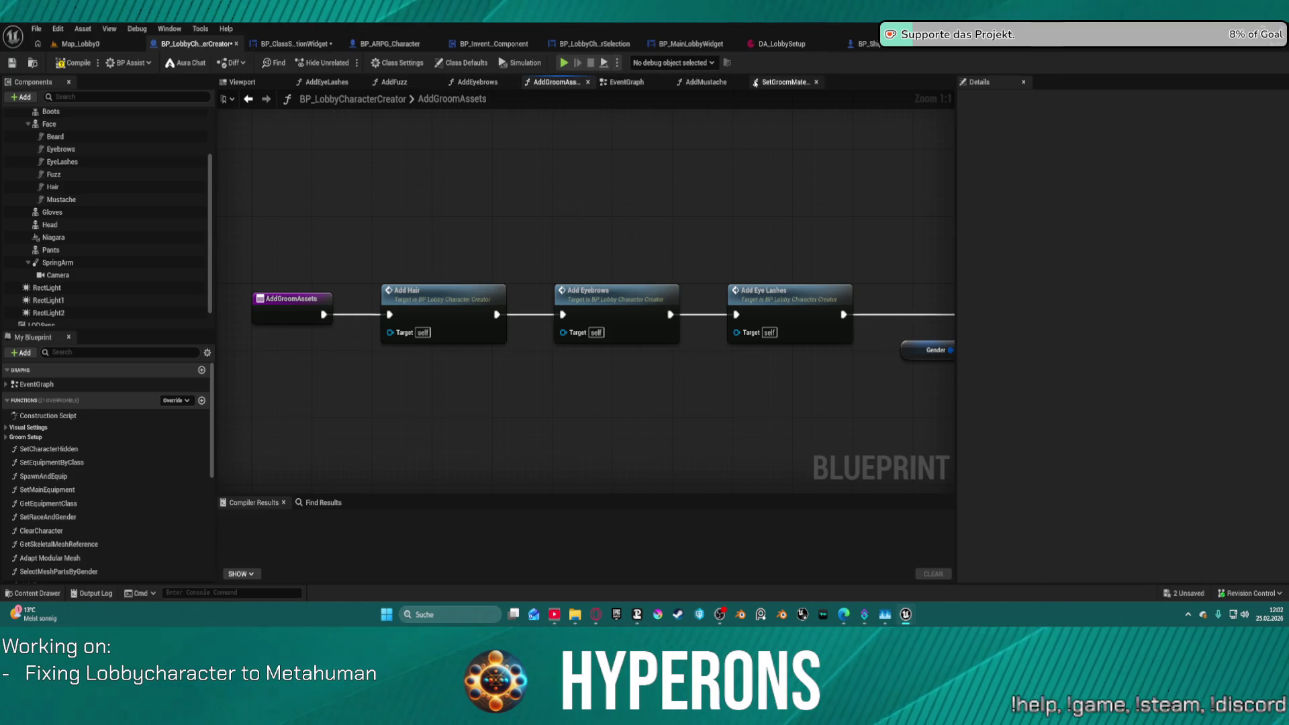
pyautogui.middleClick(786, 85)
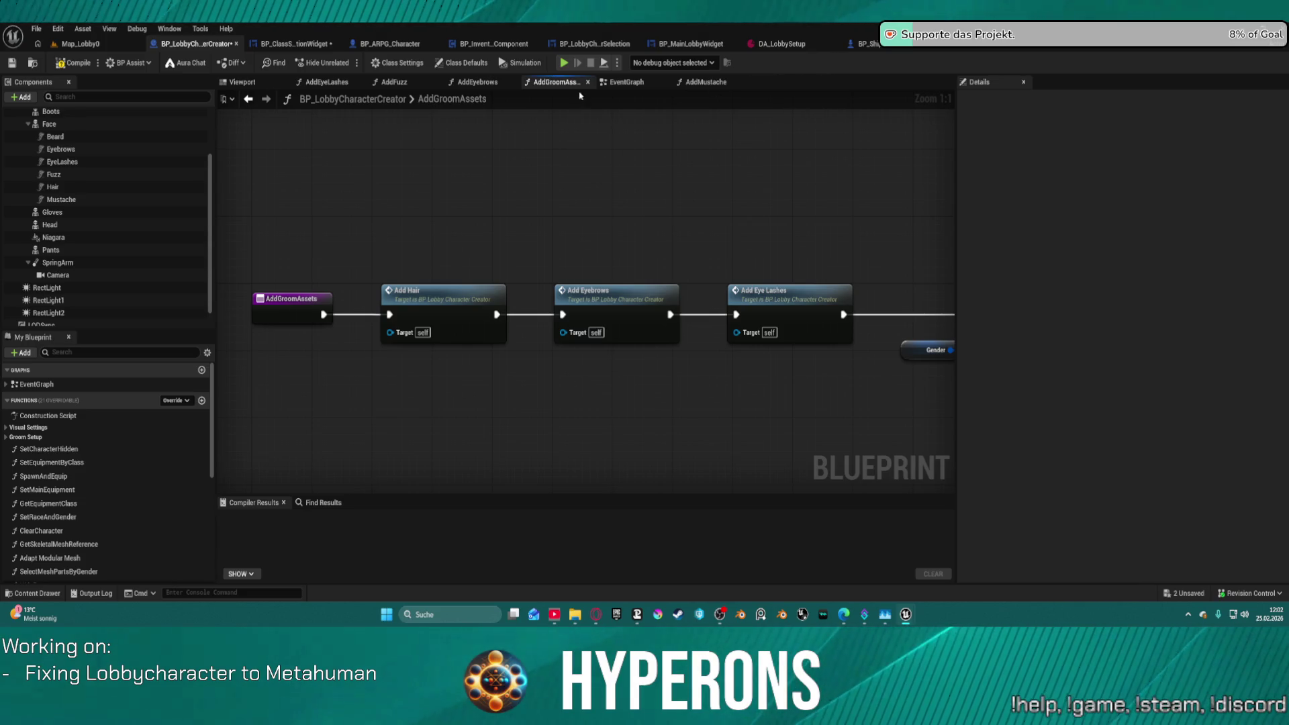
pyautogui.scroll(-7, 745, 240)
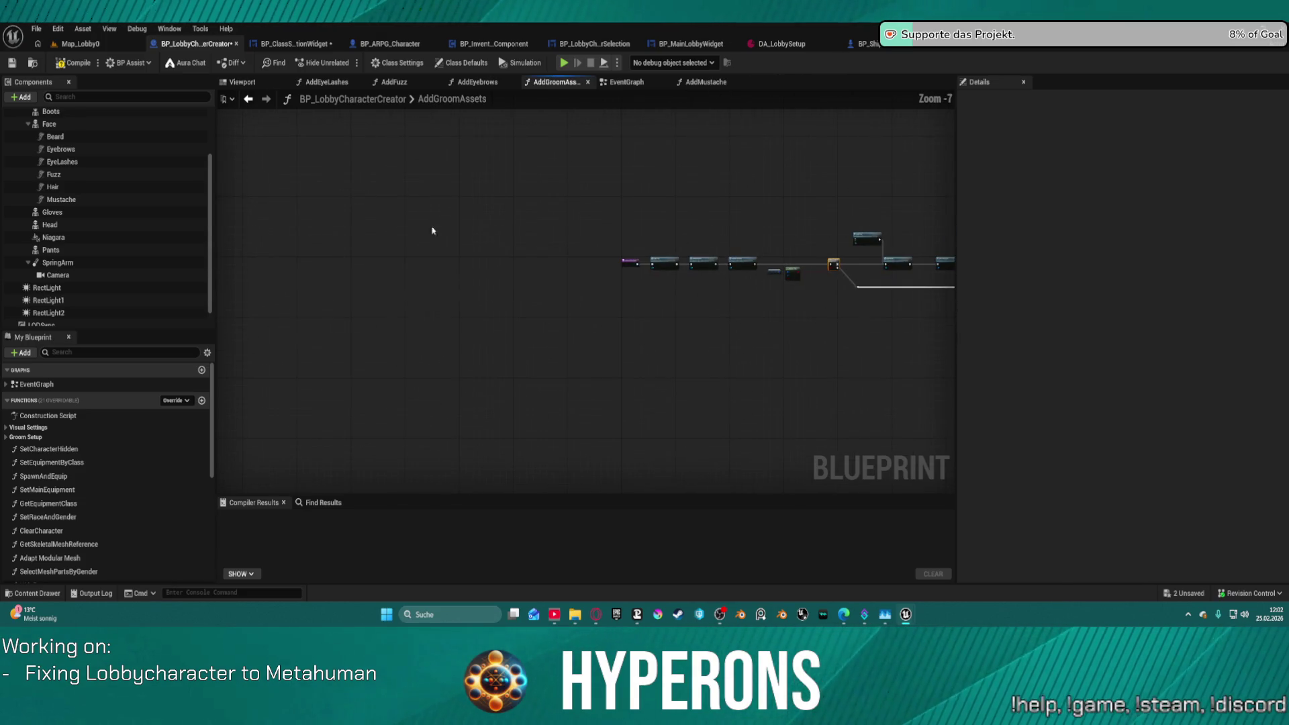
pyautogui.scroll(7, 406, 230)
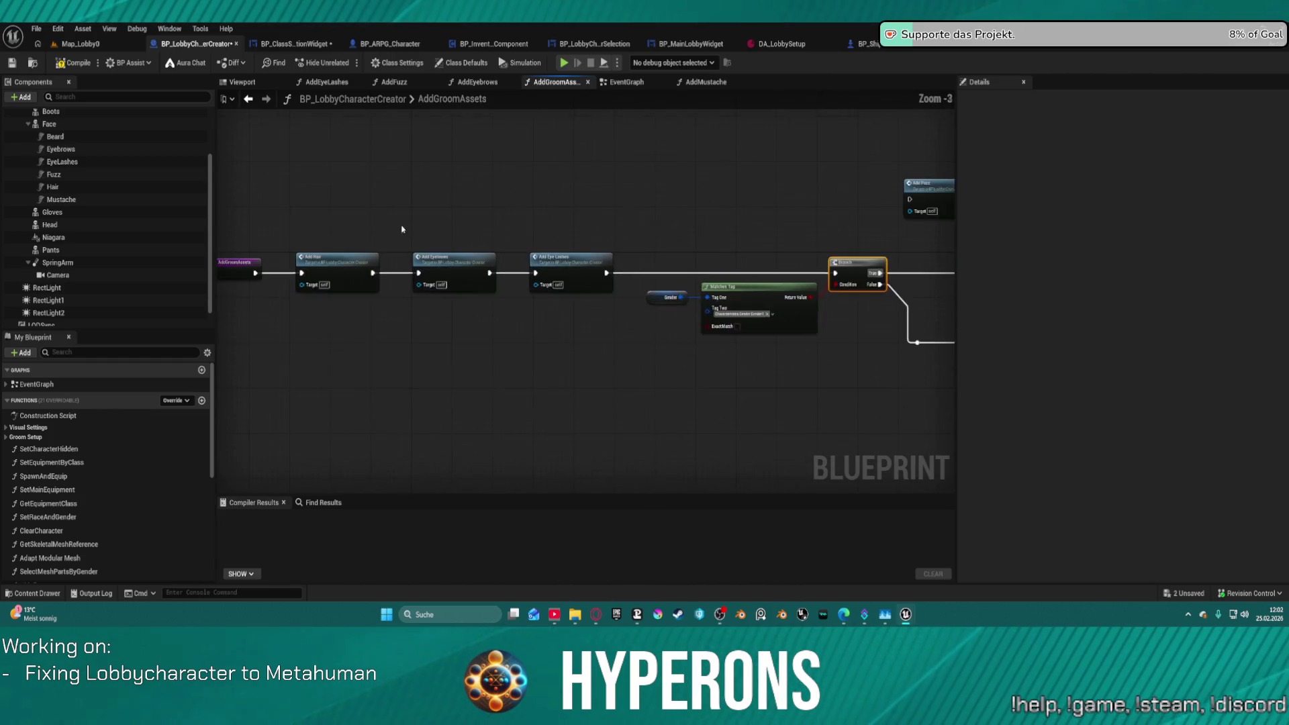
# Inspect AddHair's groom break nodes and DT_HairType lookups, then return to the EventGraph.
pyautogui.doubleClick(331, 265)
pyautogui.scroll(5, 729, 321)
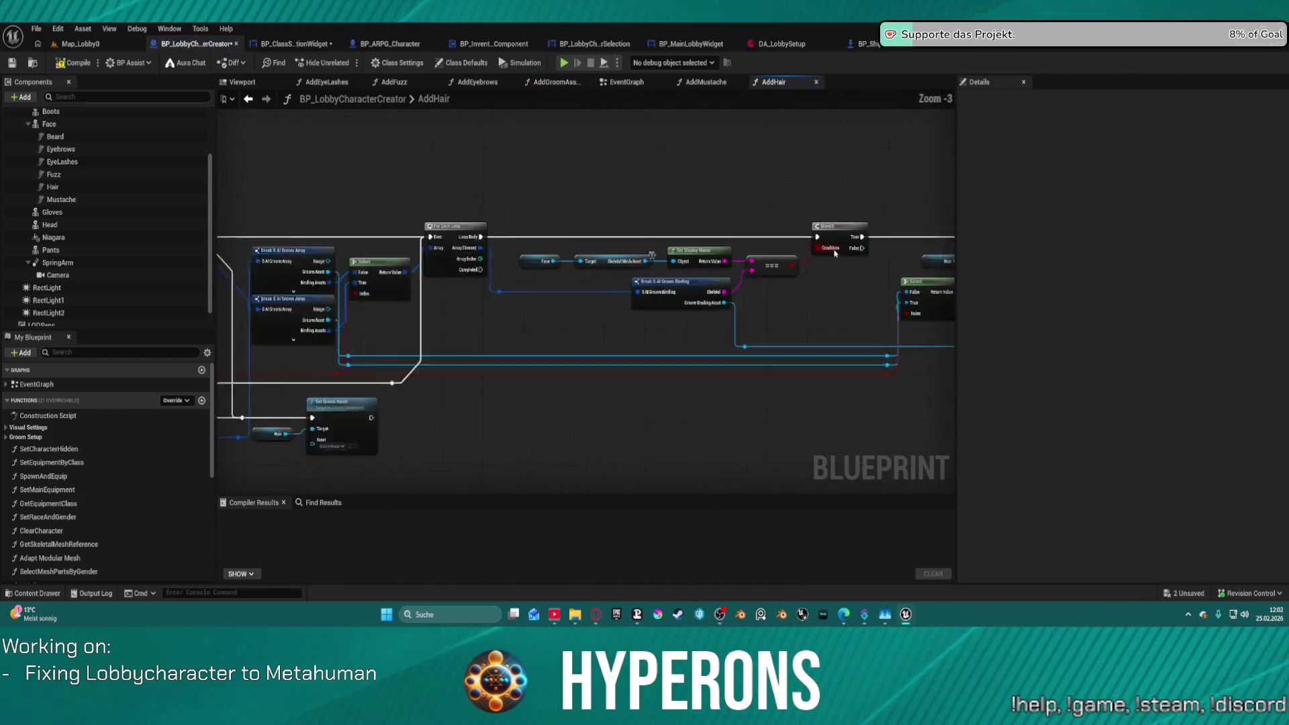
pyautogui.moveTo(729, 321)
pyautogui.mouseDown()
pyautogui.moveTo(375, 309)
pyautogui.moveTo(282, 269)
pyautogui.moveTo(376, 221)
pyautogui.mouseUp()
pyautogui.moveTo(926, 269); pyautogui.dragTo(571, 308)
pyautogui.moveTo(940, 100); pyautogui.dragTo(737, 162)
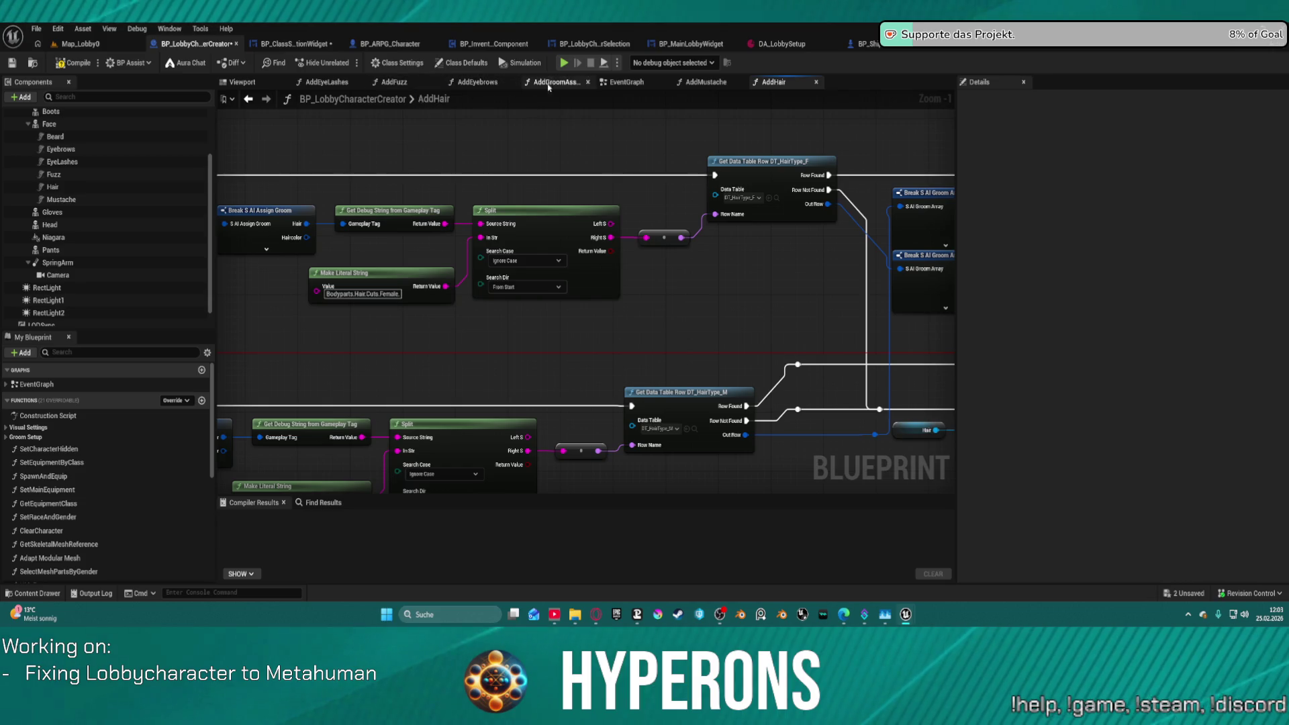
pyautogui.click(616, 82)
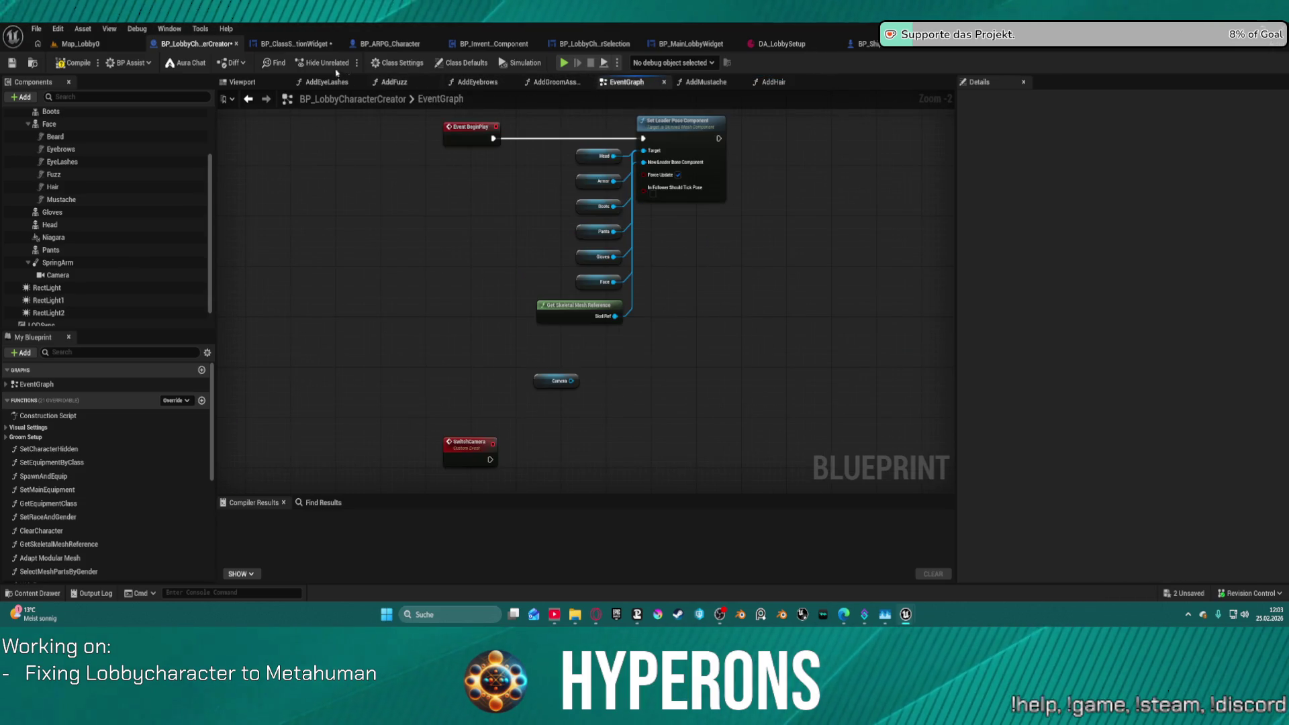
# In BP_ClassSelectionWidget's graph, inspect the VisualNameTxt_1 variable and compare it with the designer layout.
pyautogui.click(295, 44)
pyautogui.scroll(-4, 739, 242)
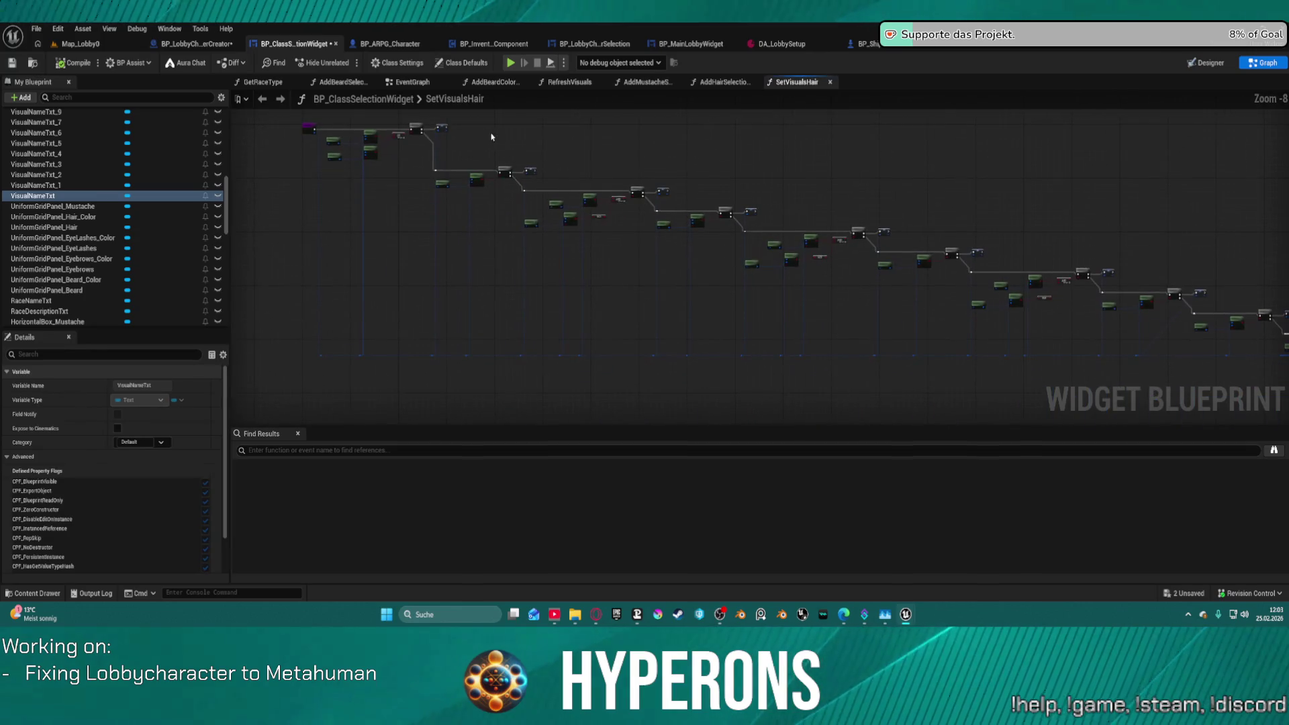
pyautogui.scroll(2, 75, 193)
pyautogui.scroll(6, 76, 193)
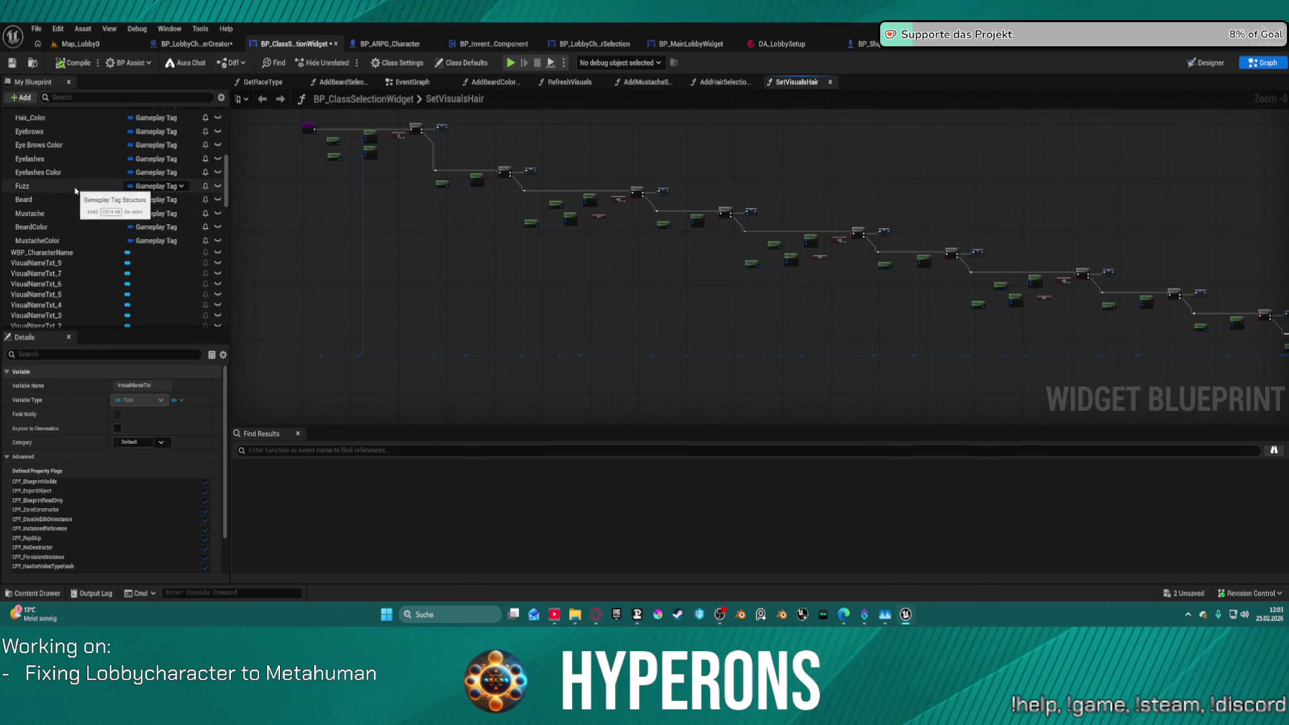
pyautogui.scroll(-5, 101, 201)
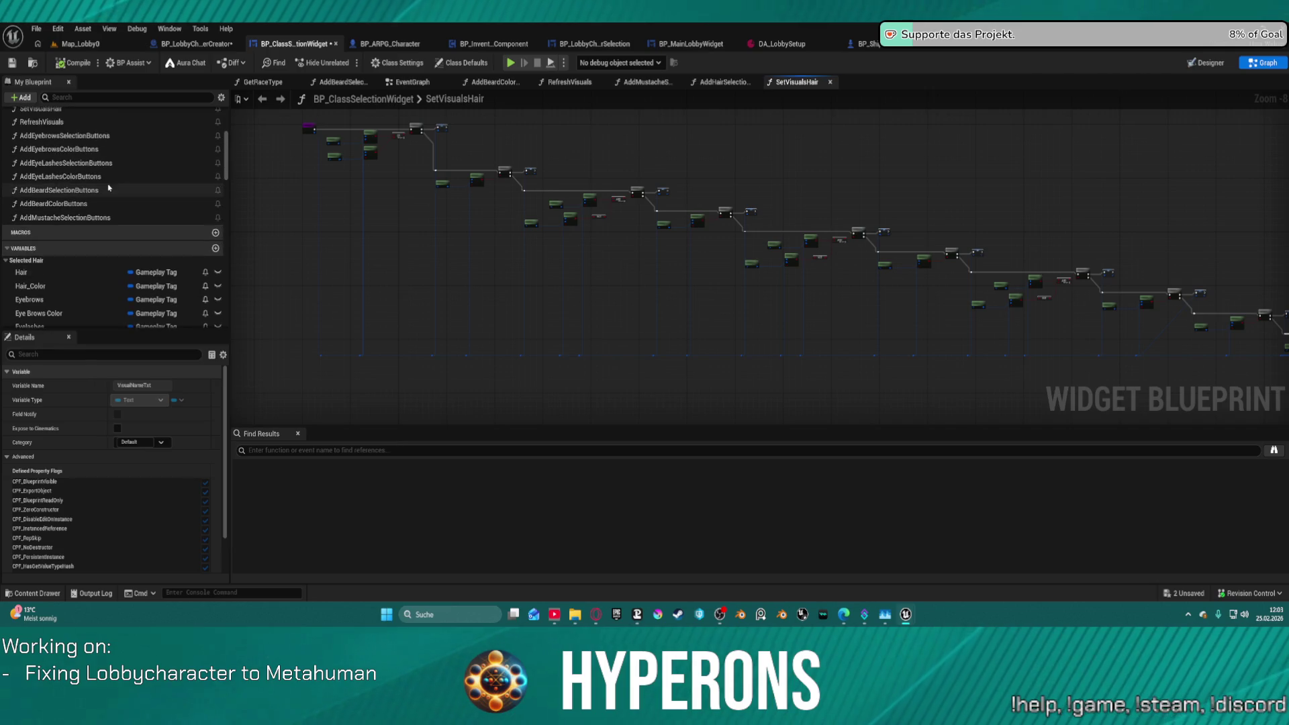
pyautogui.scroll(-3, 134, 173)
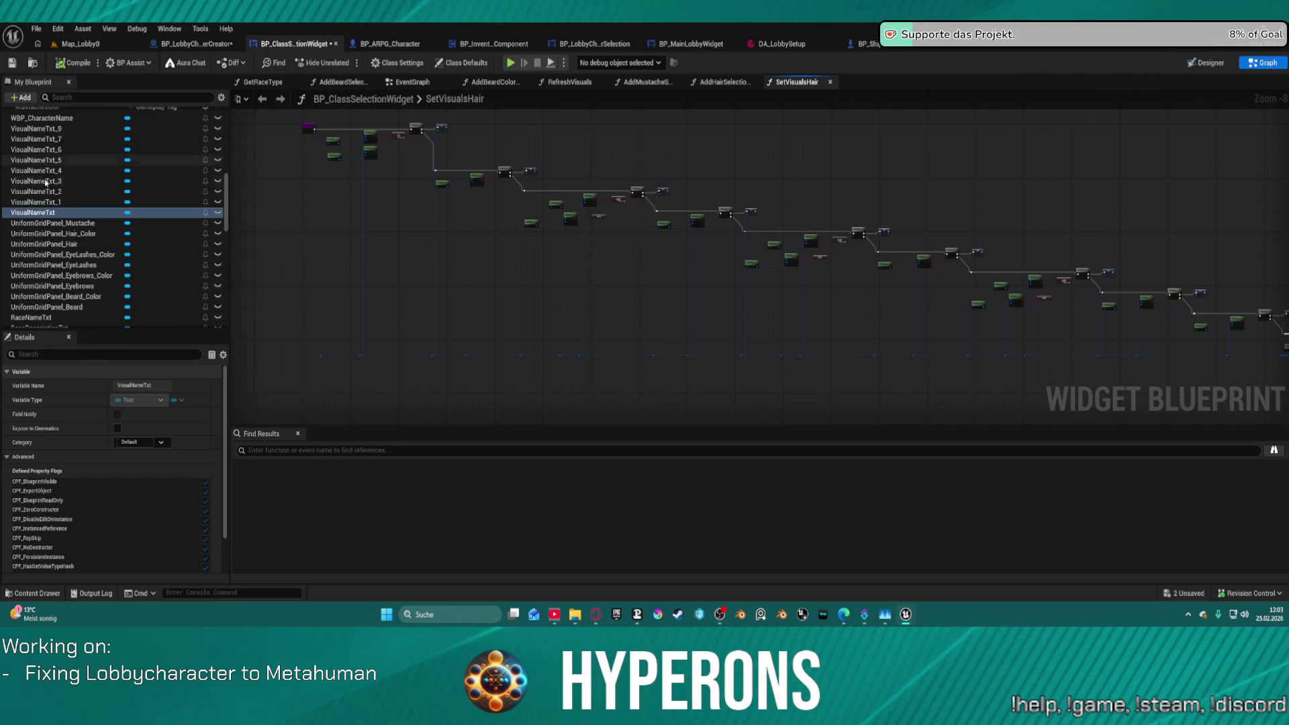
pyautogui.rightClick(42, 201)
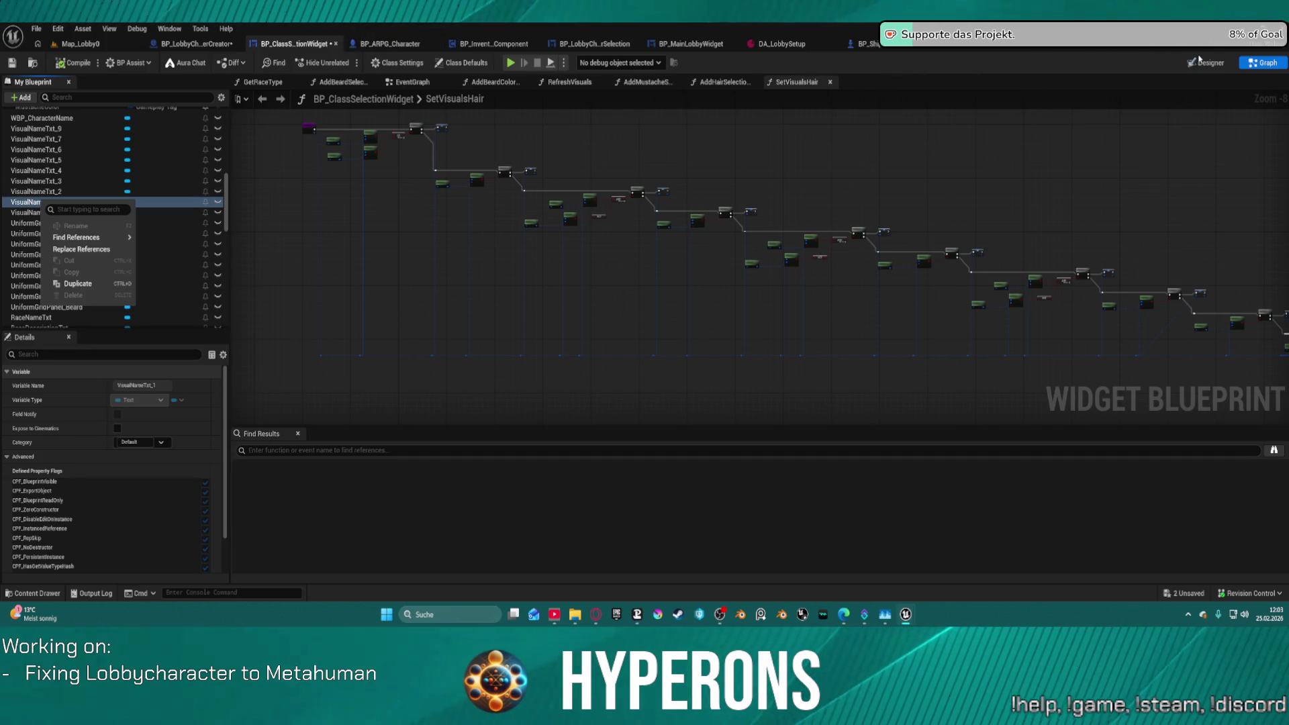
pyautogui.press('Escape')
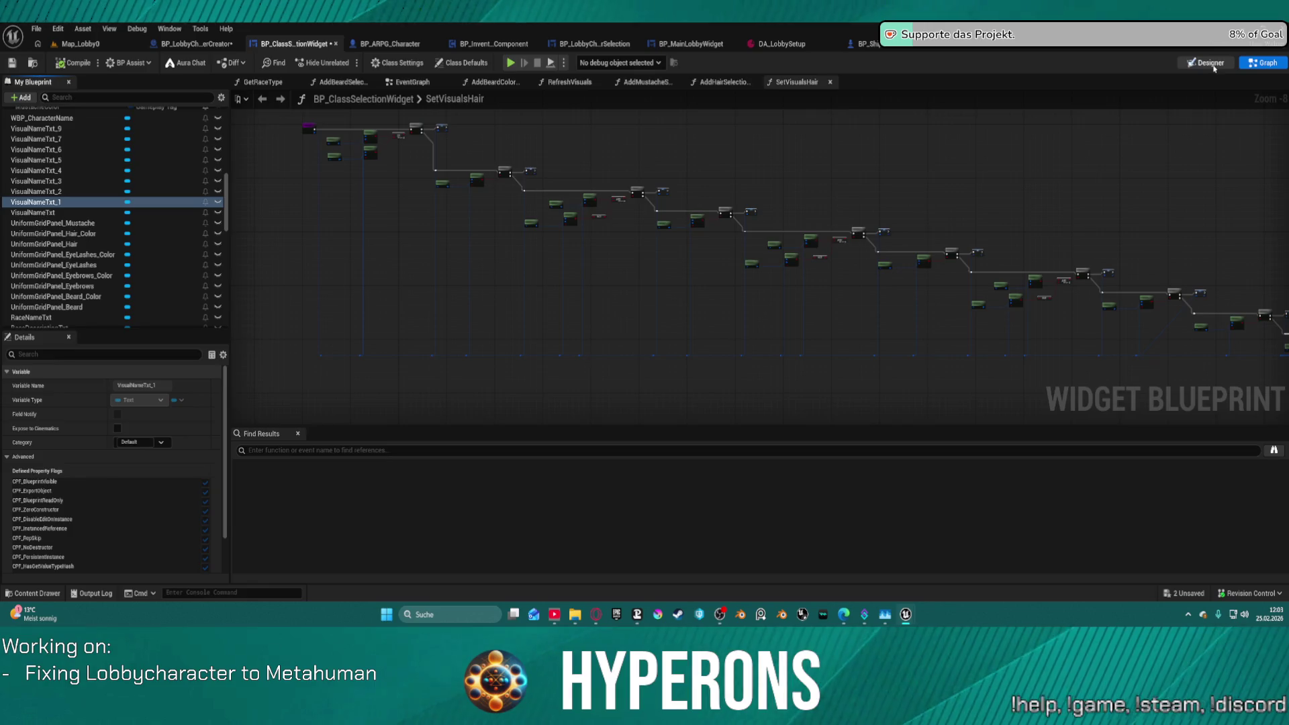
pyautogui.click(1208, 63)
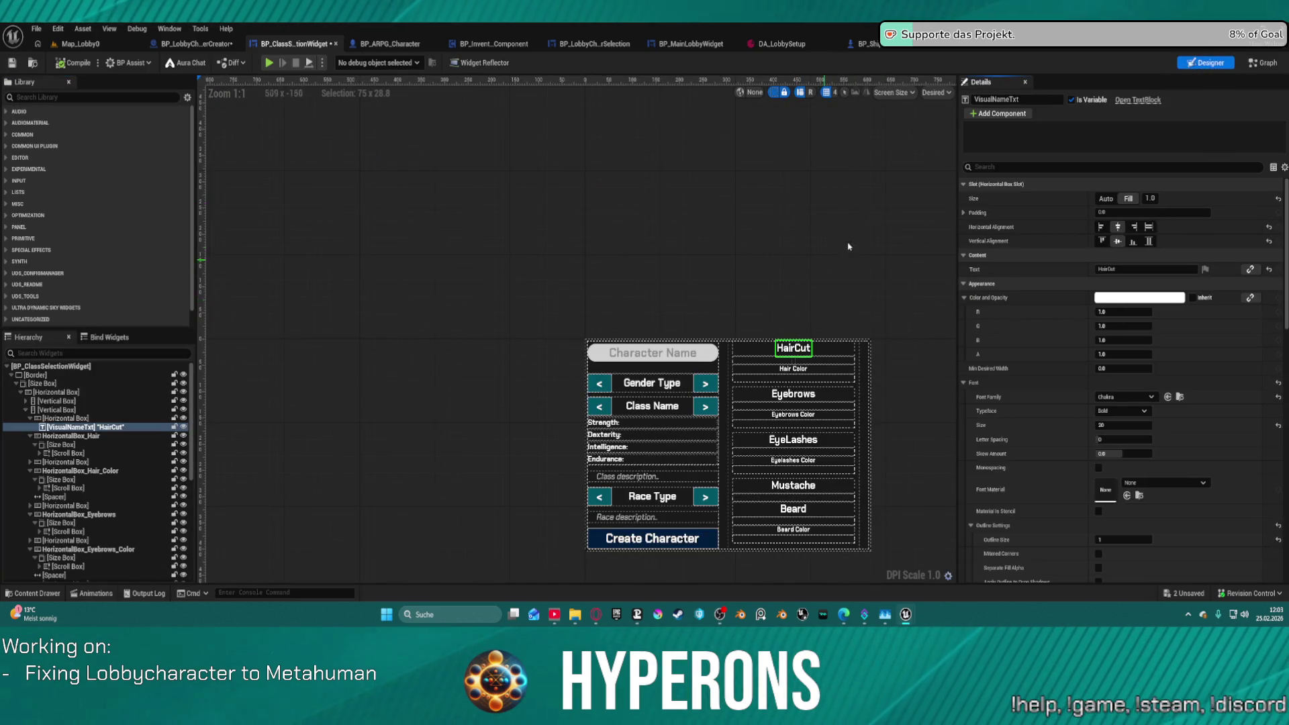
pyautogui.click(1267, 63)
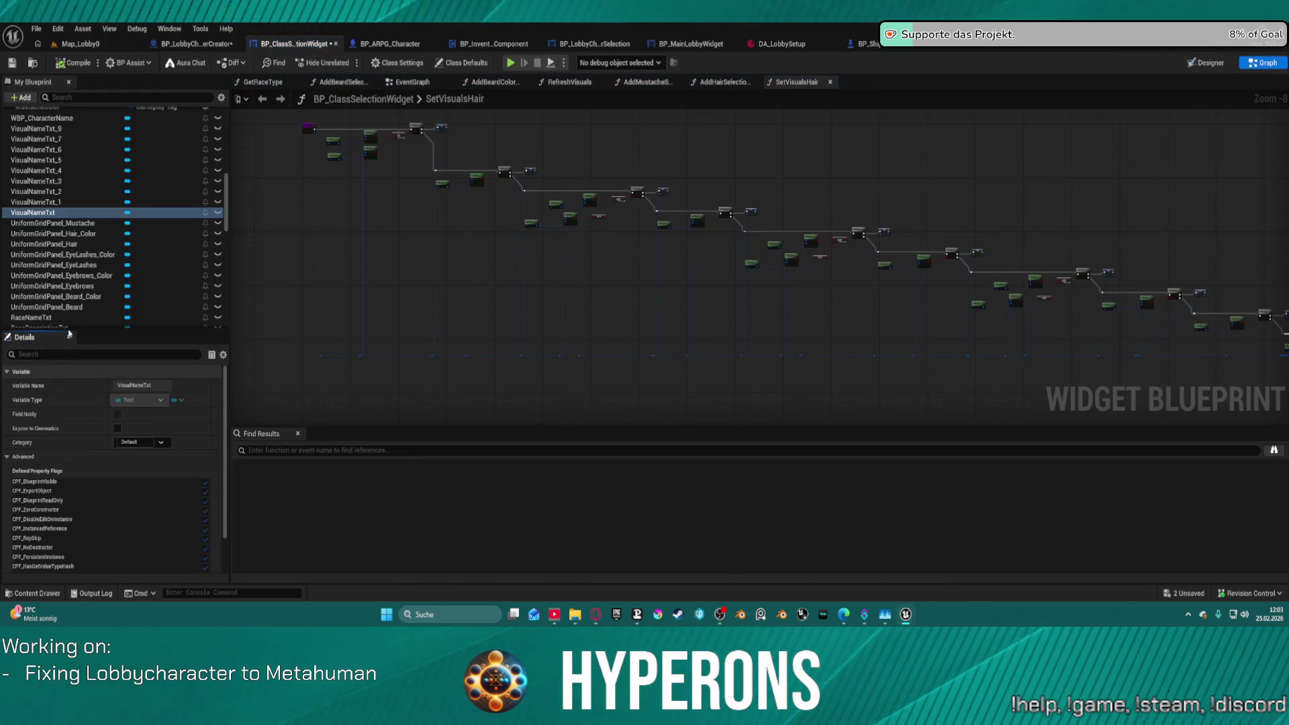
# Find VisualNameTxt references by name, jump to its use in SetVisualIndex, then return to the designer.
pyautogui.rightClick(39, 213)
pyautogui.moveTo(67, 258)
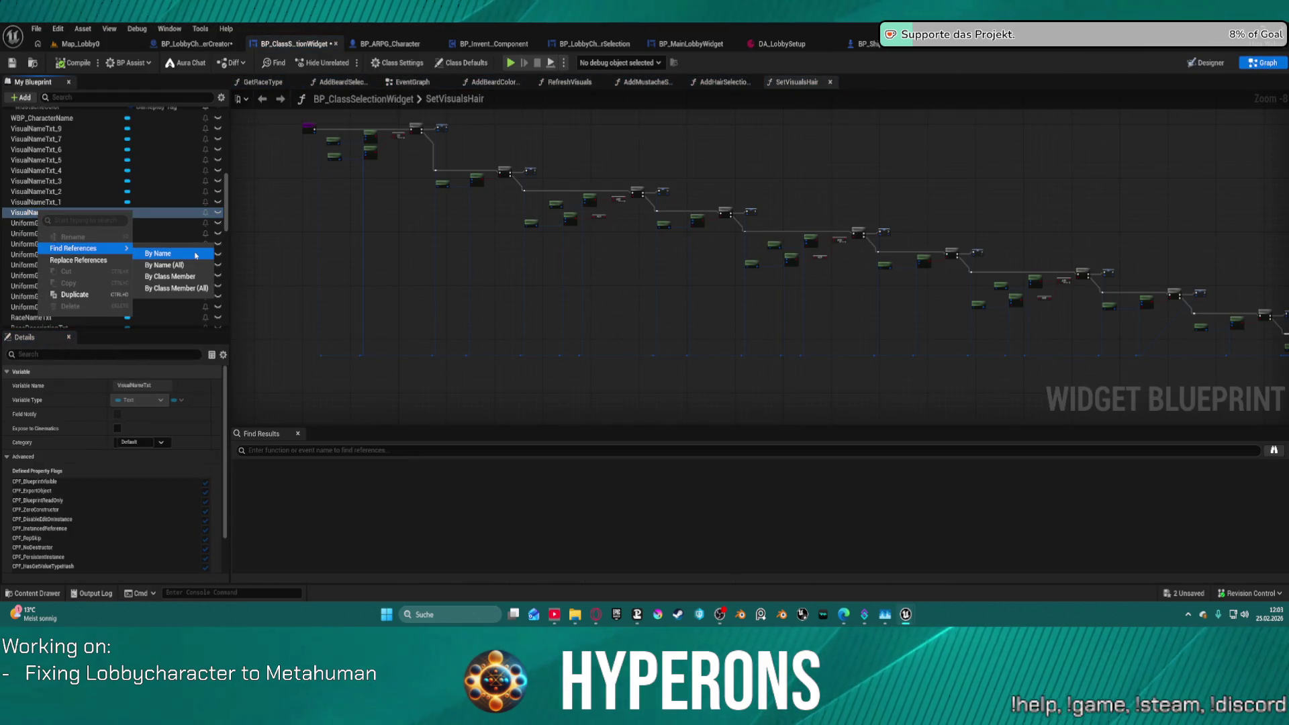
pyautogui.click(262, 262)
pyautogui.doubleClick(289, 481)
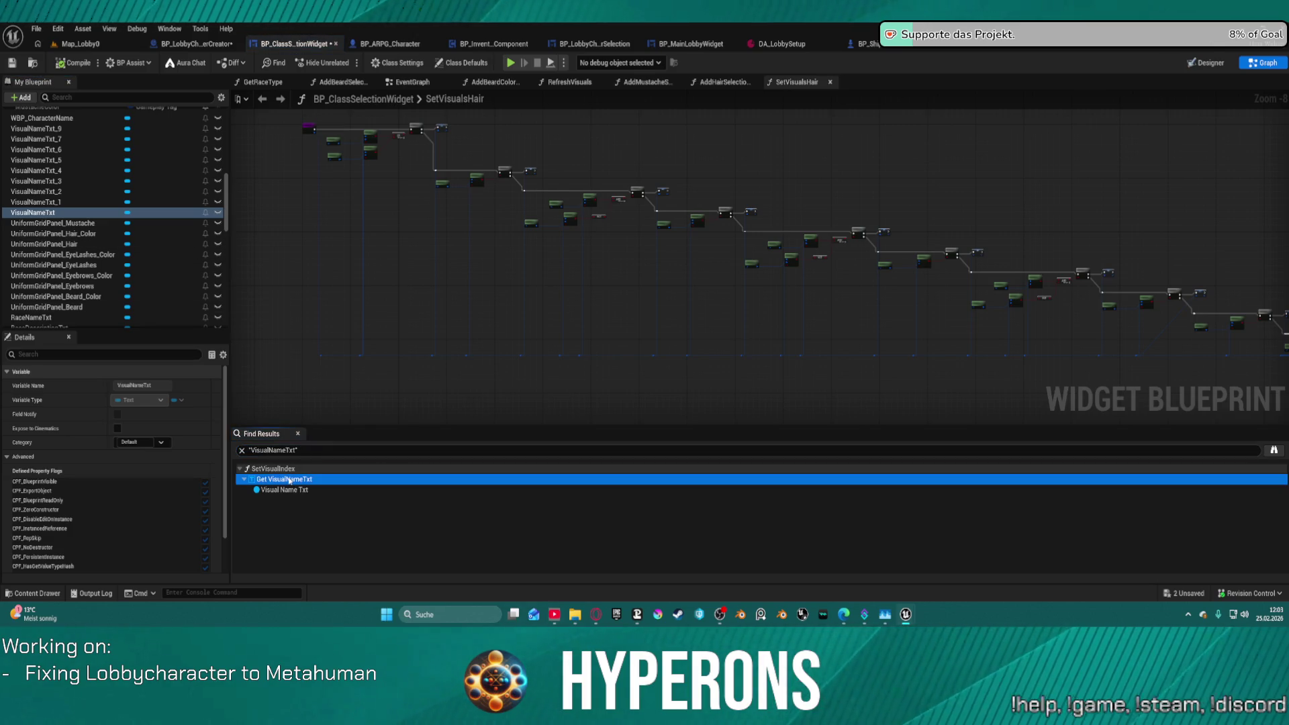
pyautogui.scroll(-2, 526, 210)
pyautogui.moveTo(583, 190)
pyautogui.mouseDown()
pyautogui.moveTo(790, 134)
pyautogui.moveTo(871, 153)
pyautogui.mouseUp()
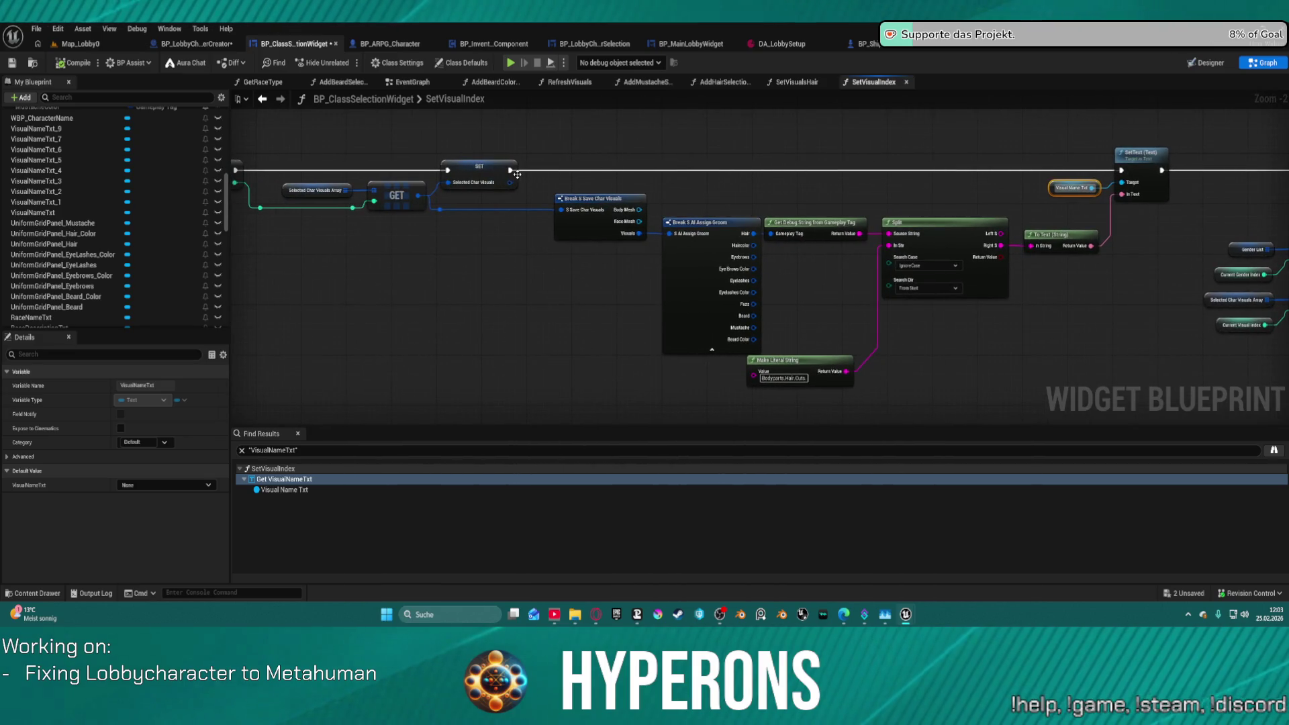
pyautogui.moveTo(512, 172)
pyautogui.mouseDown()
pyautogui.moveTo(881, 150)
pyautogui.moveTo(1168, 106)
pyautogui.moveTo(1125, 129)
pyautogui.moveTo(1148, 139)
pyautogui.moveTo(1073, 161)
pyautogui.mouseUp()
pyautogui.click(1205, 63)
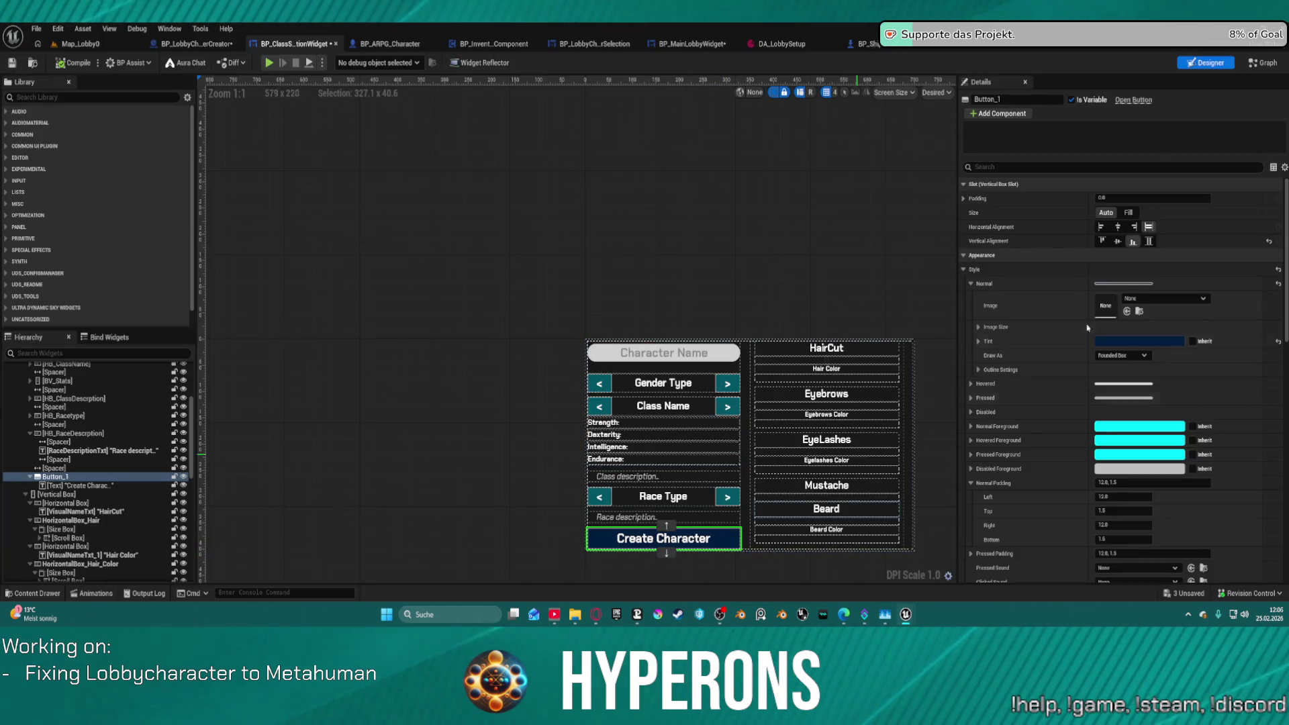
# Set the Create Character button's slot size to Fill and check it via Create New in a test run.
pyautogui.click(1128, 212)
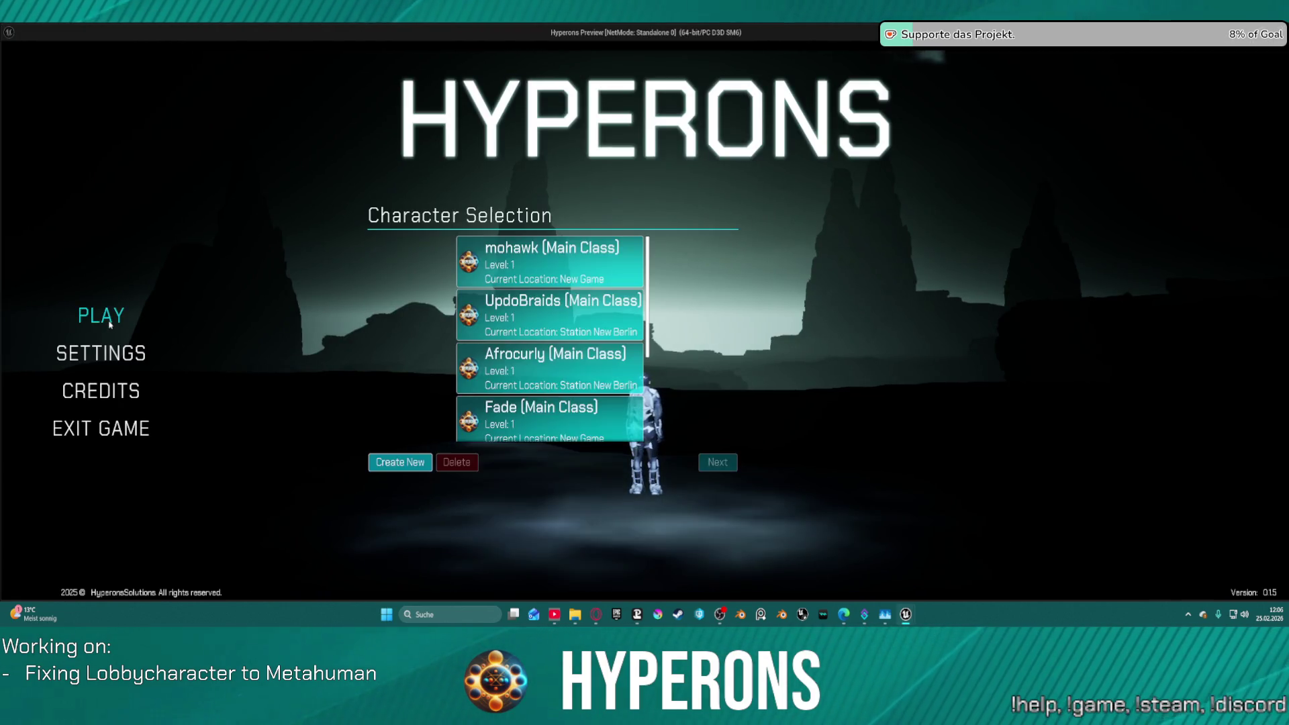
pyautogui.click(406, 461)
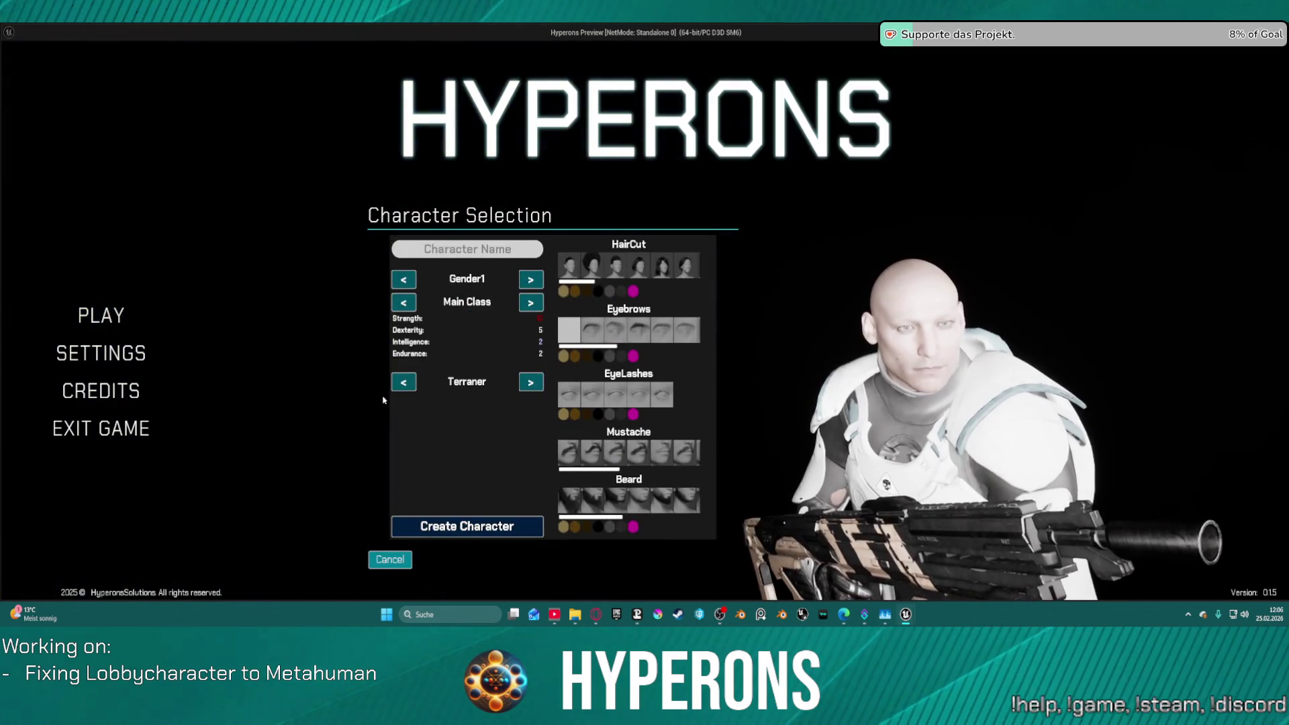
pyautogui.press('Escape')
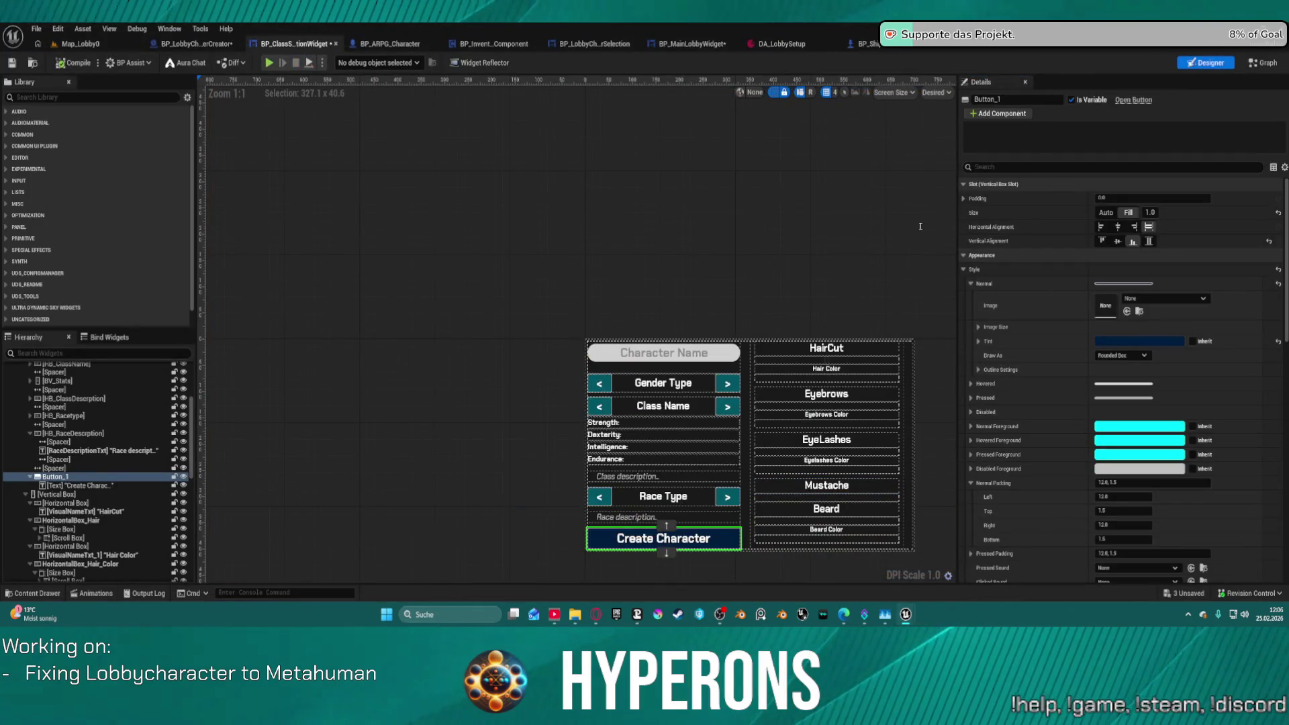
# Keep the button background as a Rounded Box and edit its dark blue tint colour.
pyautogui.click(1141, 355)
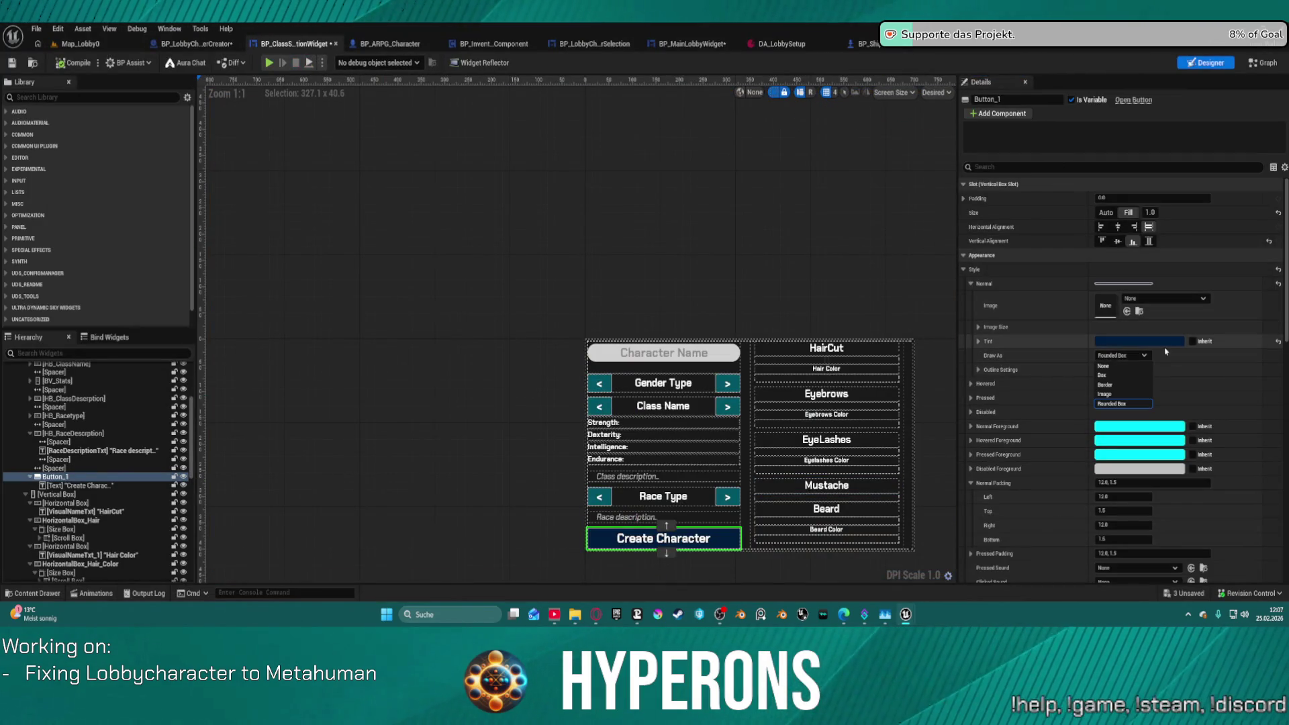
pyautogui.click(1164, 350)
pyautogui.click(1166, 341)
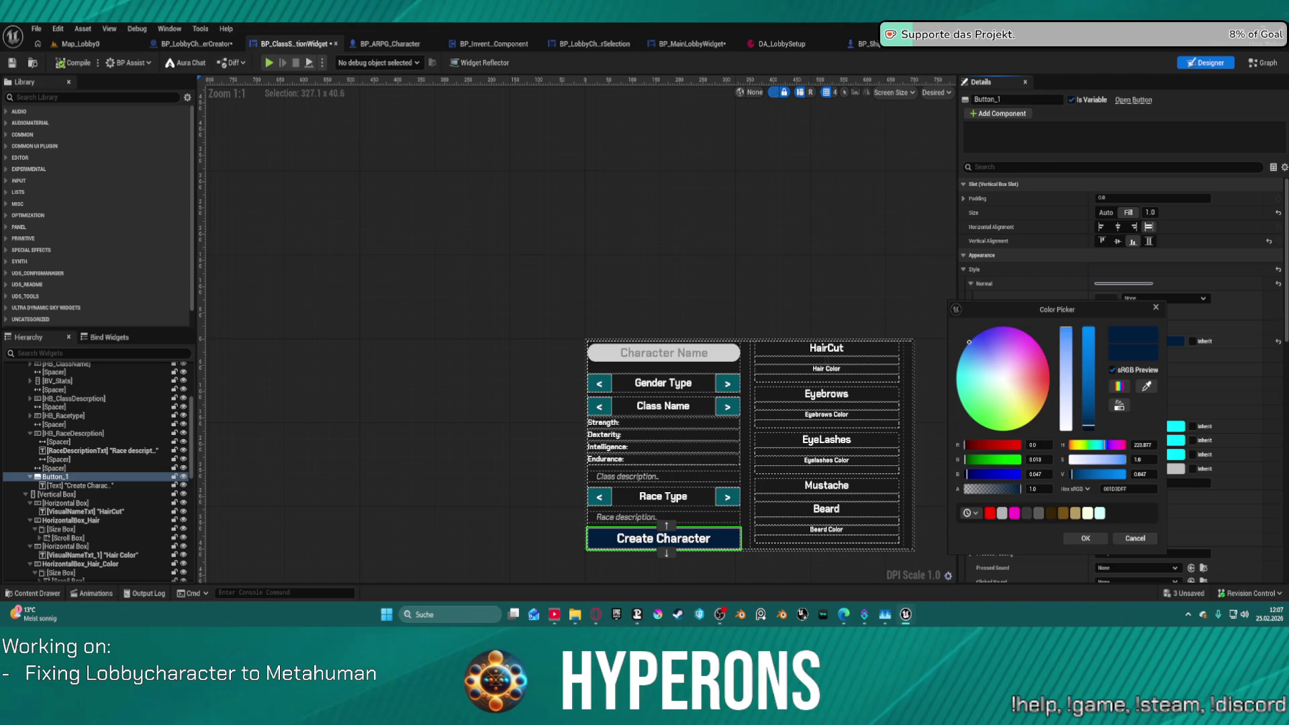
pyautogui.rightClick(659, 616)
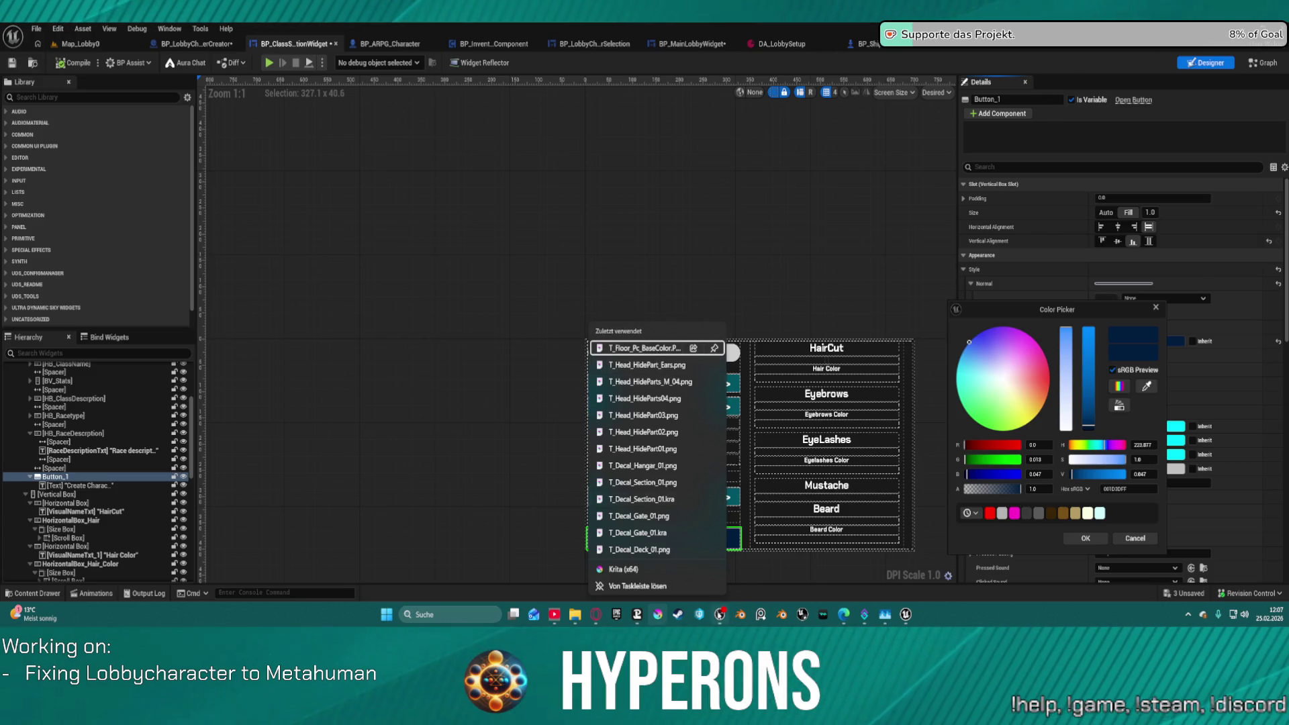
pyautogui.click(659, 616)
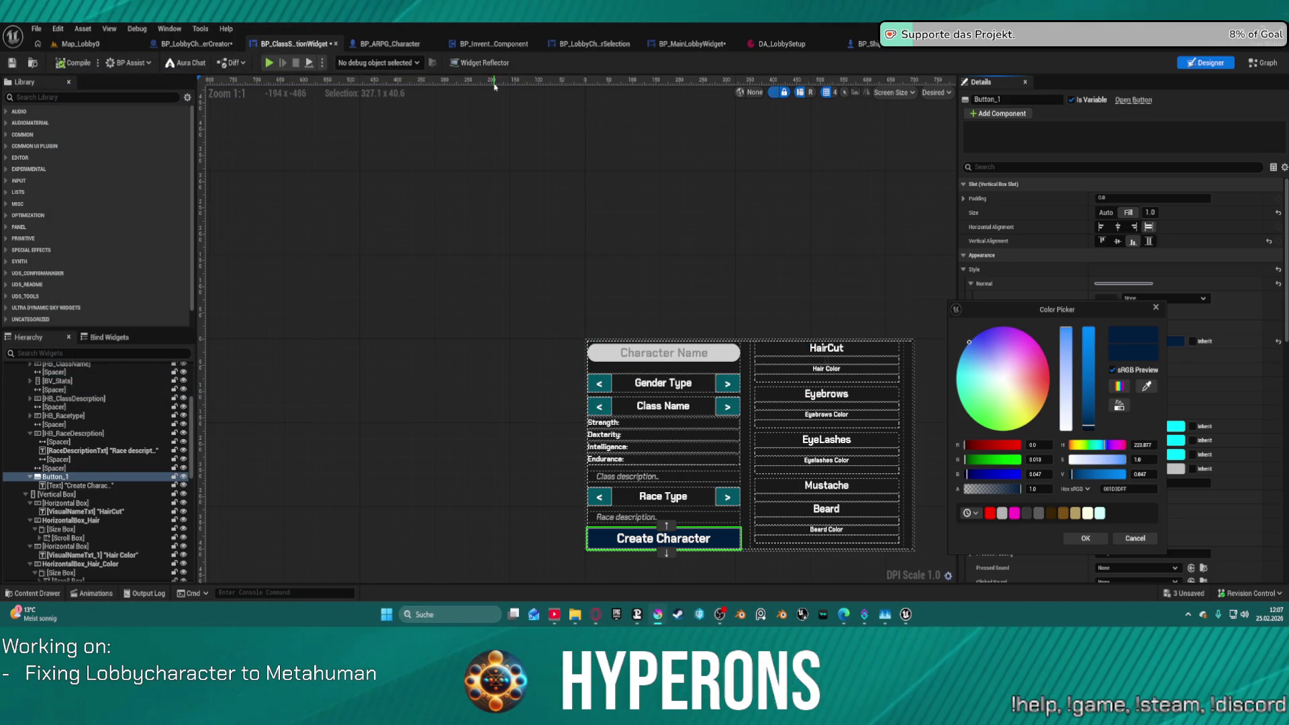
pyautogui.click(619, 530)
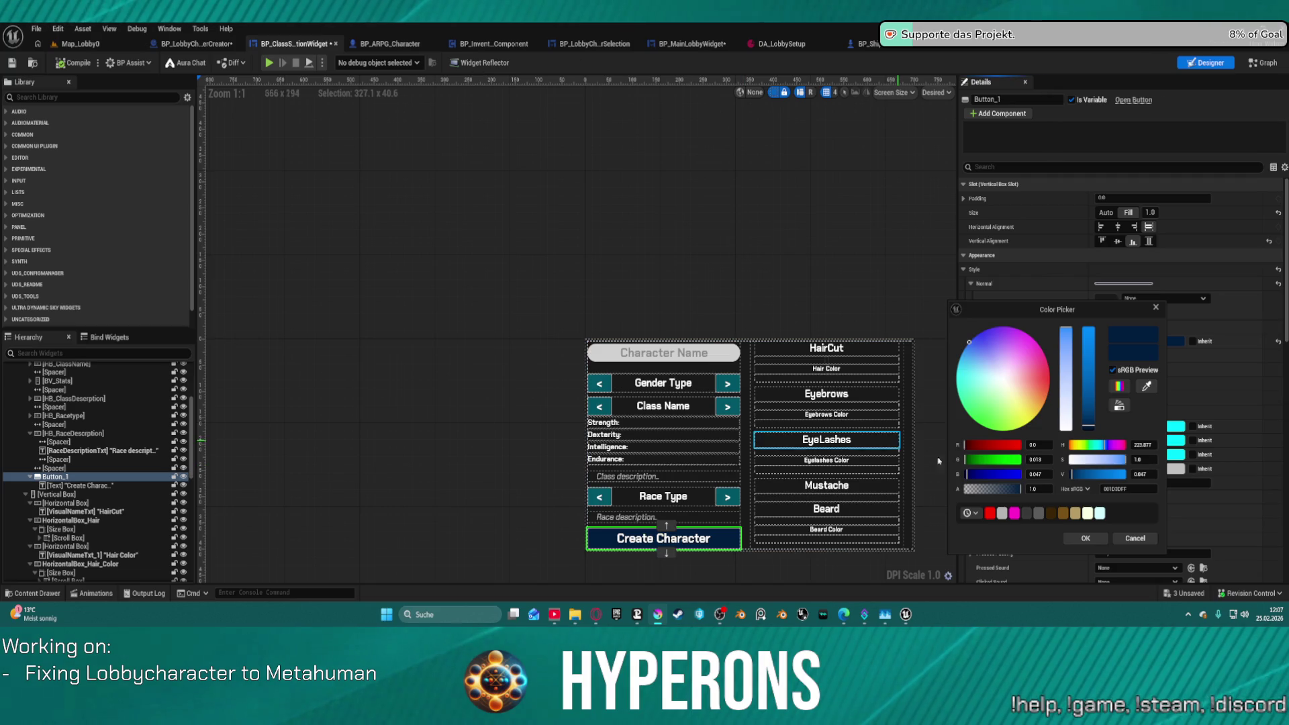
# Sample a green with the eyedropper, centre the button horizontally, and confirm the colour.
pyautogui.click(1147, 387)
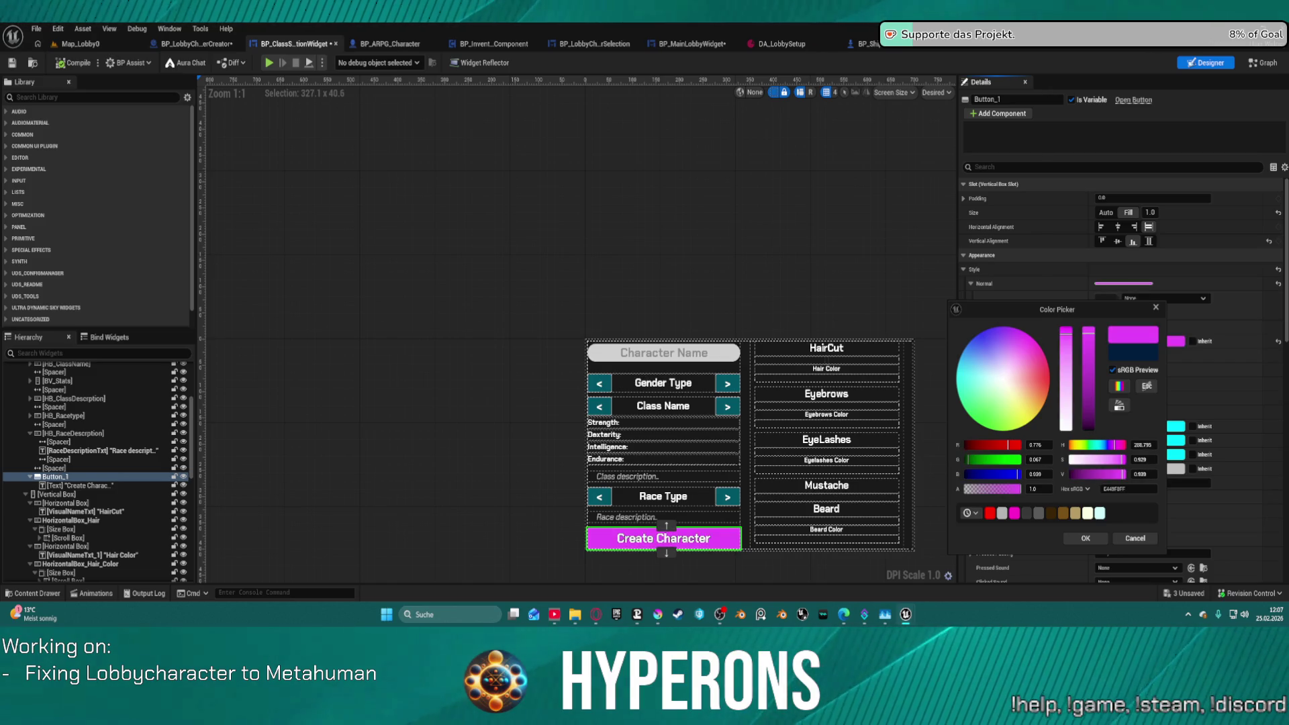
pyautogui.press('Escape')
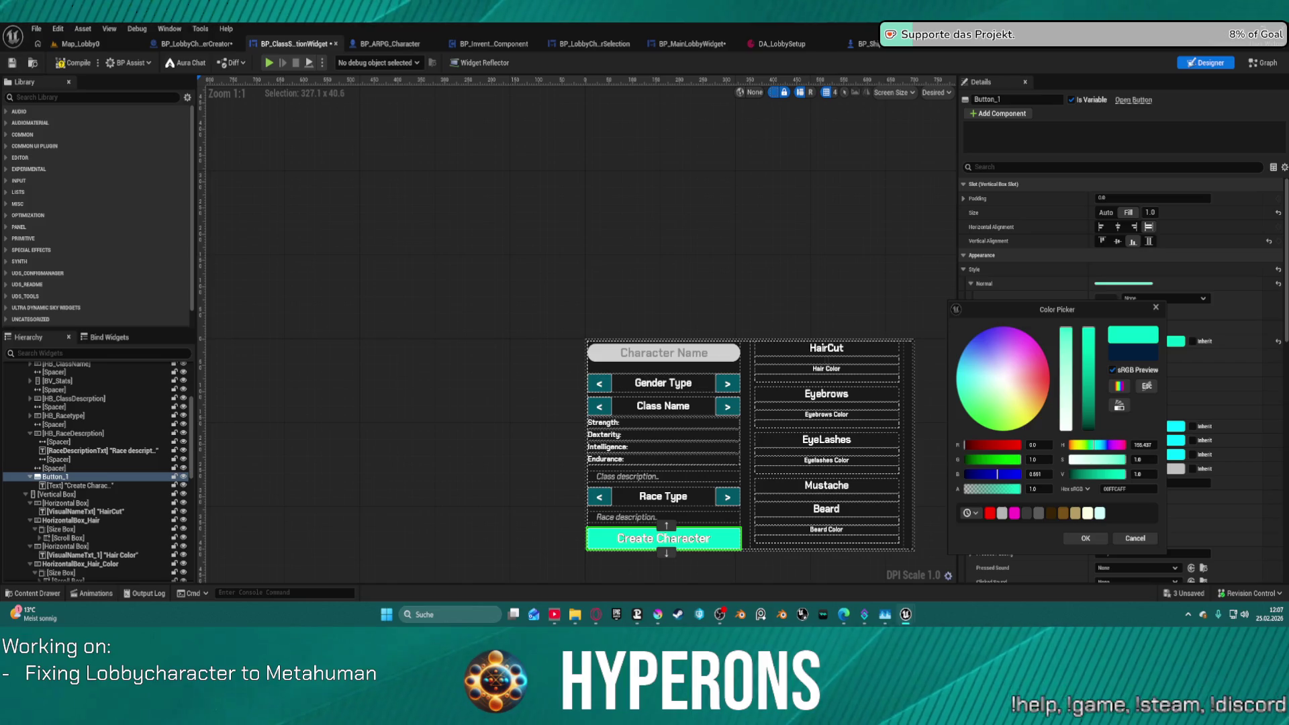
pyautogui.press('Escape')
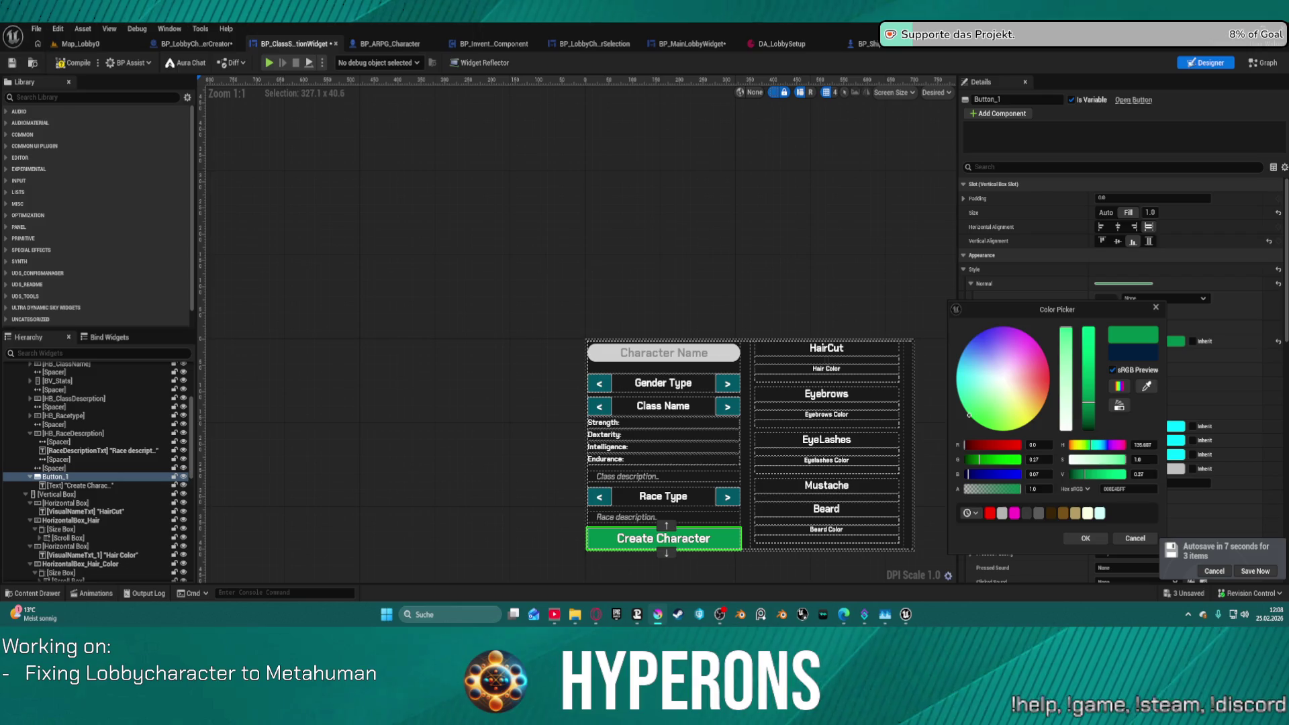
pyautogui.click(1117, 227)
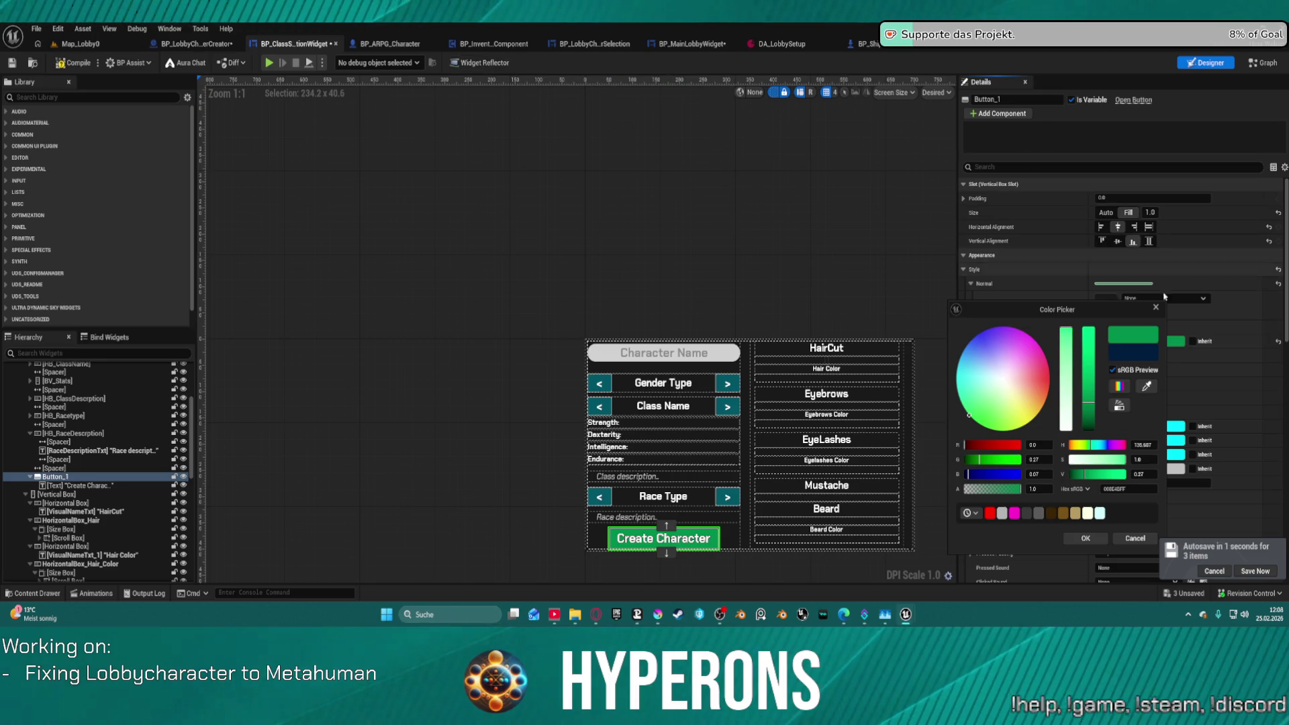
pyautogui.click(1087, 541)
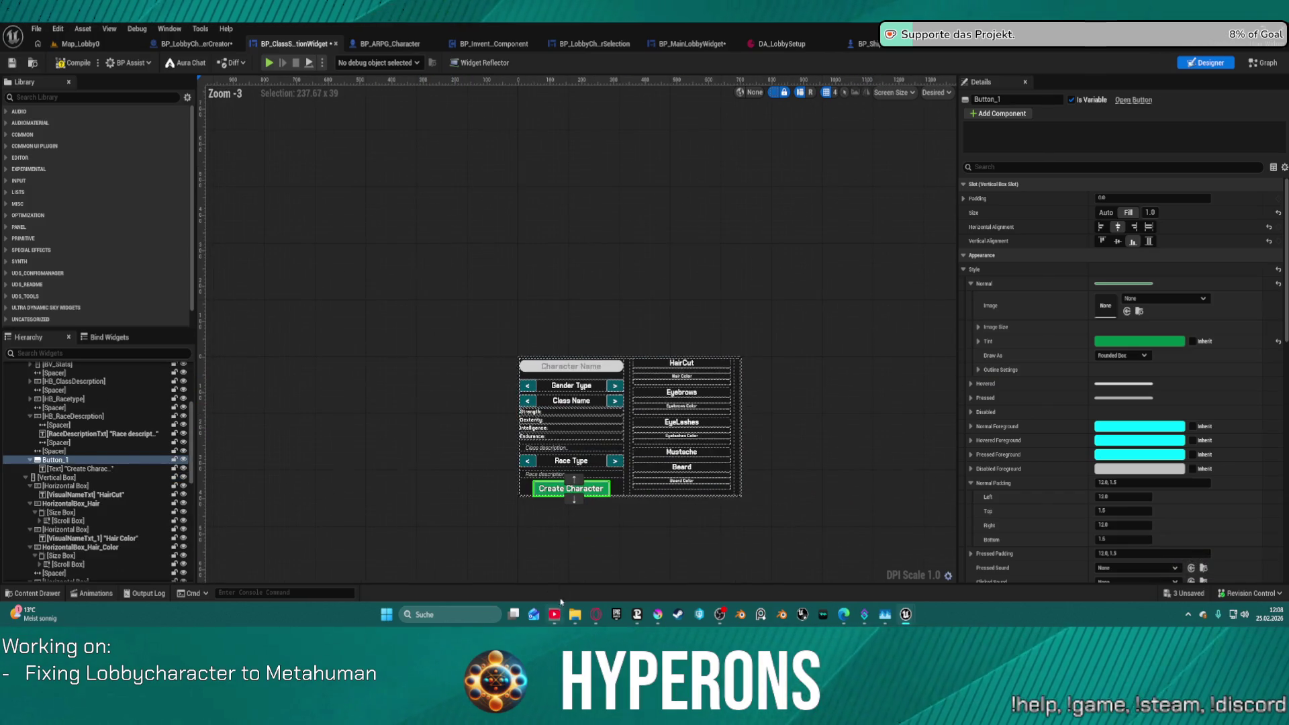
# Duplicate the spacer above the Create Character button and place the copy below it.
pyautogui.scroll(7, 555, 531)
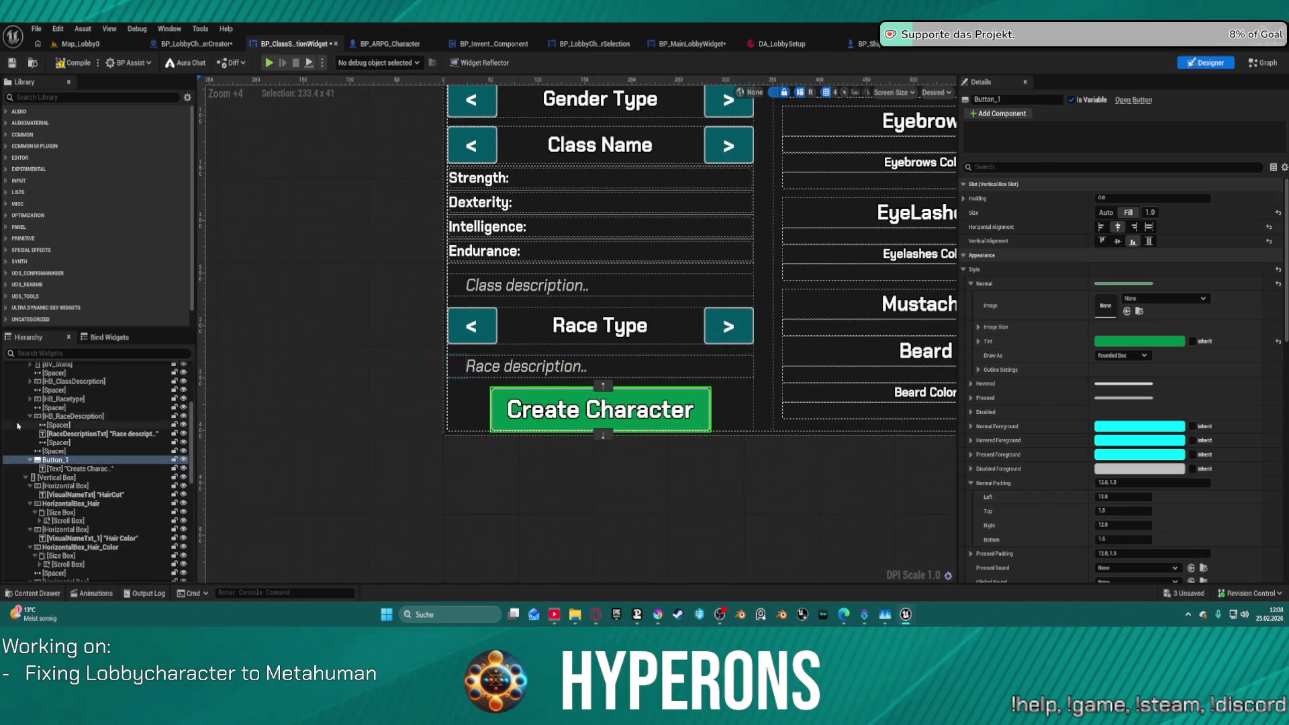
pyautogui.click(58, 451)
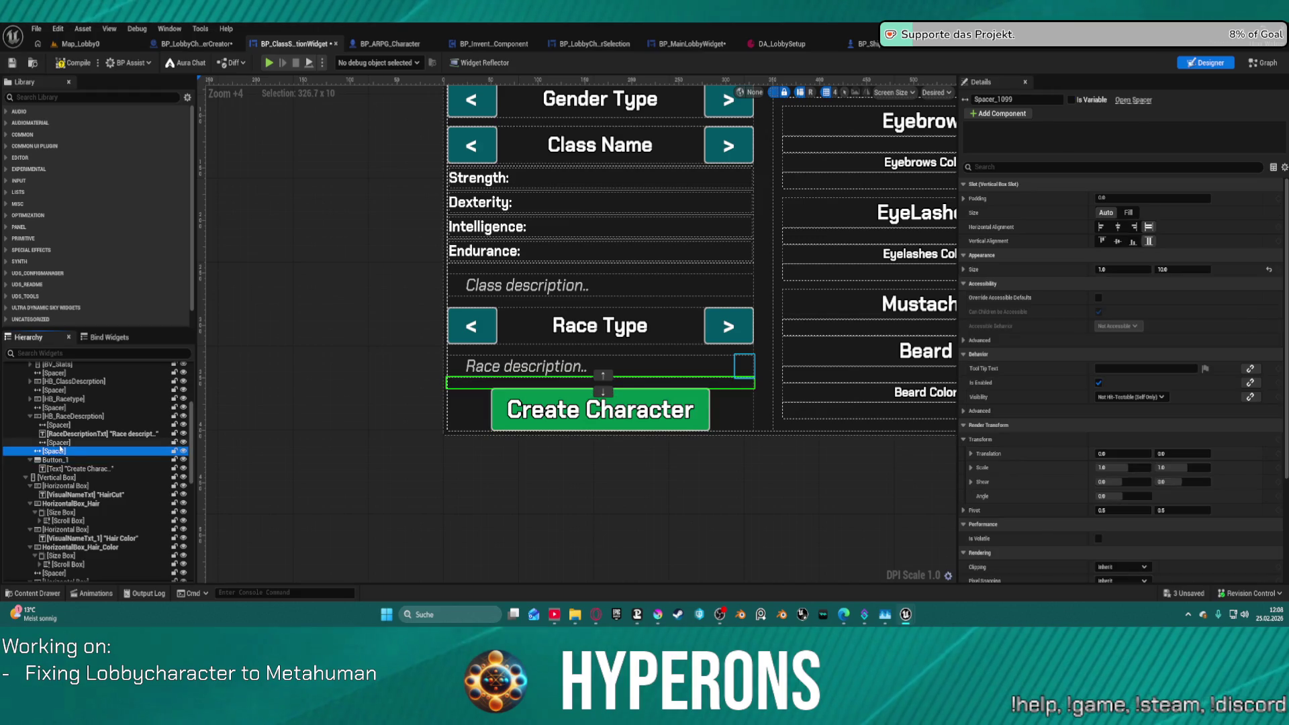
pyautogui.hotkey('ctrl', 'd')
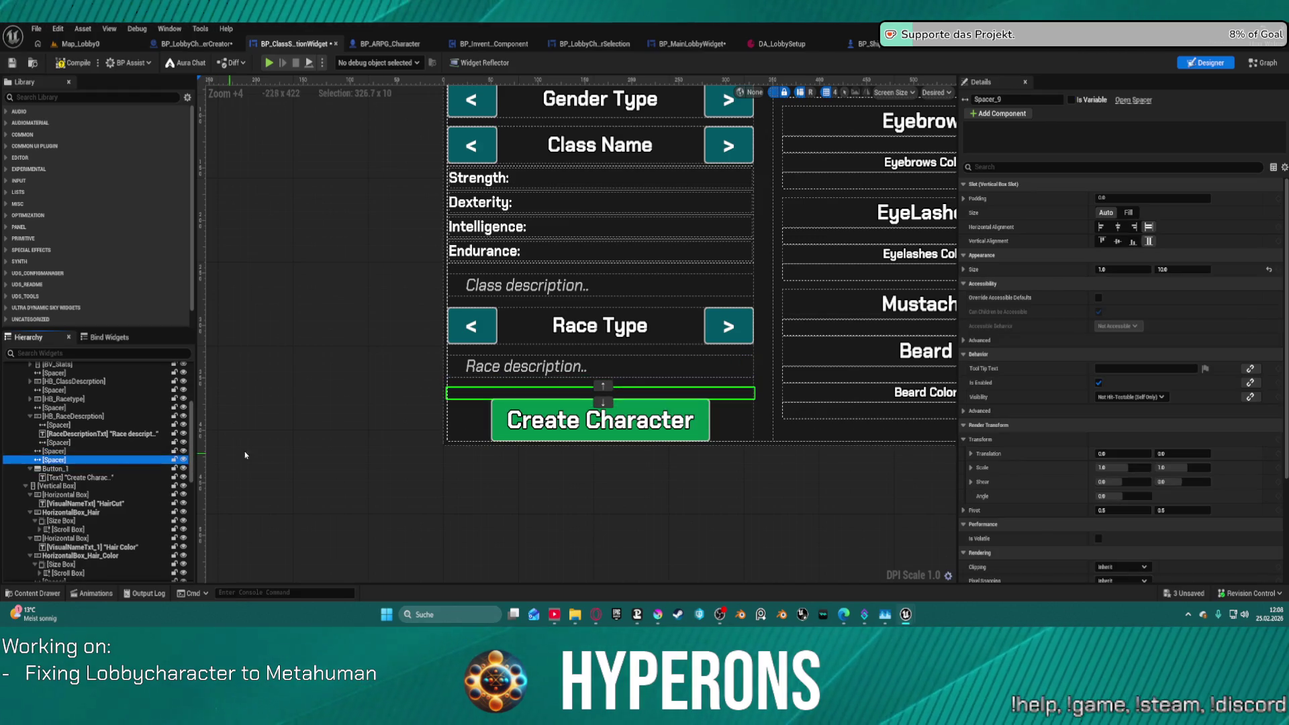
pyautogui.click(602, 403)
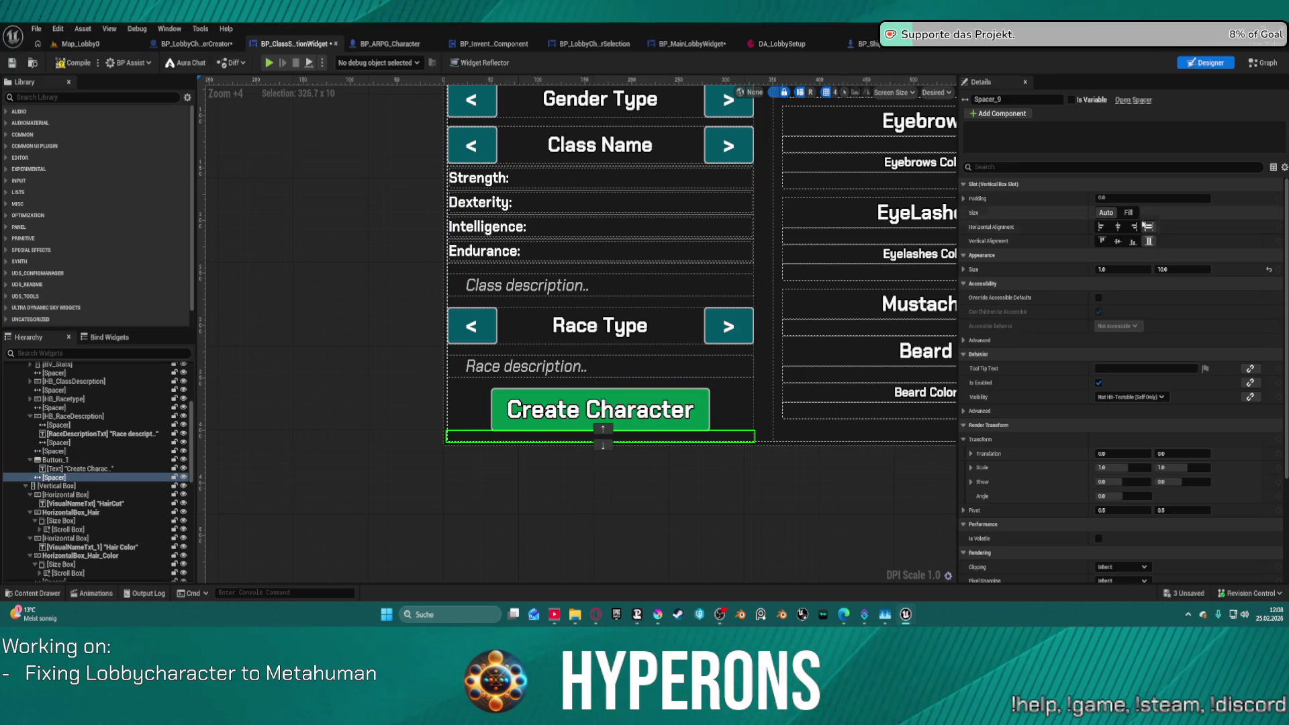
# Try Fill sizing on the lower spacer, then set it back to Auto.
pyautogui.click(551, 410)
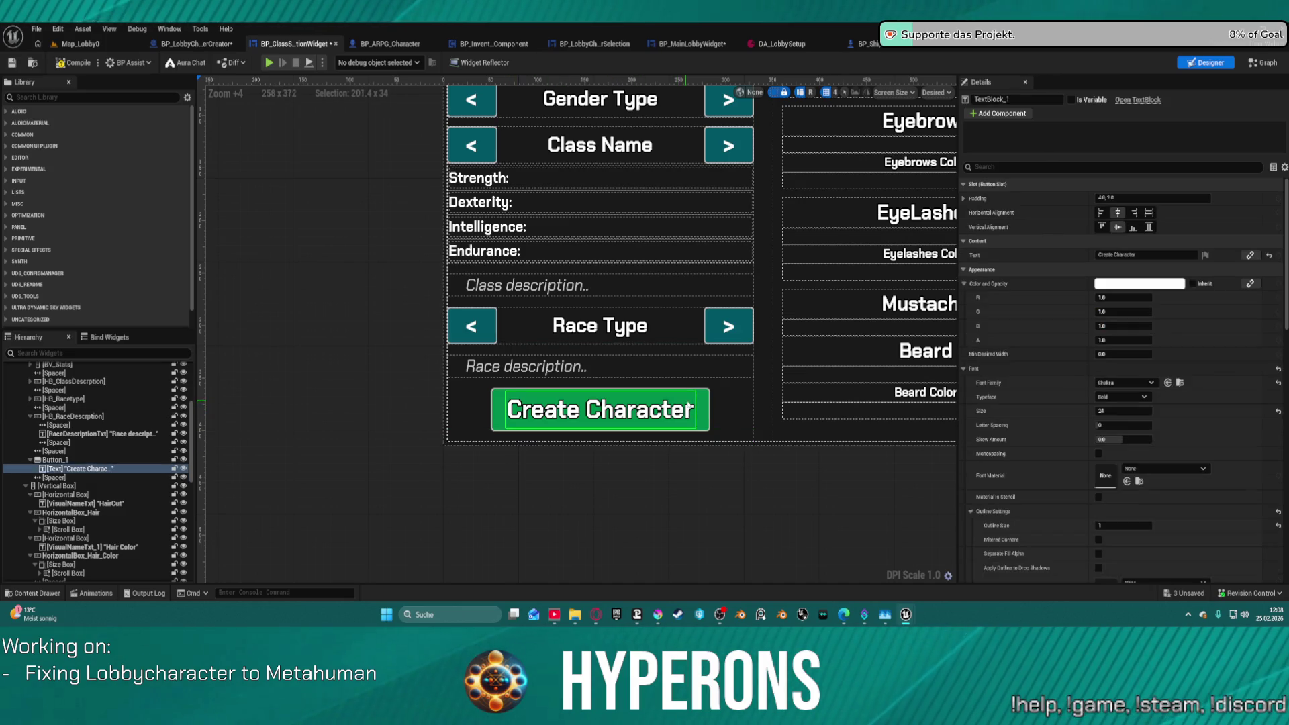
pyautogui.click(698, 401)
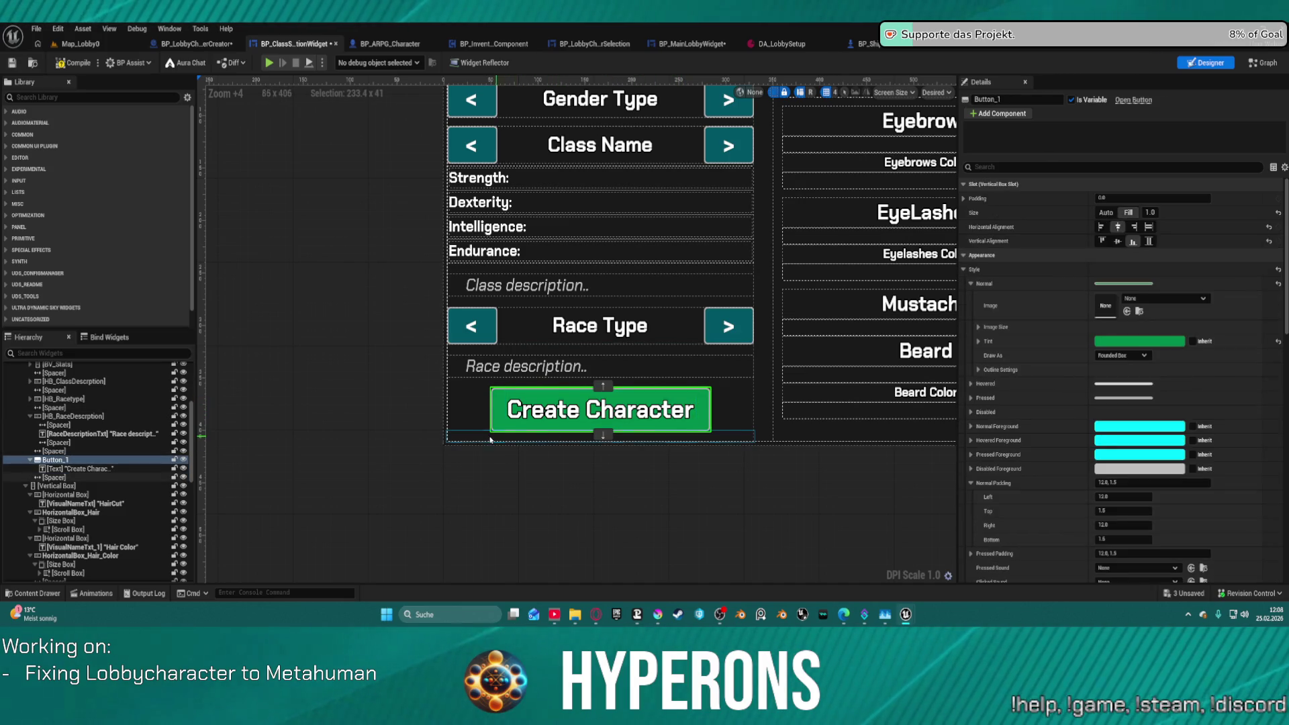
pyautogui.click(671, 437)
pyautogui.click(1133, 241)
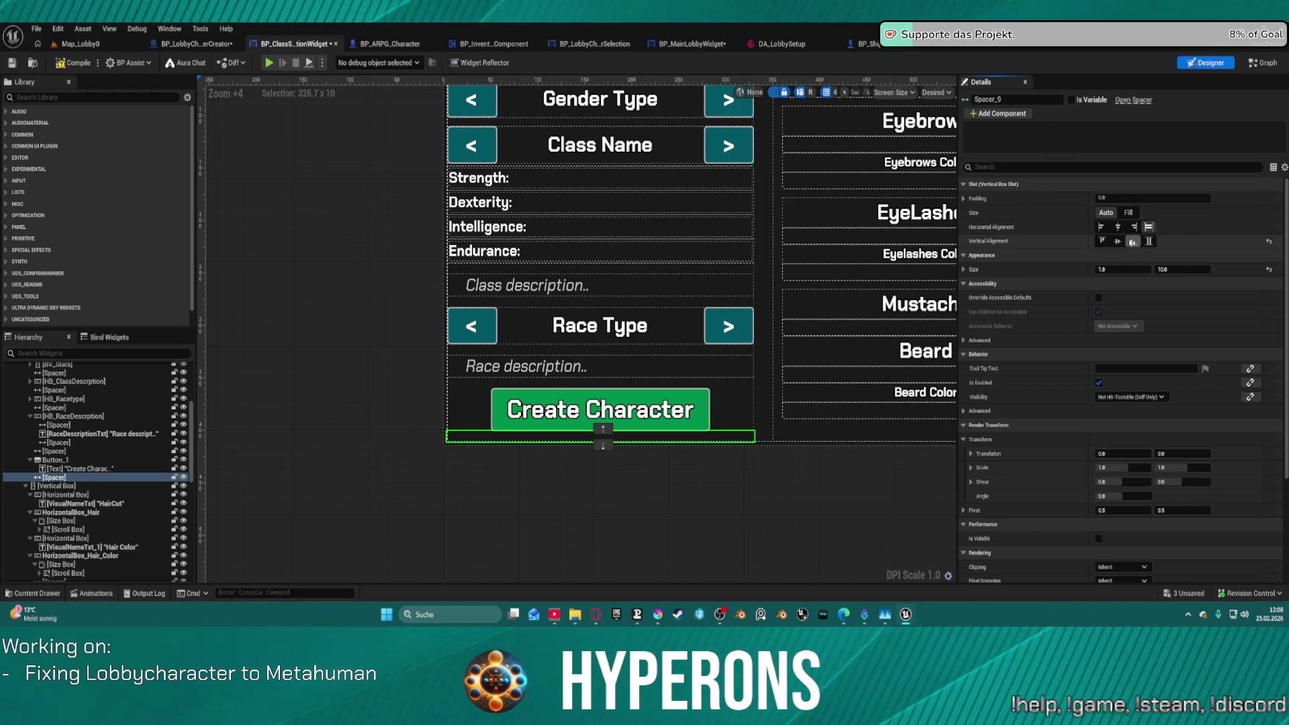
pyautogui.click(1129, 212)
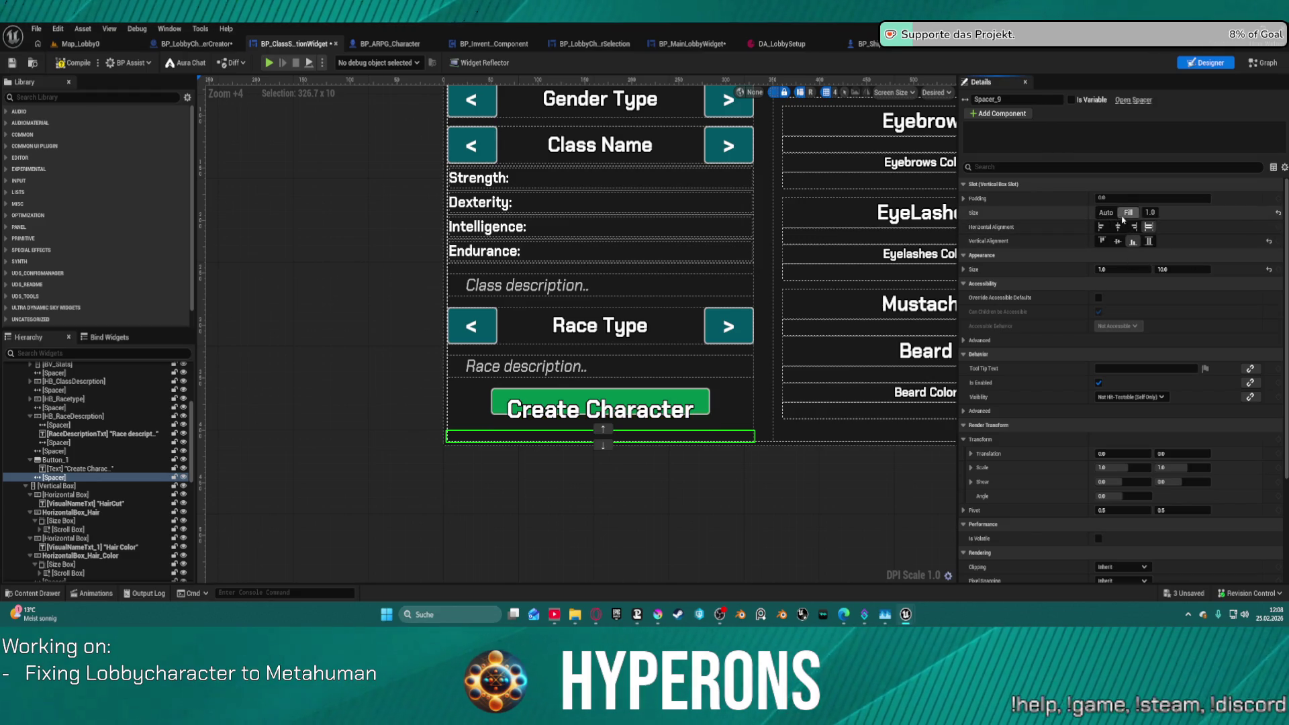
pyautogui.click(703, 404)
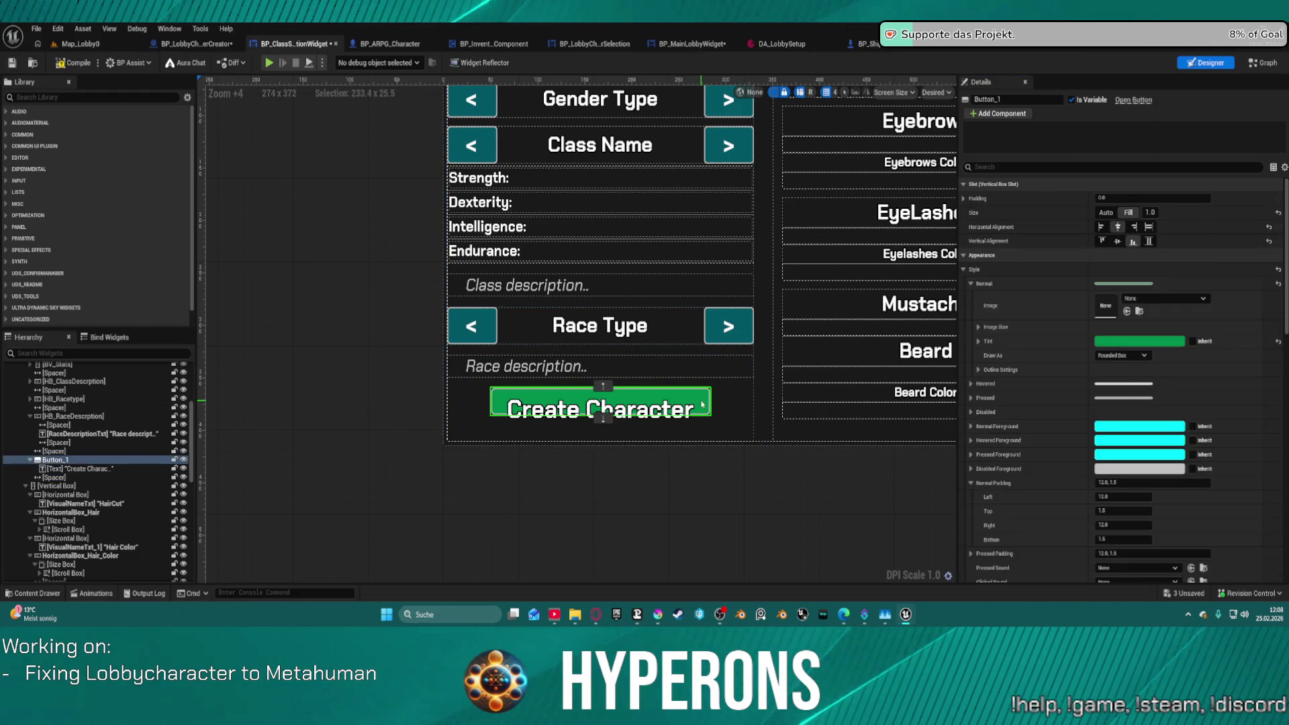
pyautogui.click(700, 435)
pyautogui.click(1106, 212)
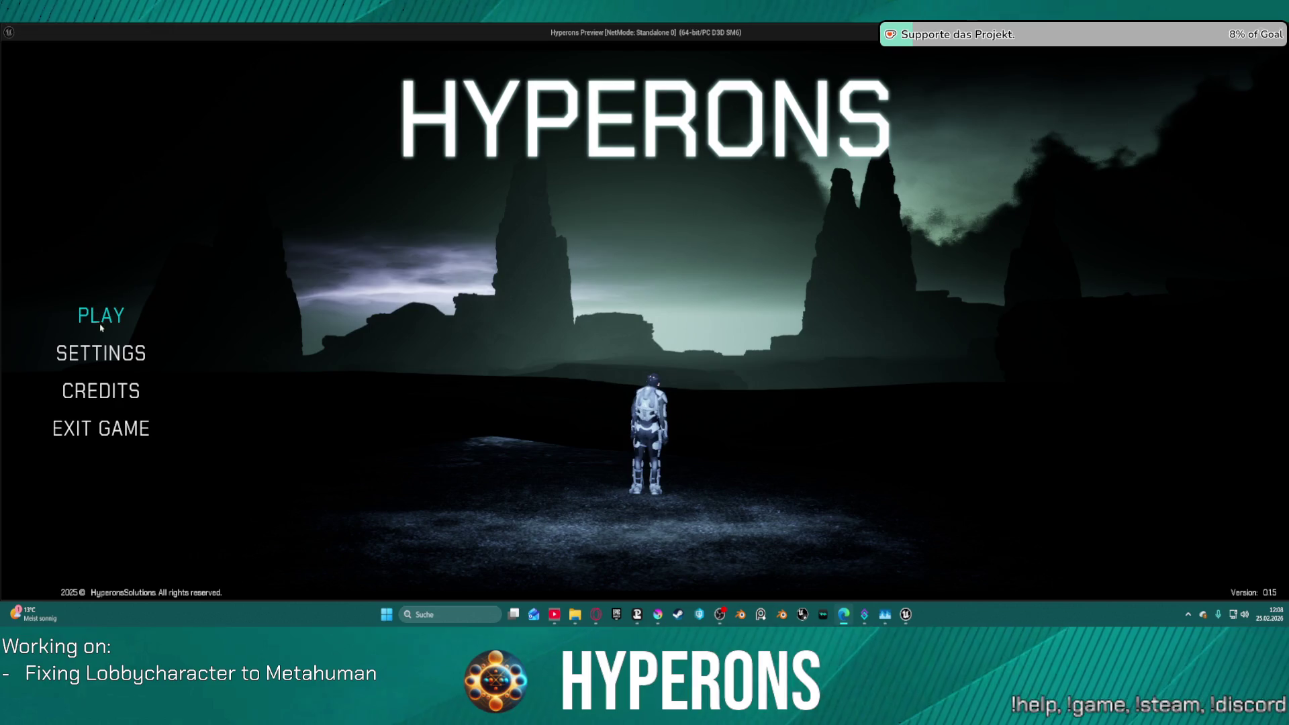
# Start the game, go to Create New to view the character-creation panel, then close the preview.
pyautogui.click(94, 316)
pyautogui.click(383, 463)
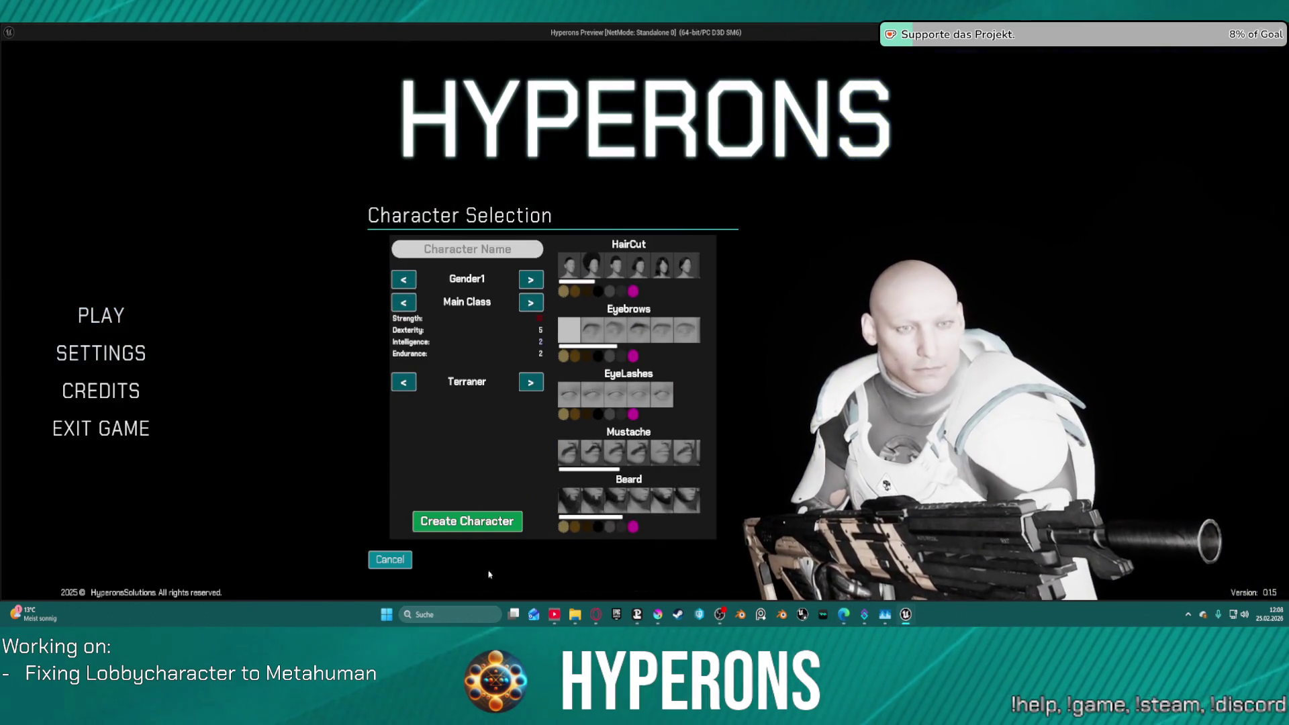
pyautogui.press('Escape')
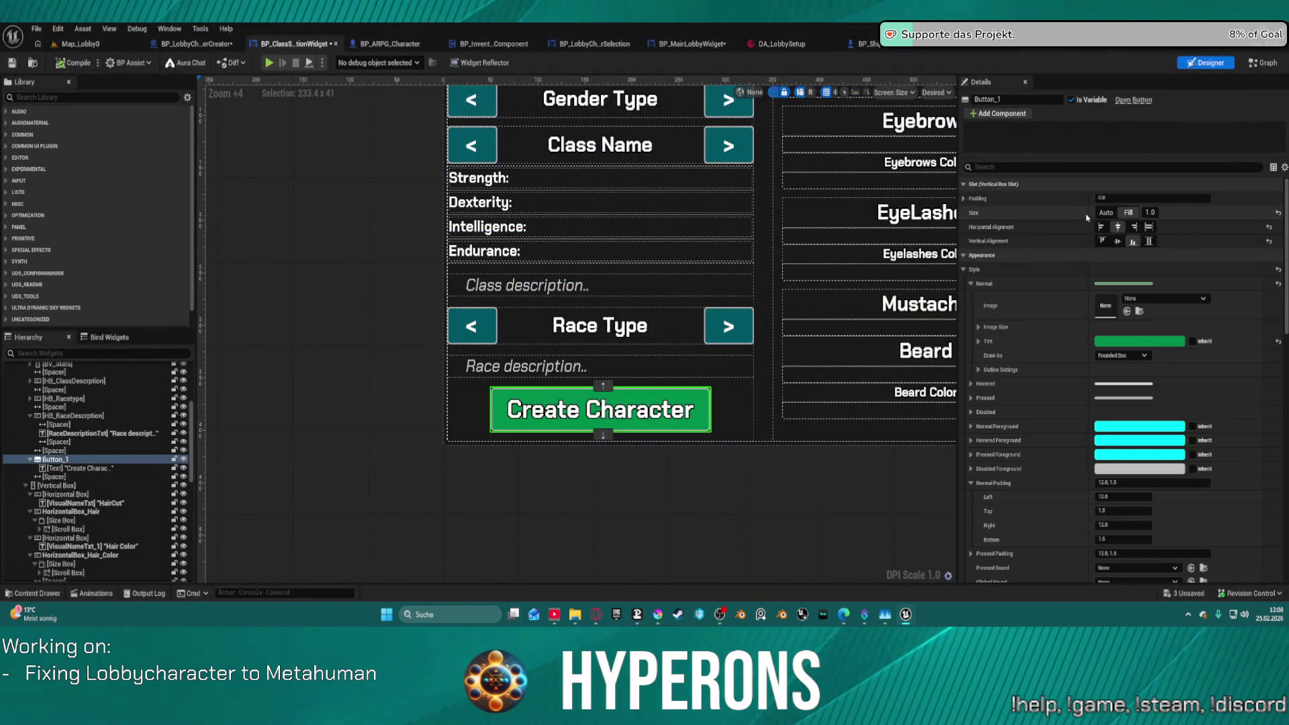
# Set the Create Character label's padding to 0.
pyautogui.click(737, 414)
pyautogui.click(694, 413)
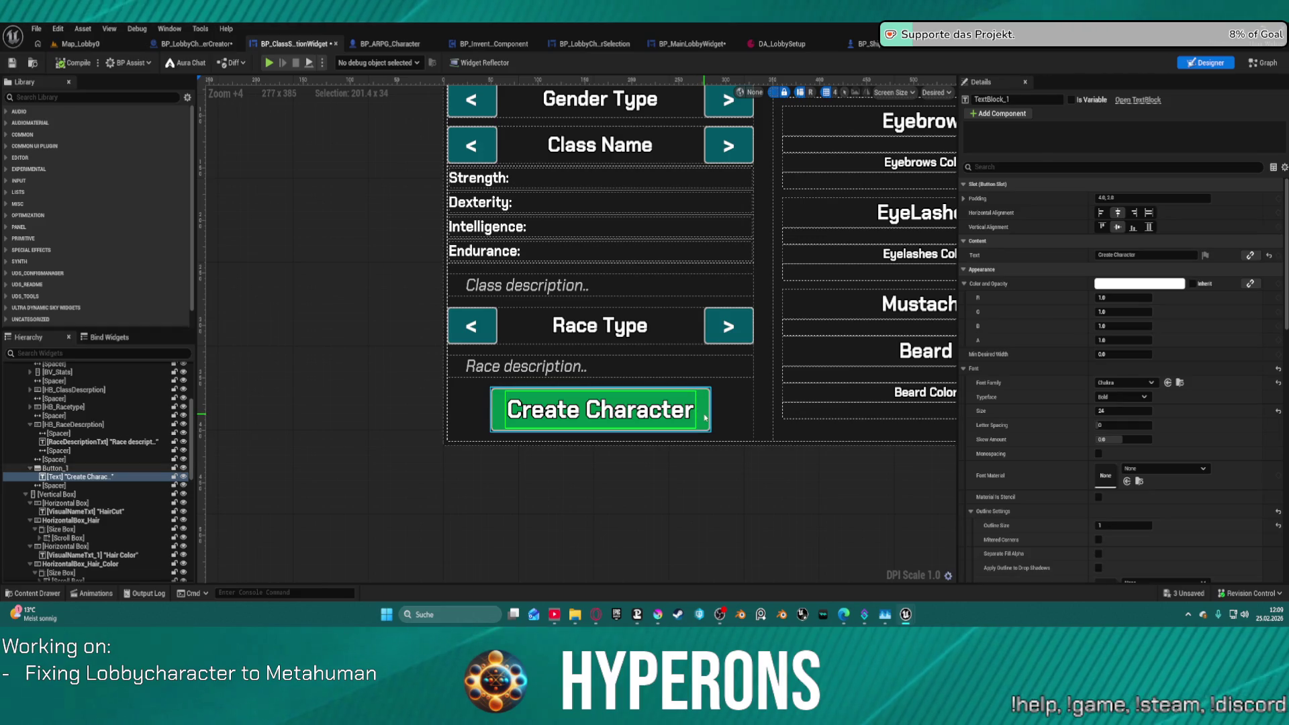
pyautogui.click(1152, 198)
pyautogui.write('0')
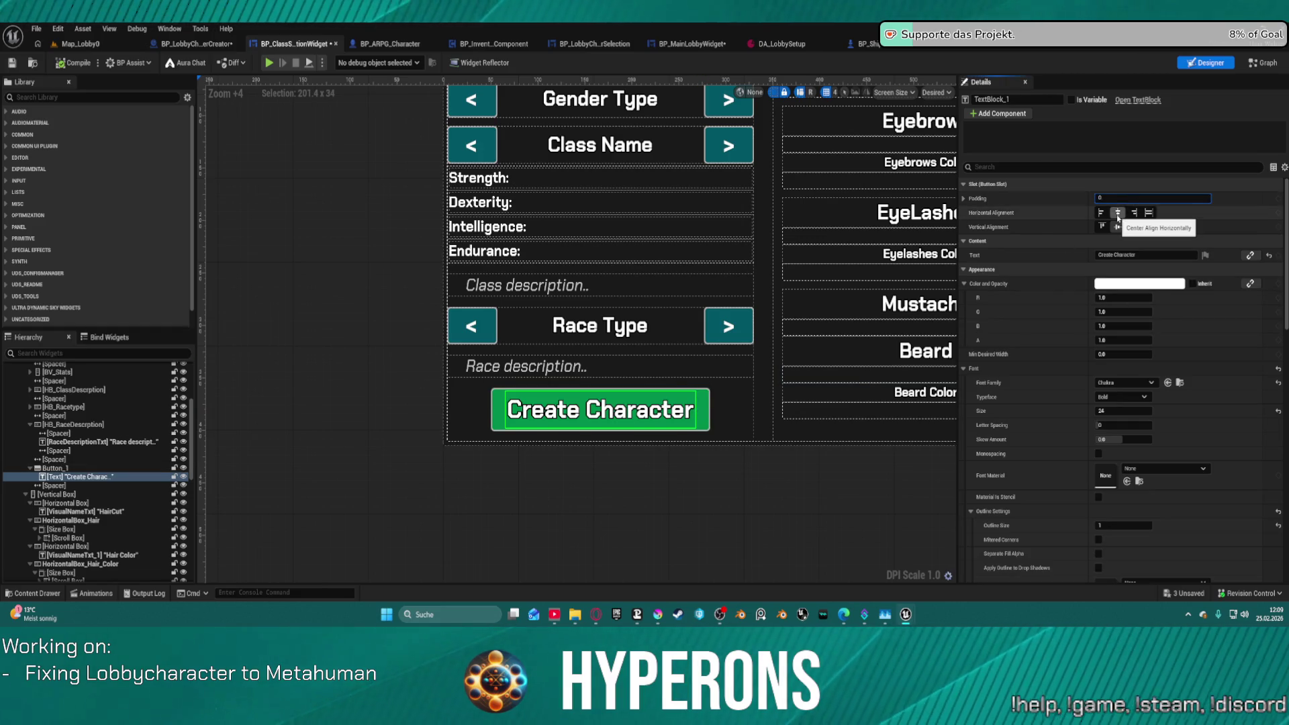
pyautogui.press('Return')
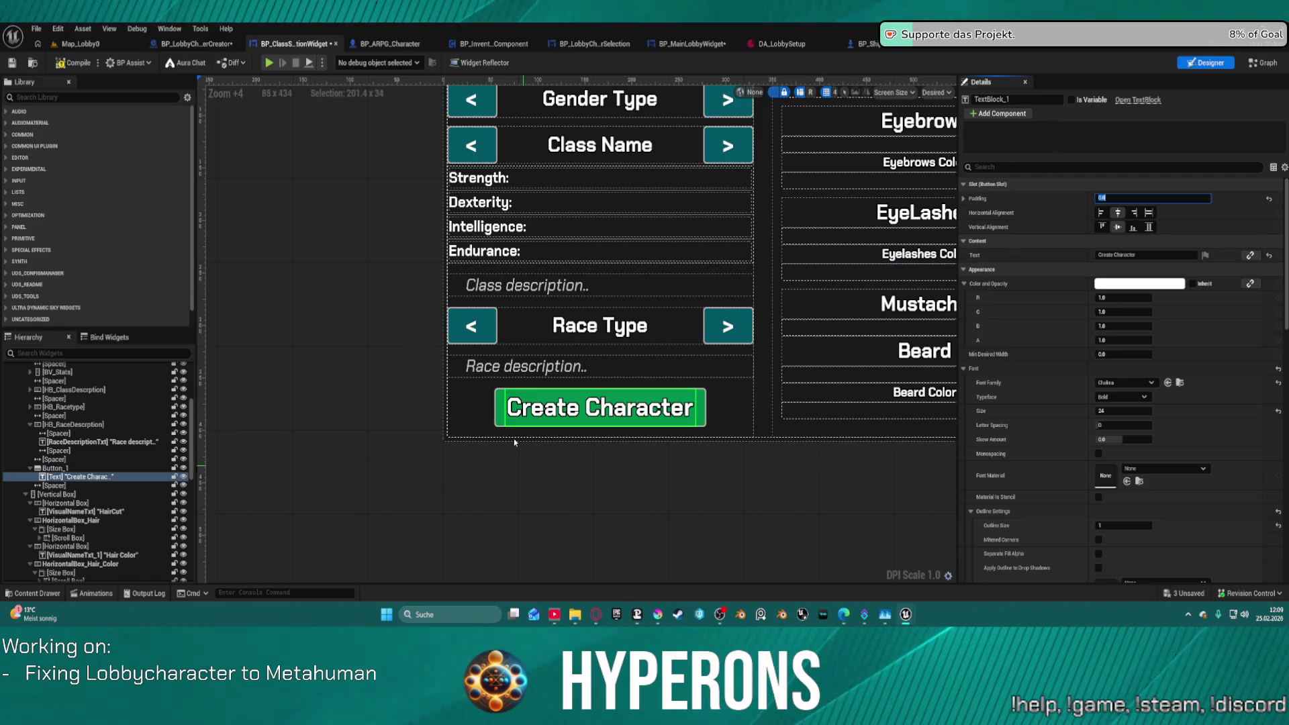
# Try Fill alignment on Button_1, then set its Horizontal Alignment back to Center.
pyautogui.click(59, 468)
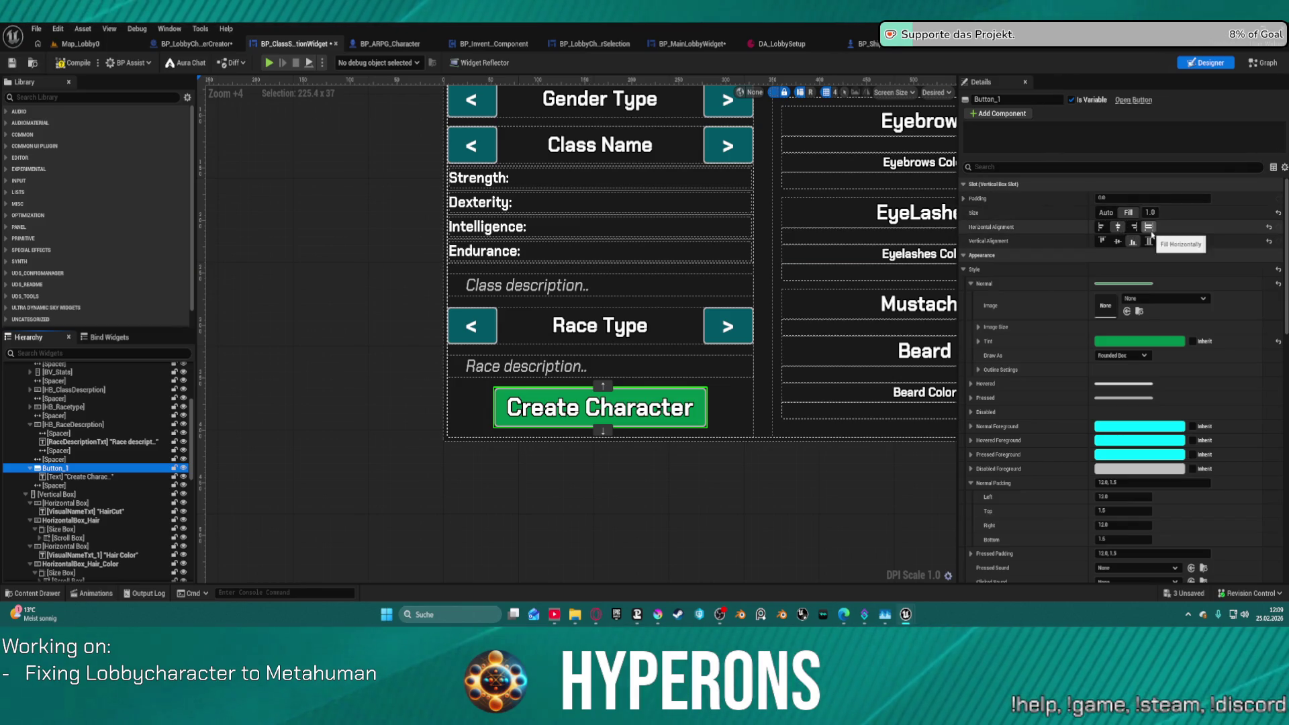
pyautogui.click(1149, 228)
pyautogui.click(1123, 231)
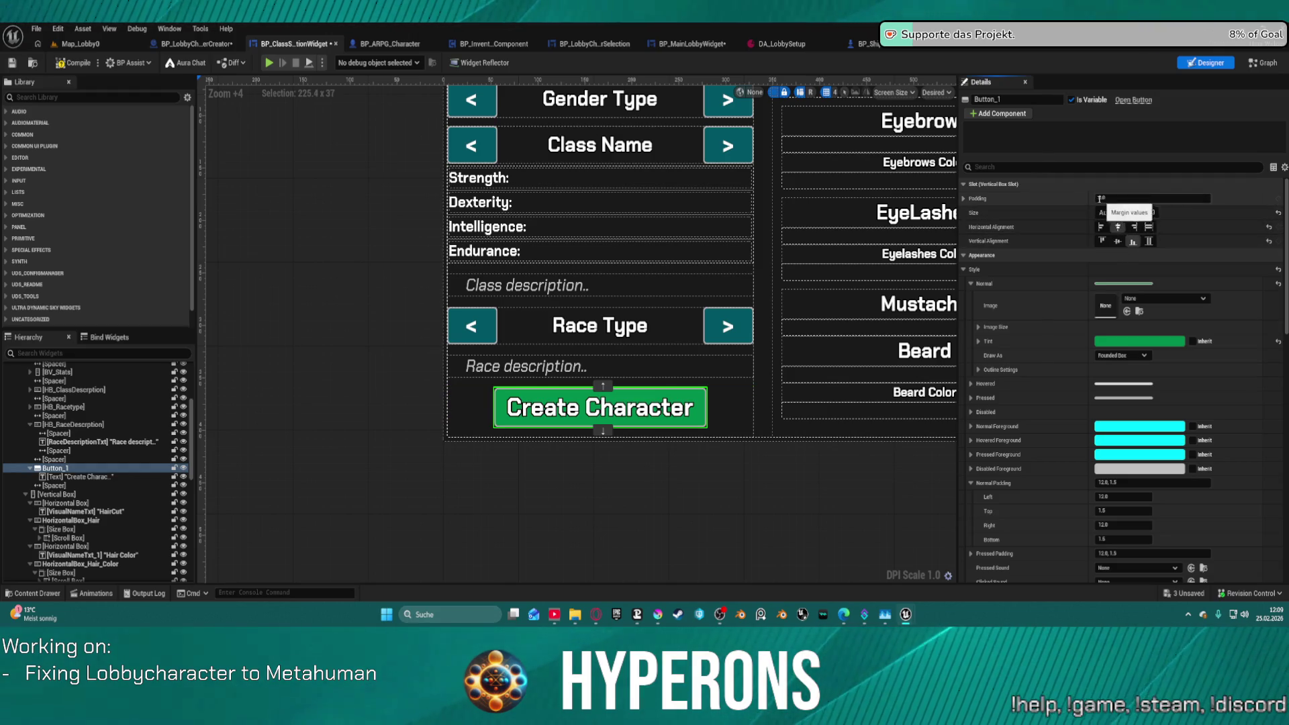
pyautogui.click(64, 477)
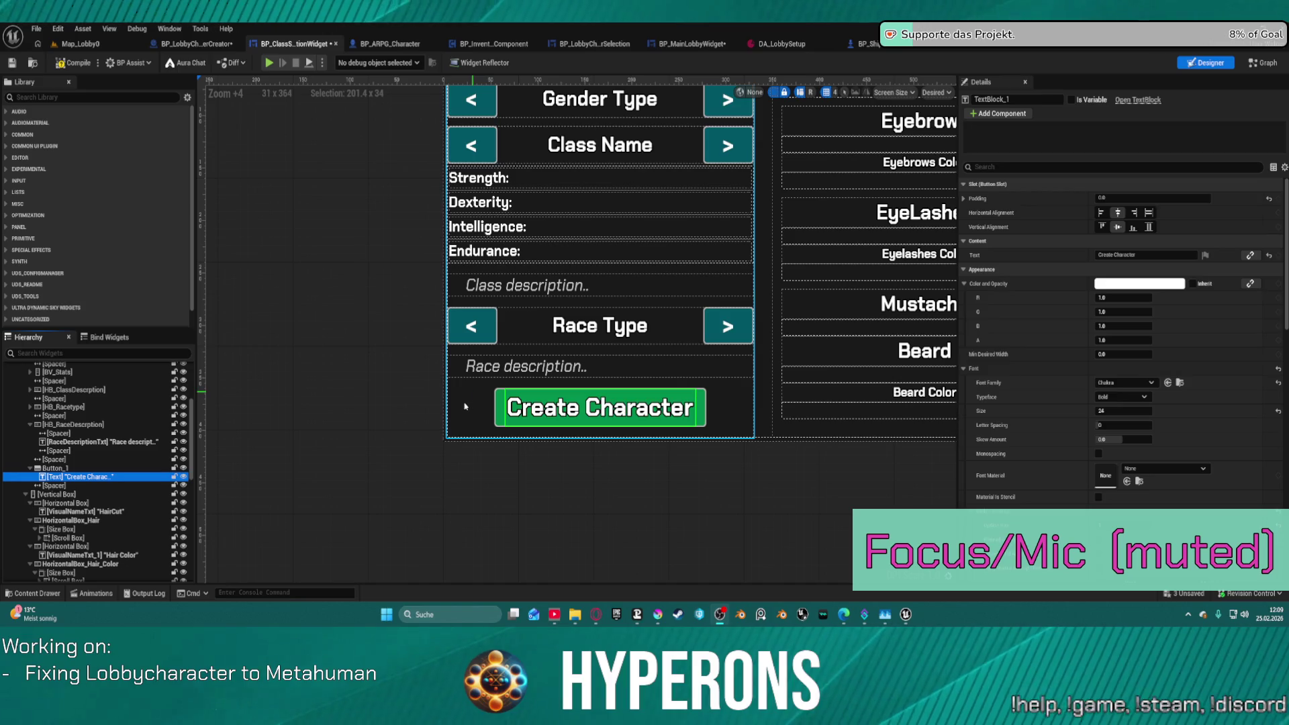
# Multi-select the Gender Type, Class Name, Race Type and stat labels, including Intelligence and Endurance.
pyautogui.scroll(-5, 543, 451)
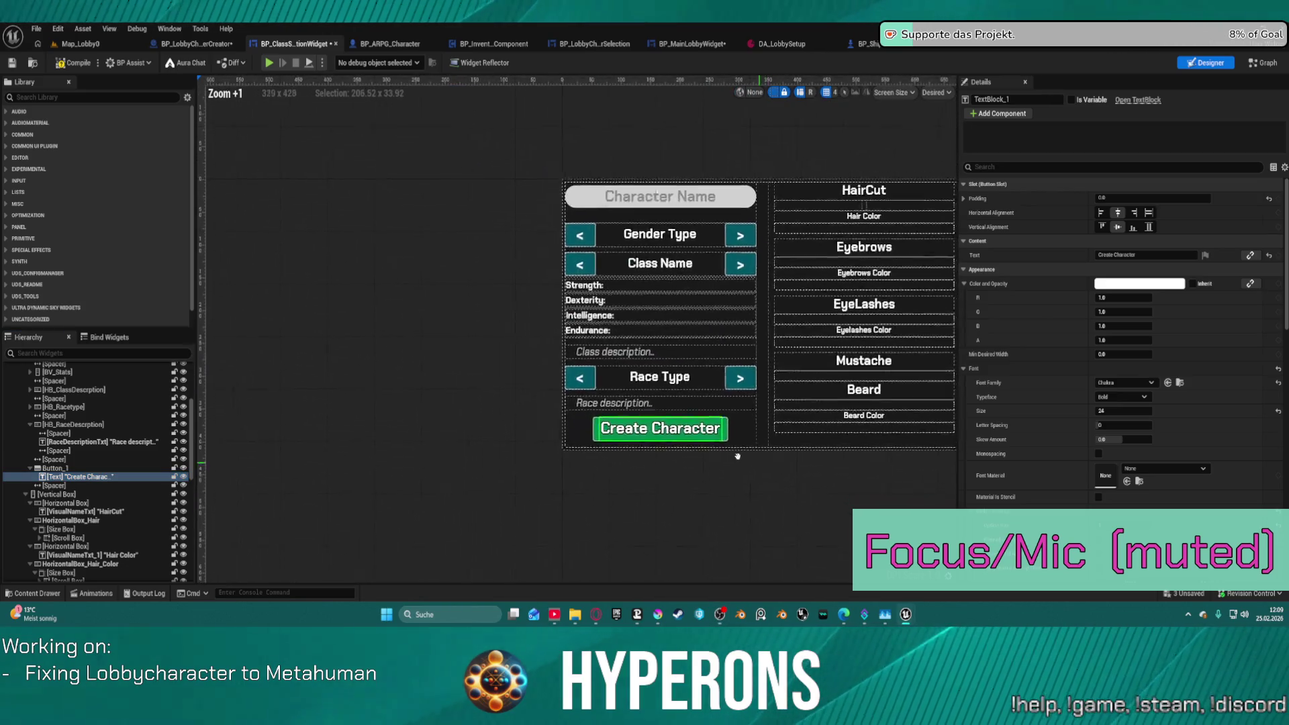
pyautogui.scroll(4, 544, 451)
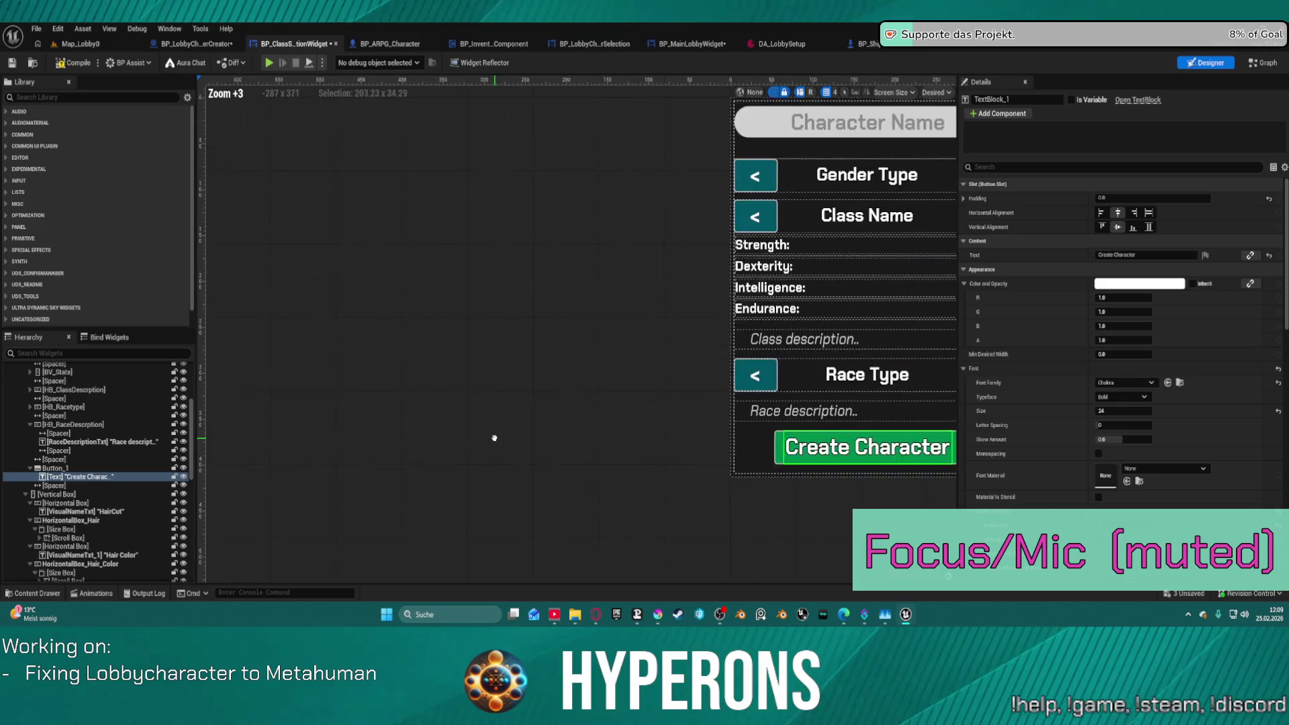
pyautogui.scroll(-1, 845, 290)
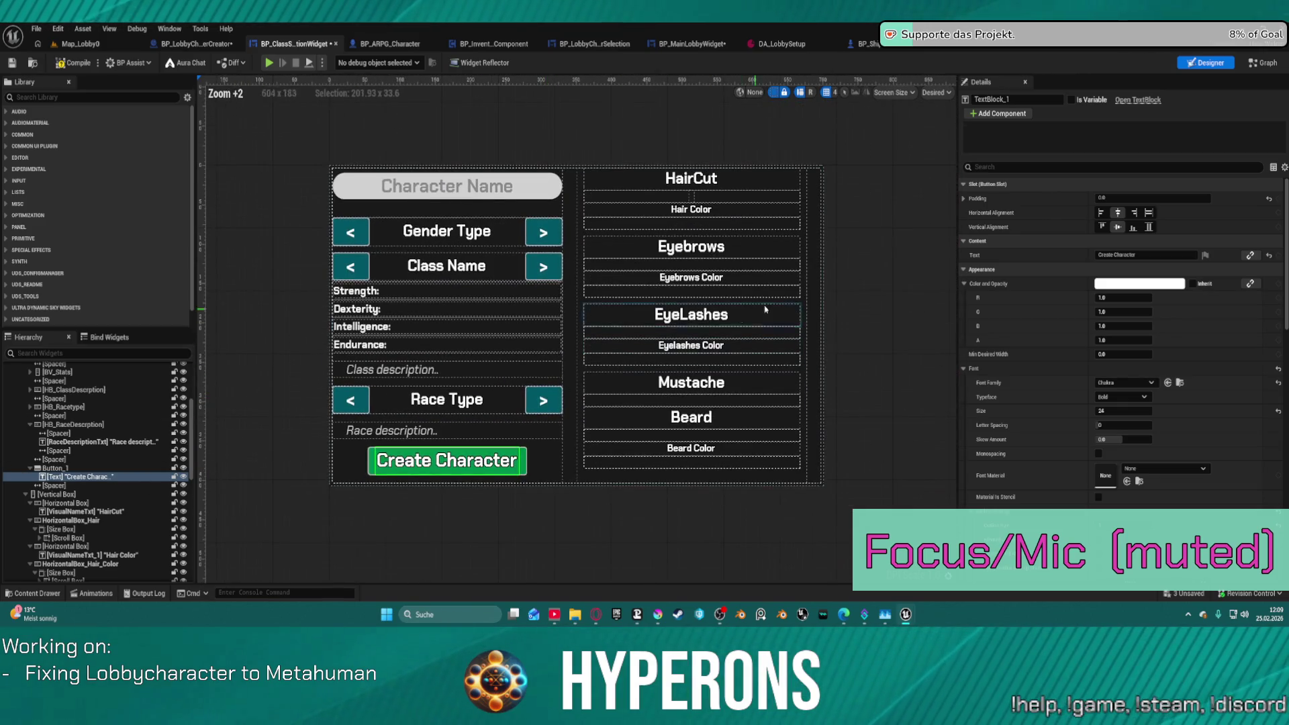
pyautogui.click(442, 250)
pyautogui.keyDown('ctrl'); pyautogui.click(443, 285); pyautogui.keyUp('ctrl')
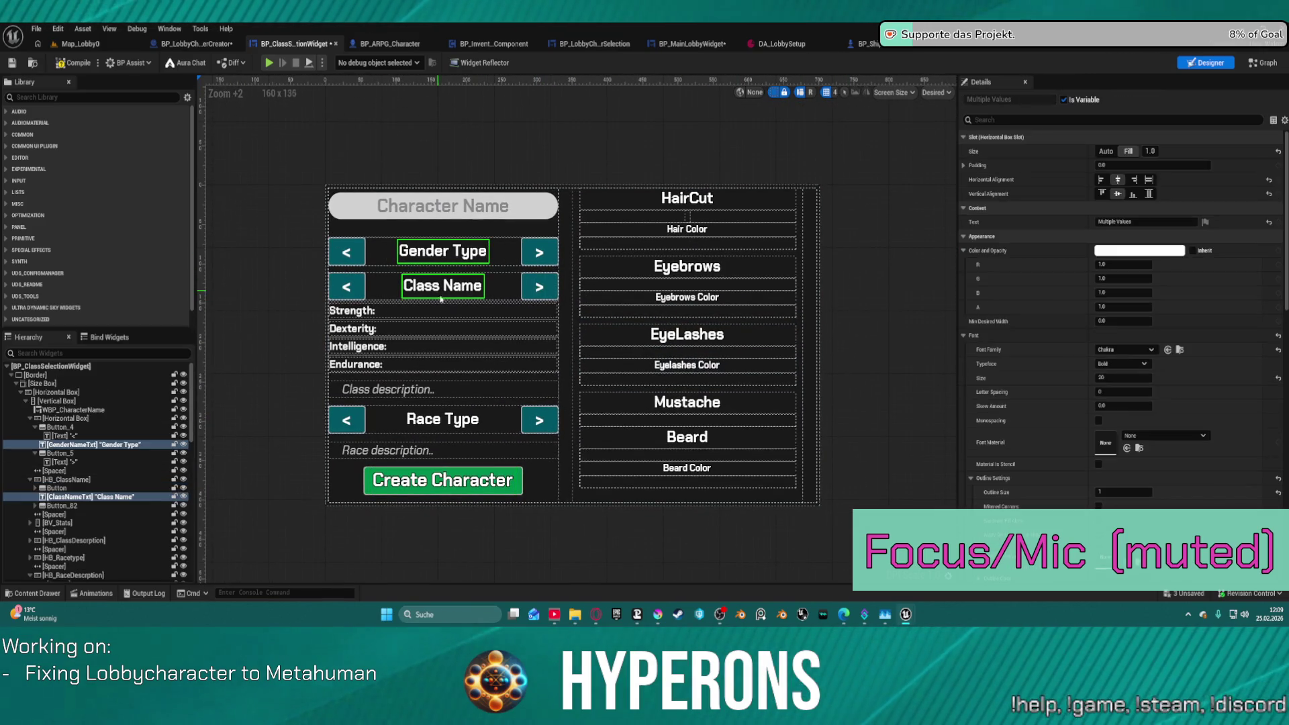
pyautogui.keyDown('ctrl'); pyautogui.click(442, 418); pyautogui.keyUp('ctrl')
pyautogui.keyDown('ctrl'); pyautogui.click(355, 311); pyautogui.keyUp('ctrl')
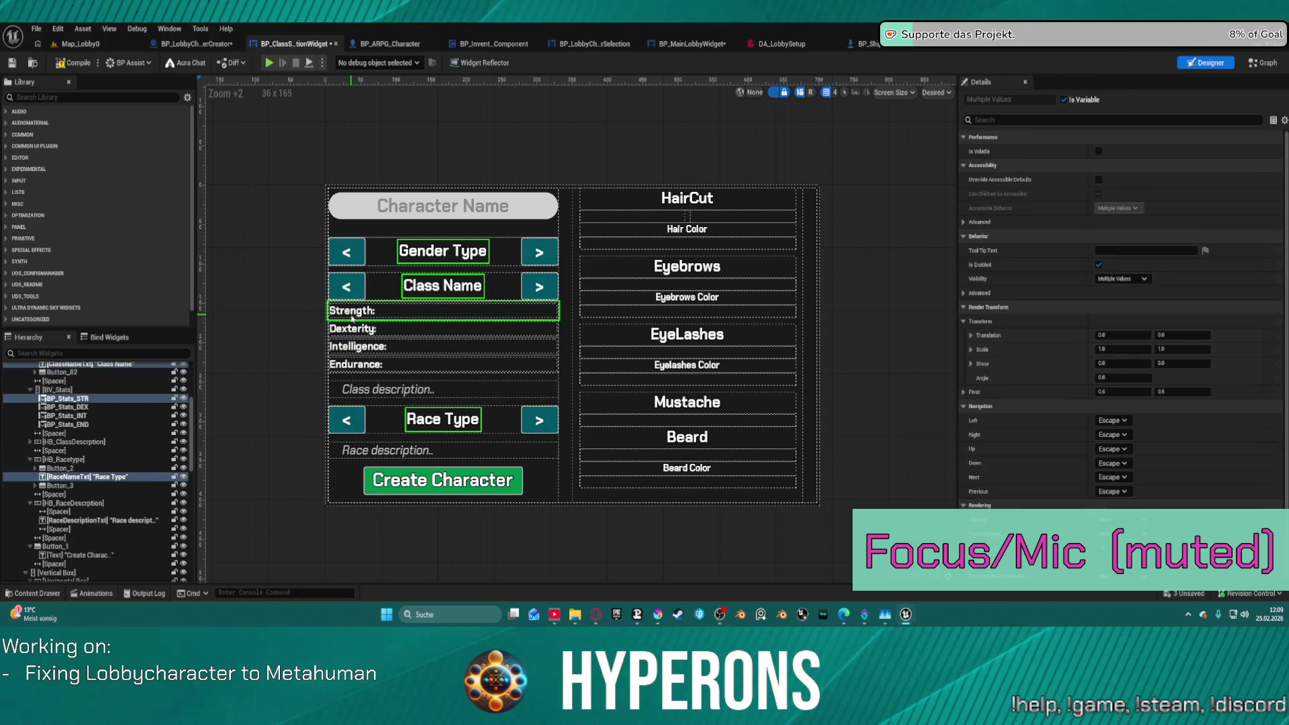
pyautogui.keyDown('ctrl'); pyautogui.click(355, 329); pyautogui.keyUp('ctrl')
pyautogui.keyDown('ctrl'); pyautogui.click(356, 346); pyautogui.keyUp('ctrl')
pyautogui.keyDown('ctrl'); pyautogui.click(356, 364); pyautogui.keyUp('ctrl')
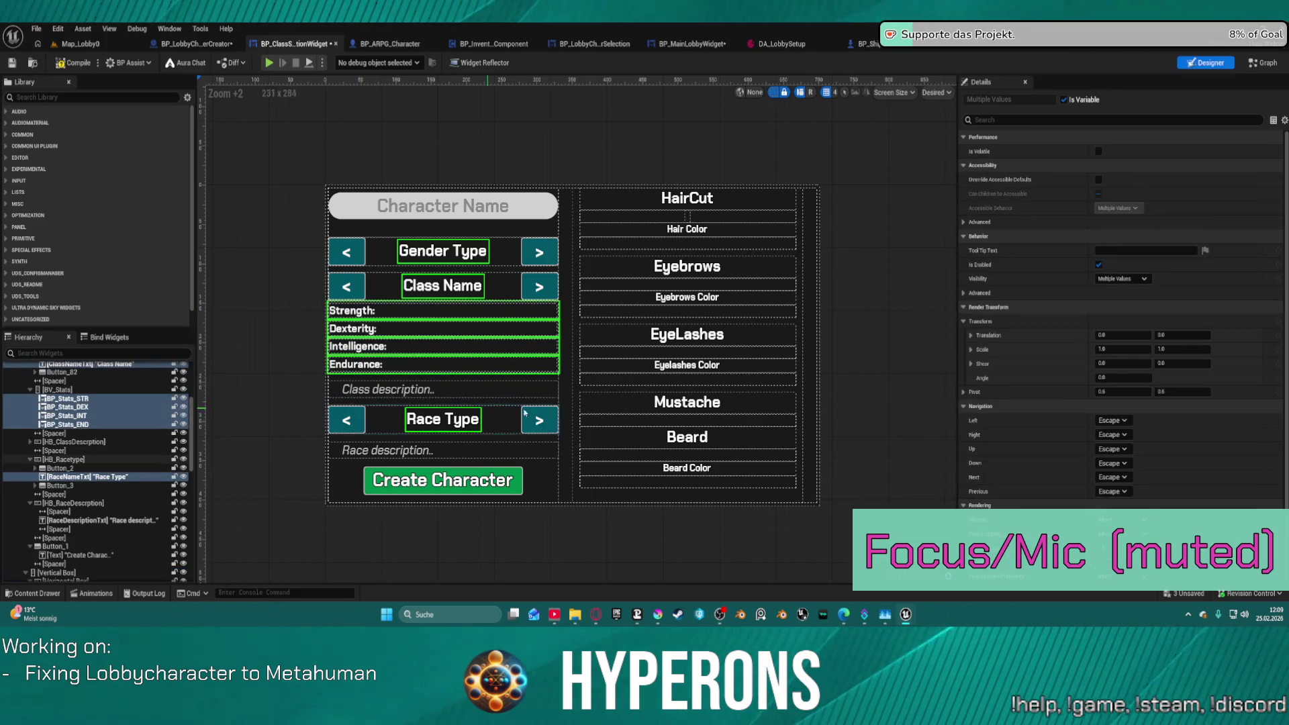
# Add the beard, mustache, colour and EyeLashes labels to the selection.
pyautogui.keyDown('ctrl'); pyautogui.click(686, 468); pyautogui.keyUp('ctrl')
pyautogui.keyDown('ctrl'); pyautogui.click(687, 437); pyautogui.keyUp('ctrl')
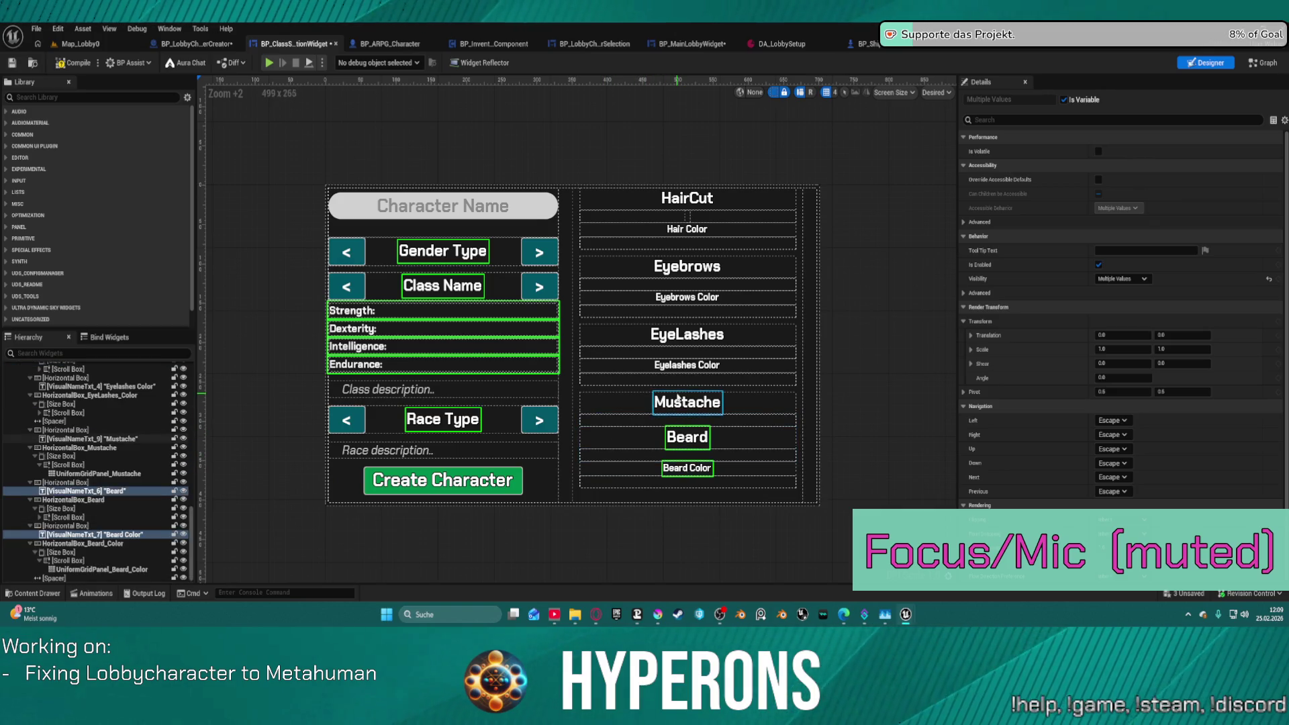
pyautogui.keyDown('ctrl'); pyautogui.click(687, 402); pyautogui.keyUp('ctrl')
pyautogui.keyDown('ctrl'); pyautogui.click(687, 364); pyautogui.keyUp('ctrl')
pyautogui.keyDown('ctrl'); pyautogui.click(681, 339); pyautogui.keyUp('ctrl')
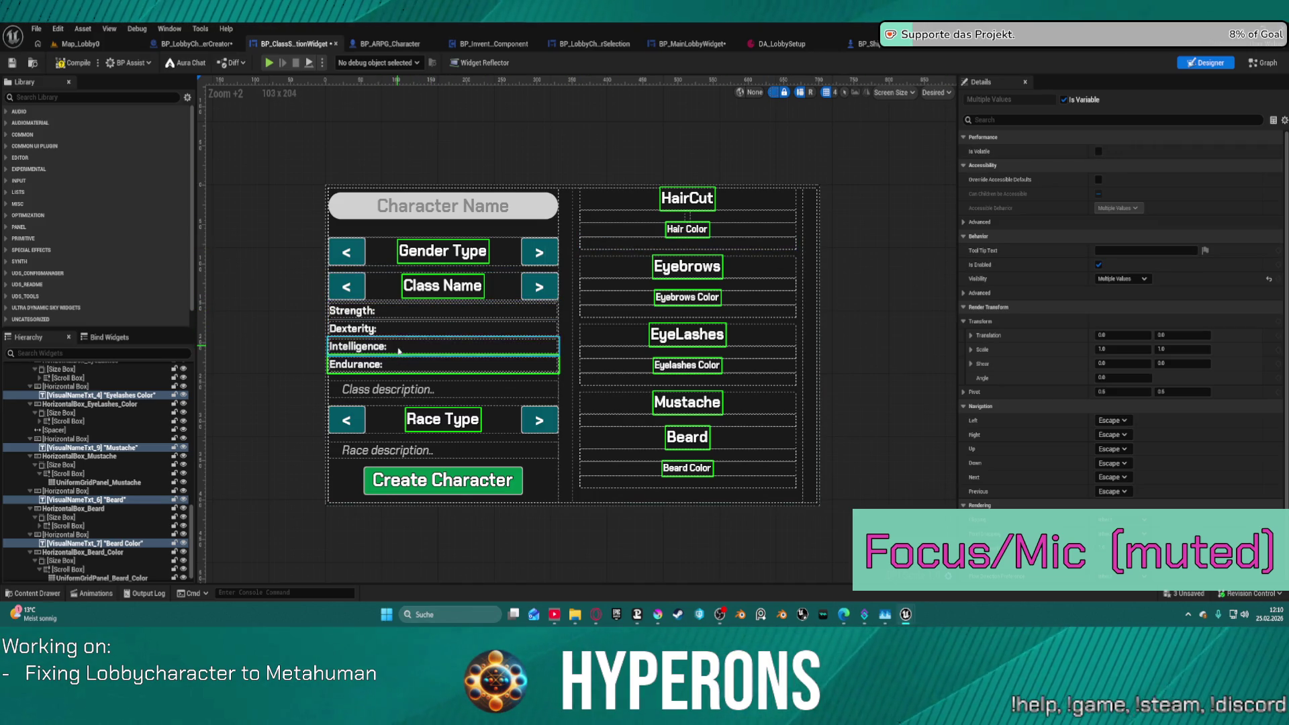
# Undo an accidental move of the labels and set their typeface to Medium.
pyautogui.moveTo(403, 364); pyautogui.dragTo(403, 367)
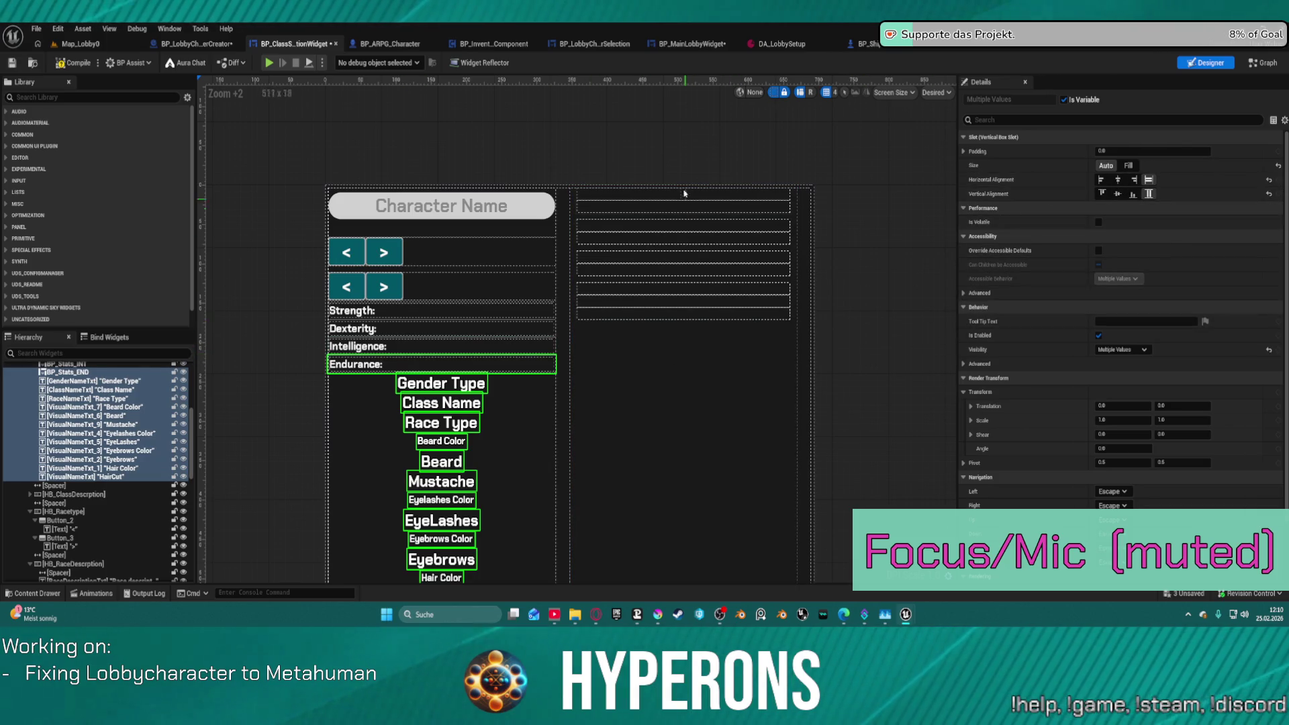
pyautogui.hotkey('ctrl', 'z')
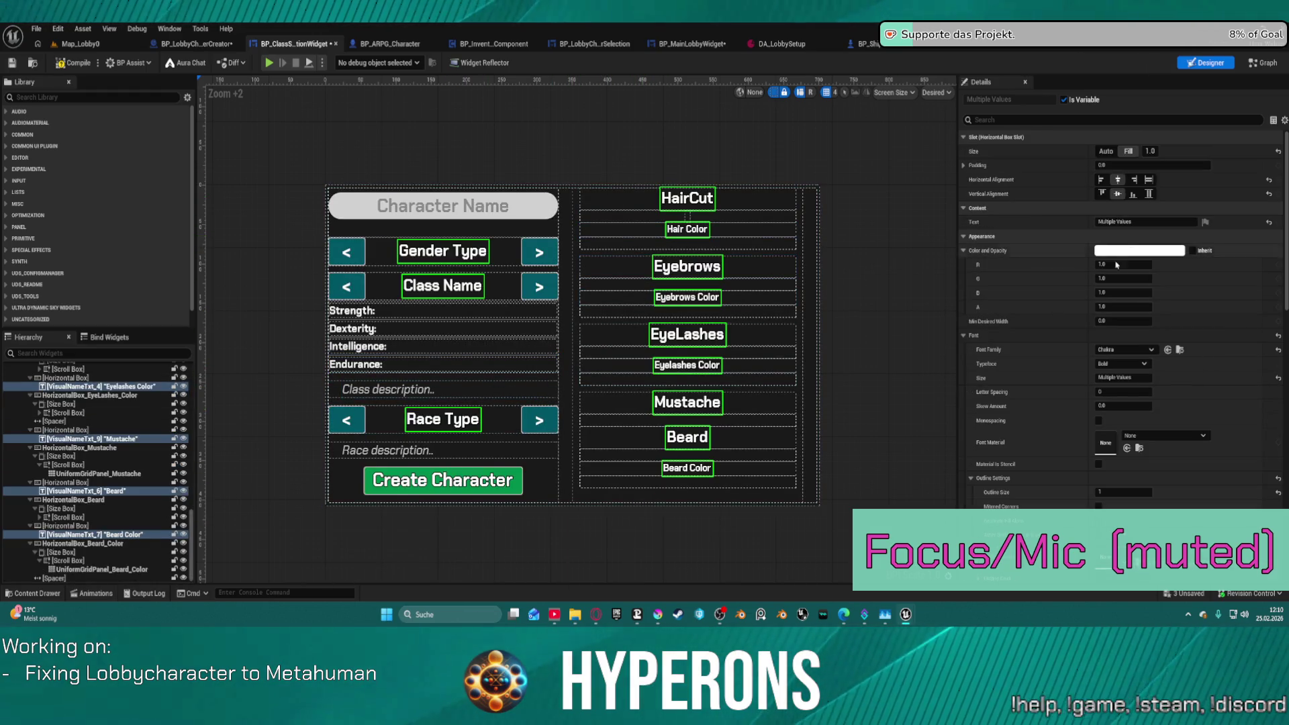
pyautogui.click(1125, 362)
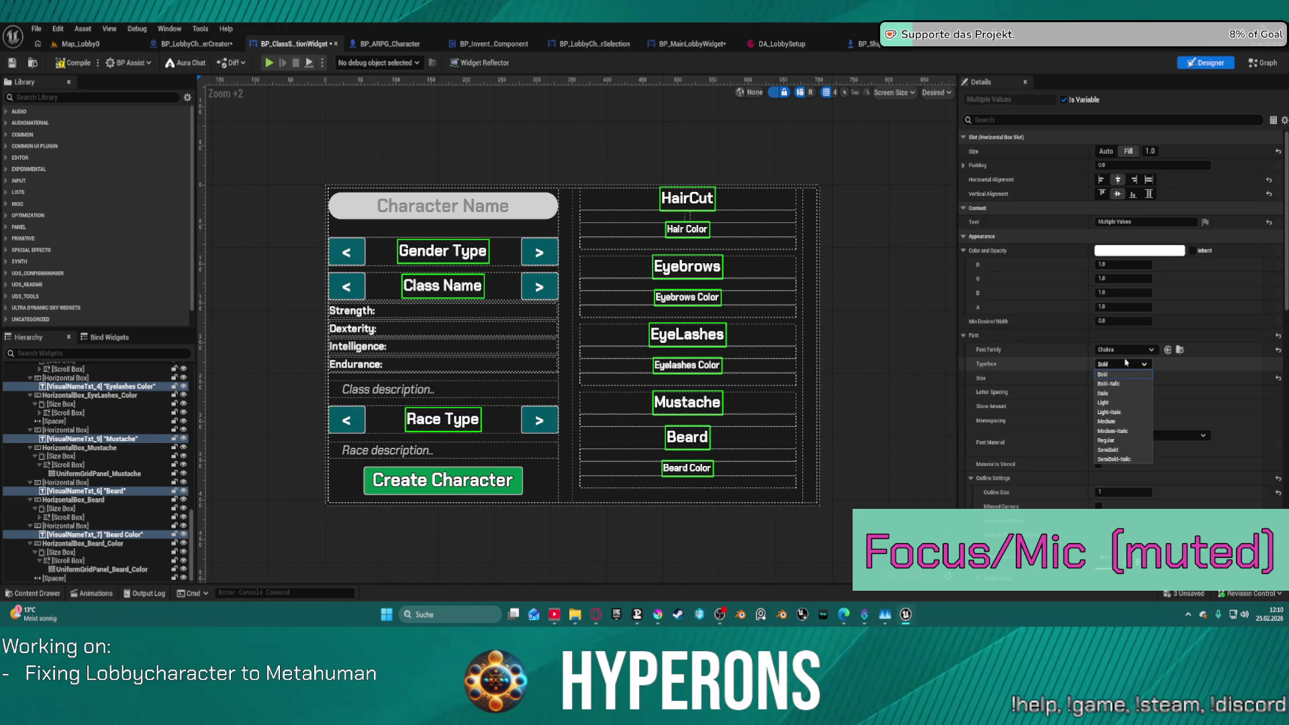
pyautogui.click(1126, 402)
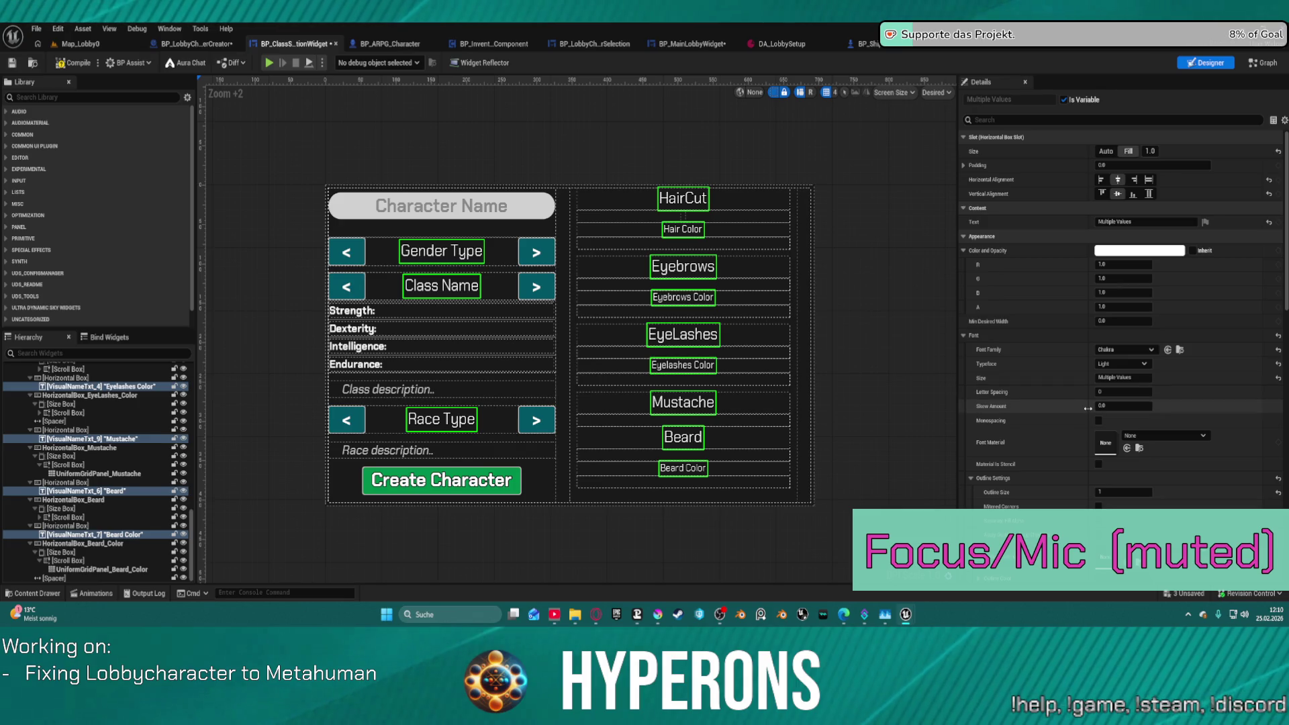
pyautogui.click(1122, 363)
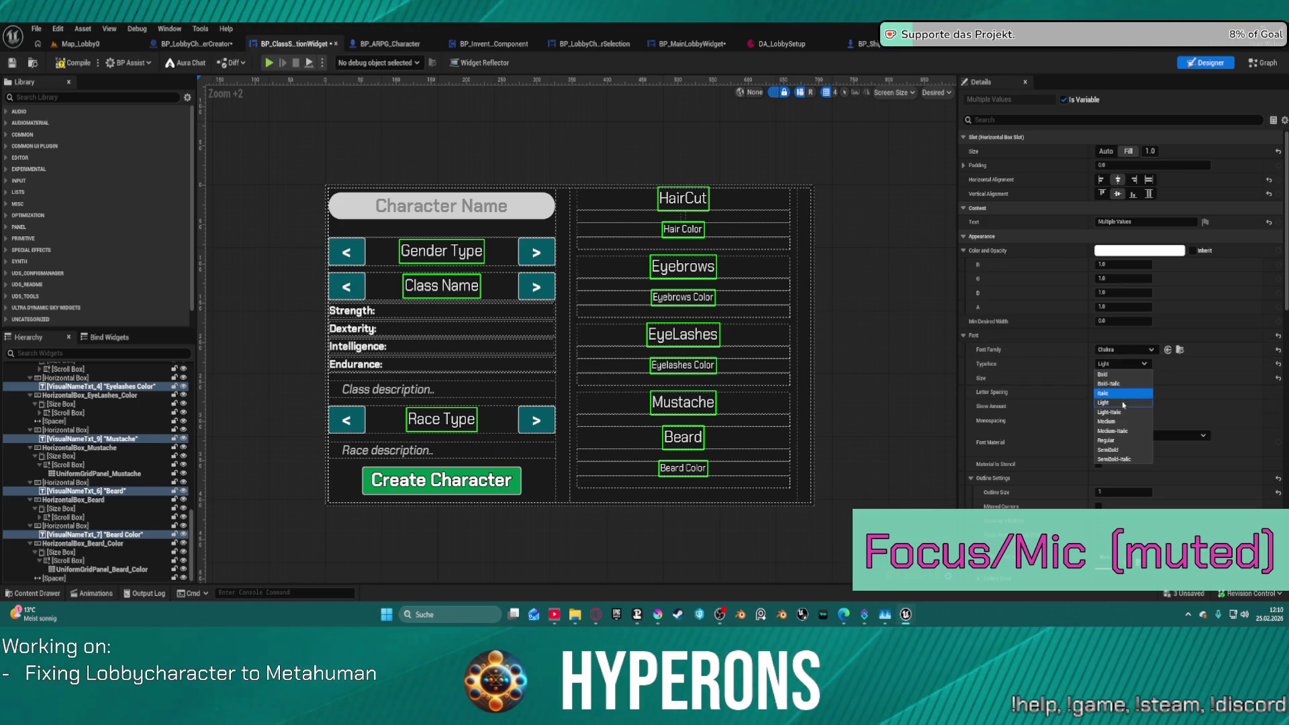
pyautogui.click(1110, 422)
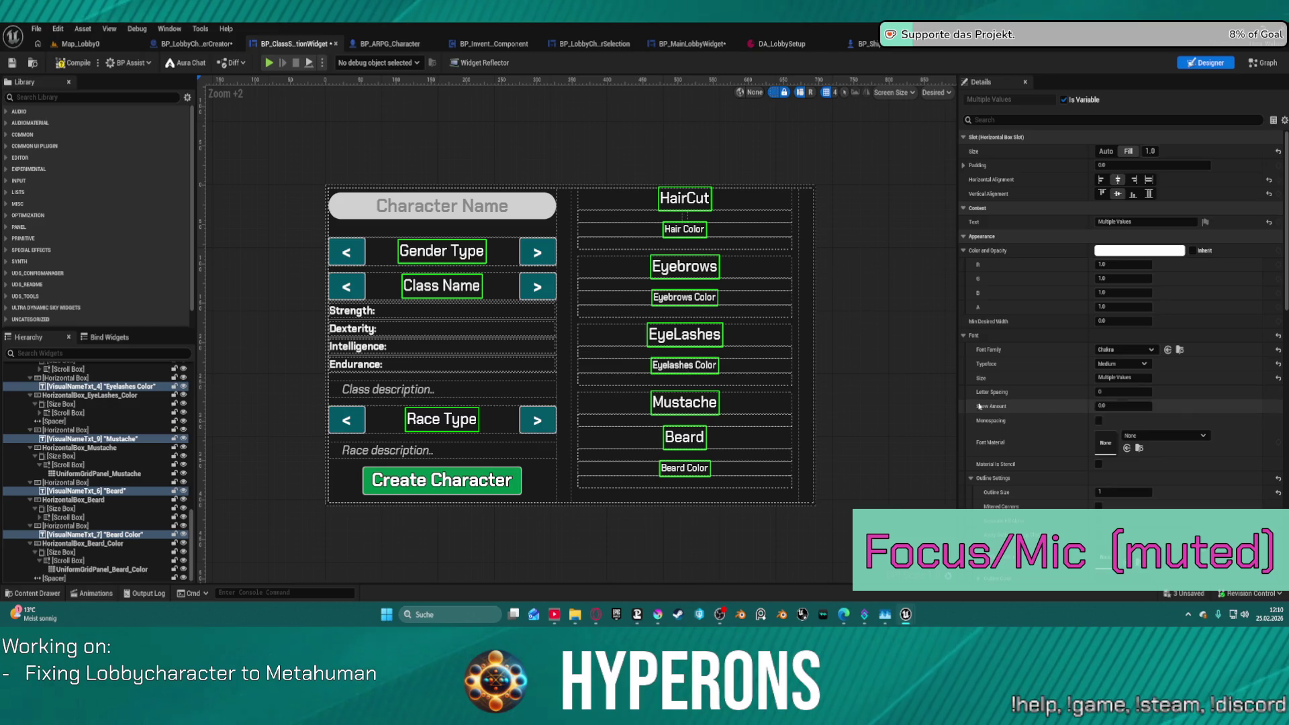
pyautogui.click(417, 392)
pyautogui.click(416, 390)
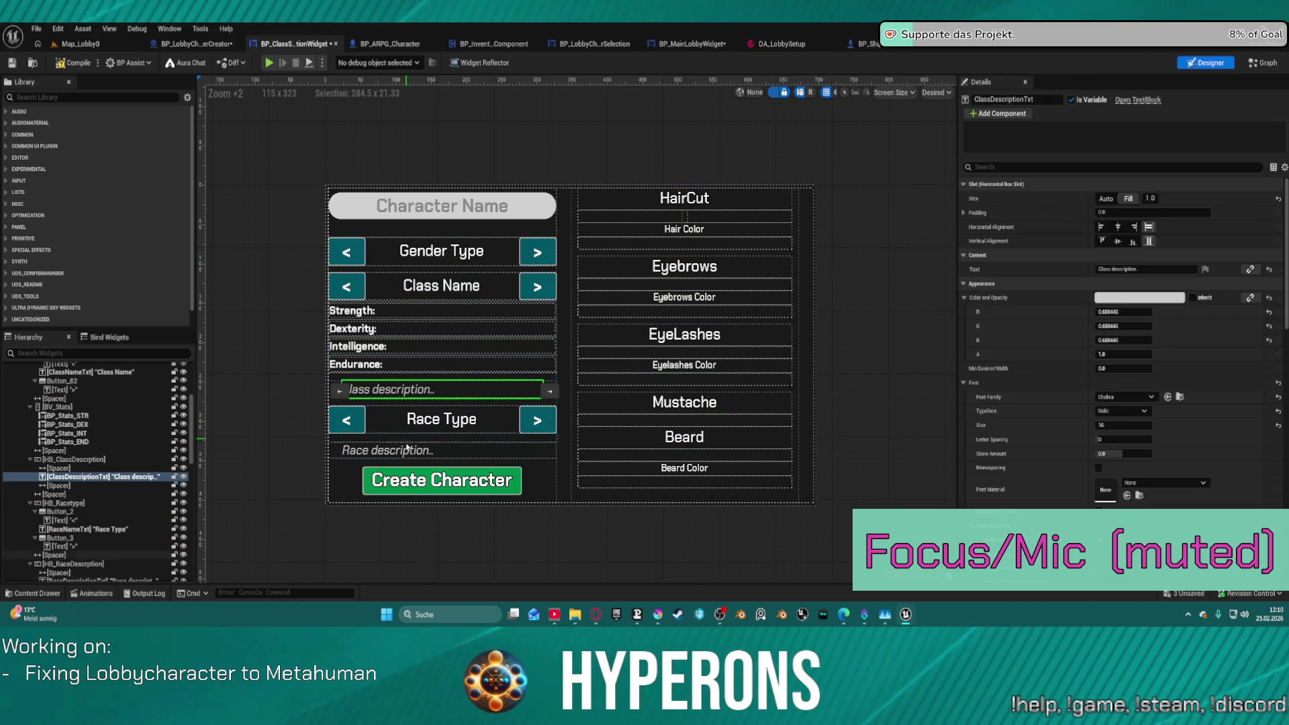
# Select the class and race description texts, check their typeface options, then clear the selection.
pyautogui.keyDown('ctrl'); pyautogui.click(403, 450); pyautogui.keyUp('ctrl')
pyautogui.click(1131, 366)
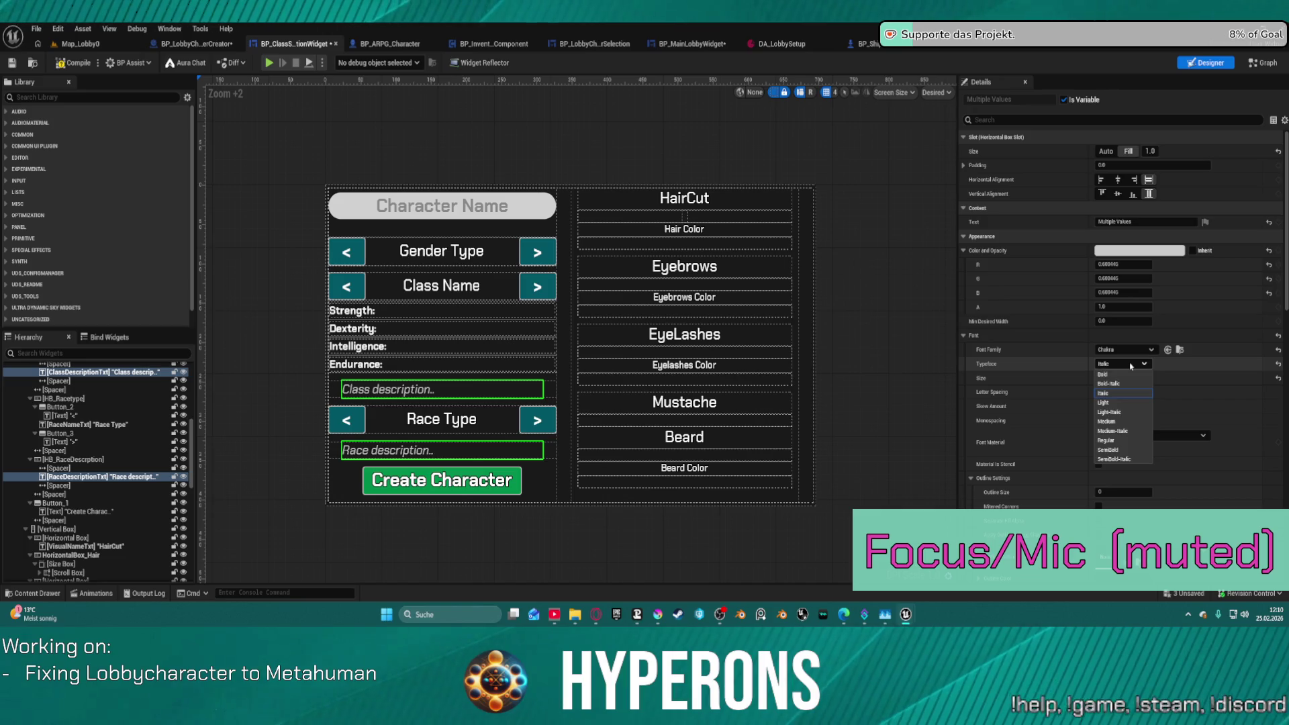
pyautogui.click(576, 150)
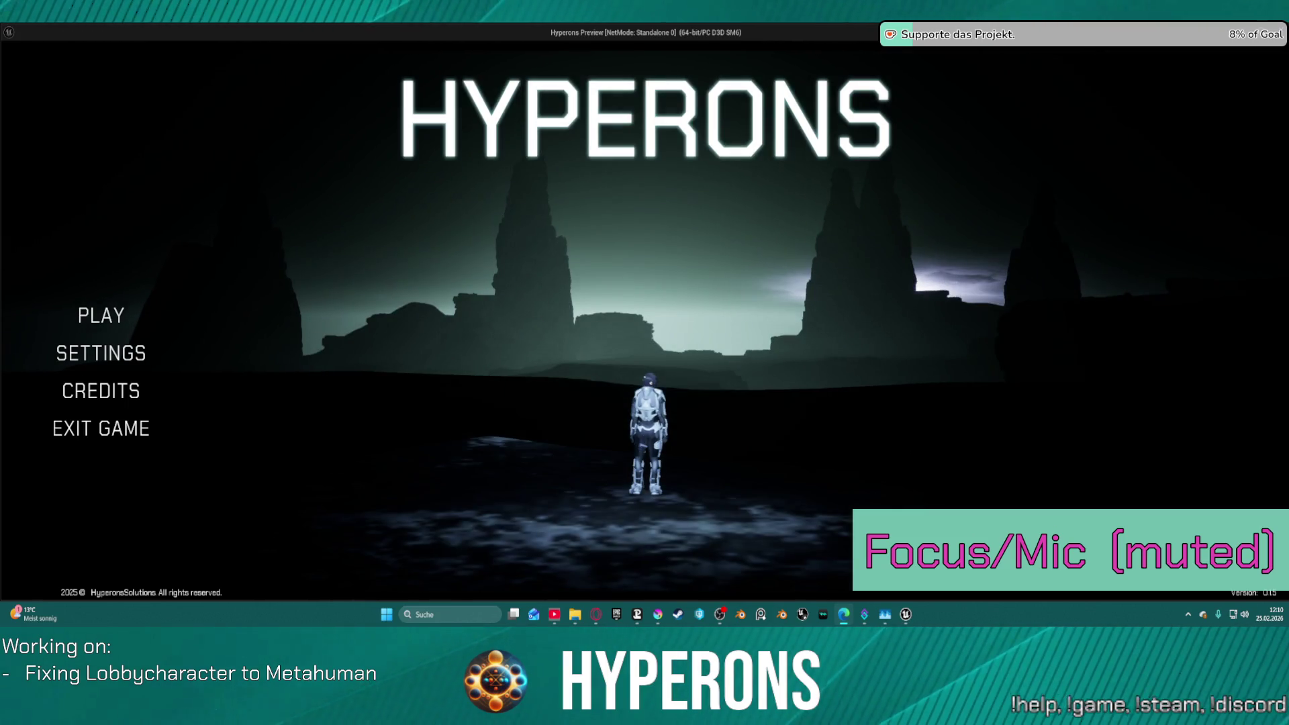
# In a new character, try magenta, black and light brown afro hair colours, then stop the preview.
pyautogui.click(94, 315)
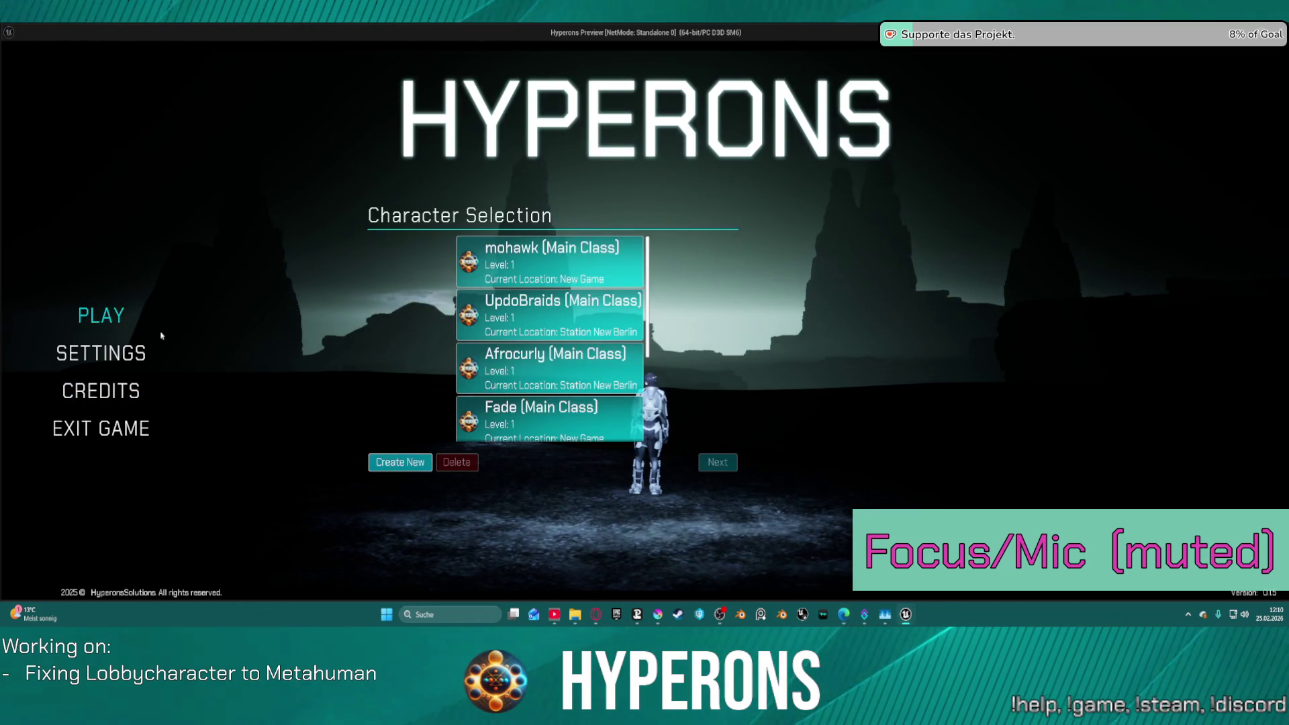
pyautogui.click(384, 468)
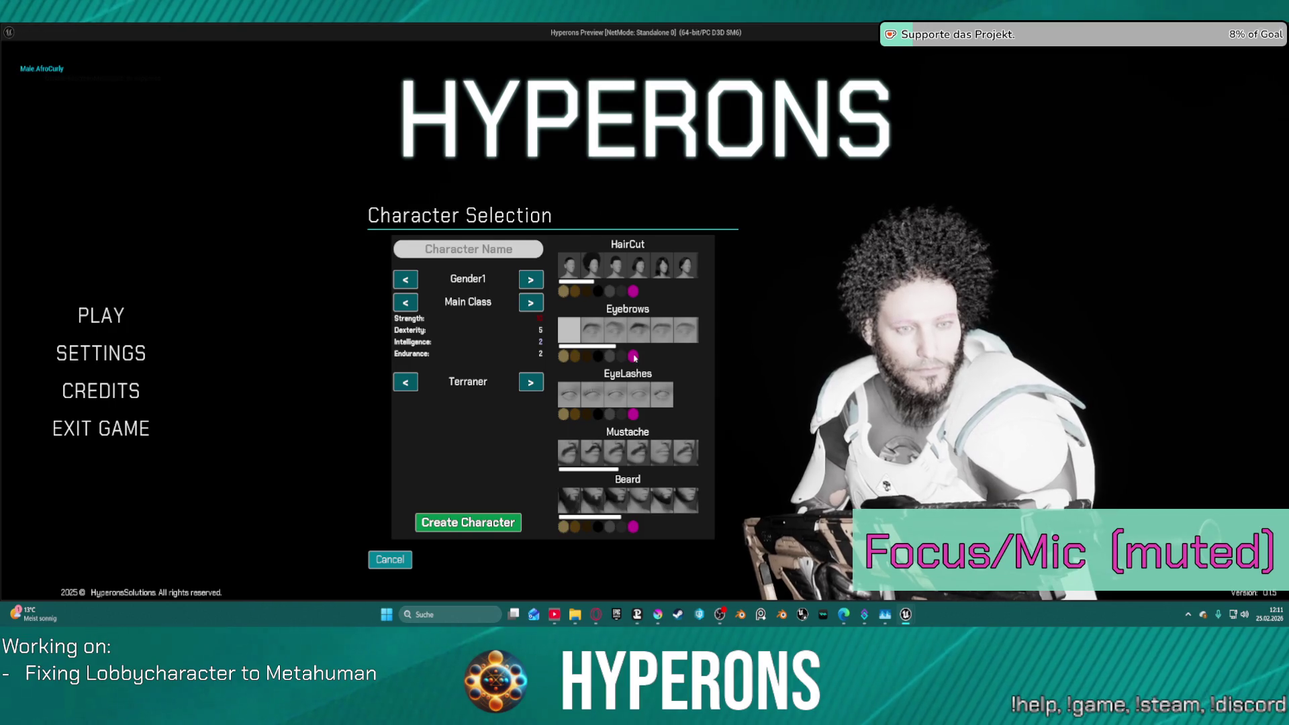
pyautogui.click(633, 414)
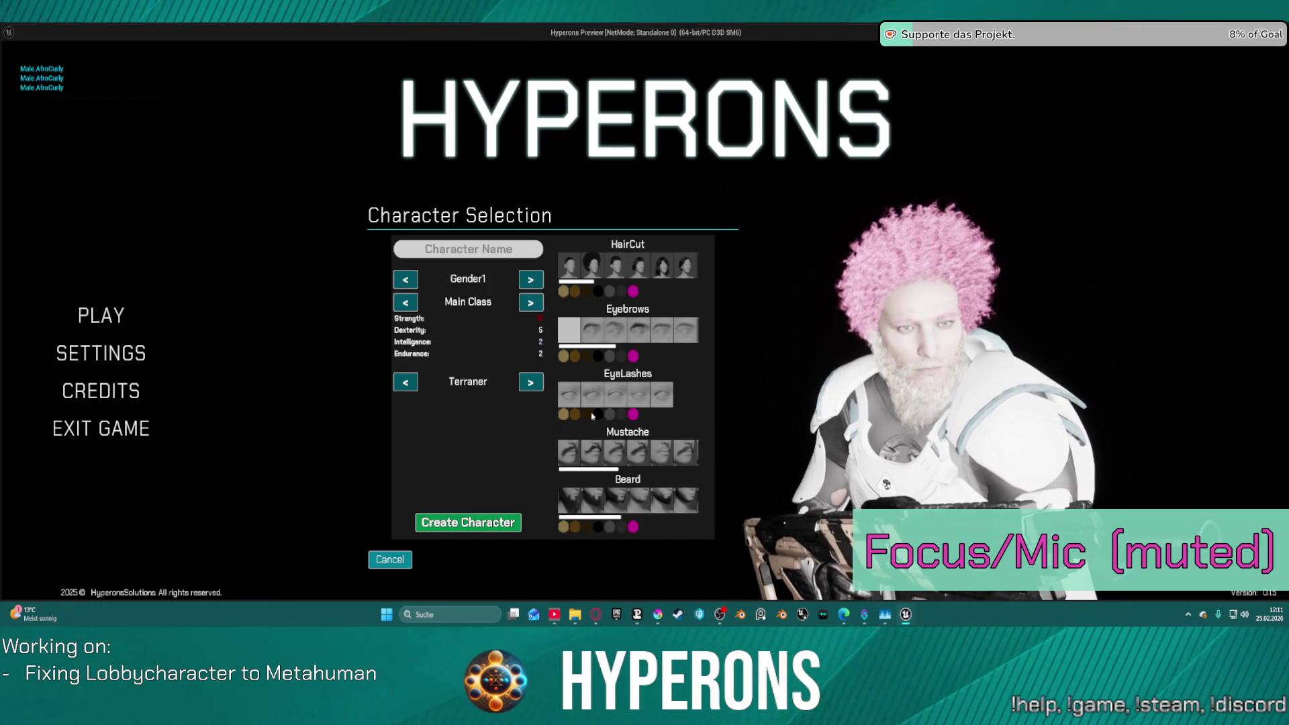
pyautogui.click(585, 292)
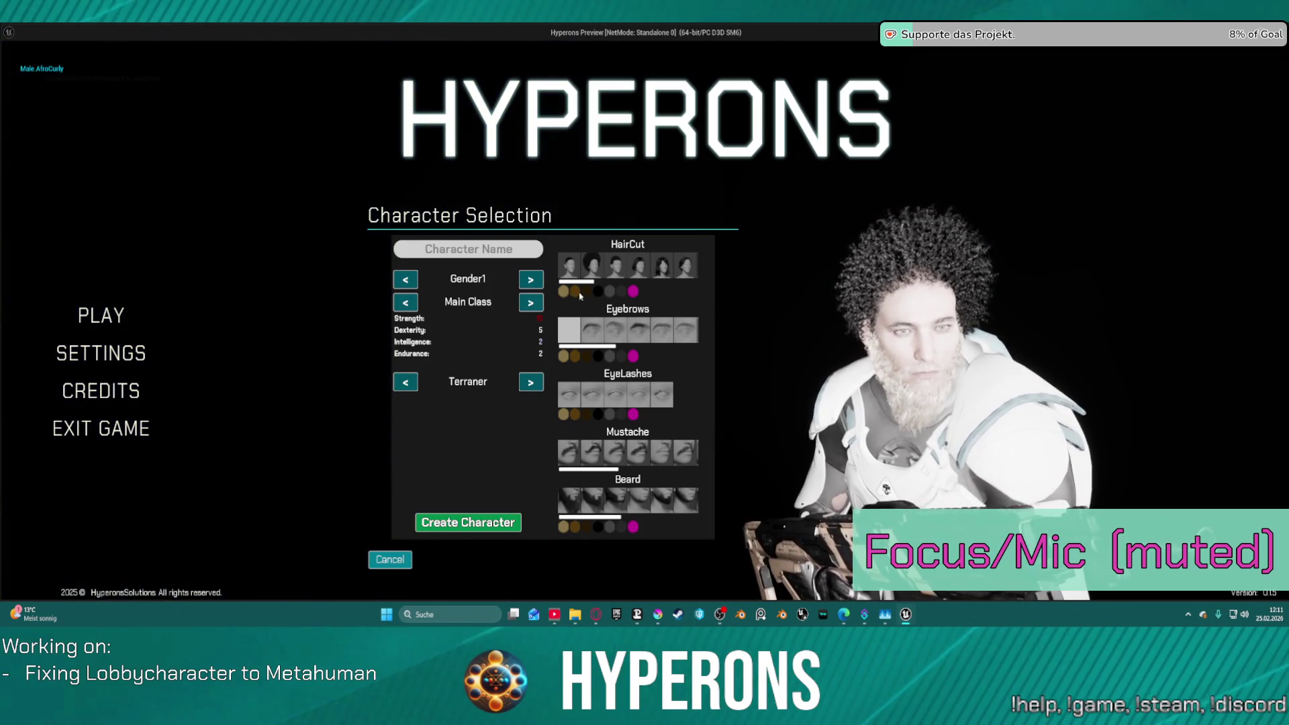
pyautogui.click(577, 292)
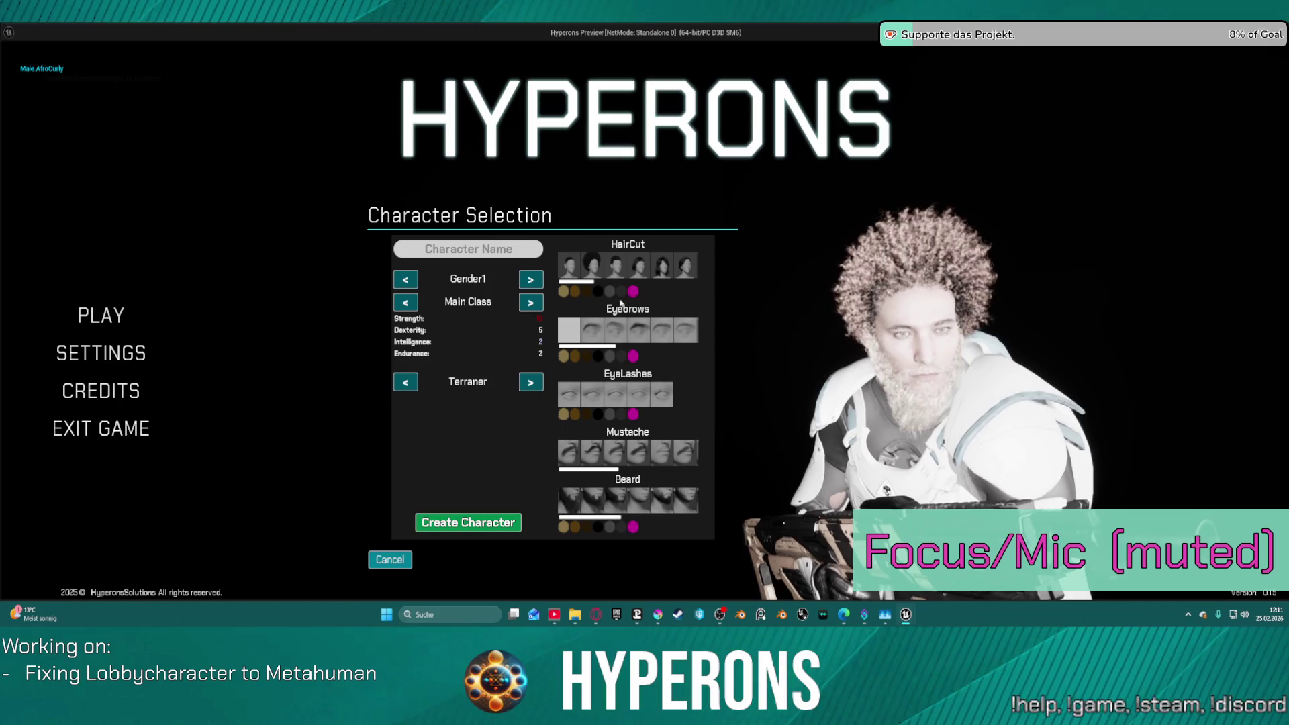
pyautogui.scroll(-3, 634, 287)
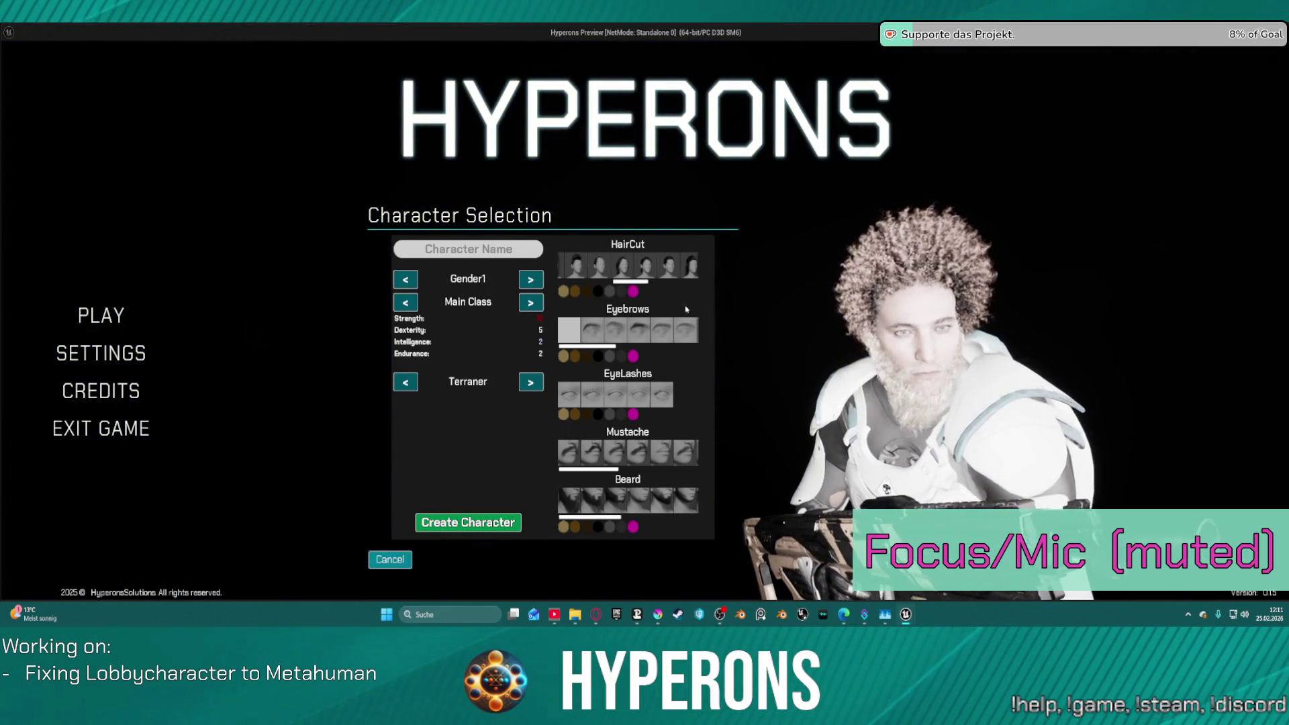
pyautogui.press('Escape')
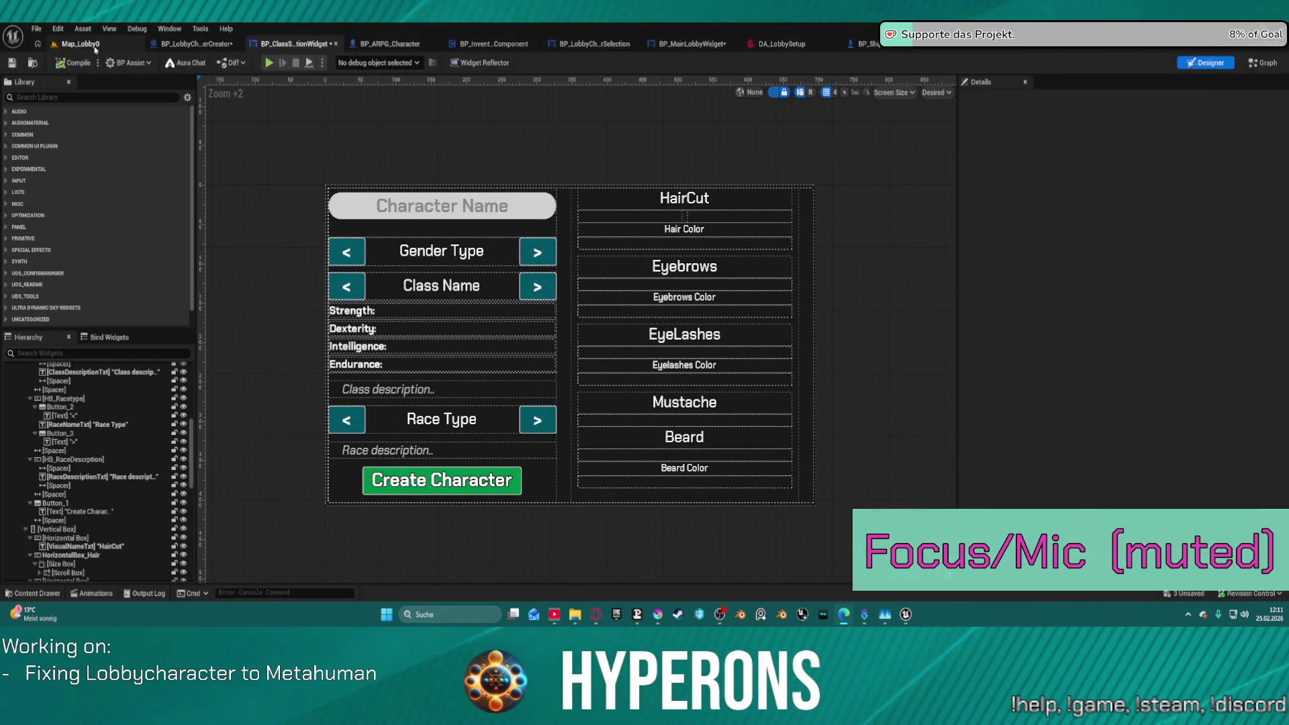
# Give BP_LobbyCharacterCreator's RectLight, RectLight1 and RectLight2 intensity 3500 and a new source width.
pyautogui.click(195, 43)
pyautogui.click(61, 313)
pyautogui.keyDown('shift'); pyautogui.click(47, 288); pyautogui.keyUp('shift')
pyautogui.click(1167, 202)
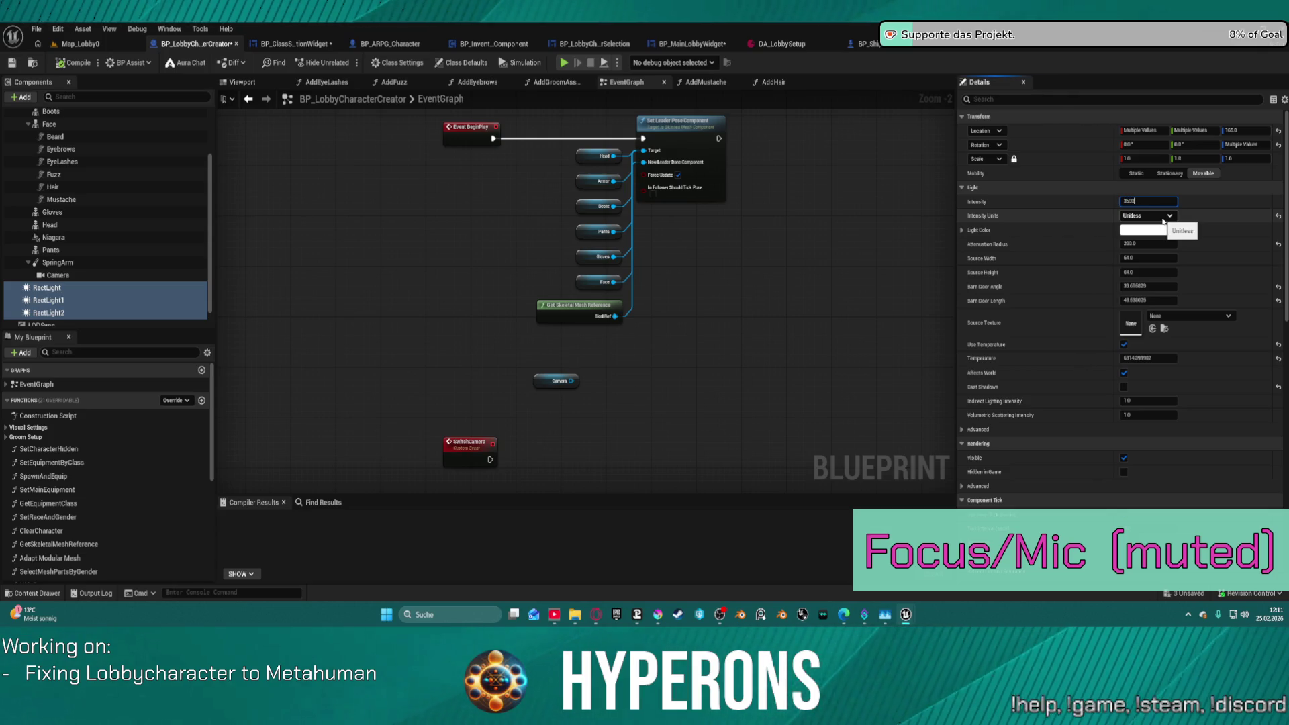
pyautogui.click(1148, 259)
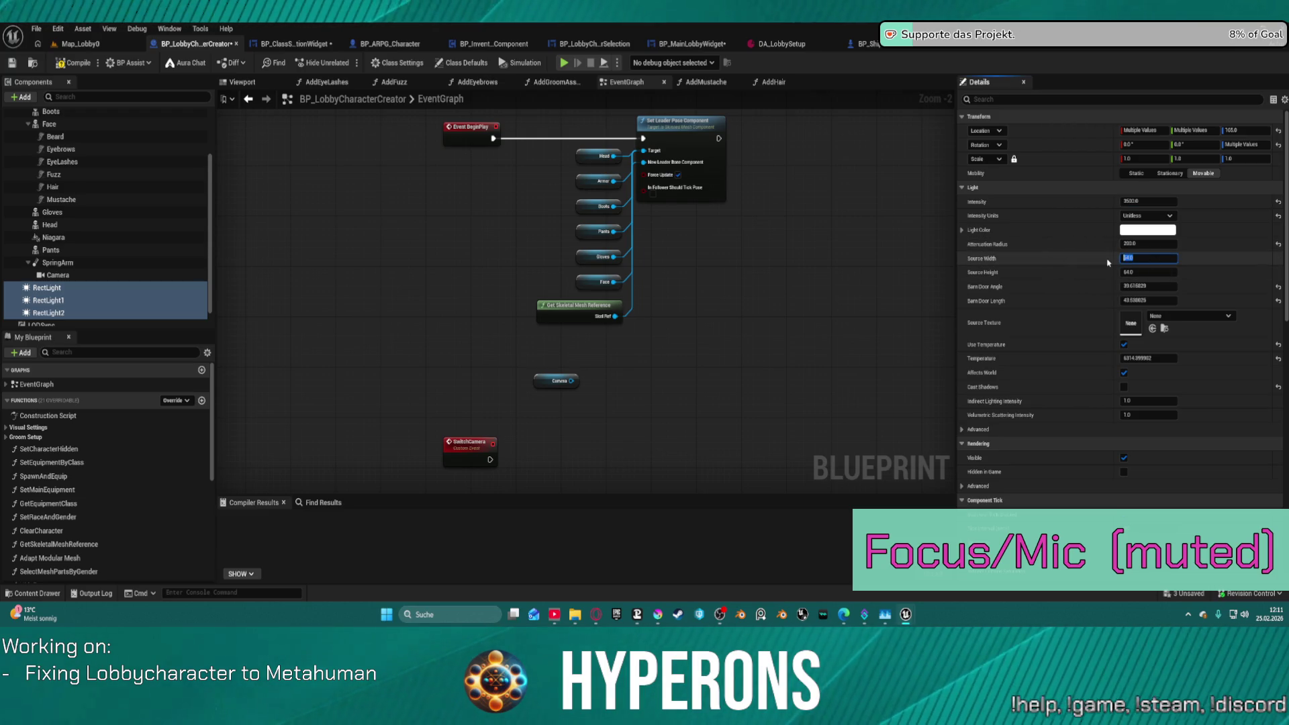
pyautogui.press('Return')
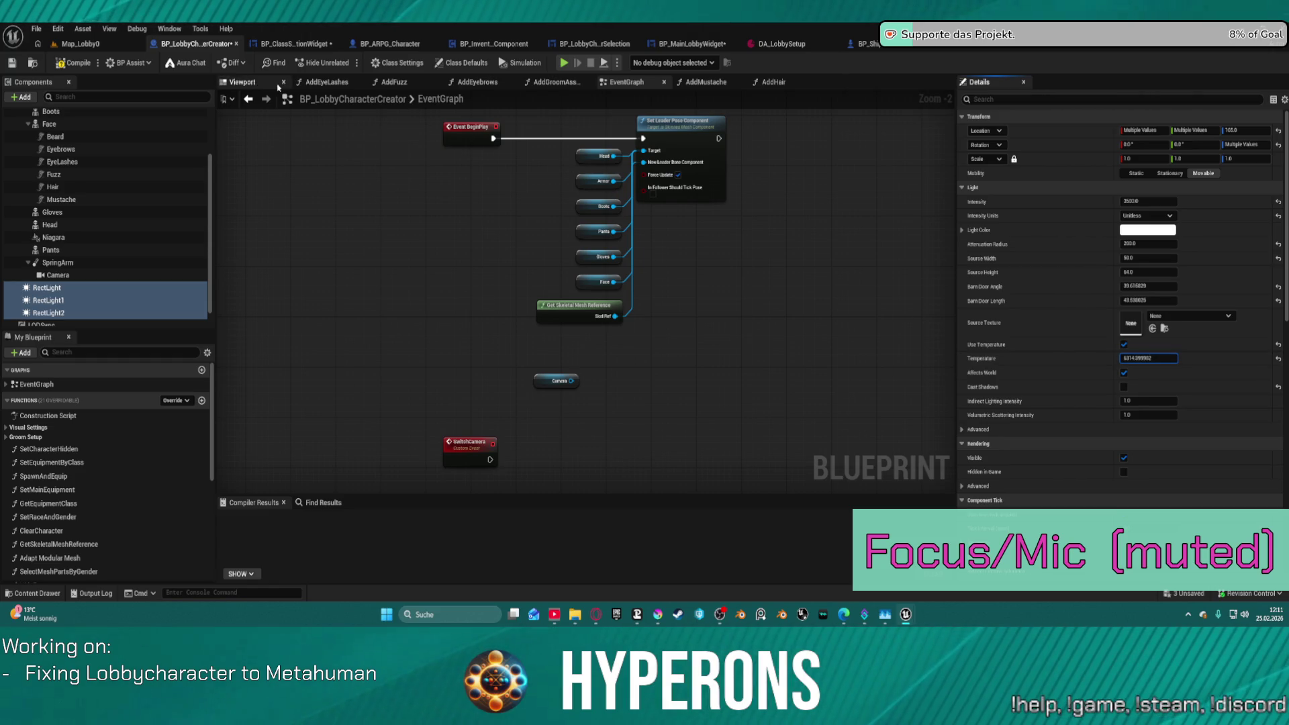
pyautogui.click(240, 83)
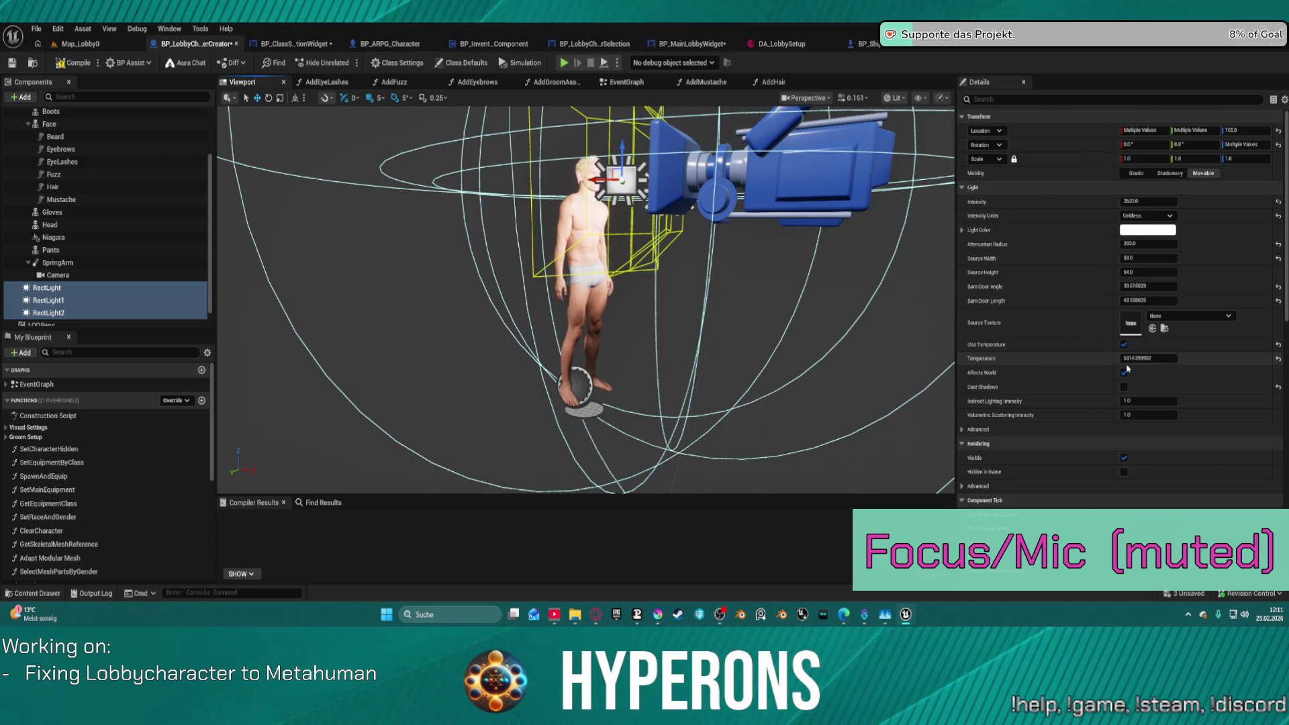
# Retune the three rect lights' colour temperature to about 6300 K.
pyautogui.click(1165, 359)
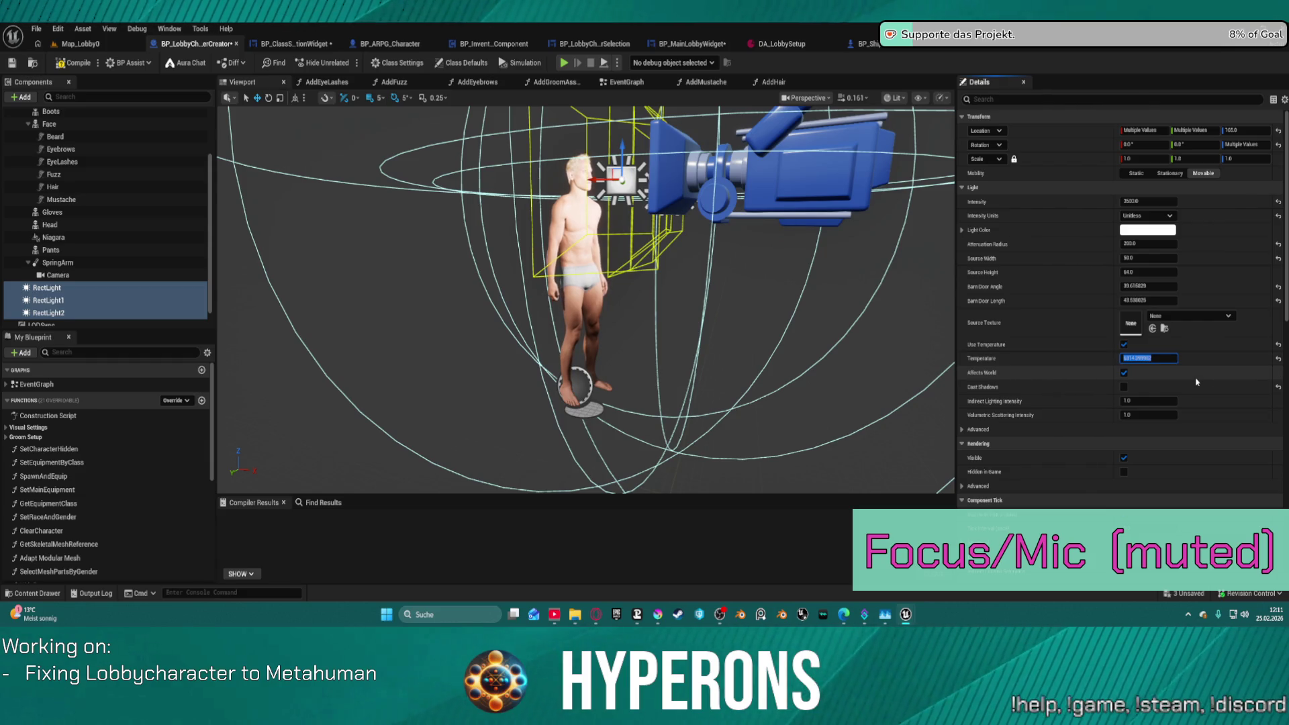
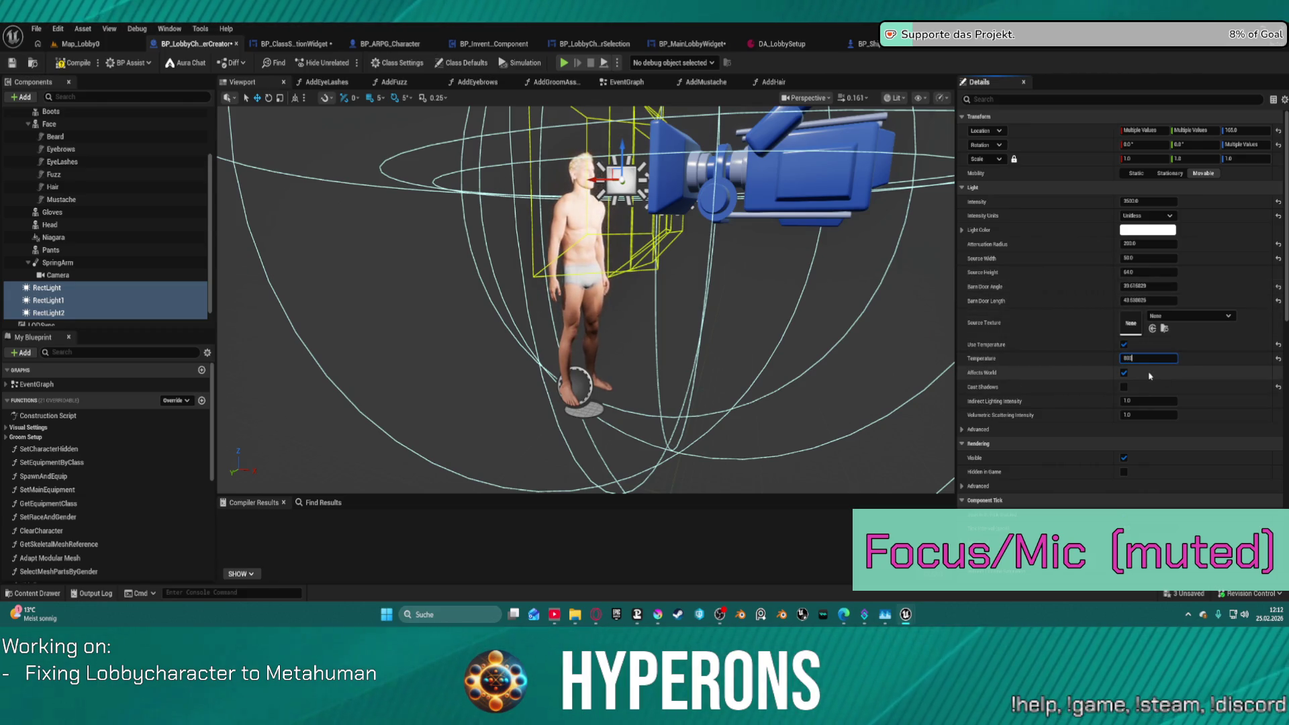
# Set the rect lights' Temperature to 4000, trying 2000 first, then launch a standalone preview.
pyautogui.press('Return')
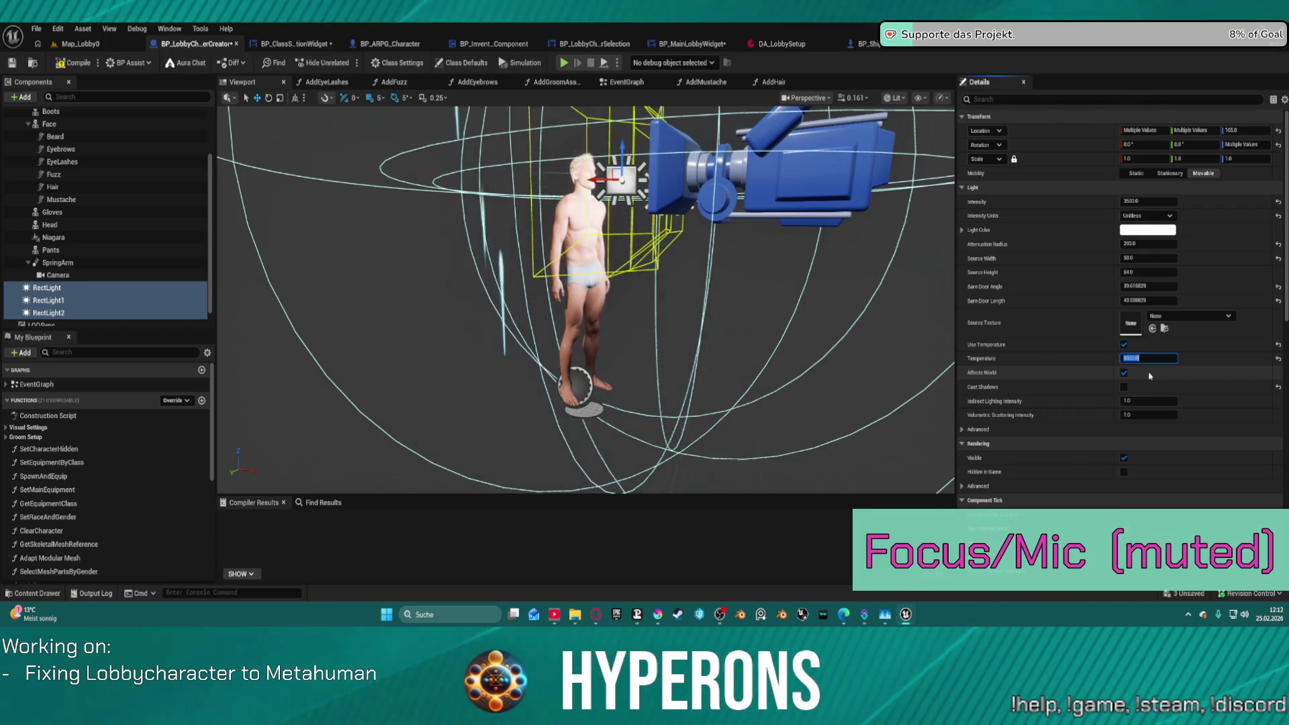
pyautogui.write('2000')
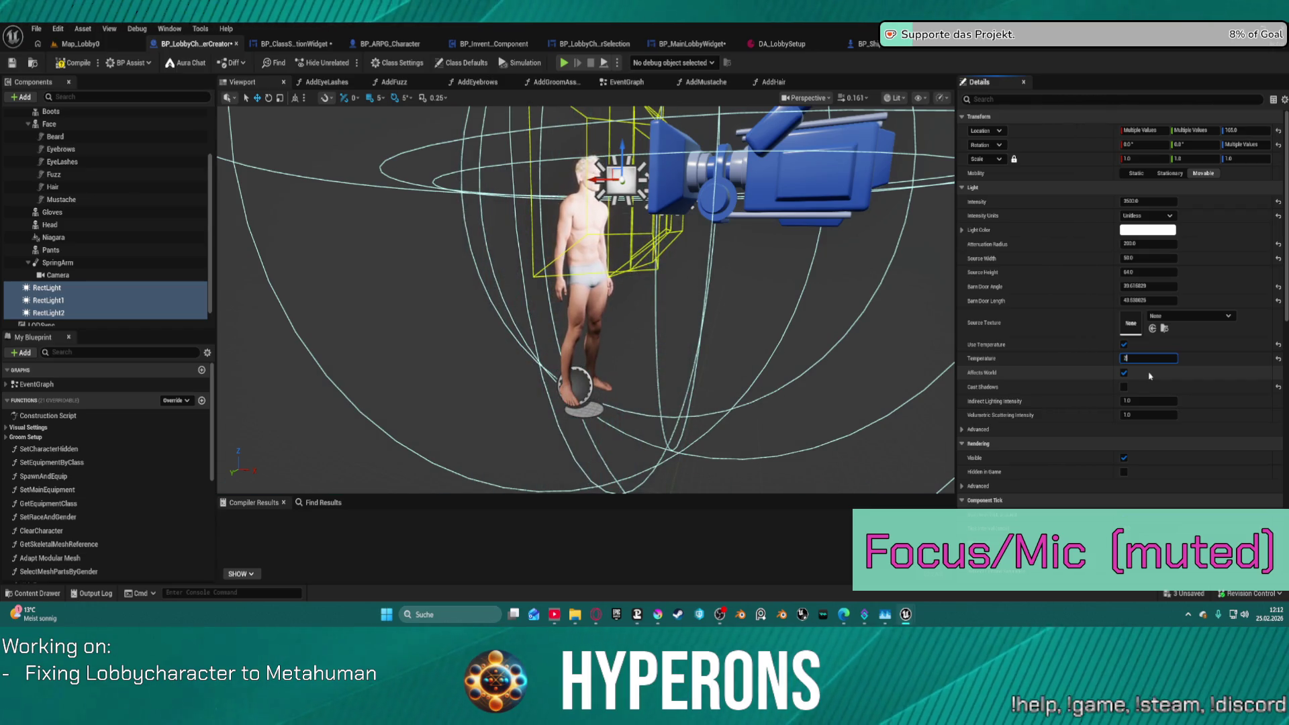
pyautogui.press('Return')
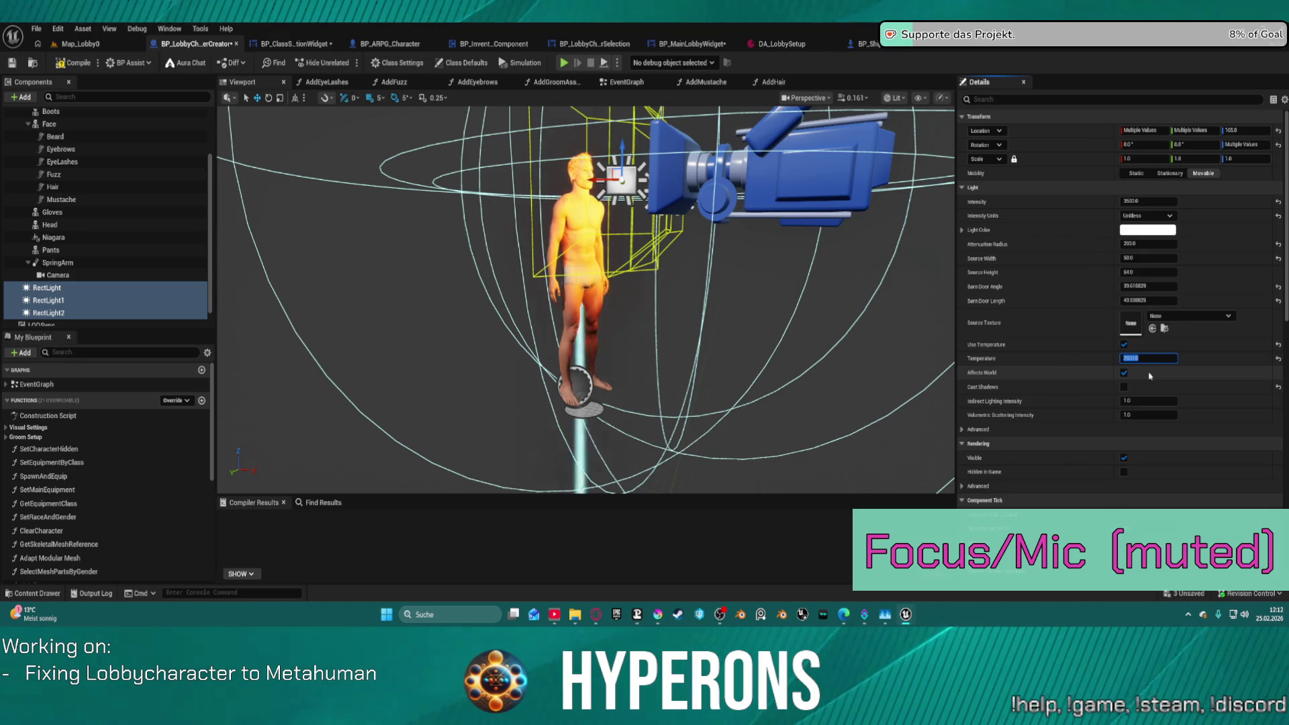
pyautogui.write('3000')
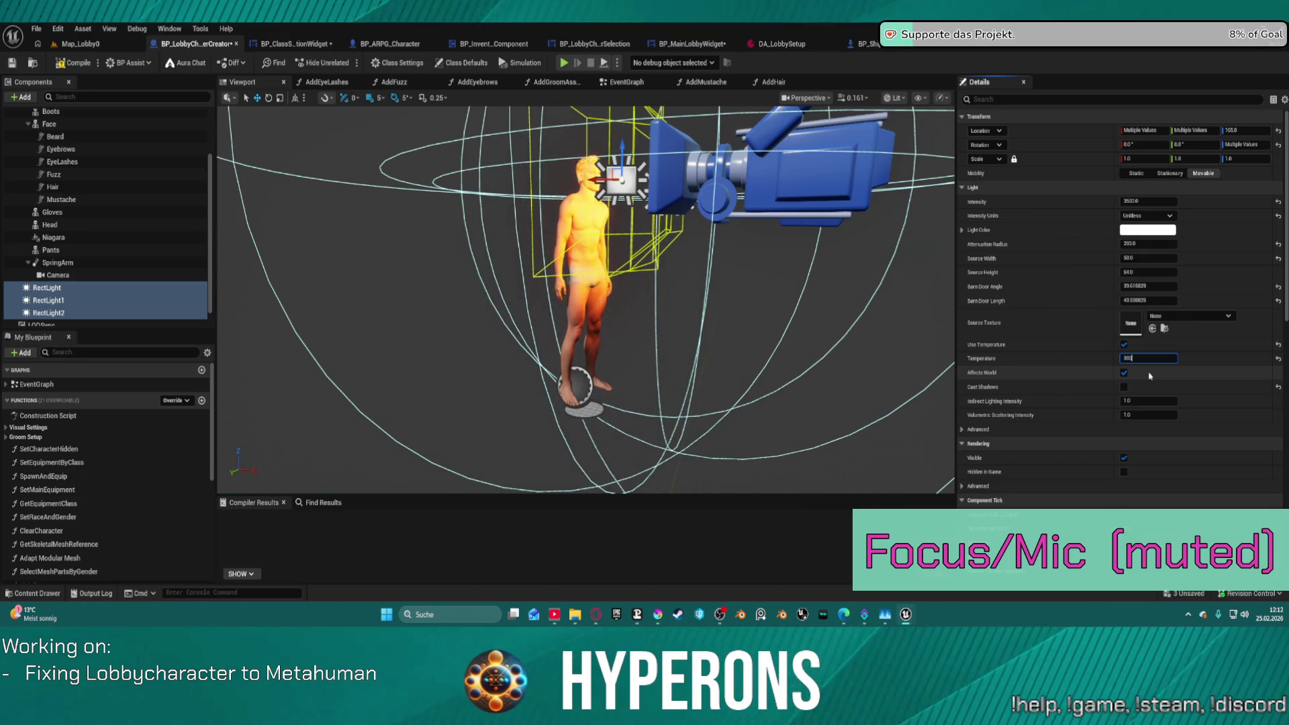
pyautogui.write('400')
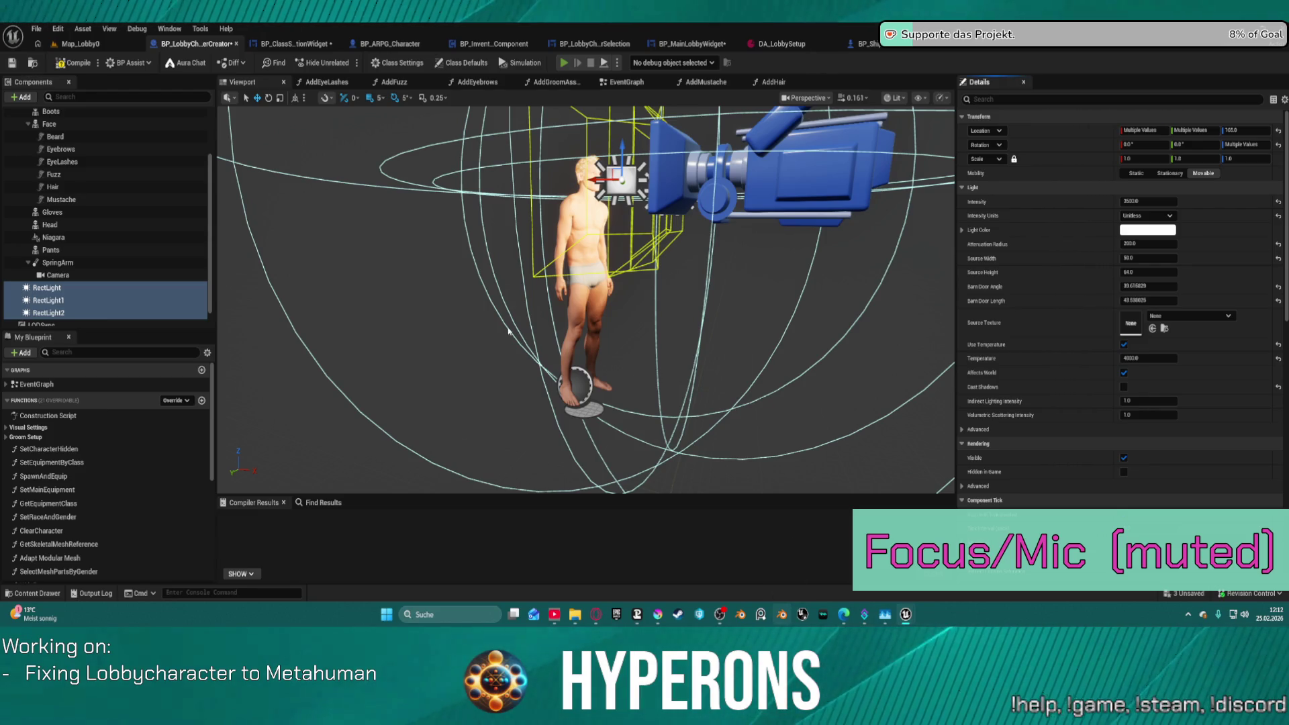
pyautogui.hotkey('alt', 'p')
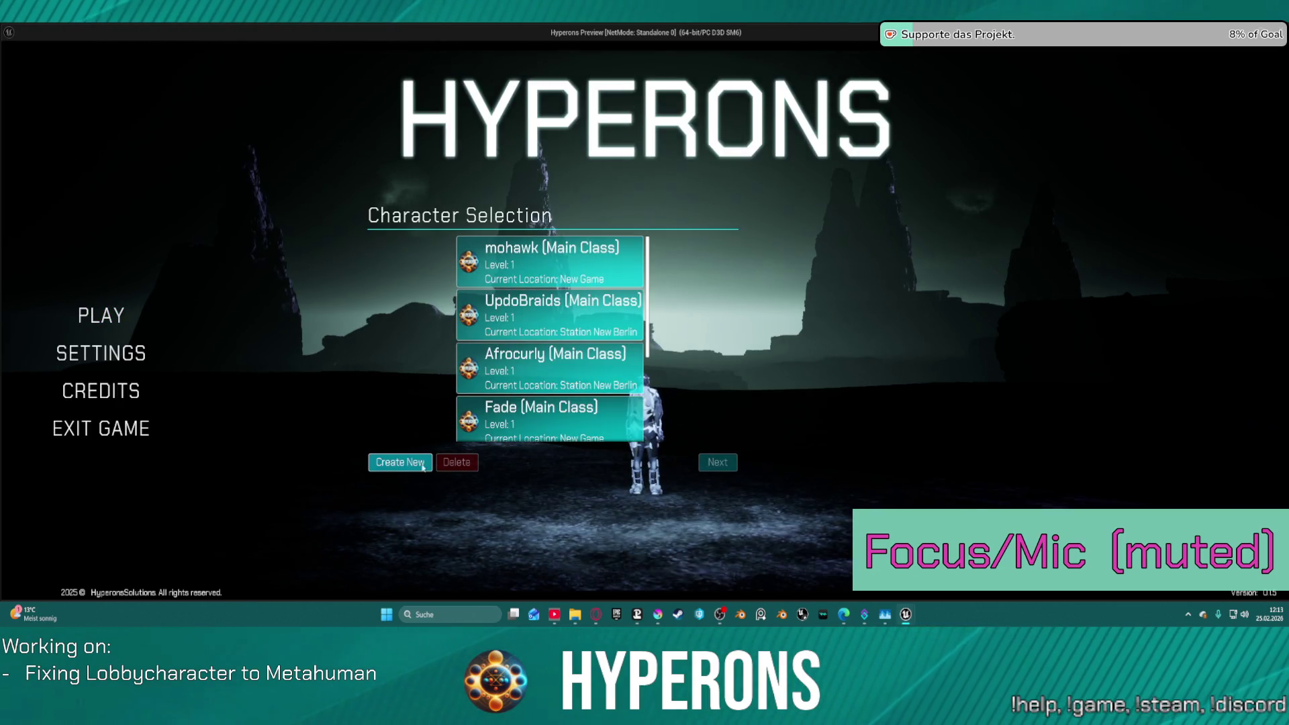
pyautogui.click(400, 462)
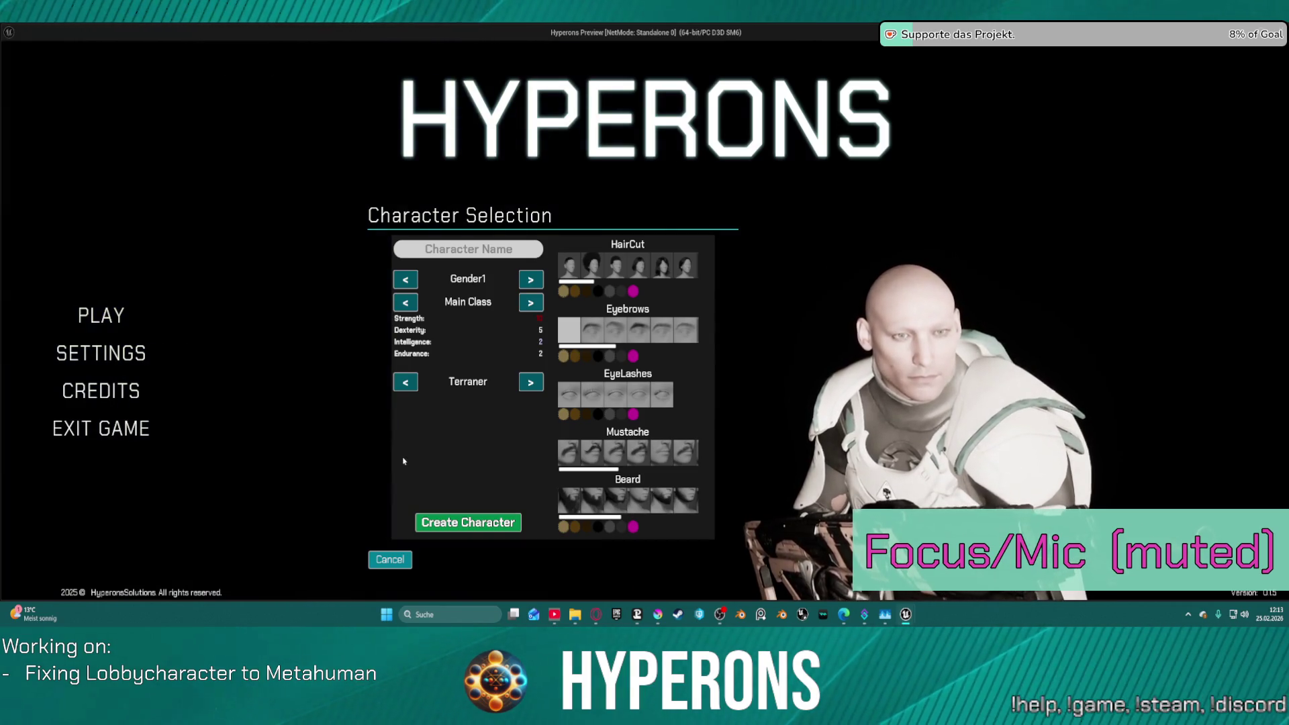
pyautogui.press('Escape')
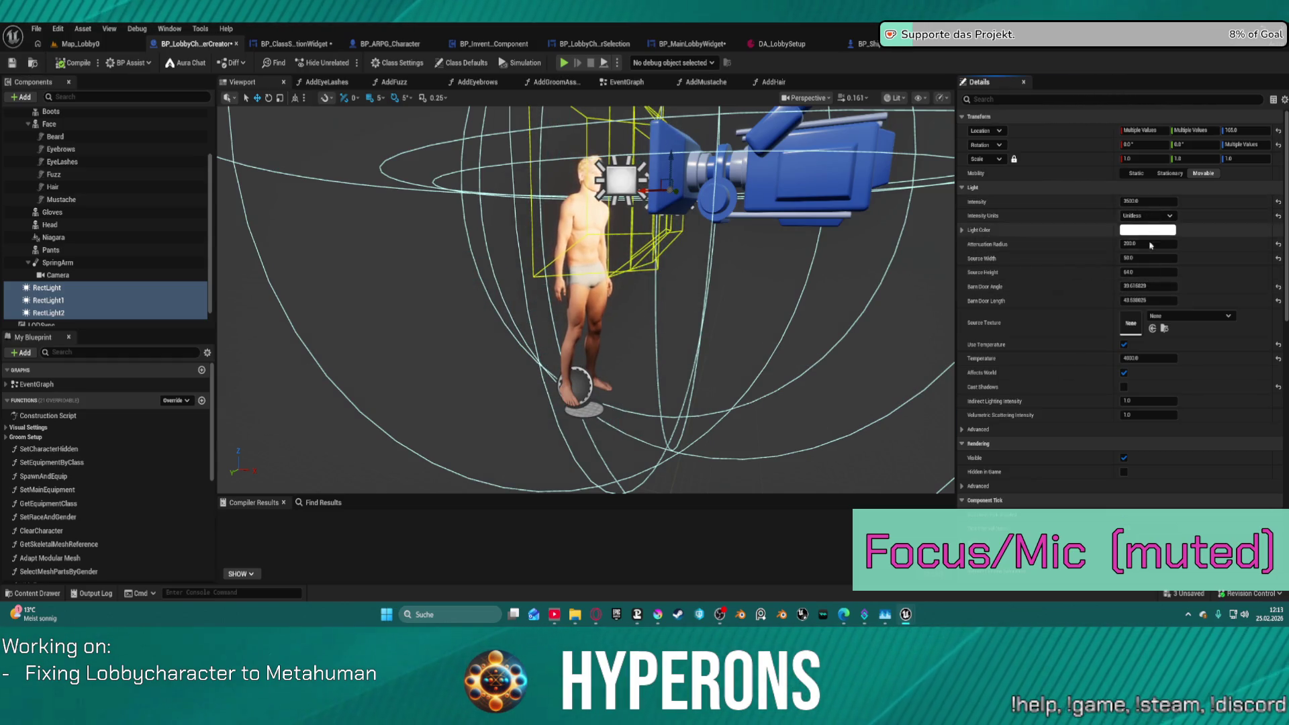
# Enable Cast Shadows on the rect lights, set Temperature to 3000, and start the game again.
pyautogui.click(1149, 359)
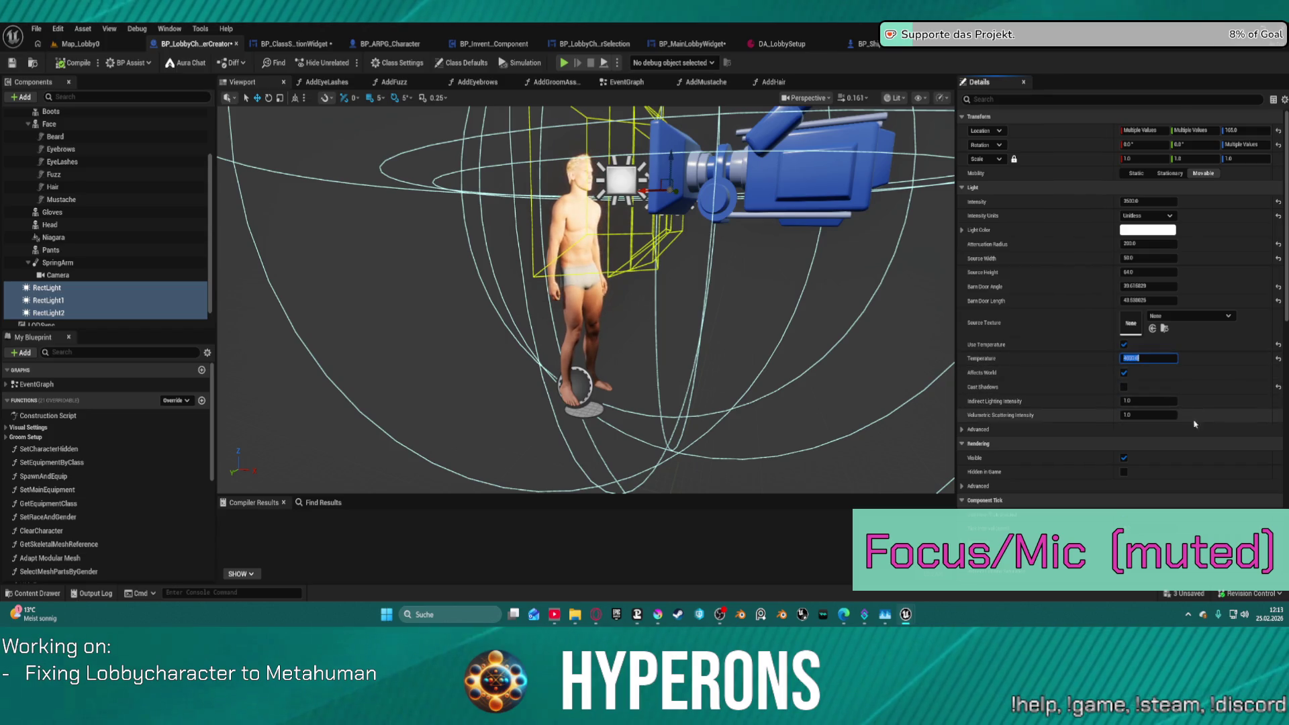
pyautogui.click(1125, 387)
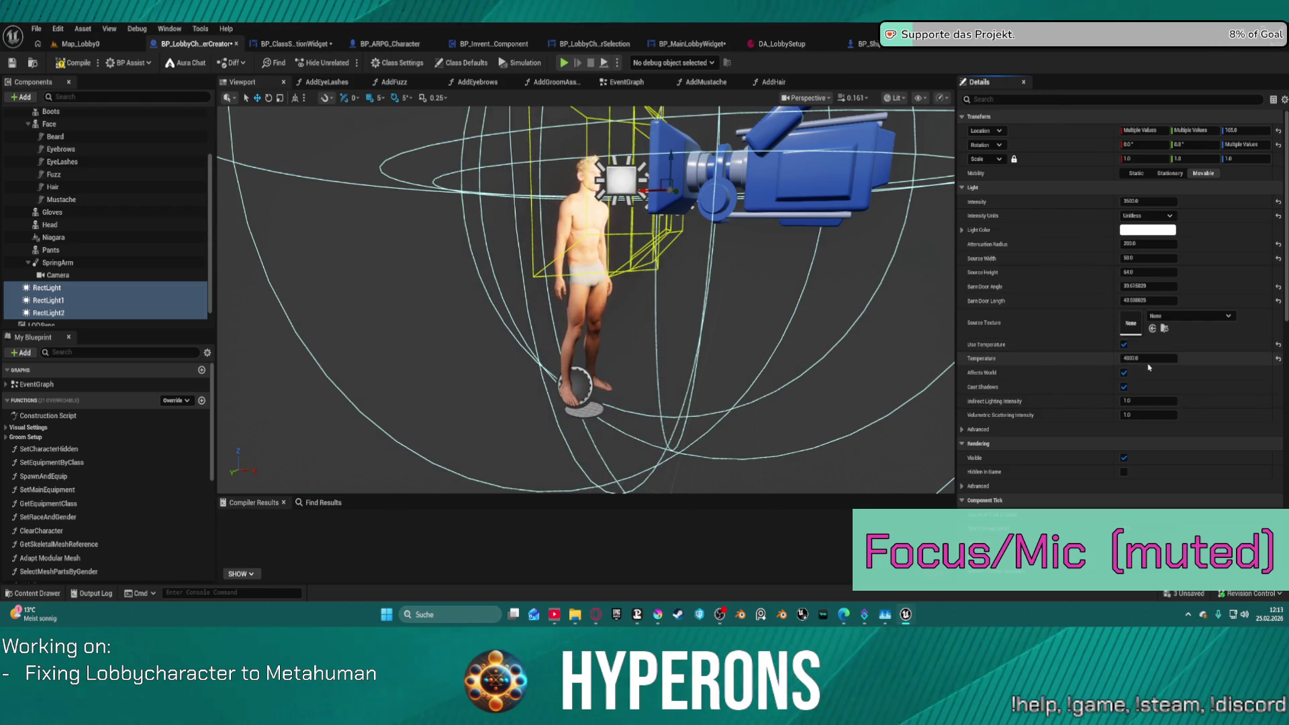
pyautogui.click(1148, 359)
pyautogui.write('0')
pyautogui.press('Return')
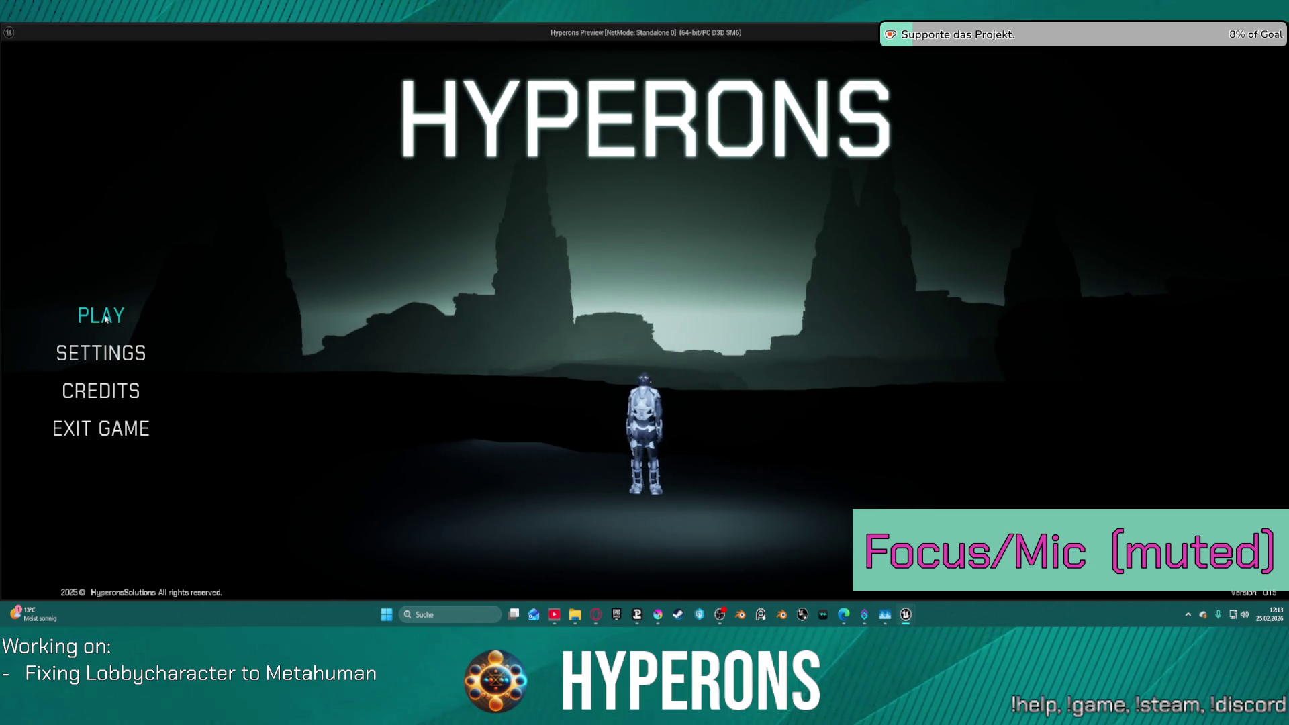
pyautogui.click(107, 314)
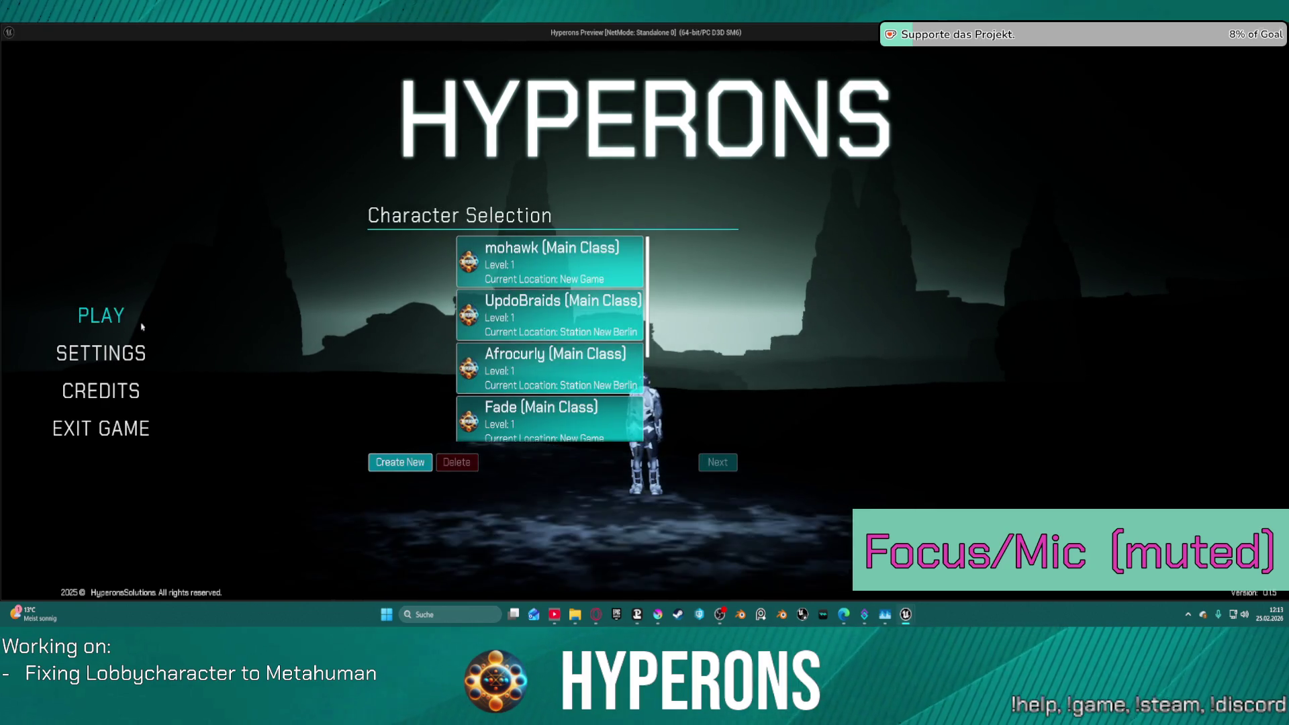
# Create a character named TEST with an afro fade haircut and stubble beard, then play as it.
pyautogui.click(397, 461)
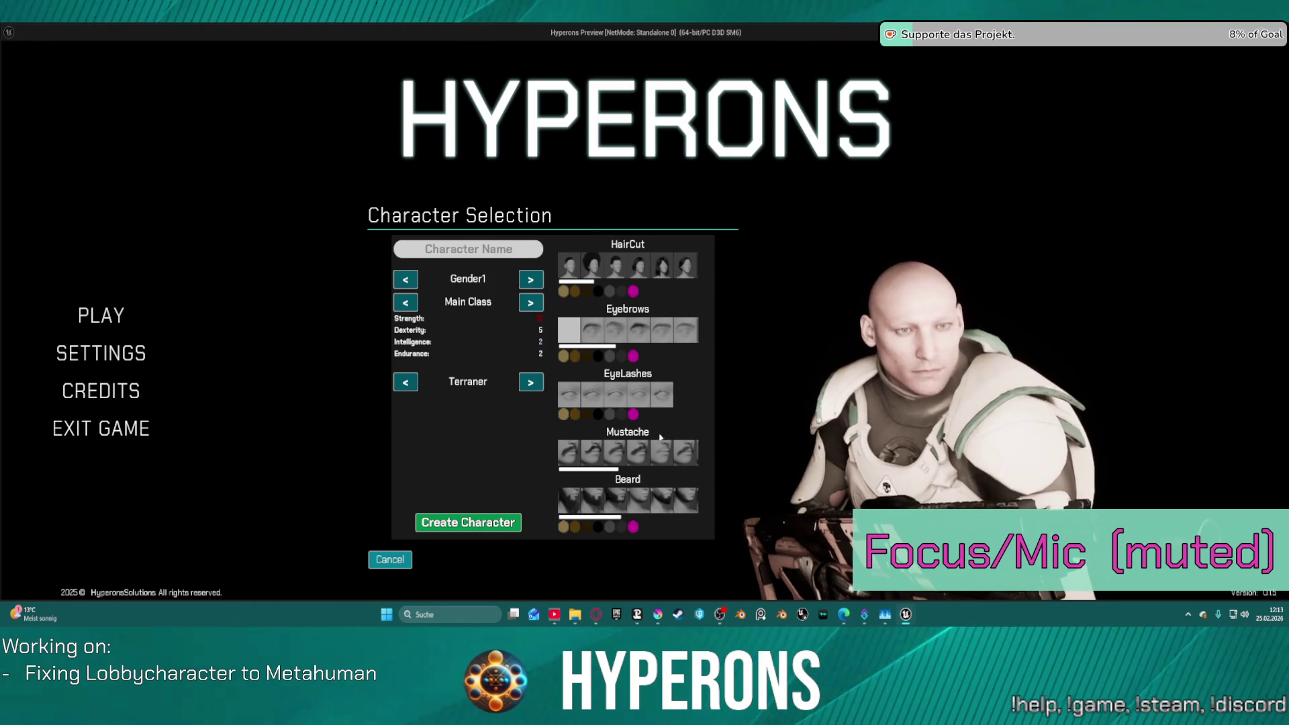
pyautogui.click(565, 289)
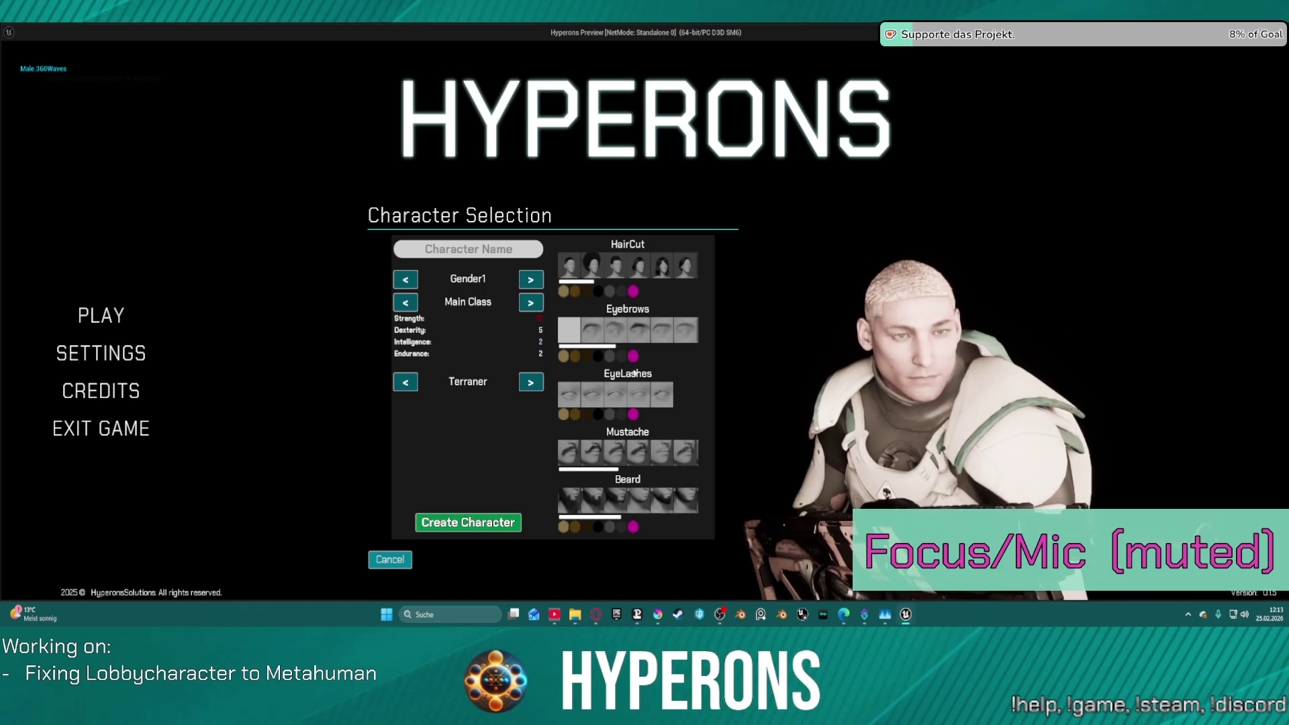
pyautogui.click(642, 269)
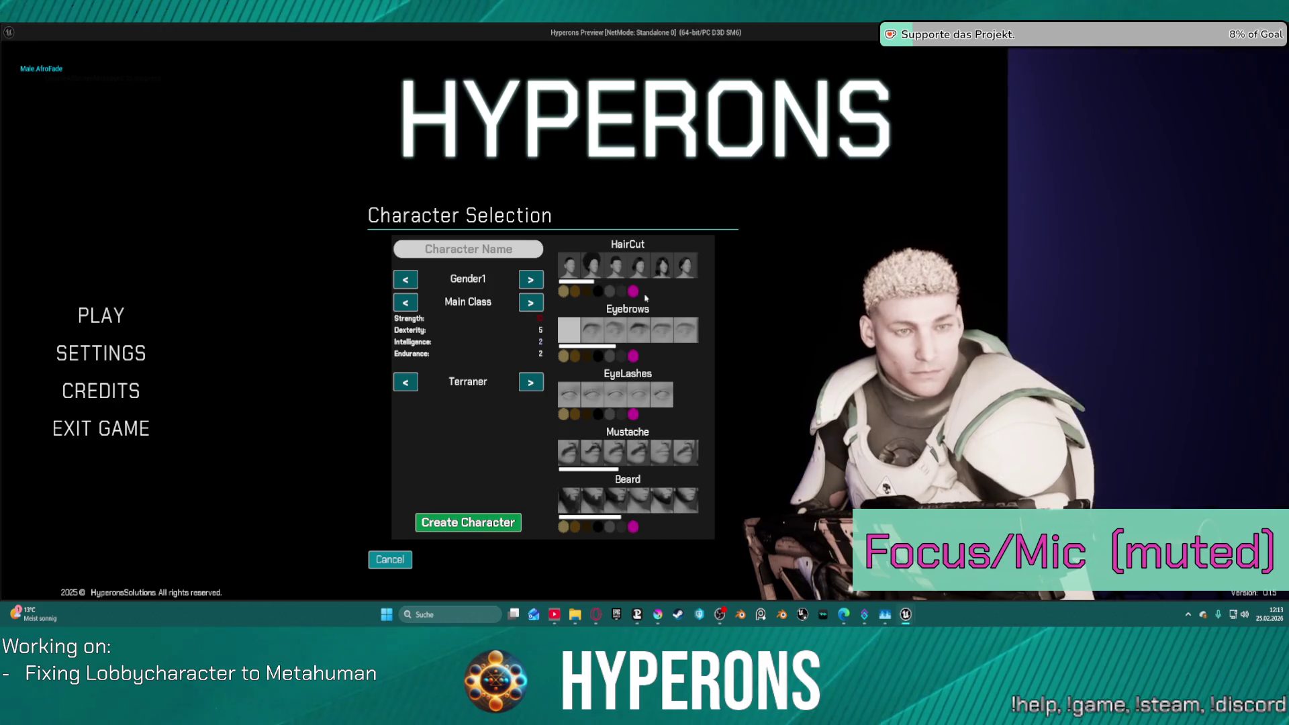
pyautogui.click(662, 510)
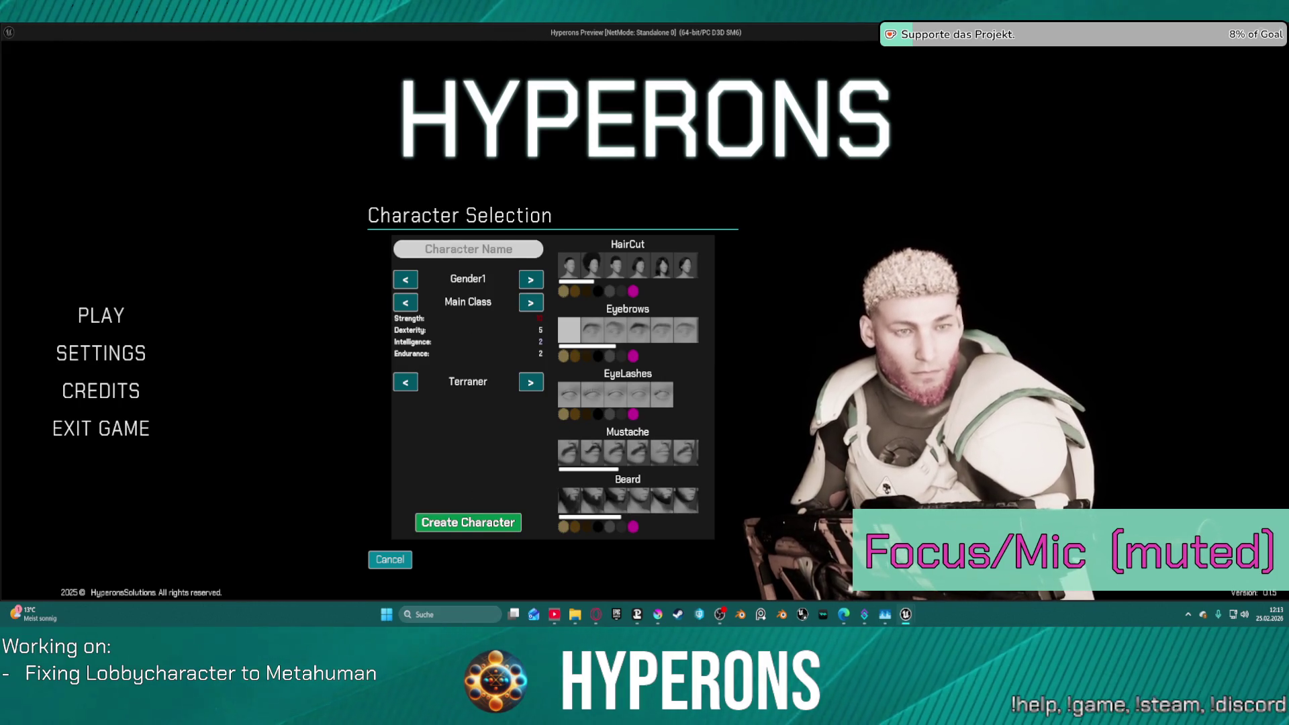
pyautogui.write('TEST')
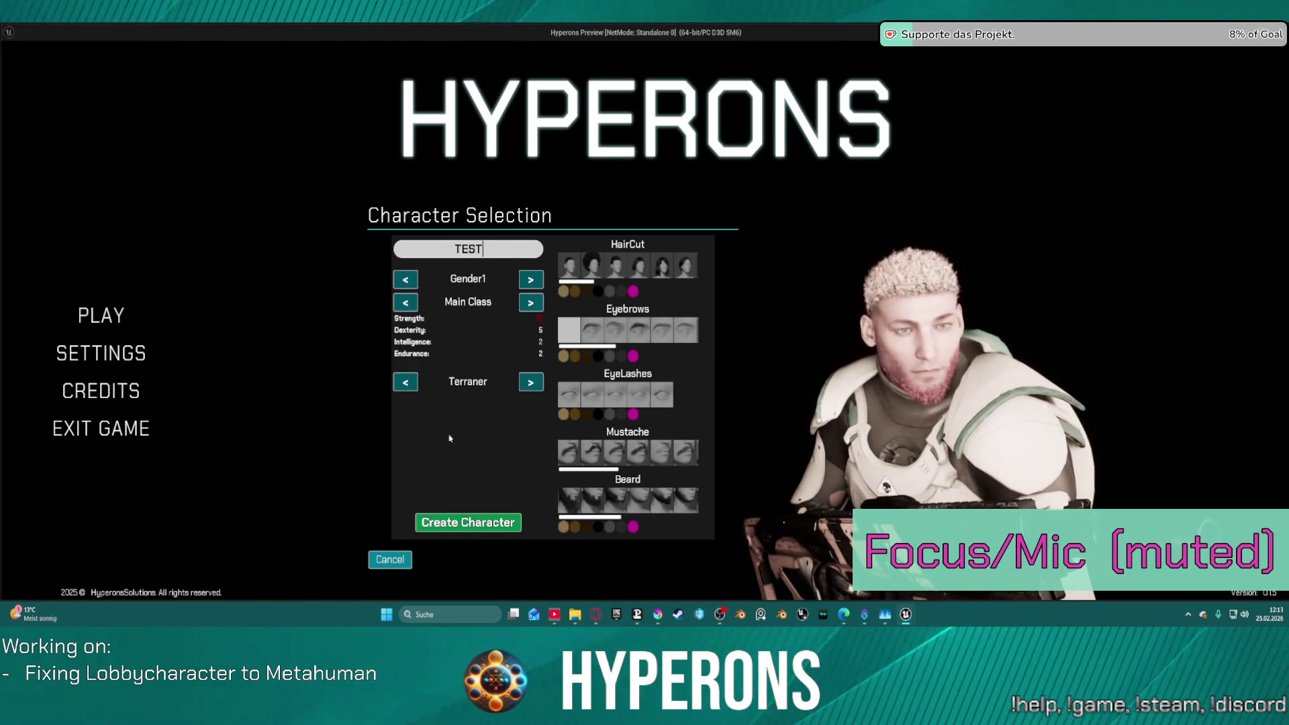
pyautogui.click(477, 521)
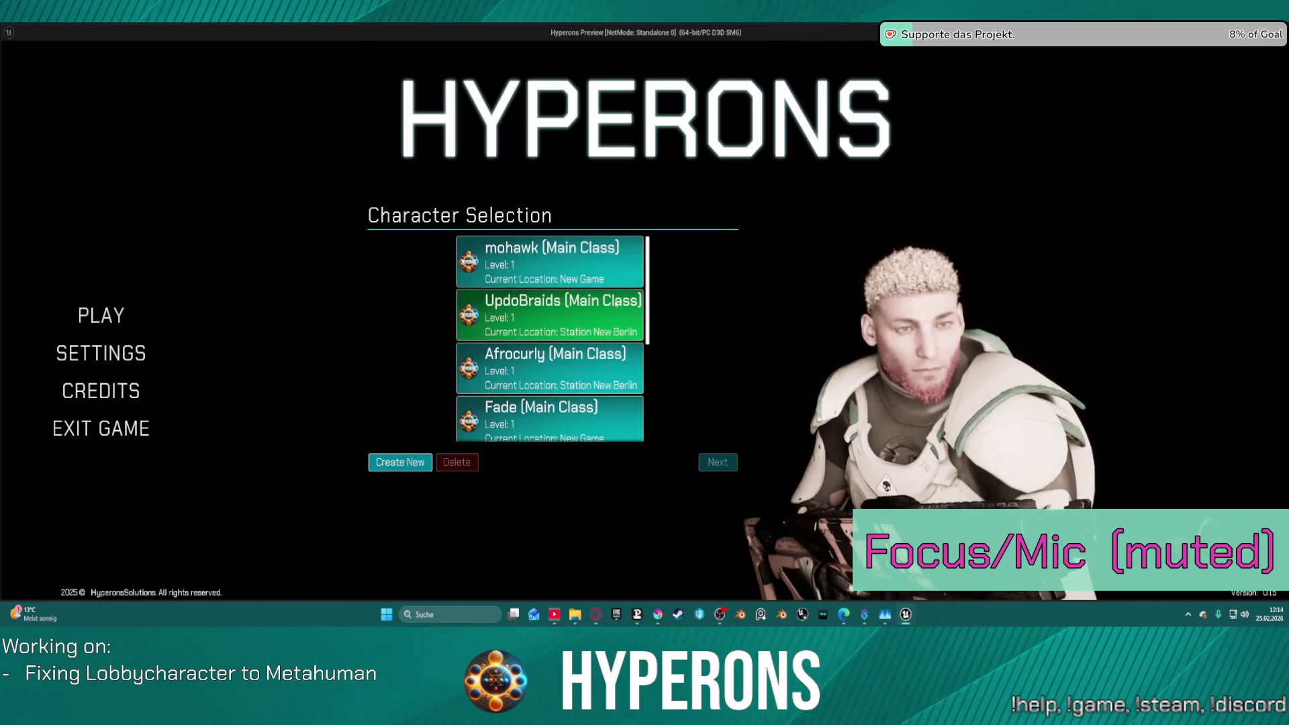
pyautogui.scroll(-4, 619, 303)
pyautogui.click(576, 431)
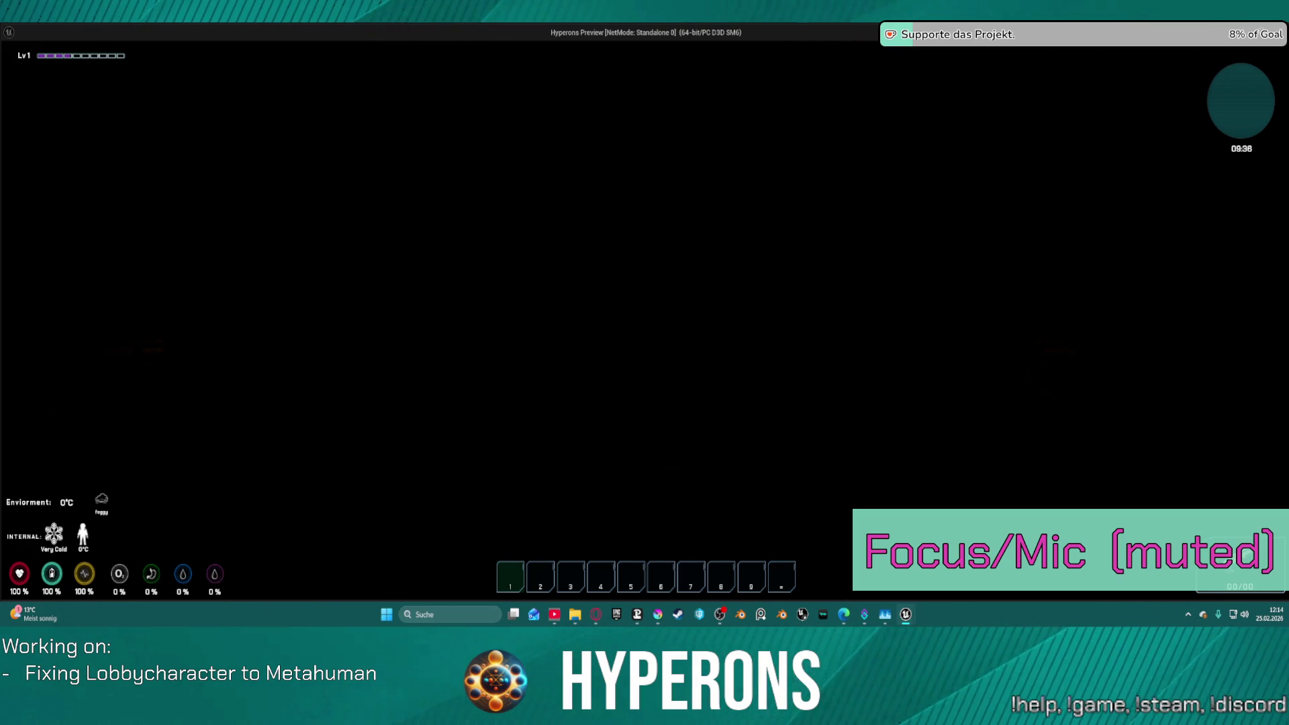
# Exit the preview, dismiss the errors toast, review the AddFuzz Add Groom Asset nodes, and return to Map_Lobby0.
pyautogui.press('Escape')
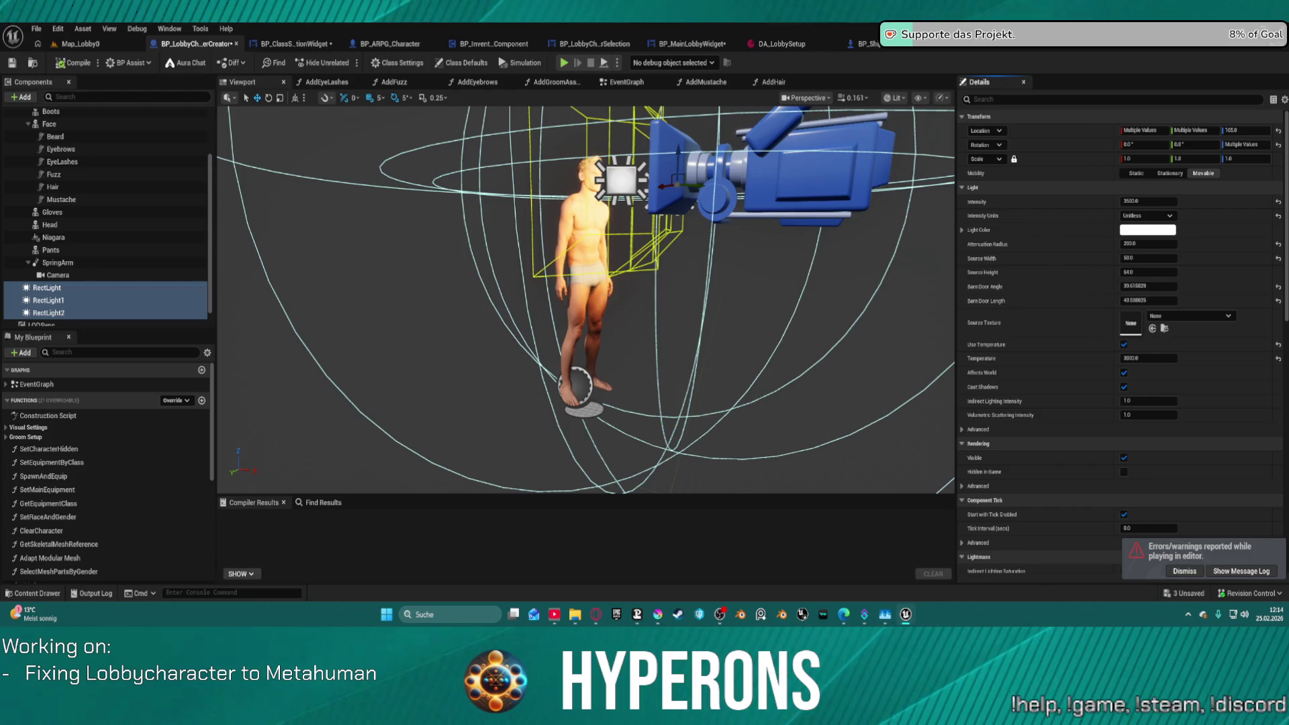
pyautogui.click(1240, 569)
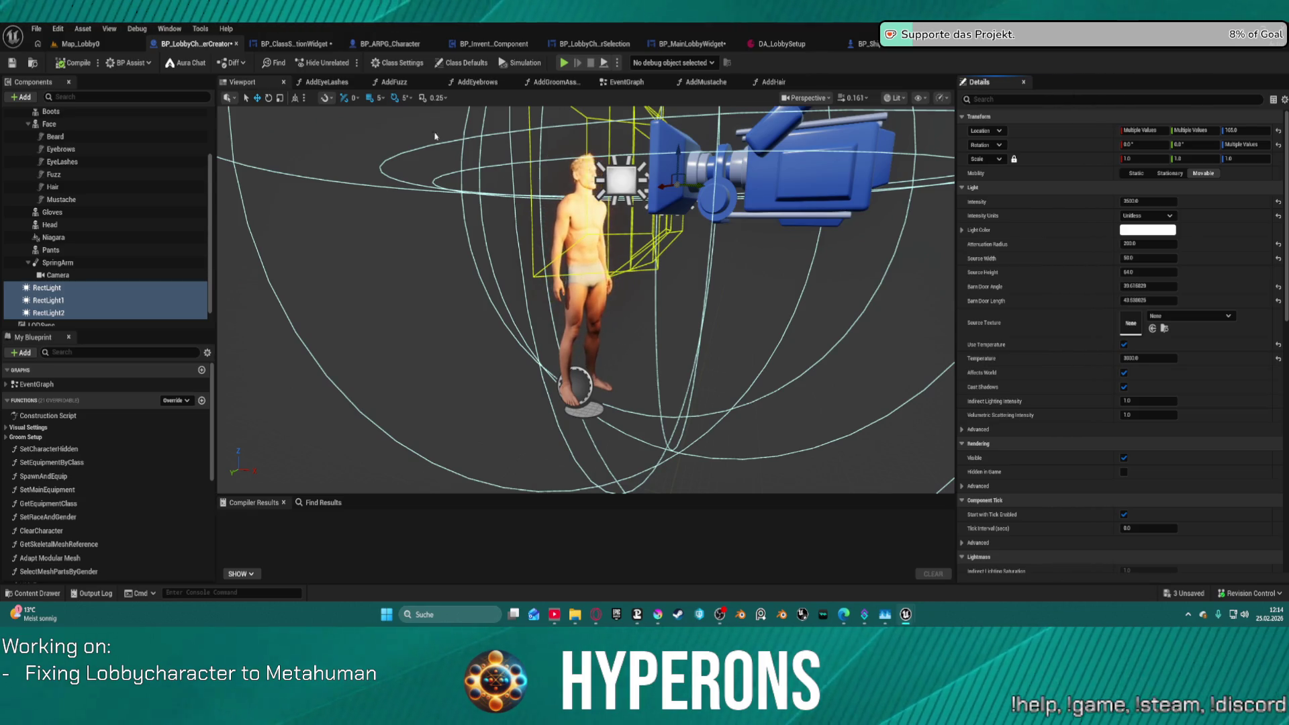
pyautogui.click(326, 82)
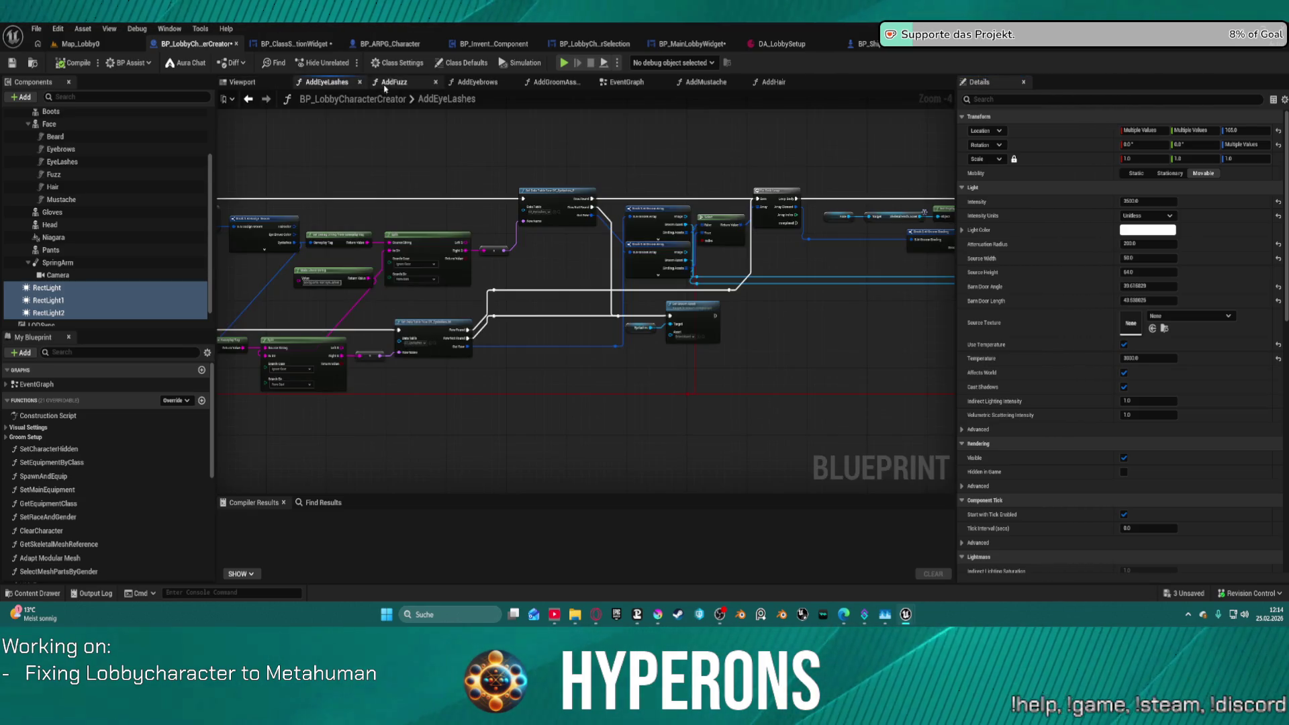
pyautogui.click(394, 81)
pyautogui.scroll(-2, 704, 237)
pyautogui.moveTo(704, 236)
pyautogui.mouseDown()
pyautogui.moveTo(336, 374)
pyautogui.moveTo(302, 269)
pyautogui.moveTo(268, 221)
pyautogui.moveTo(373, 220)
pyautogui.moveTo(404, 200)
pyautogui.mouseUp()
pyautogui.click(78, 44)
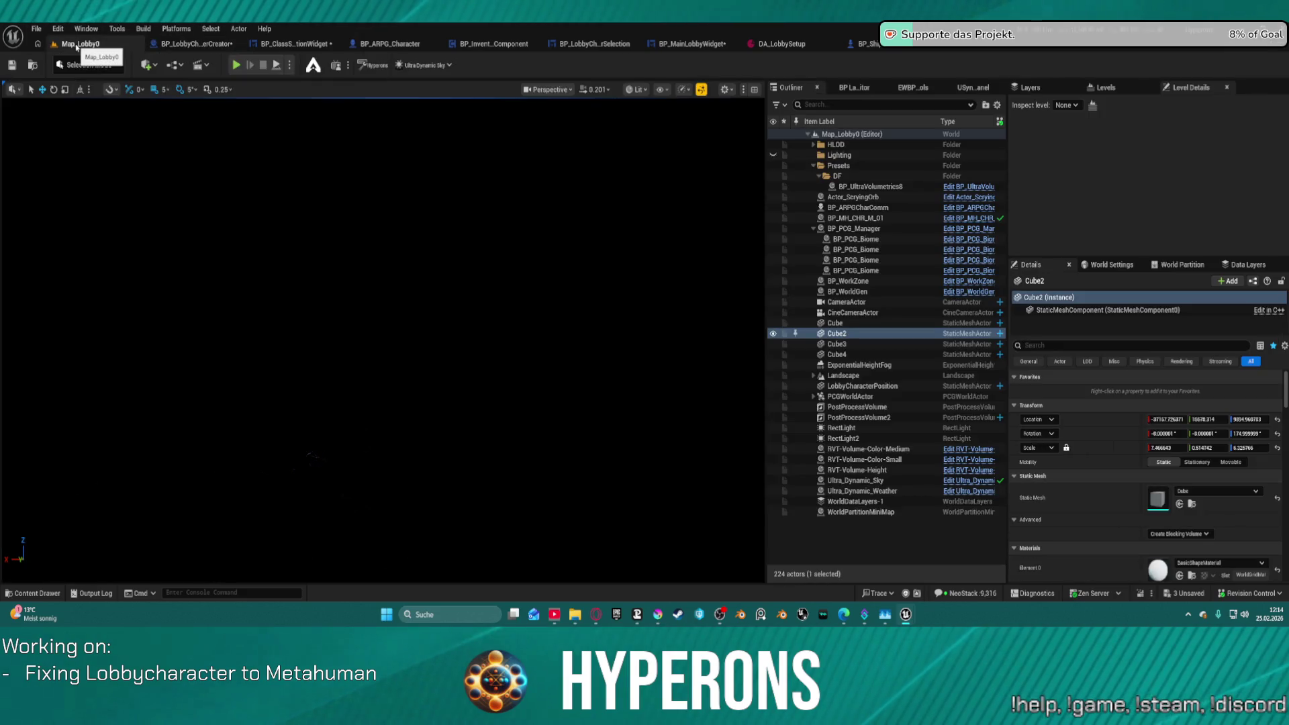
# Start a play-in-editor session of the lobby level.
pyautogui.click(43, 593)
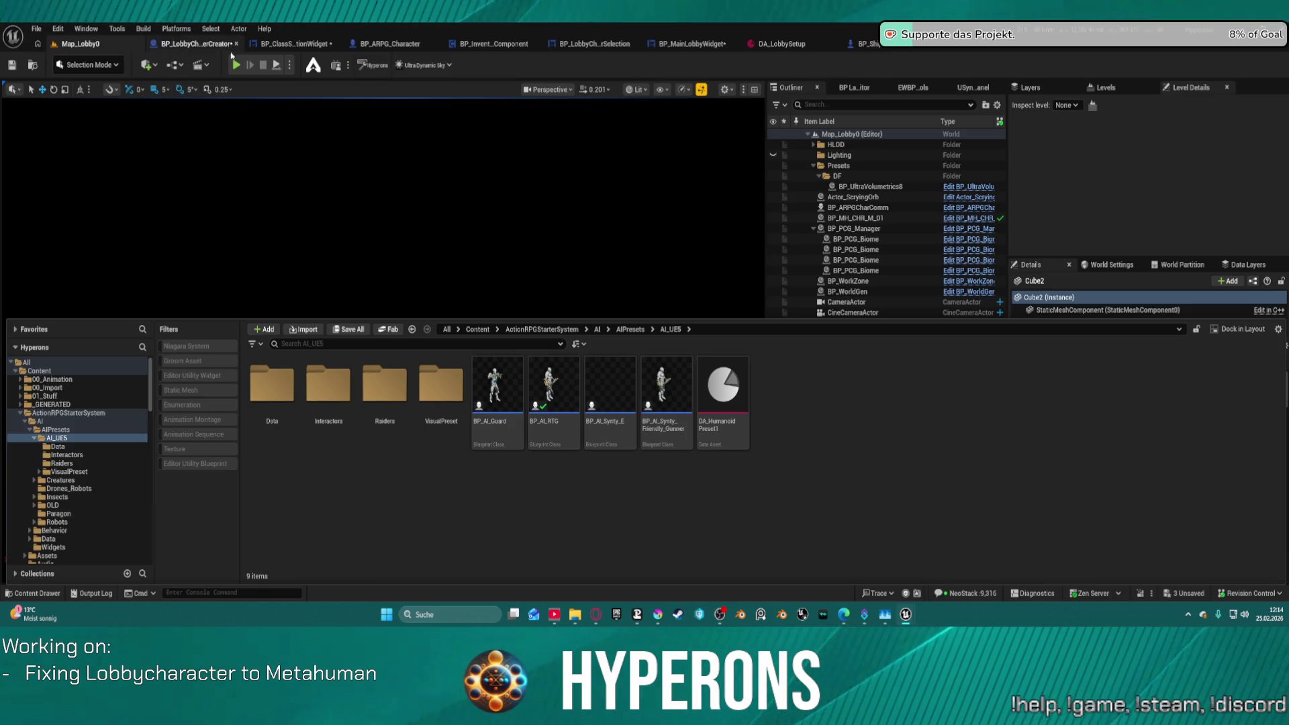
pyautogui.click(236, 65)
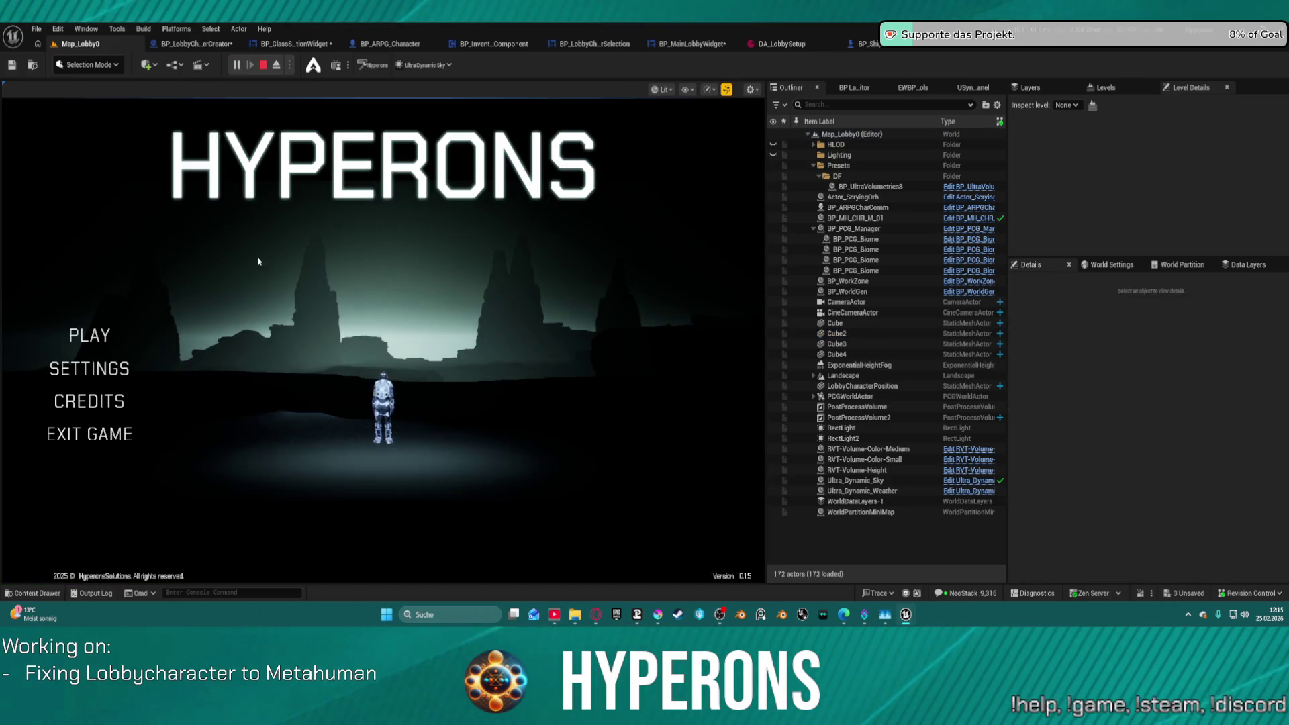
pyautogui.click(107, 339)
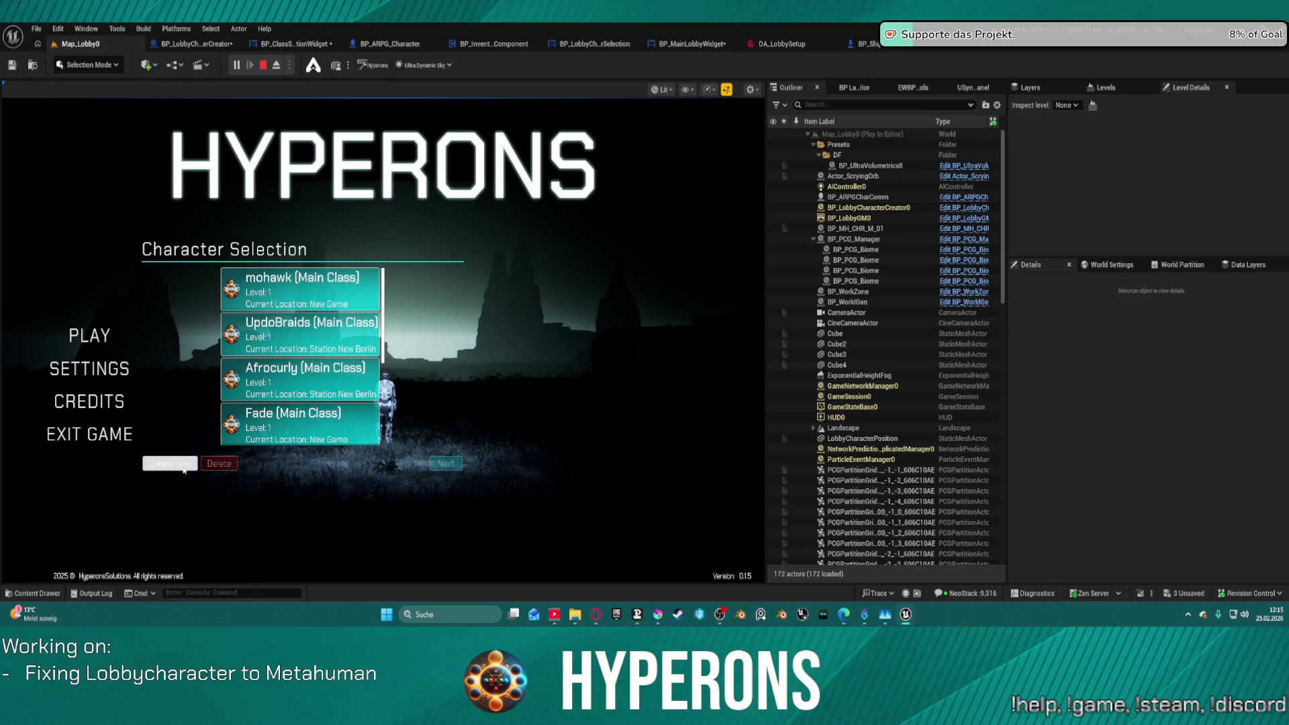
# Delete the saved mohawk, sdadsa and TEST characters.
pyautogui.click(178, 465)
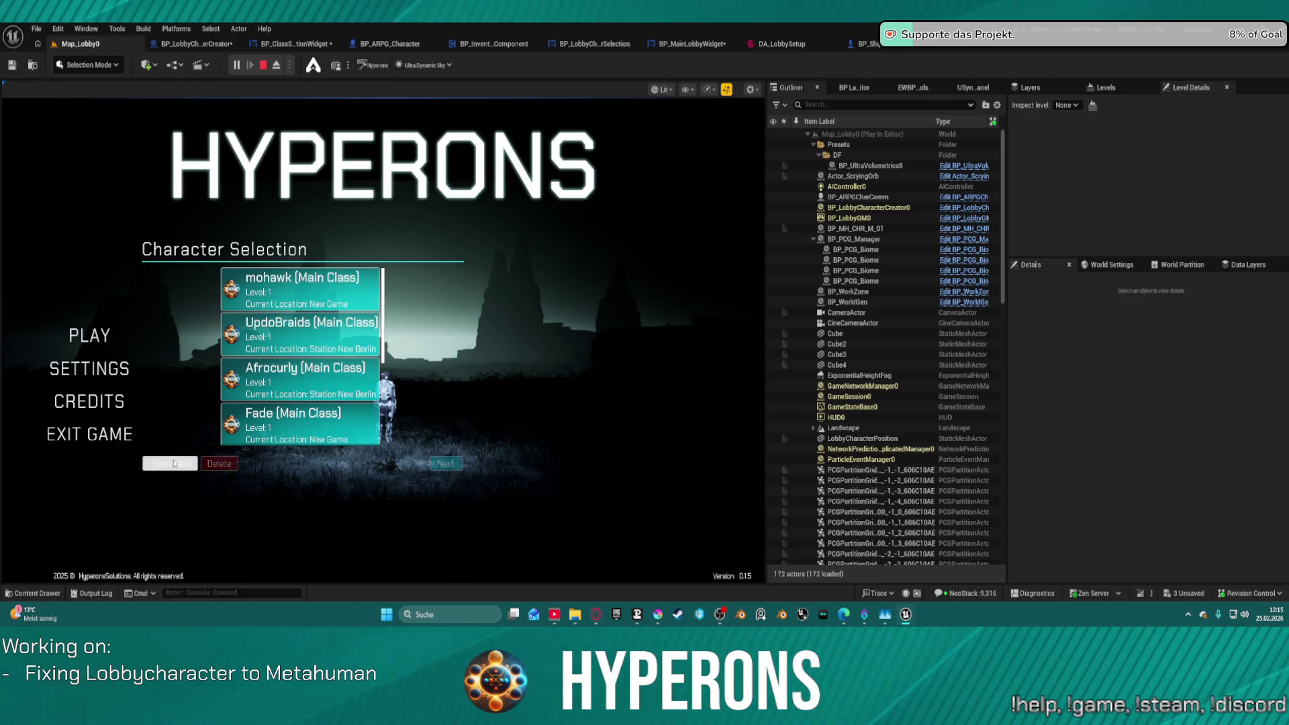
pyautogui.click(172, 466)
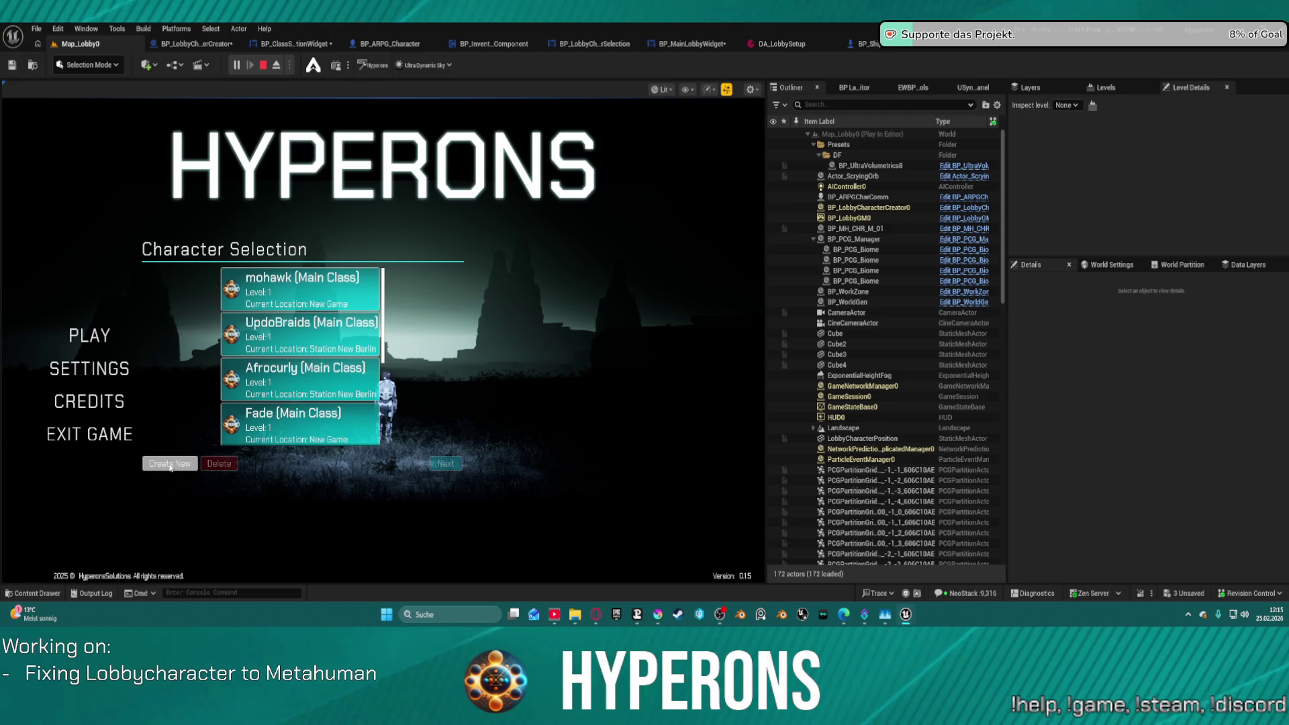
pyautogui.click(283, 287)
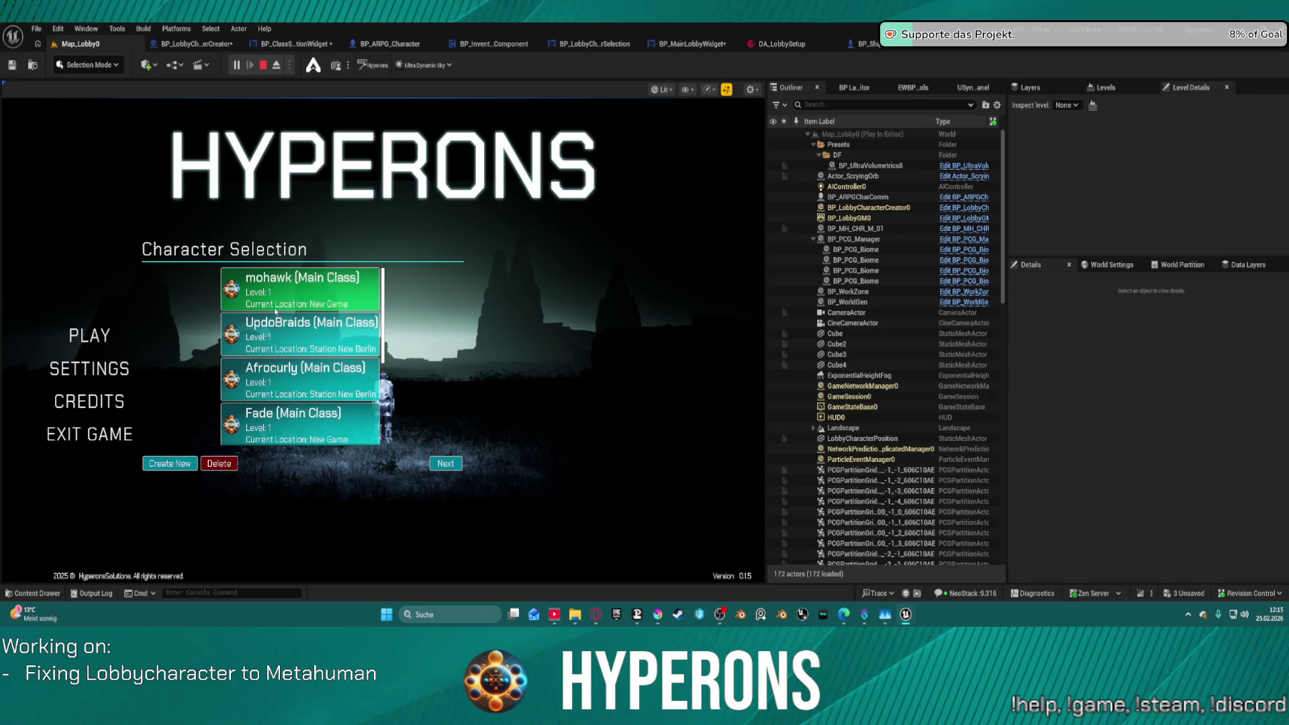
pyautogui.click(220, 463)
pyautogui.click(220, 463)
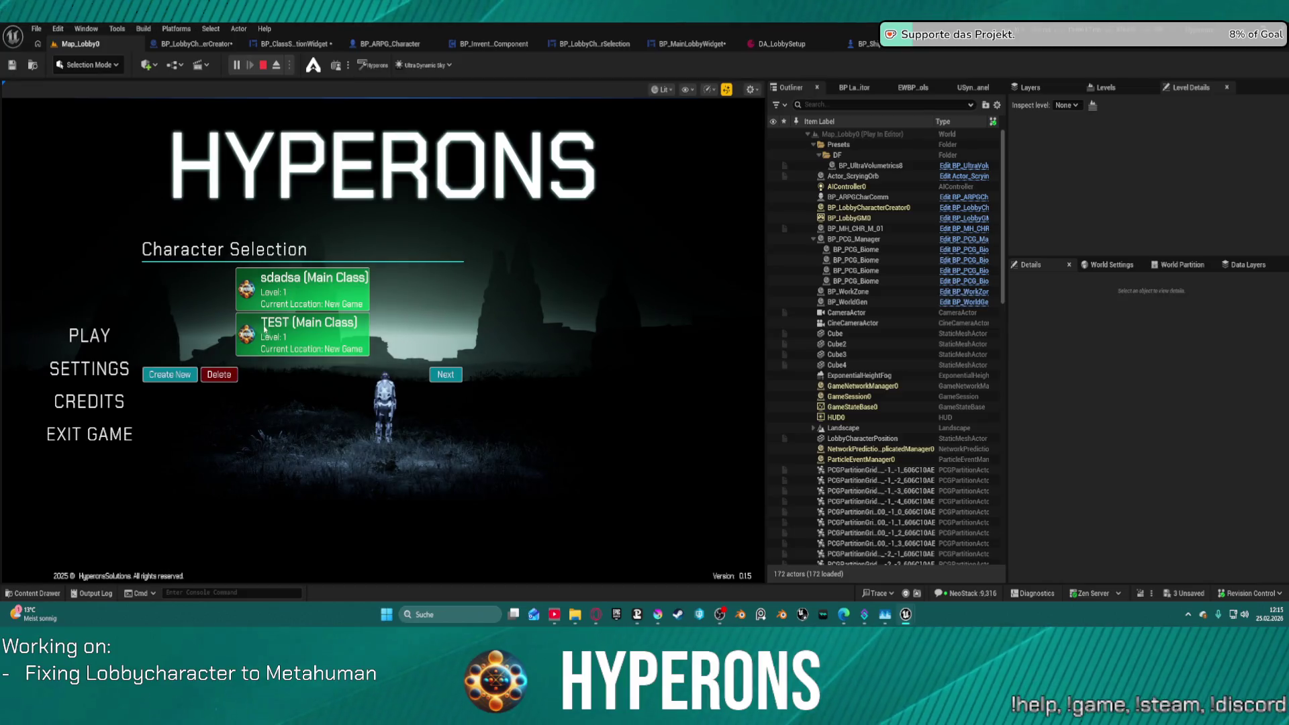
pyautogui.click(228, 372)
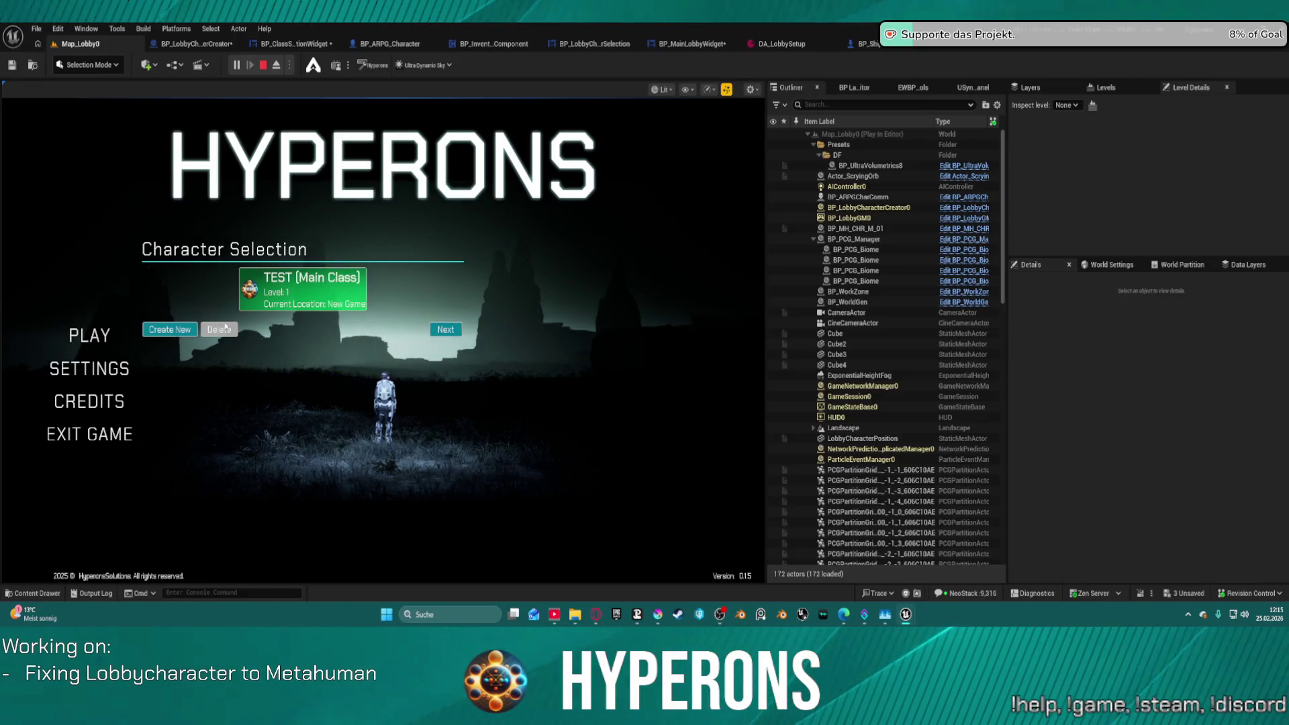
pyautogui.click(224, 333)
# Start a new character with pink hair and a mustache, and try creating it without a name.
pyautogui.click(170, 307)
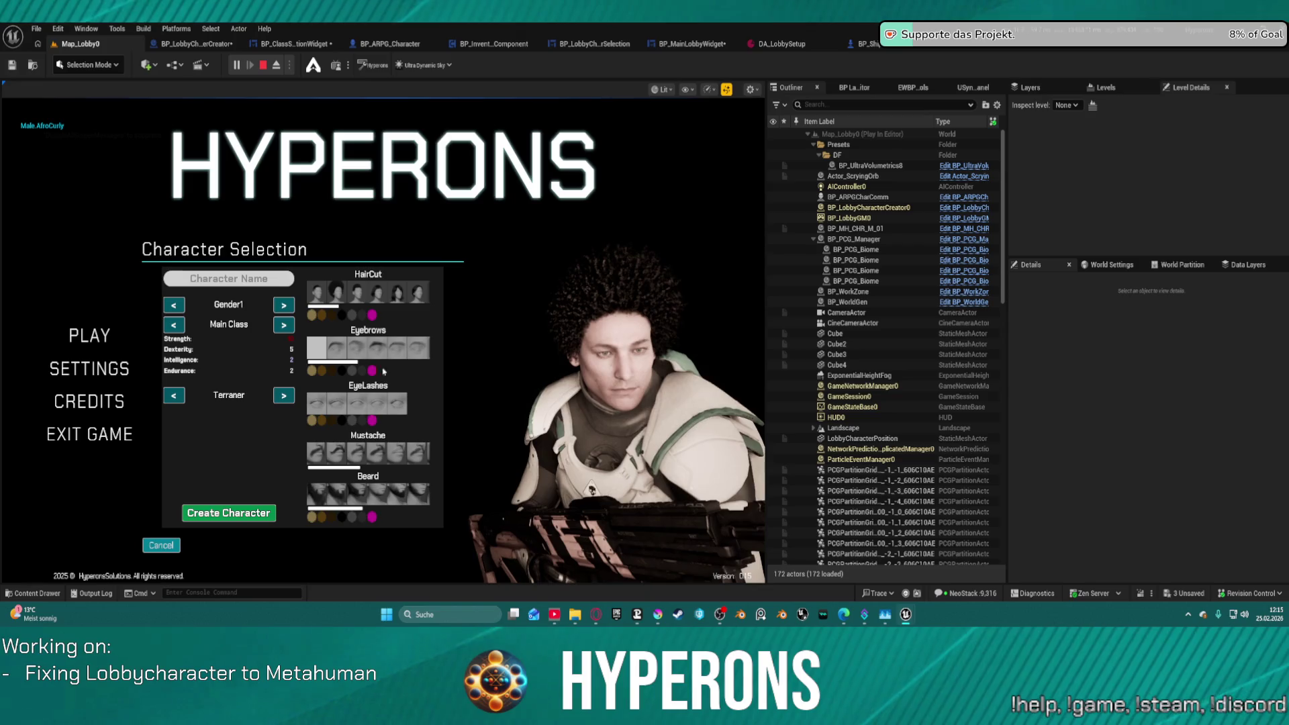
pyautogui.click(372, 369)
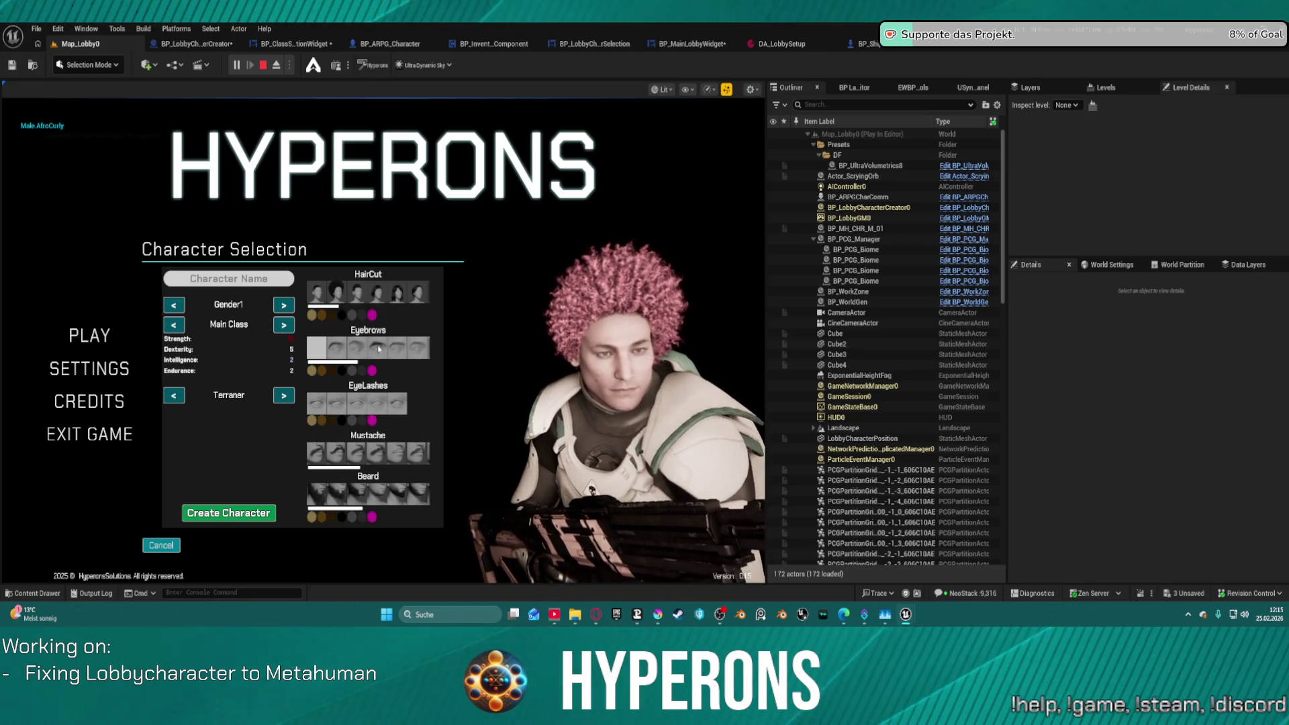
pyautogui.scroll(-3, 414, 354)
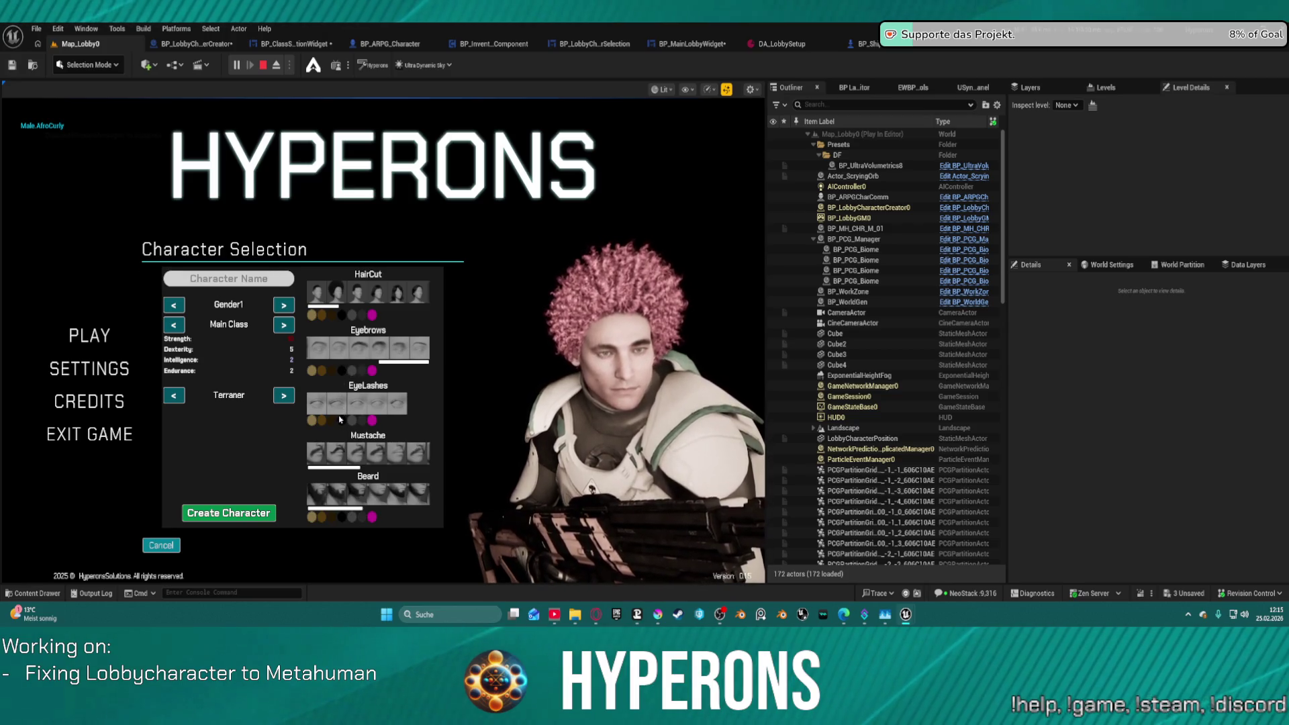
pyautogui.click(360, 456)
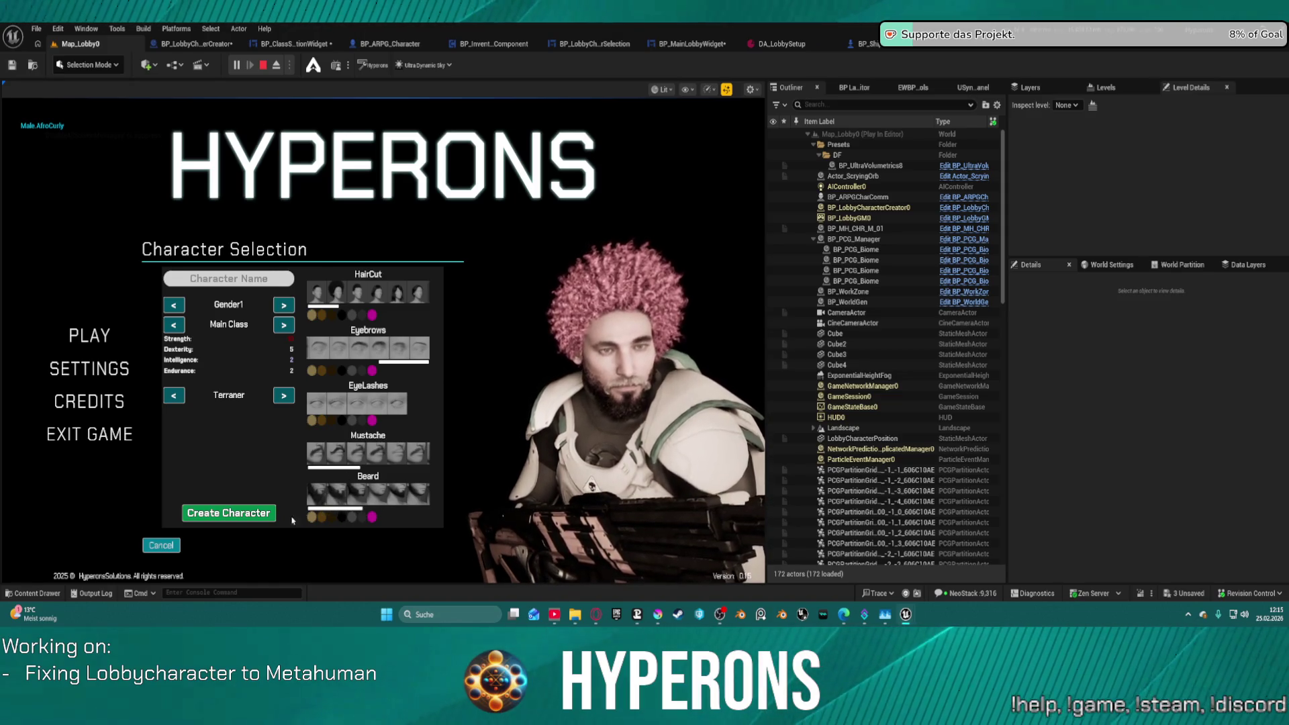
pyautogui.click(228, 512)
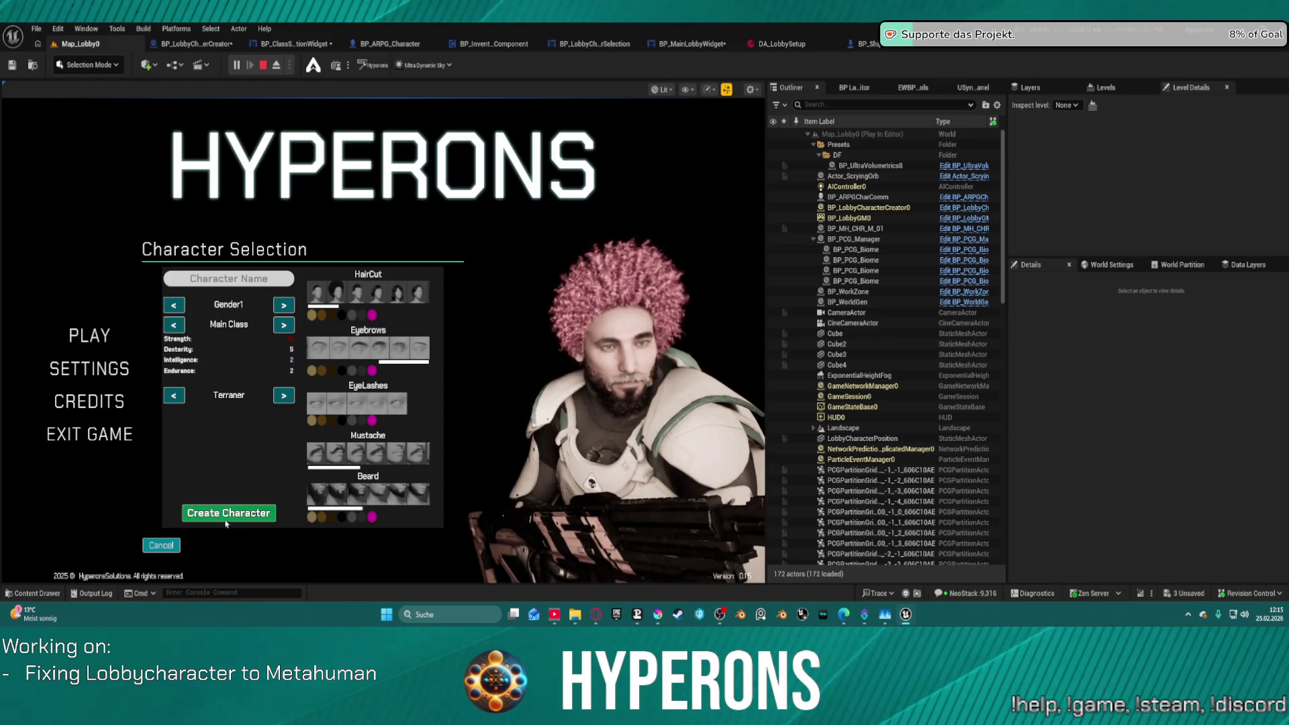
pyautogui.click(261, 513)
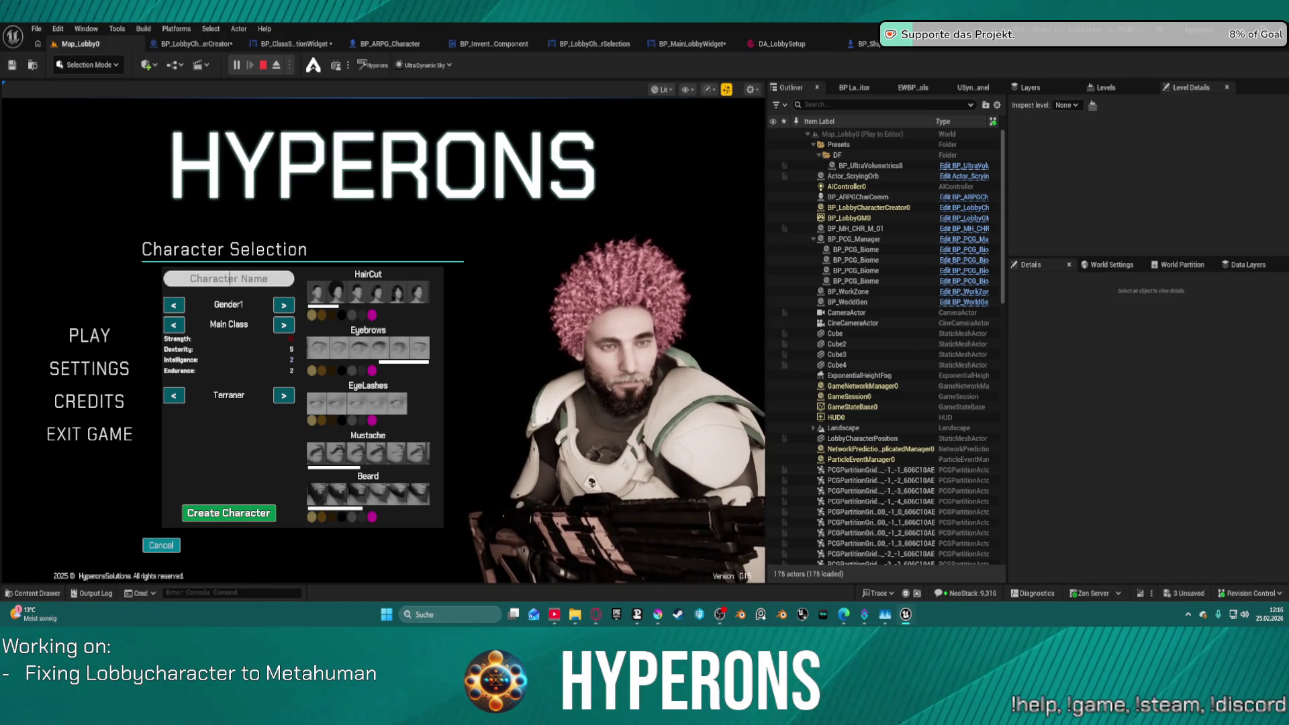
# Create a new lobby character named Tsdaasdest.
pyautogui.write('Test')
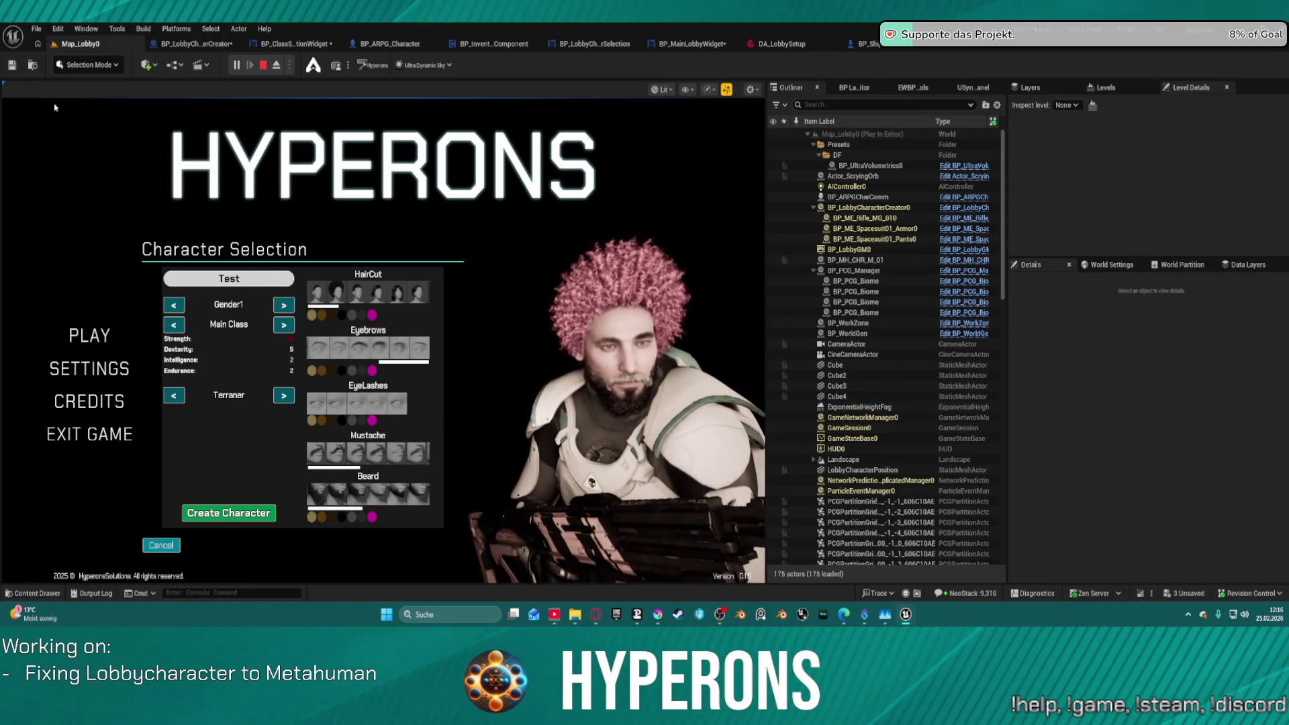
pyautogui.click(178, 543)
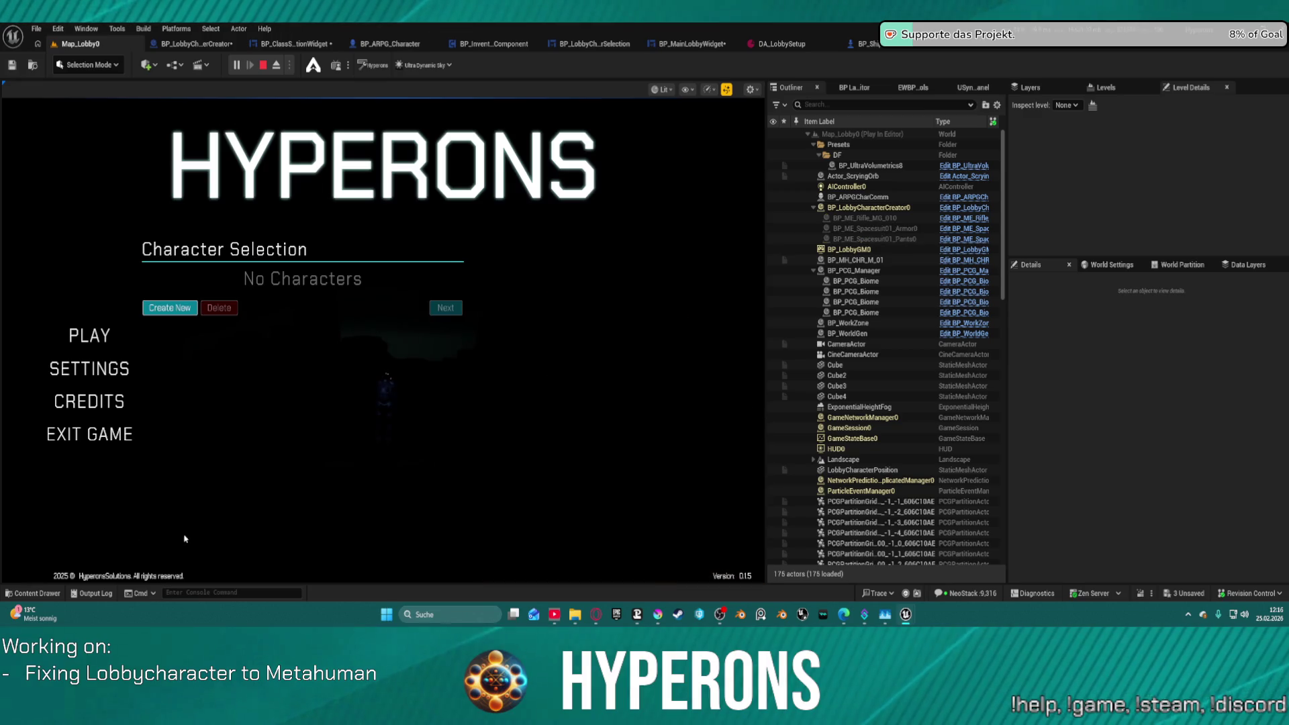
pyautogui.click(158, 309)
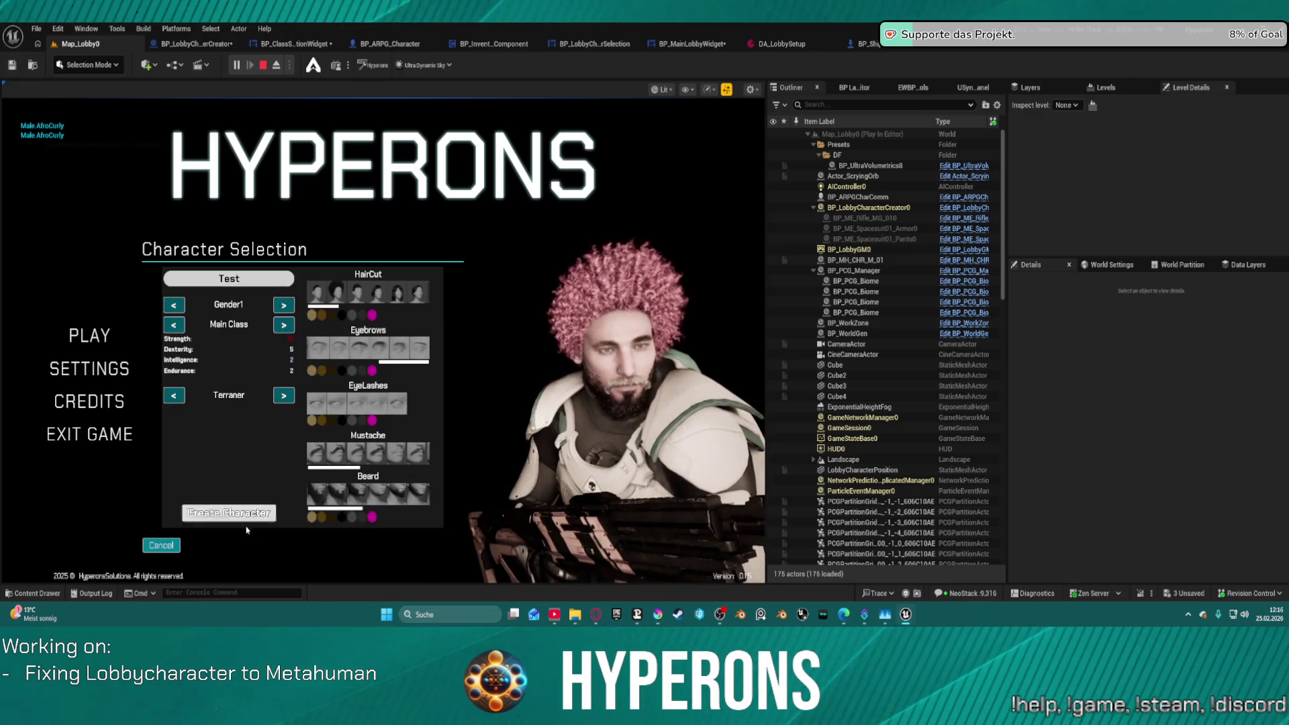
pyautogui.write('sdaasd')
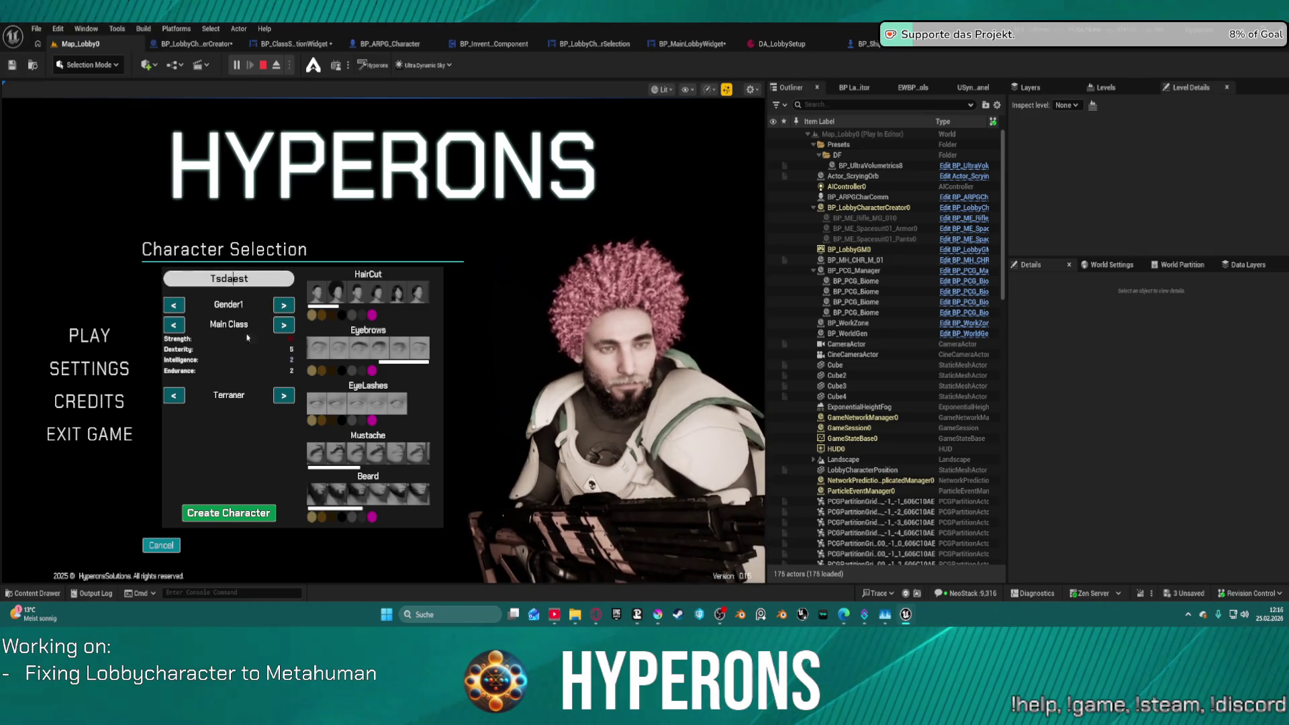
pyautogui.click(225, 512)
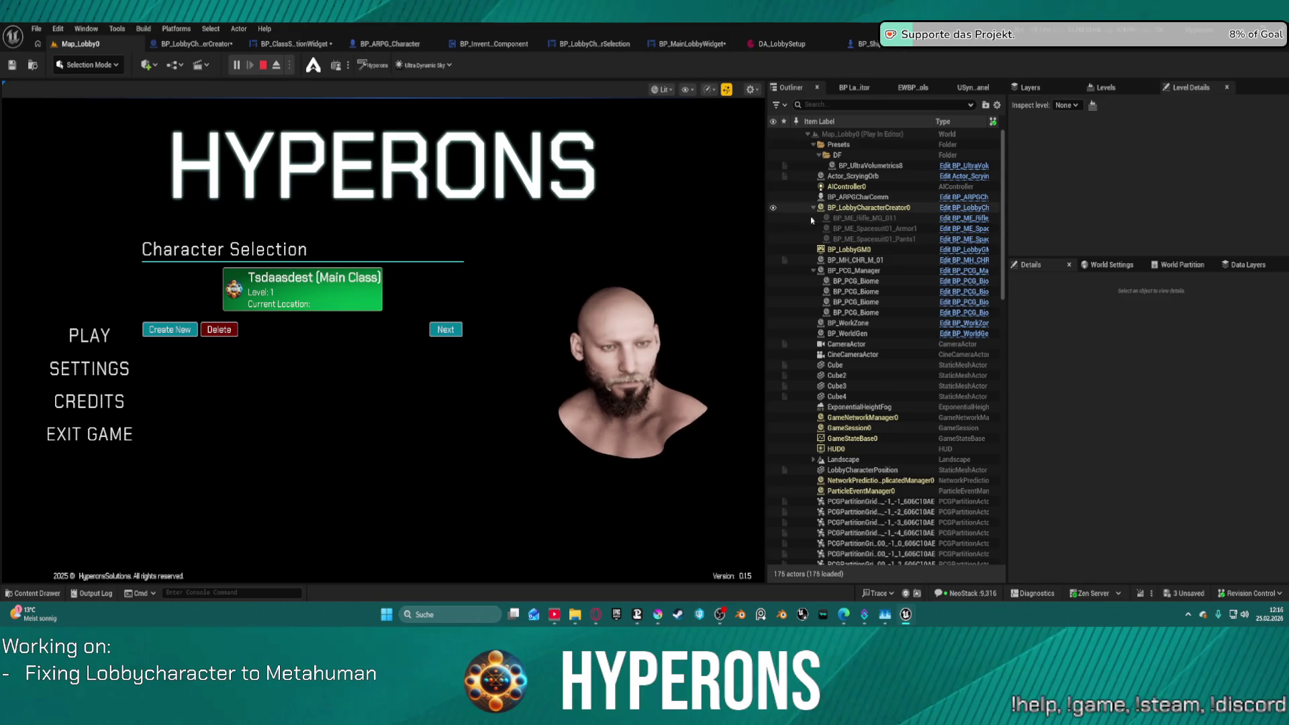
# Select Tsdaasdest, start offline play with it, then stop the play session.
pyautogui.moveTo(1006, 201); pyautogui.dragTo(1161, 201)
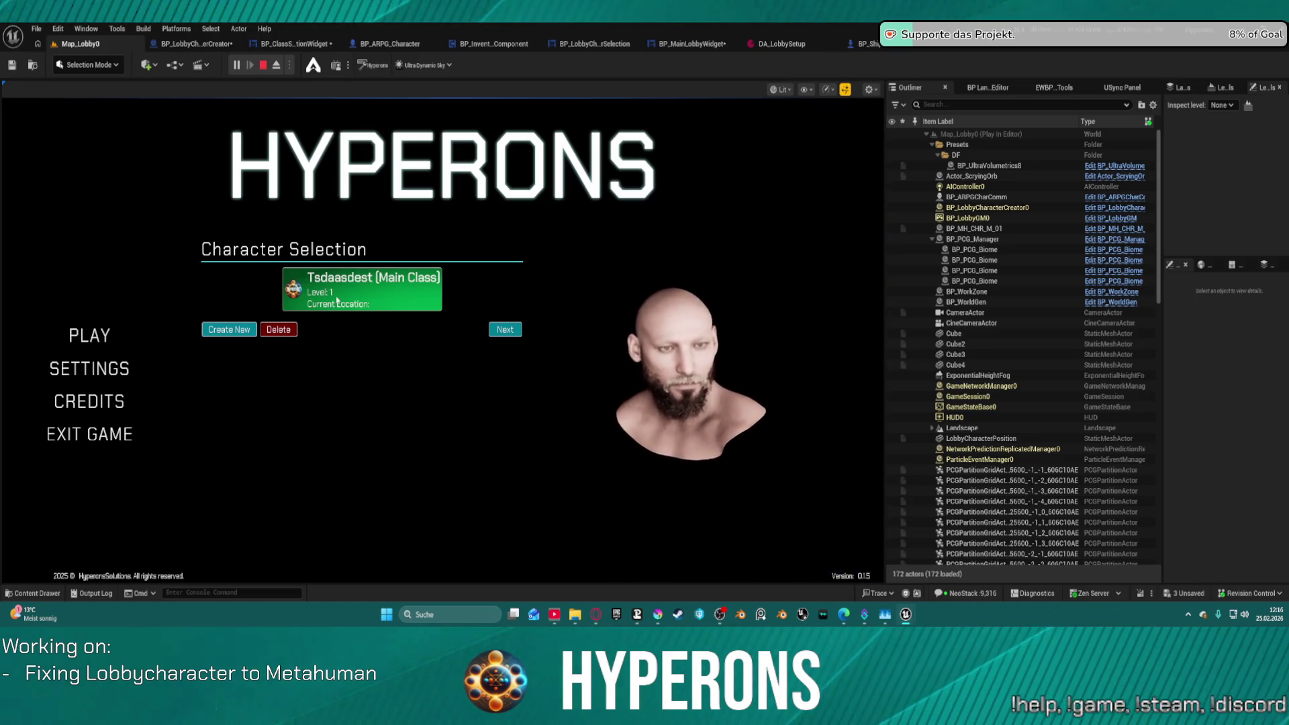
pyautogui.click(330, 304)
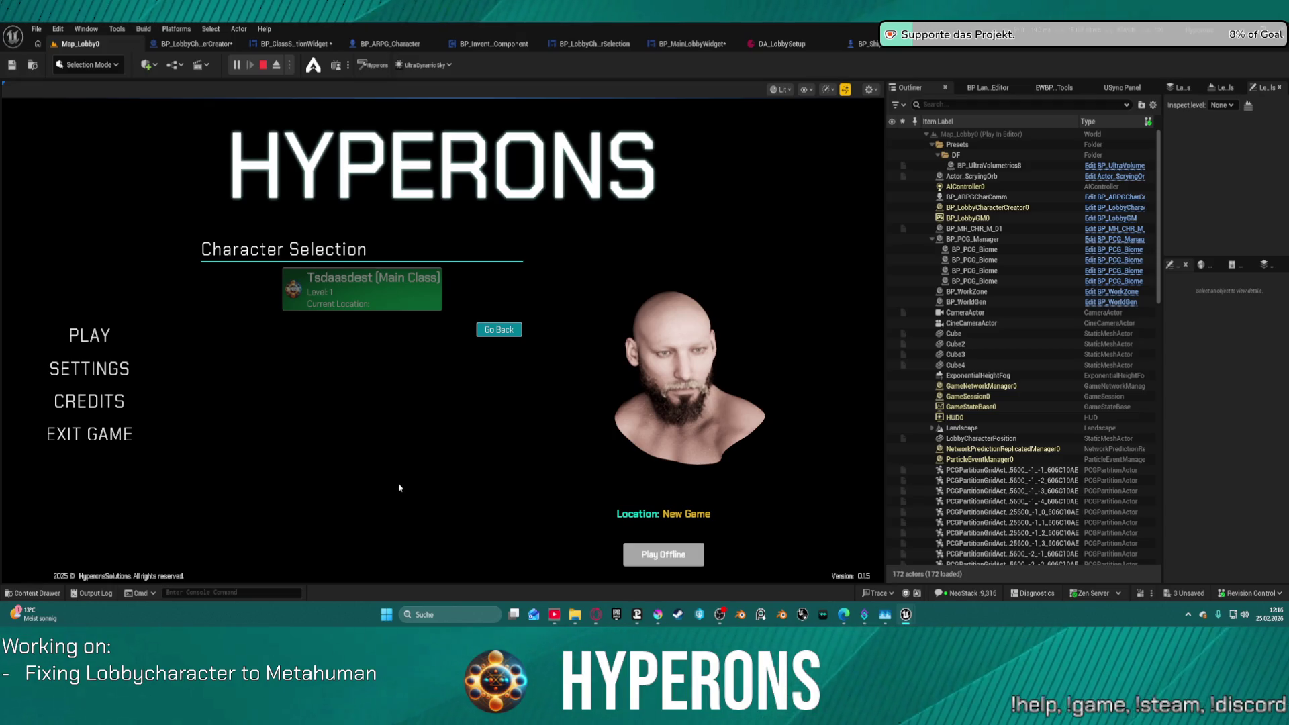
pyautogui.click(663, 554)
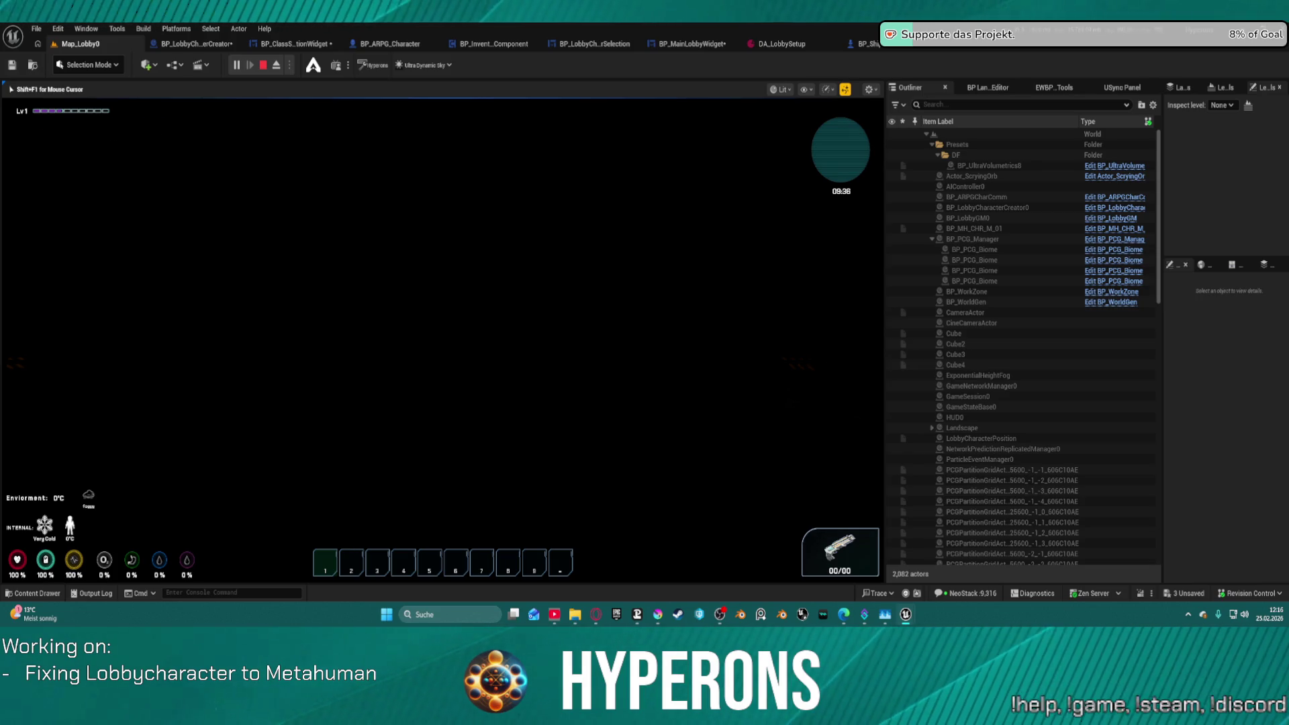
pyautogui.press('Escape')
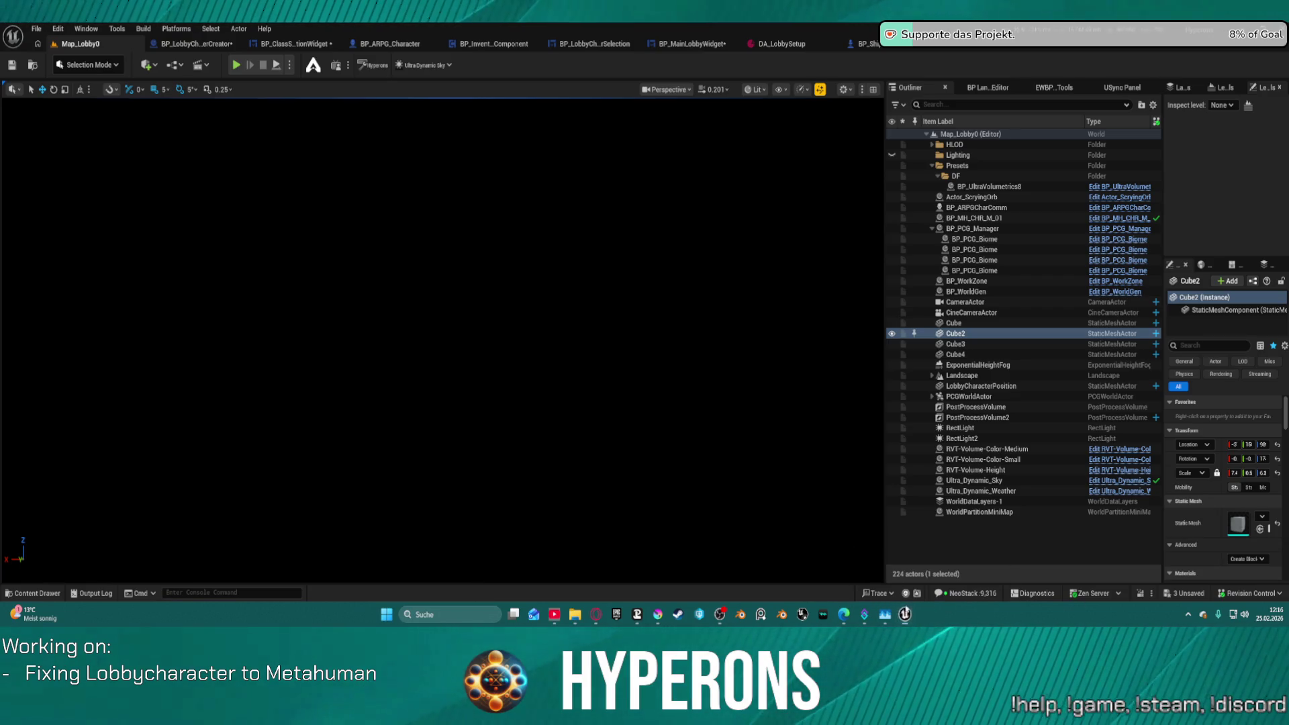
# Close the separate Message Log window.
pyautogui.moveTo(905, 615)
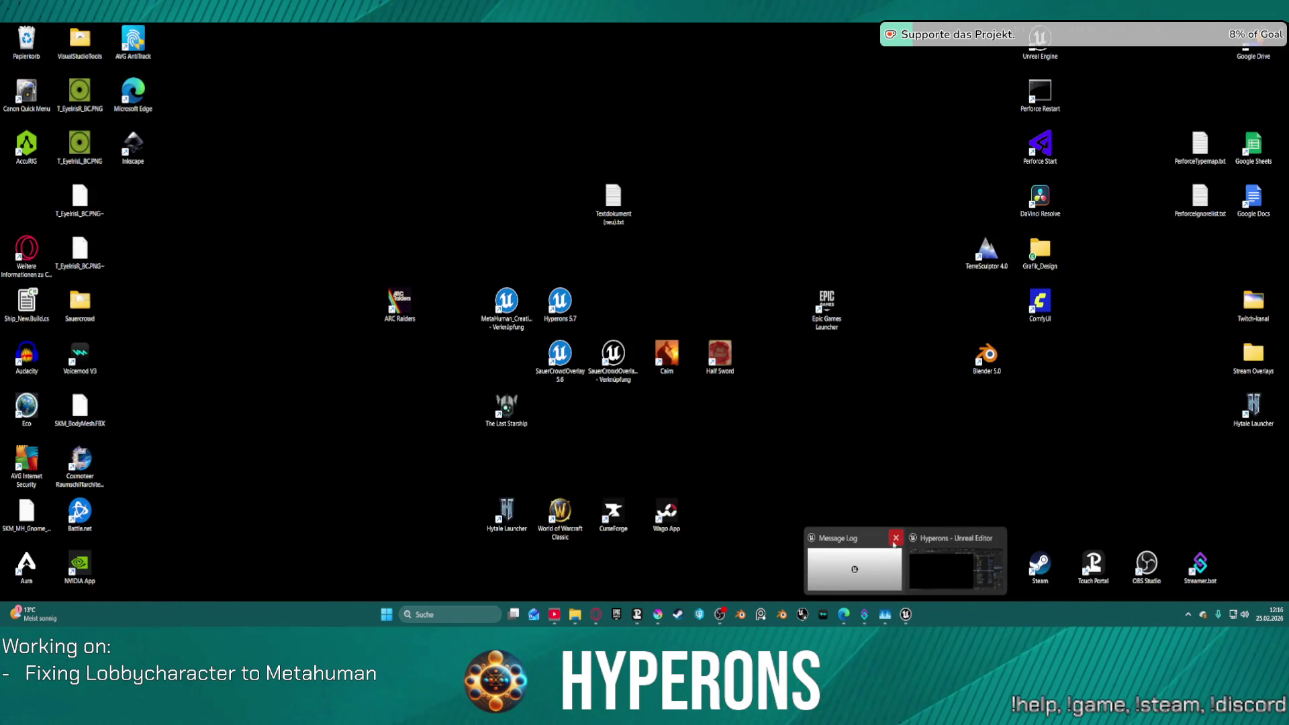
pyautogui.click(894, 538)
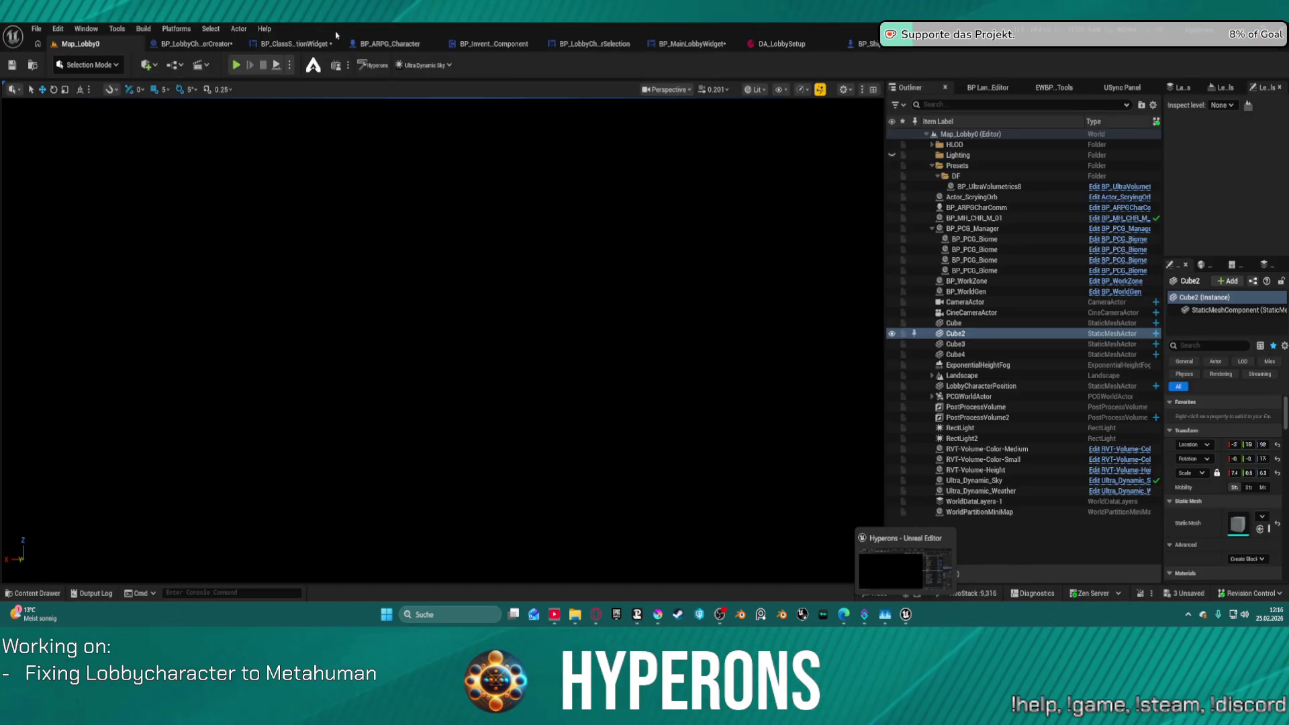
pyautogui.click(211, 31)
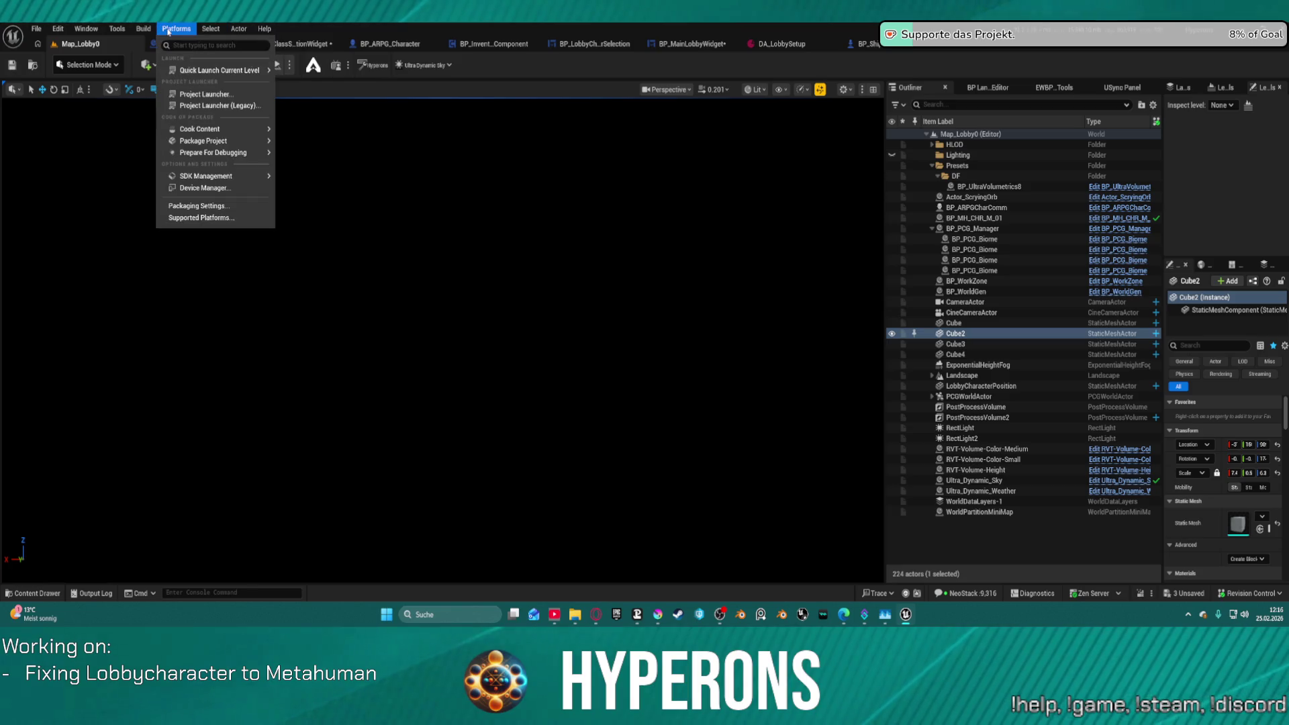
pyautogui.moveTo(85, 28)
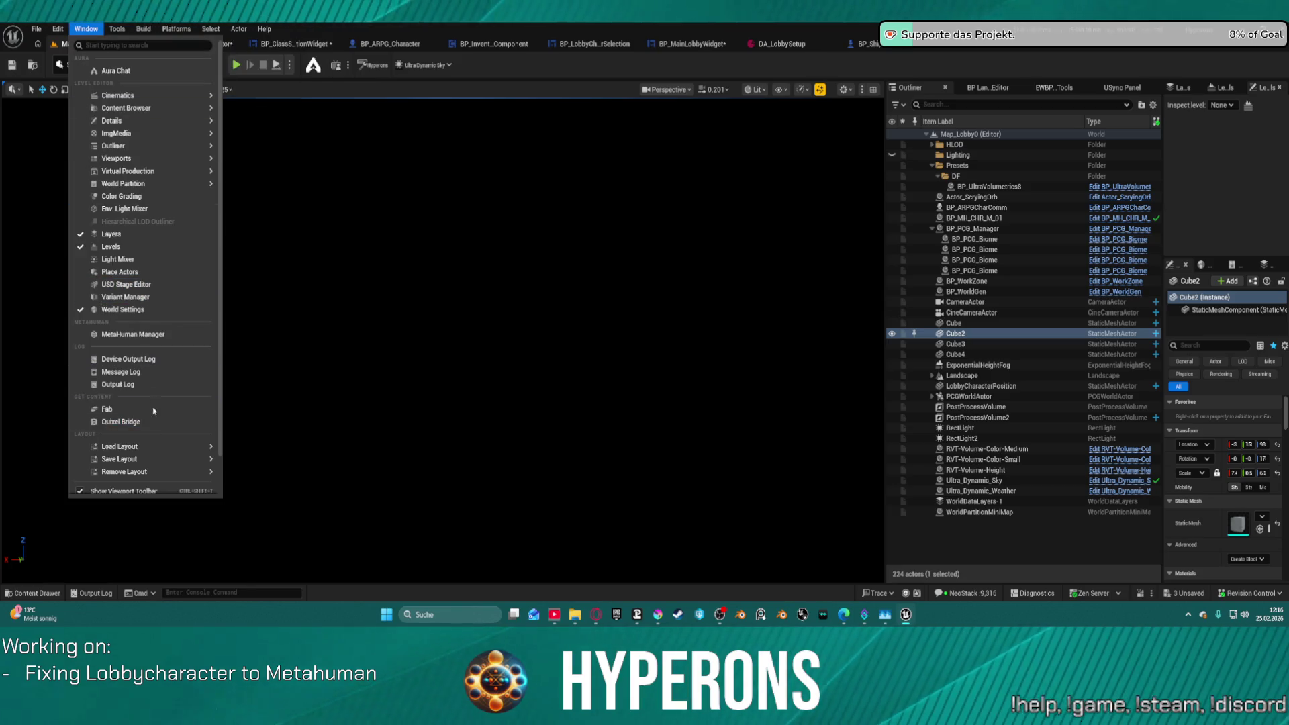
pyautogui.click(308, 308)
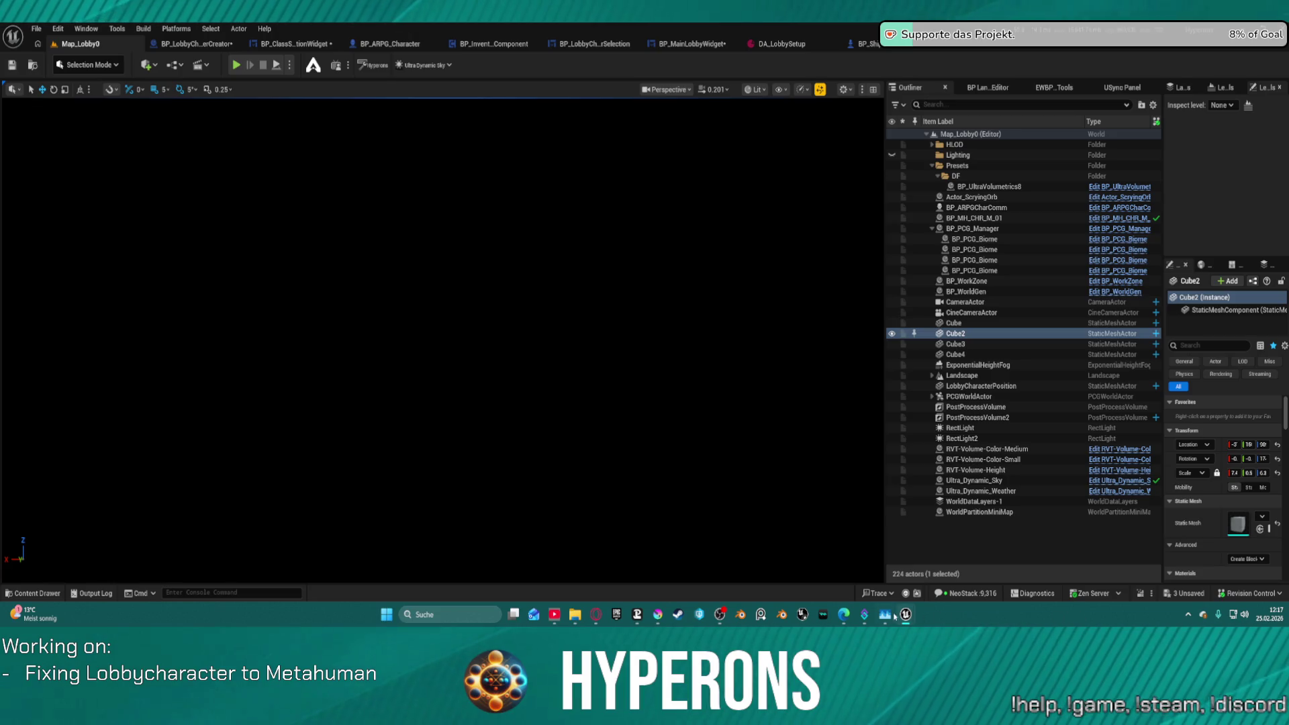
# Maximize the editor window again and bring up BP_ARPG_GameMode's SpawnNewPlayer graph.
pyautogui.moveTo(905, 614)
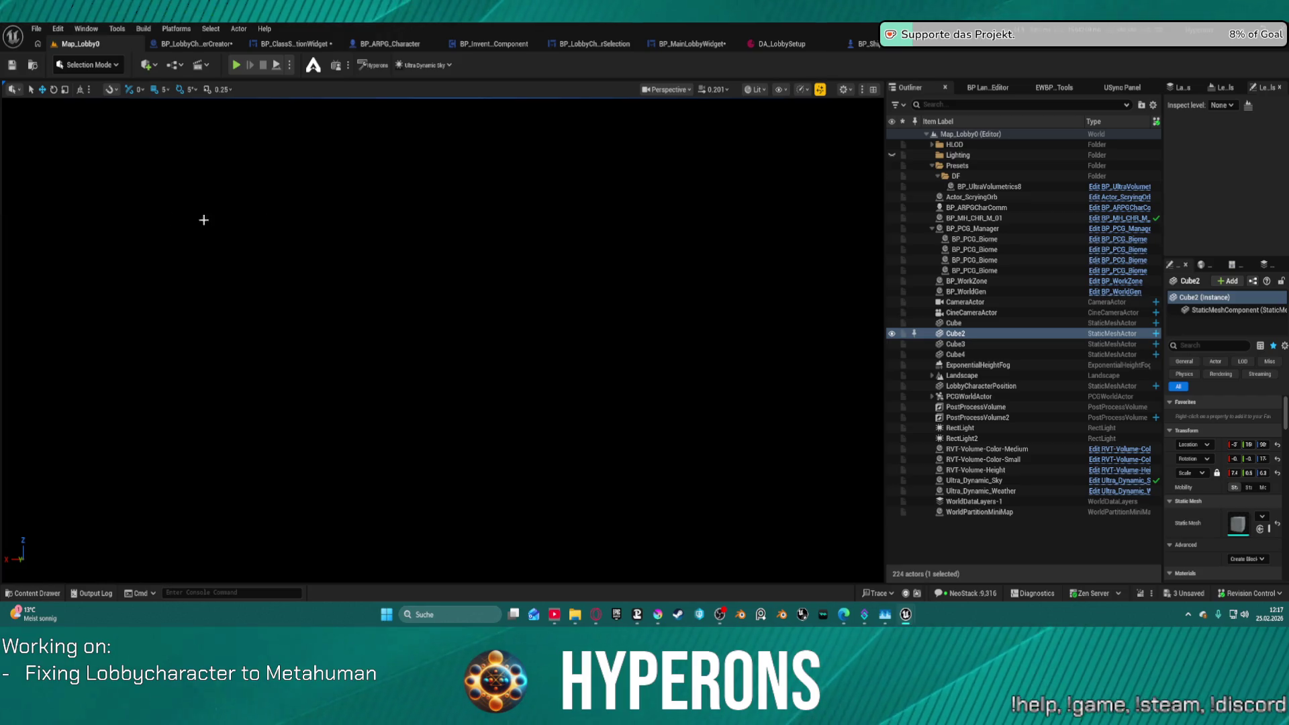
pyautogui.moveTo(950, 40)
pyautogui.mouseDown()
pyautogui.moveTo(865, 437)
pyautogui.moveTo(422, 621)
pyautogui.moveTo(519, 369)
pyautogui.moveTo(712, 233)
pyautogui.moveTo(644, 110)
pyautogui.moveTo(649, 86)
pyautogui.mouseUp()
pyautogui.click(973, 74)
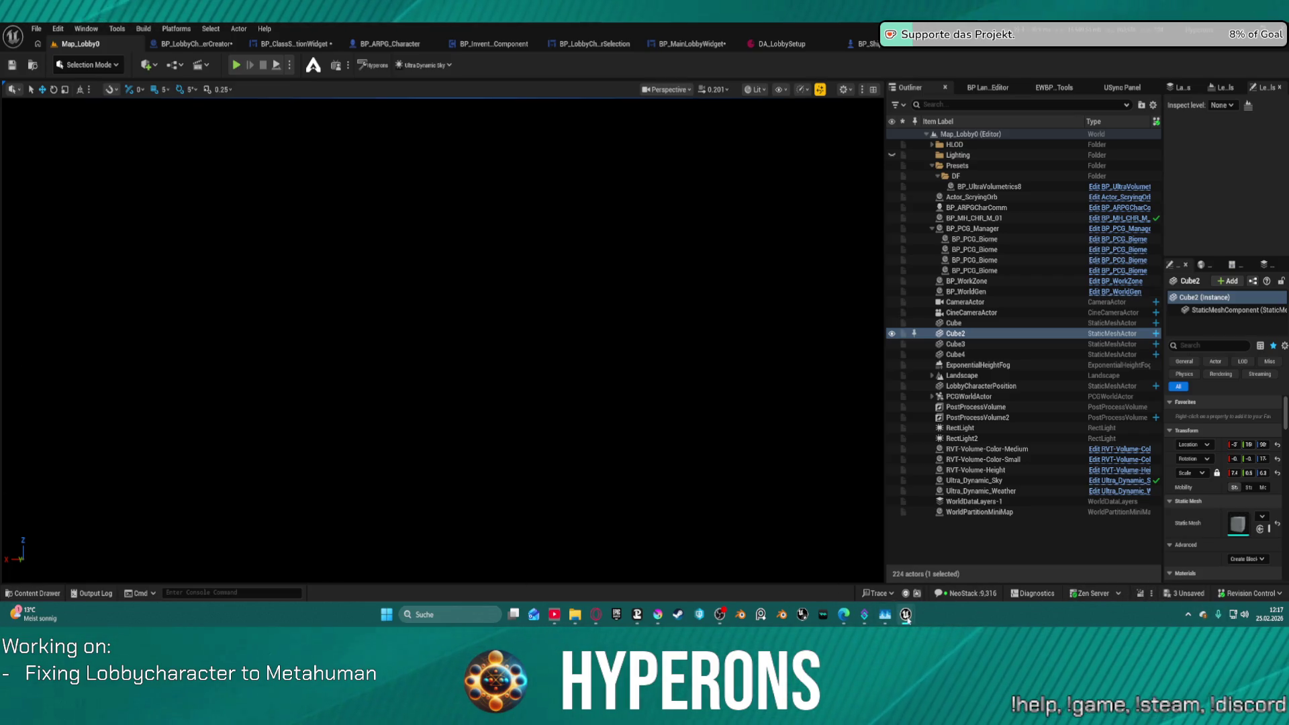
pyautogui.moveTo(906, 616)
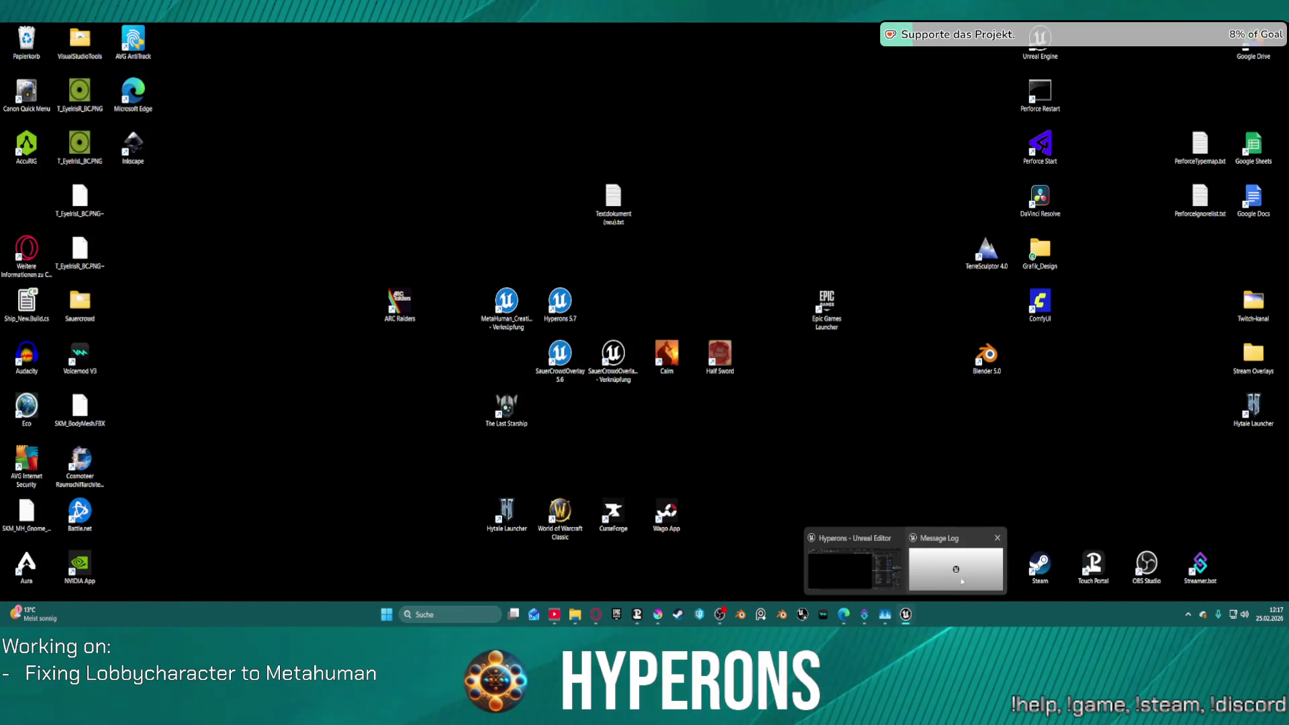
pyautogui.rightClick(950, 557)
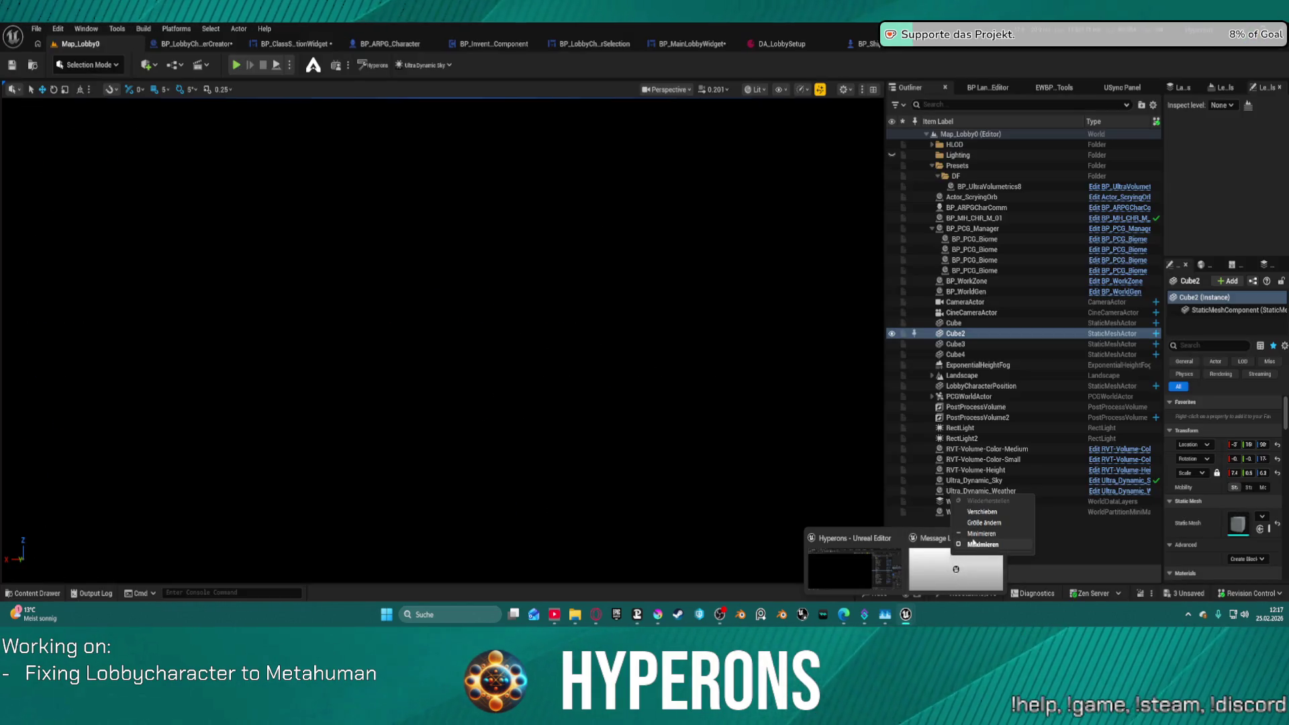
pyautogui.click(979, 547)
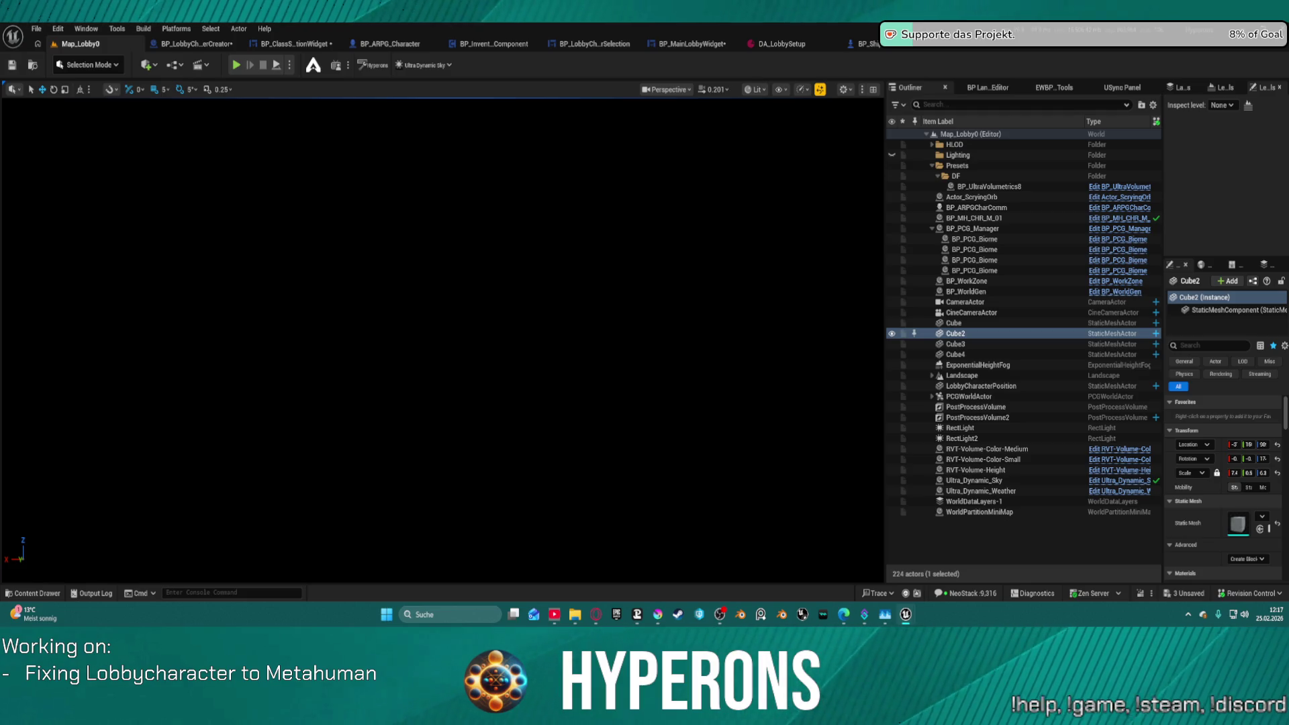
pyautogui.hotkey('alt', 'Tab')
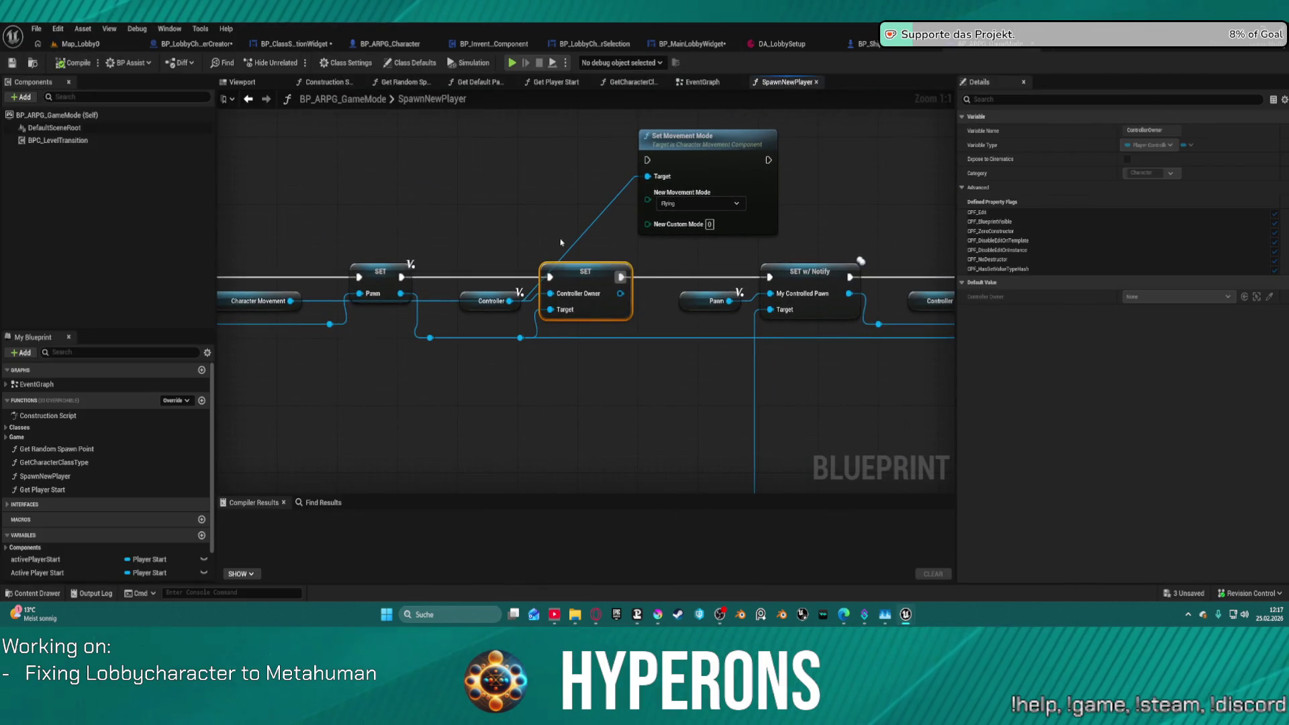
# Rearrange the SpawnNewPlayer nodes and wire Make S Save Char Visuals into SpawnActor's Visuals pin.
pyautogui.moveTo(648, 172); pyautogui.dragTo(278, 168)
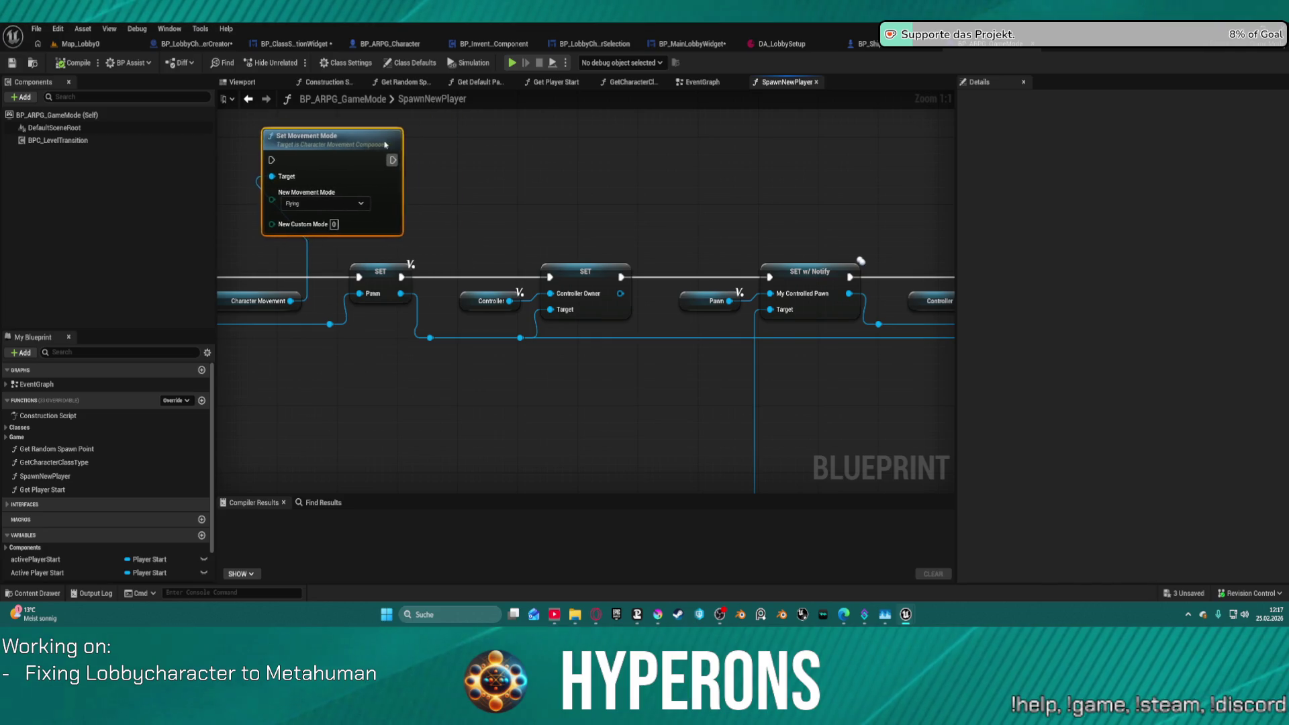
pyautogui.moveTo(644, 200)
pyautogui.mouseDown()
pyautogui.moveTo(873, 201)
pyautogui.moveTo(839, 175)
pyautogui.moveTo(708, 301)
pyautogui.moveTo(621, 28)
pyautogui.mouseUp()
pyautogui.moveTo(825, 238)
pyautogui.mouseDown()
pyautogui.moveTo(819, 422)
pyautogui.moveTo(779, 312)
pyautogui.moveTo(688, 275)
pyautogui.mouseUp()
pyautogui.click(805, 363)
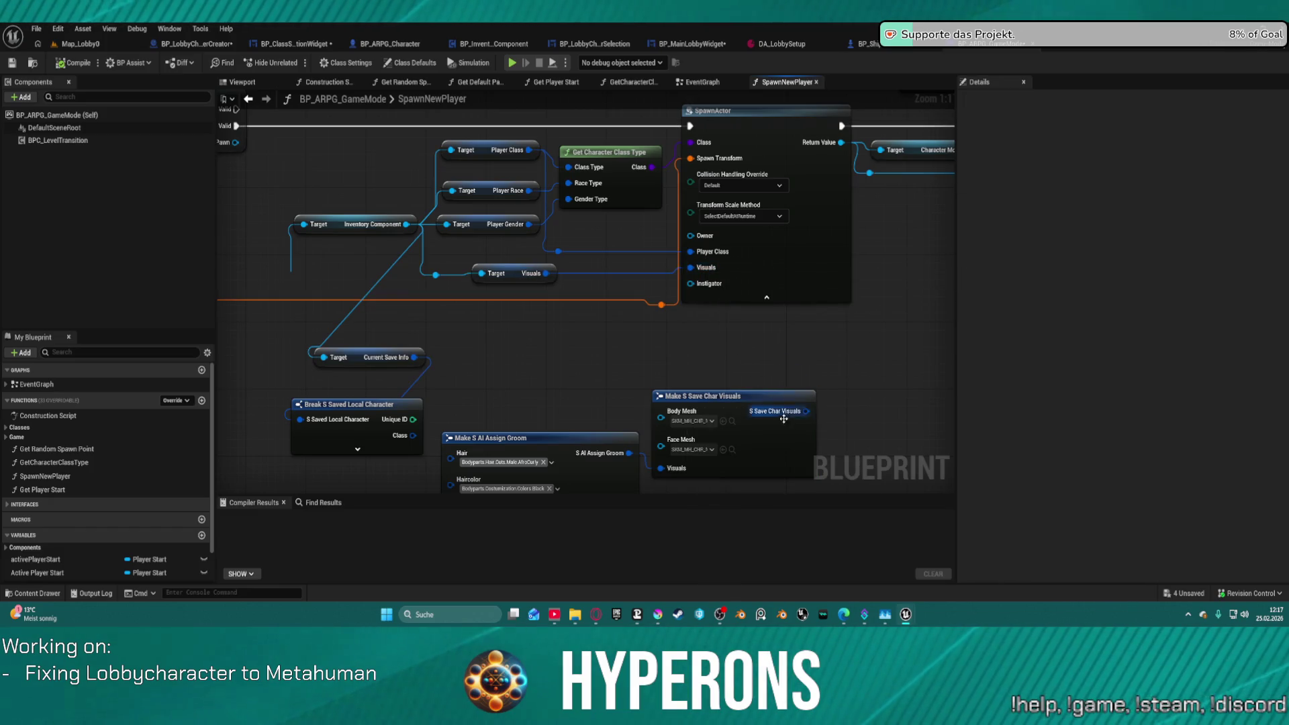
pyautogui.moveTo(807, 415)
pyautogui.mouseDown()
pyautogui.moveTo(701, 276)
pyautogui.moveTo(484, 275)
pyautogui.moveTo(661, 373)
pyautogui.moveTo(667, 308)
pyautogui.moveTo(635, 352)
pyautogui.moveTo(698, 167)
pyautogui.moveTo(670, 168)
pyautogui.moveTo(608, 225)
pyautogui.mouseUp()
pyautogui.moveTo(557, 263); pyautogui.dragTo(470, 383)
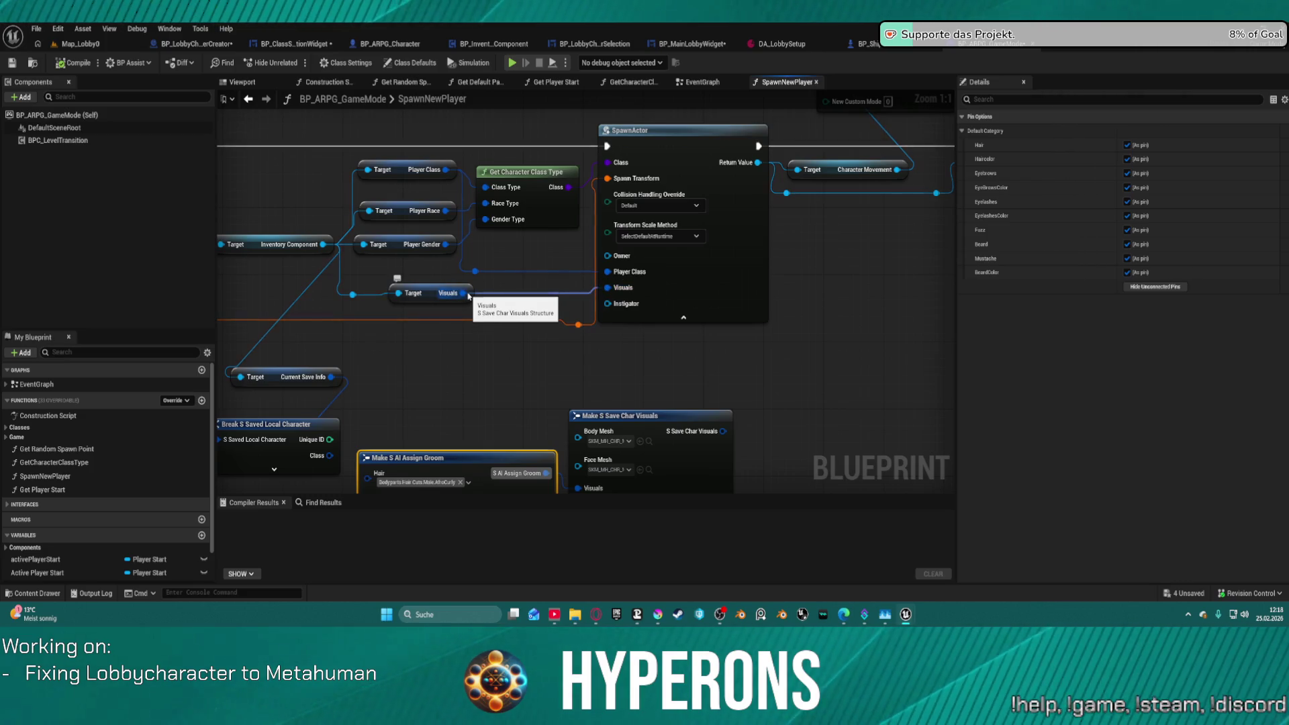
pyautogui.moveTo(608, 288)
pyautogui.mouseDown()
pyautogui.moveTo(728, 431)
pyautogui.moveTo(725, 289)
pyautogui.moveTo(520, 193)
pyautogui.moveTo(510, 205)
pyautogui.mouseUp()
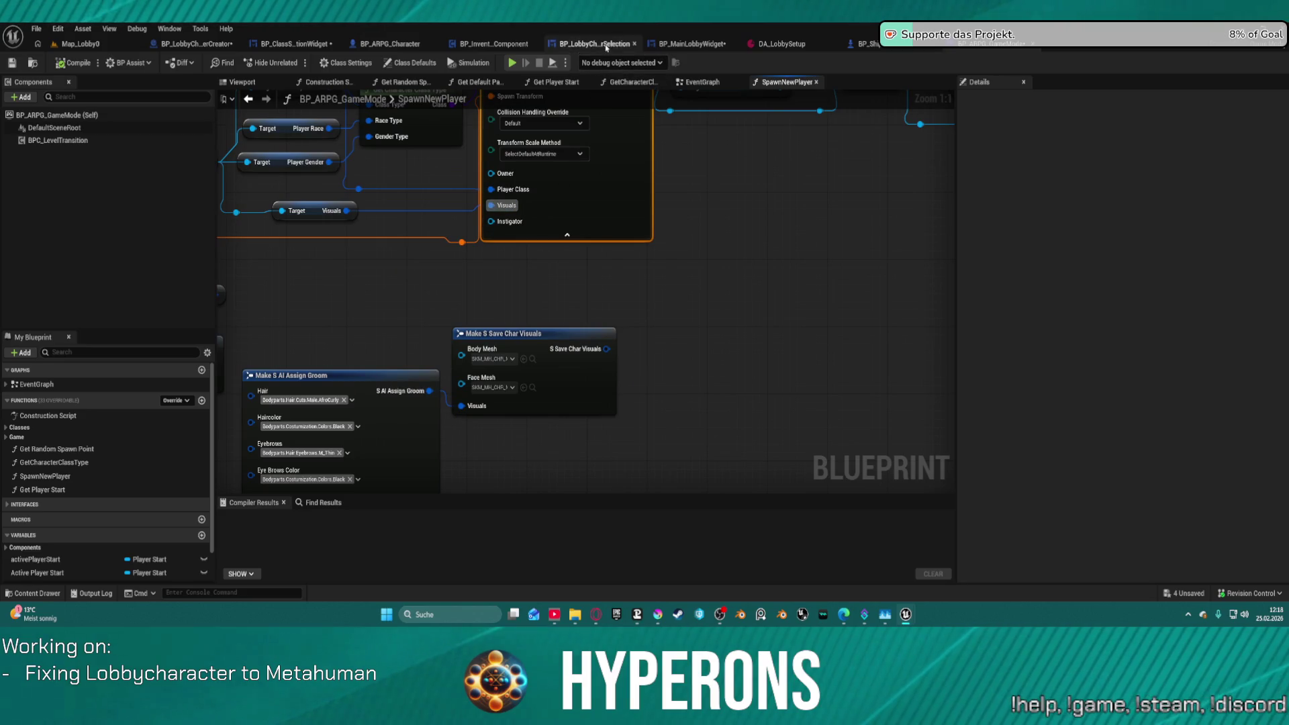
# Compile BP_ARPG_Character, refresh all nodes, and review the SetupCharacter mesh and Master Pose nodes.
pyautogui.click(67, 64)
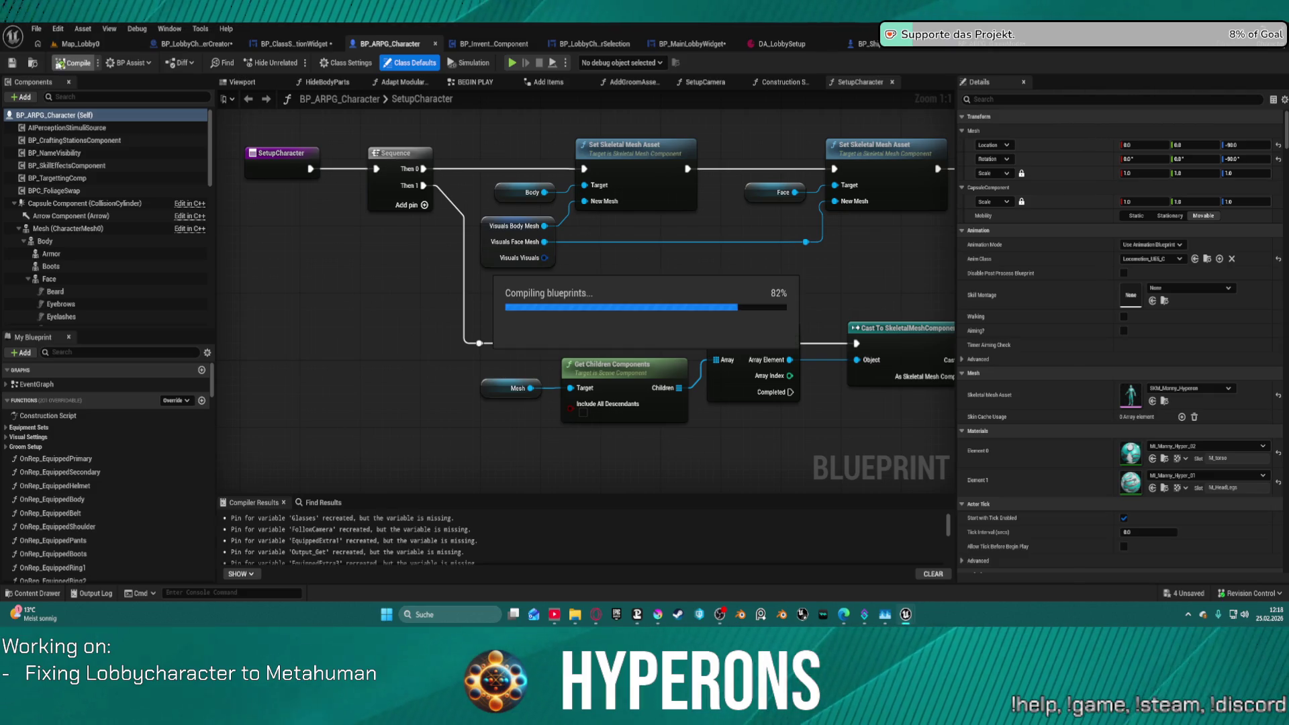
pyautogui.click(36, 29)
pyautogui.click(104, 177)
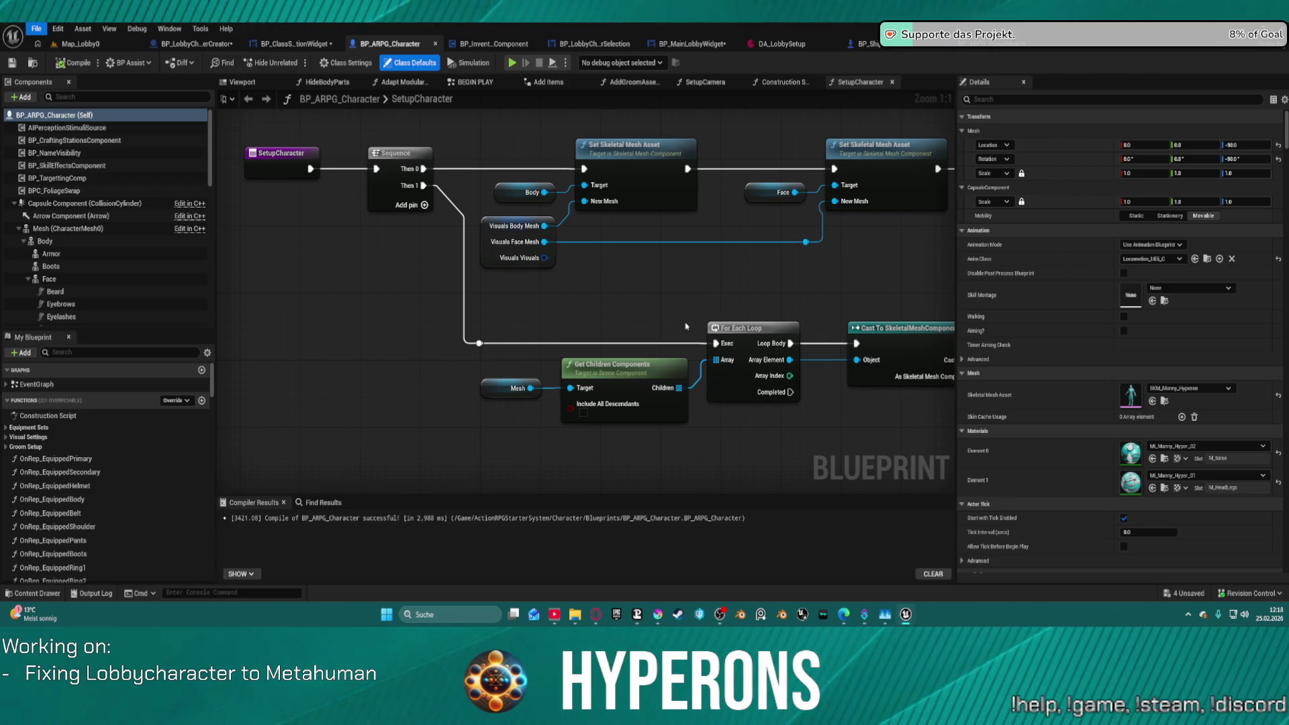
pyautogui.scroll(-4, 643, 344)
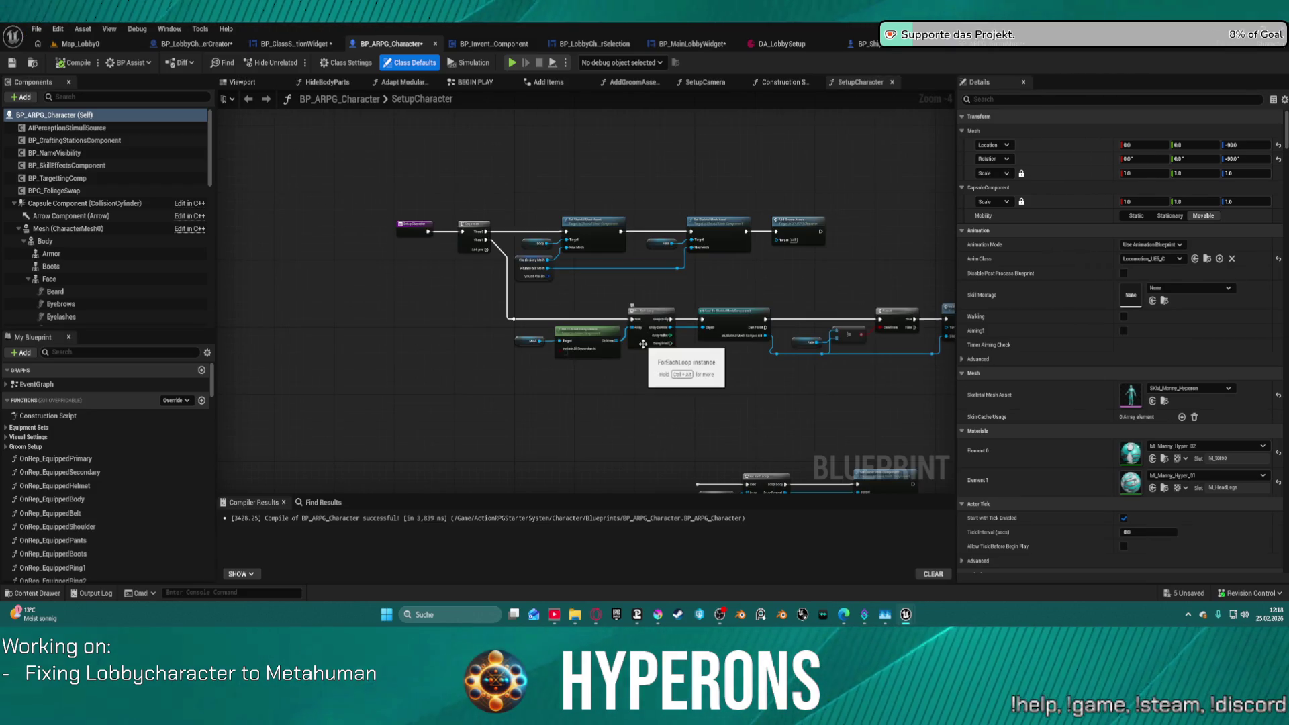
pyautogui.moveTo(643, 343)
pyautogui.mouseDown()
pyautogui.moveTo(452, 377)
pyautogui.moveTo(376, 345)
pyautogui.moveTo(505, 209)
pyautogui.mouseUp()
pyautogui.scroll(5, 647, 267)
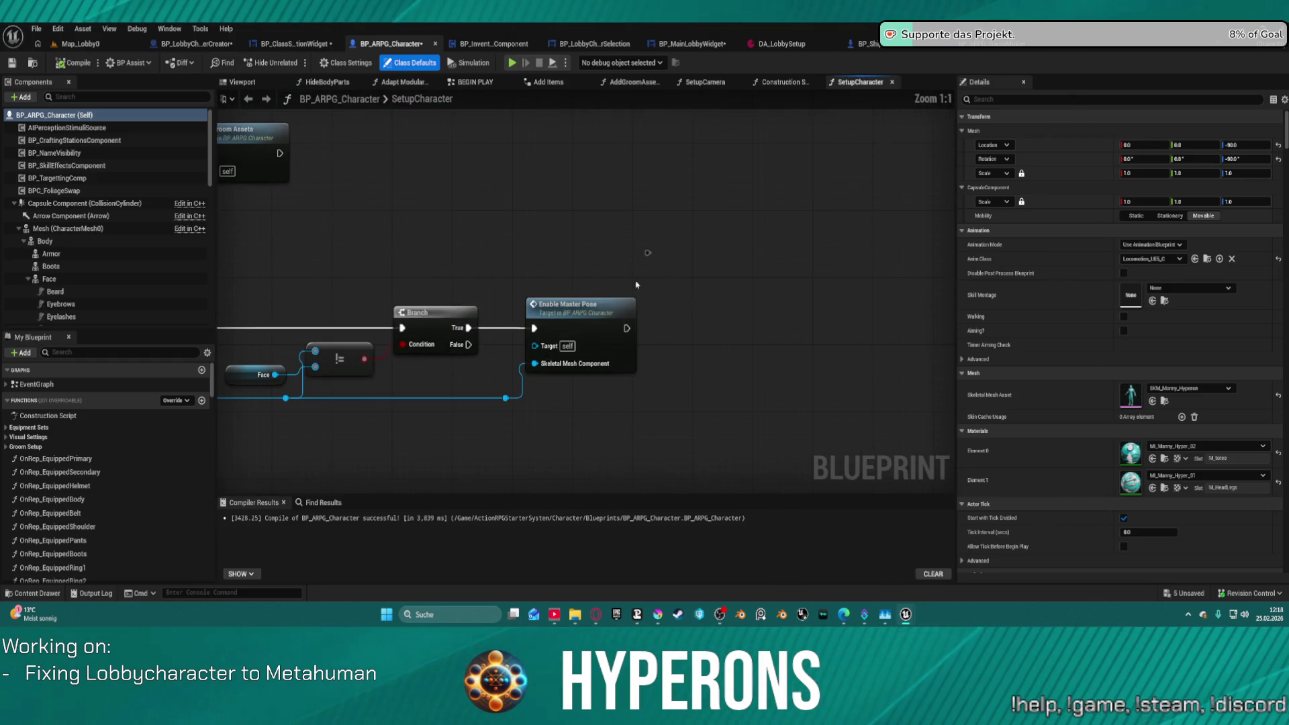
pyautogui.click(786, 256)
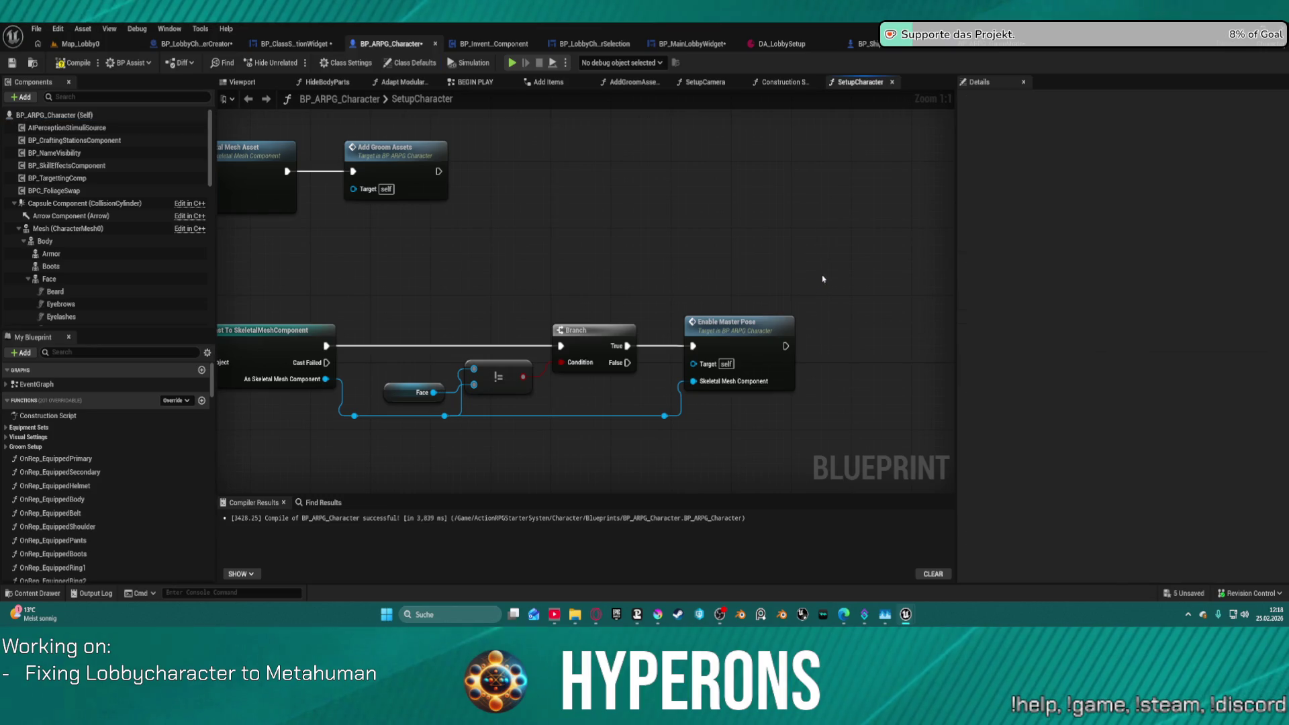
pyautogui.moveTo(826, 279); pyautogui.dragTo(857, 244)
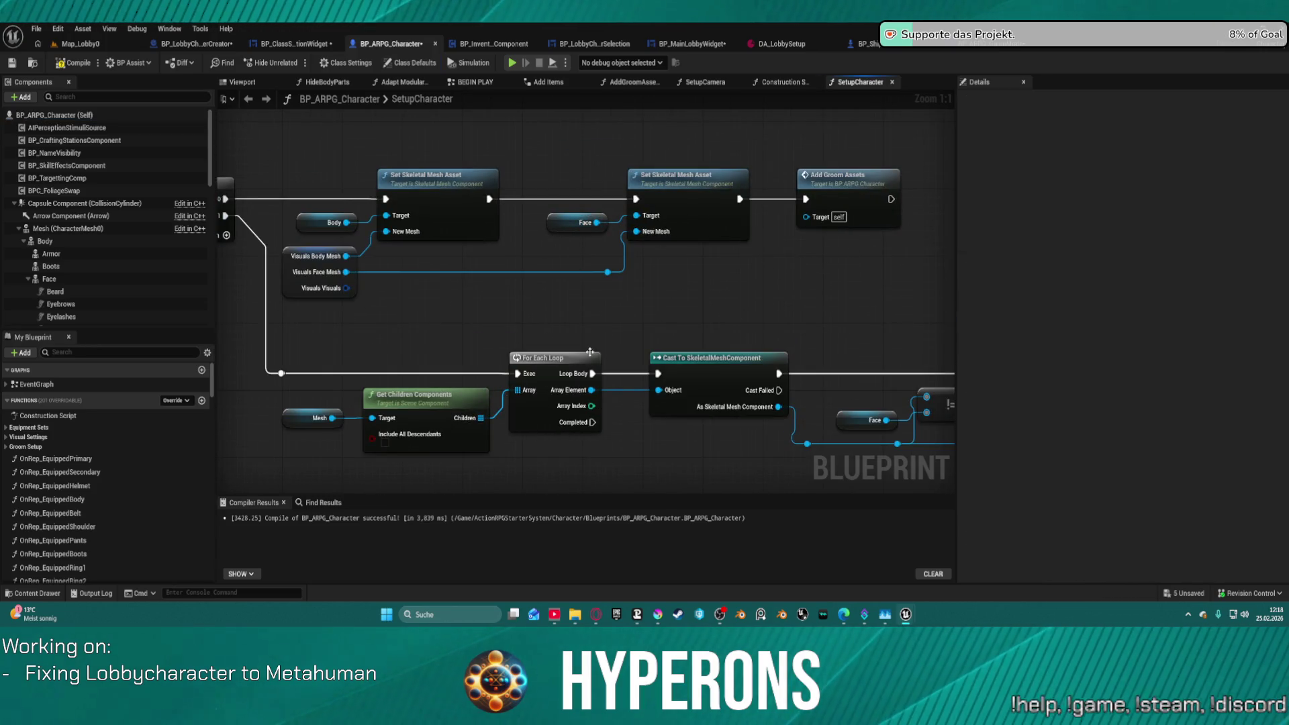
pyautogui.moveTo(591, 356); pyautogui.dragTo(217, 343)
# Open the AddGroomAssets function graph and inspect it, including the When color is not Found comment.
pyautogui.doubleClick(516, 172)
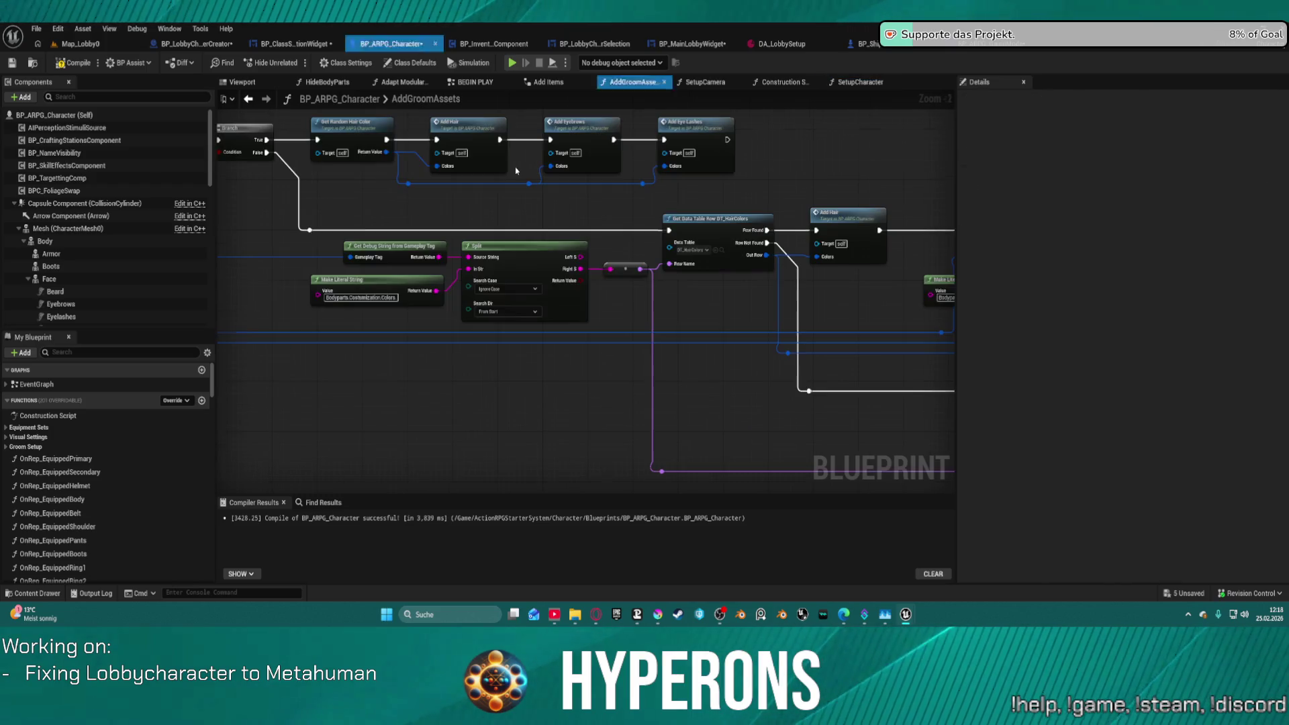
pyautogui.moveTo(739, 302); pyautogui.dragTo(295, 266)
pyautogui.scroll(-3, 758, 289)
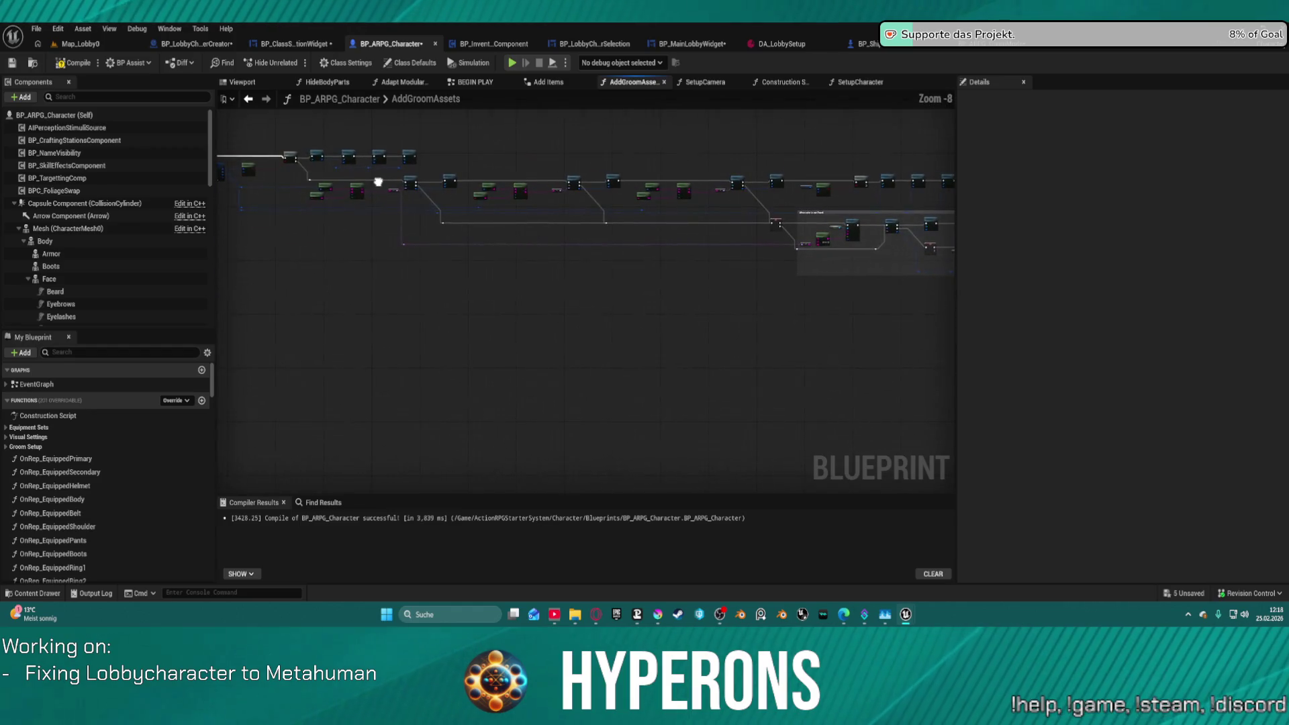
pyautogui.scroll(4, 853, 356)
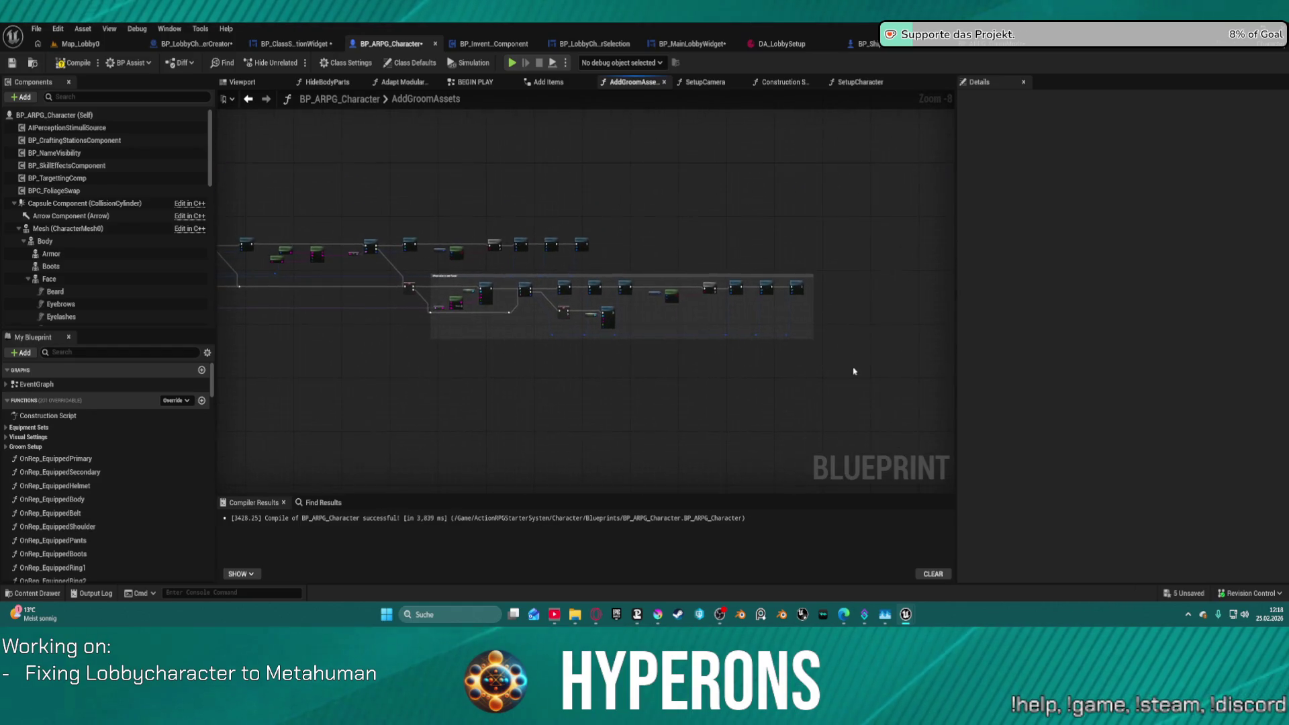
pyautogui.scroll(-2, 882, 354)
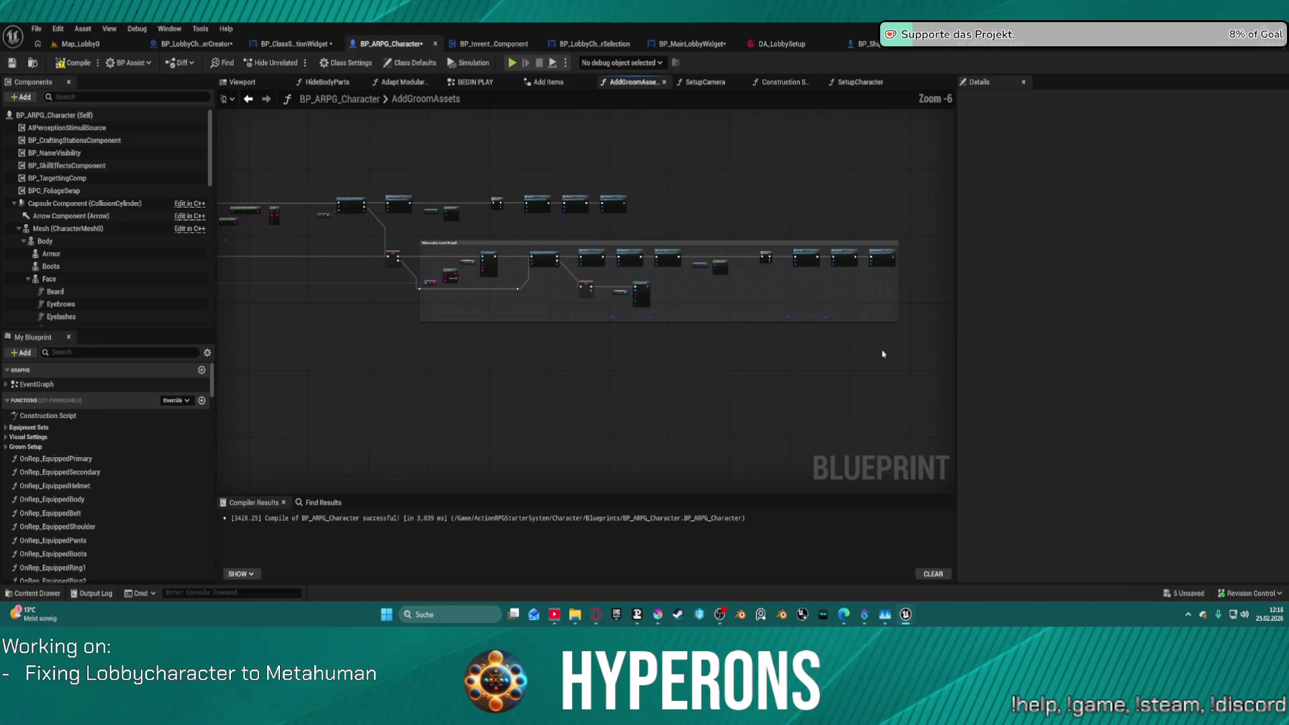
pyautogui.rightClick(882, 355)
pyautogui.click(483, 251)
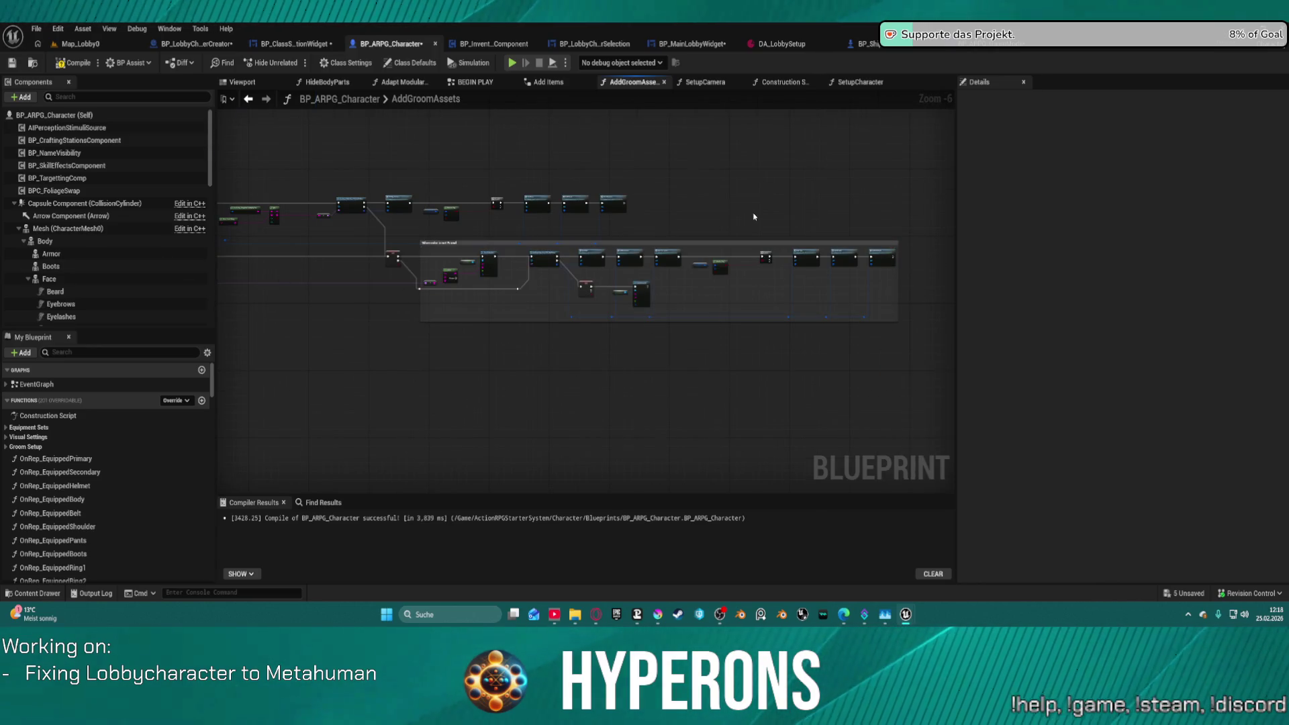
pyautogui.moveTo(483, 251); pyautogui.dragTo(602, 118)
pyautogui.click(170, 45)
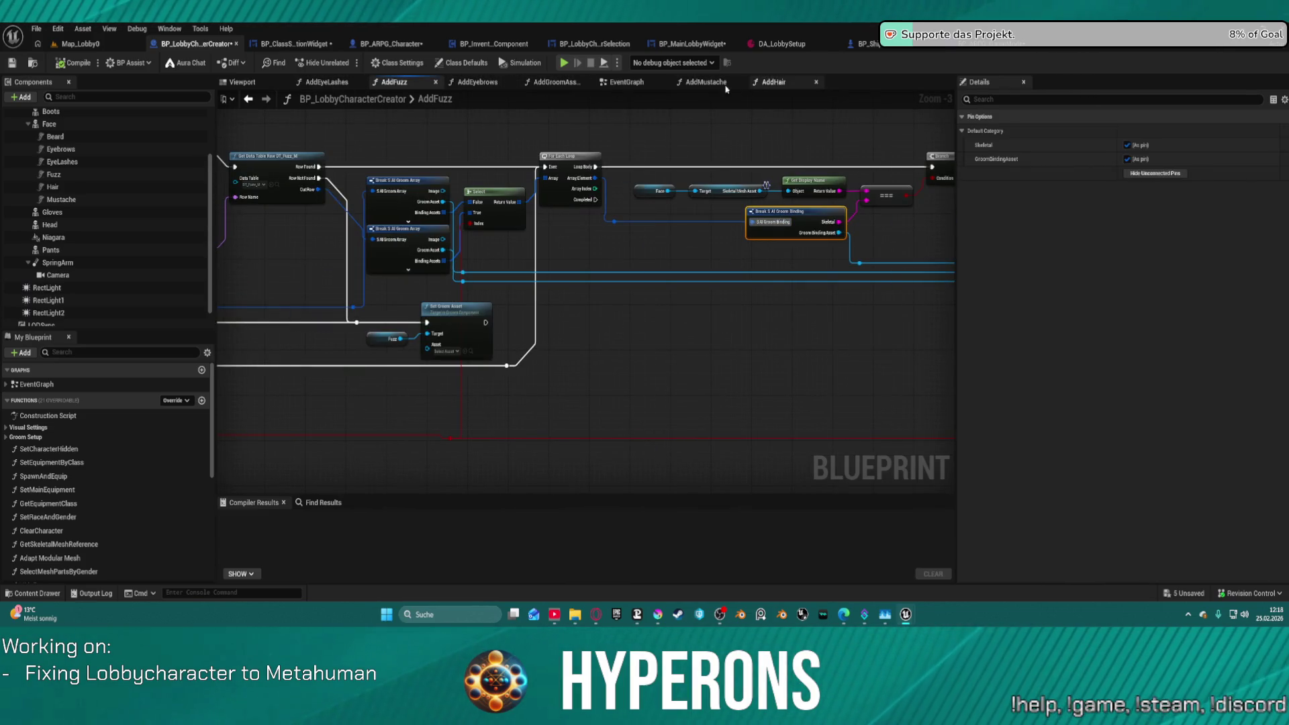
# Show the lobby creator's AddGroomAssets graph and pan to the AddBeard and AddMustache nodes.
pyautogui.click(556, 82)
pyautogui.scroll(-3, 590, 198)
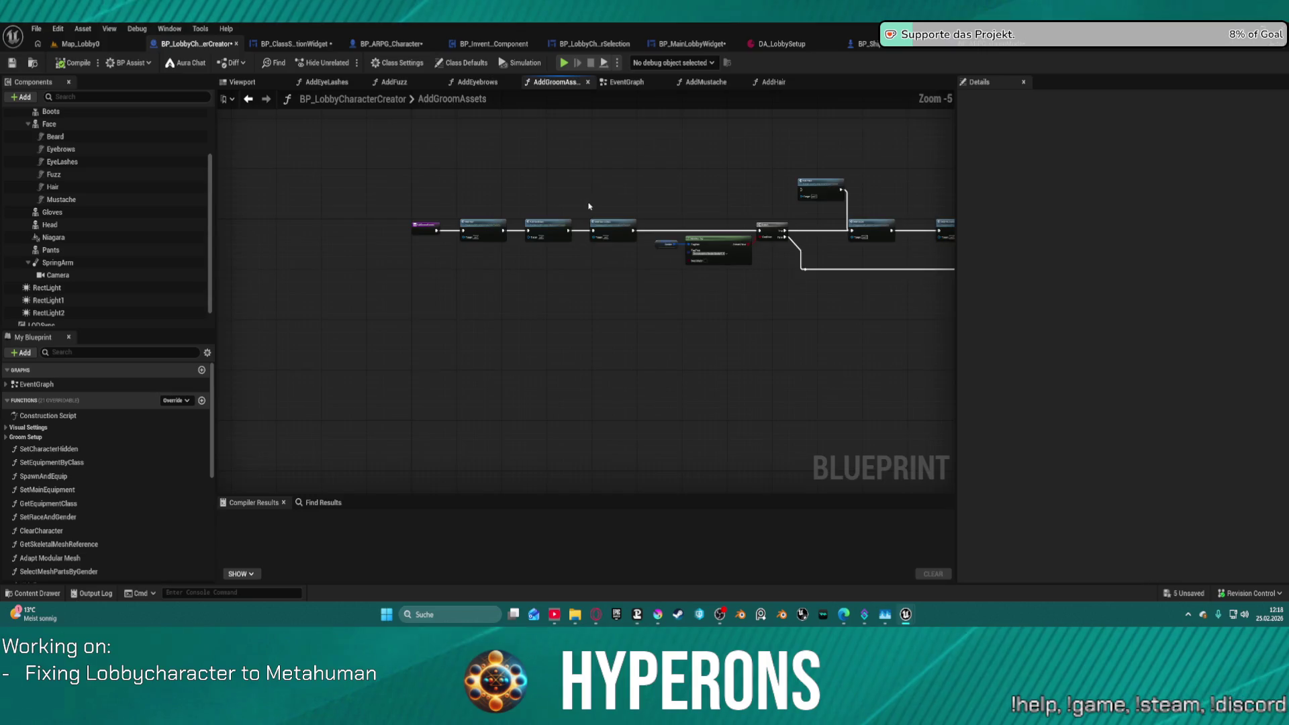
pyautogui.moveTo(339, 210)
pyautogui.mouseDown()
pyautogui.moveTo(446, 190)
pyautogui.moveTo(481, 229)
pyautogui.mouseUp()
pyautogui.scroll(1, 481, 230)
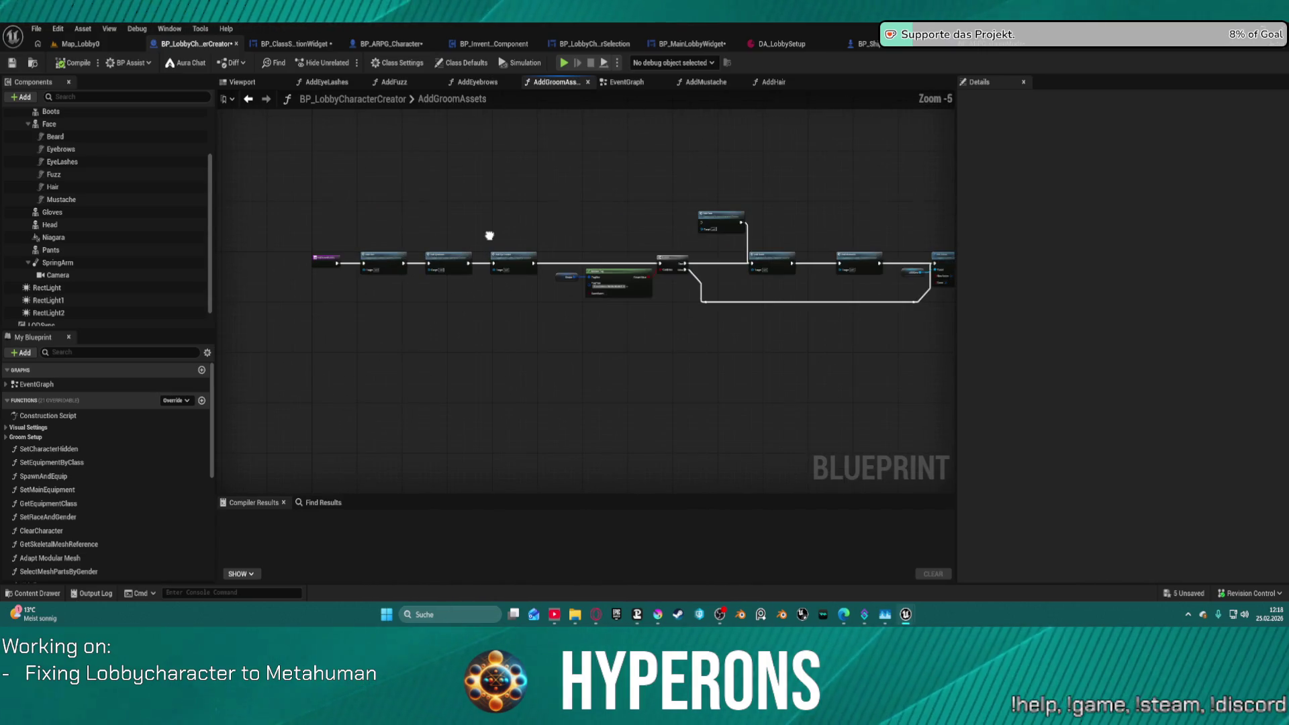
pyautogui.scroll(1, 485, 235)
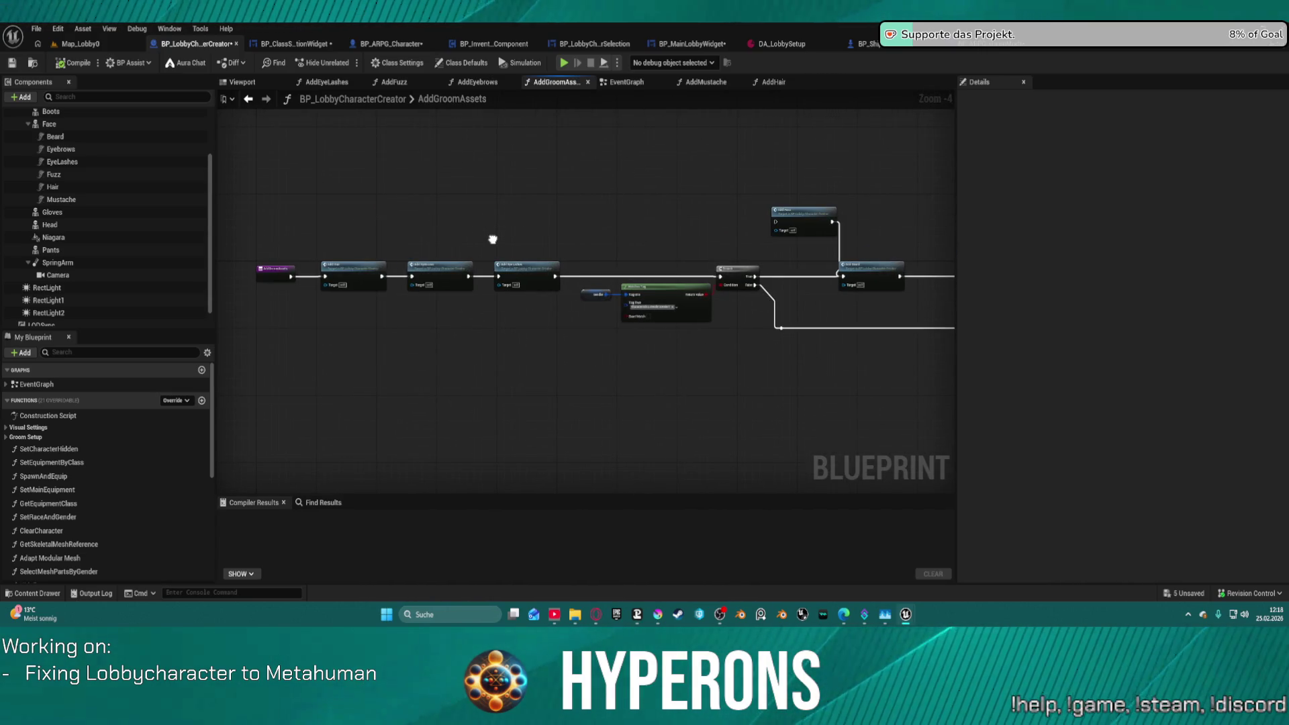
pyautogui.moveTo(492, 240)
pyautogui.mouseDown()
pyautogui.moveTo(135, 247)
pyautogui.moveTo(460, 218)
pyautogui.mouseUp()
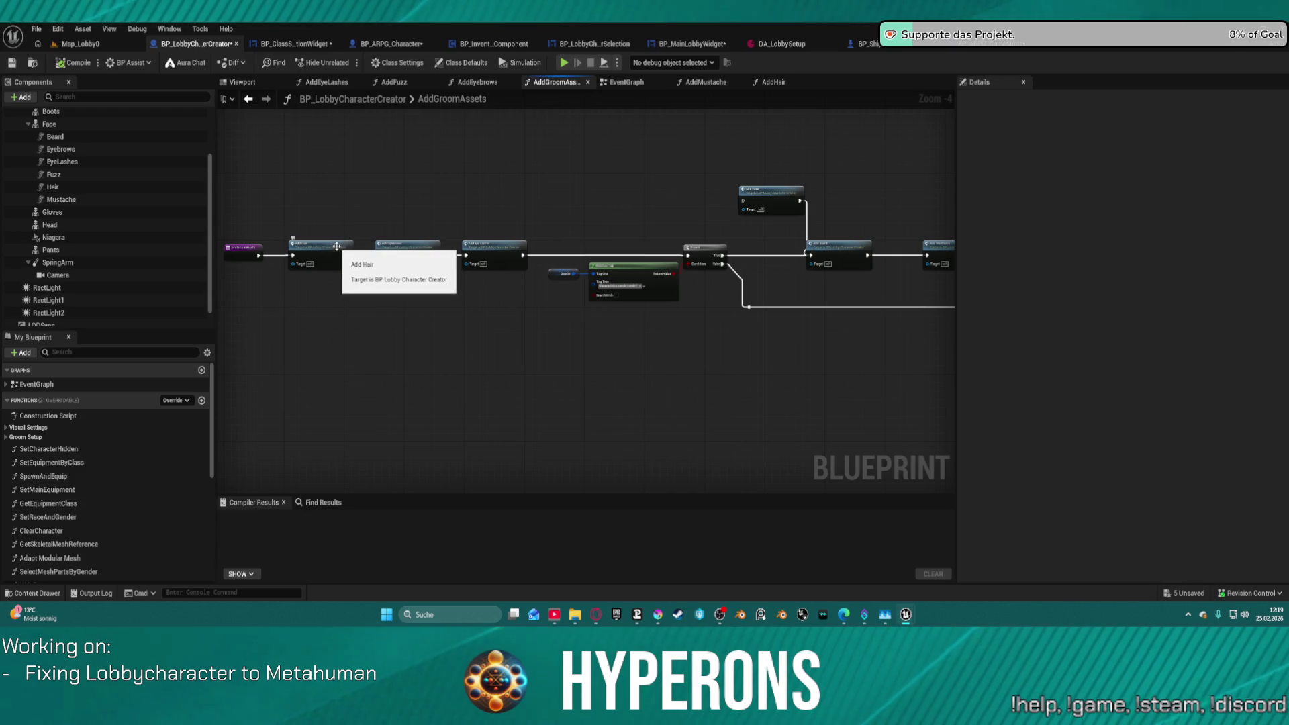
pyautogui.moveTo(526, 250); pyautogui.dragTo(134, 217)
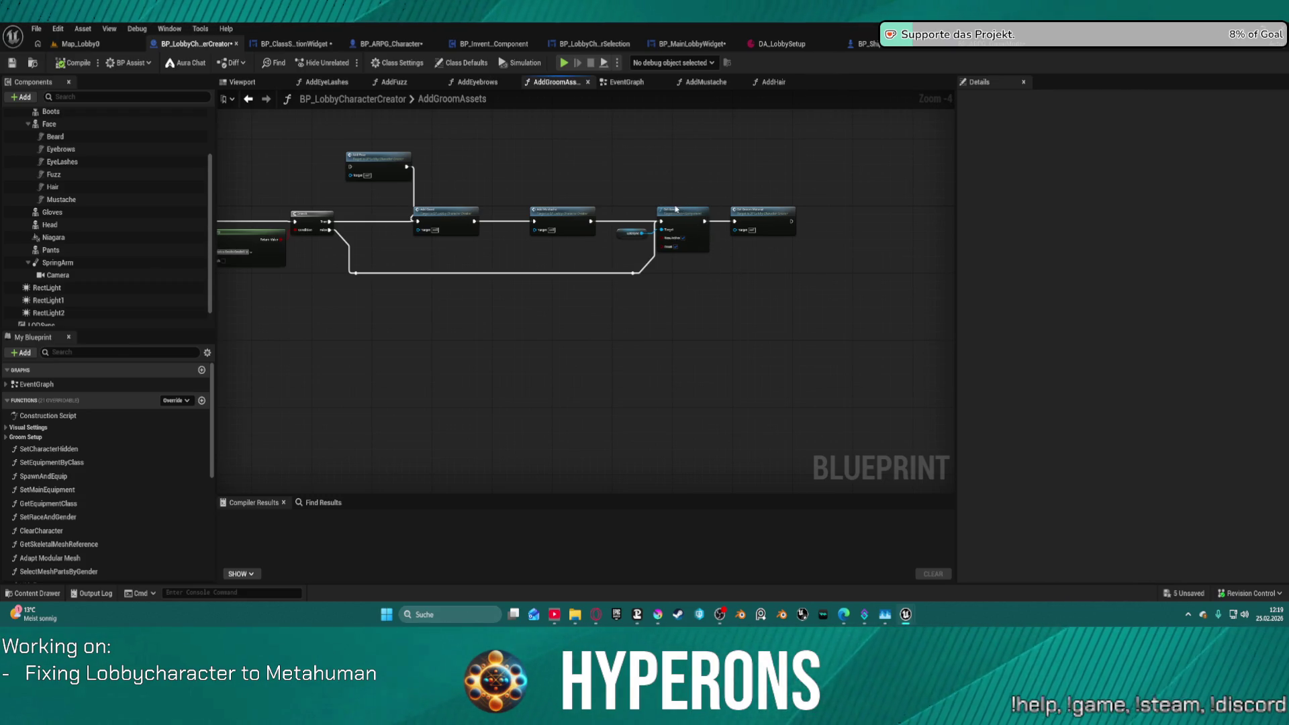
# Move the Set Active node group down-right, straighten the Add Mustache chain, and close BP_LobbyCharacterCreator.
pyautogui.moveTo(612, 265); pyautogui.dragTo(673, 310)
pyautogui.moveTo(670, 208)
pyautogui.mouseDown()
pyautogui.moveTo(819, 255)
pyautogui.moveTo(847, 192)
pyautogui.moveTo(815, 270)
pyautogui.moveTo(776, 293)
pyautogui.mouseUp()
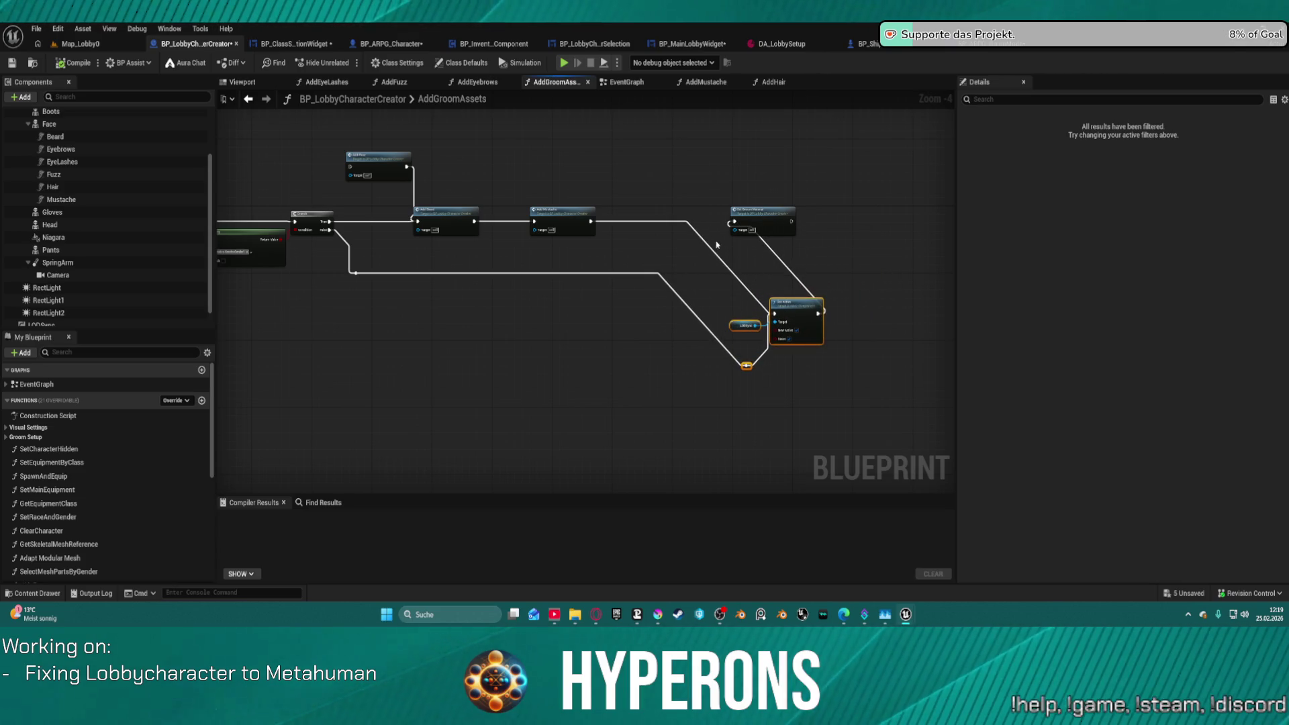
pyautogui.click(560, 214)
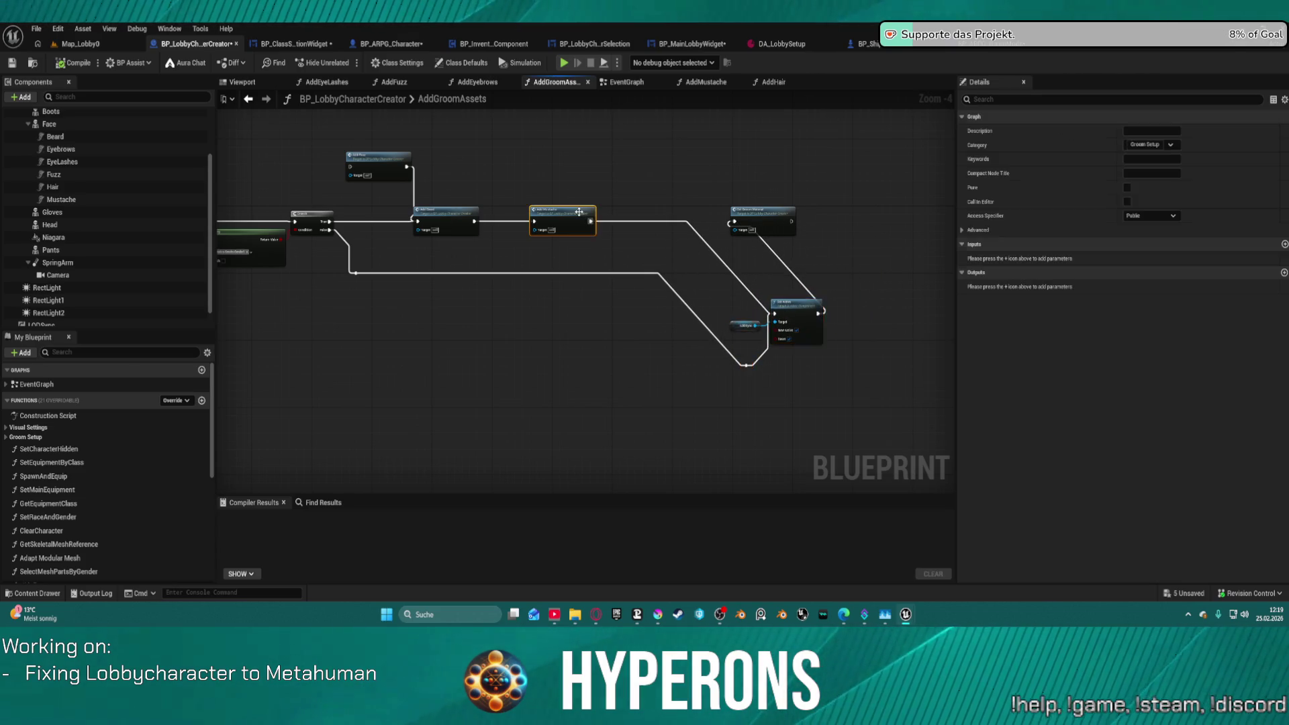
pyautogui.press('f')
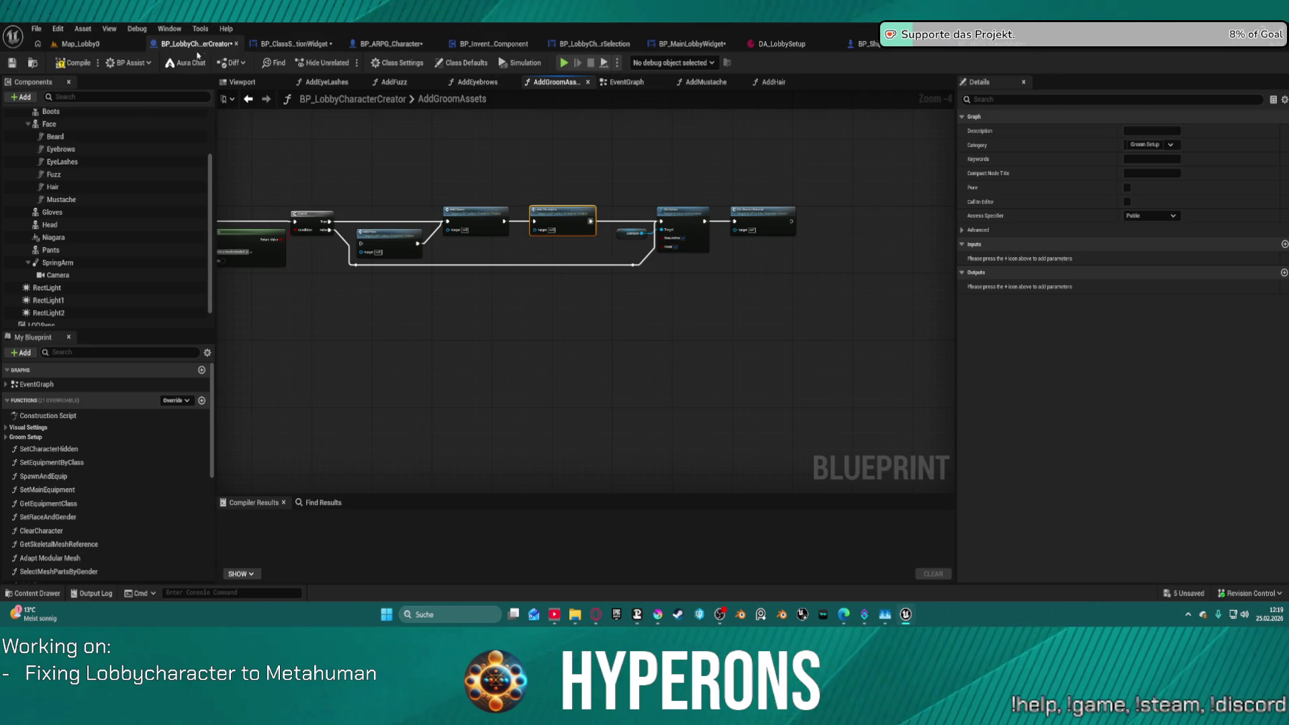
pyautogui.middleClick(202, 51)
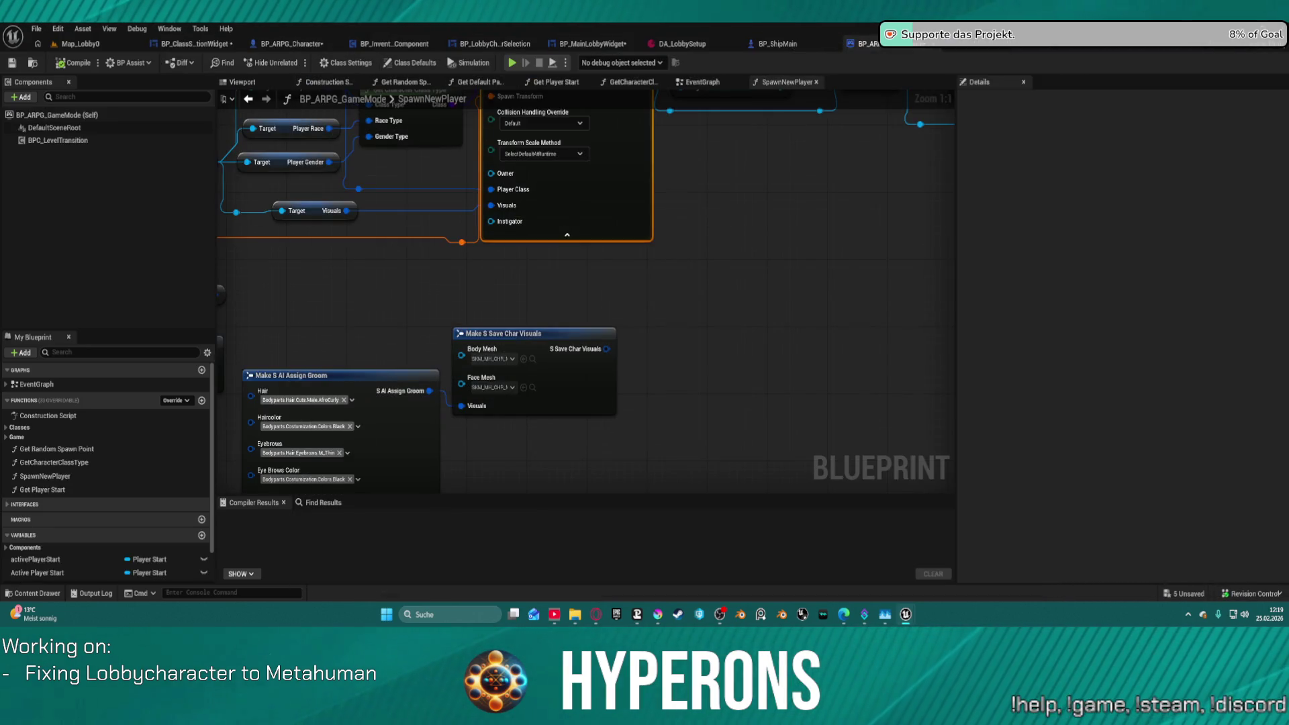
# Wire one Make S Save Char Visuals node into SpawnActor's Visuals, delete the duplicate, and launch Play.
pyautogui.scroll(-5, 665, 316)
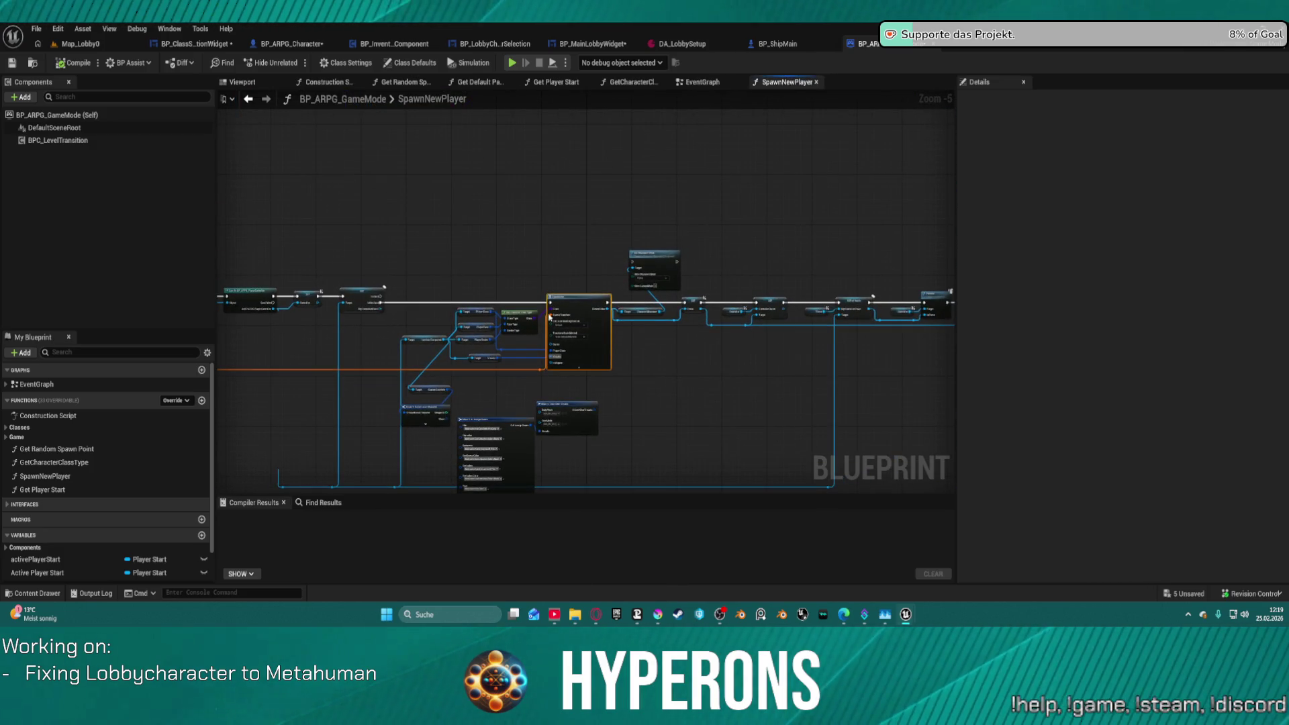
pyautogui.scroll(4, 549, 300)
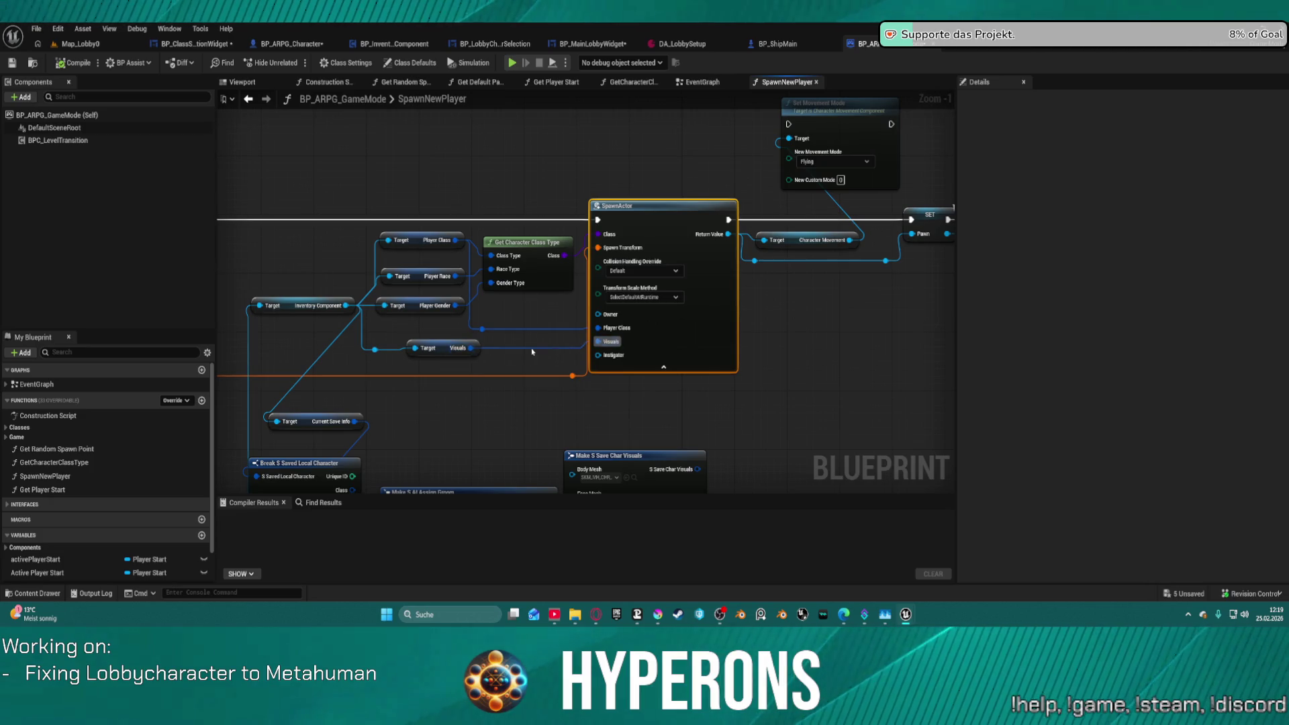
pyautogui.moveTo(598, 341)
pyautogui.mouseDown()
pyautogui.moveTo(567, 367)
pyautogui.moveTo(505, 383)
pyautogui.mouseUp()
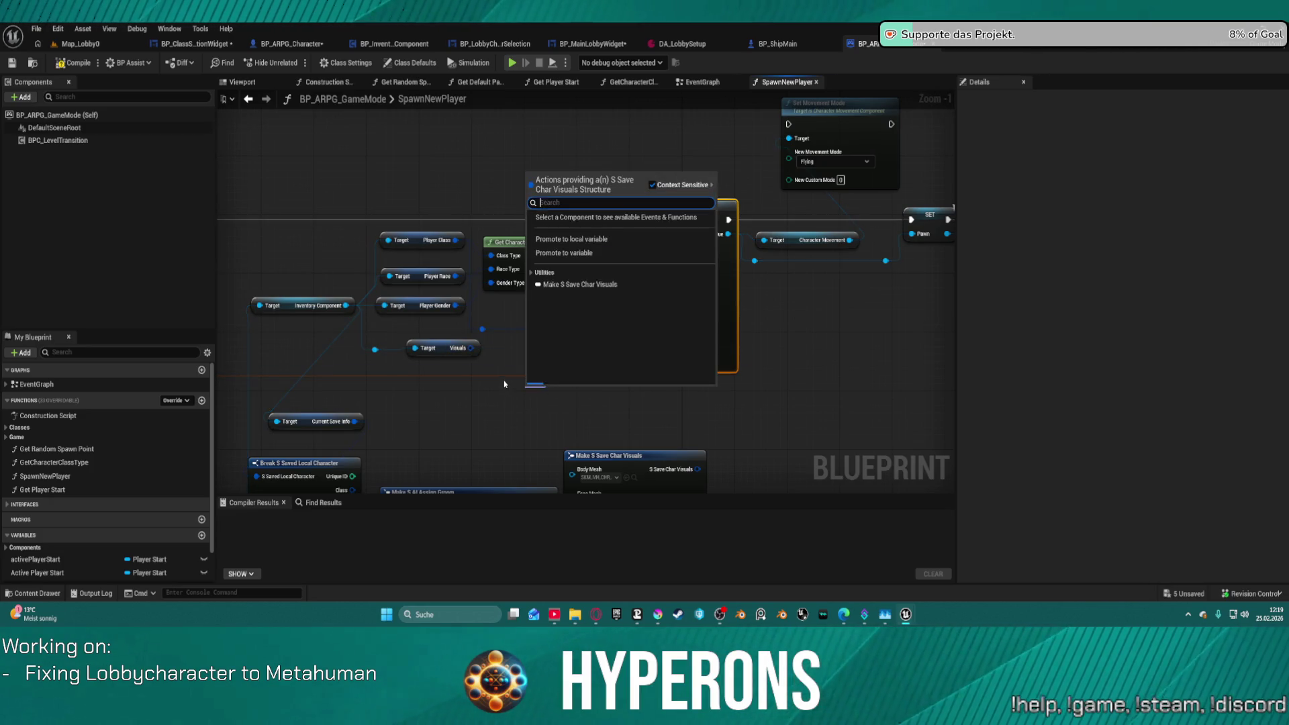
pyautogui.write('make')
pyautogui.press('Return')
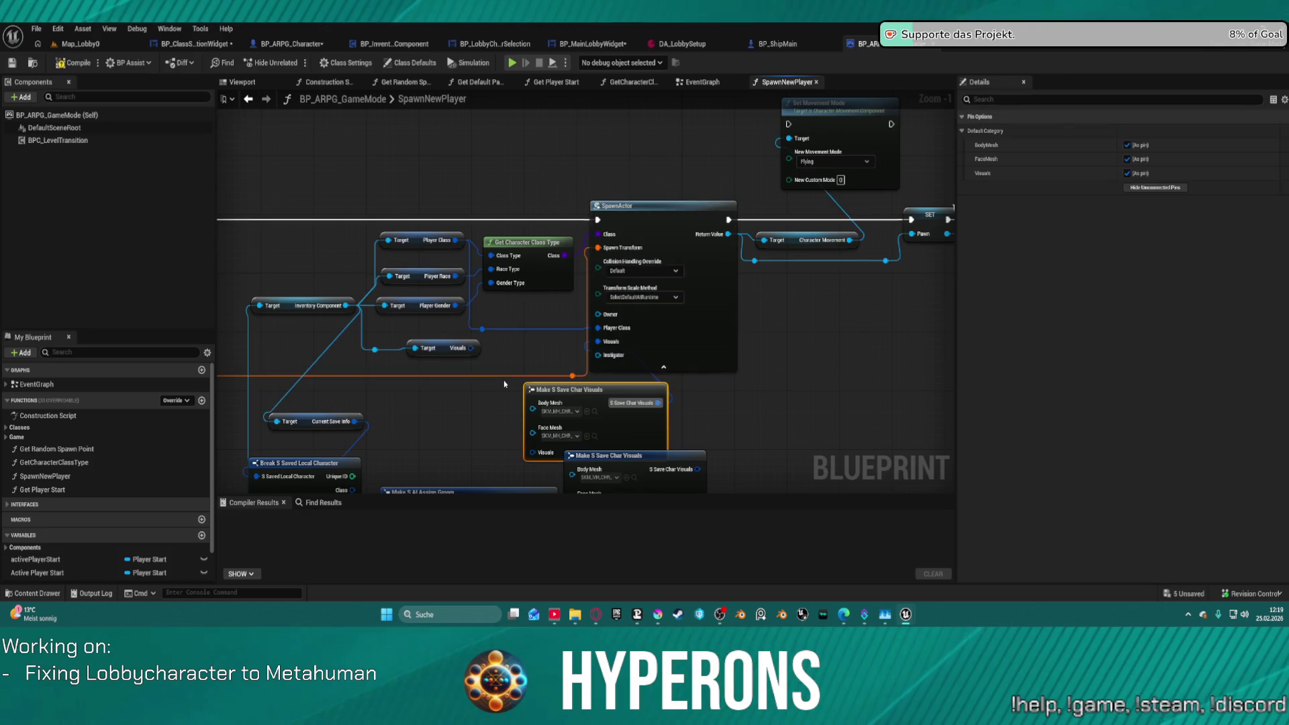
pyautogui.moveTo(488, 371); pyautogui.dragTo(385, 202)
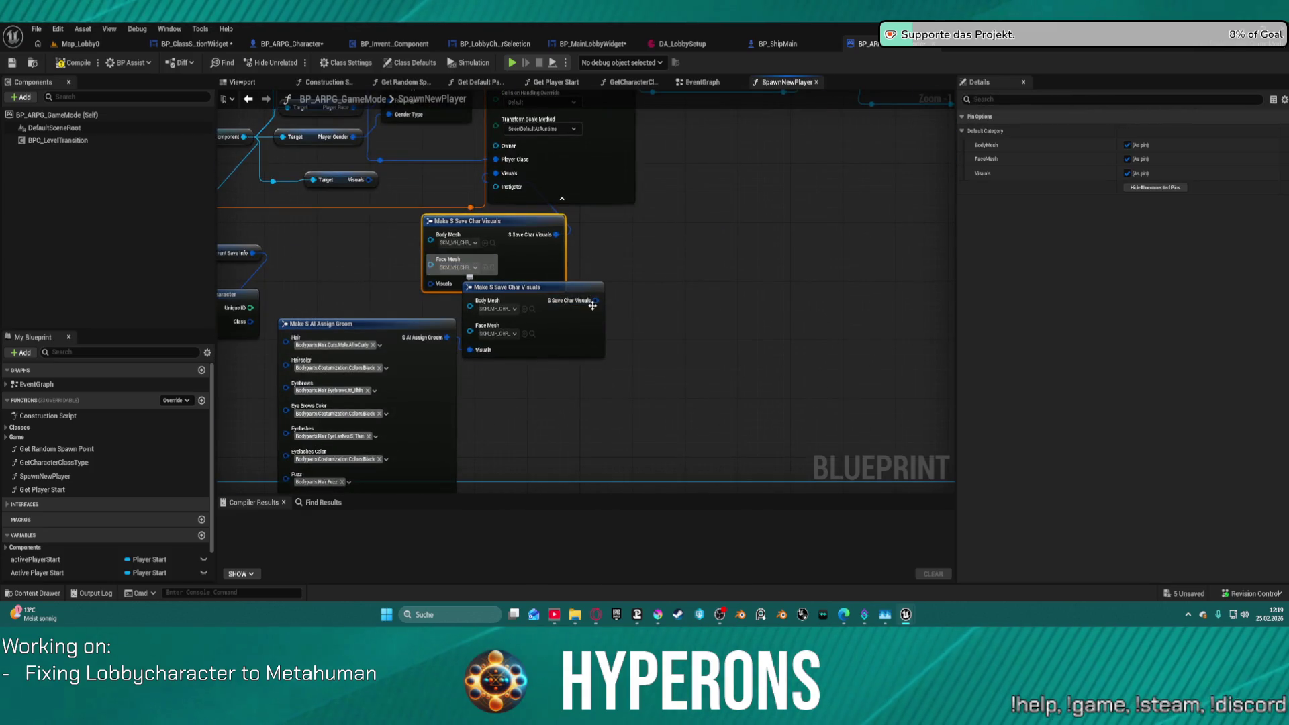
pyautogui.moveTo(592, 305)
pyautogui.mouseDown()
pyautogui.moveTo(631, 312)
pyautogui.moveTo(617, 258)
pyautogui.moveTo(561, 195)
pyautogui.moveTo(495, 173)
pyautogui.mouseUp()
pyautogui.moveTo(520, 223); pyautogui.dragTo(424, 231)
pyautogui.press('Delete')
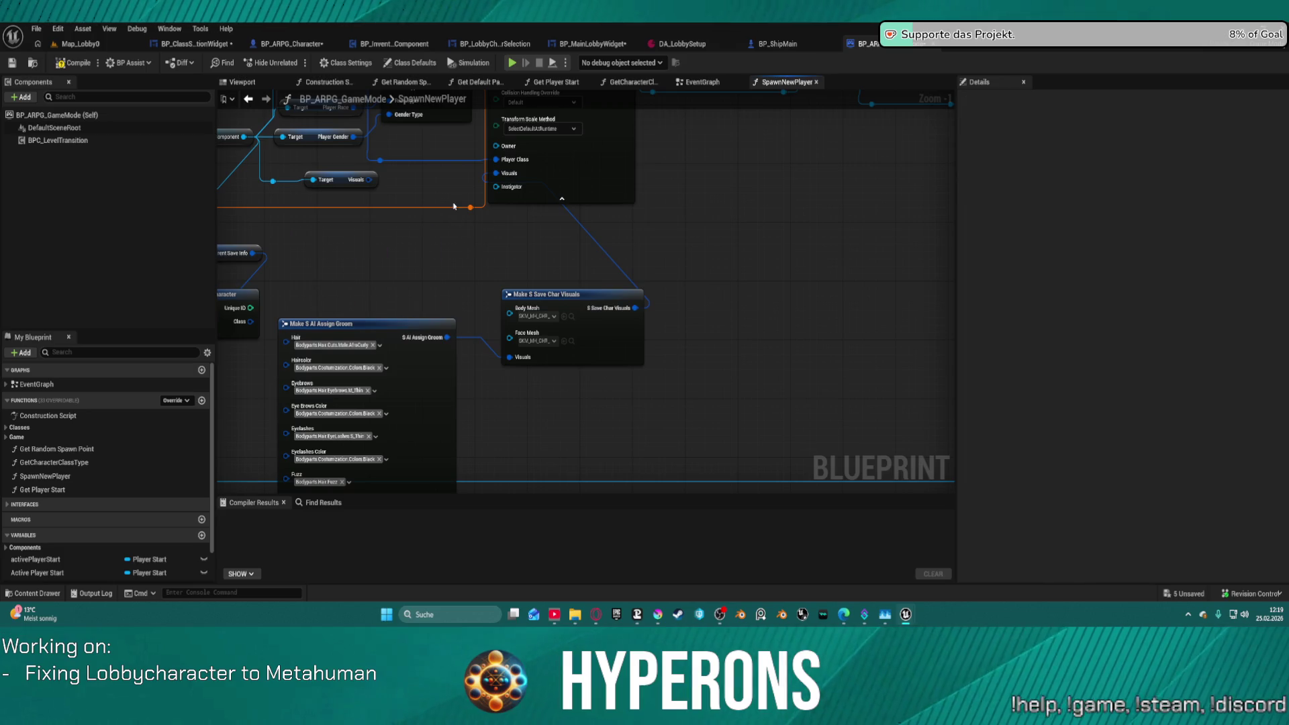
pyautogui.click(365, 180)
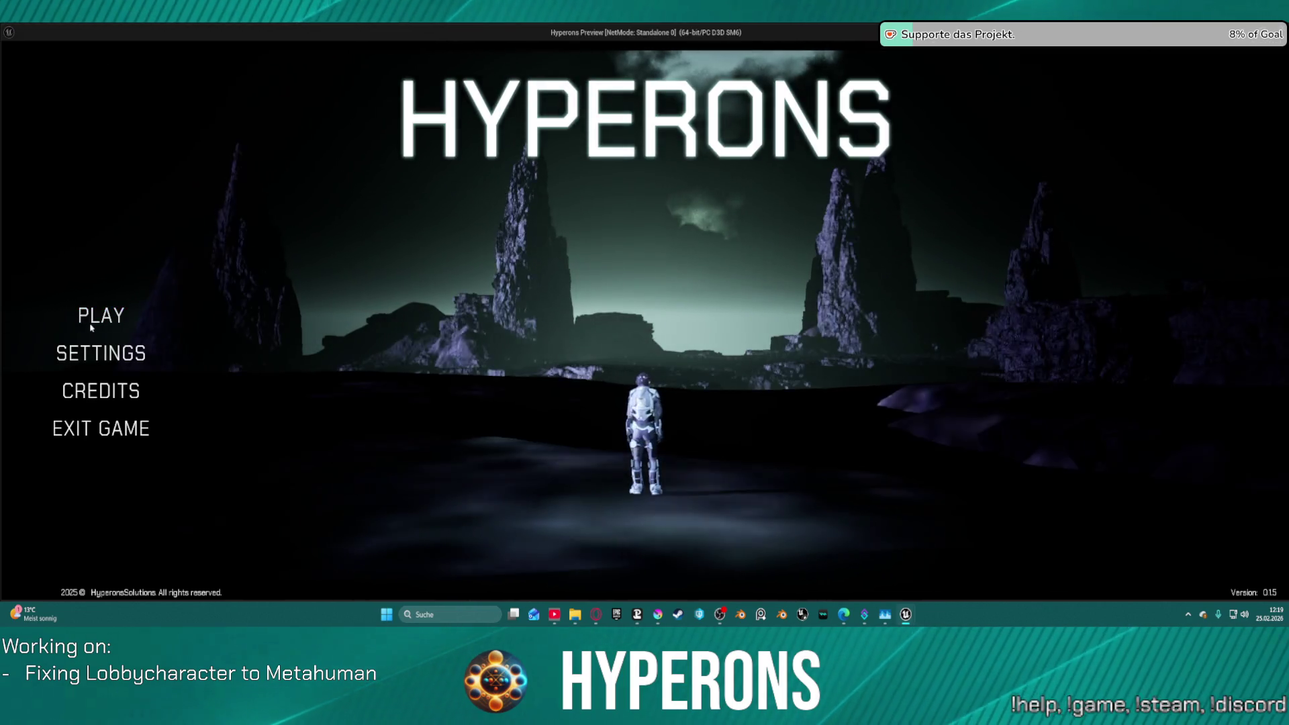
pyautogui.click(132, 321)
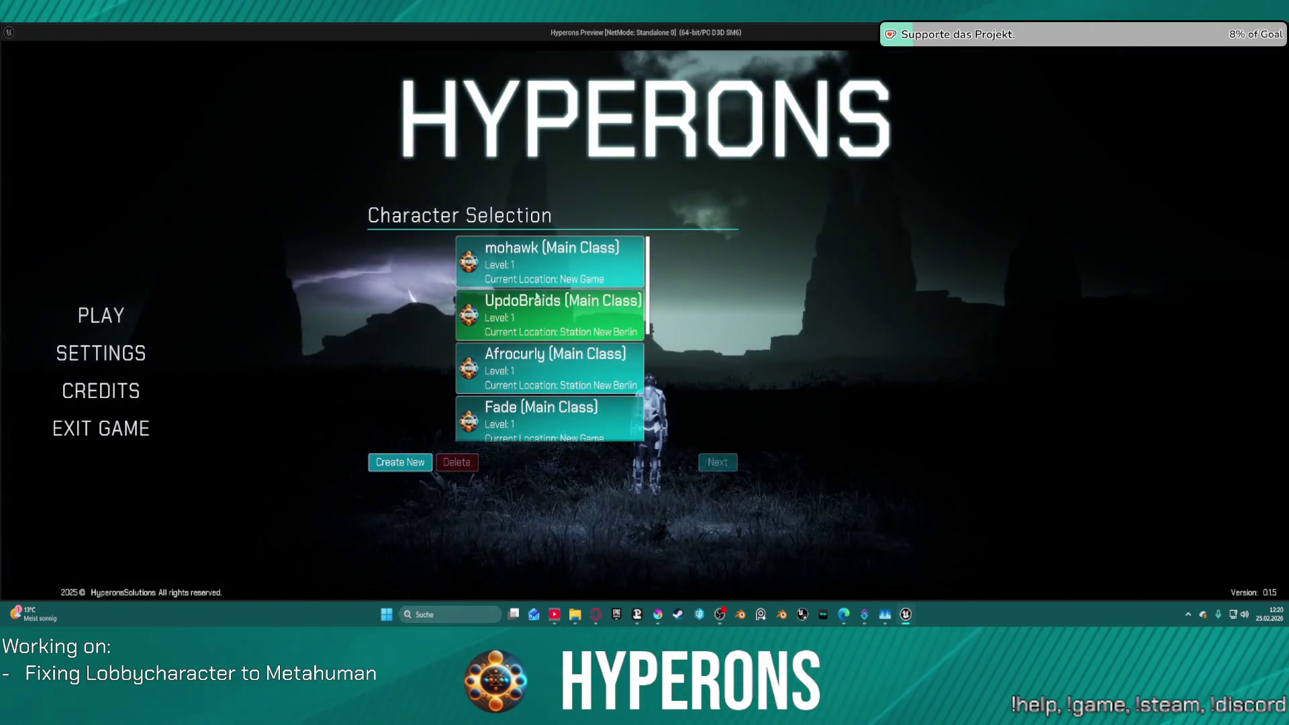
# Choose the TEST character, continue, start Play Offline, then exit the preview with Escape.
pyautogui.scroll(-1, 521, 259)
pyautogui.scroll(-4, 521, 260)
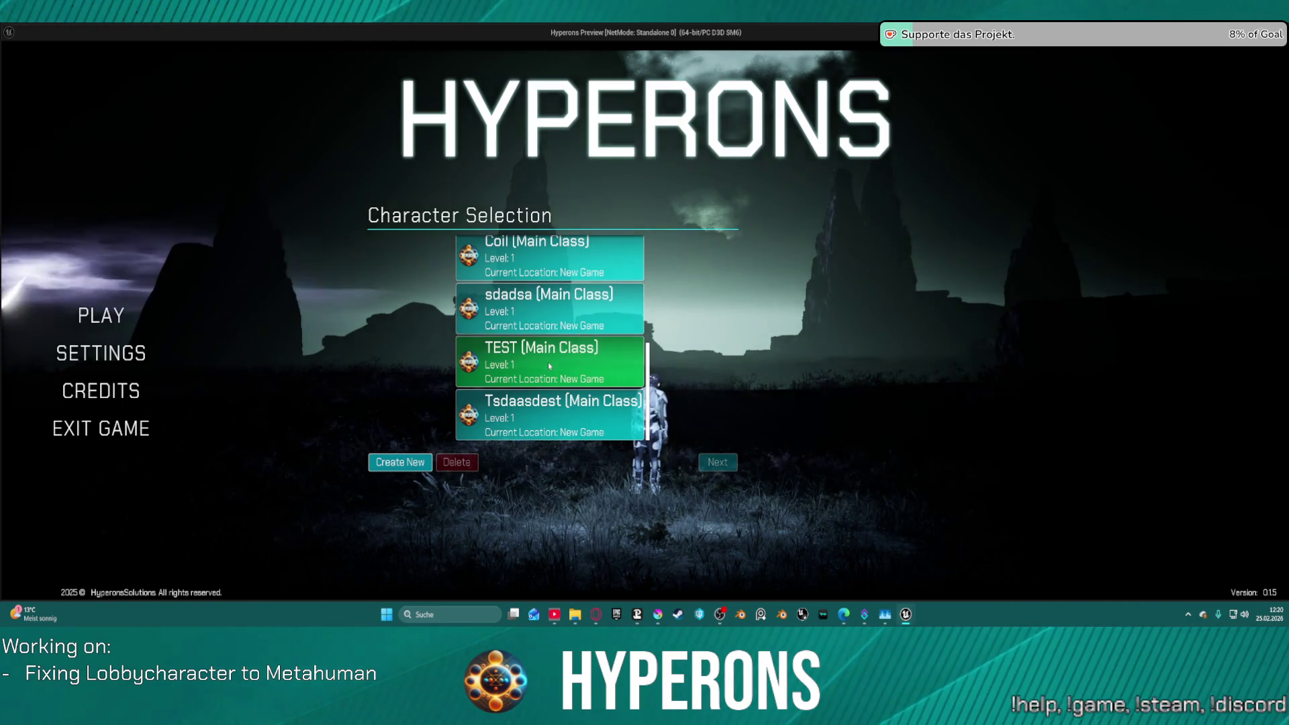
pyautogui.scroll(2, 548, 362)
pyautogui.scroll(-1, 548, 362)
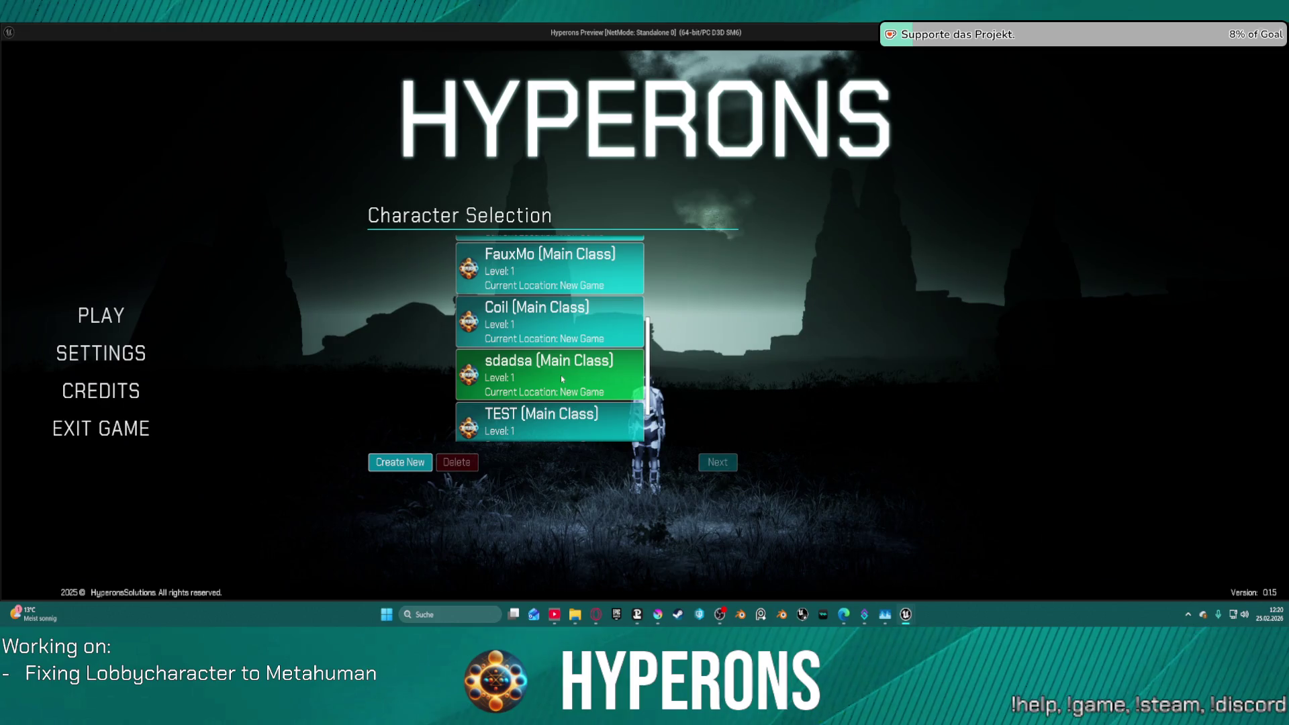
pyautogui.click(561, 377)
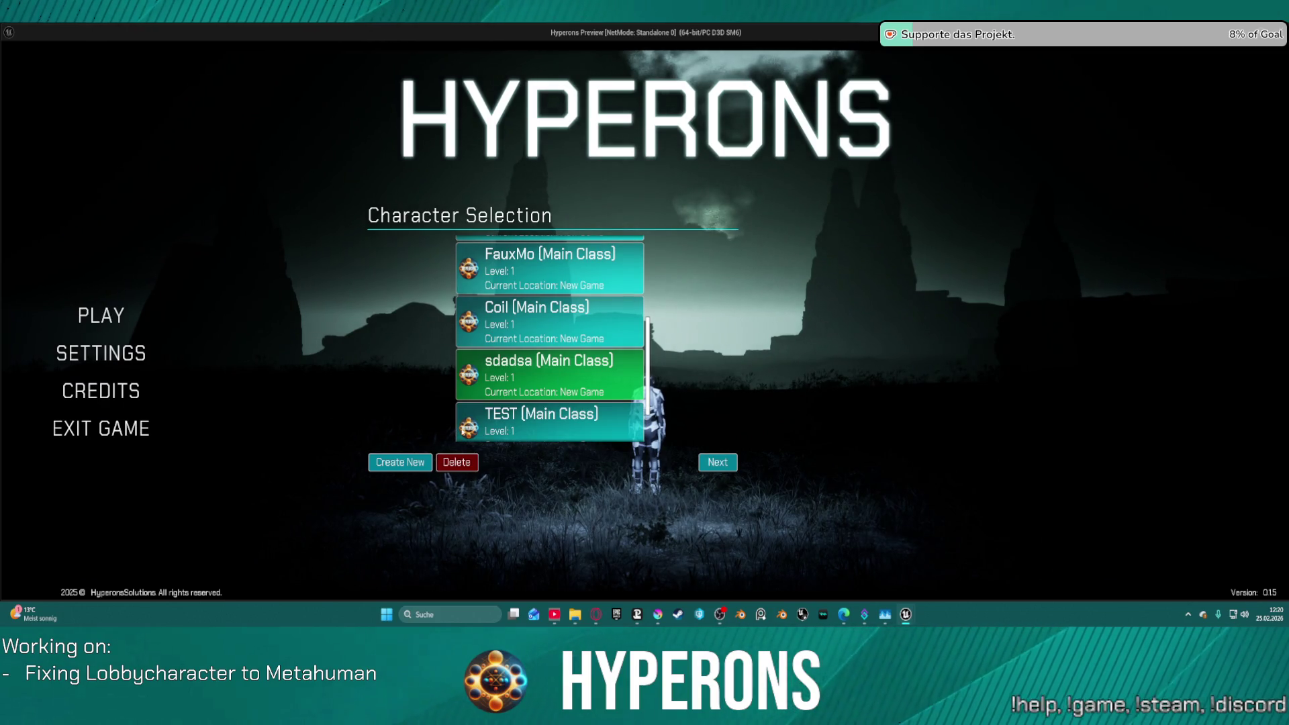
pyautogui.click(504, 432)
pyautogui.click(504, 425)
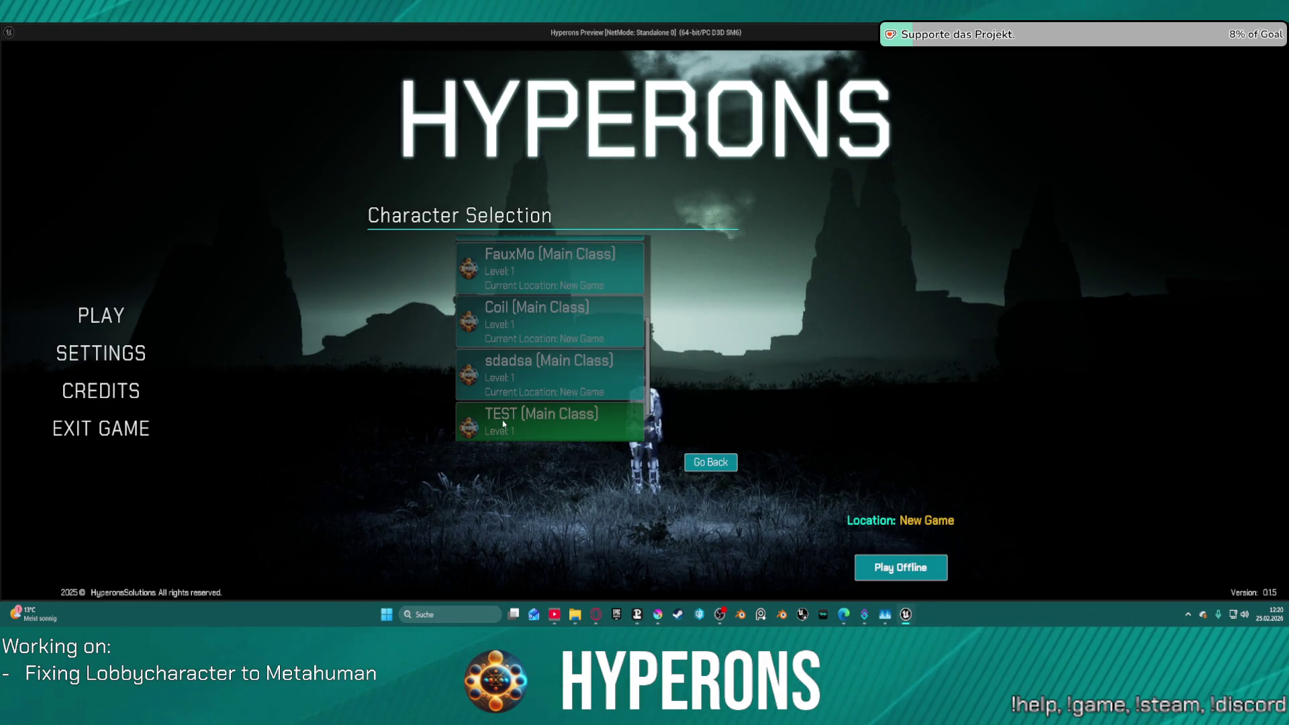
pyautogui.click(889, 572)
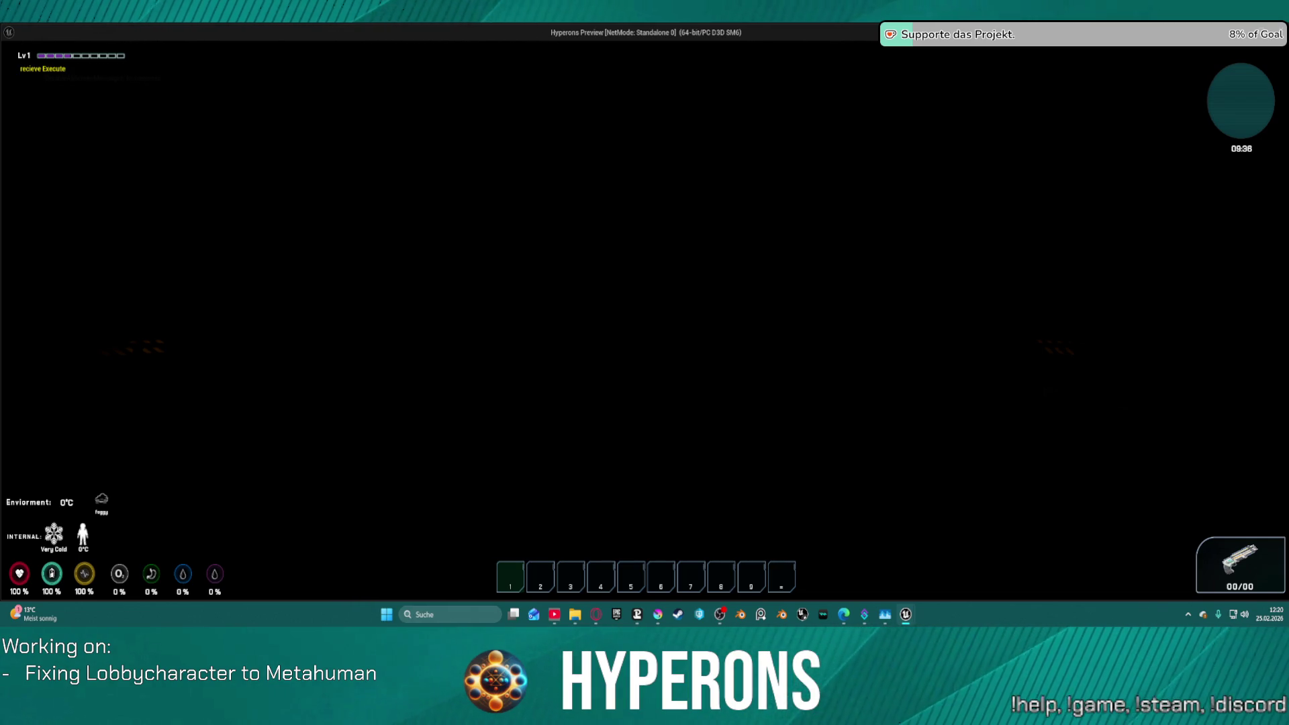
pyautogui.press('Escape')
# Set Make S AI Assign Groom's Haircolor tag to Bodyparts.Hair.Cuts.Color.Pink, leaving Beard Color unchanged.
pyautogui.scroll(2, 719, 370)
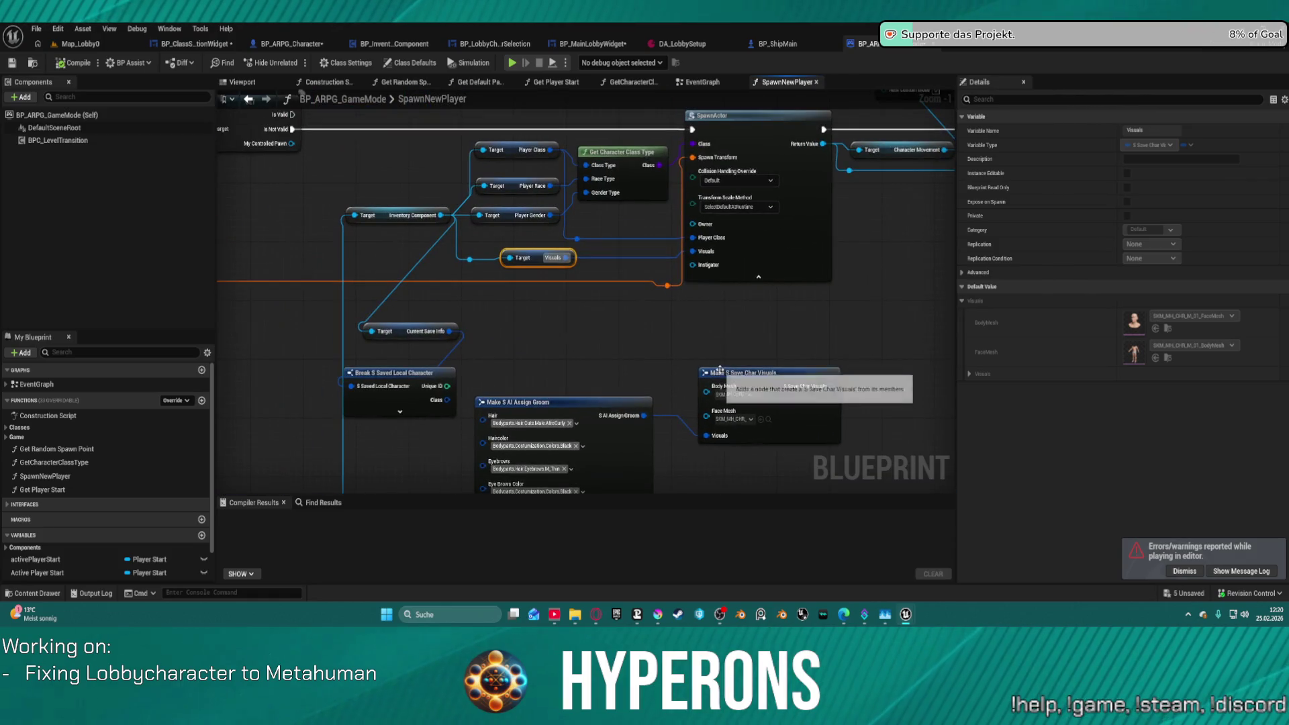
pyautogui.moveTo(832, 385)
pyautogui.mouseDown()
pyautogui.moveTo(817, 320)
pyautogui.moveTo(679, 259)
pyautogui.moveTo(790, 48)
pyautogui.mouseUp()
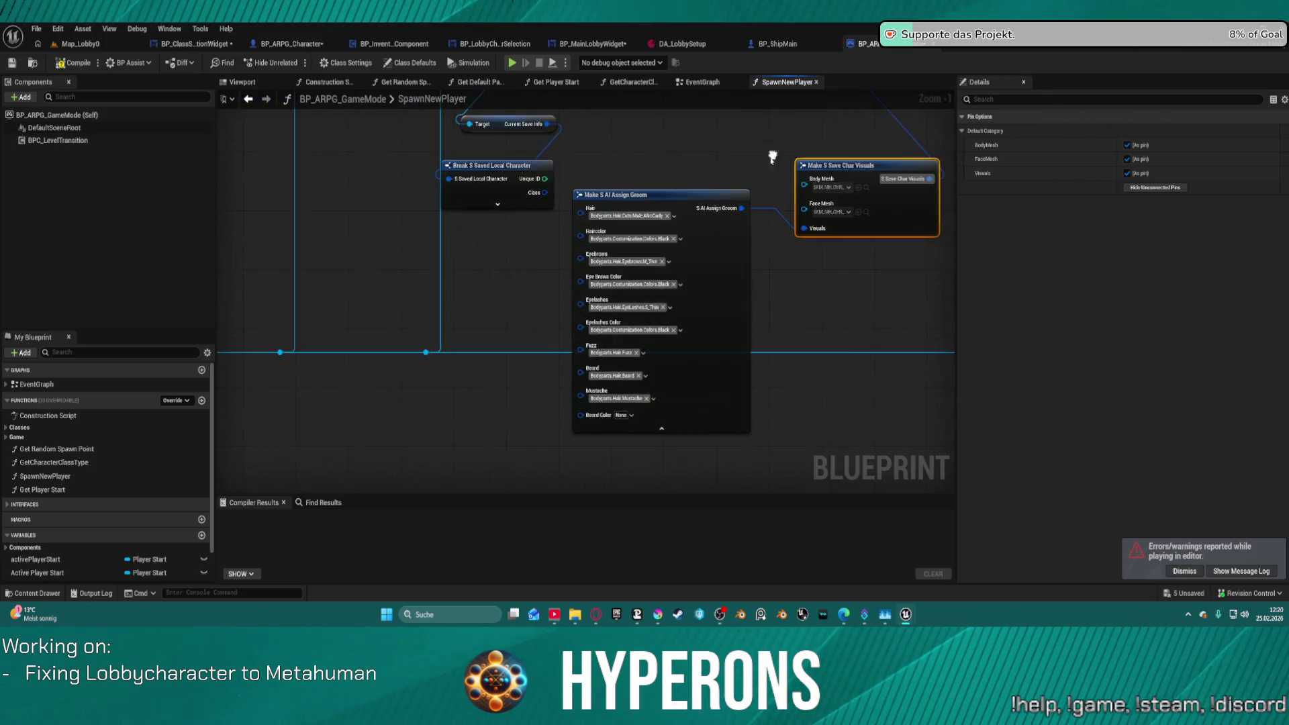
pyautogui.click(627, 417)
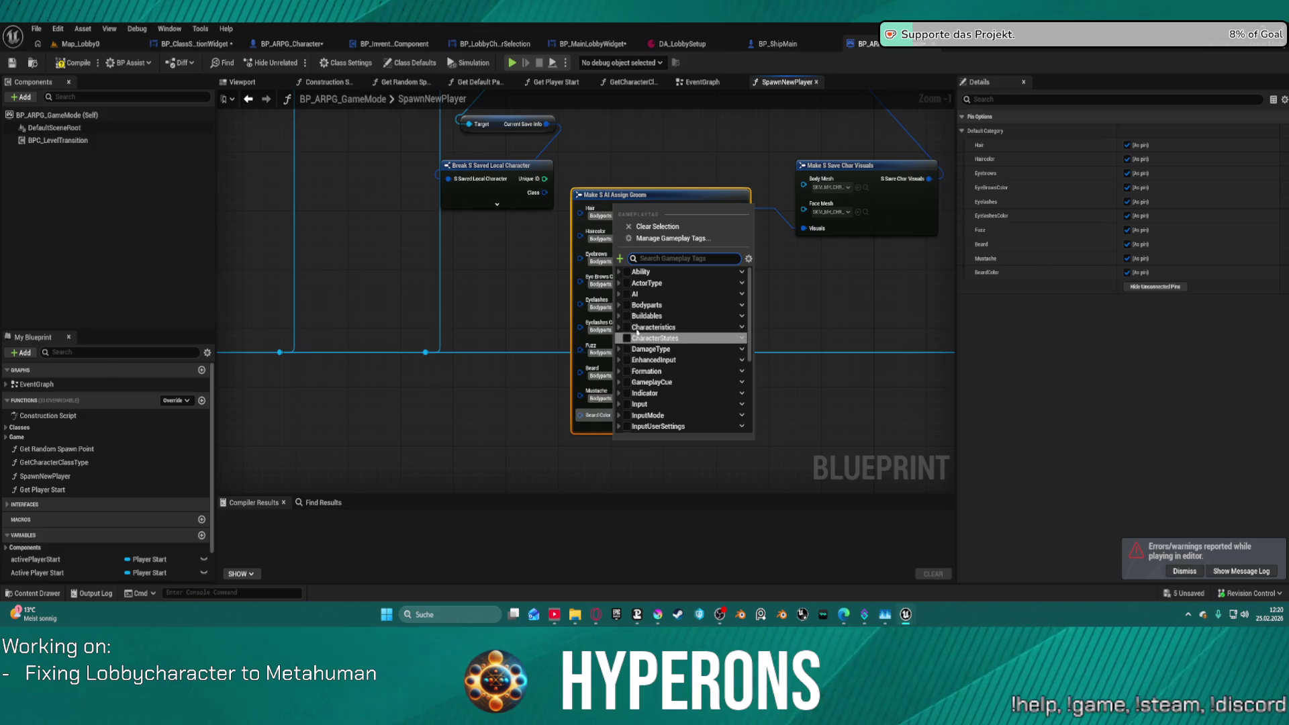
pyautogui.click(854, 267)
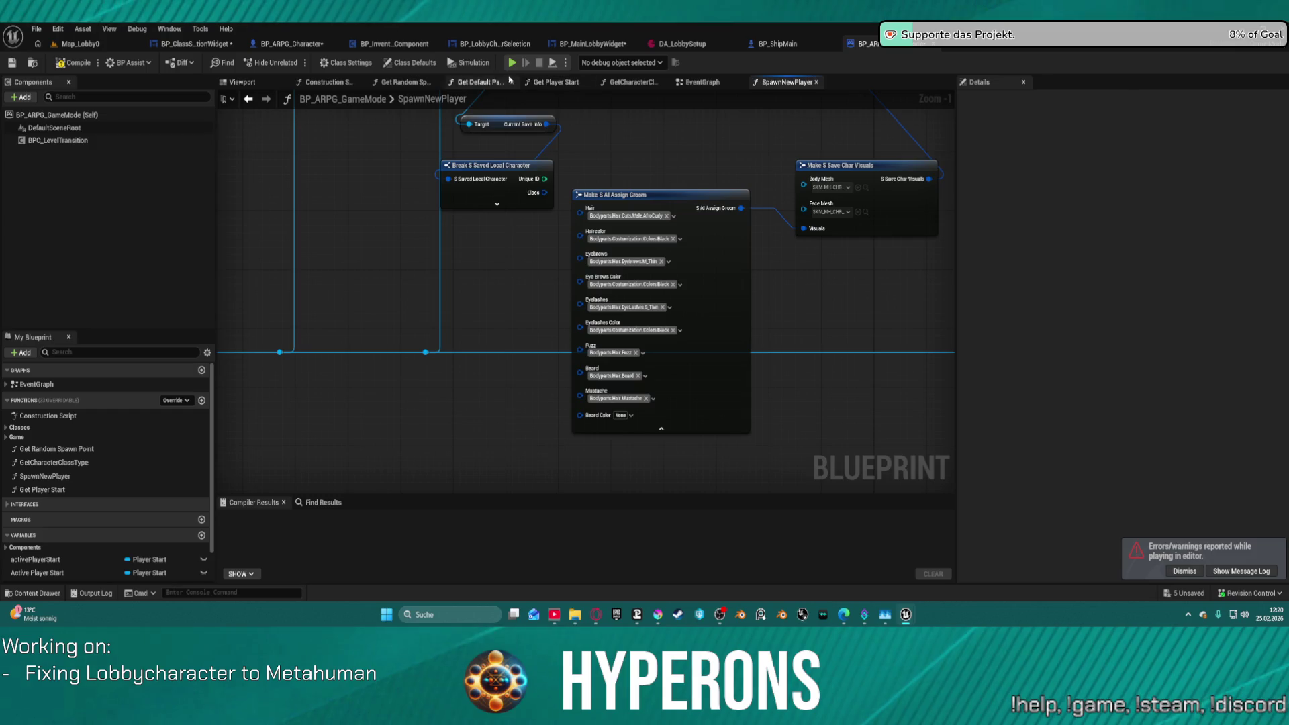
pyautogui.click(634, 241)
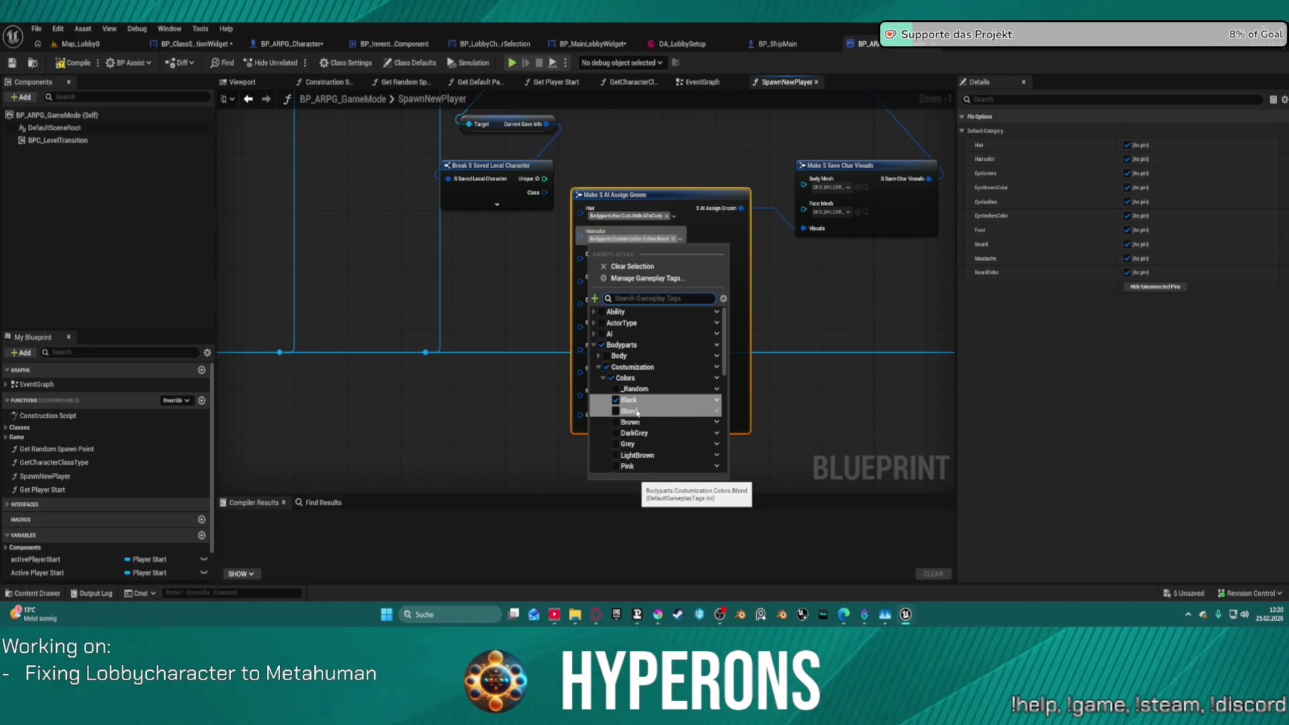
pyautogui.scroll(-2, 651, 389)
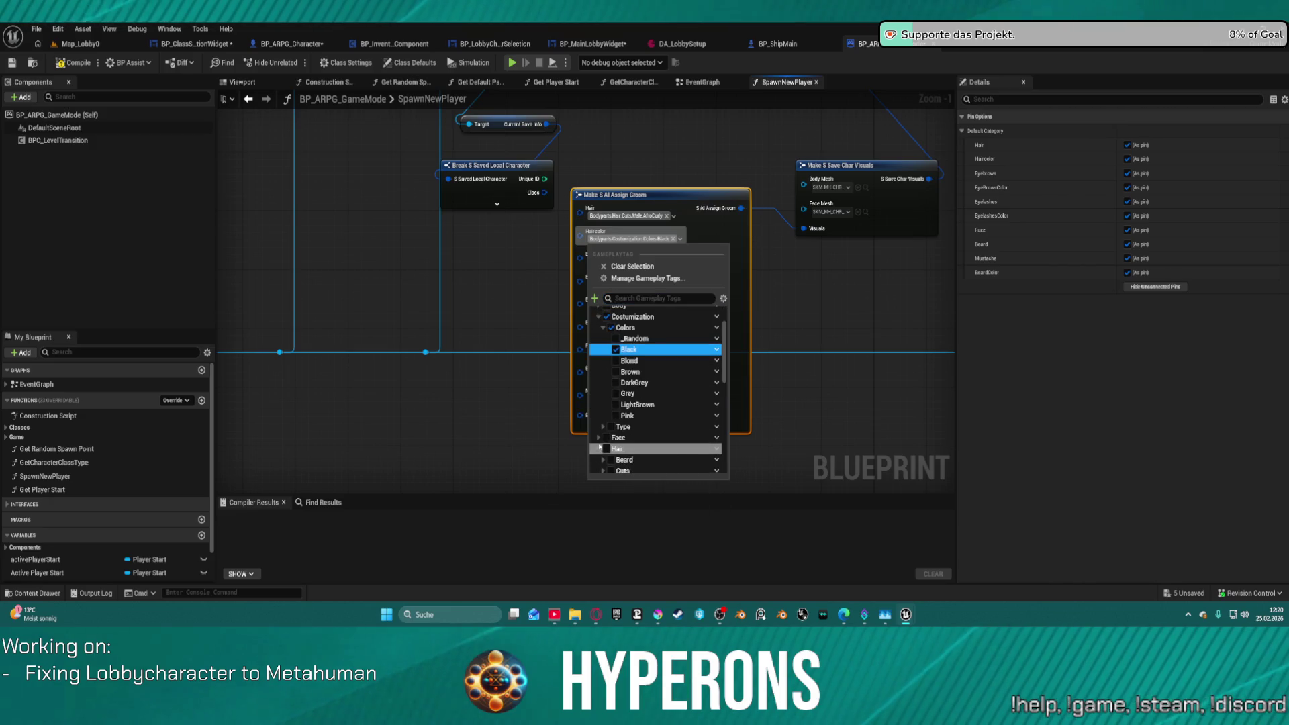
pyautogui.scroll(-3, 604, 443)
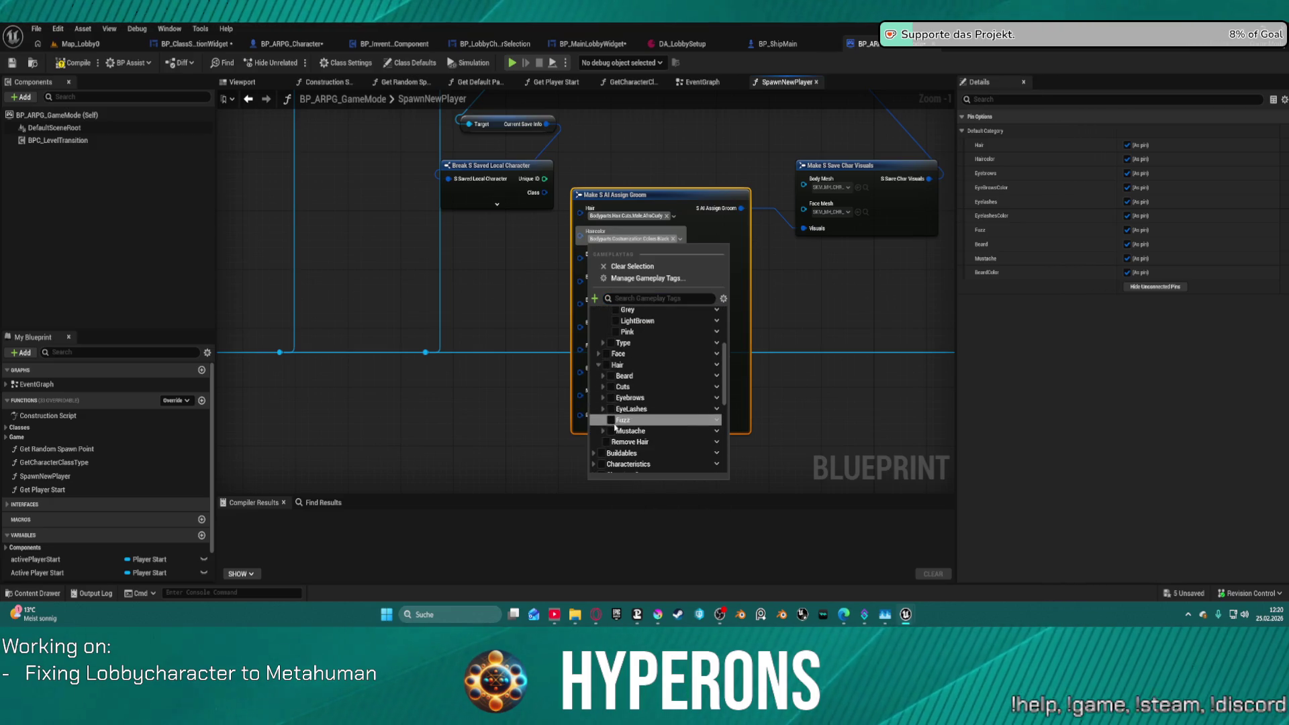
pyautogui.click(602, 387)
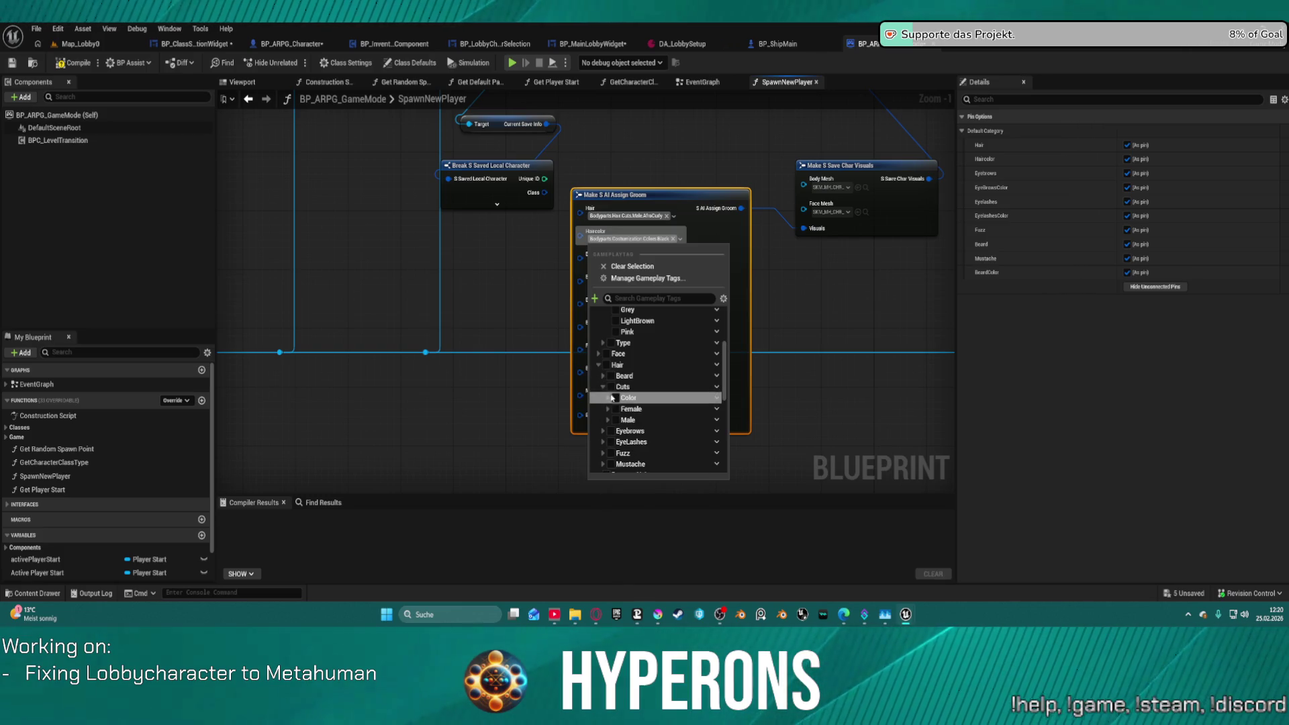
pyautogui.click(614, 397)
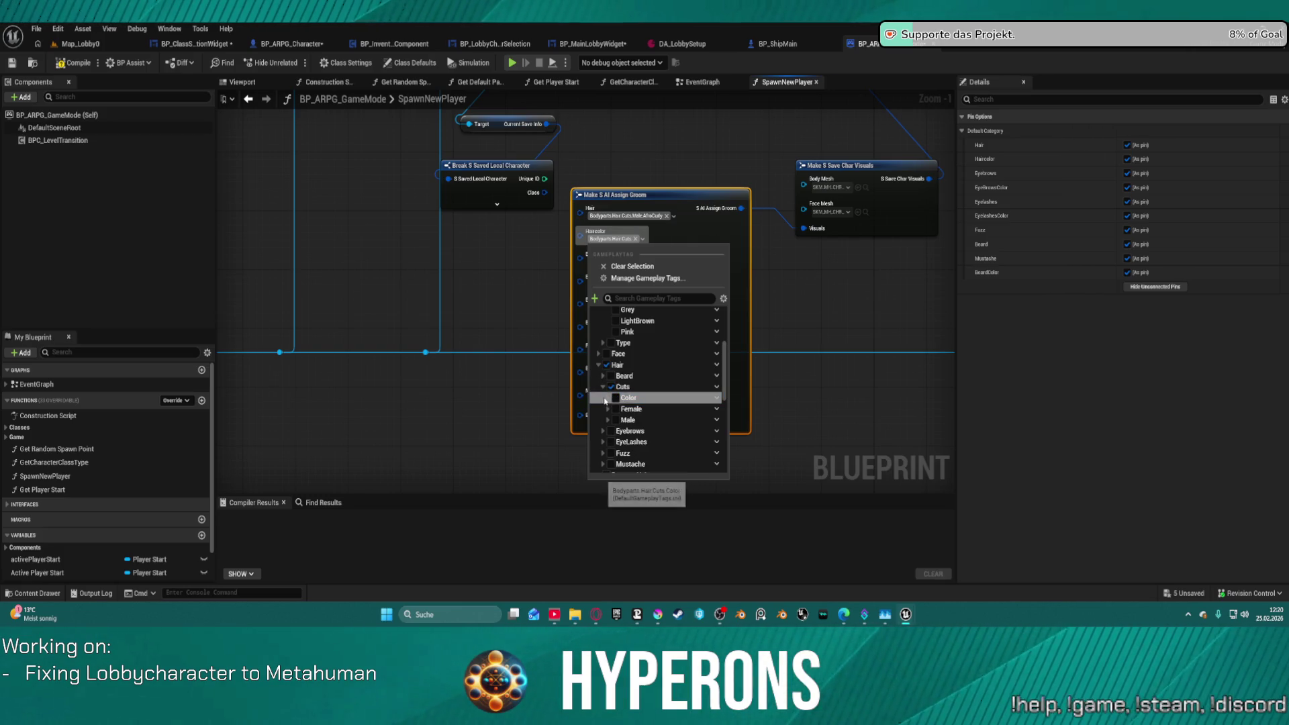
pyautogui.click(607, 397)
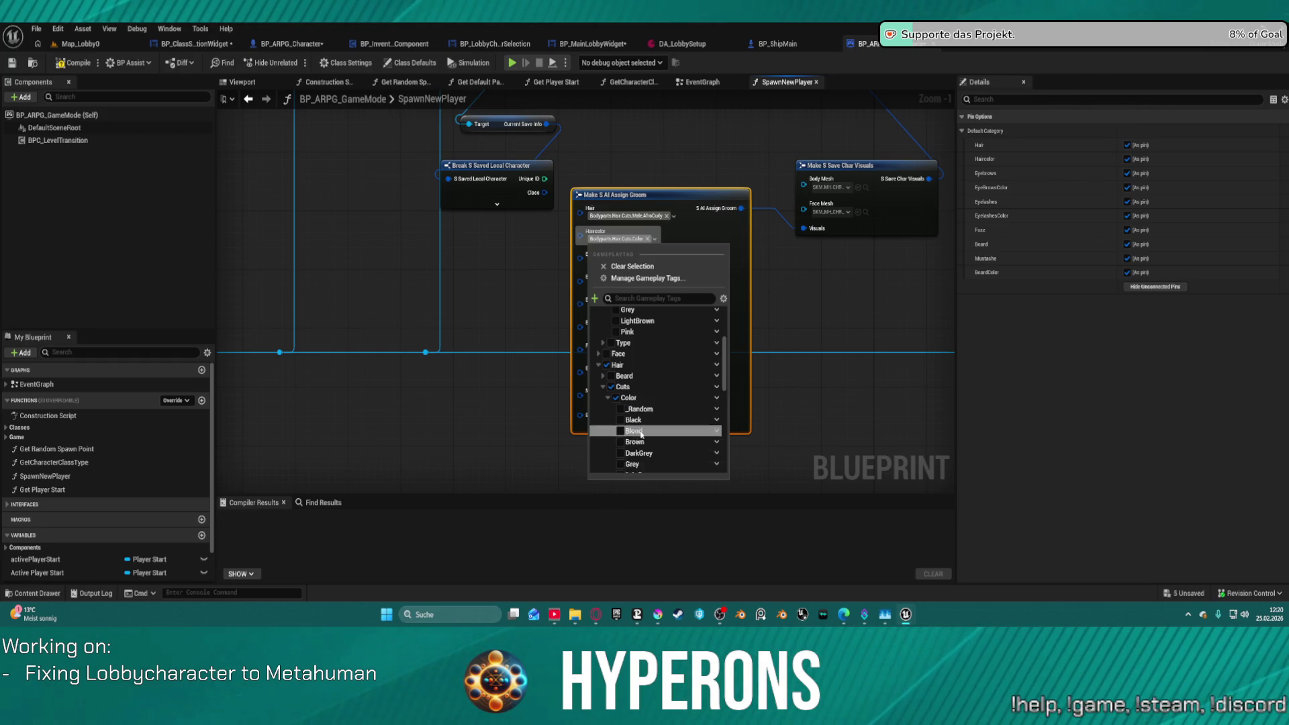
pyautogui.scroll(-1, 641, 434)
pyautogui.click(619, 450)
pyautogui.click(896, 282)
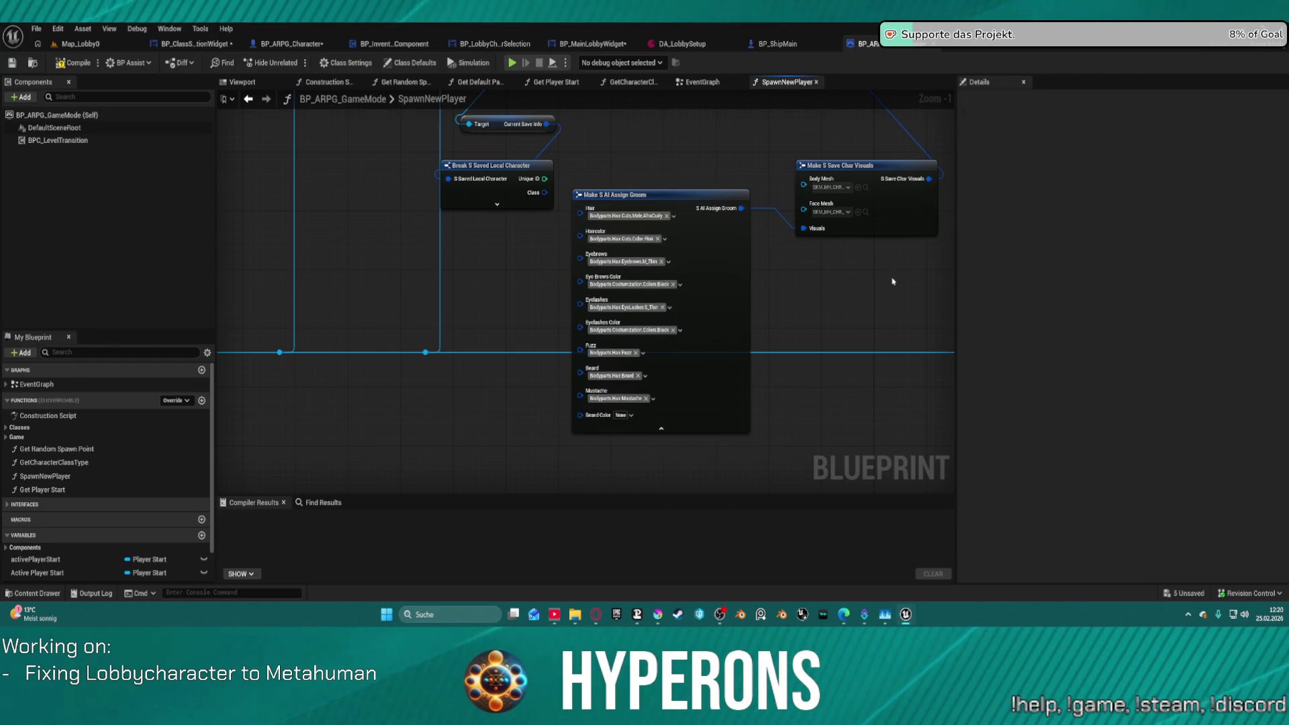
# Copy the Haircolor tag, check Eye Brows Color, and compile BP_ARPG_GameMode with F7.
pyautogui.click(661, 242)
pyautogui.hotkey('ctrl', 'c')
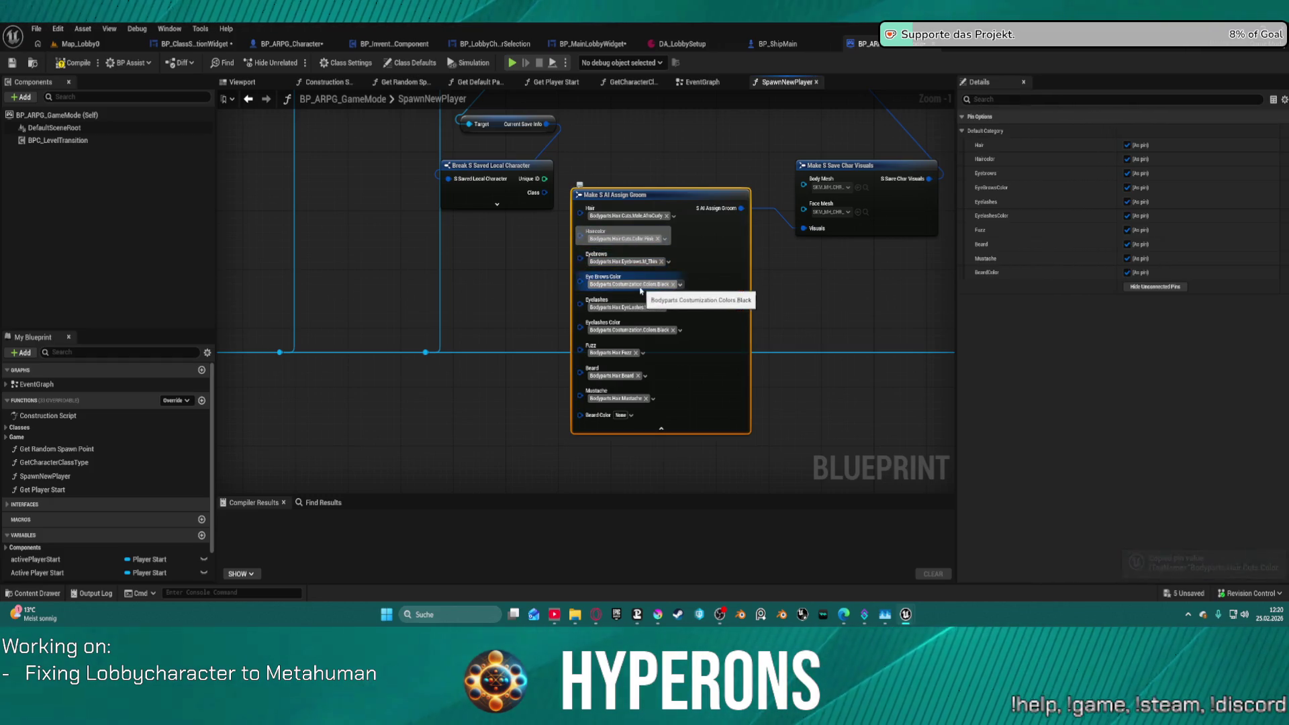
pyautogui.click(641, 287)
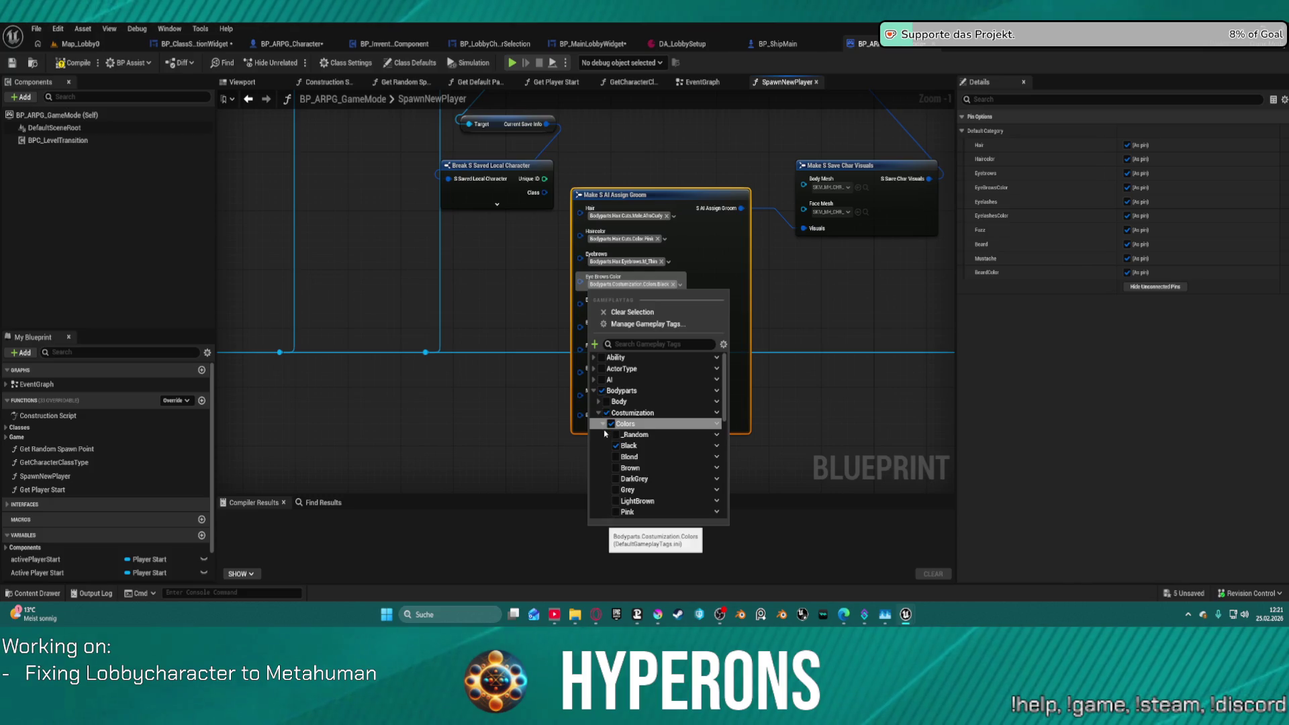
pyautogui.click(796, 277)
pyautogui.moveTo(796, 277); pyautogui.dragTo(618, 494)
pyautogui.click(714, 232)
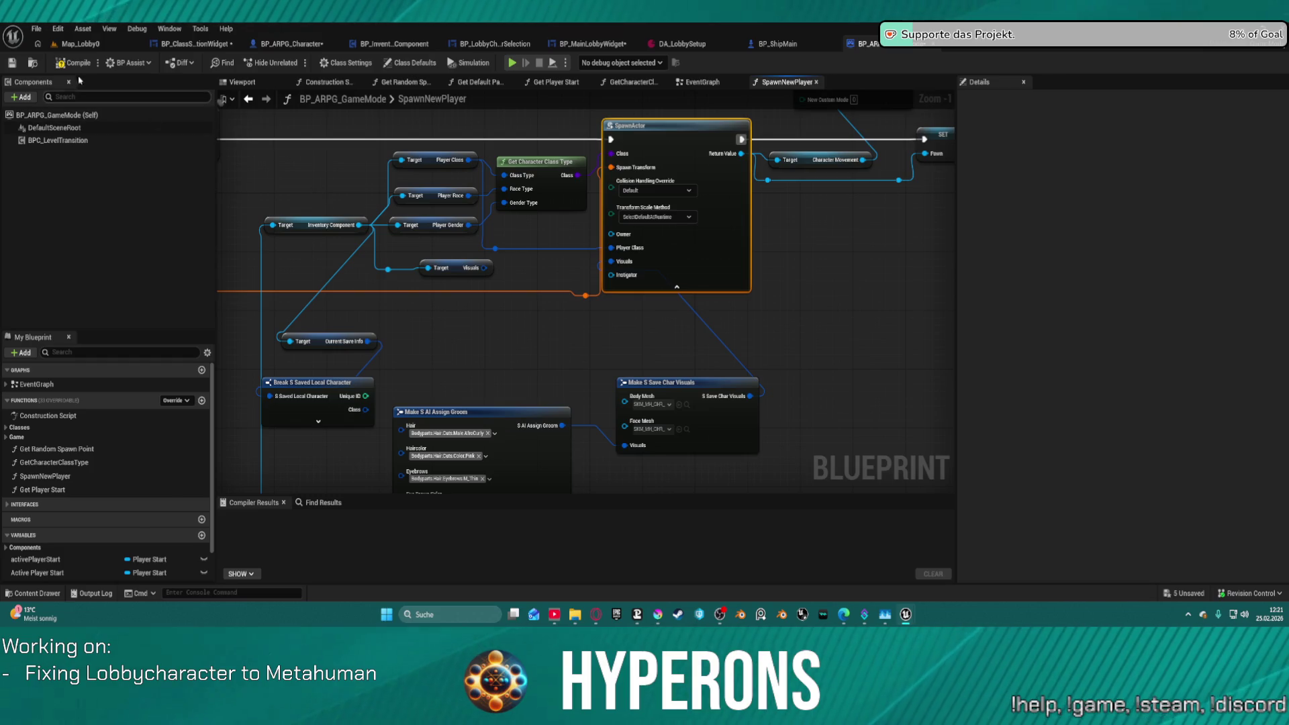
pyautogui.press('F7')
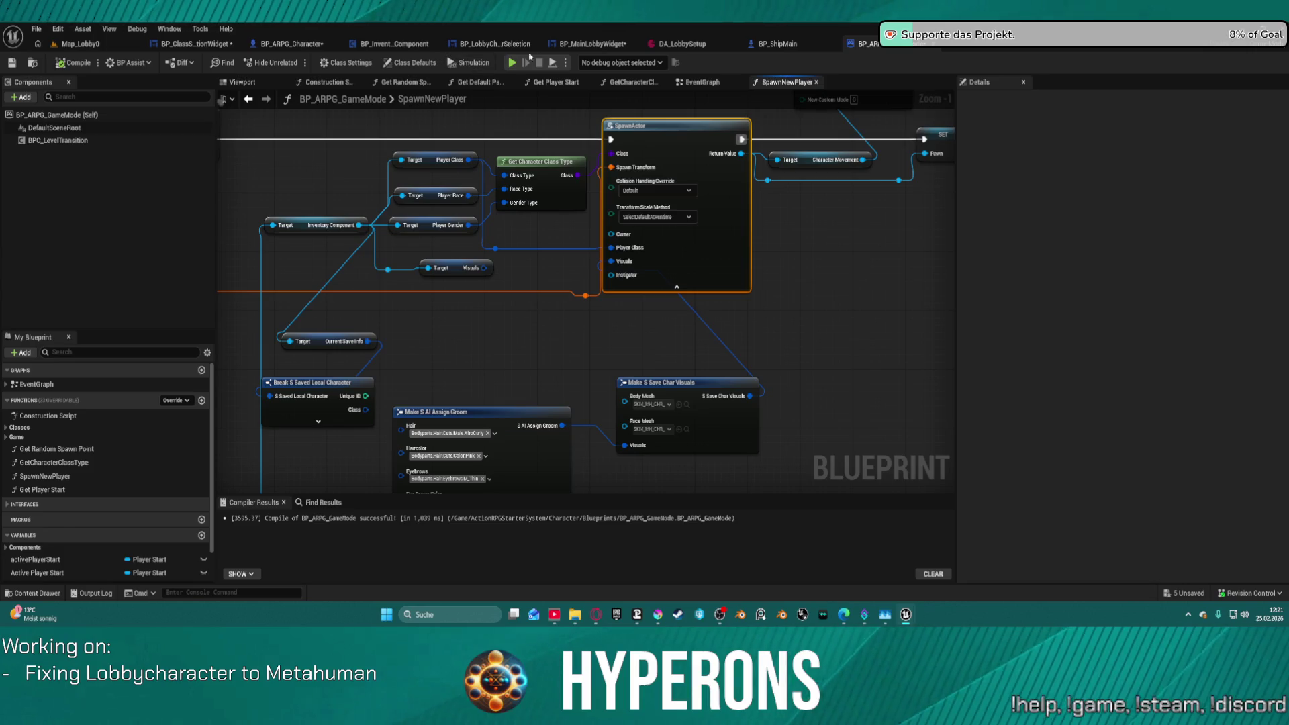
pyautogui.click(288, 43)
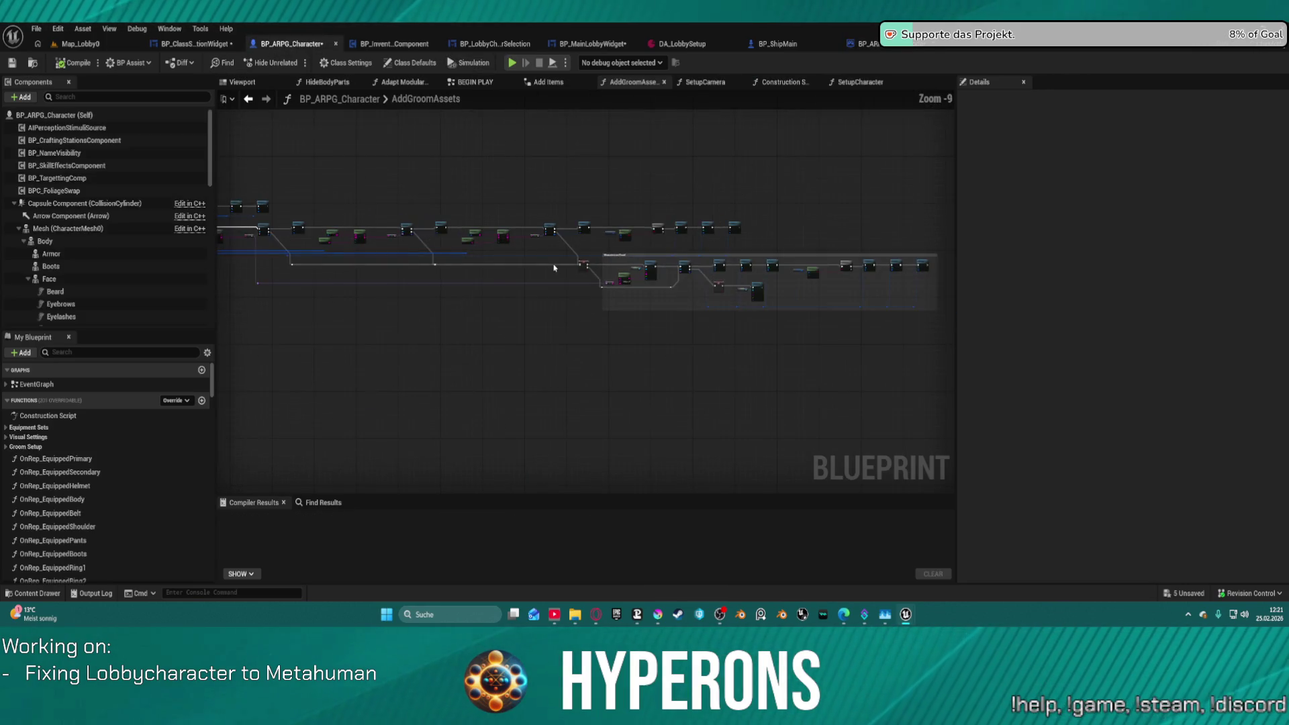
# Pan through AddGroomAssets to inspect the Branch, Split and data table lookup nodes.
pyautogui.scroll(6, 512, 192)
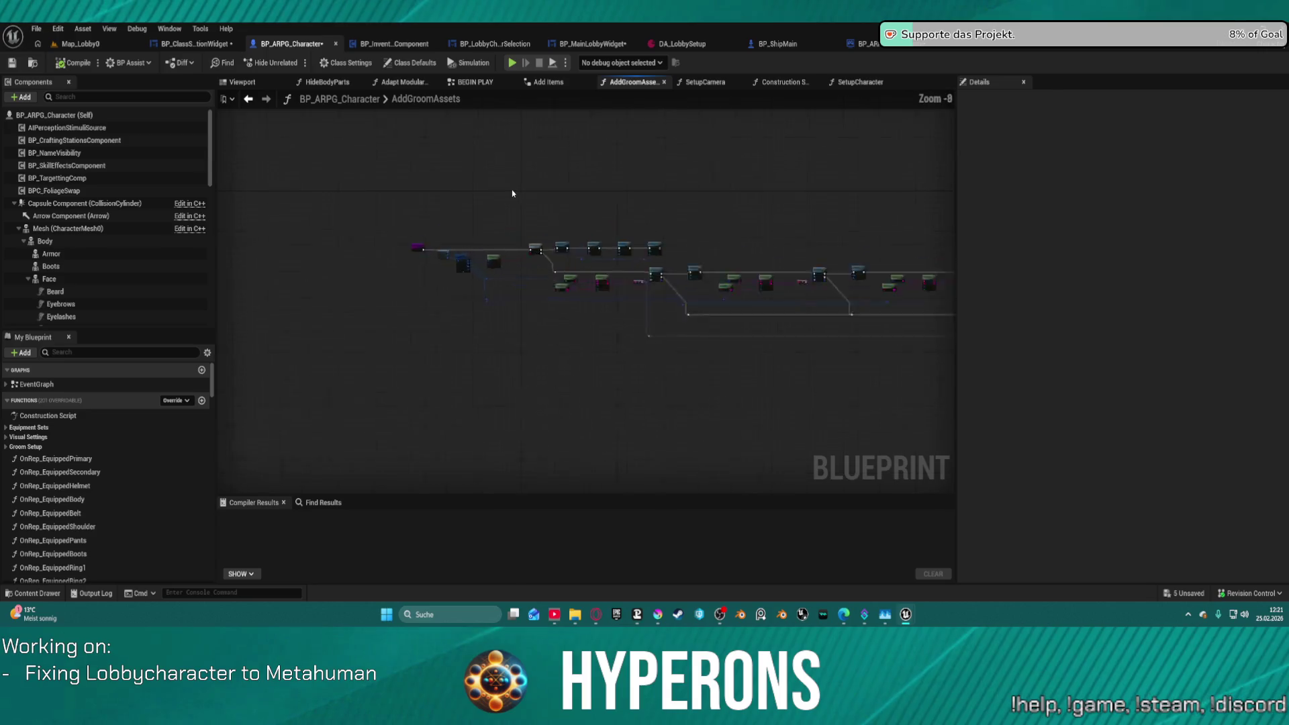
pyautogui.scroll(-1, 510, 275)
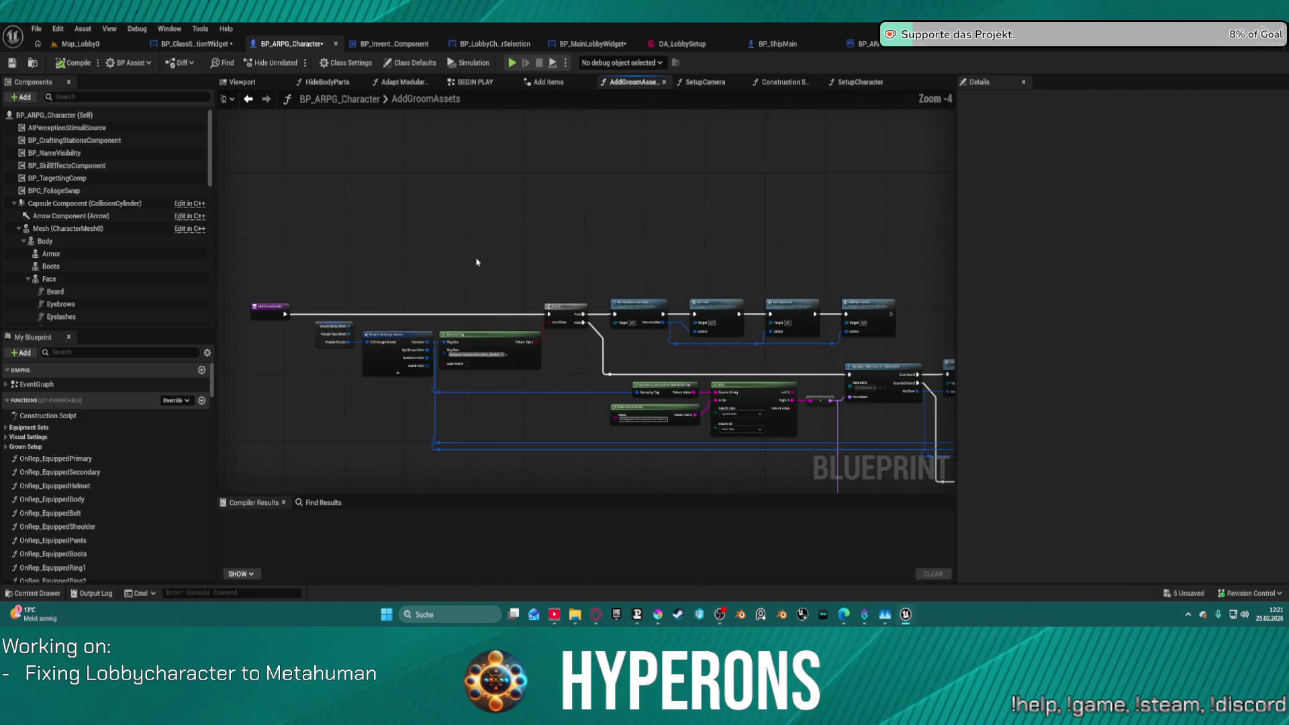
pyautogui.scroll(1, 497, 250)
pyautogui.moveTo(497, 250); pyautogui.dragTo(593, 201)
pyautogui.moveTo(940, 293)
pyautogui.mouseDown()
pyautogui.moveTo(759, 292)
pyautogui.moveTo(588, 270)
pyautogui.mouseUp()
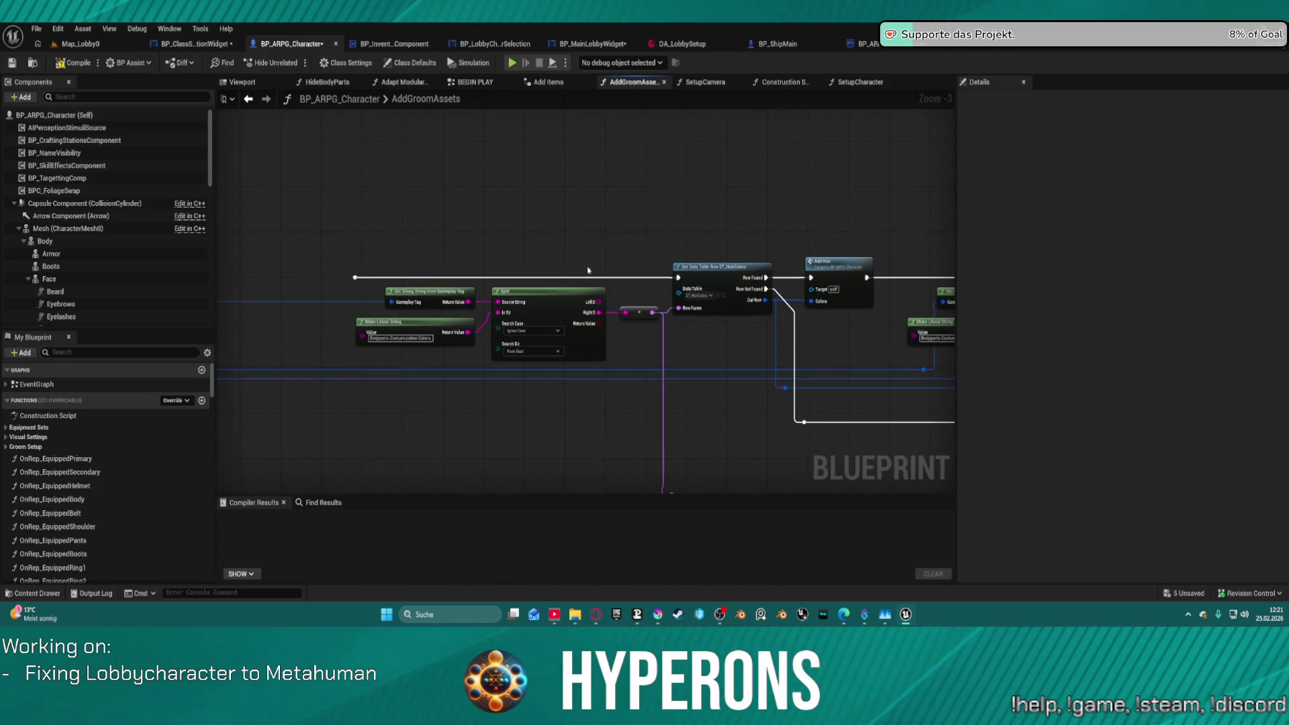
pyautogui.scroll(-2, 773, 295)
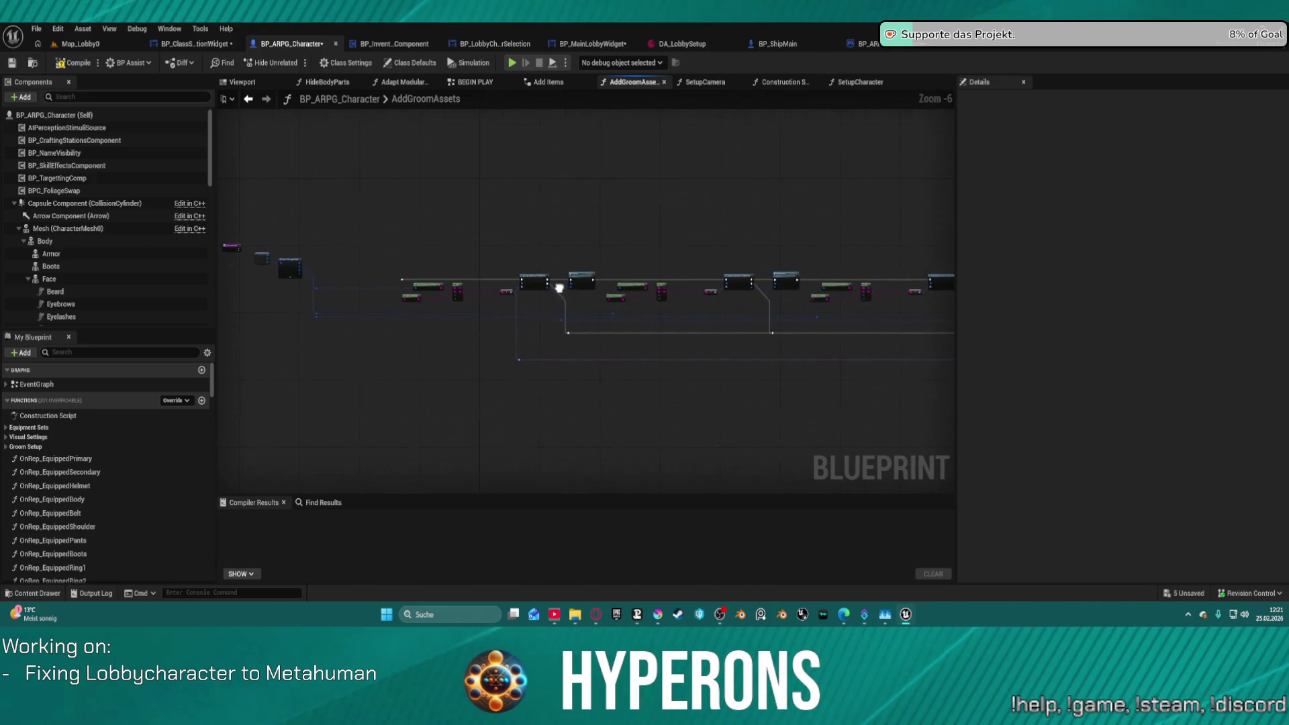
pyautogui.scroll(3, 557, 285)
pyautogui.moveTo(410, 229); pyautogui.dragTo(399, 223)
pyautogui.scroll(-2, 449, 176)
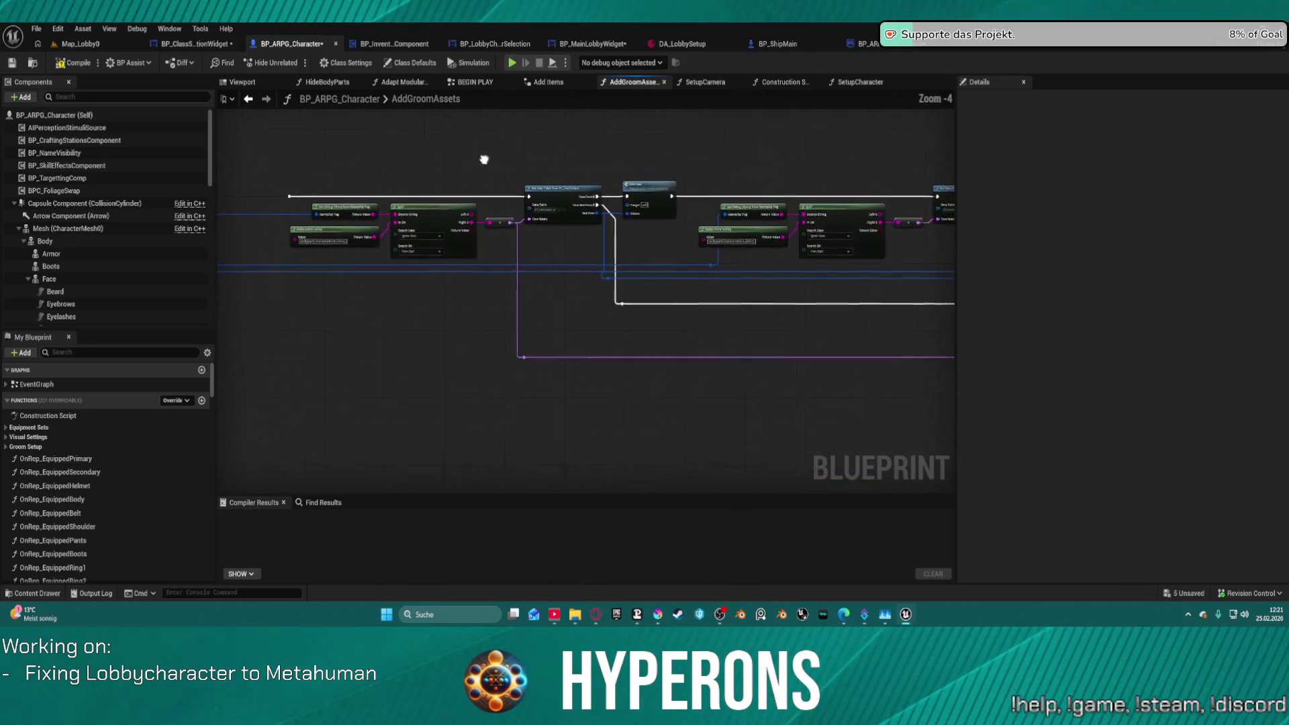
pyautogui.moveTo(350, 187)
pyautogui.mouseDown()
pyautogui.moveTo(672, 306)
pyautogui.moveTo(719, 374)
pyautogui.moveTo(713, 403)
pyautogui.moveTo(701, 396)
pyautogui.mouseUp()
# Review the Split and Get Data Table Row colour lookups, then open the AddHair function graph.
pyautogui.scroll(-4, 687, 336)
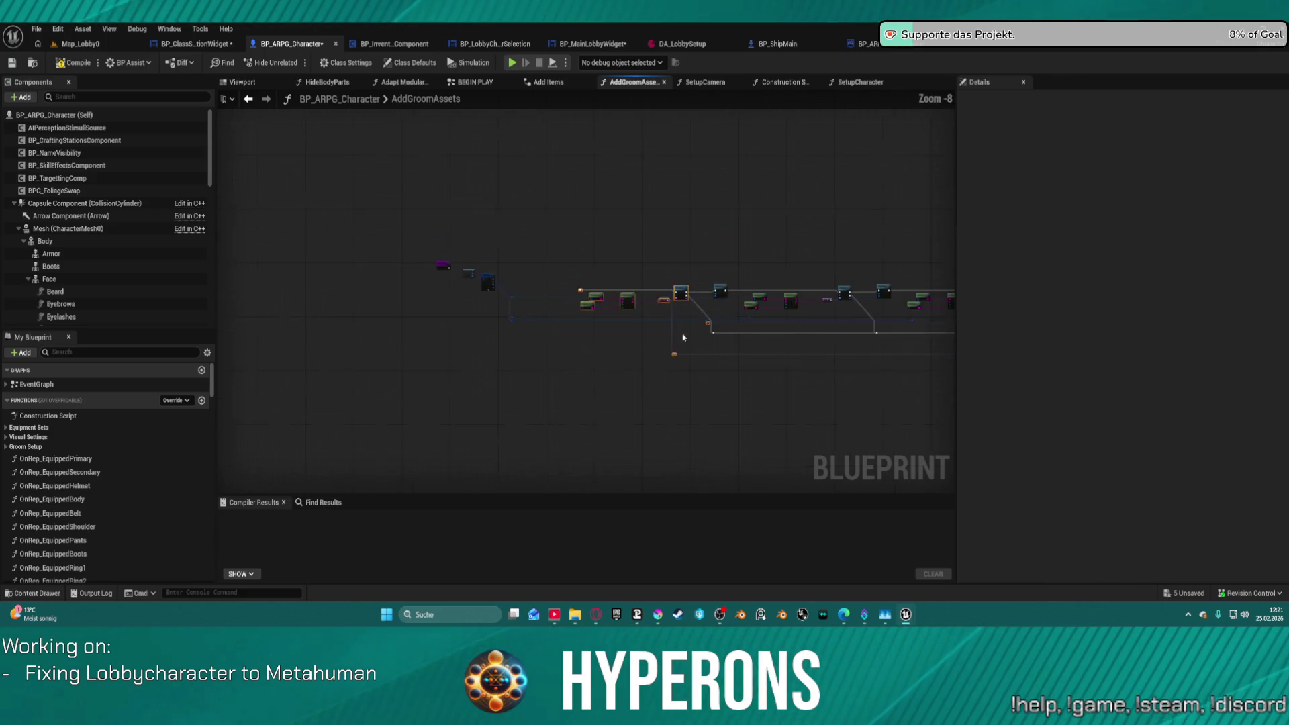
pyautogui.scroll(8, 621, 331)
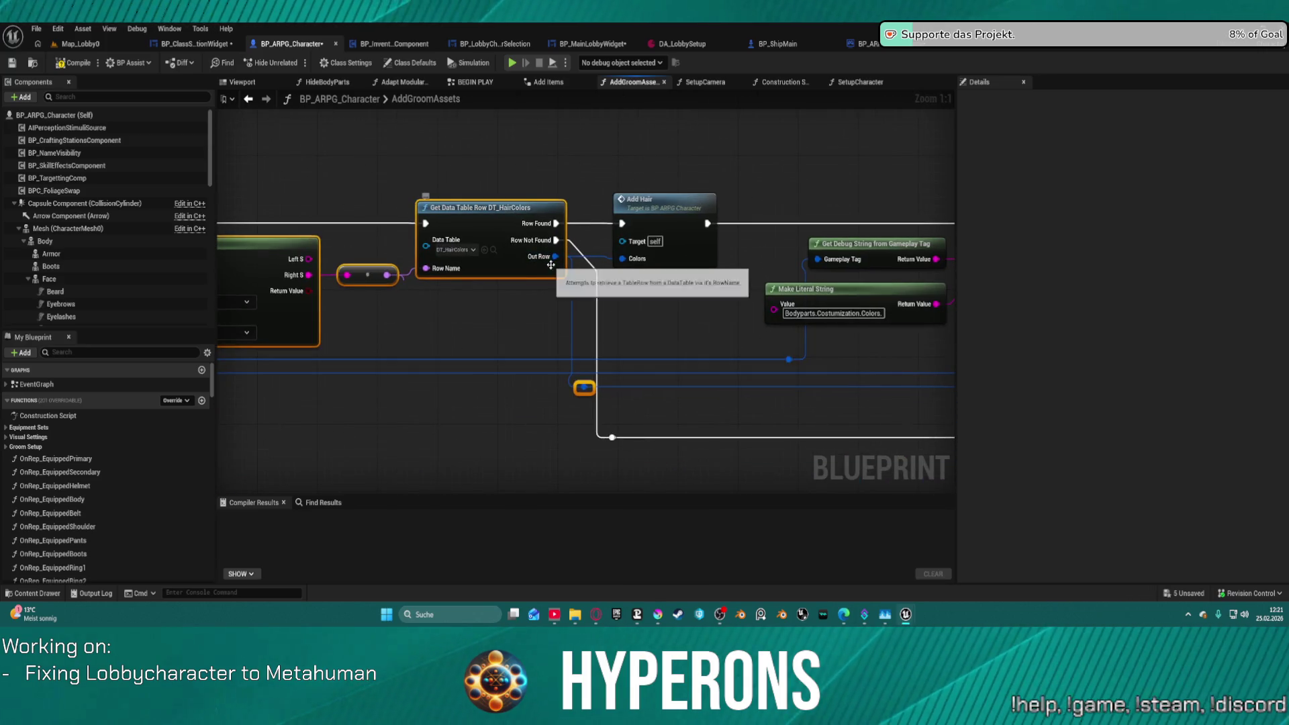
pyautogui.scroll(-3, 784, 324)
pyautogui.scroll(-1, 644, 335)
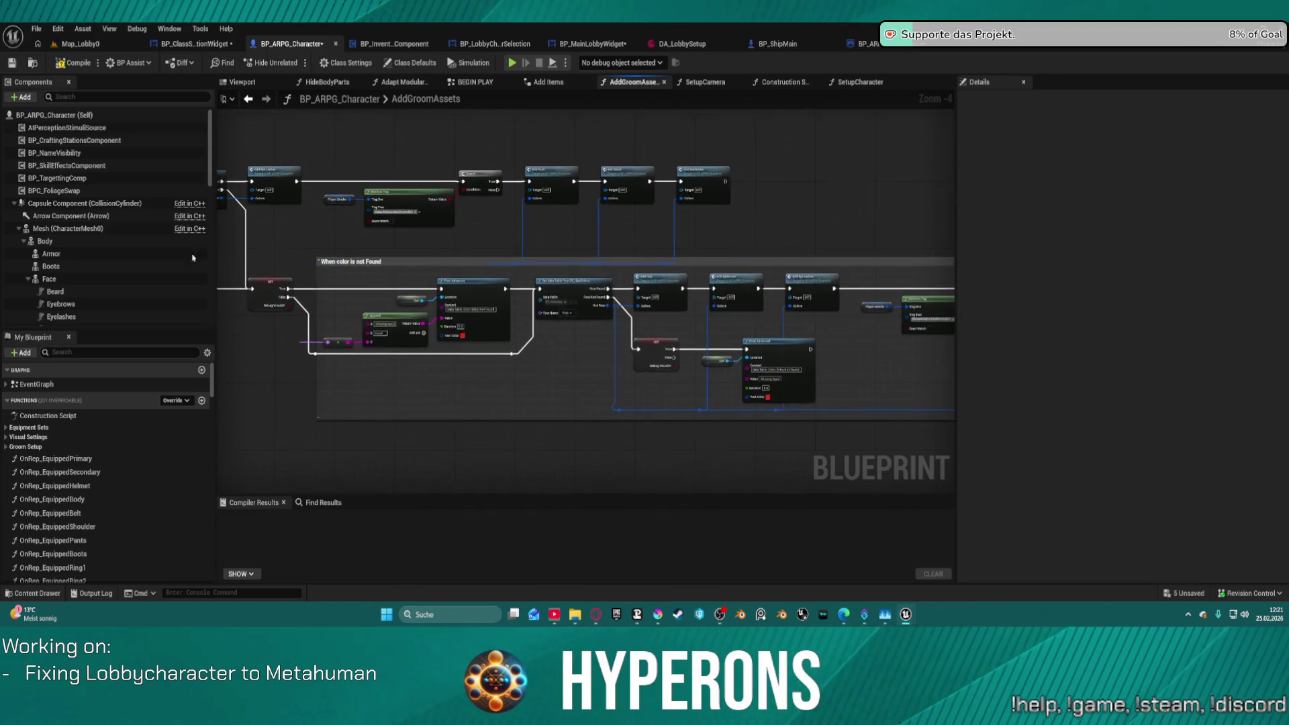
pyautogui.scroll(5, 584, 302)
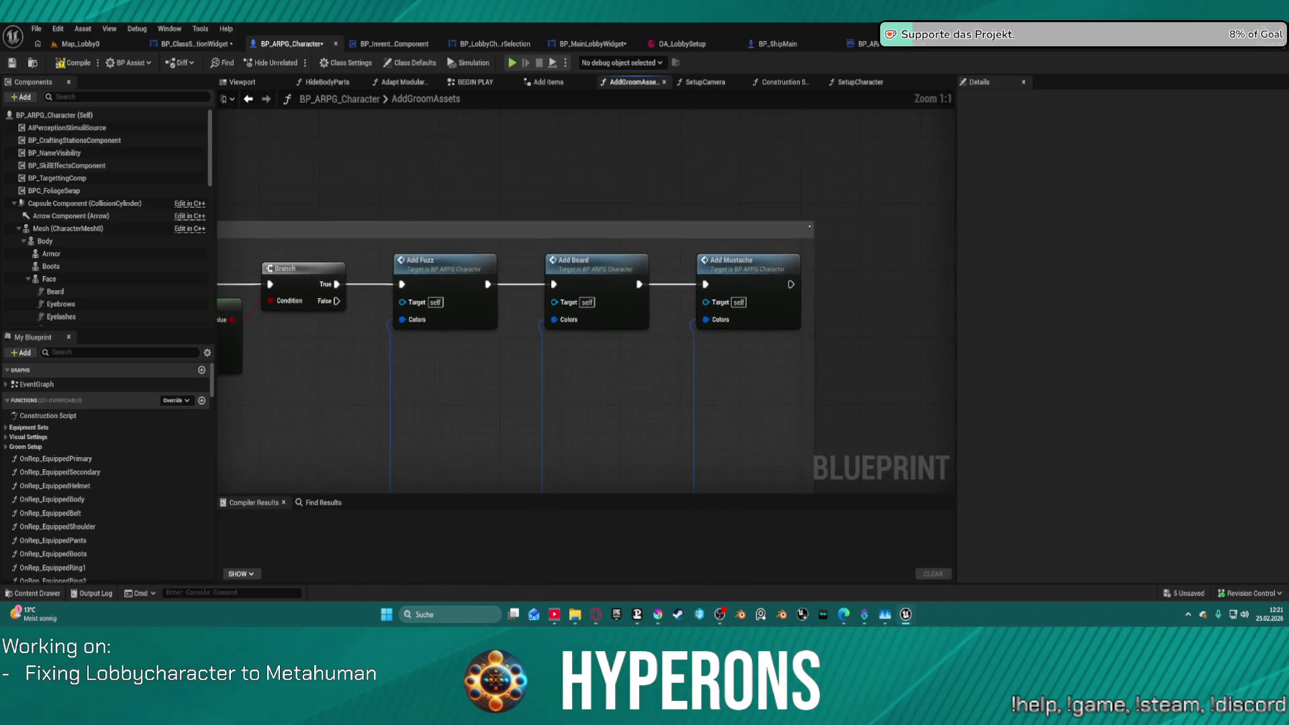
pyautogui.scroll(-2, 584, 302)
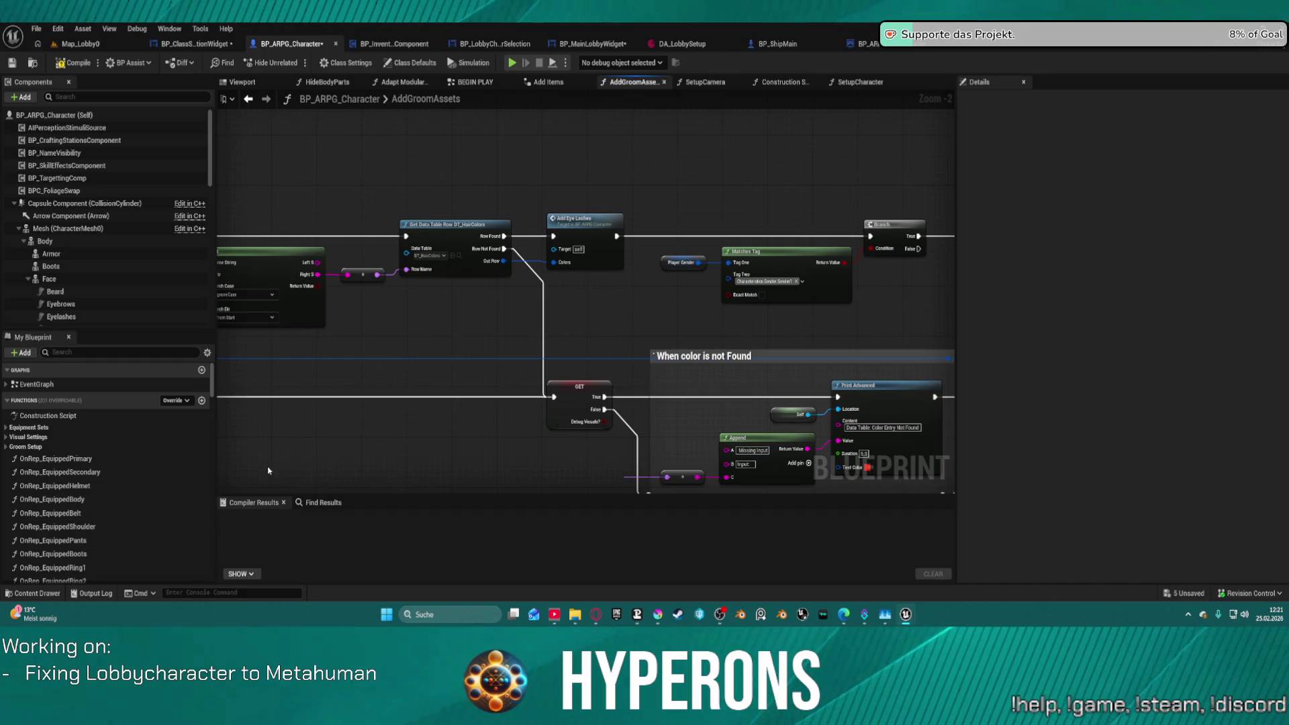
pyautogui.scroll(-4, 723, 310)
pyautogui.scroll(4, 581, 296)
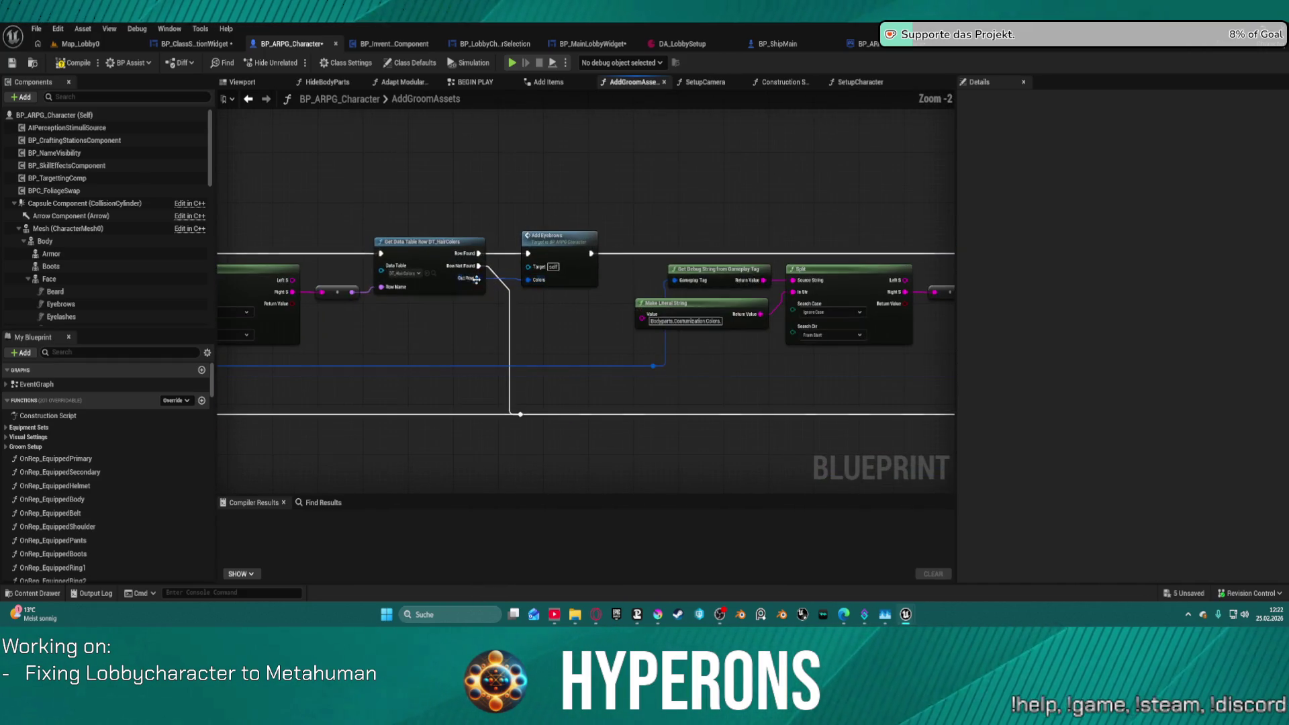
pyautogui.moveTo(474, 322); pyautogui.dragTo(642, 330)
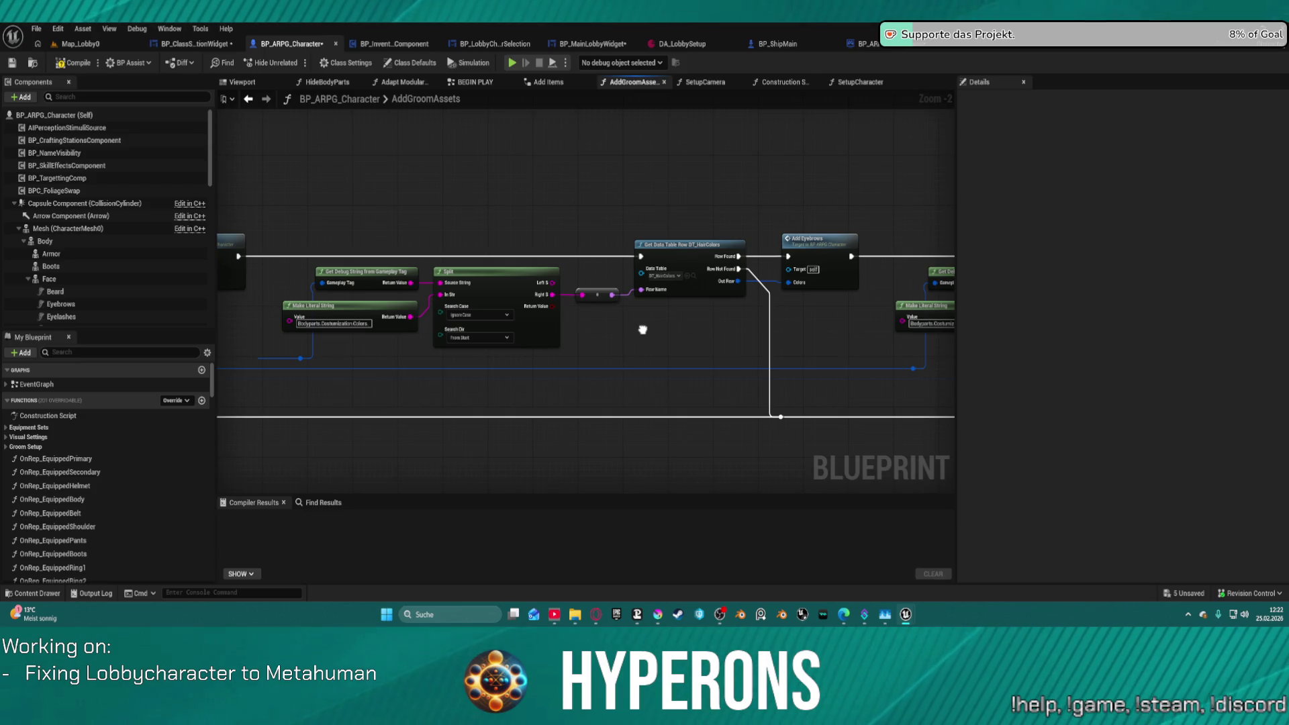
pyautogui.scroll(-2, 643, 330)
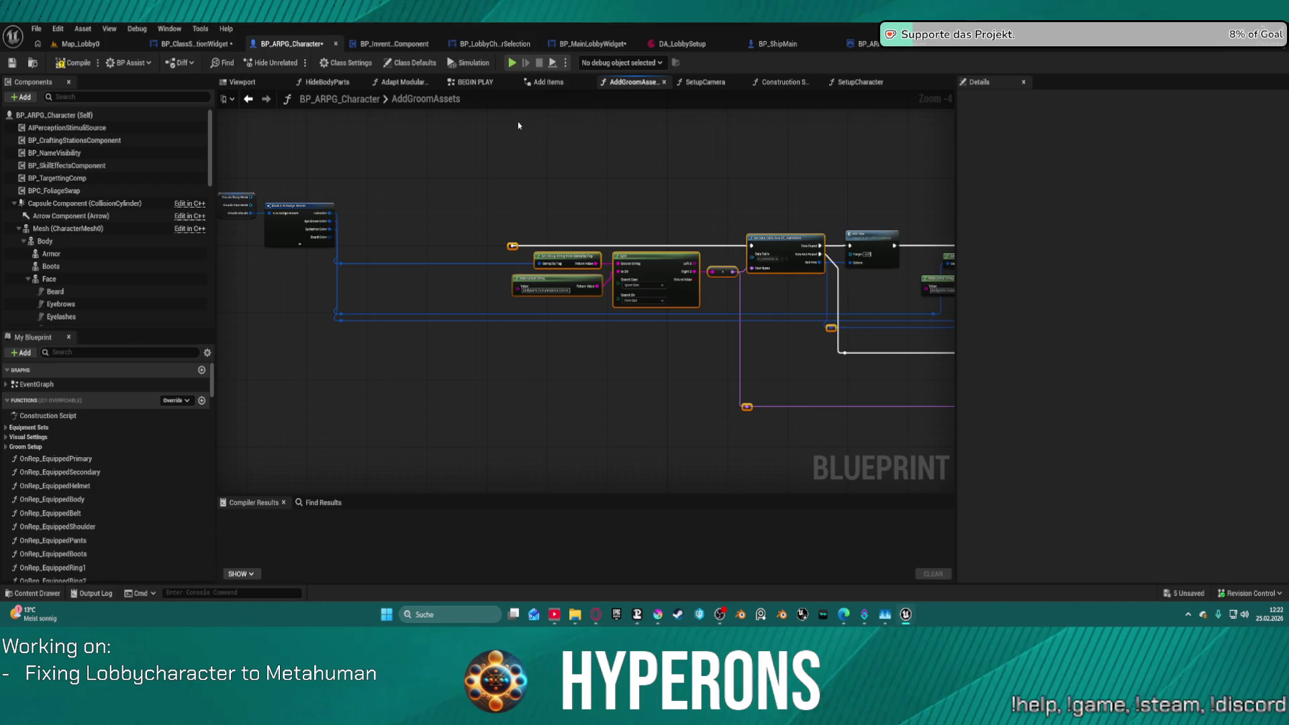
pyautogui.doubleClick(871, 236)
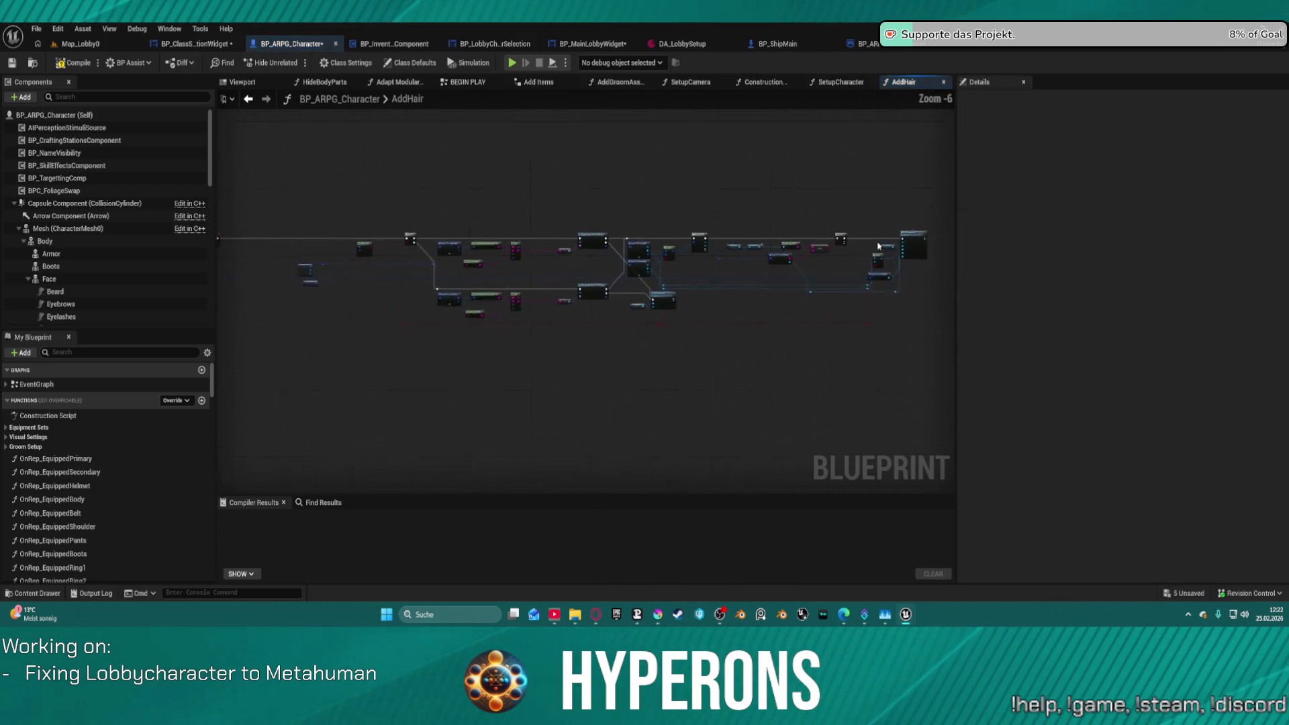
# Pan past AddHair's Matches Tag and Break nodes and open the Add Groom Asset call.
pyautogui.scroll(3, 402, 261)
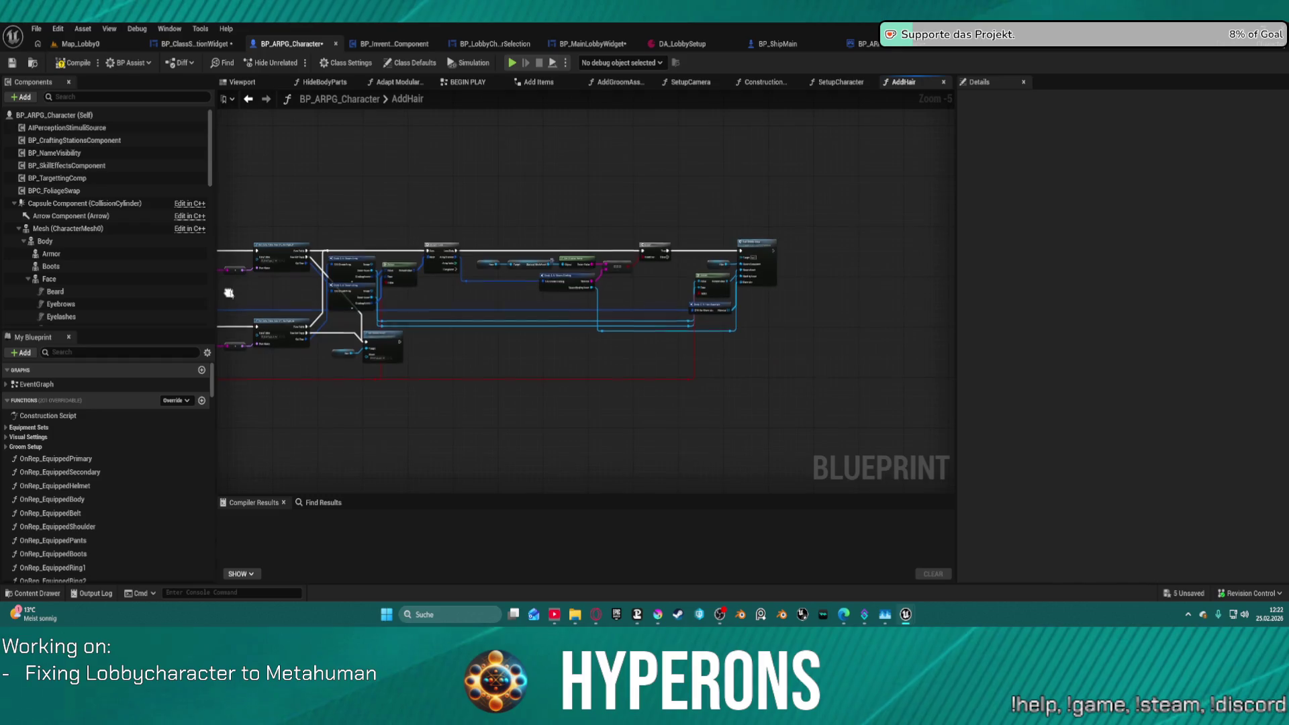
pyautogui.moveTo(255, 317)
pyautogui.mouseDown()
pyautogui.moveTo(429, 233)
pyautogui.moveTo(701, 297)
pyautogui.mouseUp()
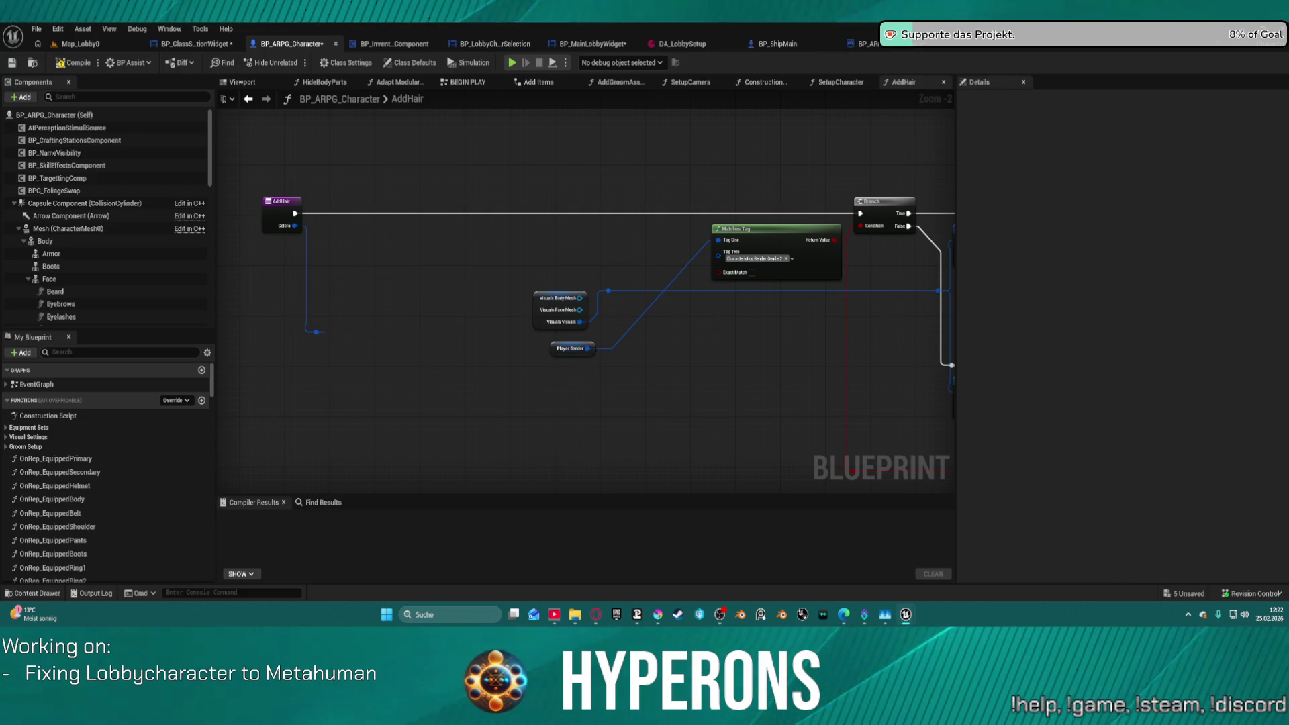
pyautogui.scroll(-3, 604, 269)
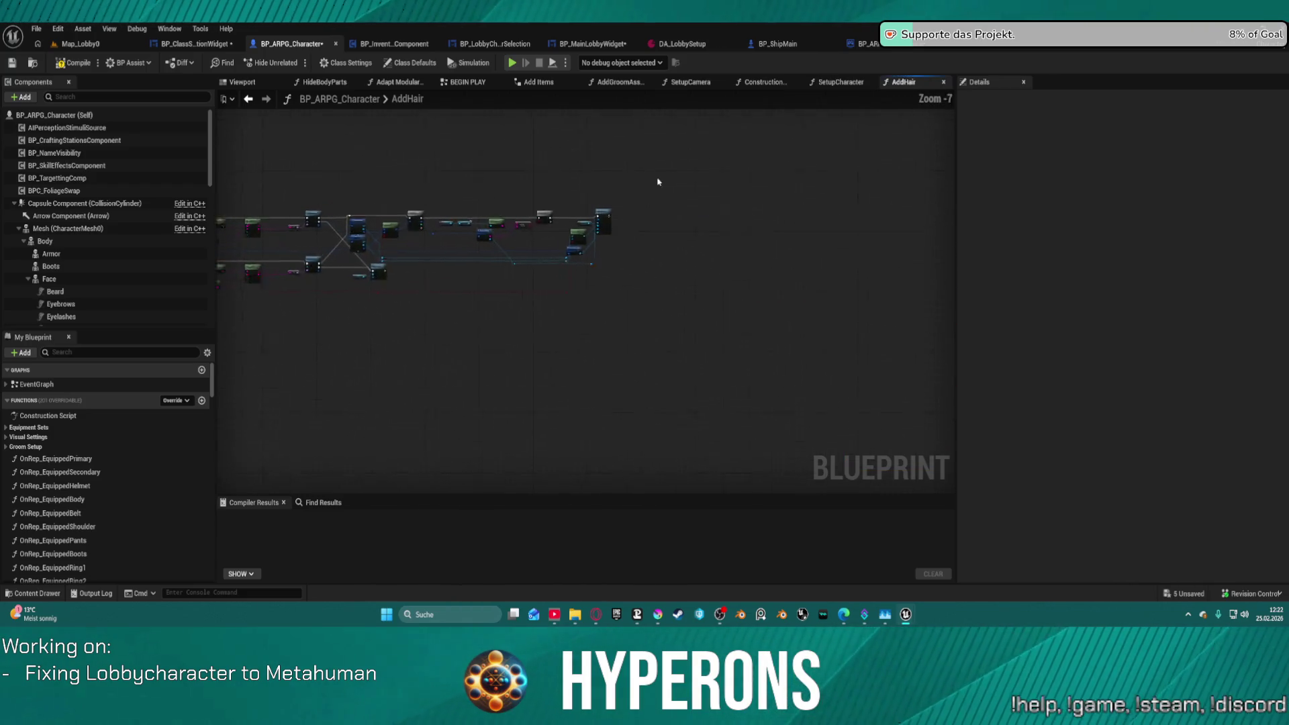
pyautogui.scroll(3, 603, 247)
pyautogui.scroll(-5, 545, 306)
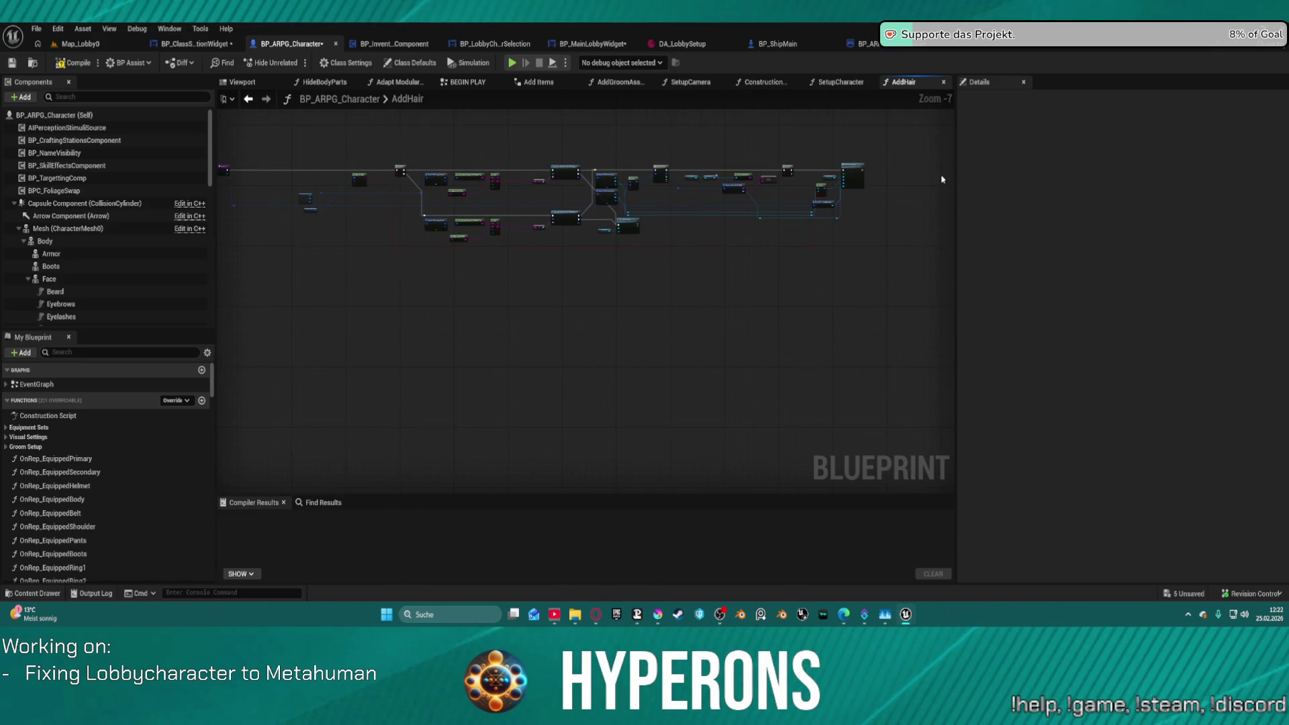
pyautogui.scroll(3, 834, 167)
pyautogui.doubleClick(832, 167)
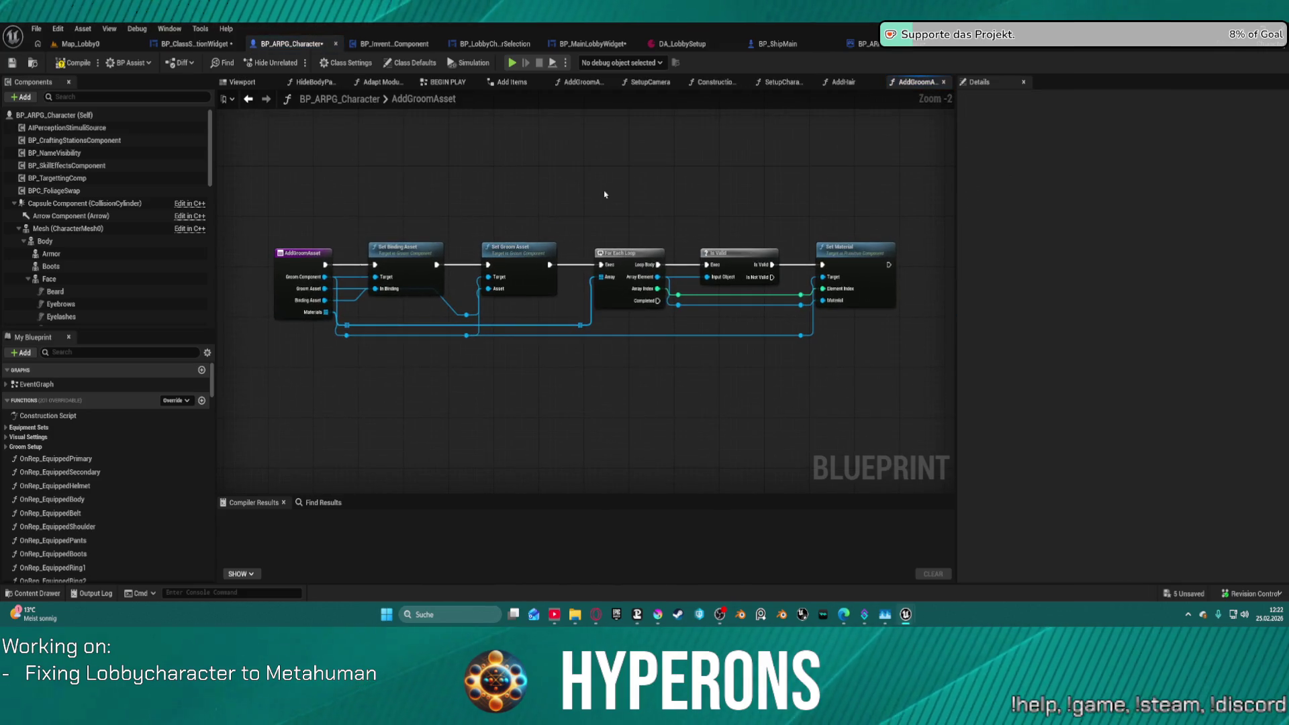
# Delete the For Each and Set Material nodes, chain entry → Set Groom Asset → Set Binding Asset, and compile.
pyautogui.moveTo(589, 179); pyautogui.dragTo(863, 390)
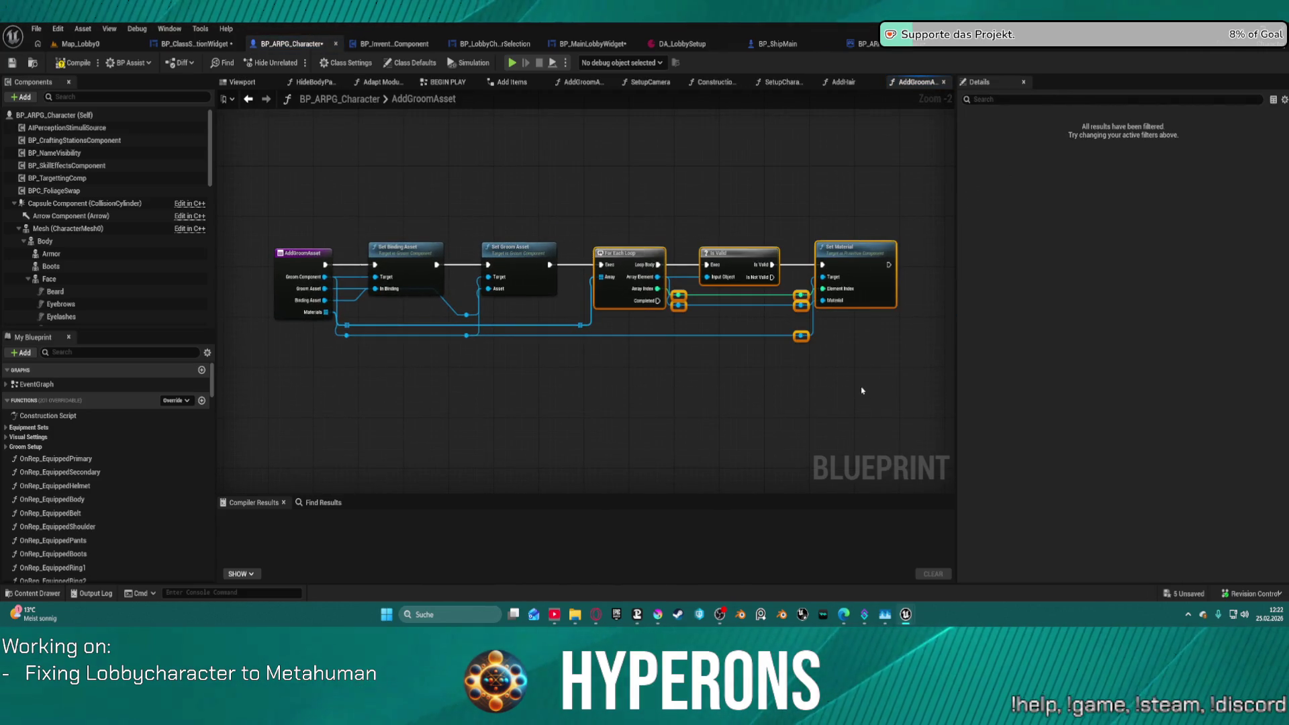
pyautogui.press('Delete')
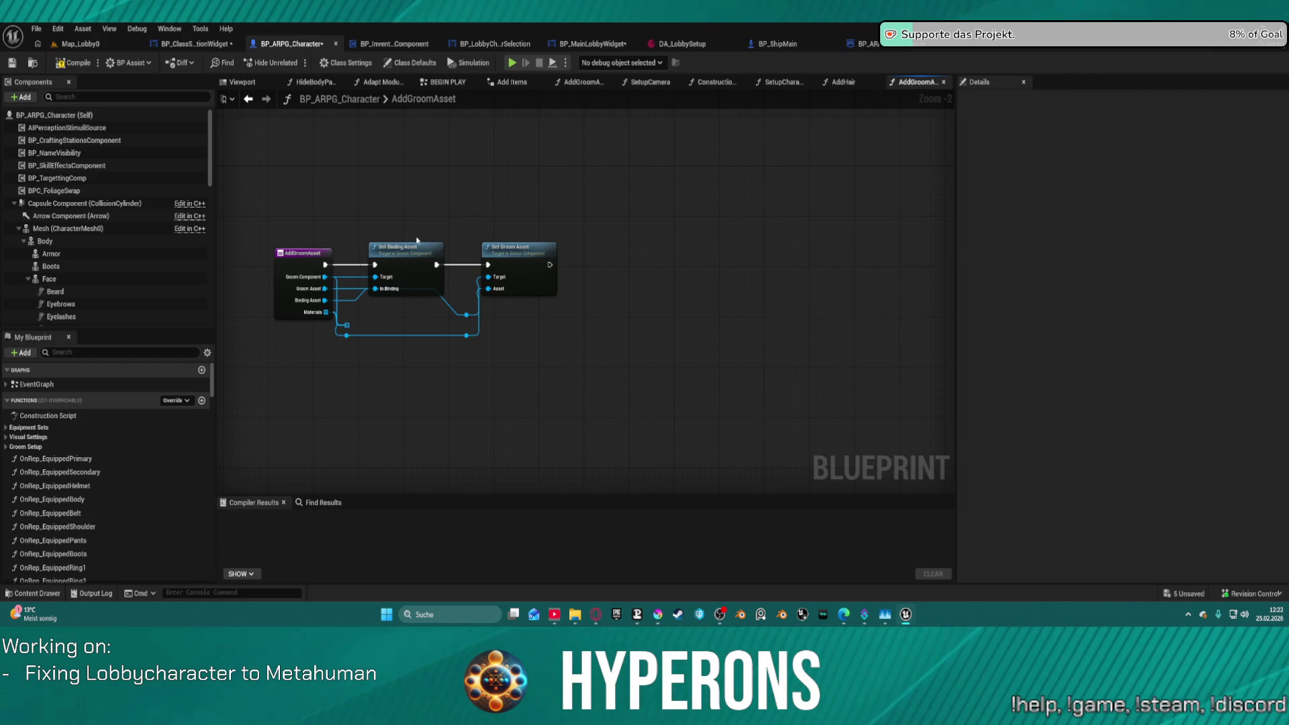
pyautogui.click(345, 268)
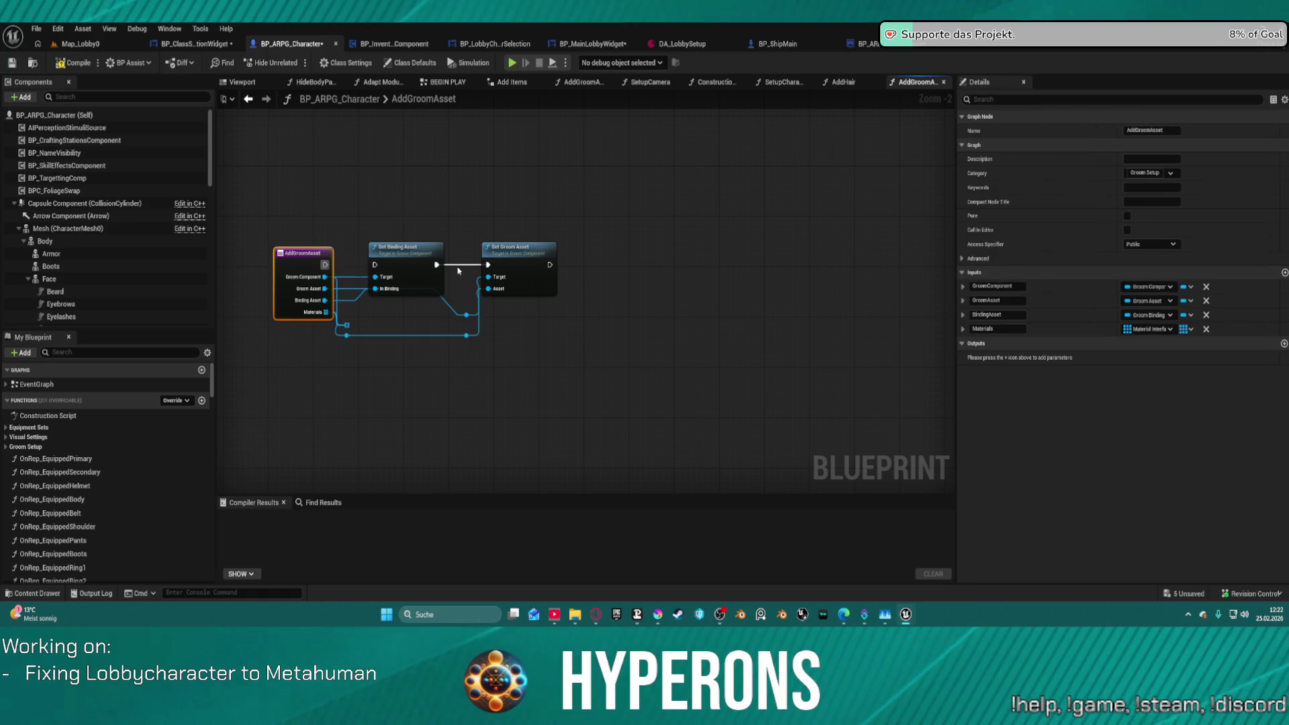
pyautogui.moveTo(406, 247)
pyautogui.mouseDown()
pyautogui.moveTo(604, 258)
pyautogui.moveTo(626, 272)
pyautogui.mouseUp()
pyautogui.moveTo(550, 264)
pyautogui.mouseDown()
pyautogui.moveTo(599, 291)
pyautogui.moveTo(582, 280)
pyautogui.mouseUp()
pyautogui.moveTo(491, 265); pyautogui.dragTo(326, 264)
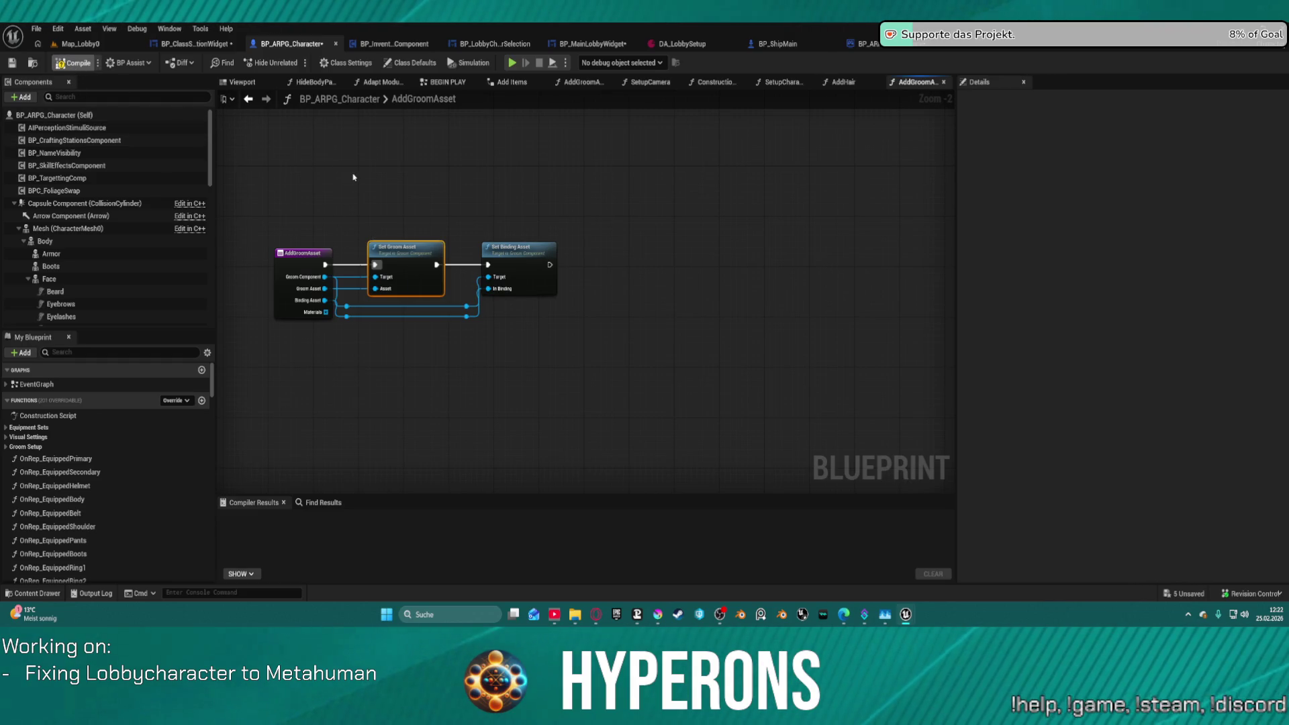
pyautogui.press('F7')
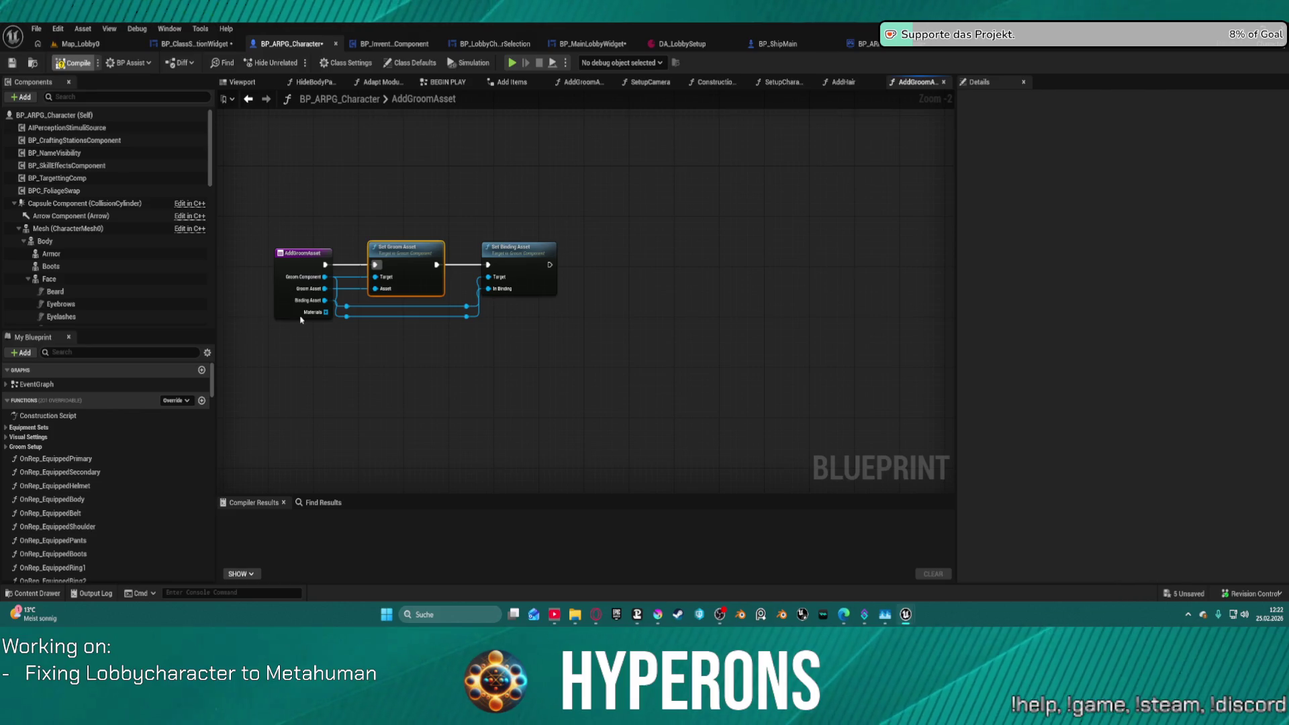
# Remove AddGroomAsset's Materials input and close the SetupCharacter, Construction Script, HideBodyParts and other unused tabs.
pyautogui.click(300, 265)
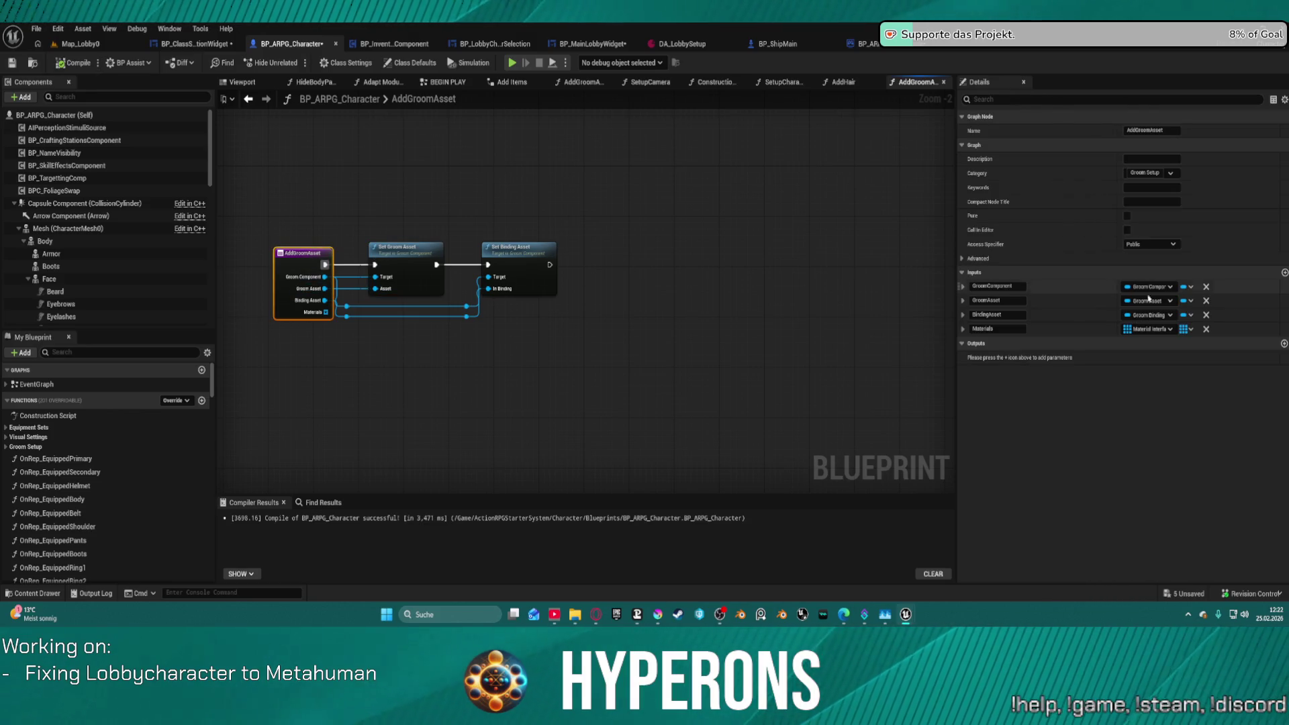
pyautogui.click(1206, 330)
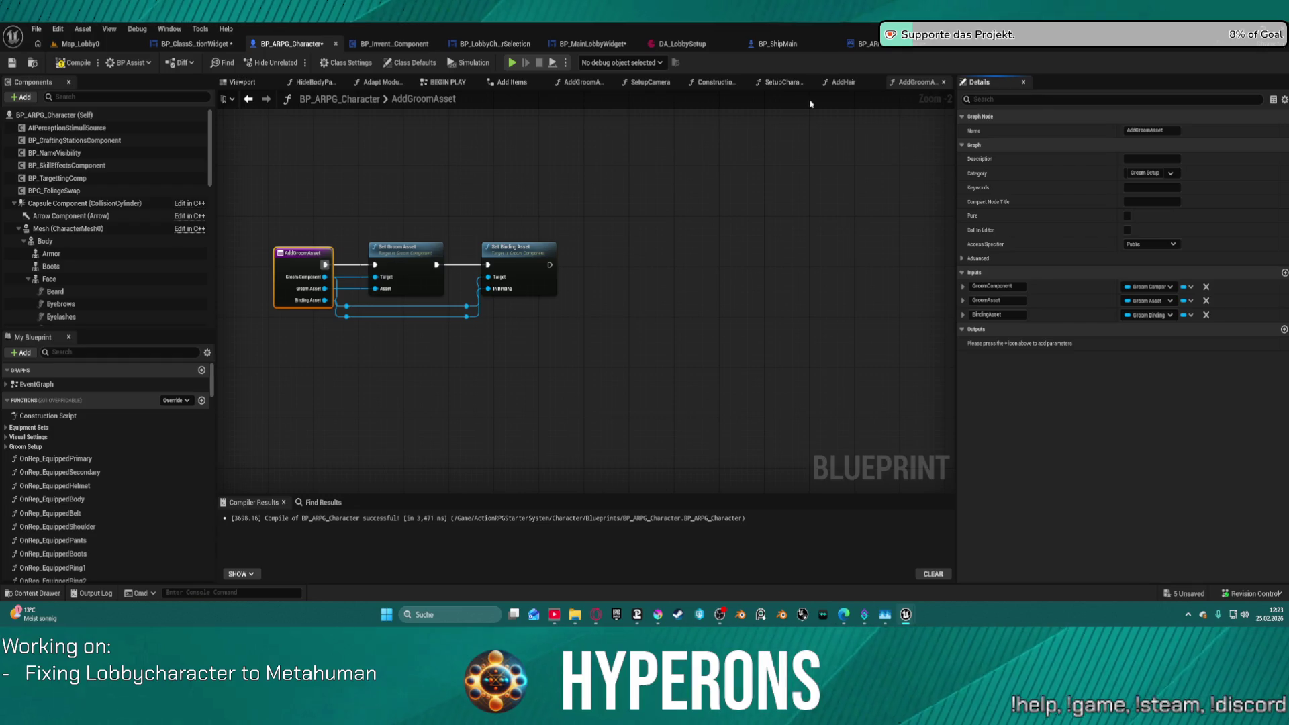
pyautogui.middleClick(764, 90)
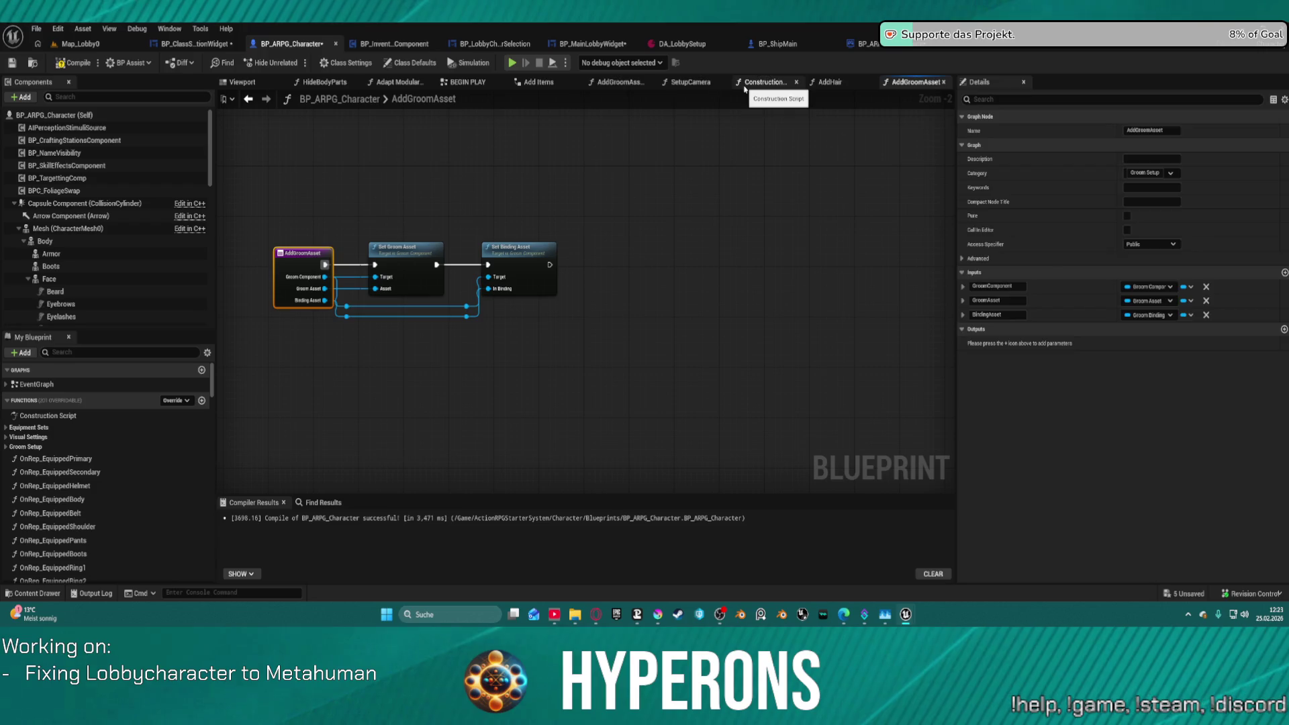
pyautogui.middleClick(745, 84)
pyautogui.middleClick(537, 83)
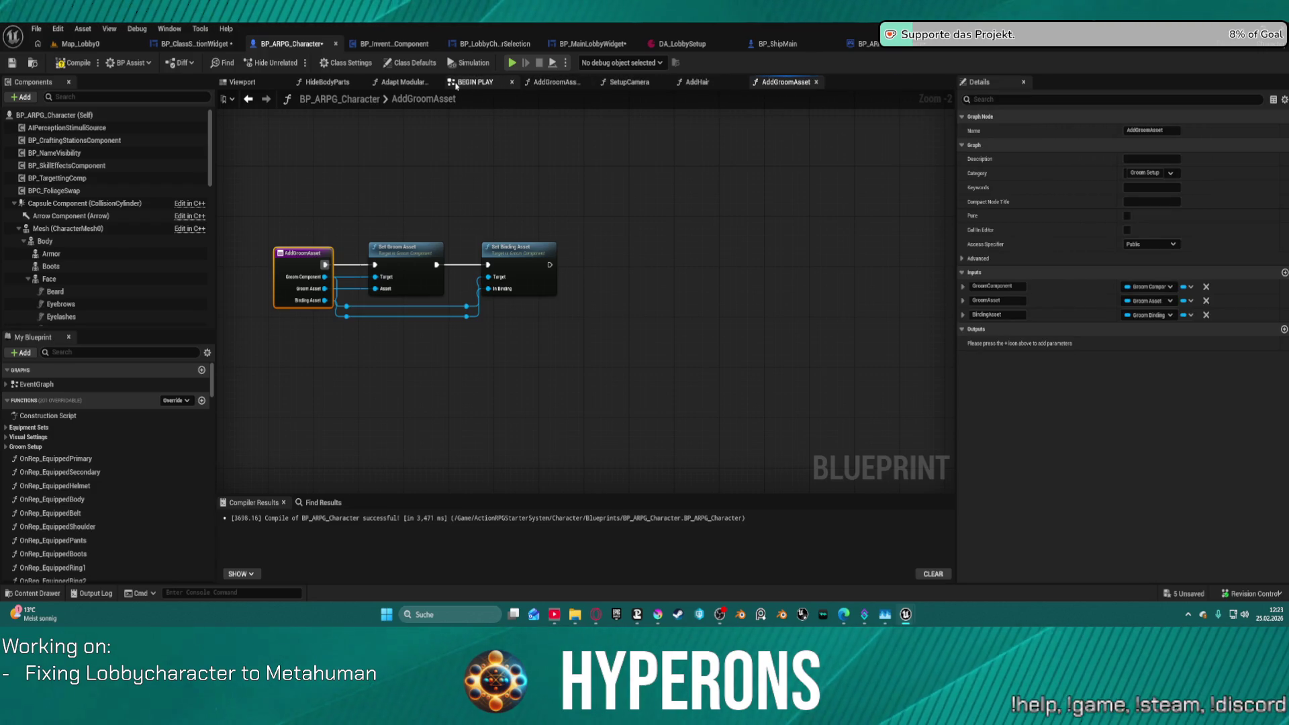
pyautogui.middleClick(371, 81)
pyautogui.middleClick(371, 82)
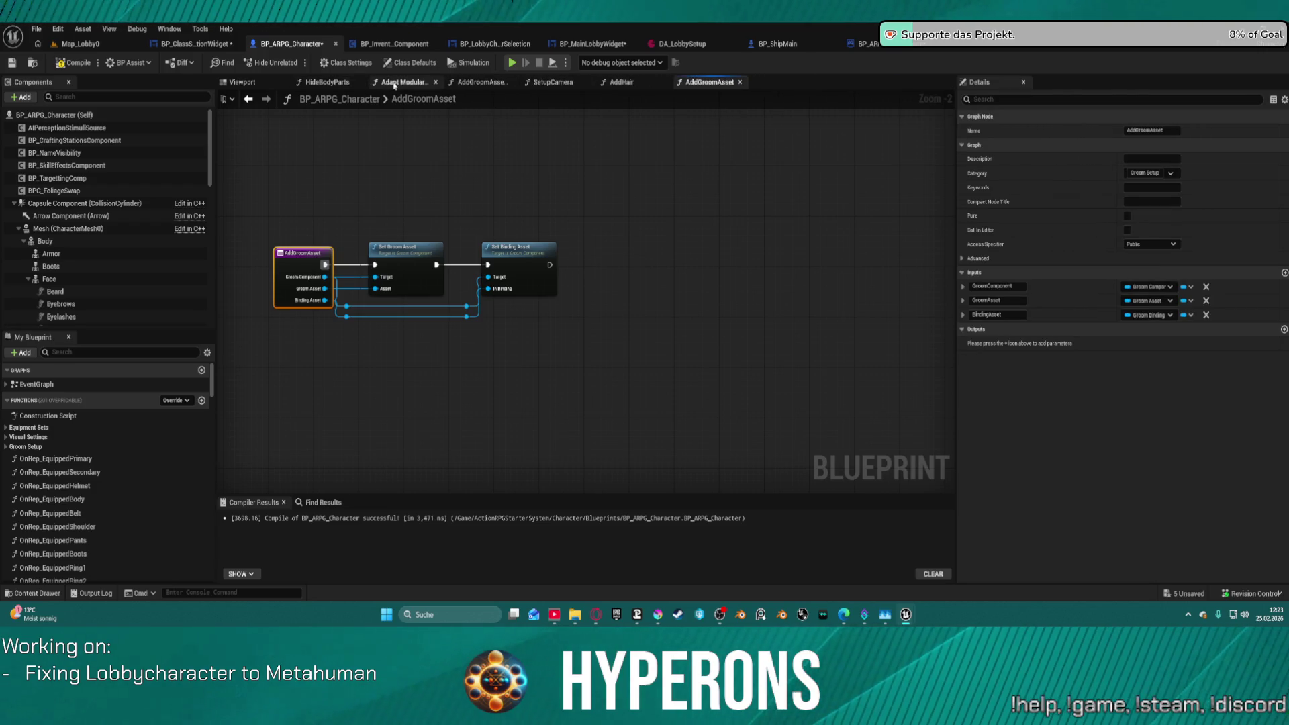
pyautogui.middleClick(314, 89)
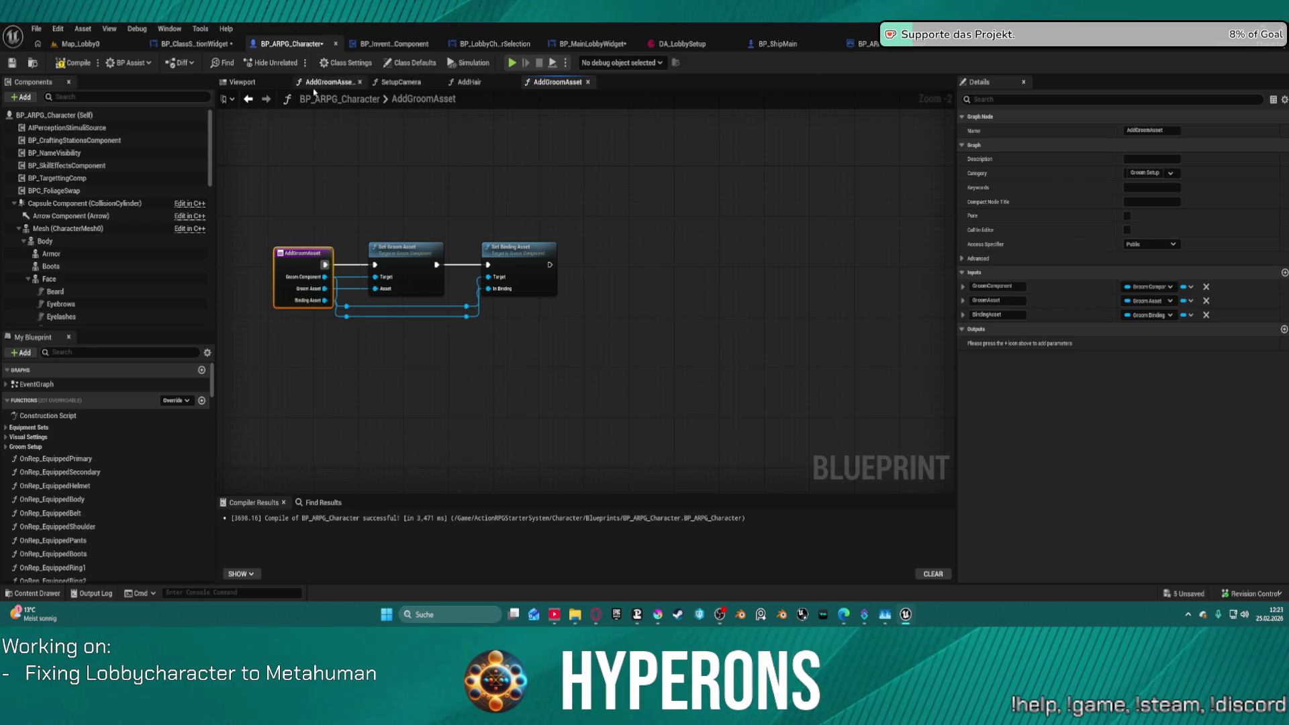
pyautogui.middleClick(393, 82)
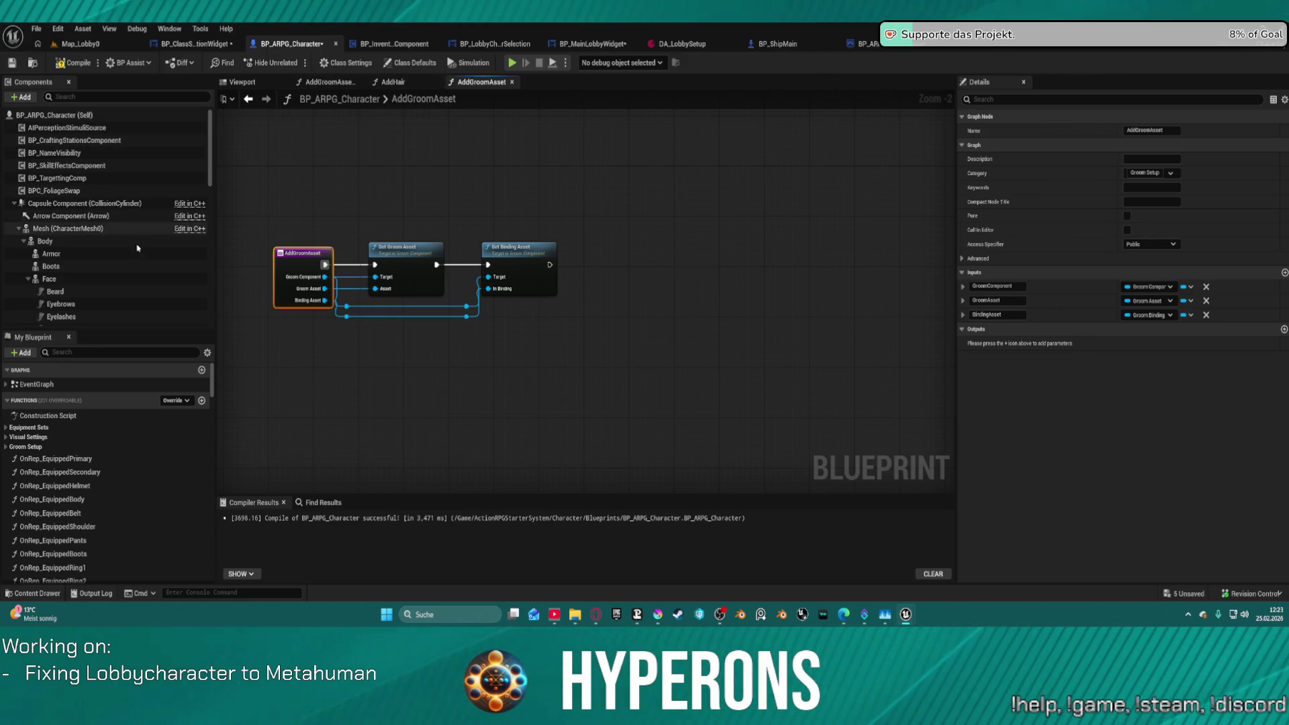
# Open AddEyebrows, AddEyeLashes, AddFuzz, AddBeard, AddMustache, AddGroomAssets and AssignGroomAsset from Groom Setup, closing AddGroomAsset.
pyautogui.scroll(-3, 96, 470)
pyautogui.scroll(1, 96, 469)
pyautogui.click(47, 429)
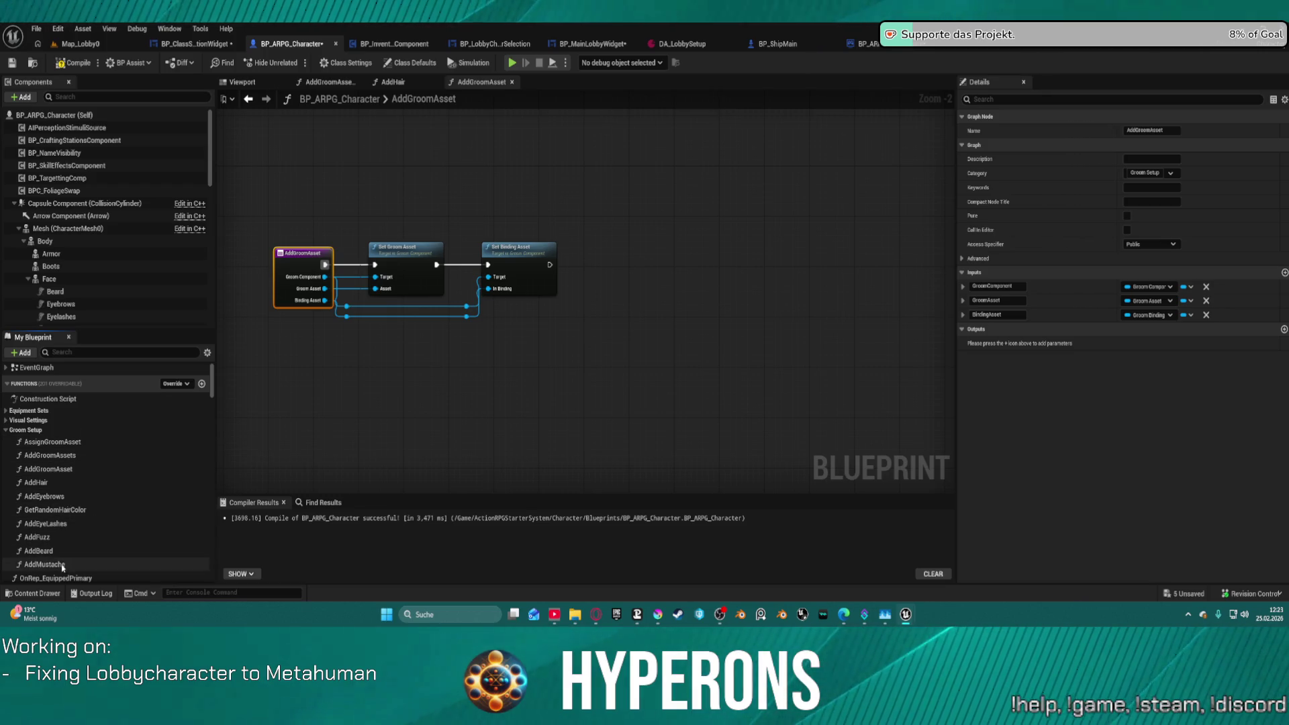
pyautogui.doubleClick(54, 497)
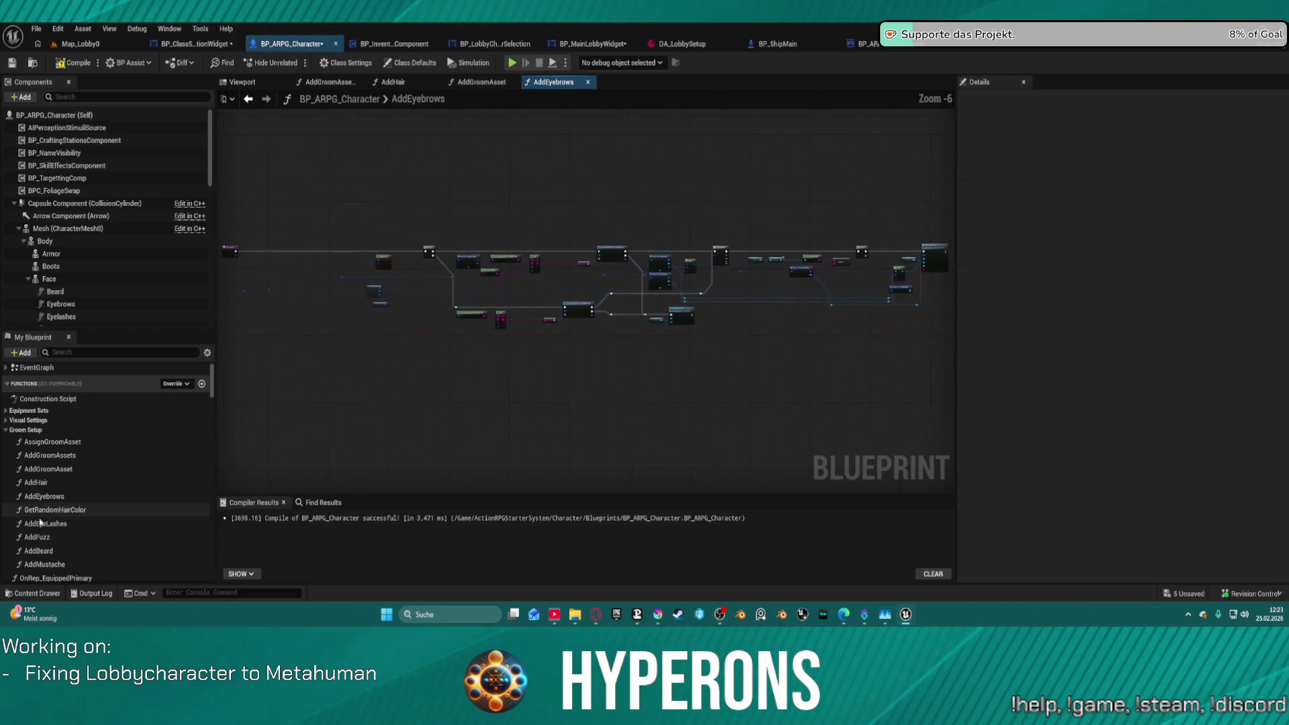
pyautogui.doubleClick(39, 524)
pyautogui.doubleClick(39, 536)
pyautogui.doubleClick(39, 550)
pyautogui.click(39, 565)
pyautogui.doubleClick(40, 565)
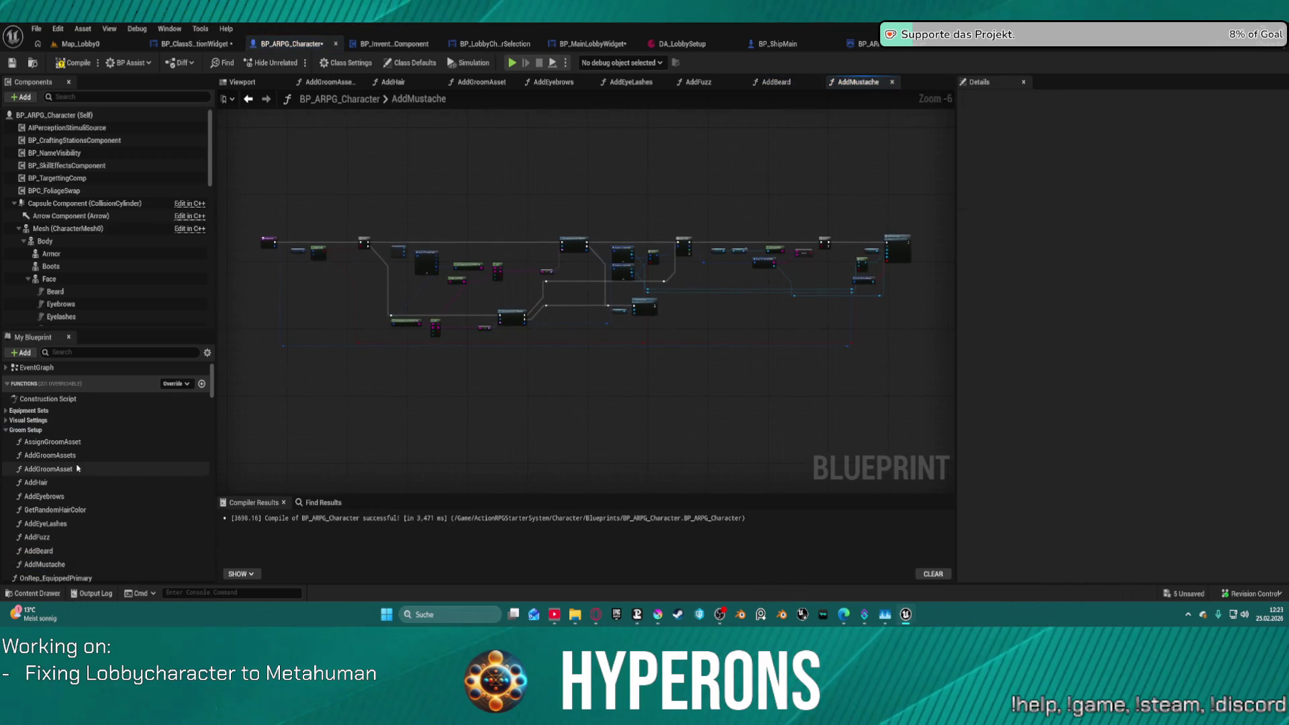
pyautogui.doubleClick(57, 455)
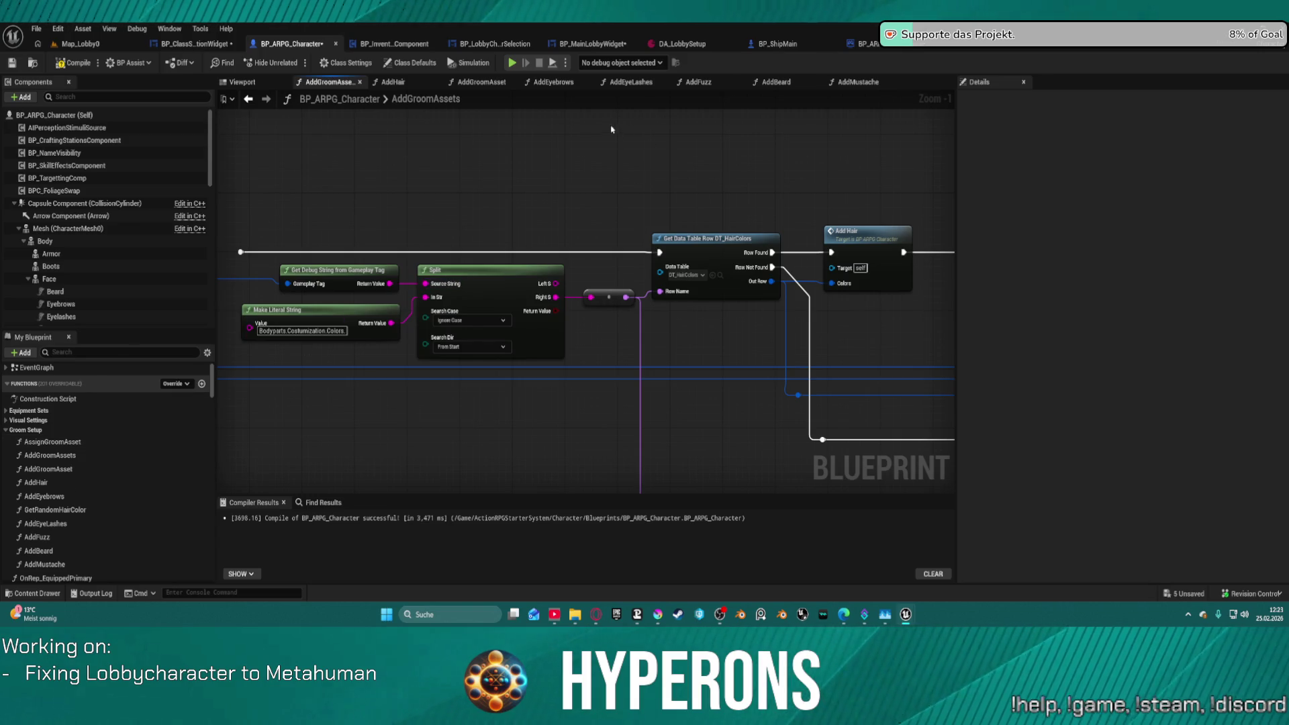
pyautogui.click(484, 83)
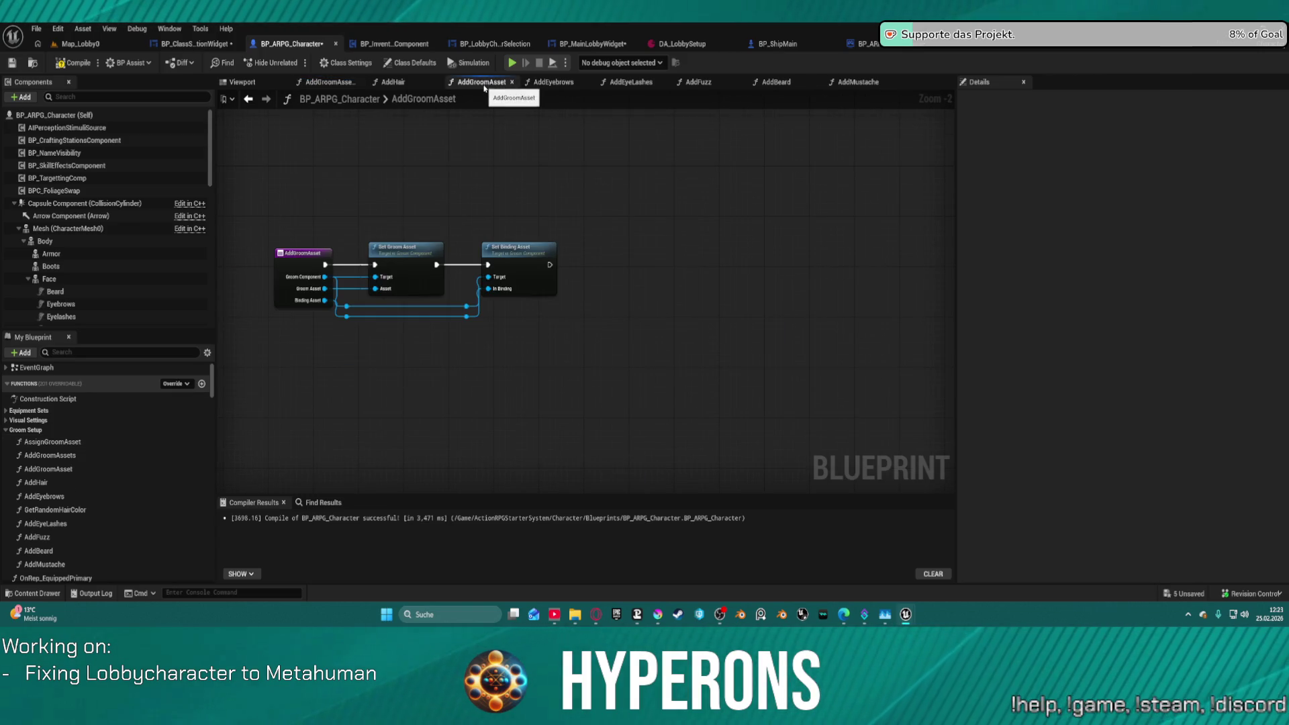
pyautogui.middleClick(485, 86)
pyautogui.doubleClick(53, 442)
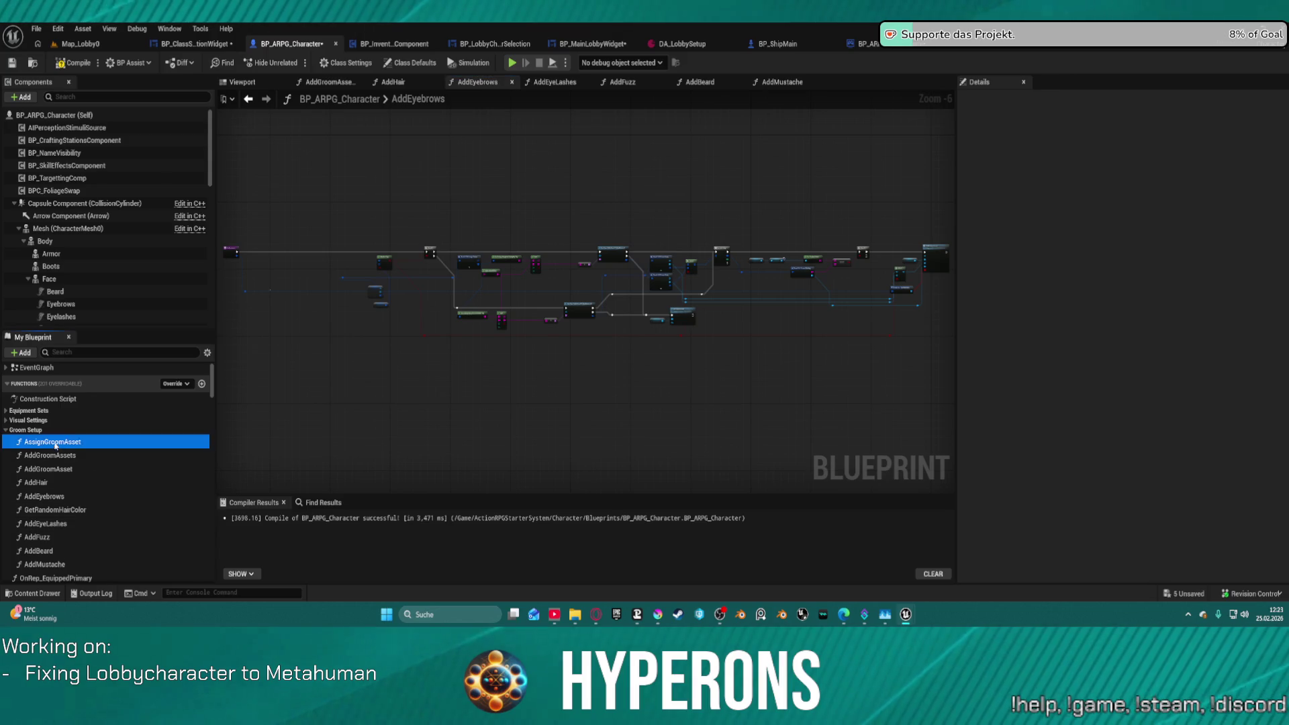
# Inspect AssignGroomAsset's Branch, Is Valid and Set Static Mesh nodes, and shift the lower Return Node left.
pyautogui.scroll(3, 506, 294)
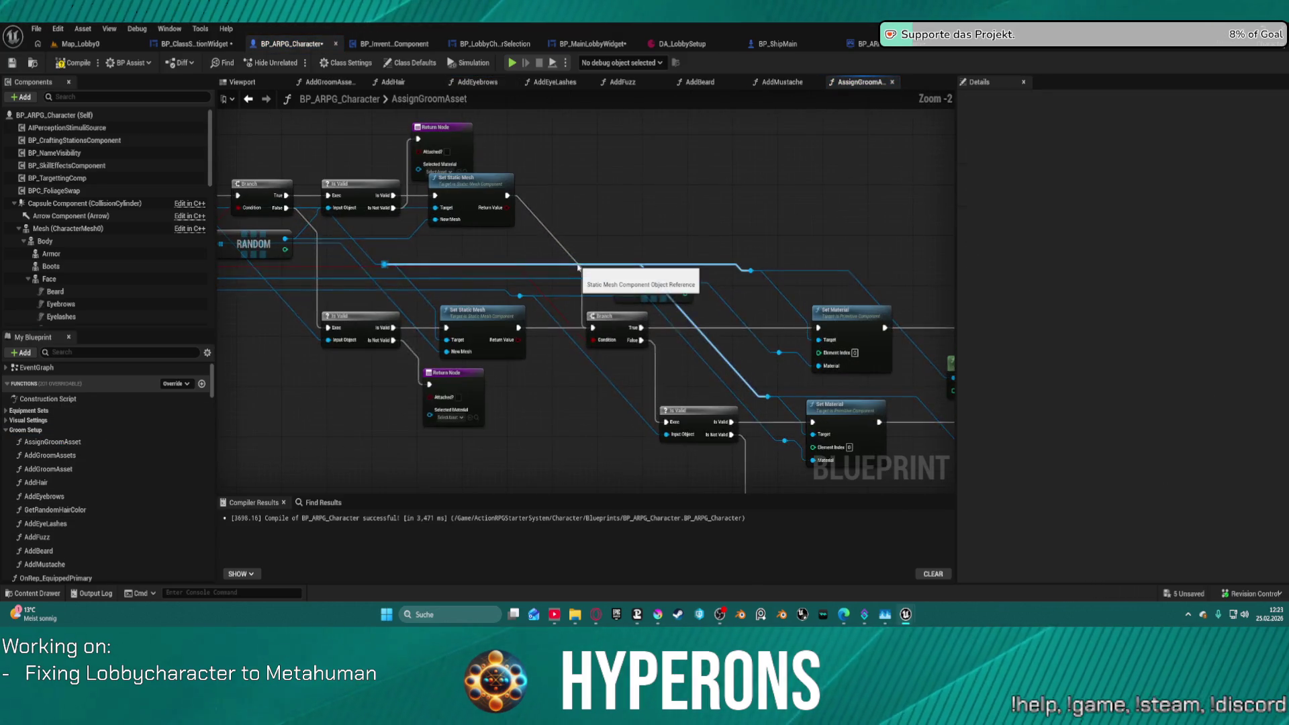
pyautogui.moveTo(636, 315)
pyautogui.mouseDown()
pyautogui.moveTo(780, 296)
pyautogui.moveTo(282, 222)
pyautogui.mouseUp()
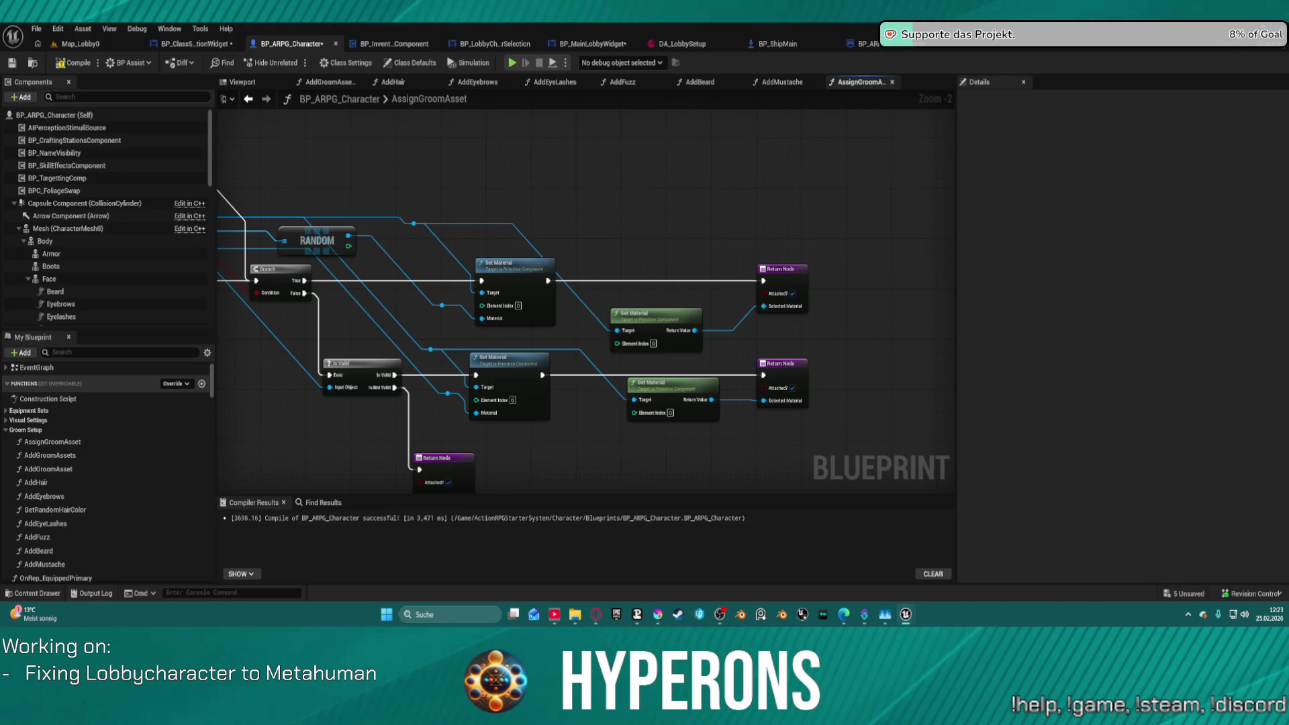
pyautogui.moveTo(282, 225)
pyautogui.mouseDown()
pyautogui.moveTo(512, 208)
pyautogui.moveTo(677, 330)
pyautogui.moveTo(851, 332)
pyautogui.moveTo(705, 296)
pyautogui.moveTo(235, 225)
pyautogui.moveTo(690, 287)
pyautogui.moveTo(744, 382)
pyautogui.mouseUp()
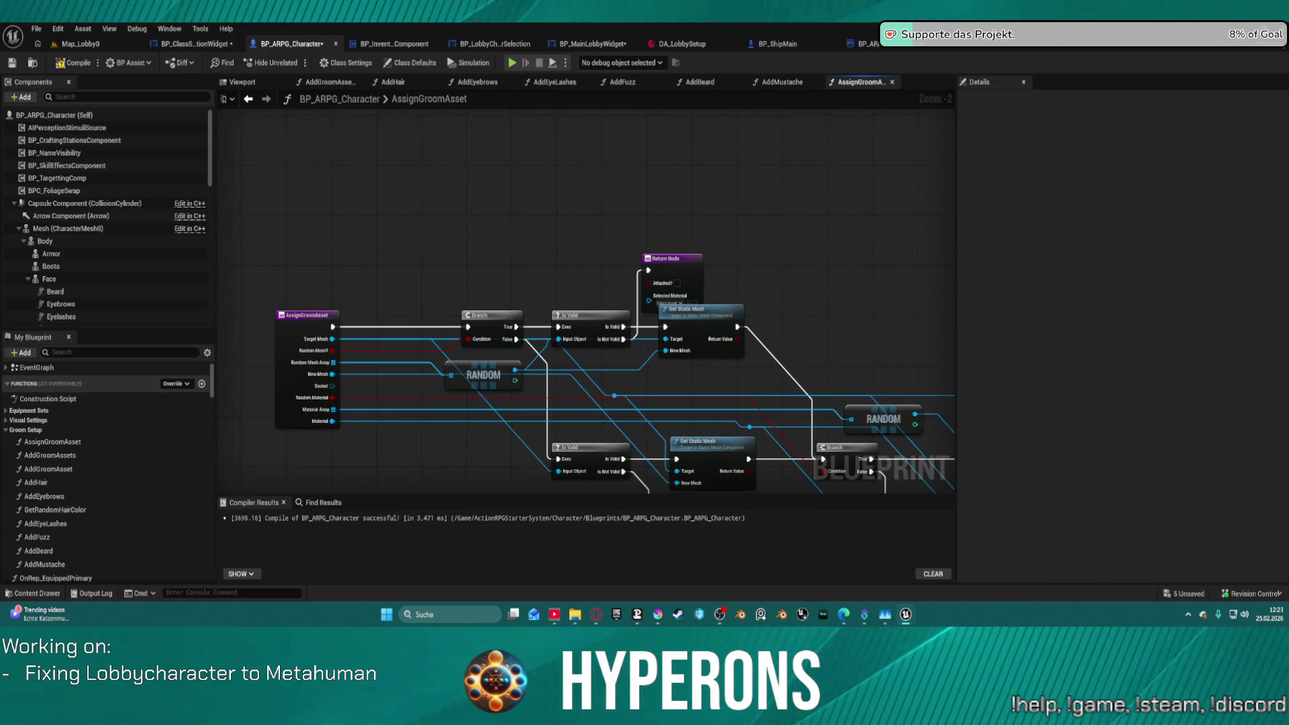
pyautogui.scroll(-3, 708, 330)
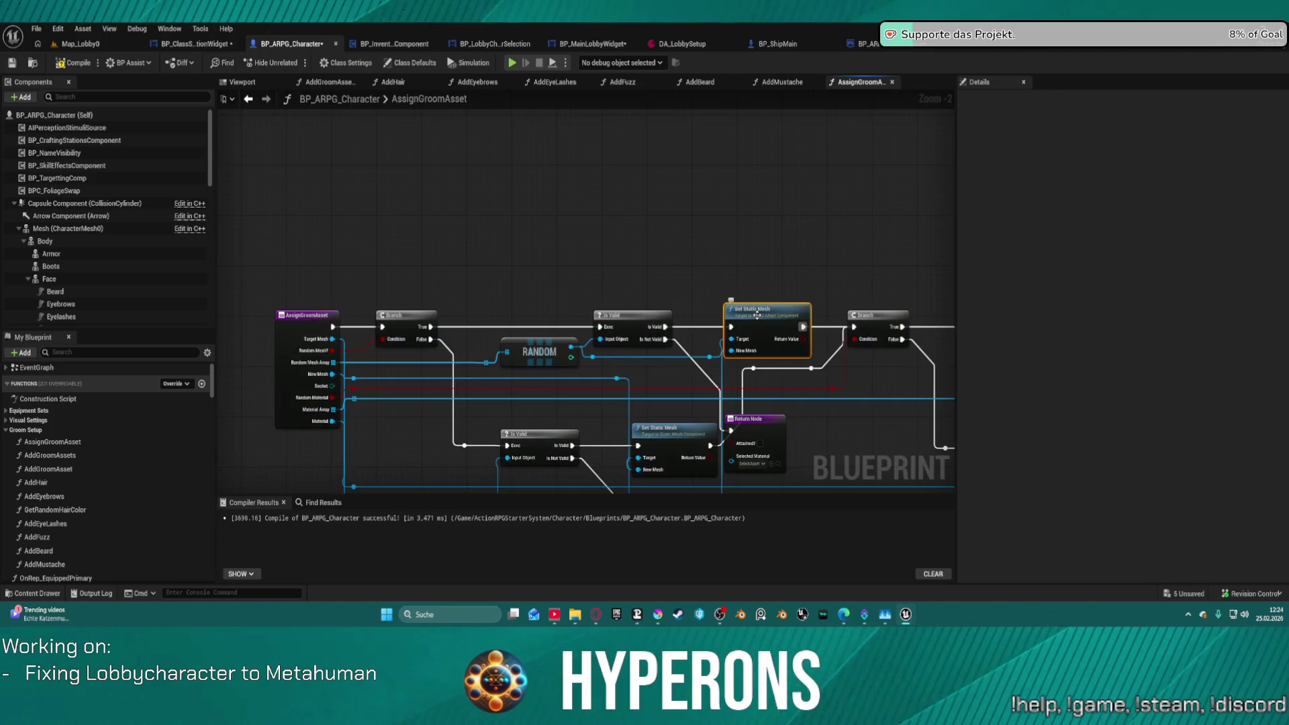
pyautogui.moveTo(708, 331)
pyautogui.mouseDown()
pyautogui.moveTo(432, 324)
pyautogui.moveTo(425, 166)
pyautogui.mouseUp()
pyautogui.scroll(2, 431, 324)
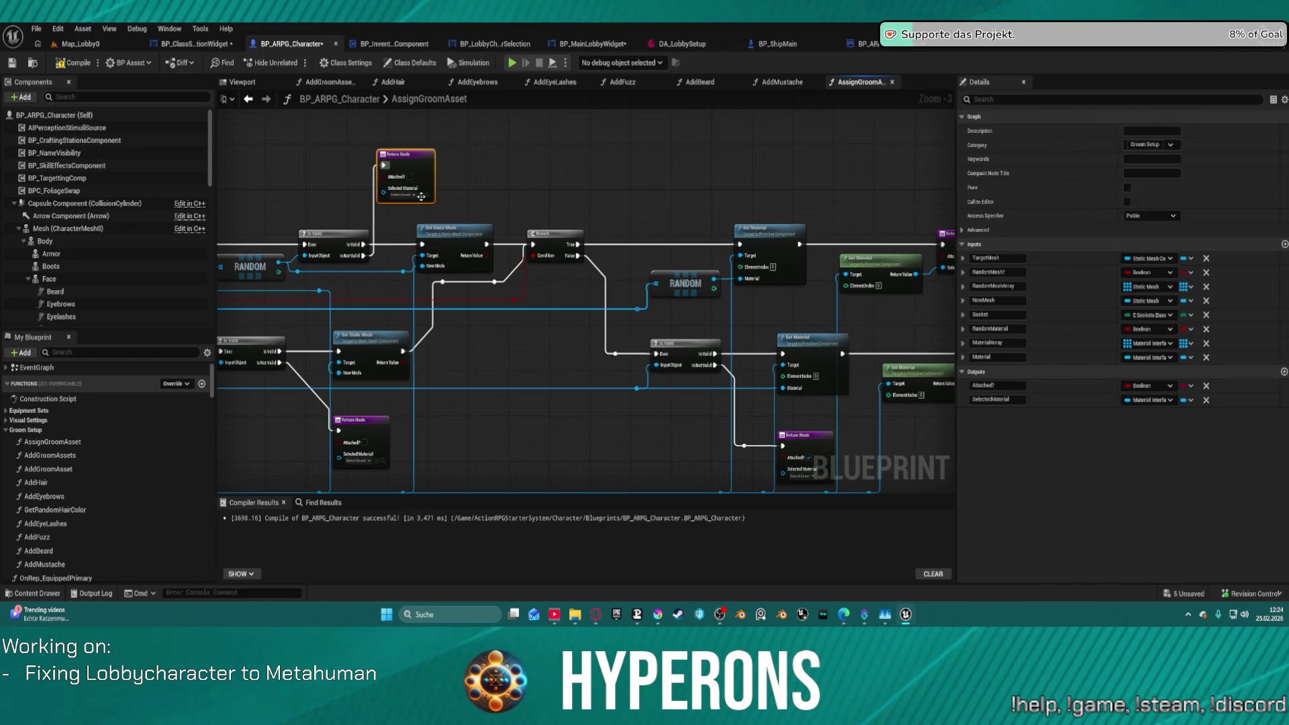
pyautogui.moveTo(812, 450); pyautogui.dragTo(666, 442)
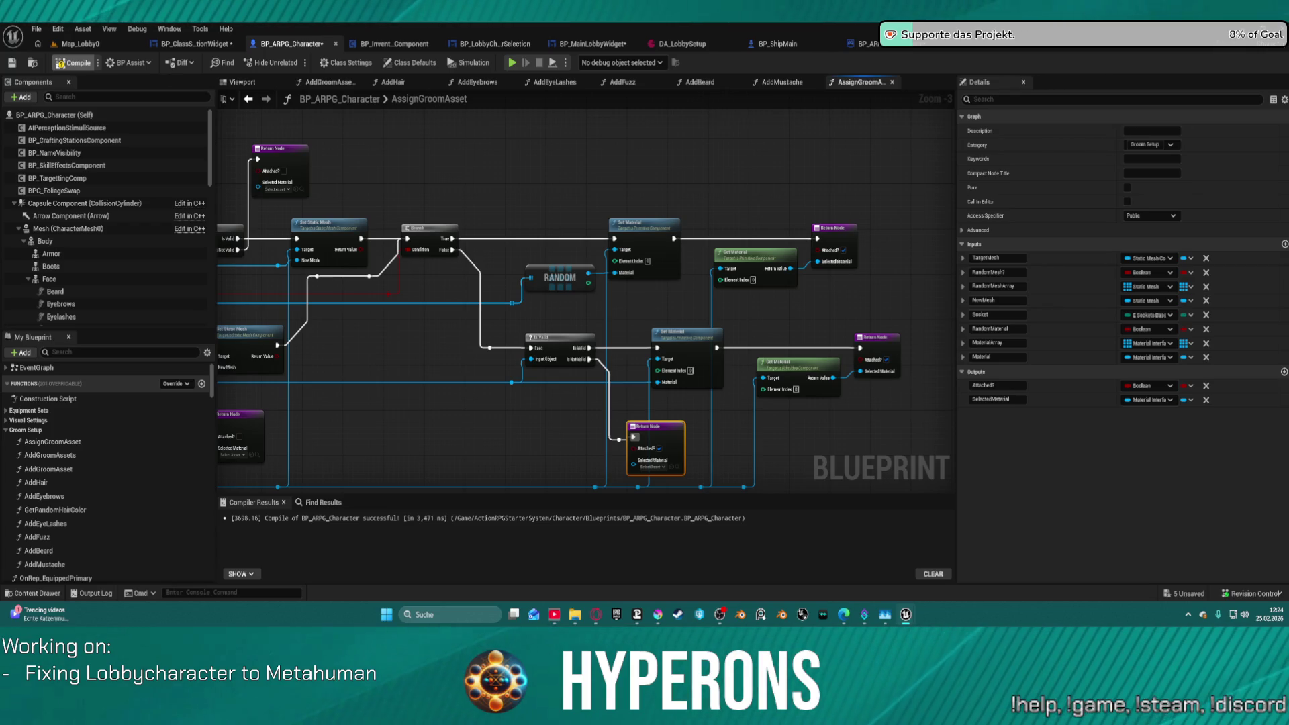
pyautogui.click(386, 83)
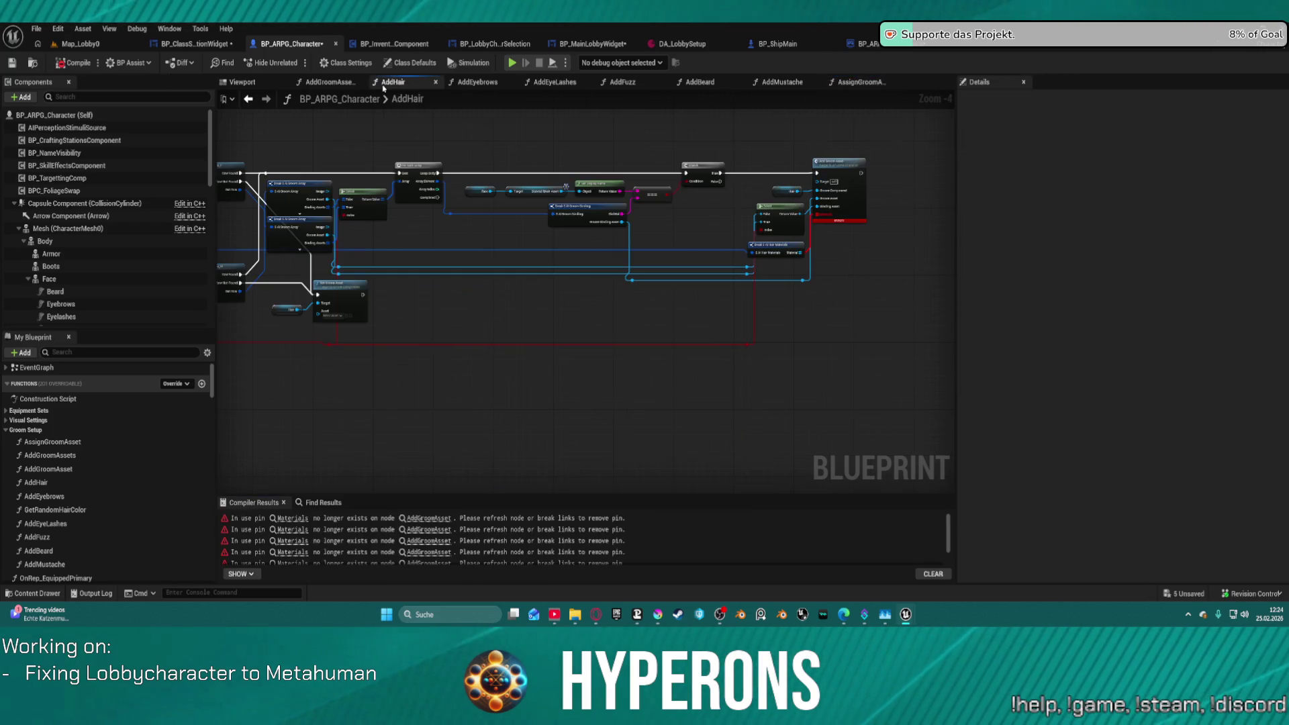
# Remove the Colors input from the AddHair function's entry node.
pyautogui.scroll(2, 825, 245)
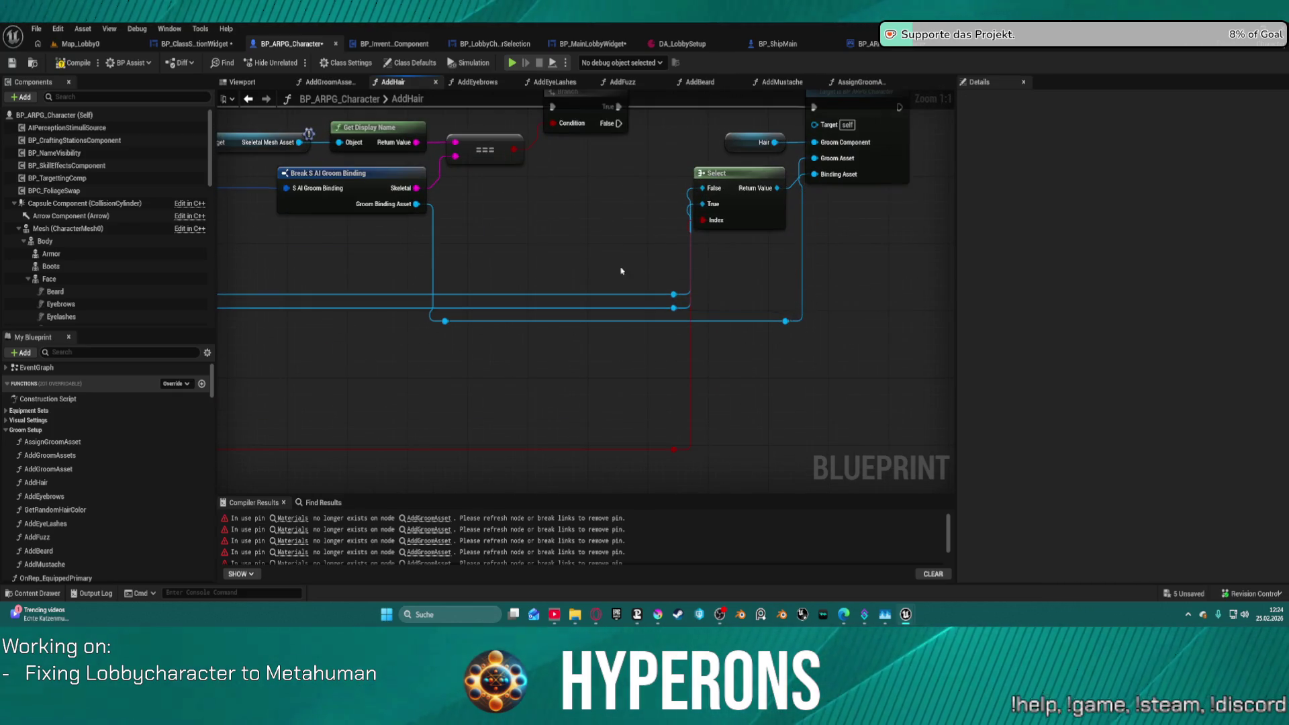
pyautogui.scroll(-4, 621, 273)
pyautogui.moveTo(402, 261)
pyautogui.mouseDown()
pyautogui.moveTo(742, 167)
pyautogui.moveTo(607, 256)
pyautogui.mouseUp()
pyautogui.scroll(4, 607, 256)
pyautogui.click(482, 265)
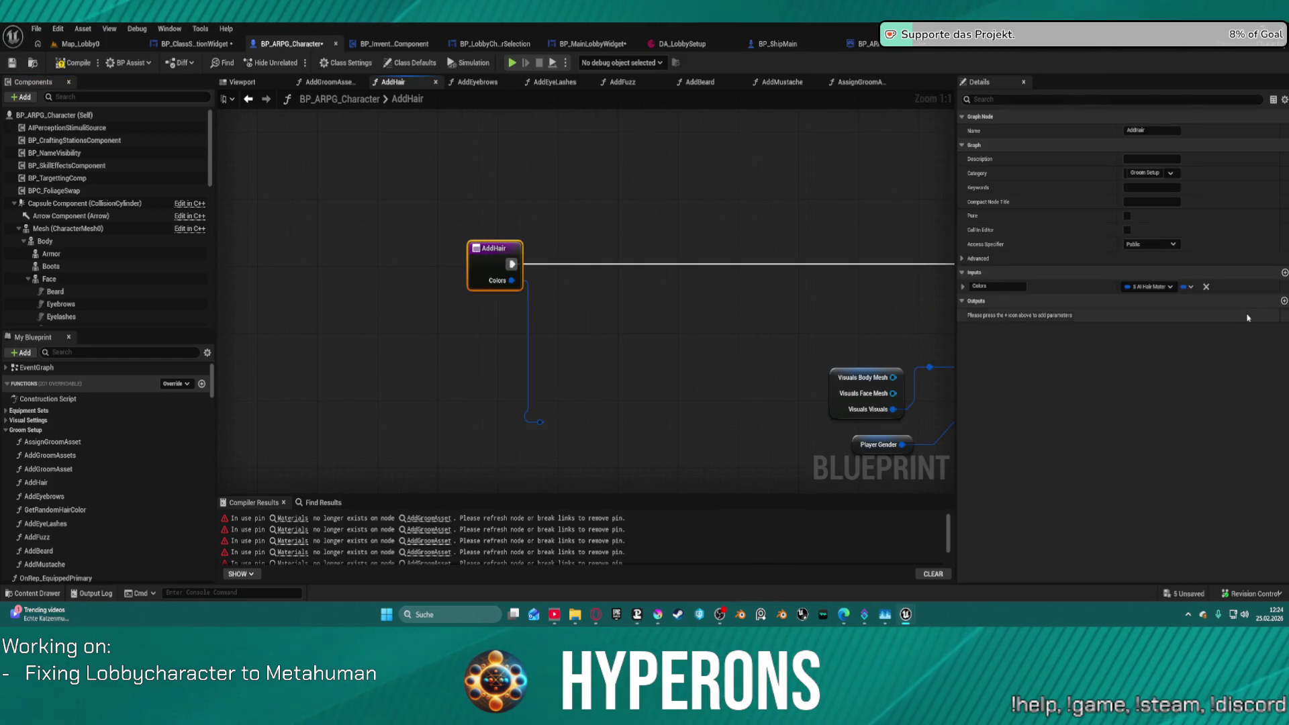
pyautogui.click(1204, 286)
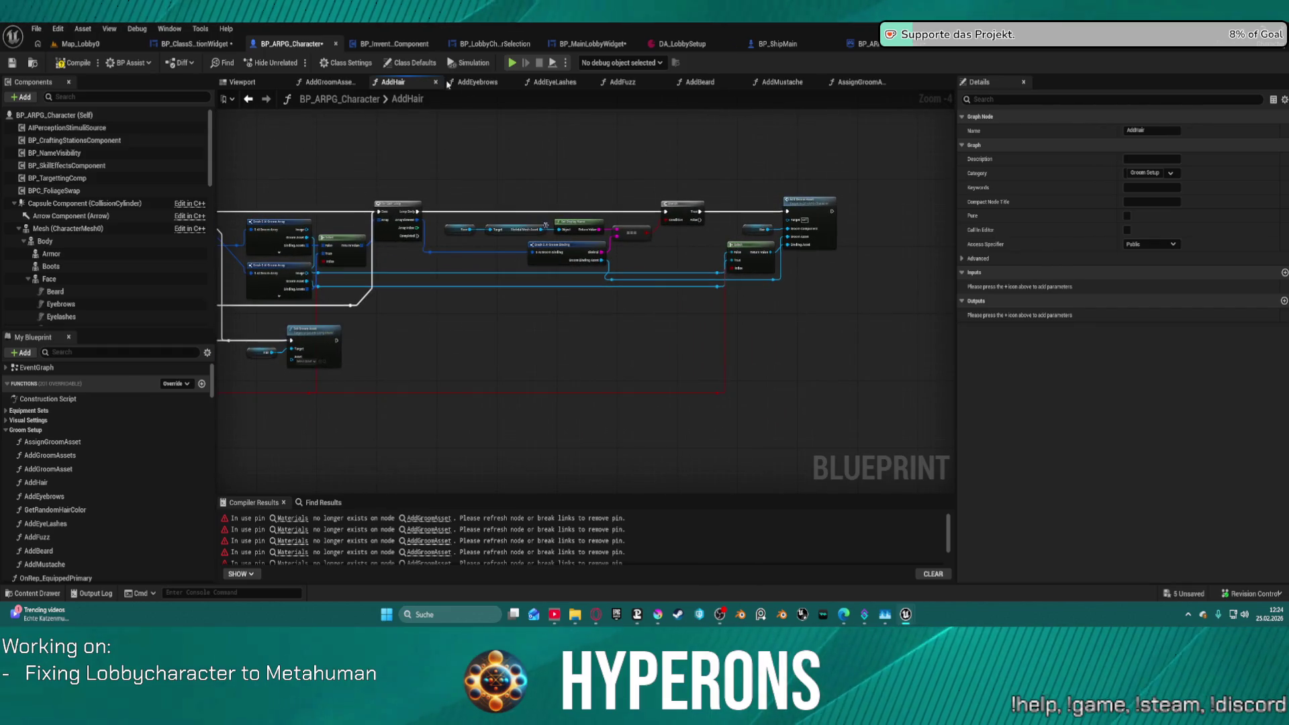
# In the AddEyebrows graph, select the entry node and delete its Colors input.
pyautogui.click(477, 81)
pyautogui.scroll(4, 365, 230)
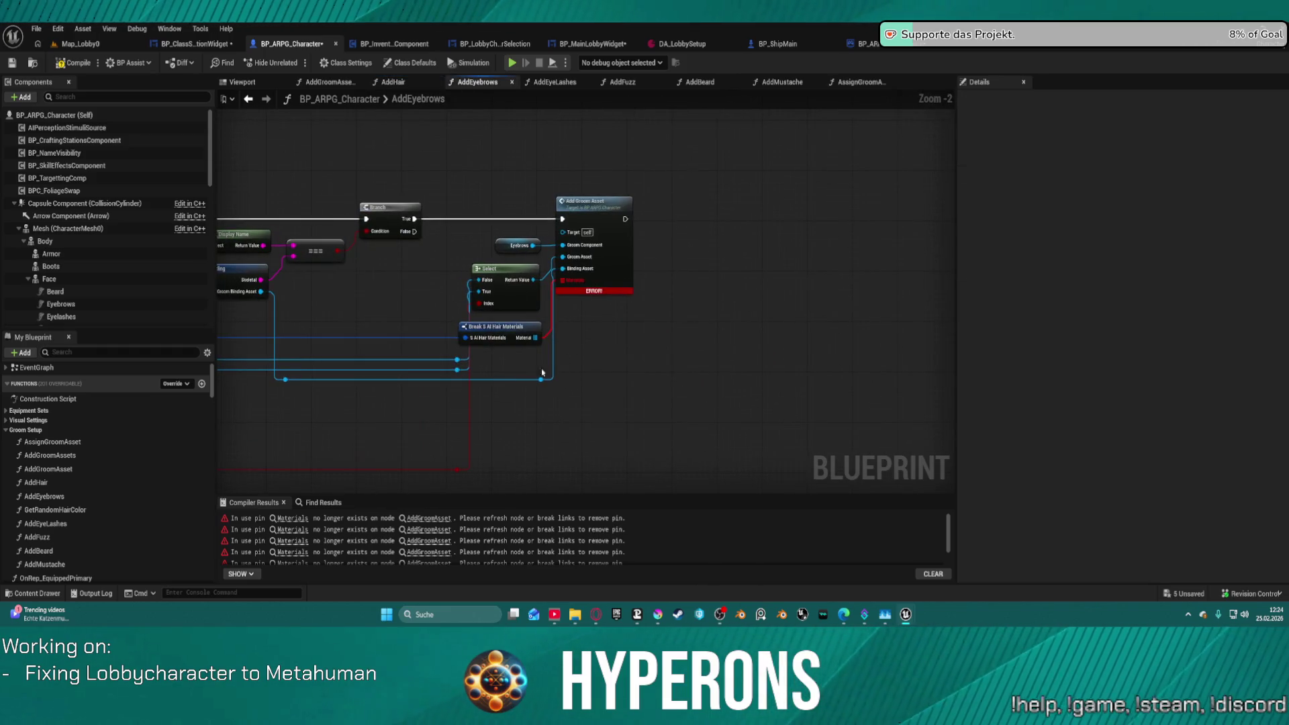
pyautogui.click(510, 328)
pyautogui.moveTo(347, 304); pyautogui.dragTo(889, 306)
pyautogui.click(644, 287)
pyautogui.moveTo(645, 288); pyautogui.dragTo(483, 342)
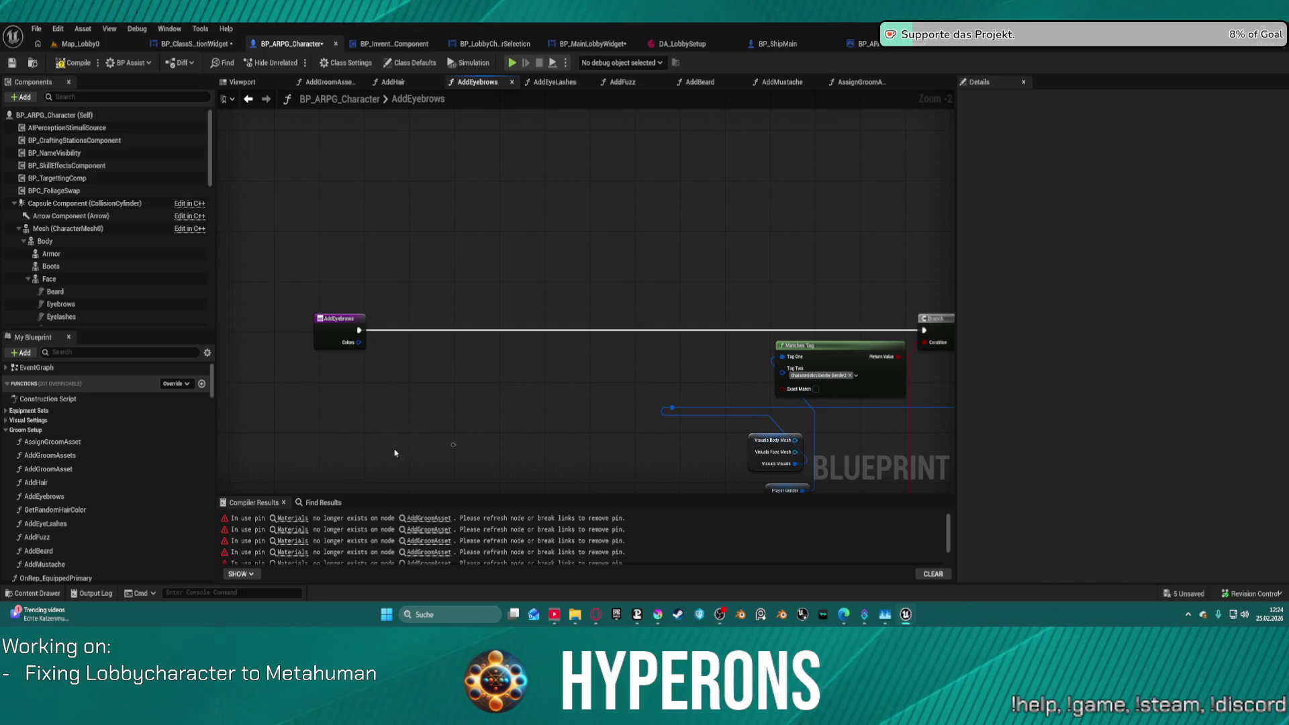
pyautogui.click(349, 335)
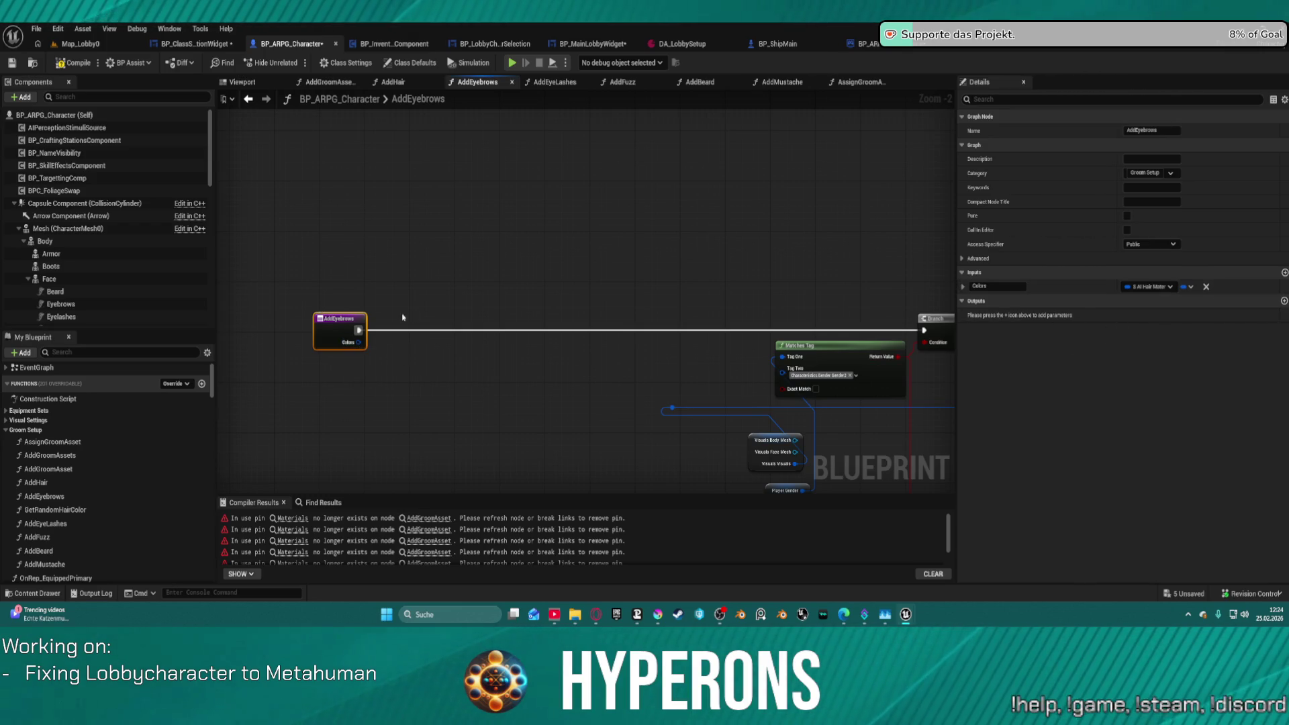
pyautogui.doubleClick(348, 319)
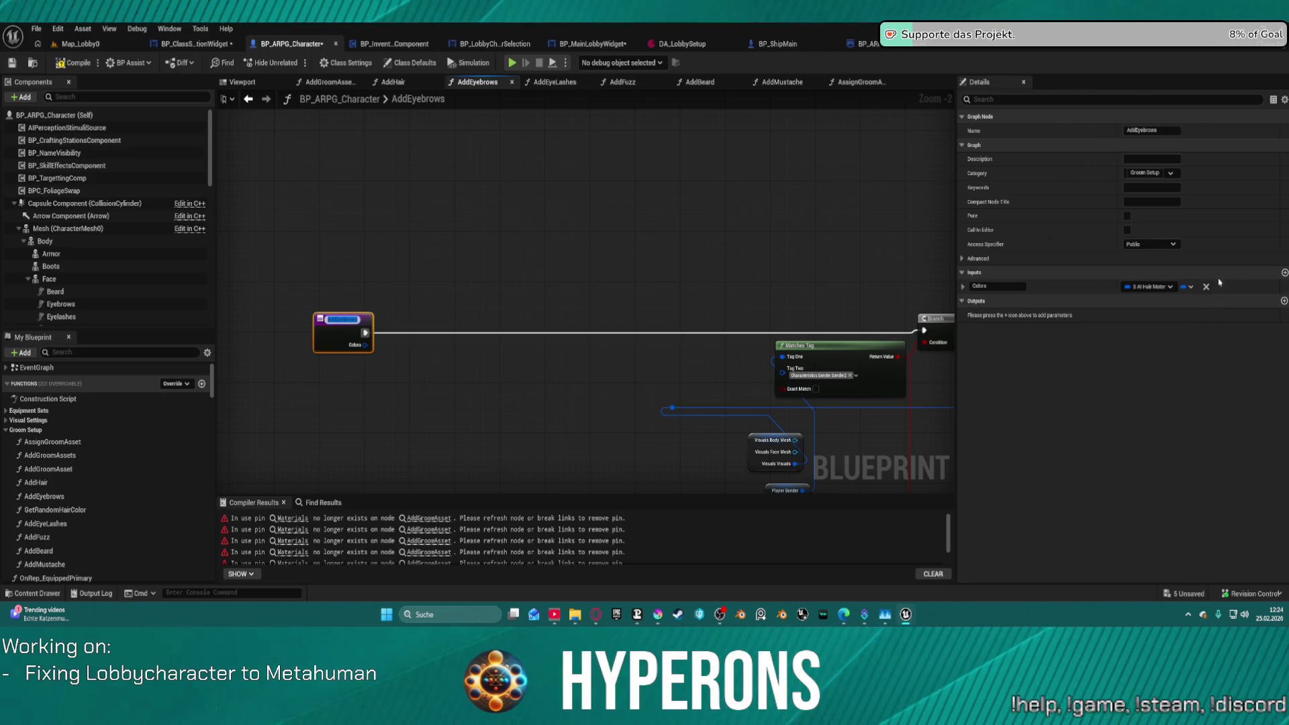
pyautogui.click(1206, 288)
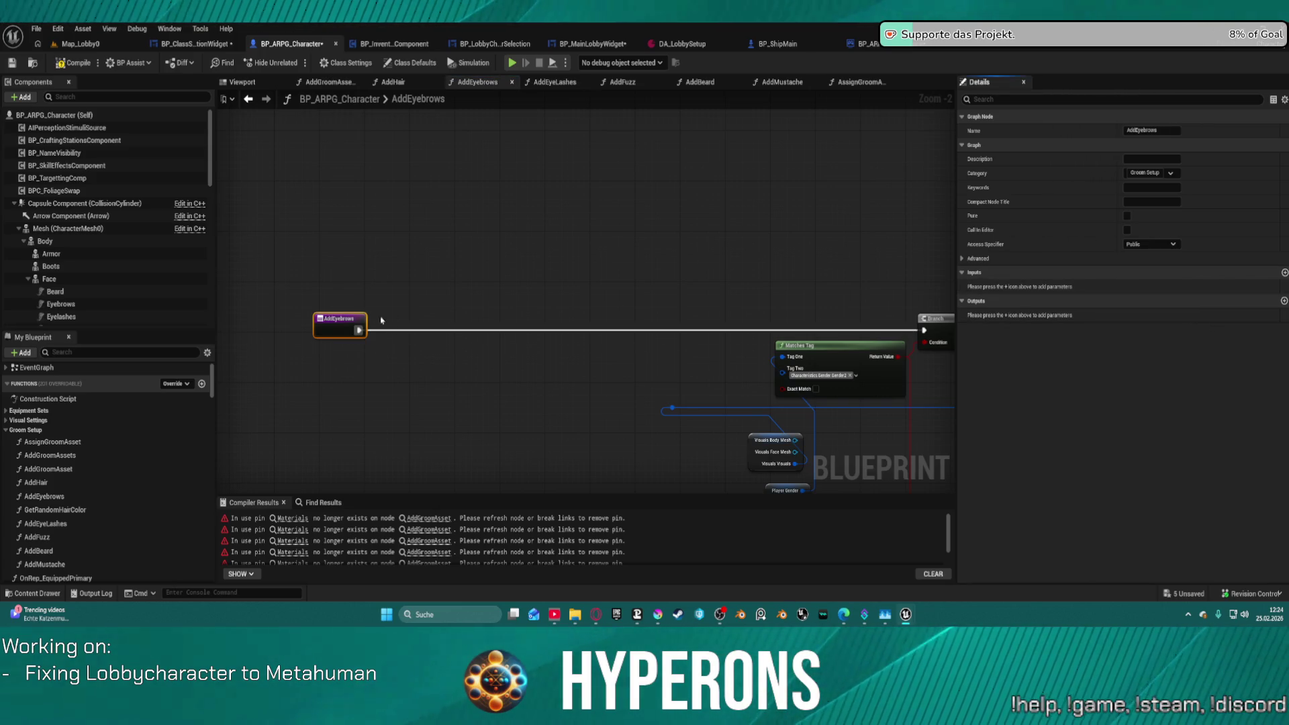
pyautogui.click(326, 320)
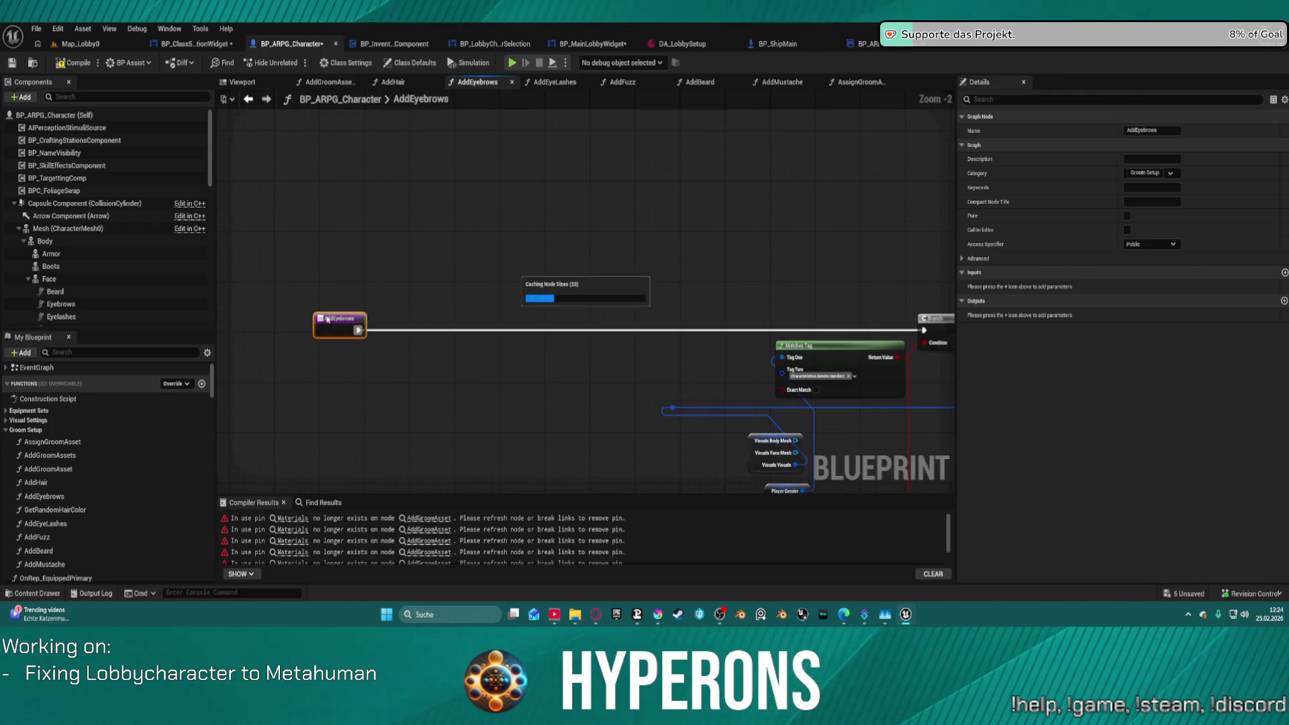
pyautogui.click(552, 81)
pyautogui.scroll(5, 712, 218)
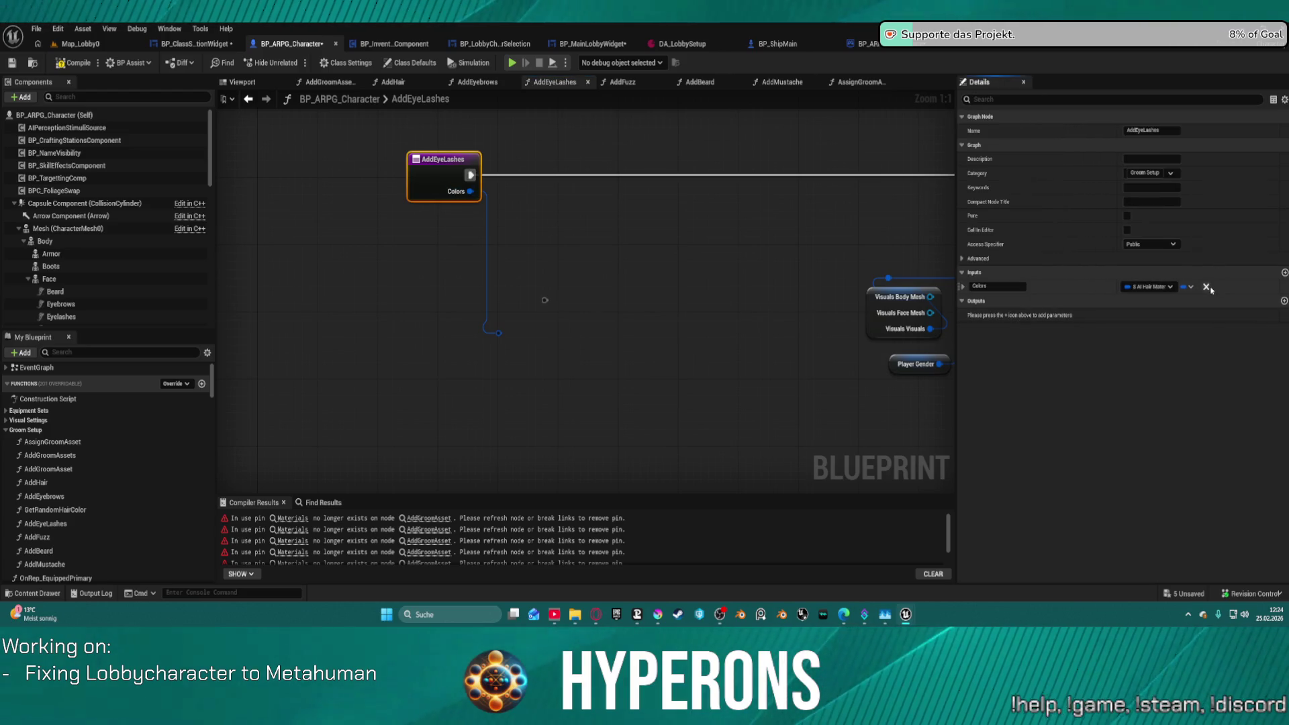
# Remove the Colors input from the AddEyeLashes and AddFuzz function entry nodes.
pyautogui.click(1206, 287)
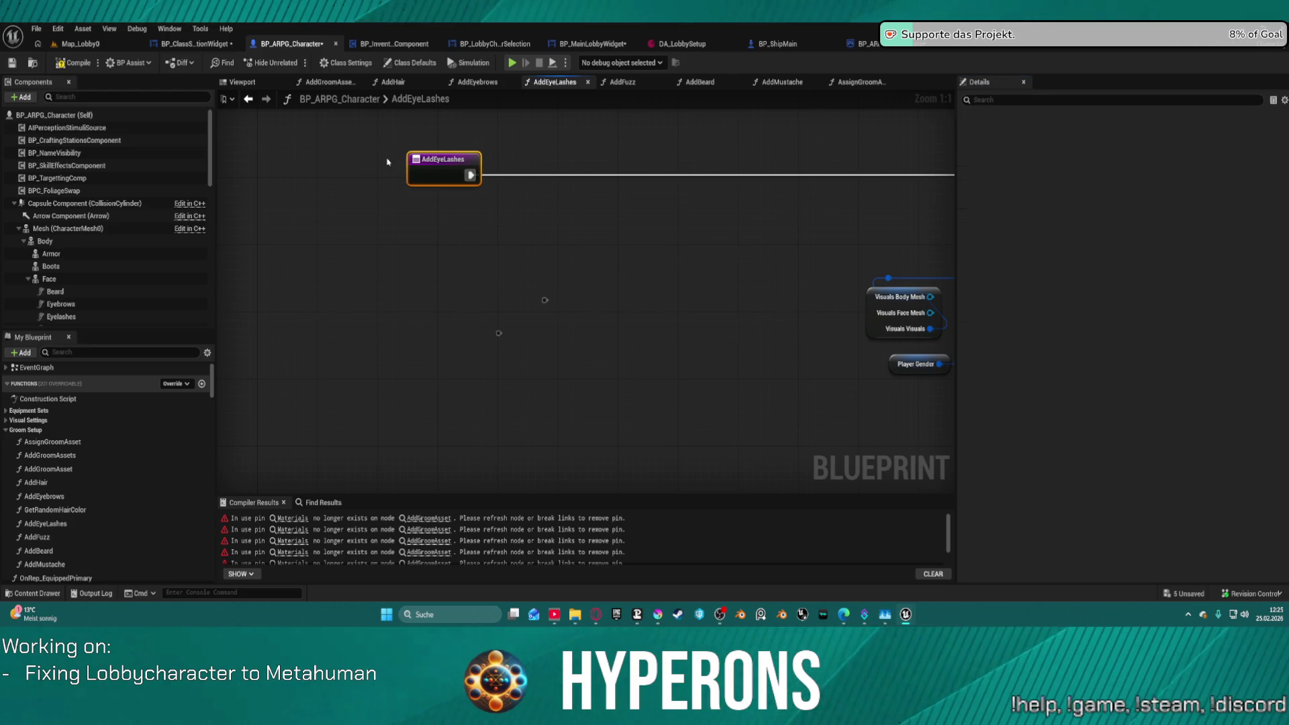
pyautogui.click(549, 376)
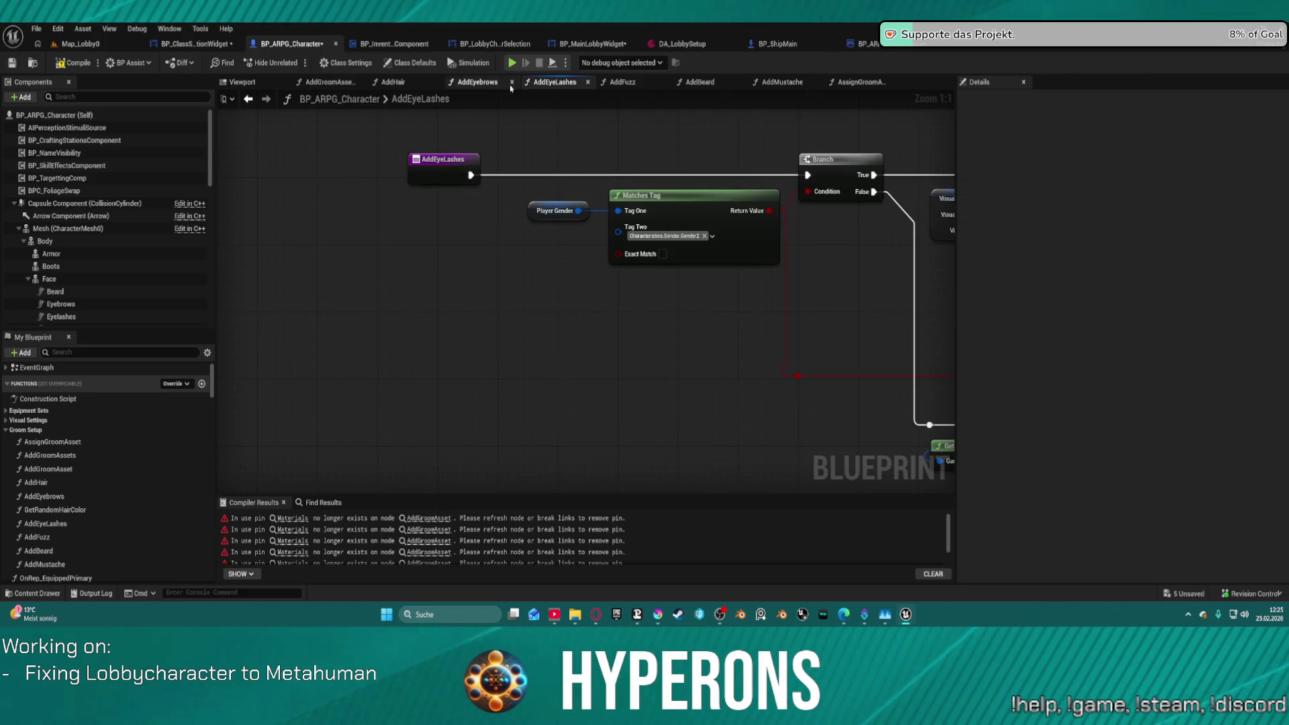
pyautogui.click(622, 81)
pyautogui.scroll(5, 492, 354)
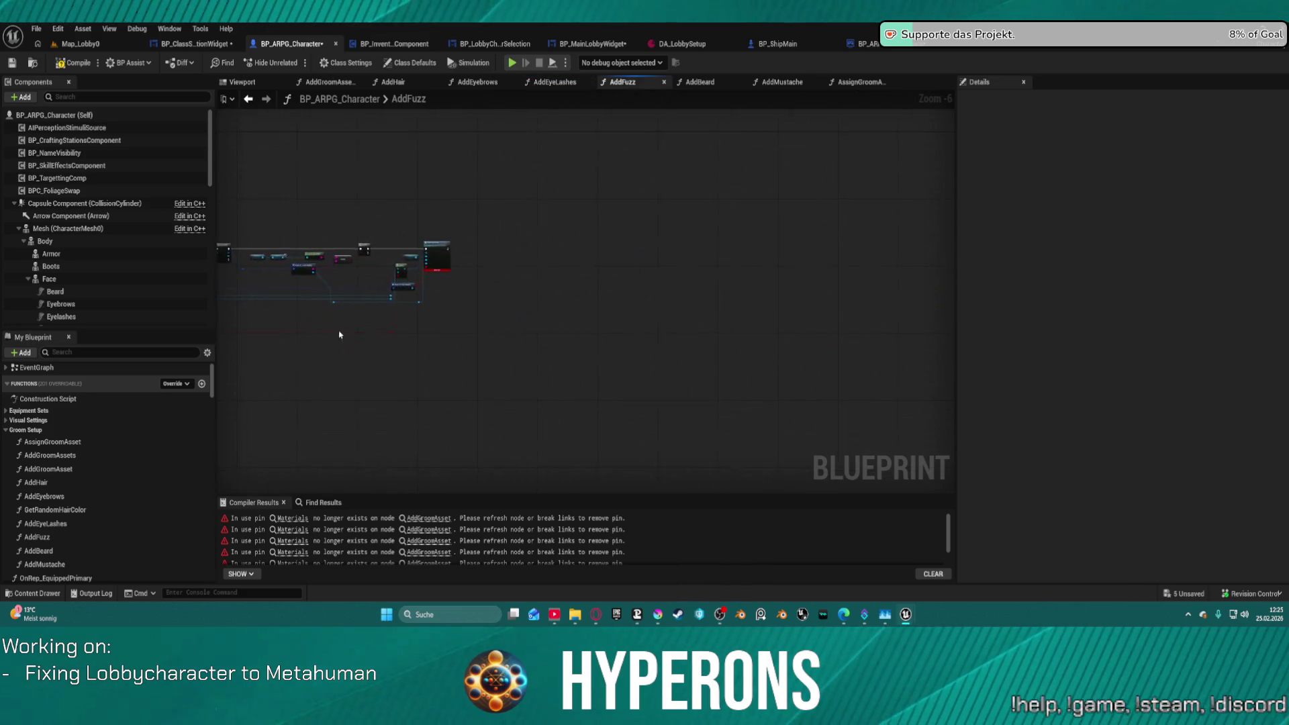
pyautogui.click(494, 195)
pyautogui.scroll(-2, 495, 195)
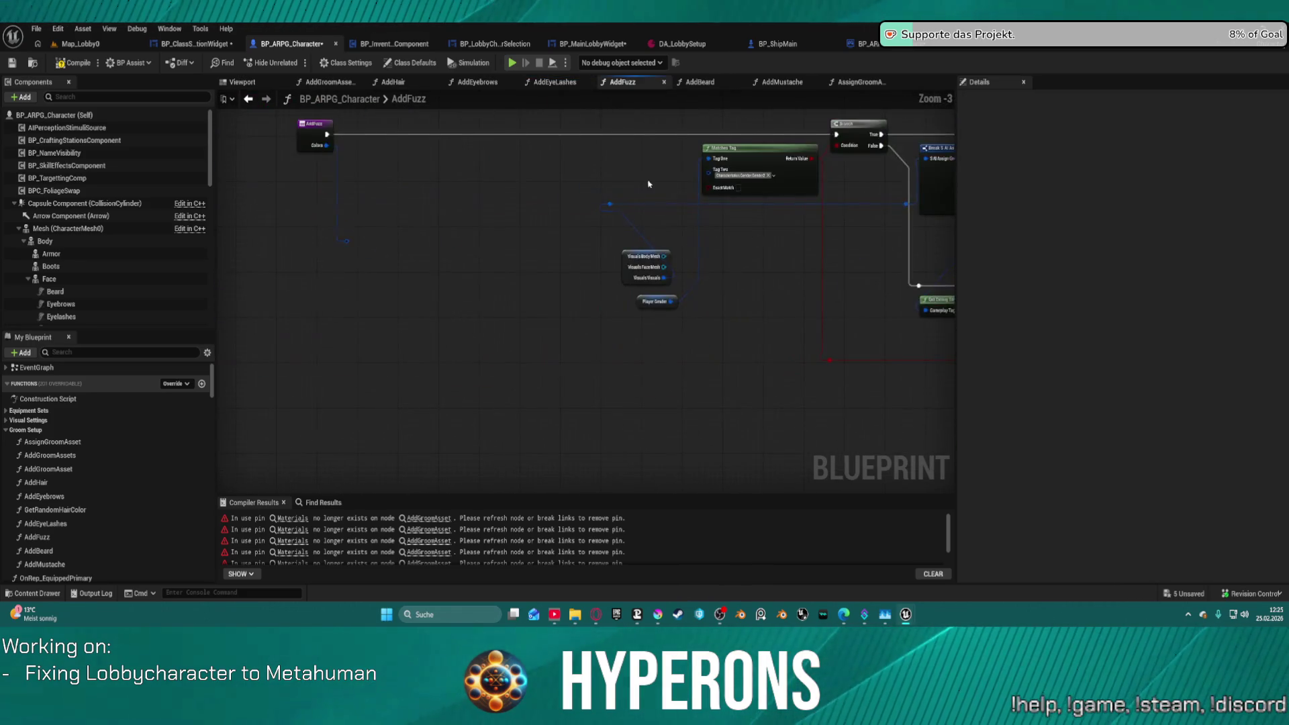
pyautogui.click(438, 207)
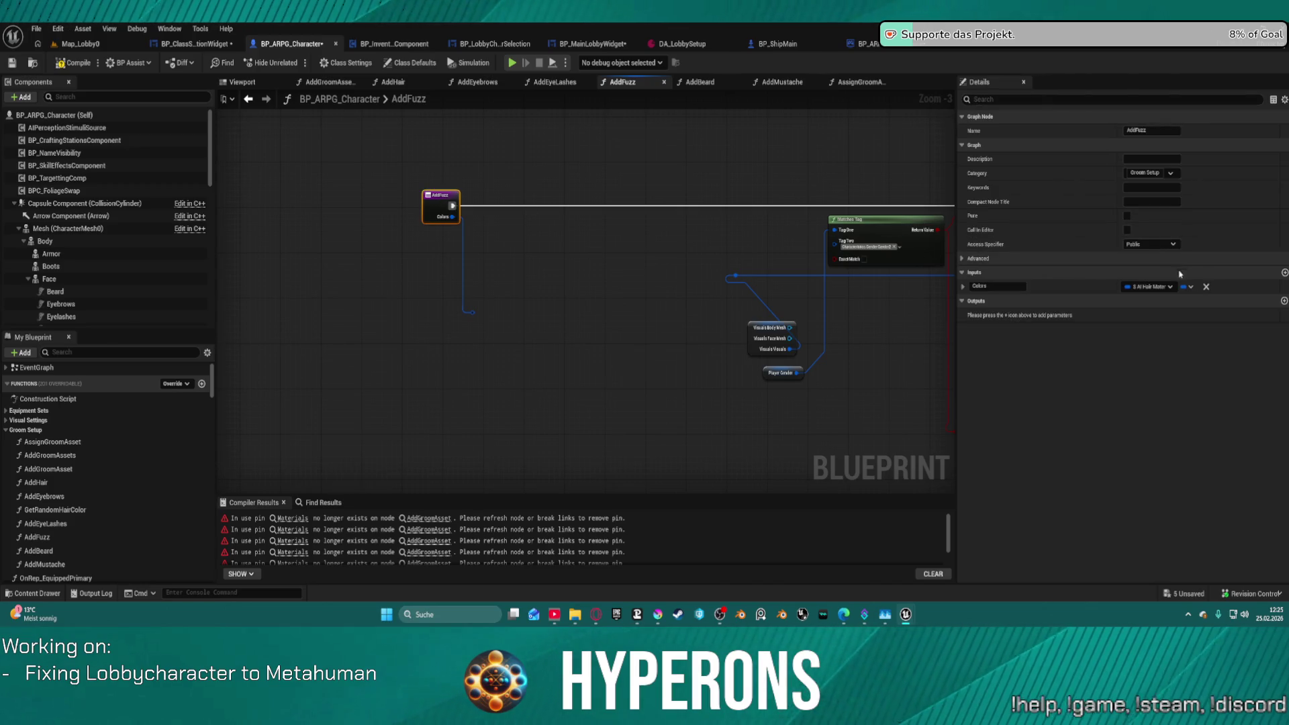
pyautogui.click(1205, 287)
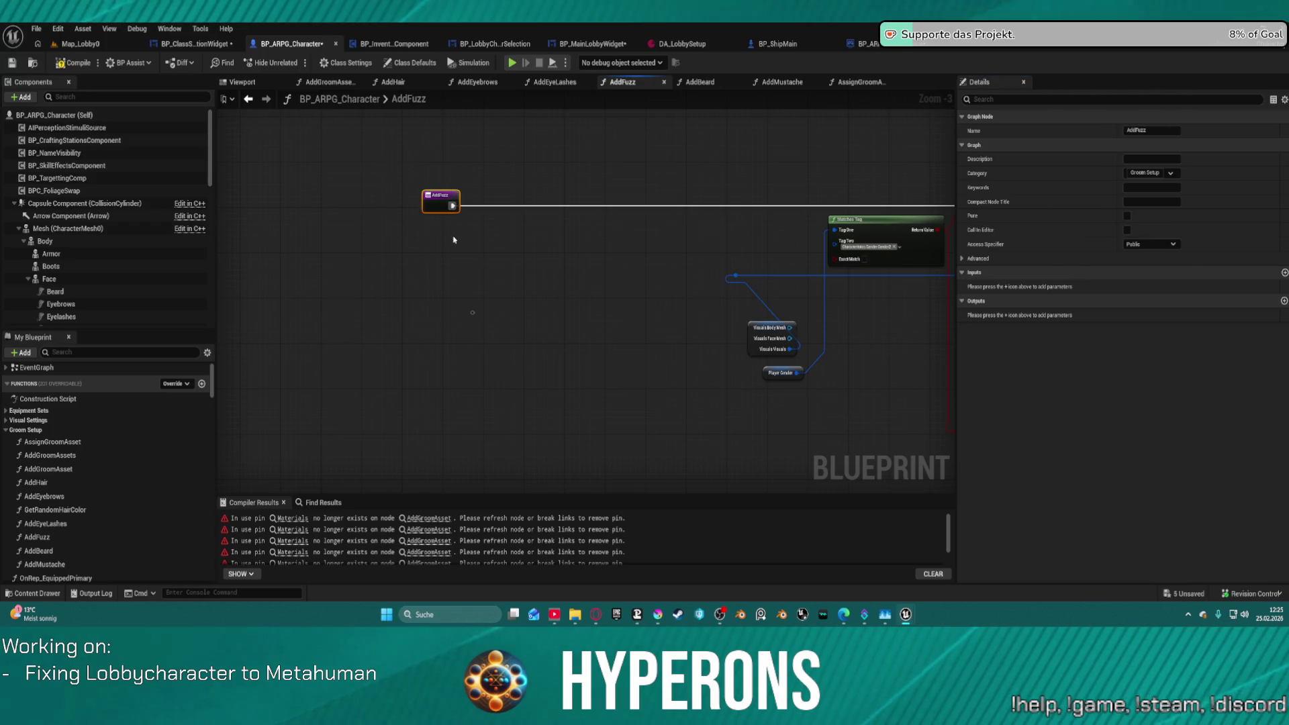
pyautogui.click(473, 313)
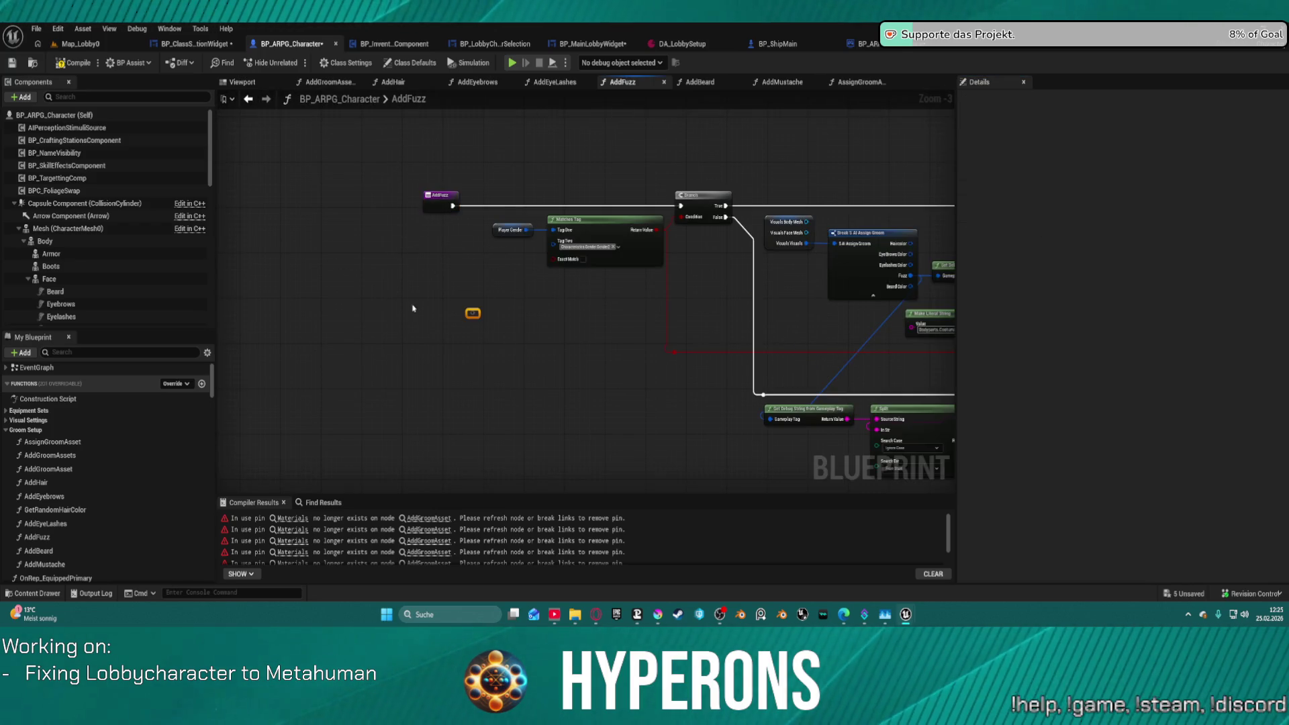
# Check the AddBeard entry node, then remove the Colors input from AddMustache.
pyautogui.click(700, 82)
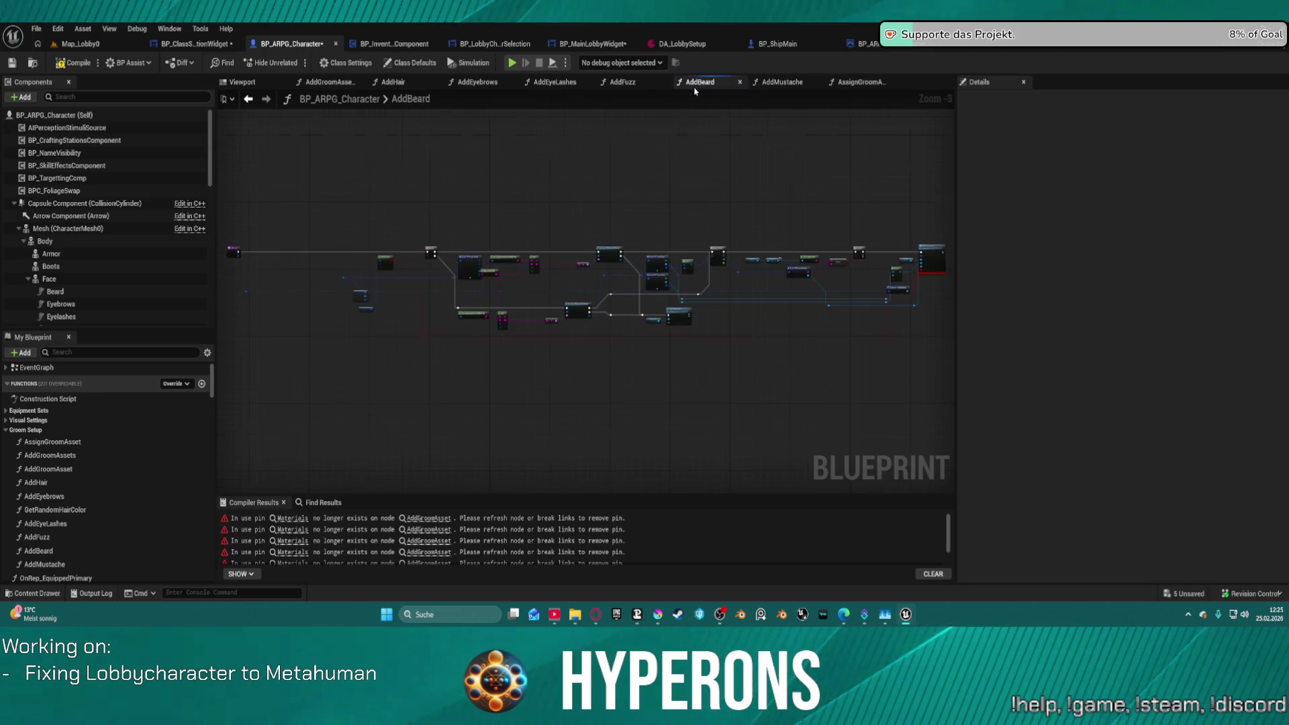
pyautogui.scroll(4, 778, 236)
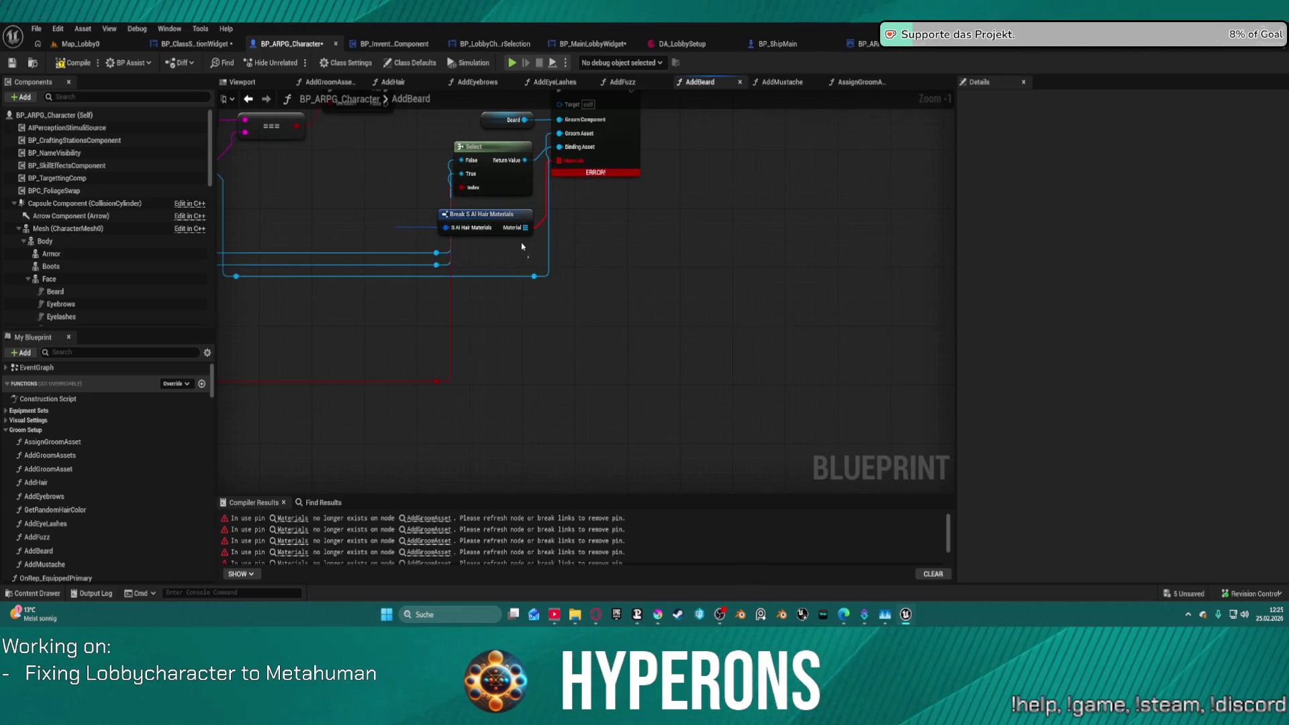
pyautogui.moveTo(524, 250); pyautogui.dragTo(188, 263)
pyautogui.scroll(-1, 188, 264)
pyautogui.moveTo(414, 291); pyautogui.dragTo(549, 304)
pyautogui.click(322, 246)
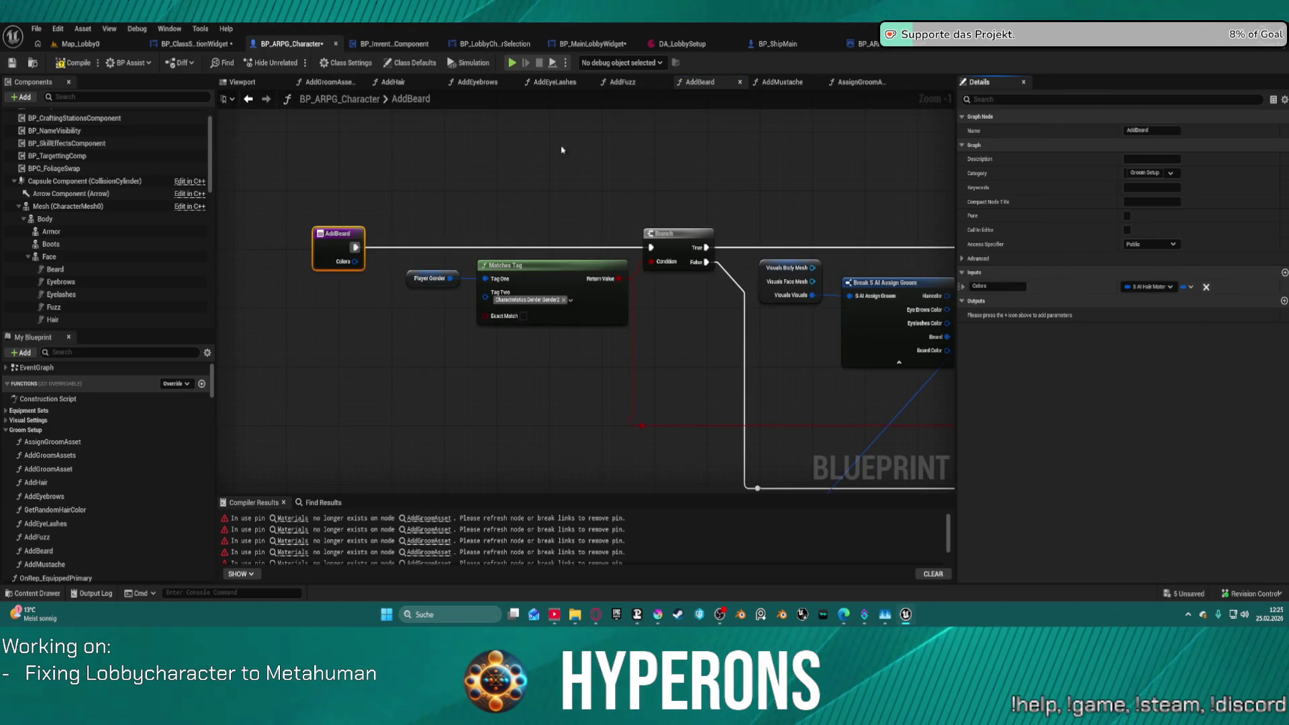
pyautogui.click(782, 81)
pyautogui.scroll(5, 609, 368)
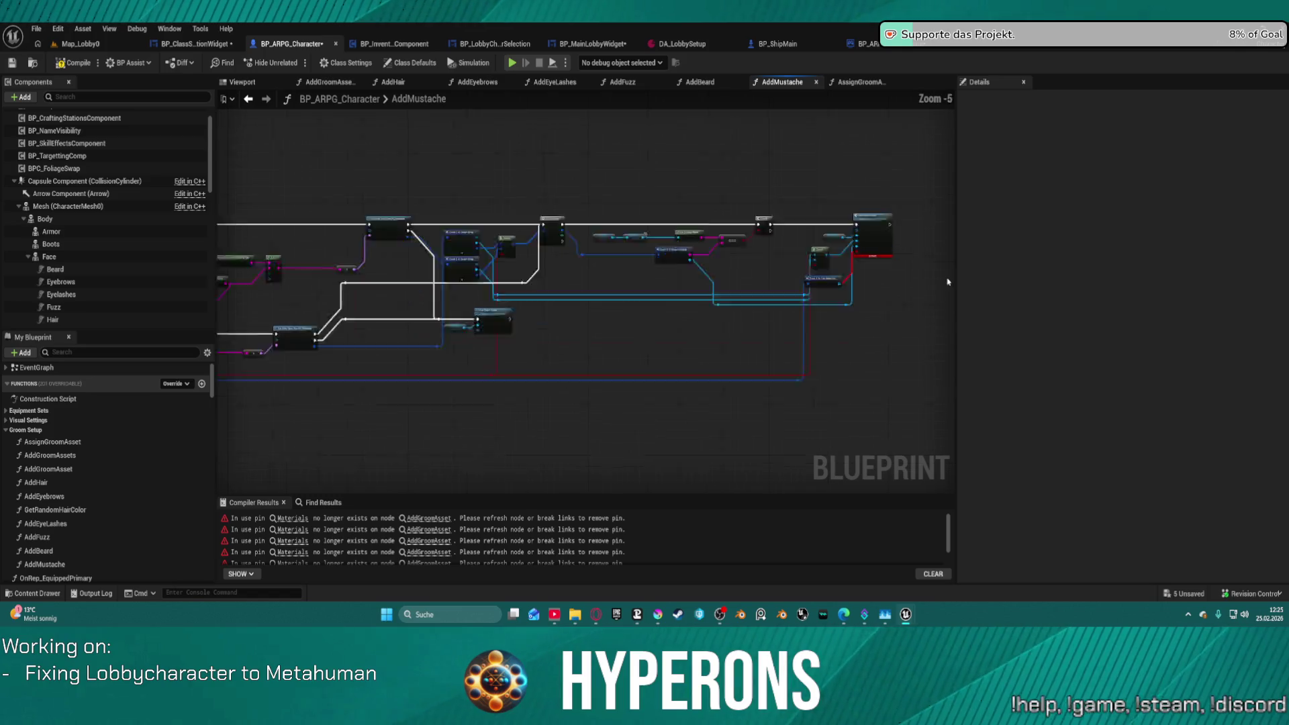
pyautogui.moveTo(282, 242); pyautogui.dragTo(392, 272)
pyautogui.click(457, 314)
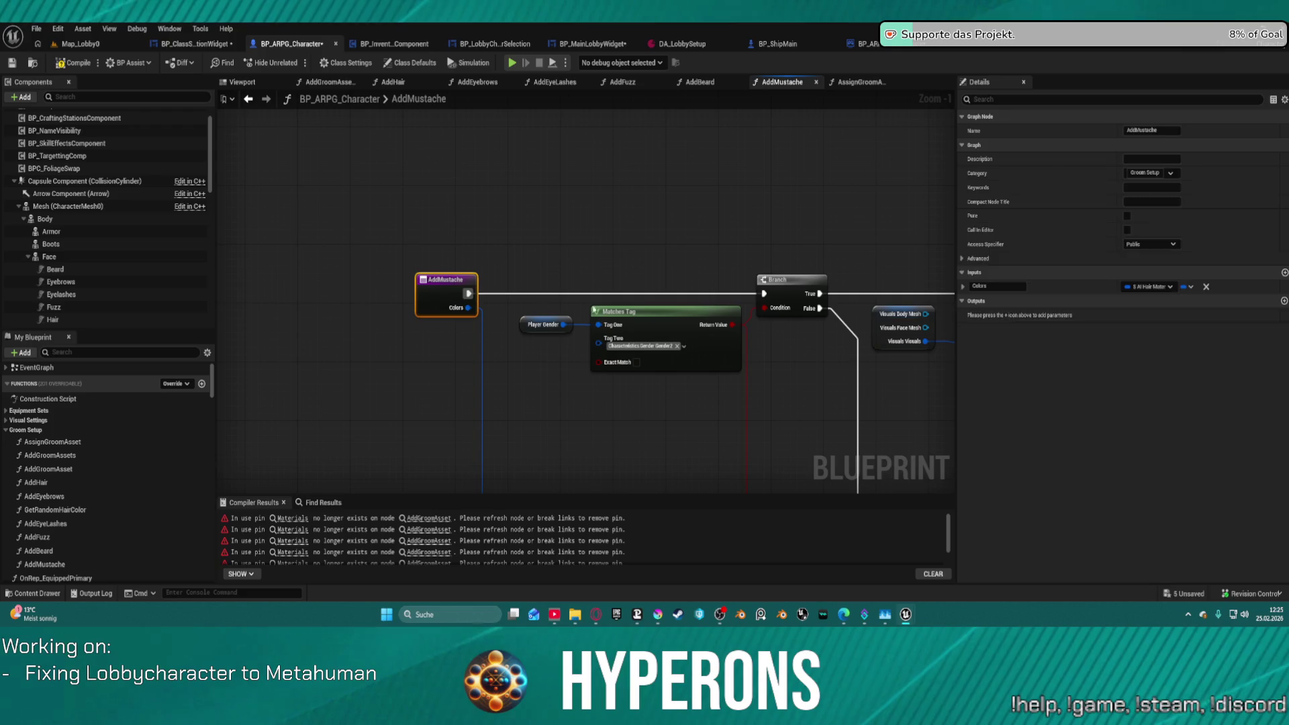
pyautogui.click(1205, 286)
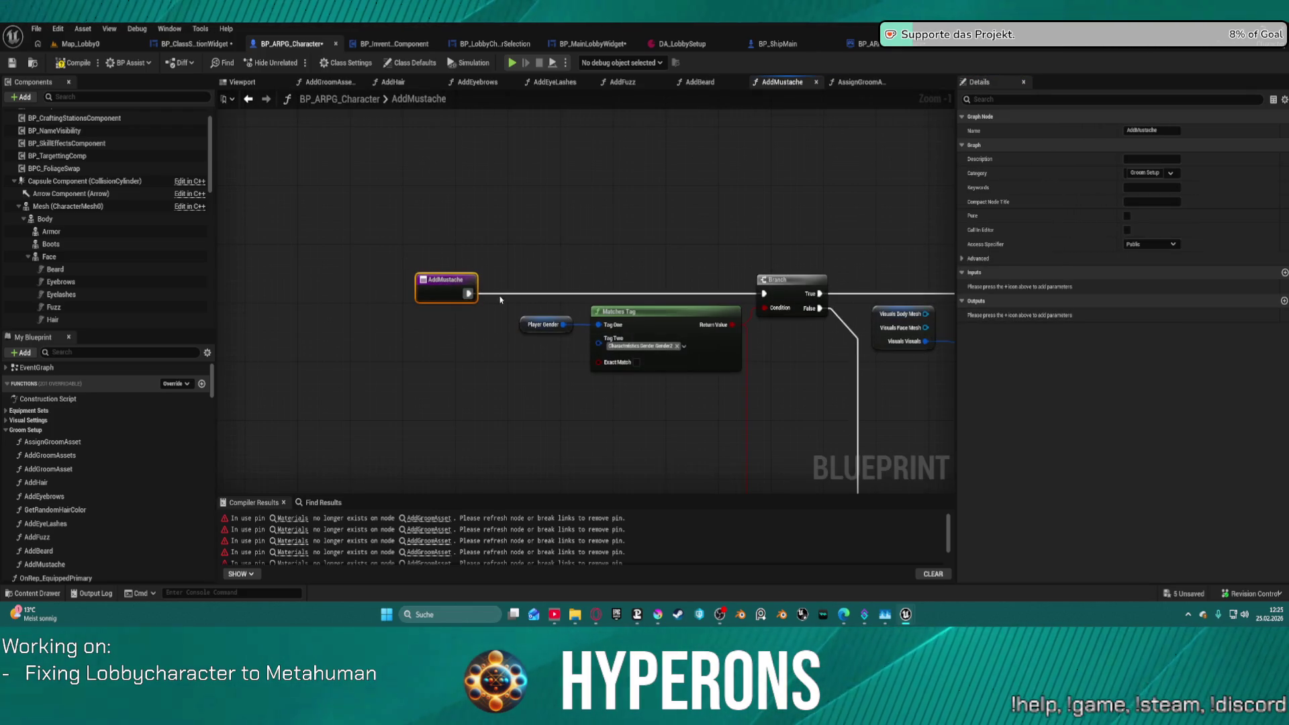
# Delete the stray reroute node and compile BP_ARPG_Character.
pyautogui.scroll(-3, 472, 300)
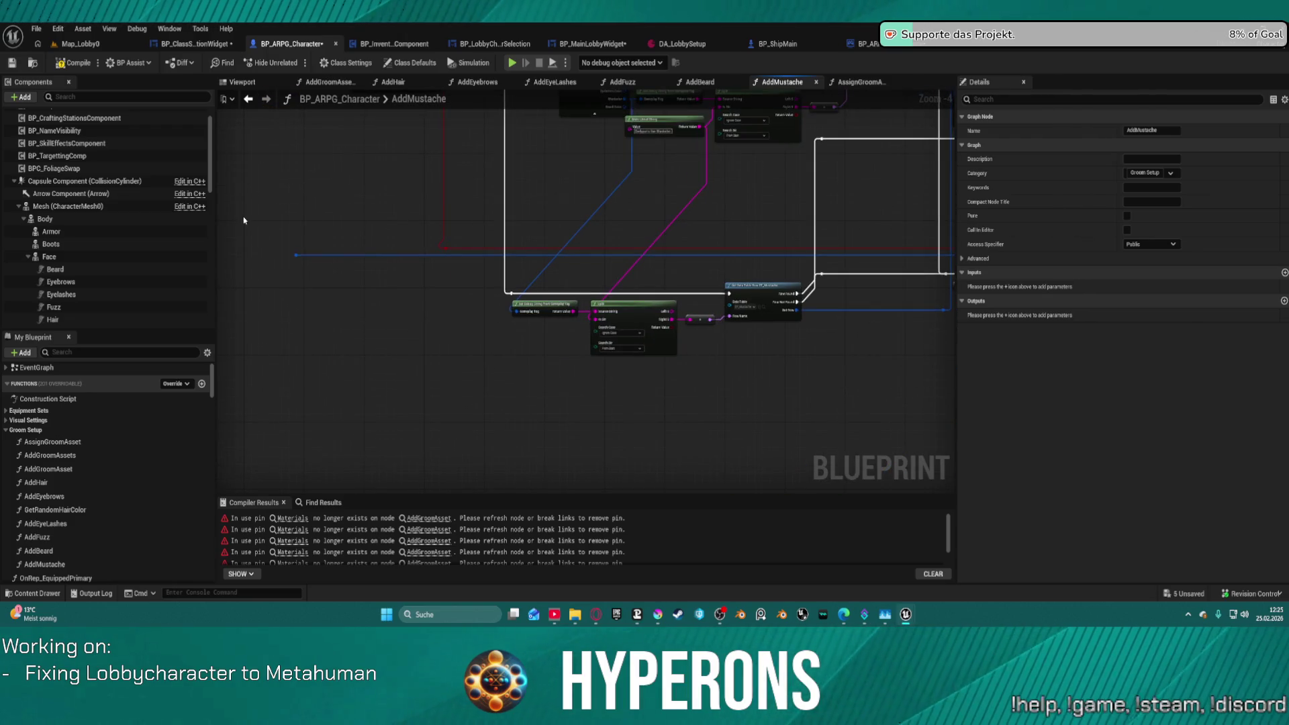
pyautogui.moveTo(348, 279)
pyautogui.mouseDown()
pyautogui.moveTo(249, 95)
pyautogui.moveTo(584, 272)
pyautogui.moveTo(450, 399)
pyautogui.moveTo(529, 421)
pyautogui.moveTo(535, 406)
pyautogui.mouseUp()
pyautogui.scroll(3, 701, 376)
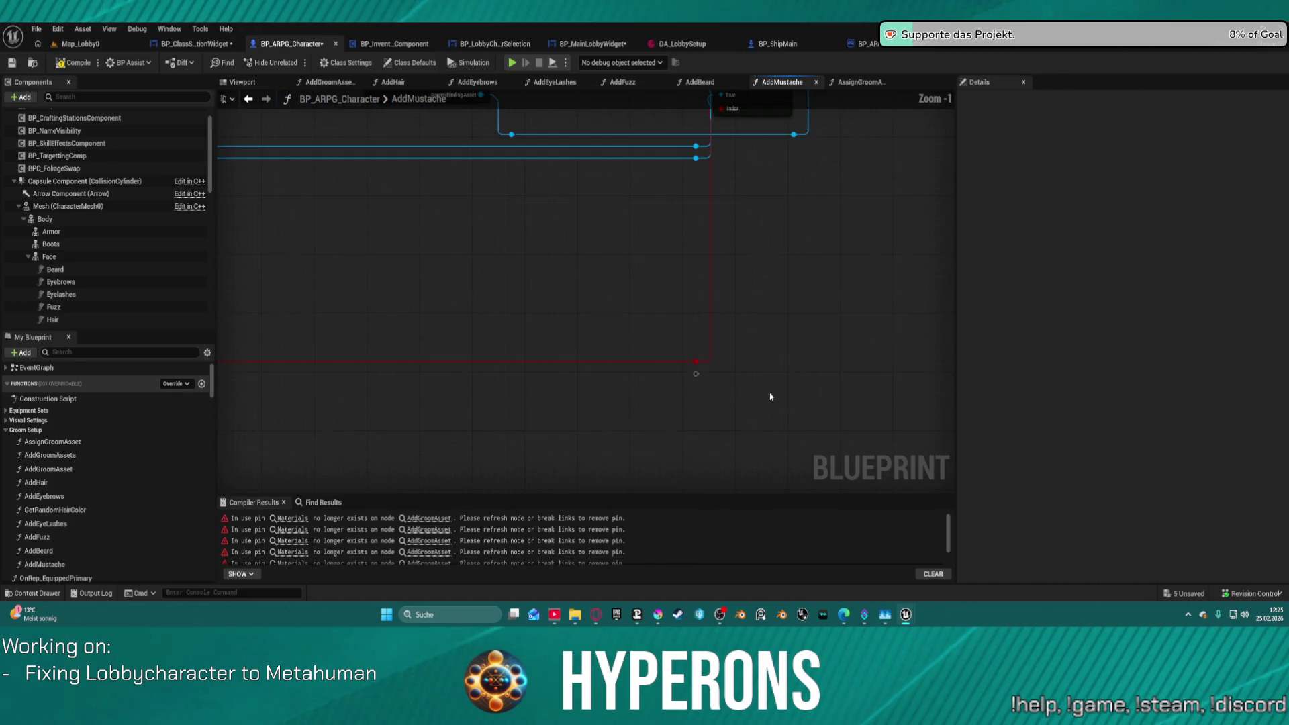
pyautogui.click(696, 373)
pyautogui.press('Delete')
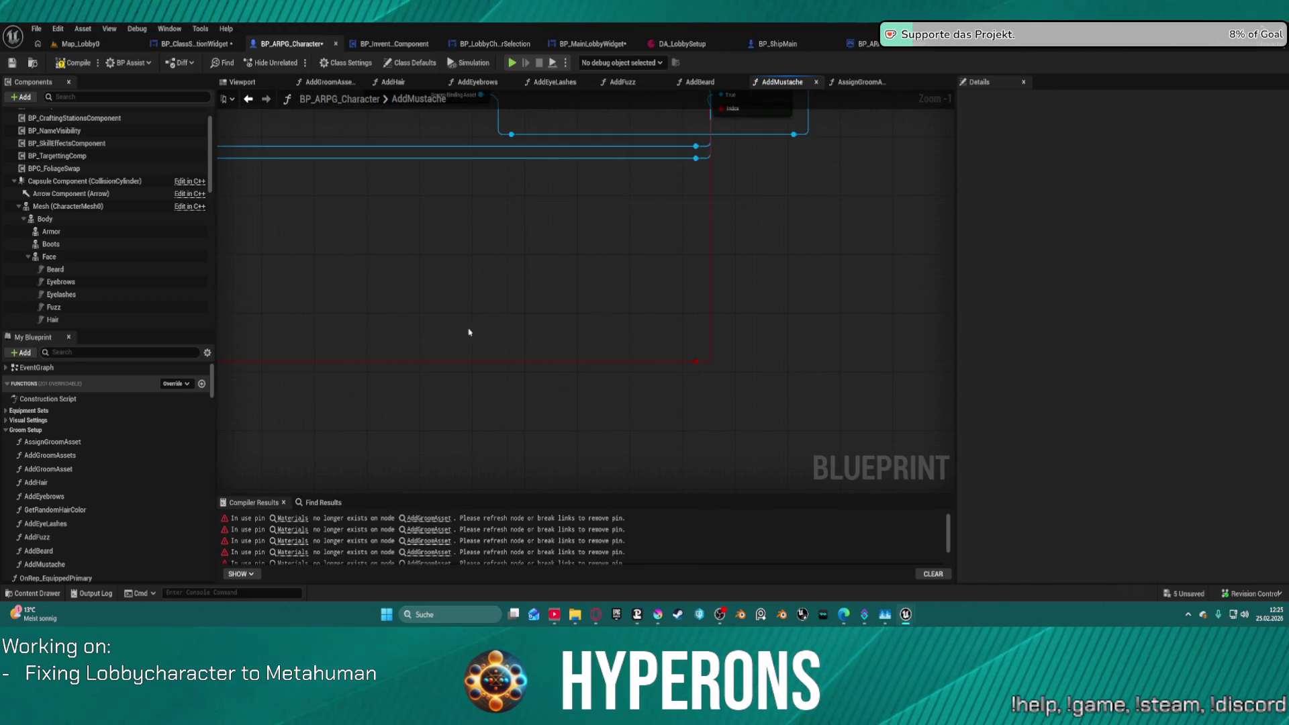
pyautogui.click(71, 64)
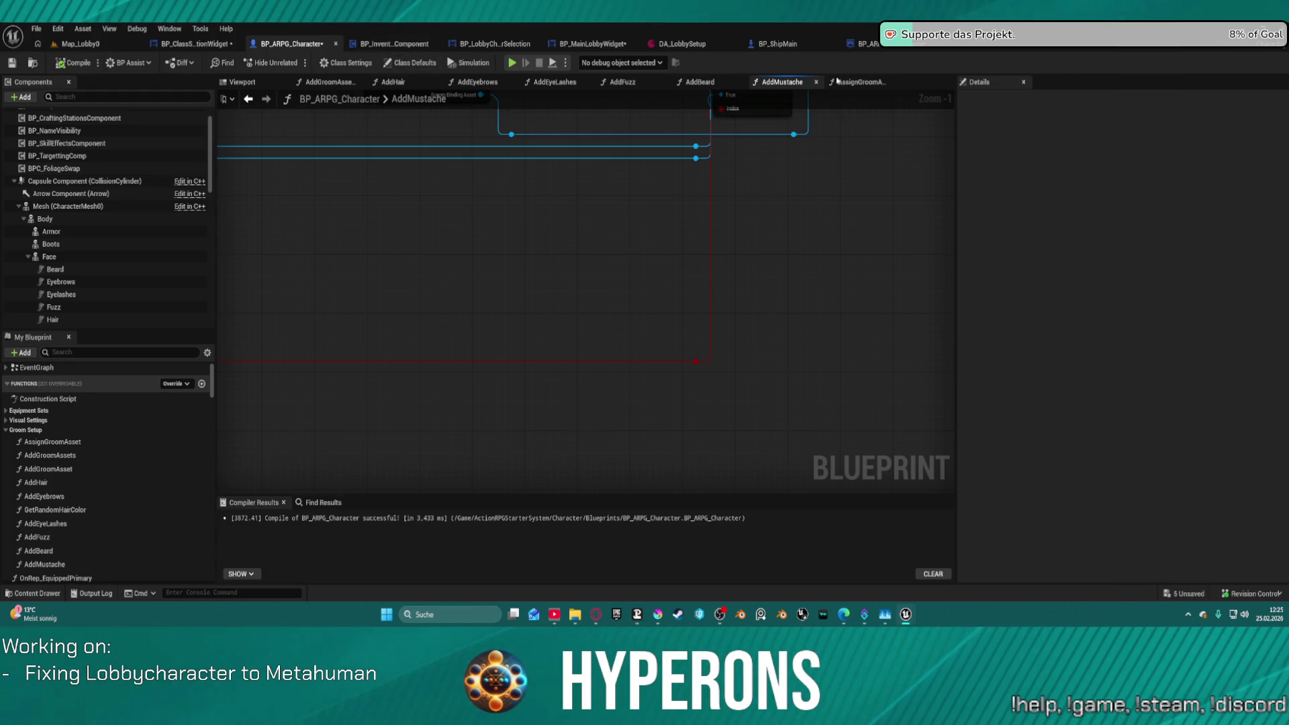
# In AddGroomAssets, straighten the nodes into a row and move the entry node up-left.
pyautogui.click(857, 82)
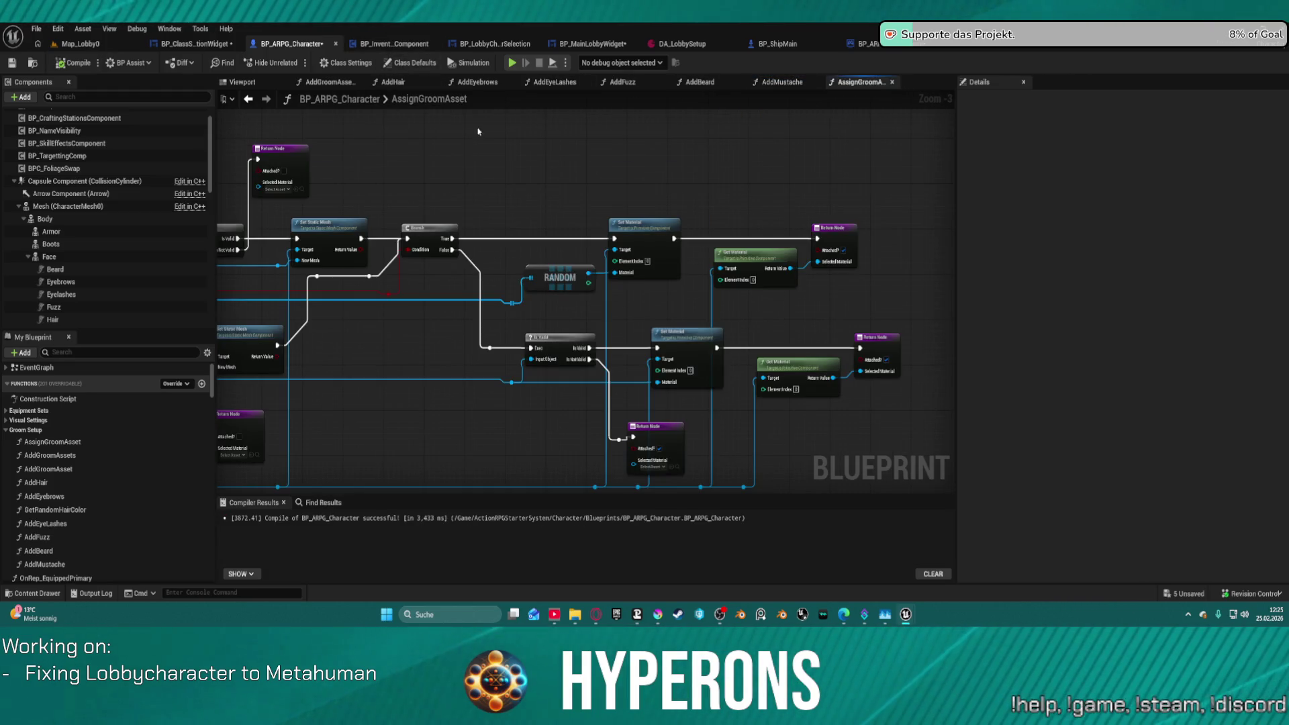
pyautogui.click(393, 82)
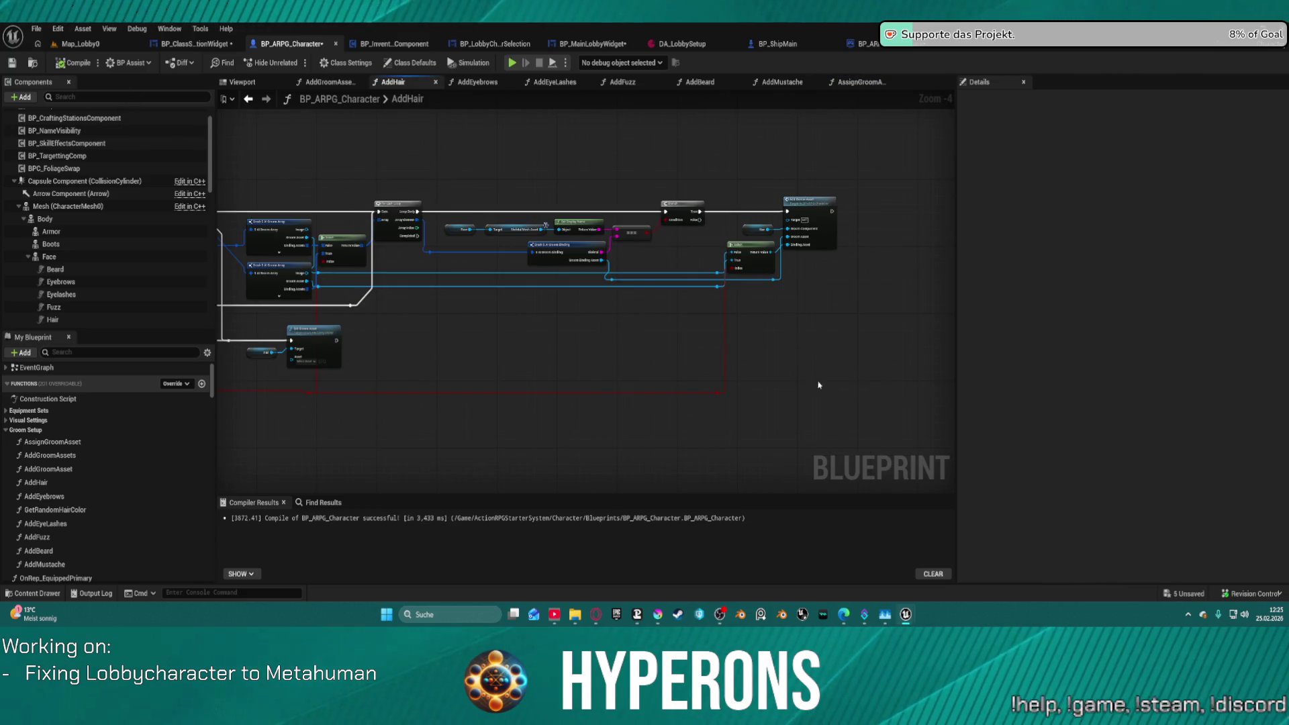
pyautogui.scroll(-4, 681, 251)
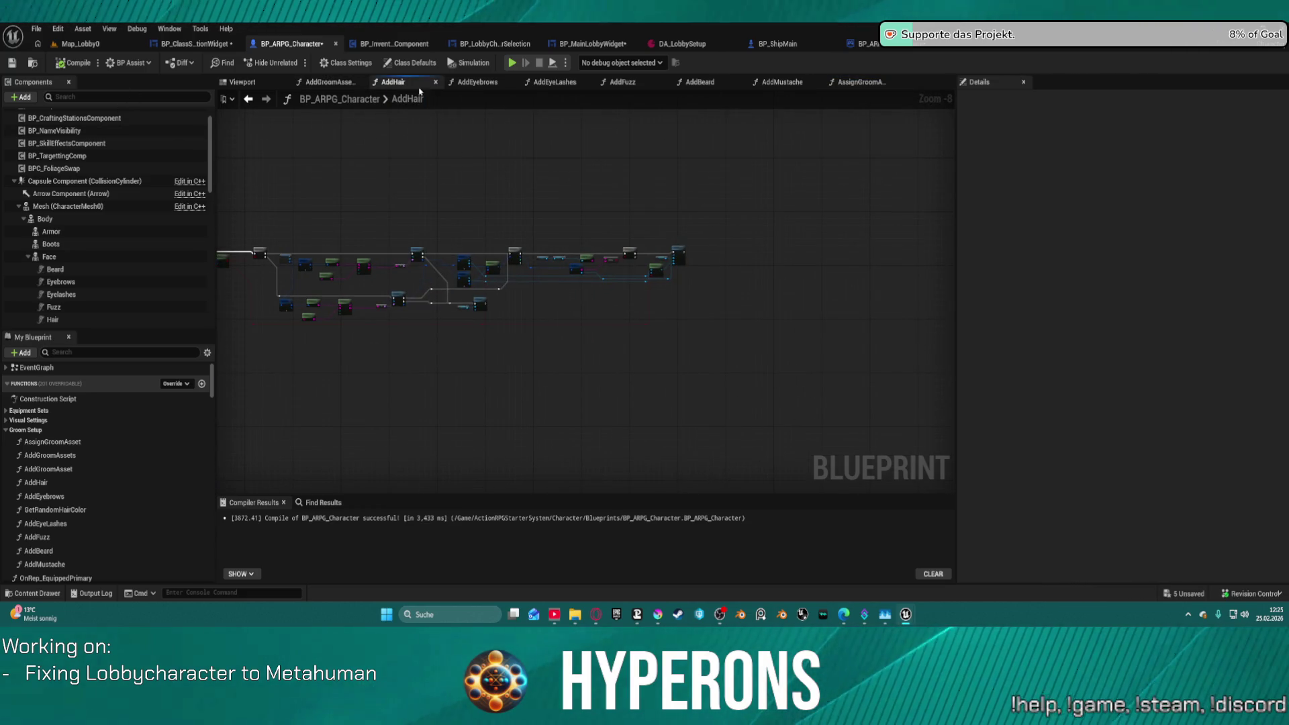
pyautogui.click(322, 86)
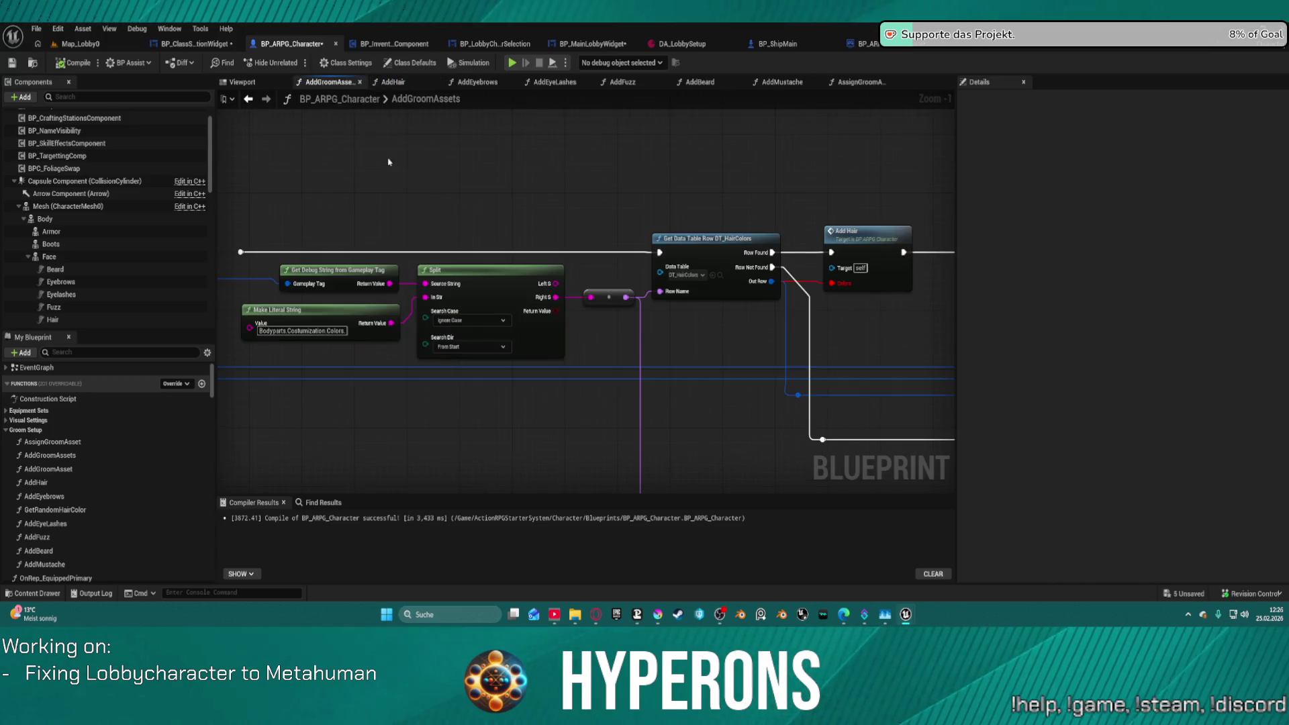
pyautogui.scroll(-2, 569, 273)
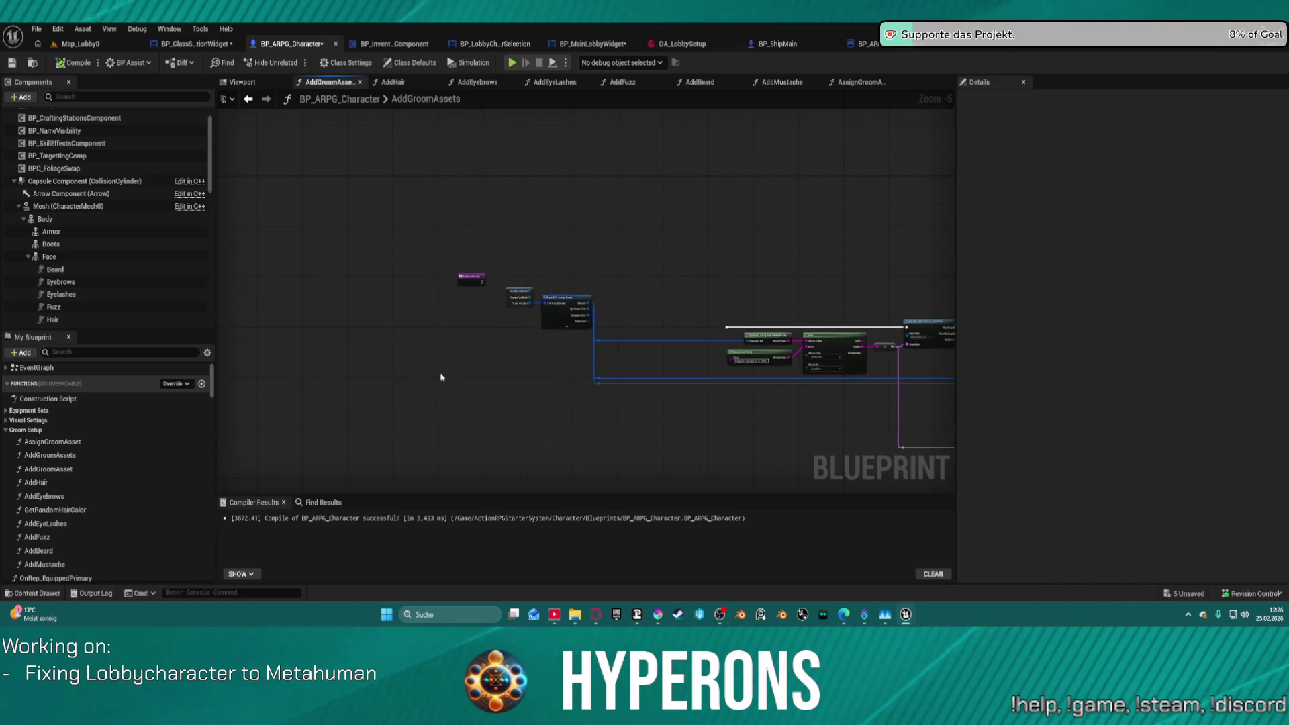
pyautogui.hotkey('shift', 'f')
pyautogui.moveTo(812, 328)
pyautogui.mouseDown()
pyautogui.moveTo(734, 282)
pyautogui.moveTo(467, 218)
pyautogui.mouseUp()
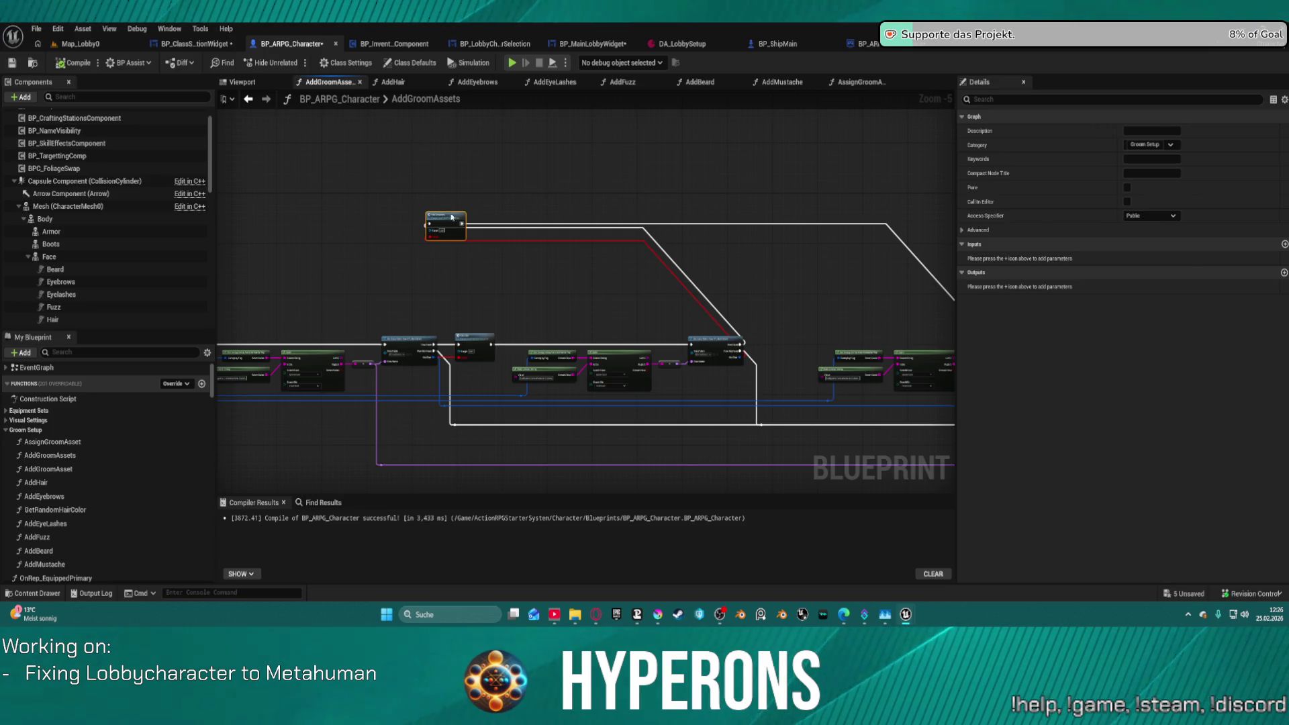
pyautogui.moveTo(455, 218)
pyautogui.mouseDown()
pyautogui.moveTo(765, 293)
pyautogui.moveTo(804, 351)
pyautogui.mouseUp()
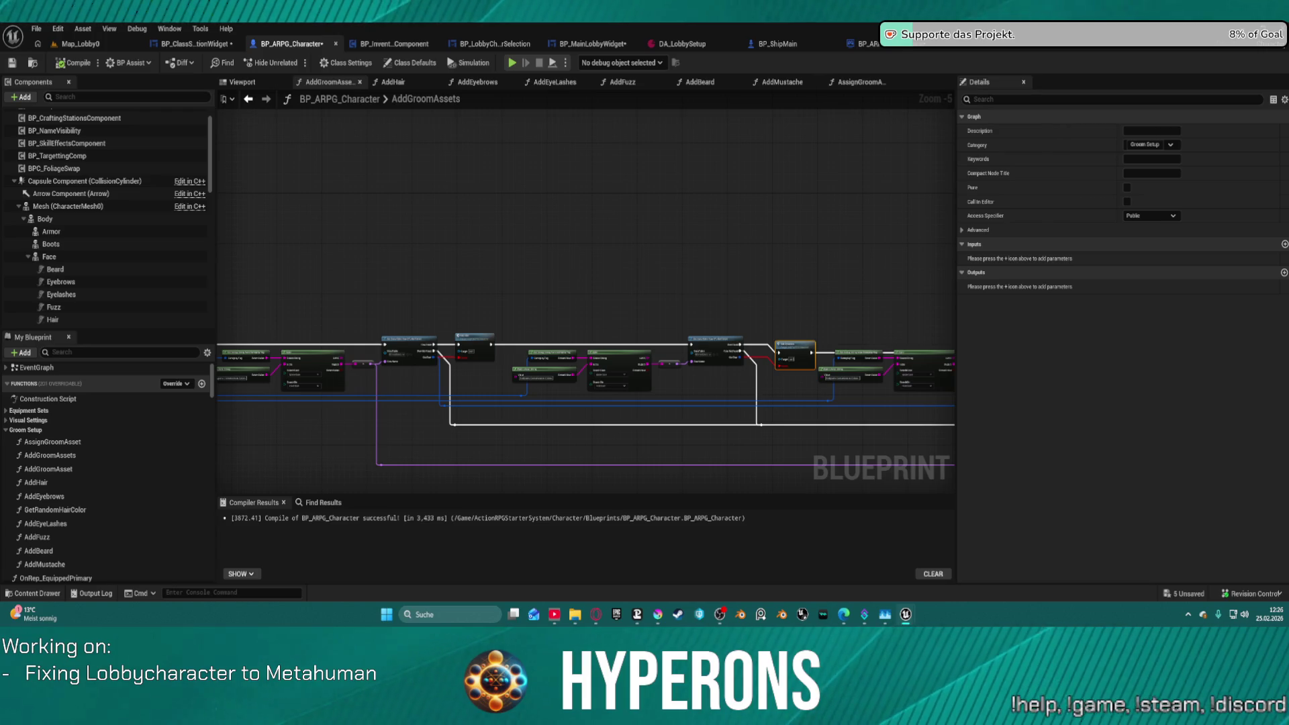
pyautogui.moveTo(494, 166)
pyautogui.mouseDown()
pyautogui.moveTo(529, 284)
pyautogui.moveTo(596, 265)
pyautogui.mouseUp()
pyautogui.scroll(4, 539, 247)
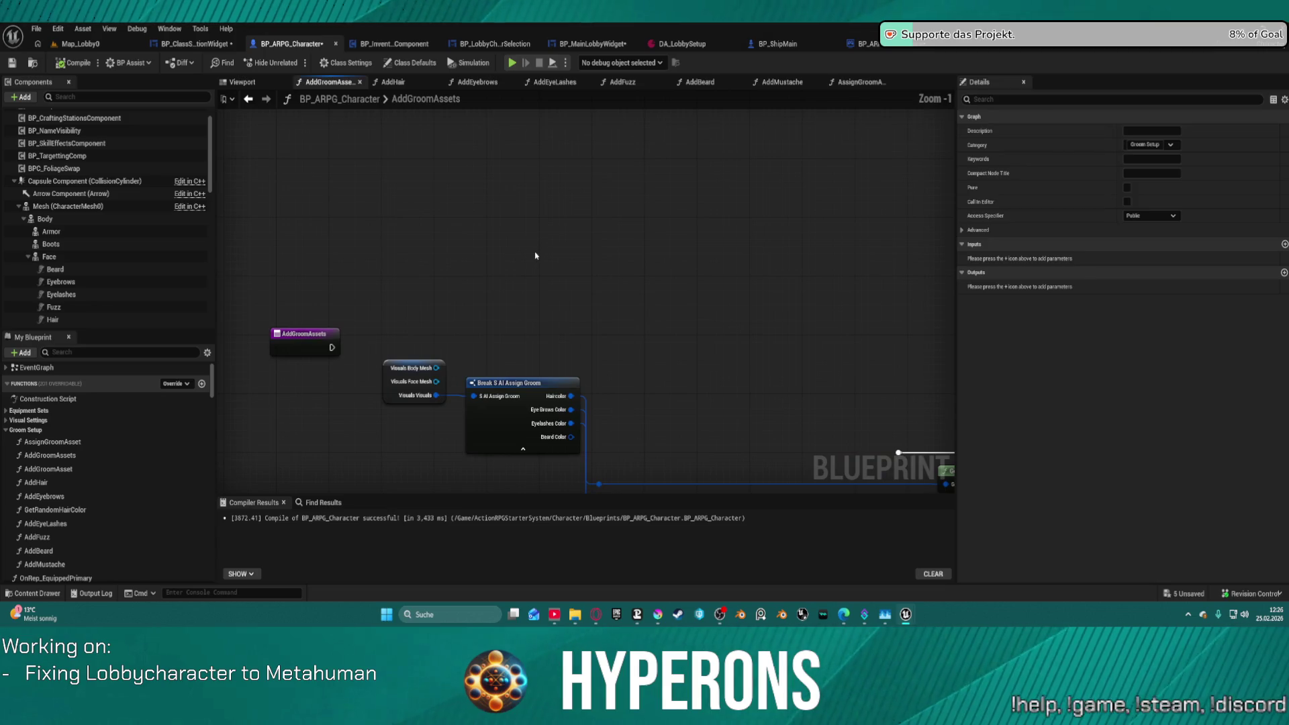
pyautogui.hotkey('ctrl', 'v')
pyautogui.click(316, 342)
pyautogui.moveTo(332, 347); pyautogui.dragTo(383, 274)
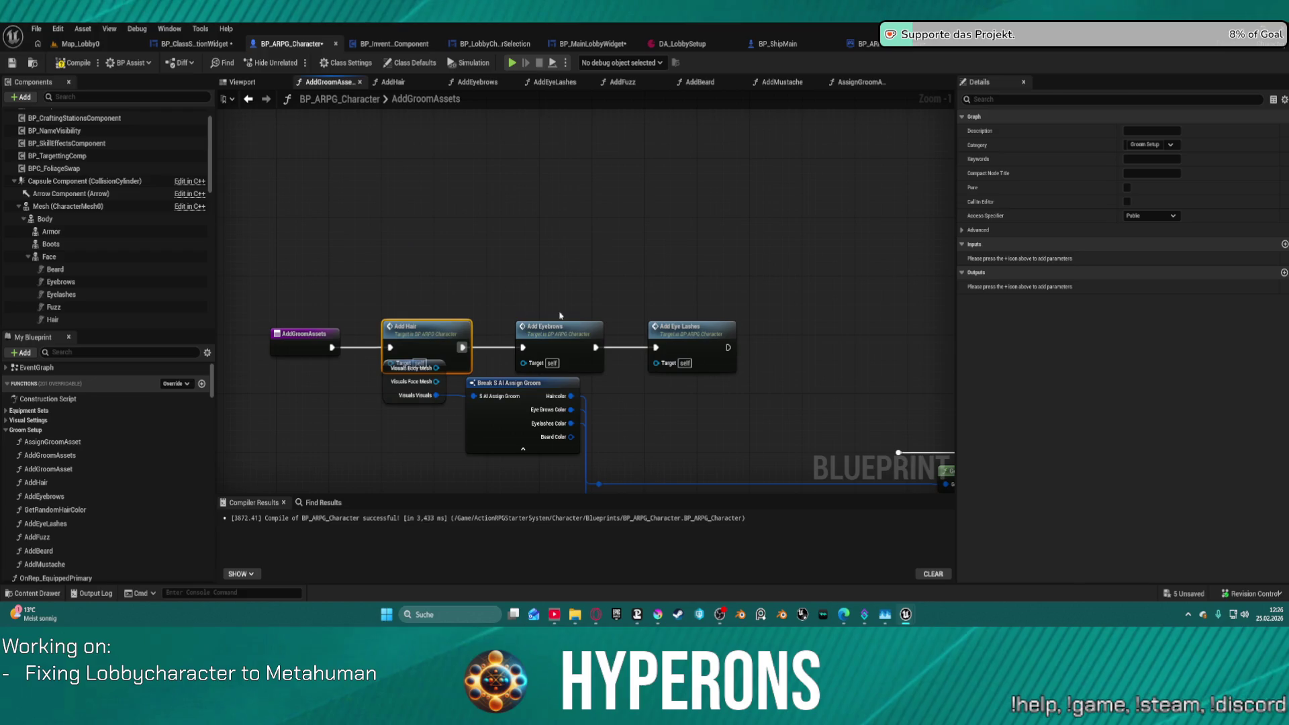
pyautogui.moveTo(557, 328); pyautogui.dragTo(547, 269)
pyautogui.moveTo(305, 335); pyautogui.dragTo(312, 225)
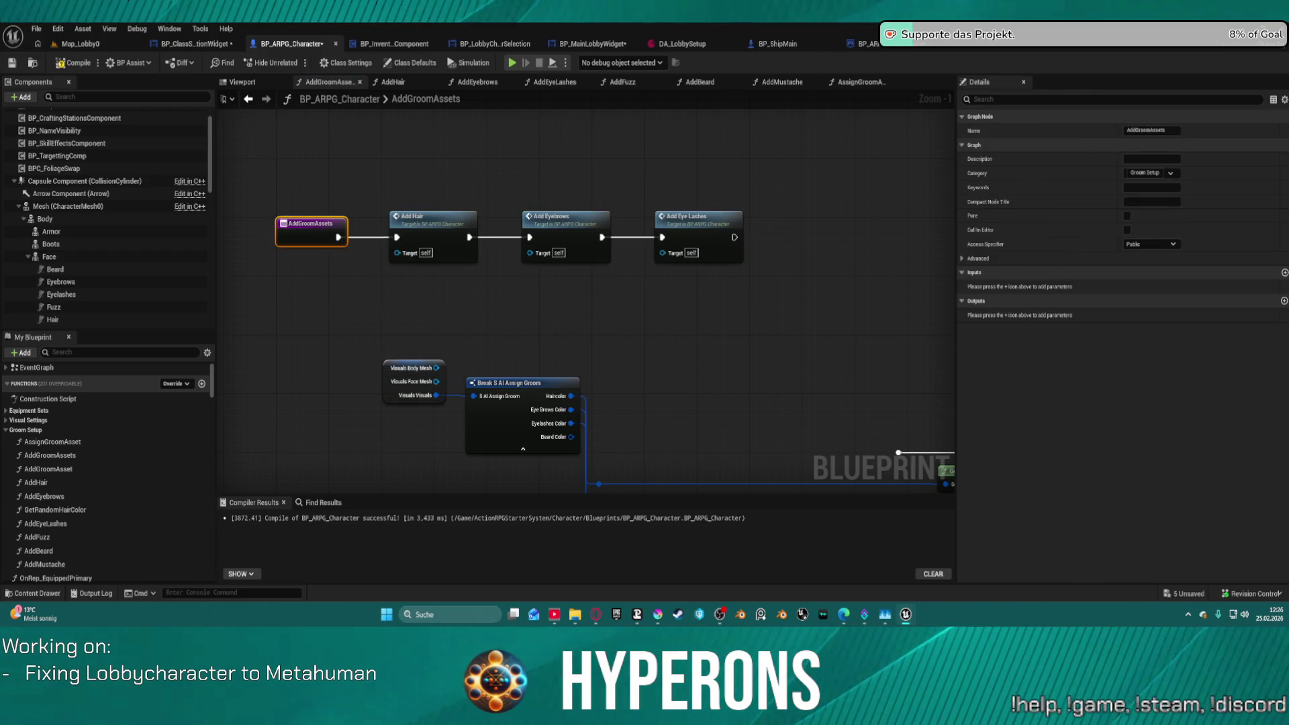
pyautogui.scroll(-2, 677, 325)
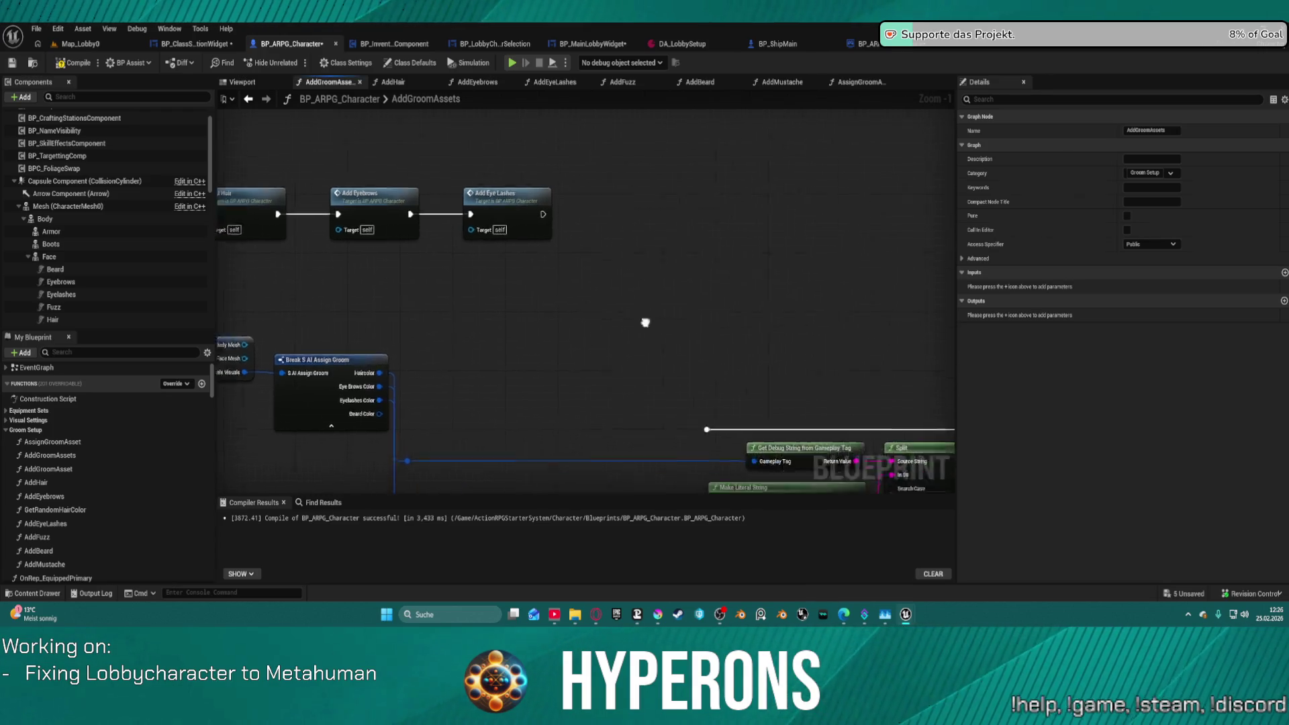
pyautogui.moveTo(629, 255); pyautogui.dragTo(358, 244)
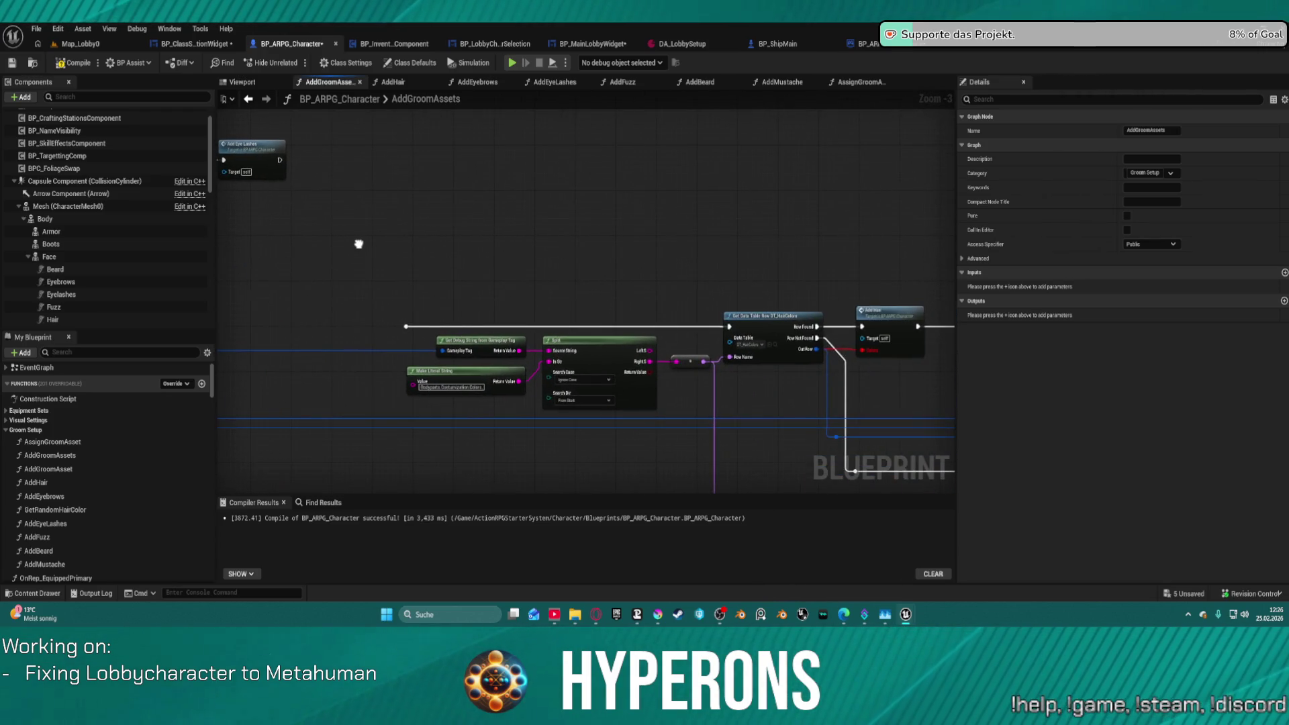
pyautogui.scroll(-2, 268, 255)
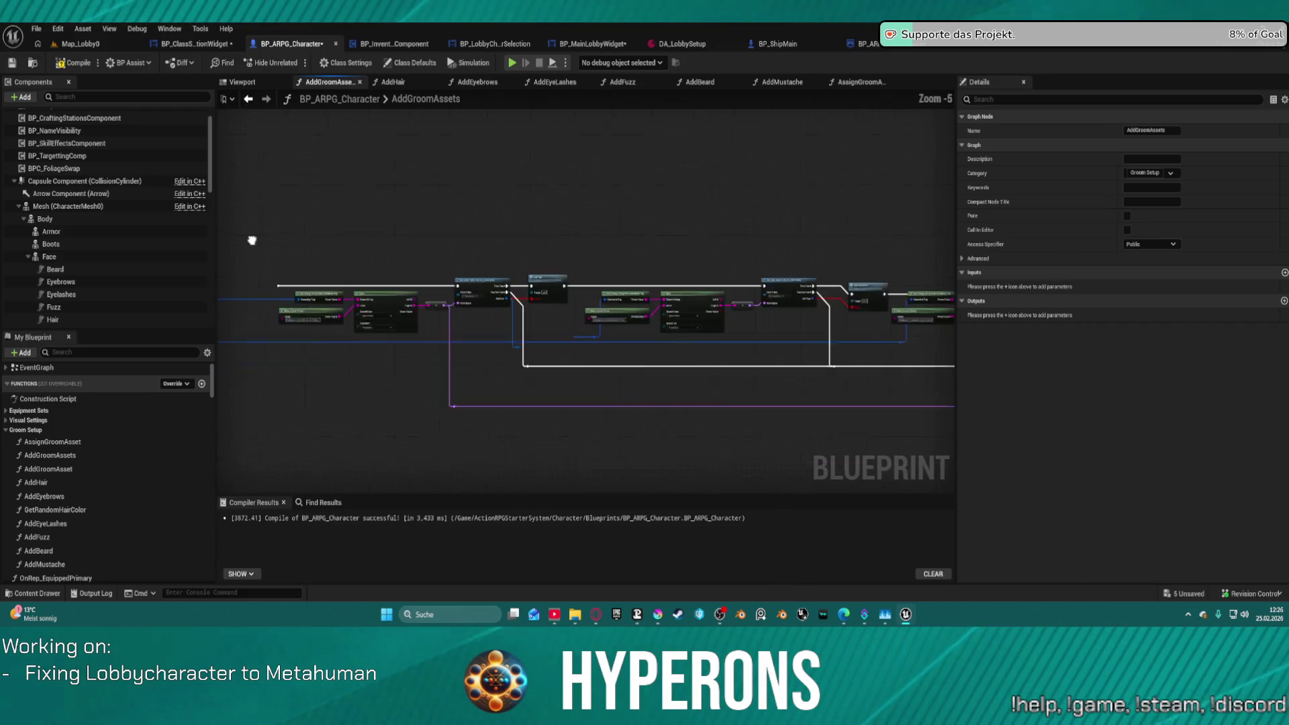
pyautogui.moveTo(436, 302)
pyautogui.mouseDown()
pyautogui.moveTo(518, 282)
pyautogui.moveTo(462, 209)
pyautogui.mouseUp()
pyautogui.scroll(2, 494, 196)
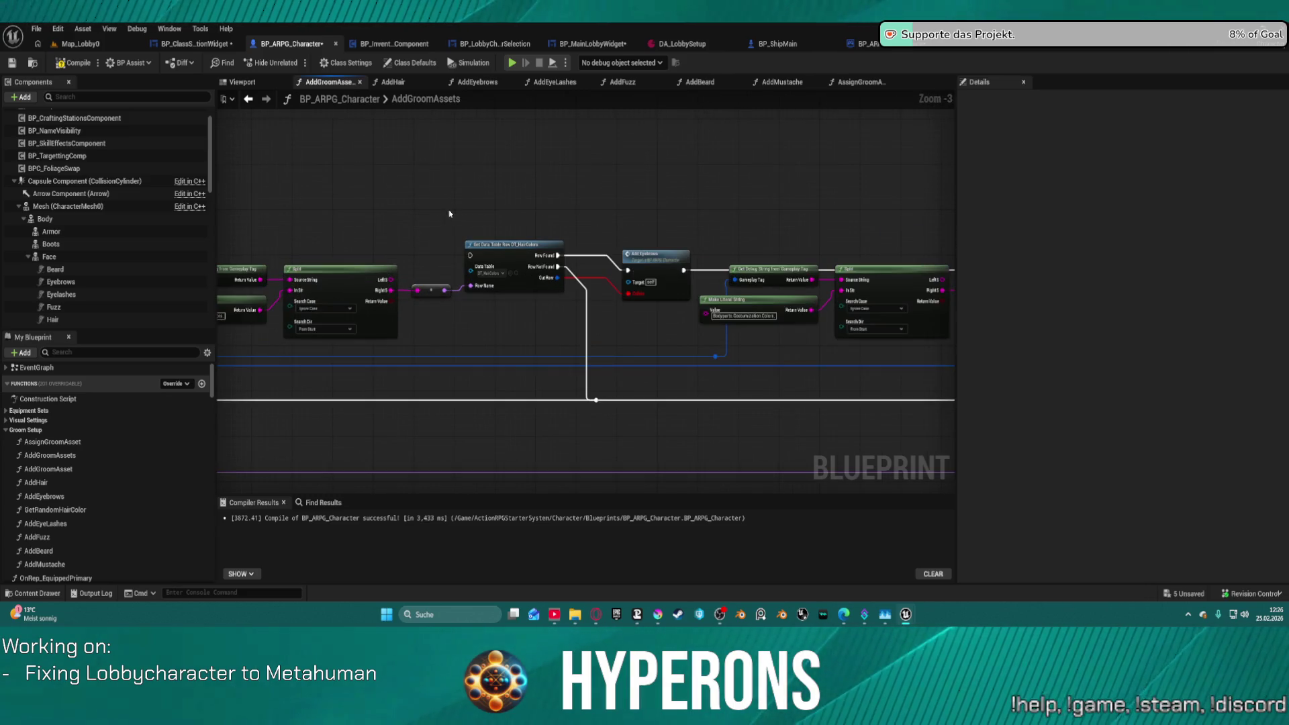
pyautogui.scroll(-3, 436, 225)
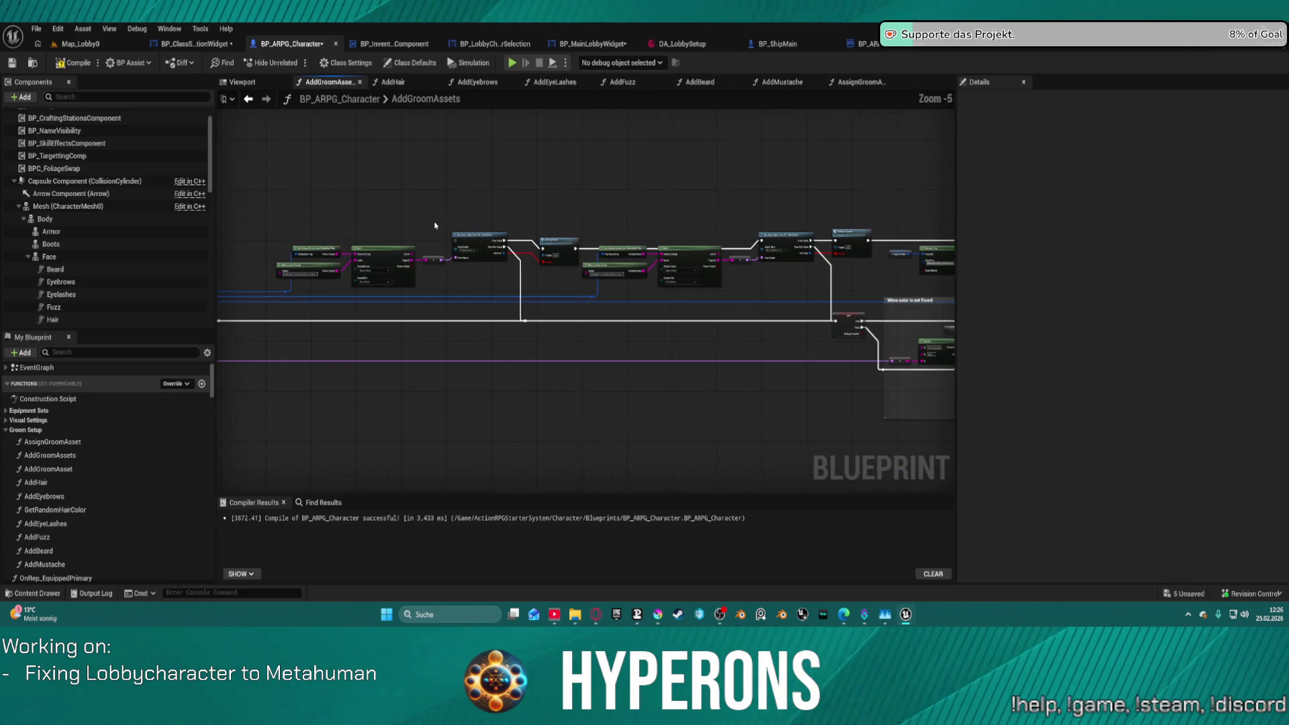
pyautogui.moveTo(432, 222); pyautogui.dragTo(200, 232)
pyautogui.moveTo(598, 304); pyautogui.dragTo(511, 299)
pyautogui.scroll(-1, 510, 298)
pyautogui.scroll(5, 510, 299)
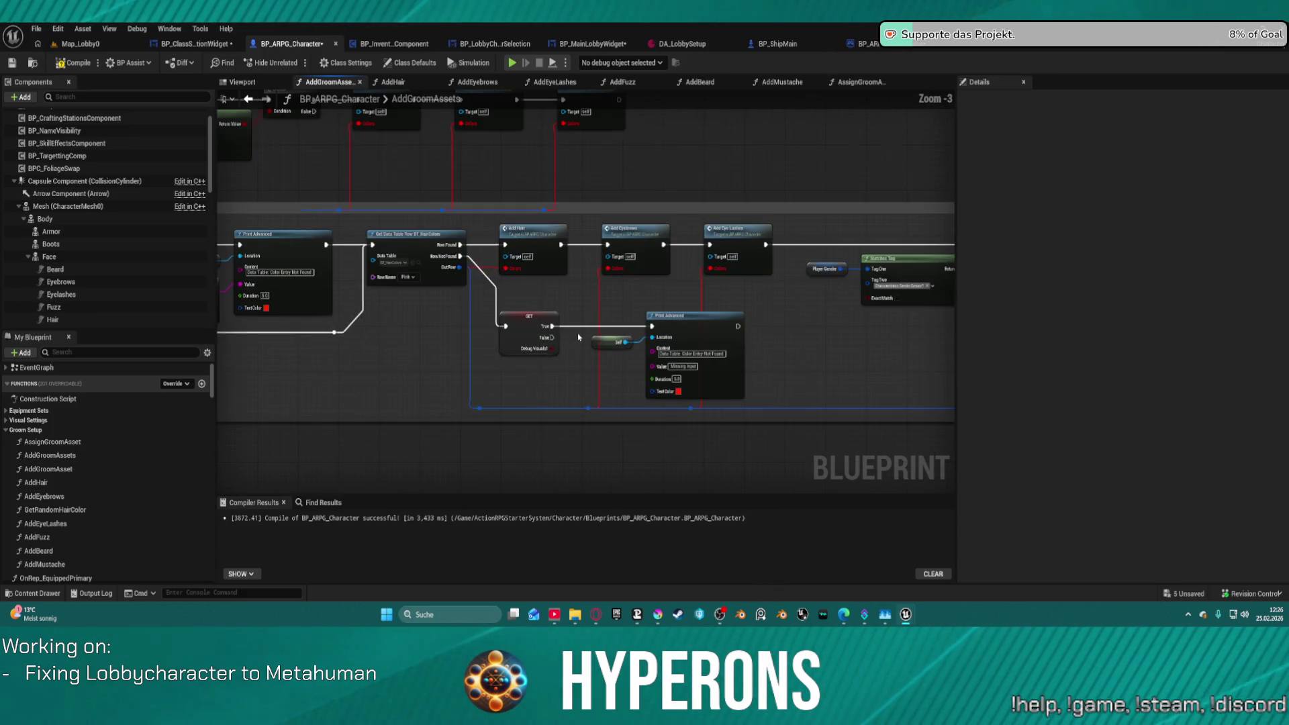
pyautogui.scroll(-7, 614, 339)
pyautogui.scroll(-3, 579, 273)
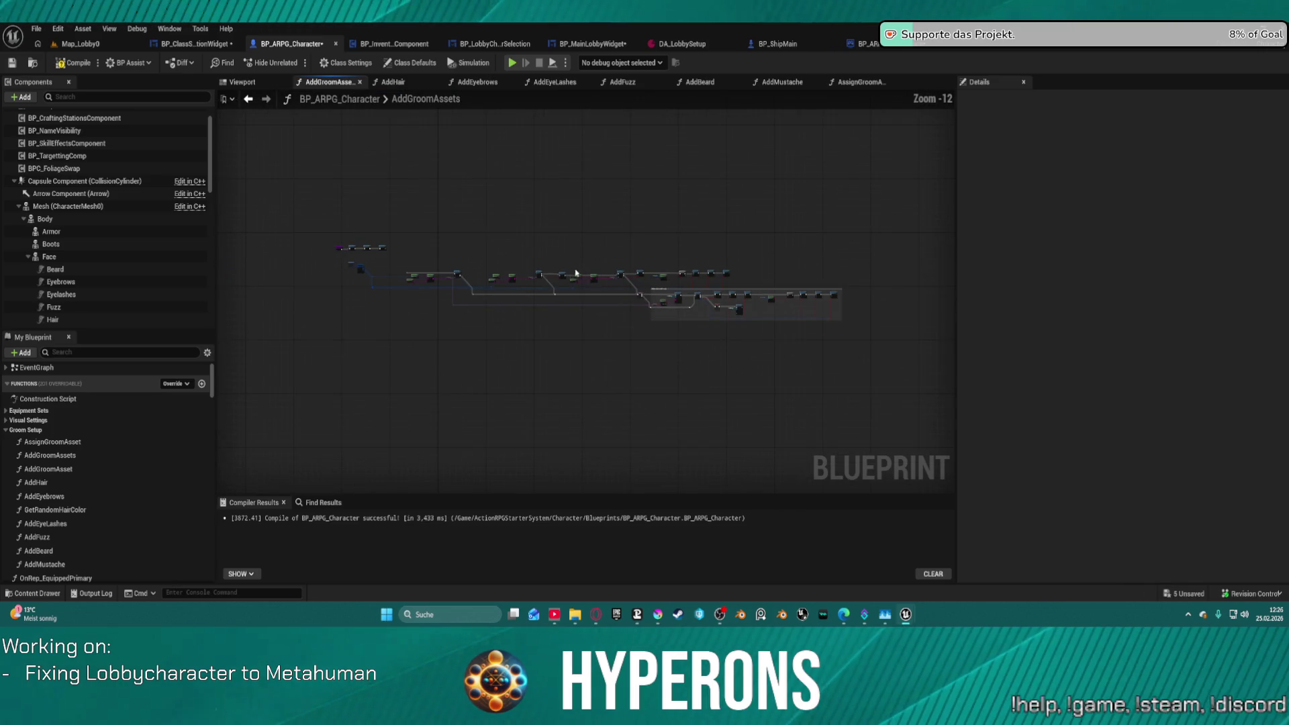
pyautogui.scroll(9, 739, 296)
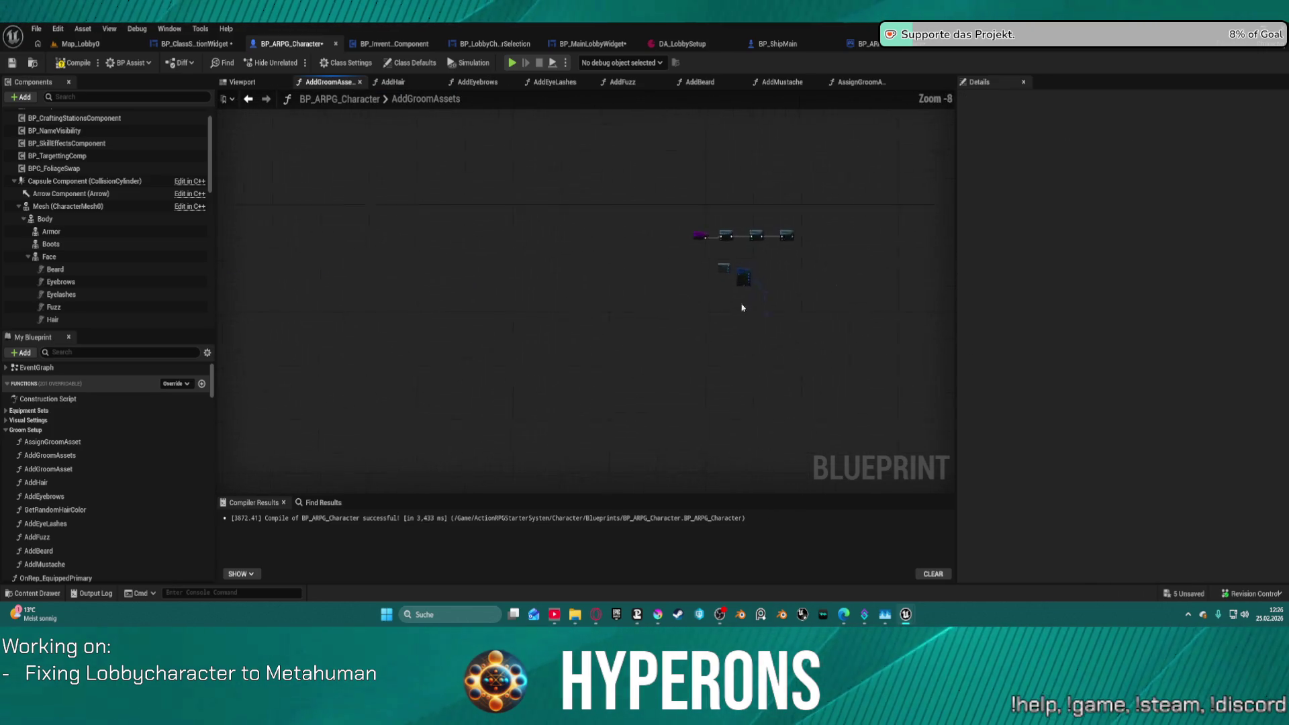
pyautogui.moveTo(793, 267); pyautogui.dragTo(603, 277)
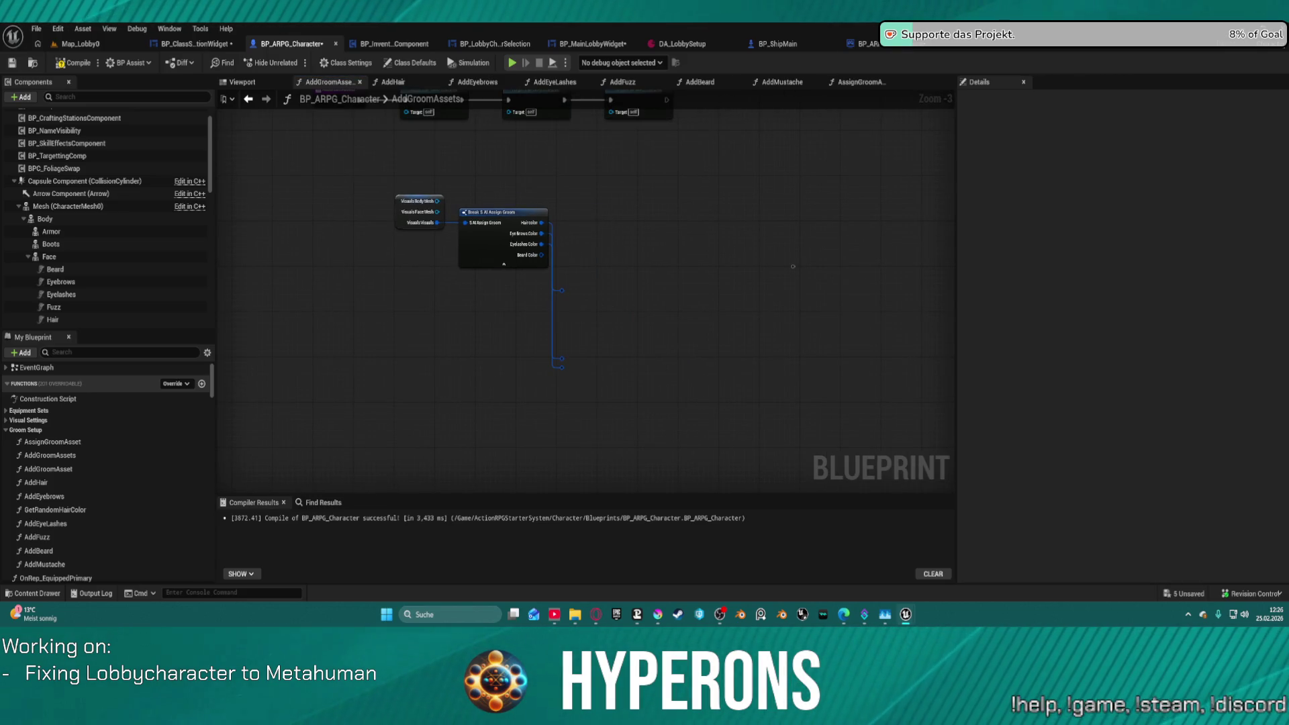
pyautogui.moveTo(699, 177); pyautogui.dragTo(681, 244)
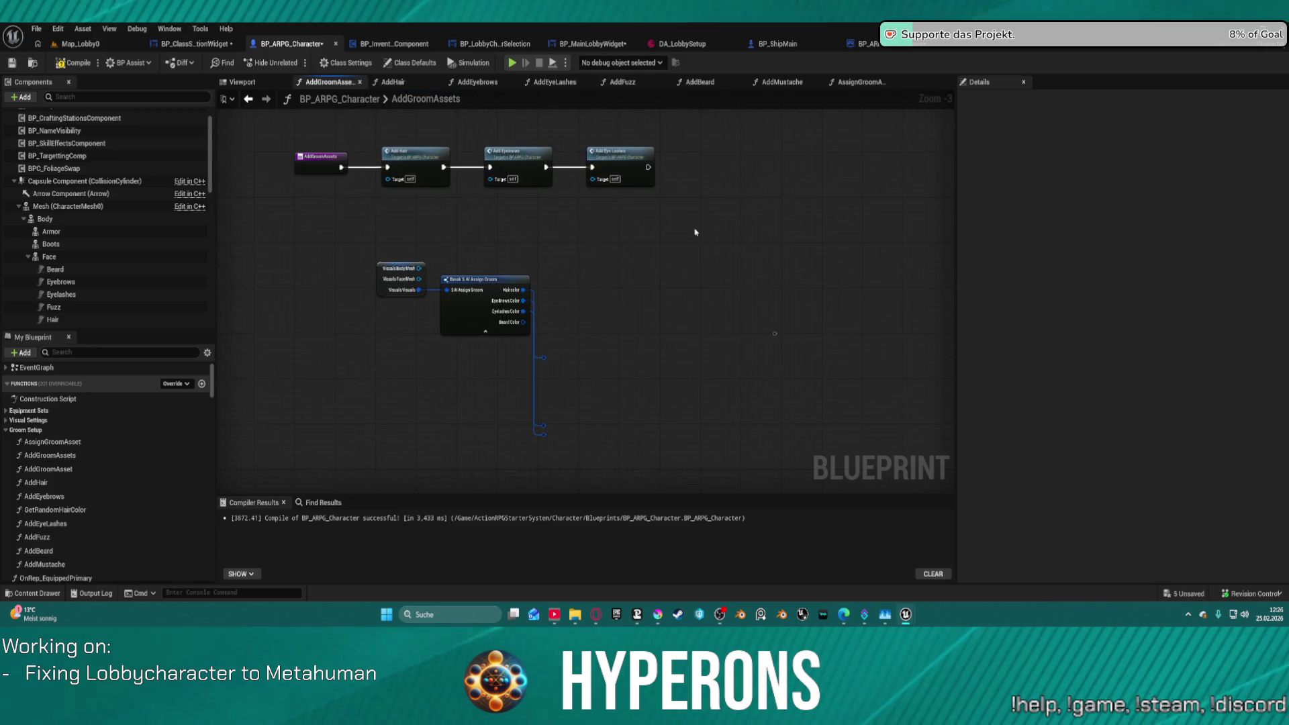
# Paste Matches Tag and Branch after Add Eye Lashes, with a Player Gender getter feeding Tag One.
pyautogui.hotkey('ctrl', 'v')
pyautogui.moveTo(648, 167); pyautogui.dragTo(813, 184)
pyautogui.click(634, 216)
pyautogui.press('Delete')
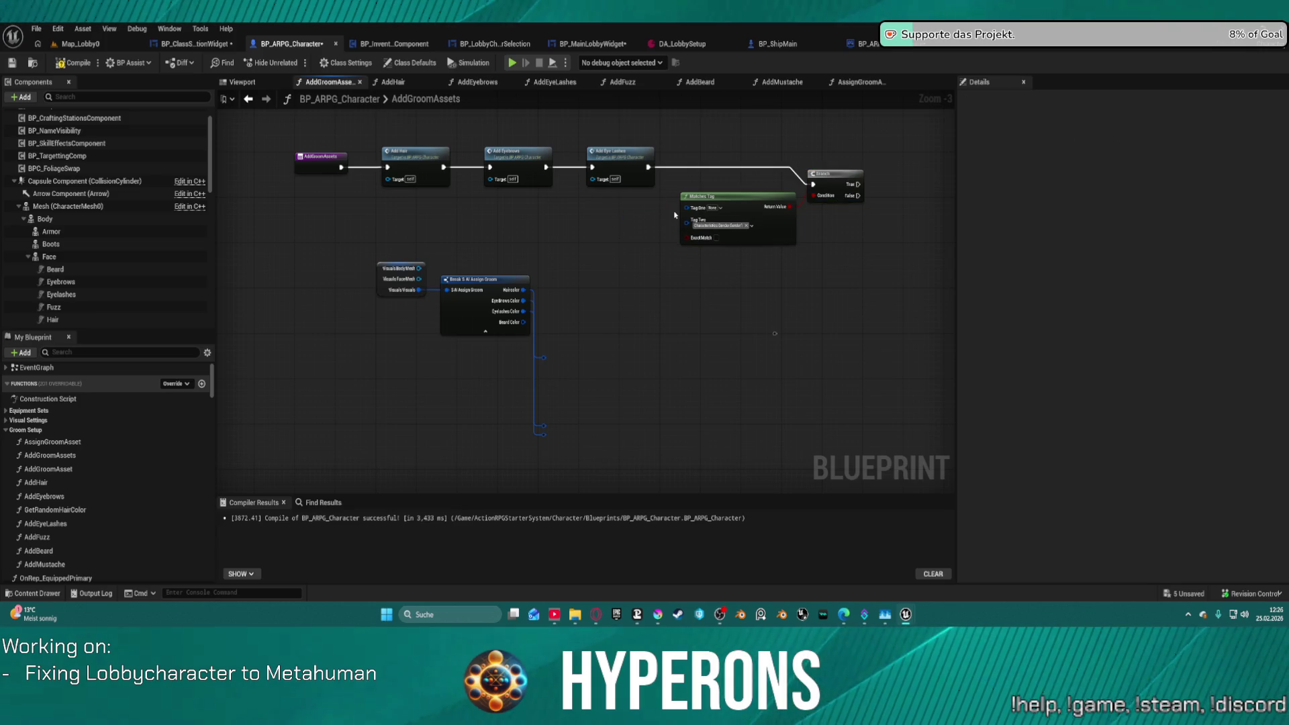
pyautogui.moveTo(682, 206); pyautogui.dragTo(545, 231)
pyautogui.write('gender')
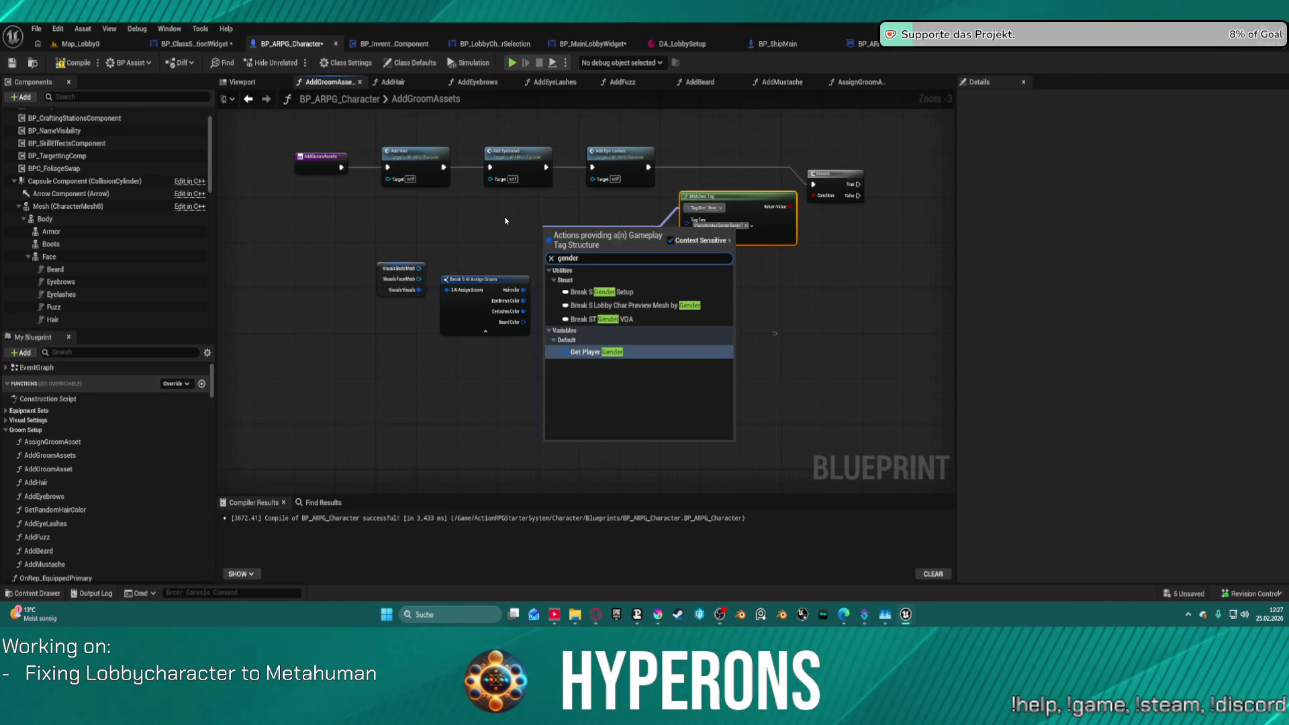
pyautogui.press('Return')
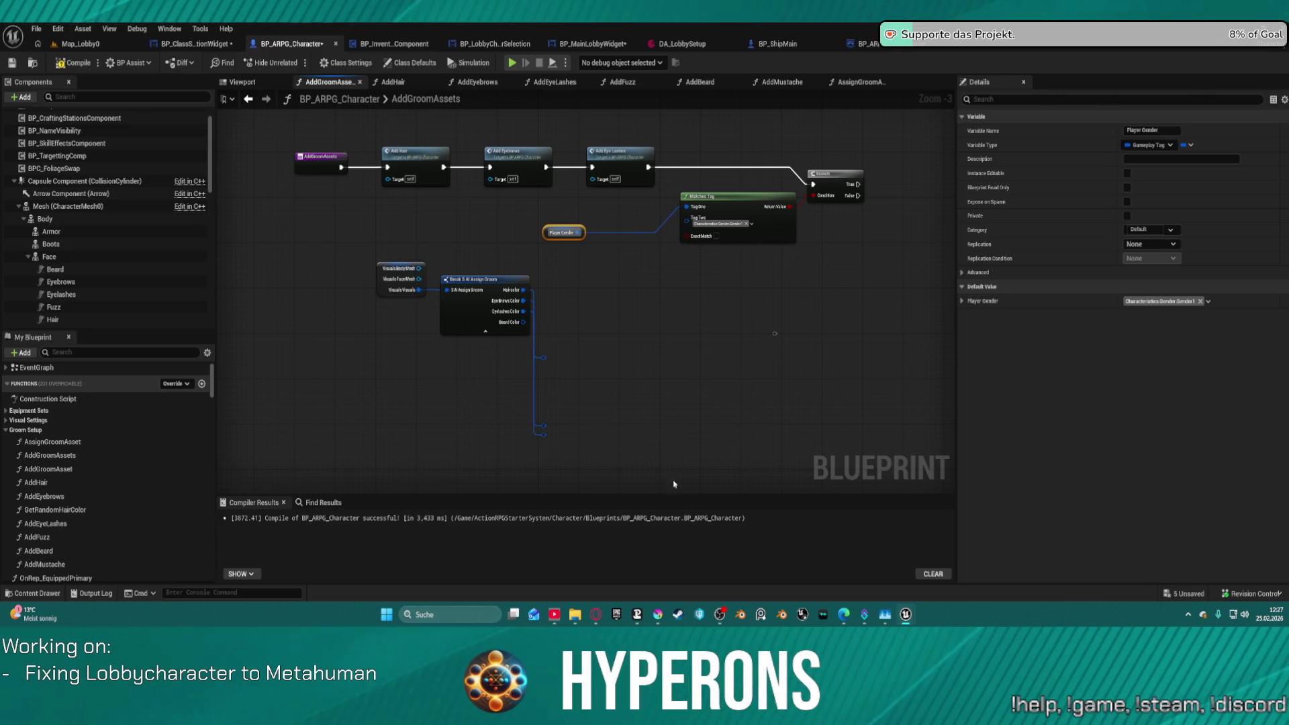
pyautogui.moveTo(753, 195); pyautogui.dragTo(817, 178)
pyautogui.moveTo(564, 232); pyautogui.dragTo(671, 194)
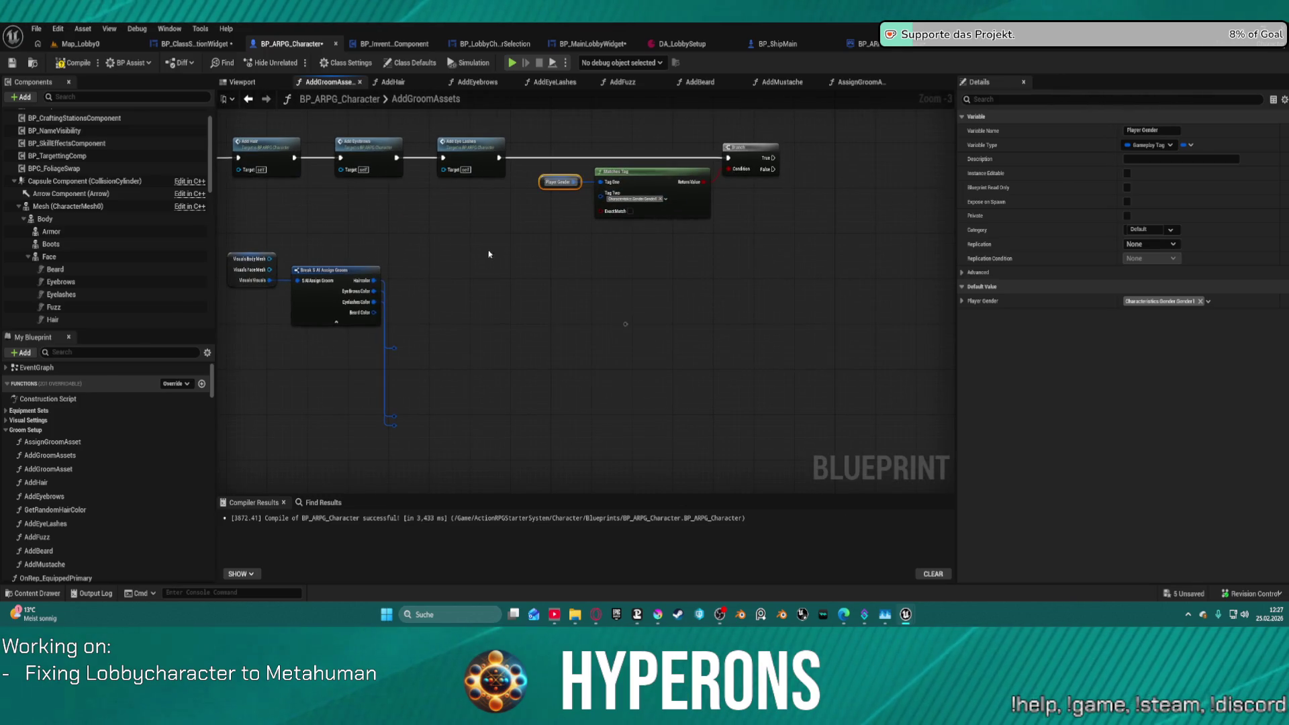
# Delete the leftover reroute nodes and move the Visuals and Break nodes right.
pyautogui.moveTo(225, 248); pyautogui.dragTo(462, 344)
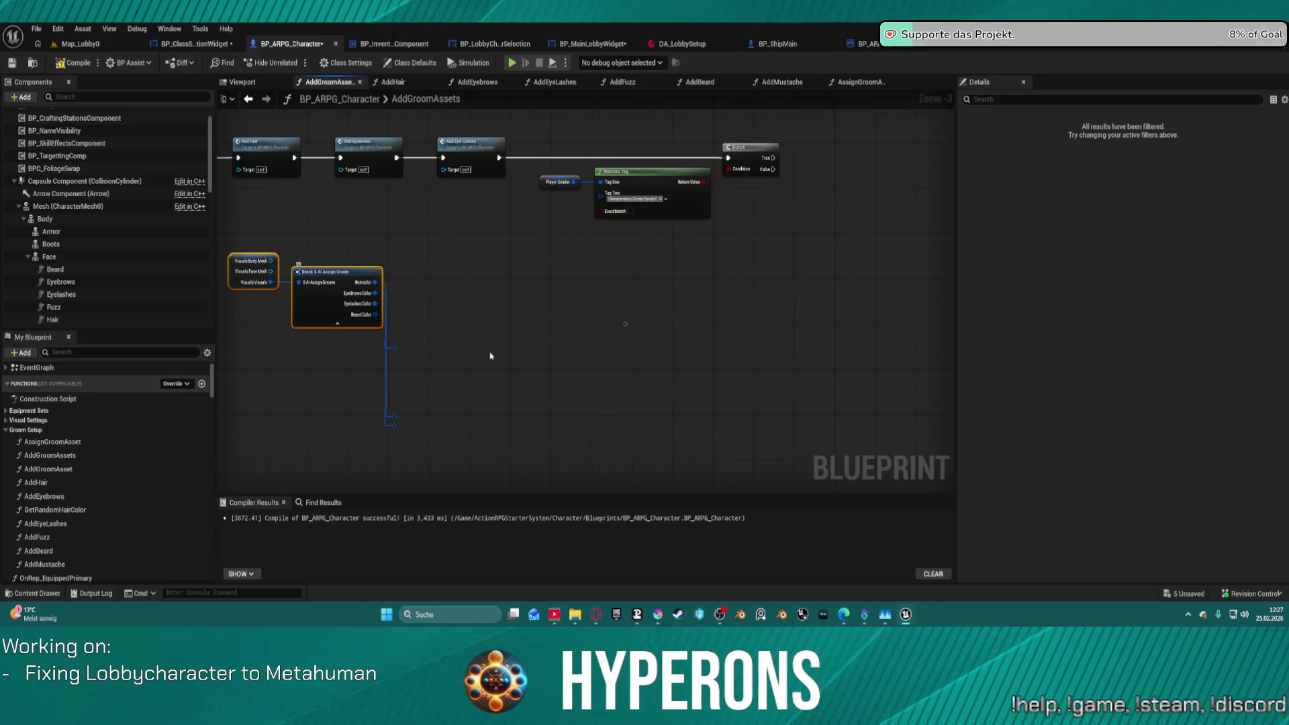
pyautogui.moveTo(674, 323); pyautogui.dragTo(394, 469)
pyautogui.press('Delete')
pyautogui.moveTo(245, 242); pyautogui.dragTo(398, 333)
pyautogui.moveTo(335, 272); pyautogui.dragTo(727, 272)
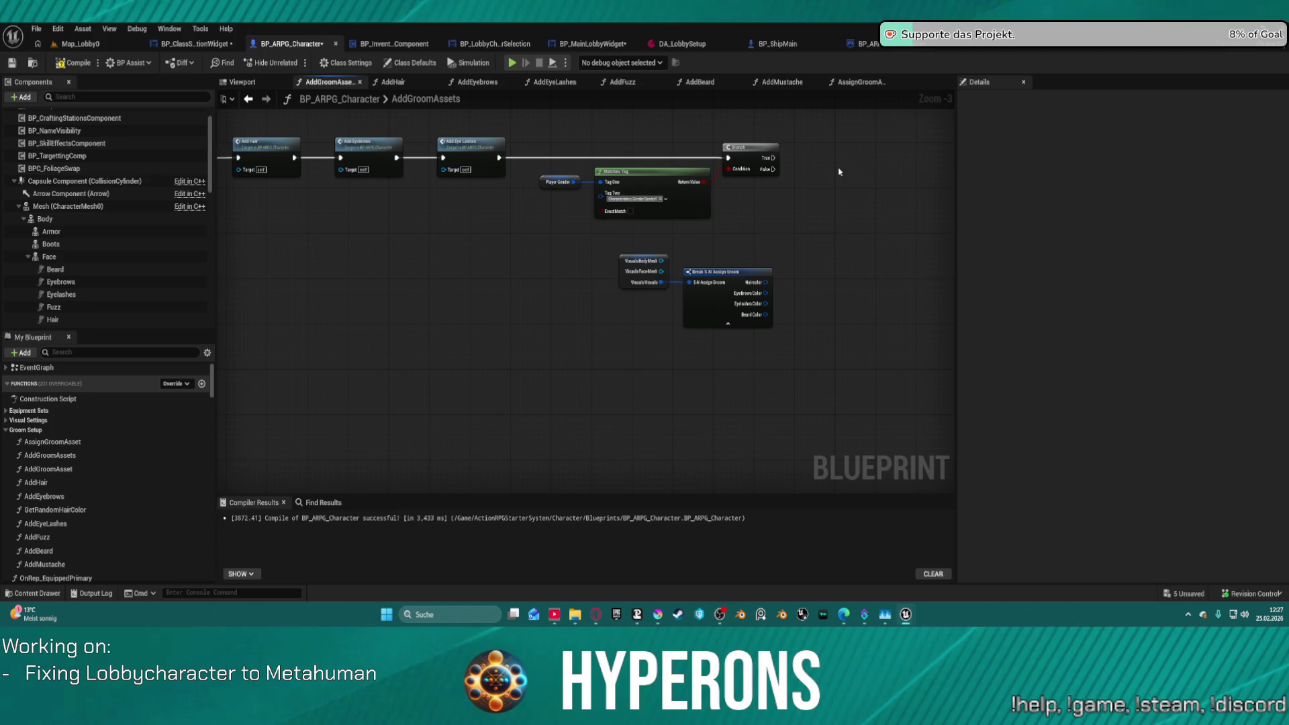
# Paste Add Beard and Add Mustache onto the Branch True path and straighten the wire.
pyautogui.hotkey('ctrl', 'v')
pyautogui.moveTo(602, 170); pyautogui.dragTo(654, 181)
pyautogui.moveTo(843, 208); pyautogui.dragTo(698, 137)
pyautogui.press('q')
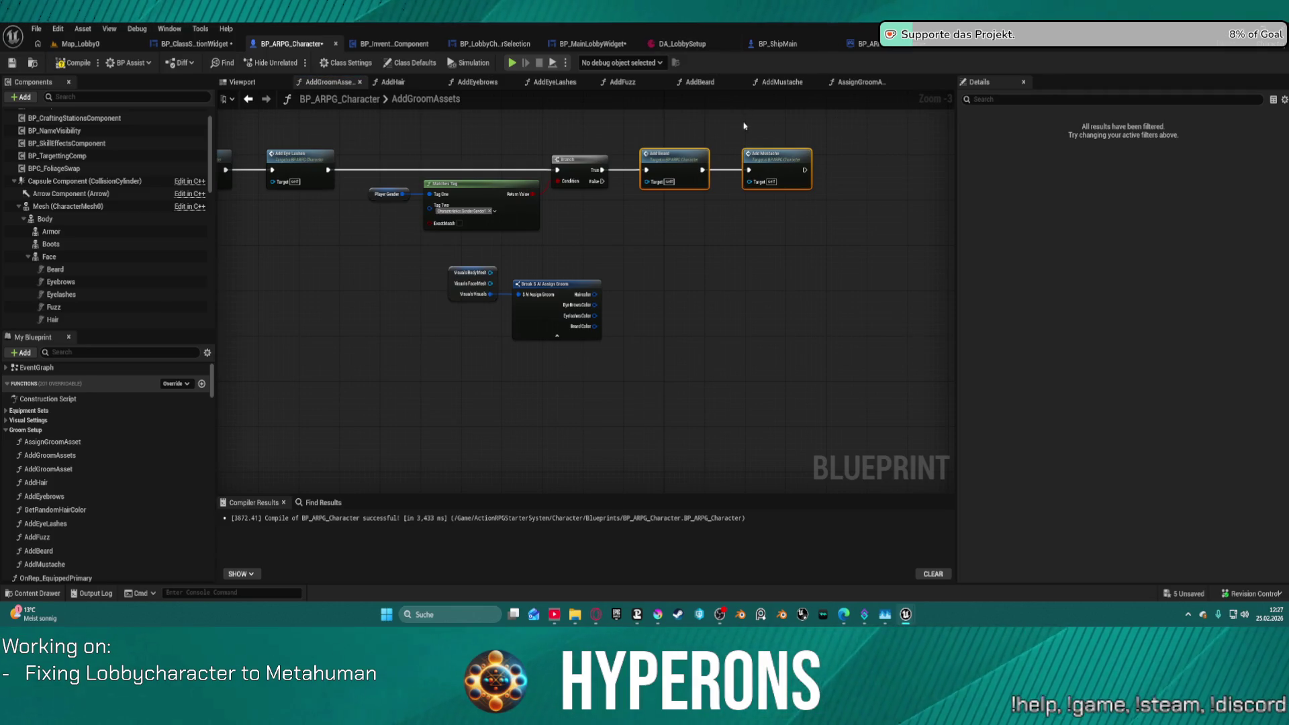
# Inspect Add Fuzz and the Break S AI Assign Groom wiring, undoing an accidental node deletion.
pyautogui.click(658, 176)
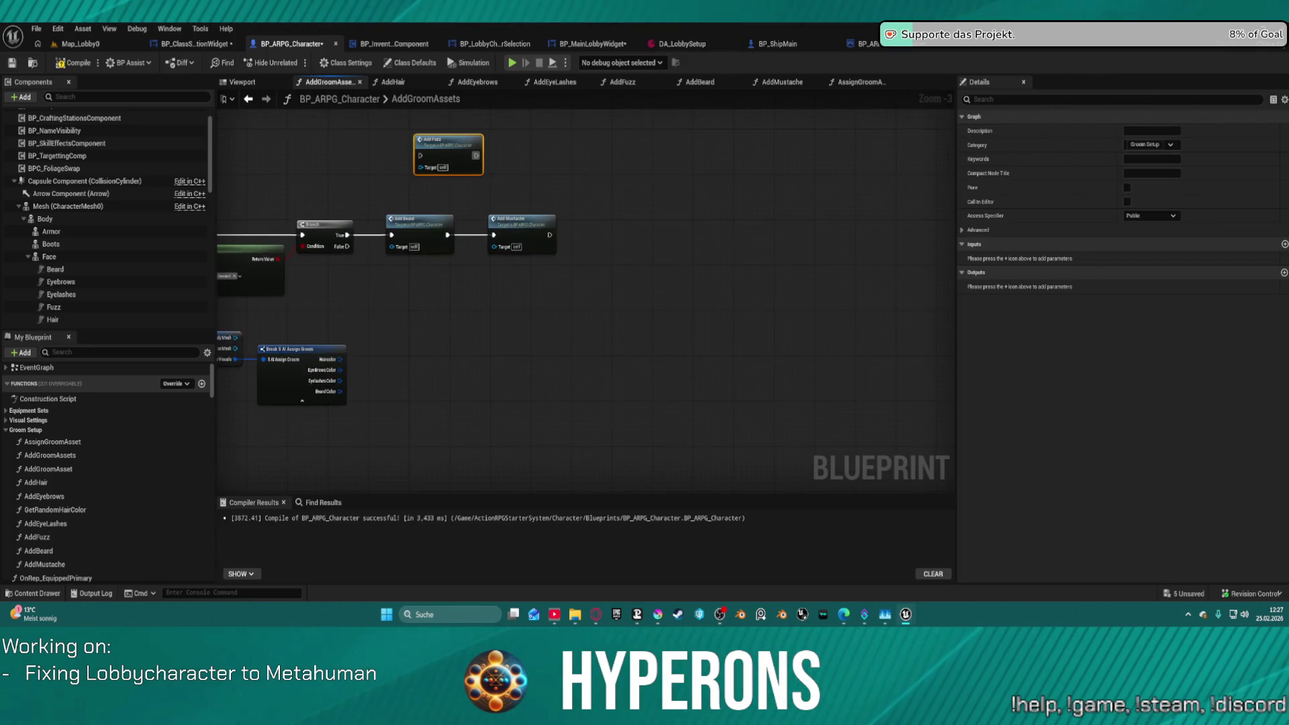
pyautogui.click(401, 354)
pyautogui.moveTo(440, 363)
pyautogui.mouseDown()
pyautogui.moveTo(906, 321)
pyautogui.moveTo(530, 360)
pyautogui.mouseUp()
pyautogui.click(405, 332)
pyautogui.keyDown('ctrl'); pyautogui.click(338, 335); pyautogui.keyUp('ctrl')
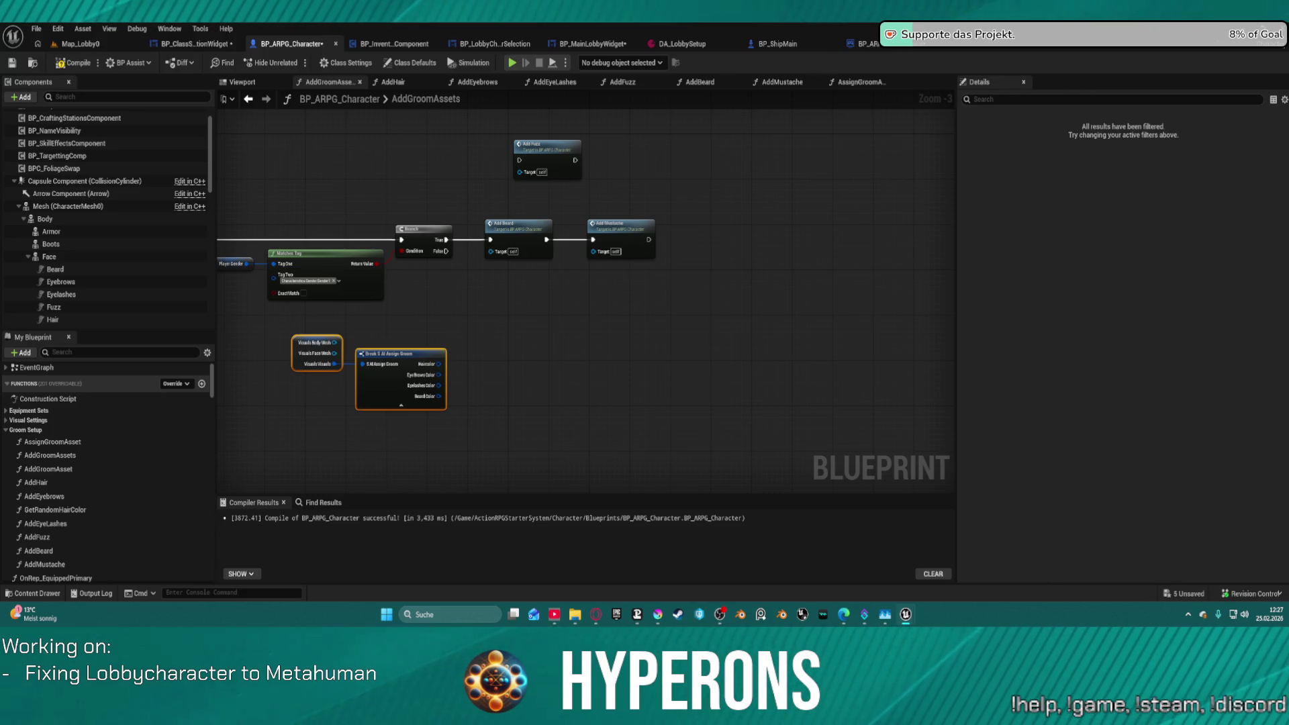
pyautogui.hotkey('ctrl', 'z')
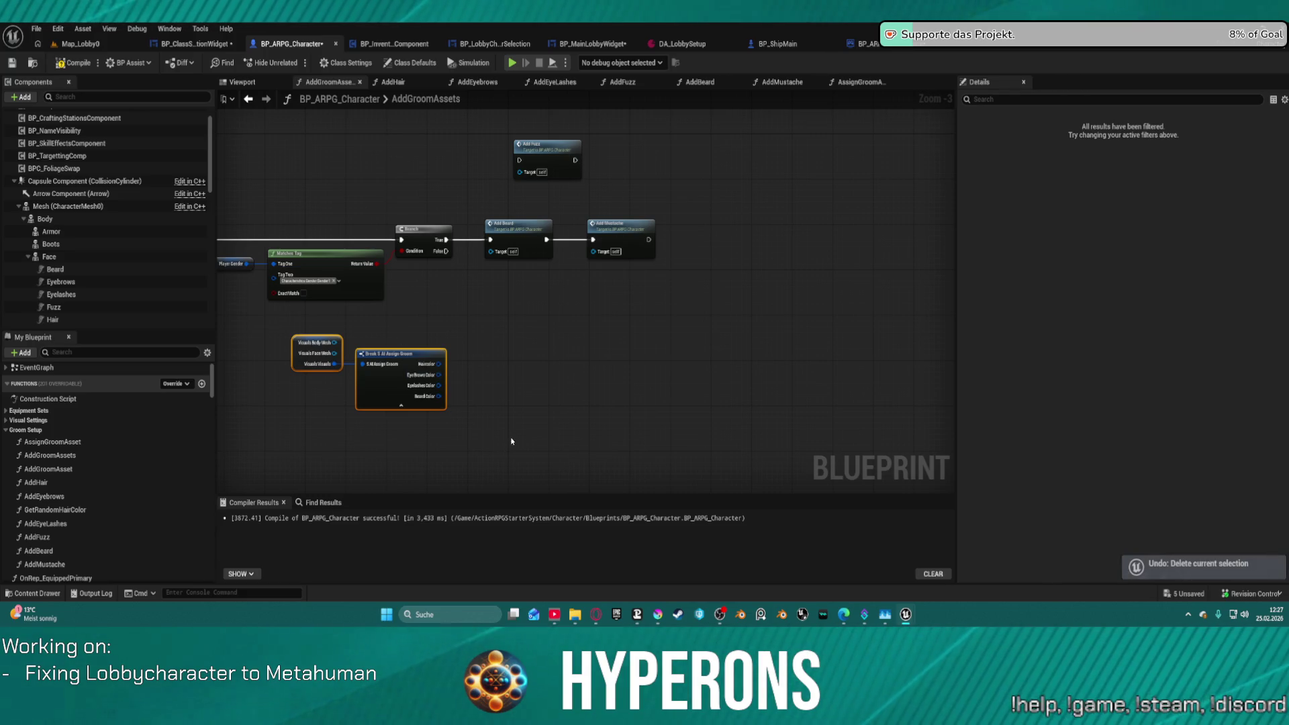
# Paste LODSync and Set Active, wire Add Mustache and Branch False into it, then return to Map_Lobby0.
pyautogui.scroll(3, 521, 308)
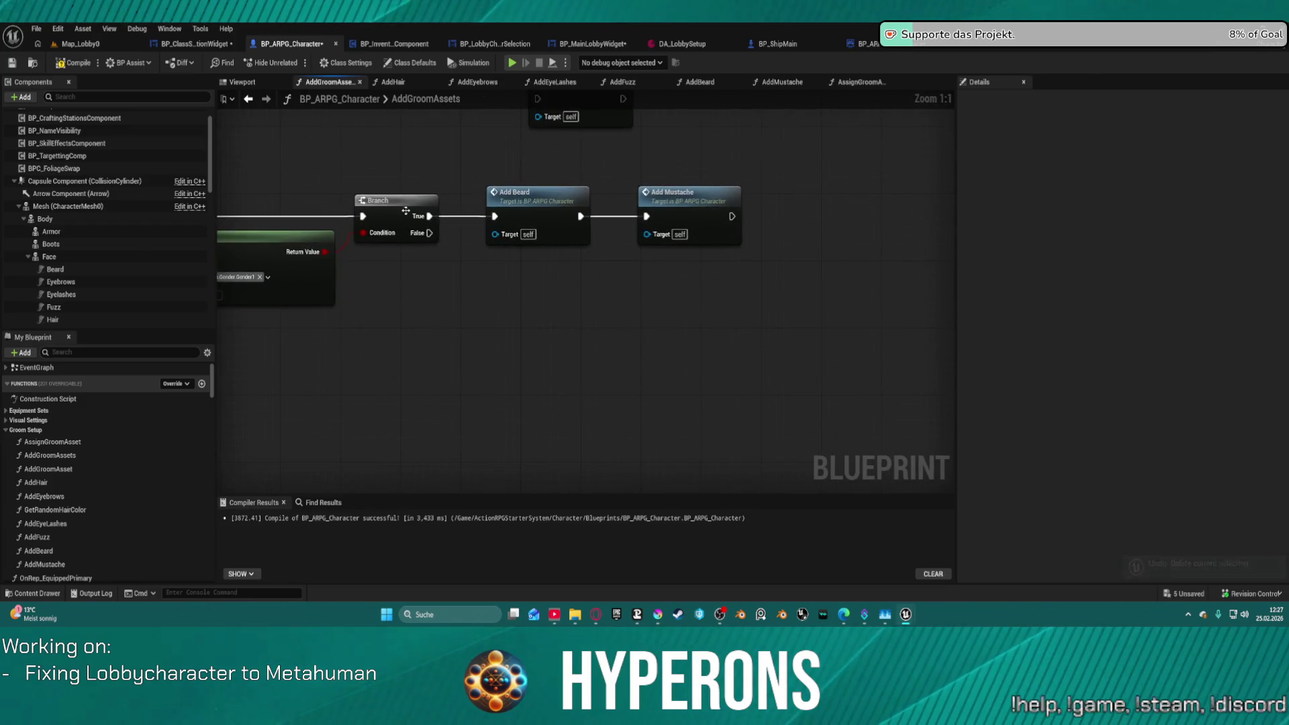
pyautogui.moveTo(404, 209); pyautogui.dragTo(294, 204)
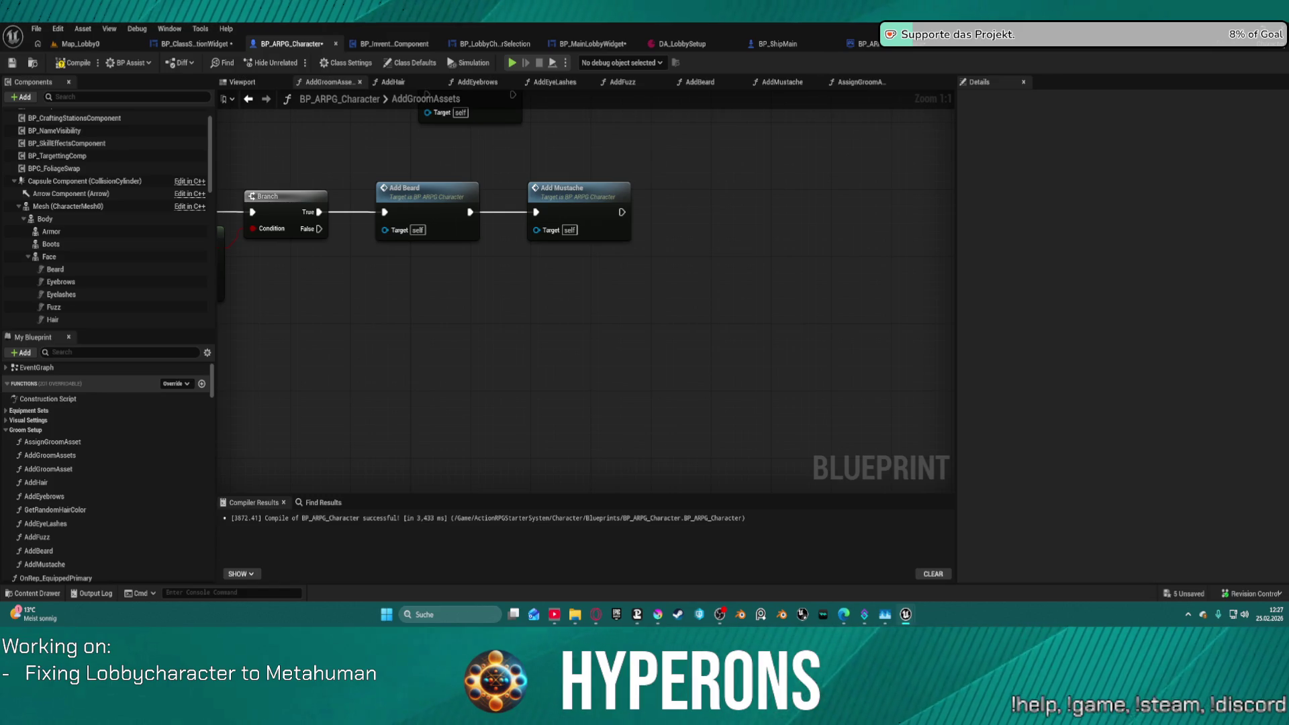
pyautogui.hotkey('ctrl', 'v')
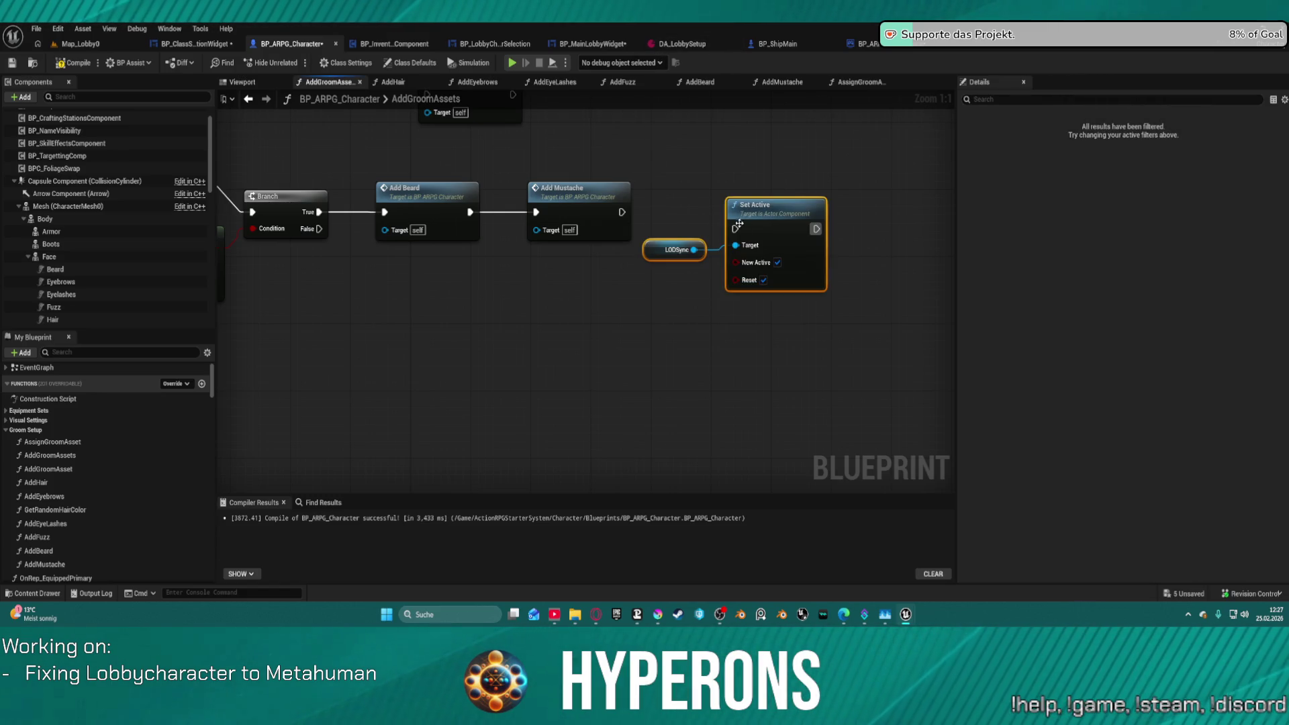
pyautogui.moveTo(735, 229); pyautogui.dragTo(621, 212)
pyautogui.moveTo(735, 245)
pyautogui.mouseDown()
pyautogui.moveTo(316, 279)
pyautogui.moveTo(913, 230)
pyautogui.mouseUp()
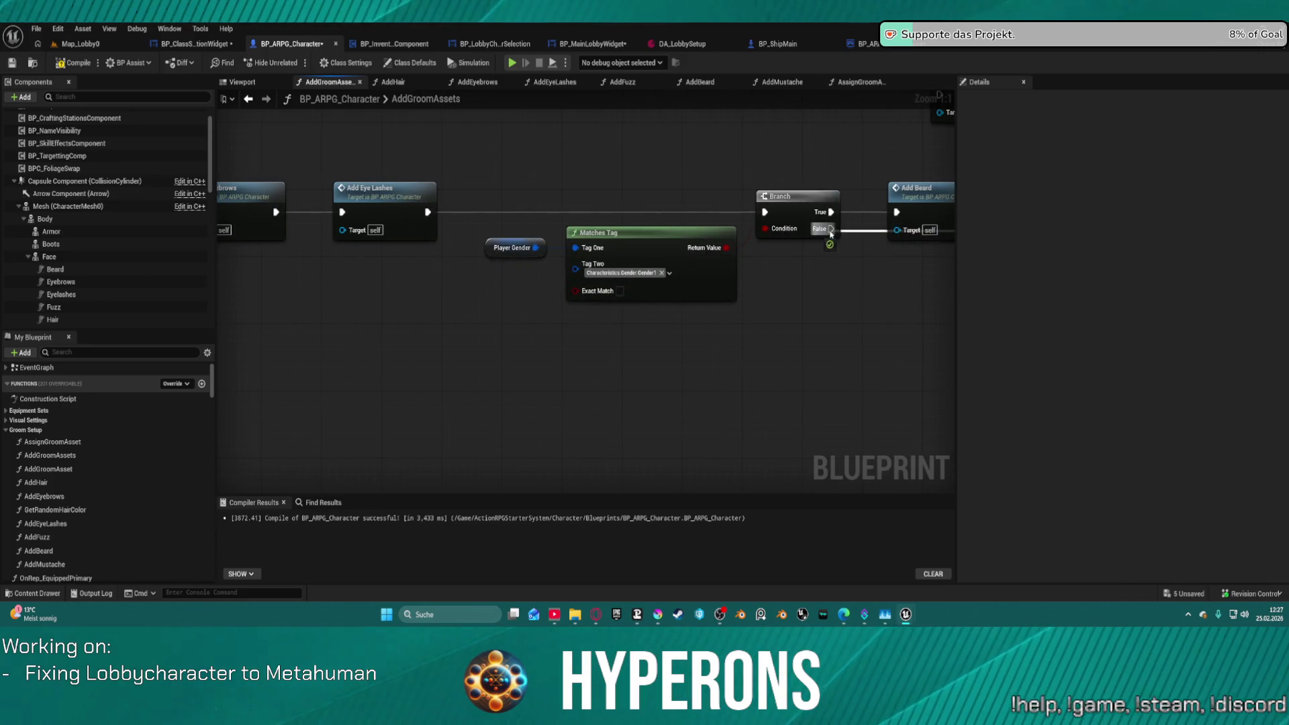
pyautogui.click(249, 99)
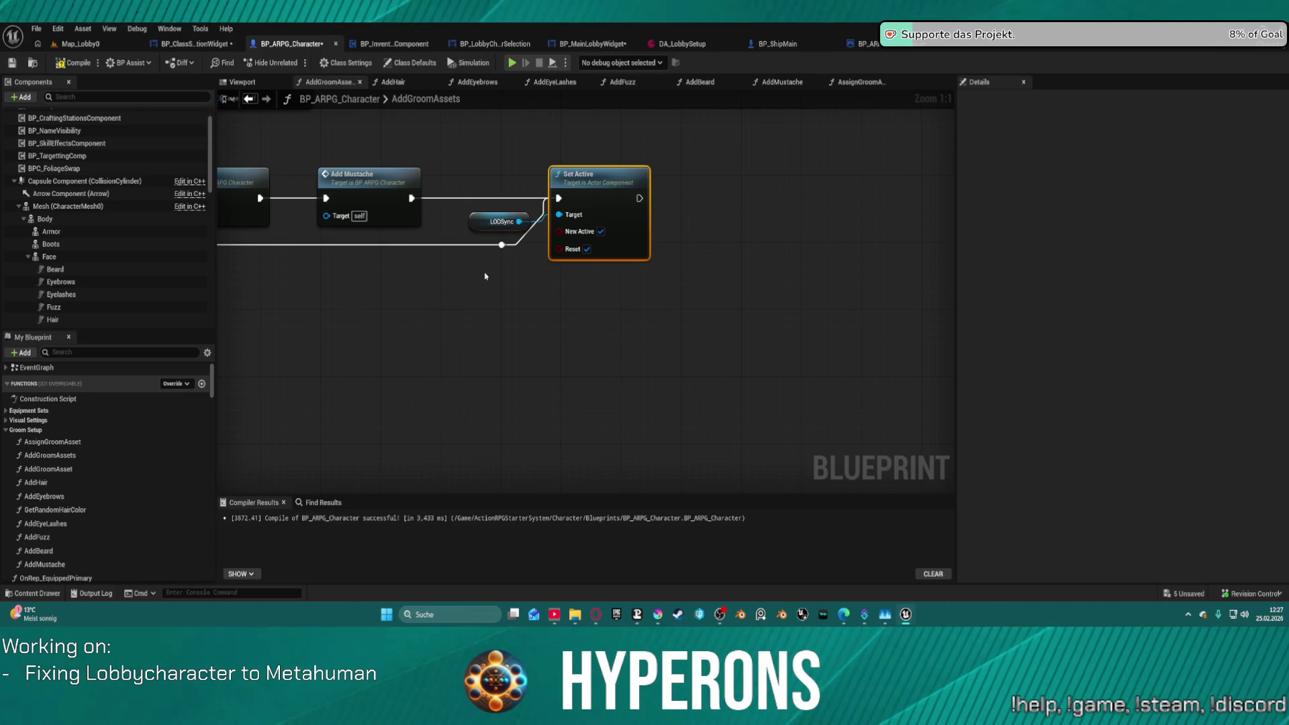
pyautogui.click(70, 49)
pyautogui.click(58, 28)
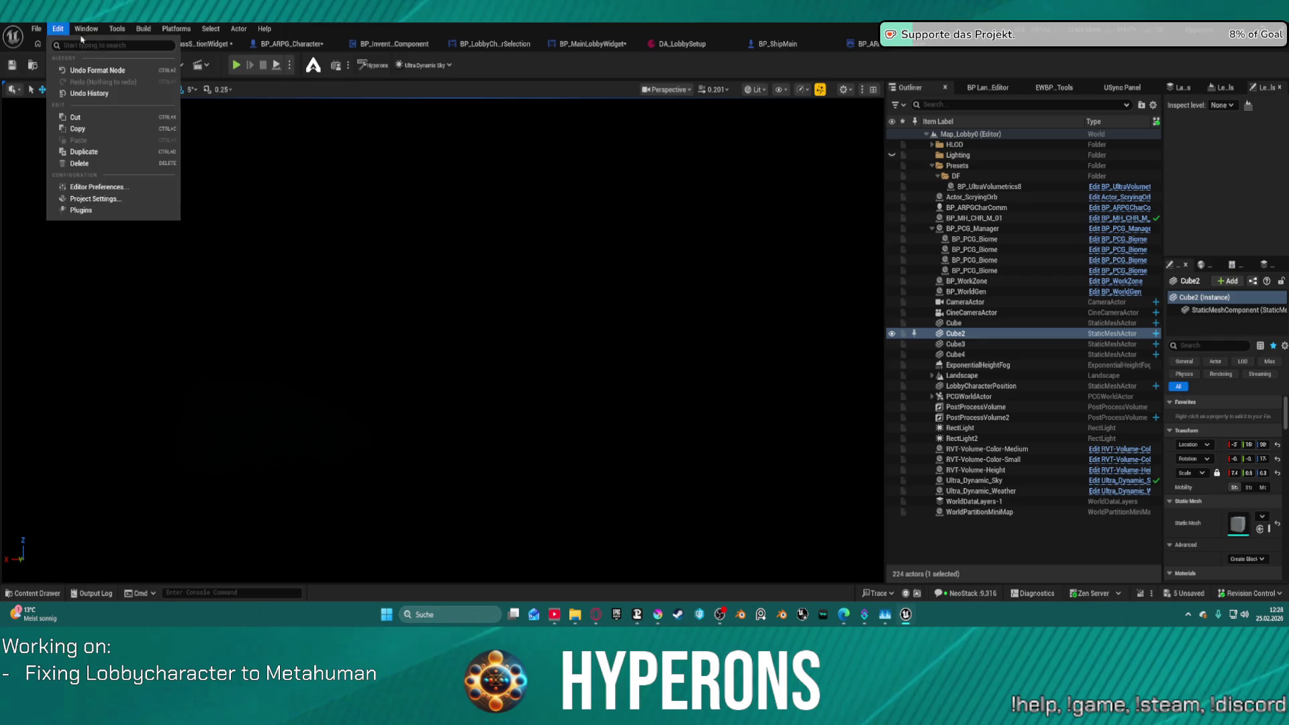
# Launch the Function Transfer utility from the editor tools list.
pyautogui.press('Escape')
pyautogui.click(116, 29)
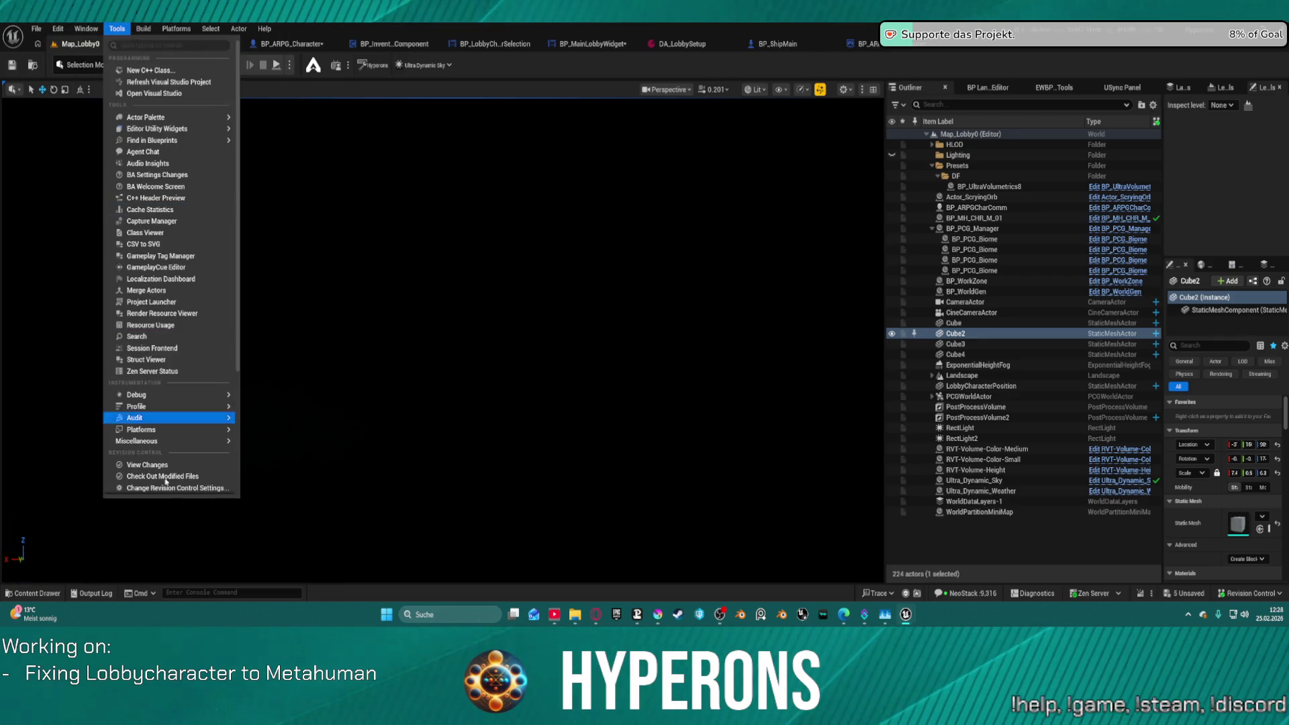
pyautogui.scroll(-5, 168, 483)
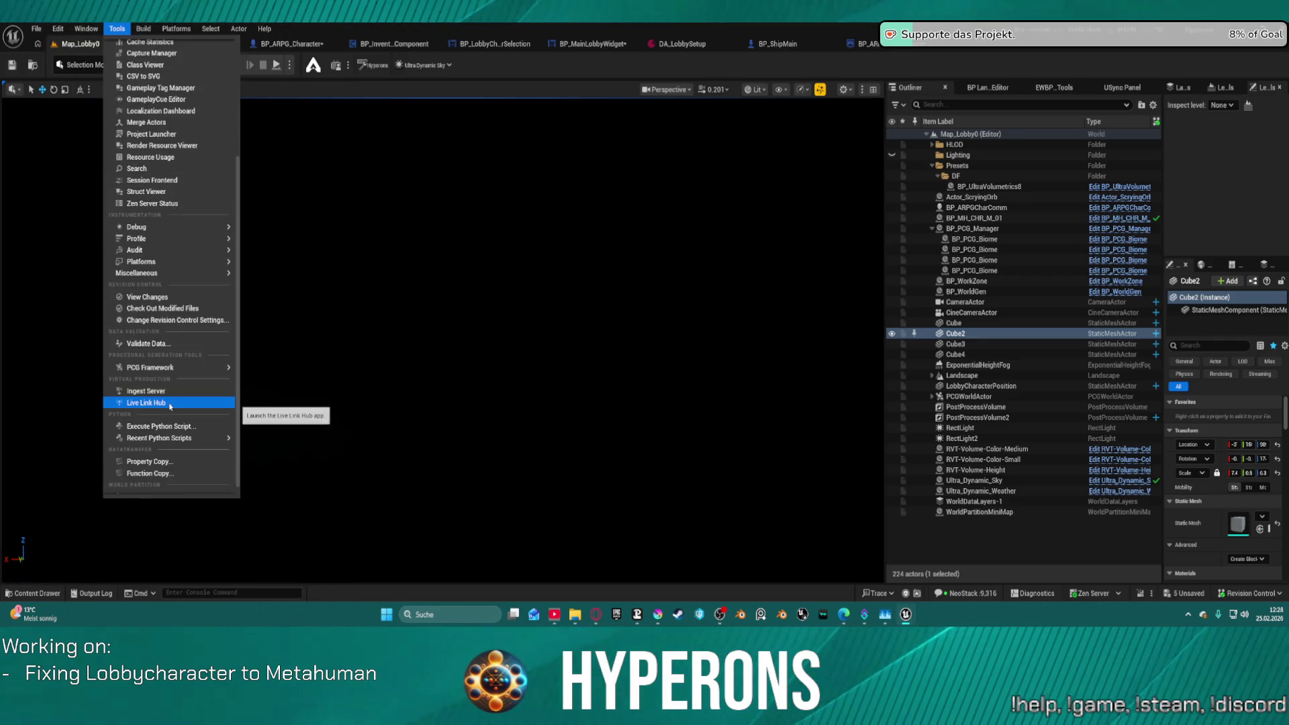
pyautogui.click(193, 472)
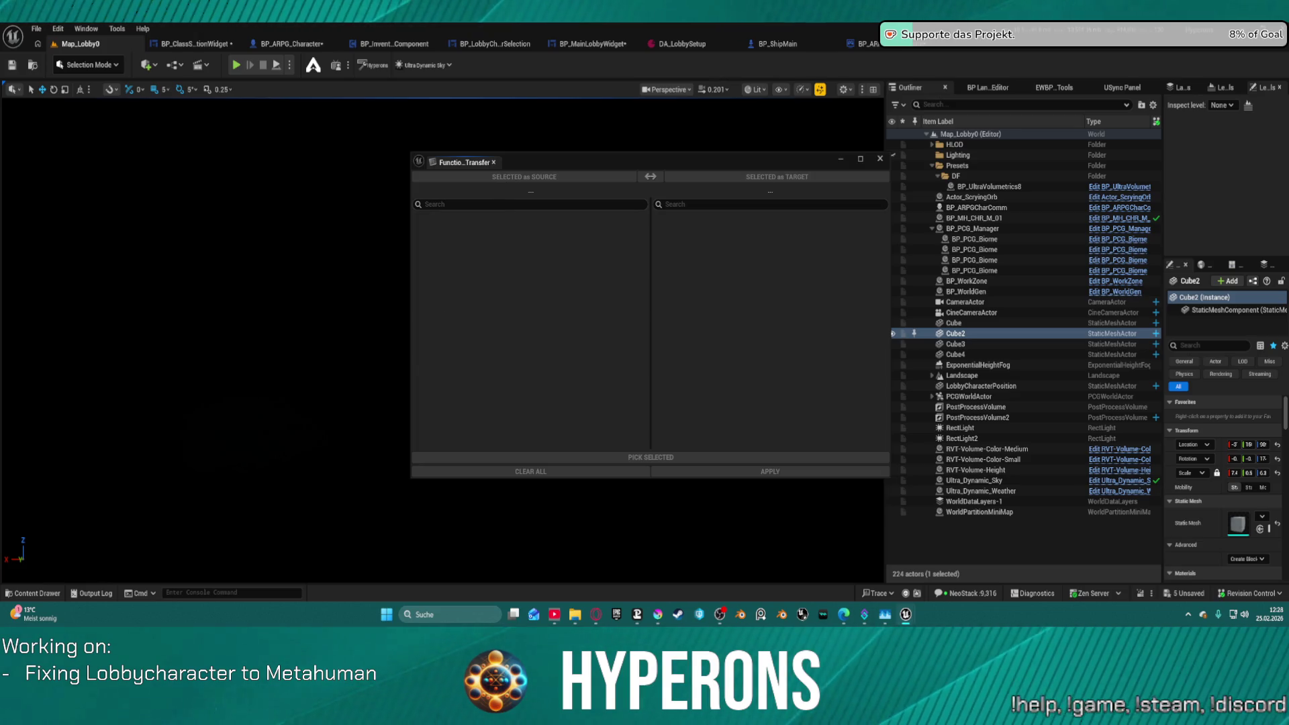
# Set BP_LobbyCharacterCreator as the transfer source and BP_ARPG_Character as the target.
pyautogui.click(803, 185)
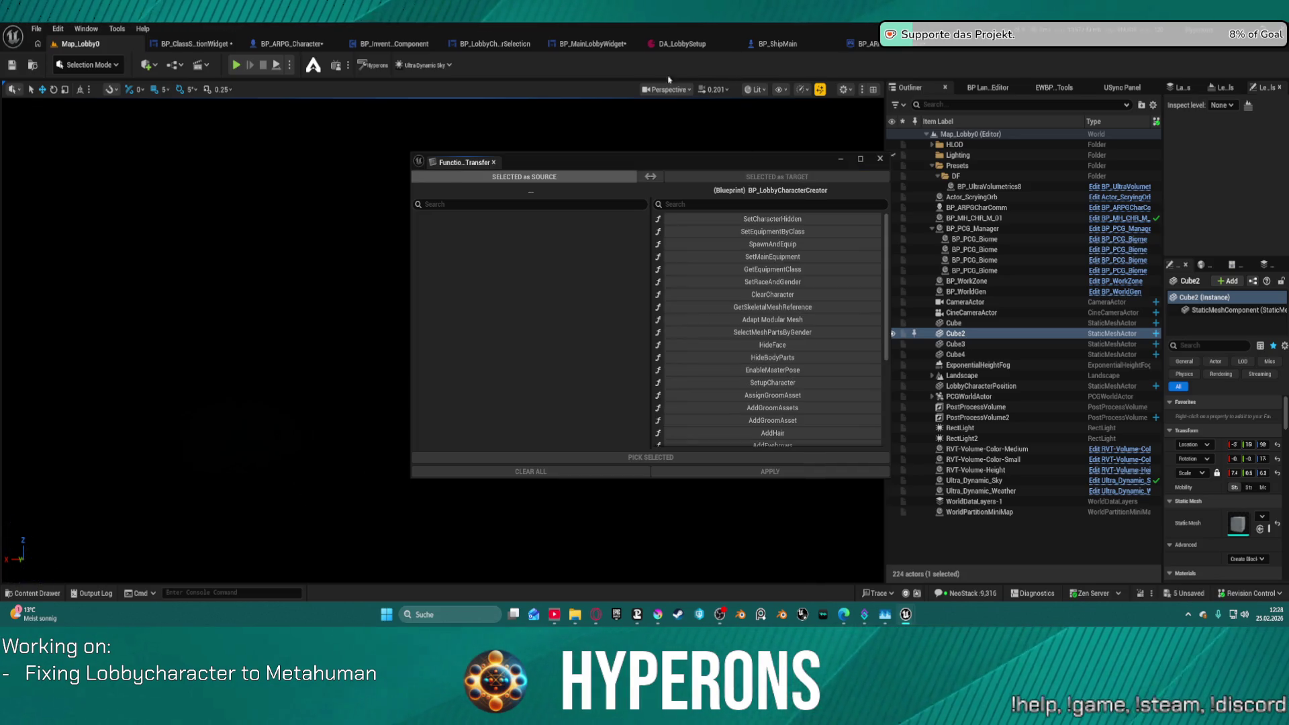
pyautogui.click(598, 173)
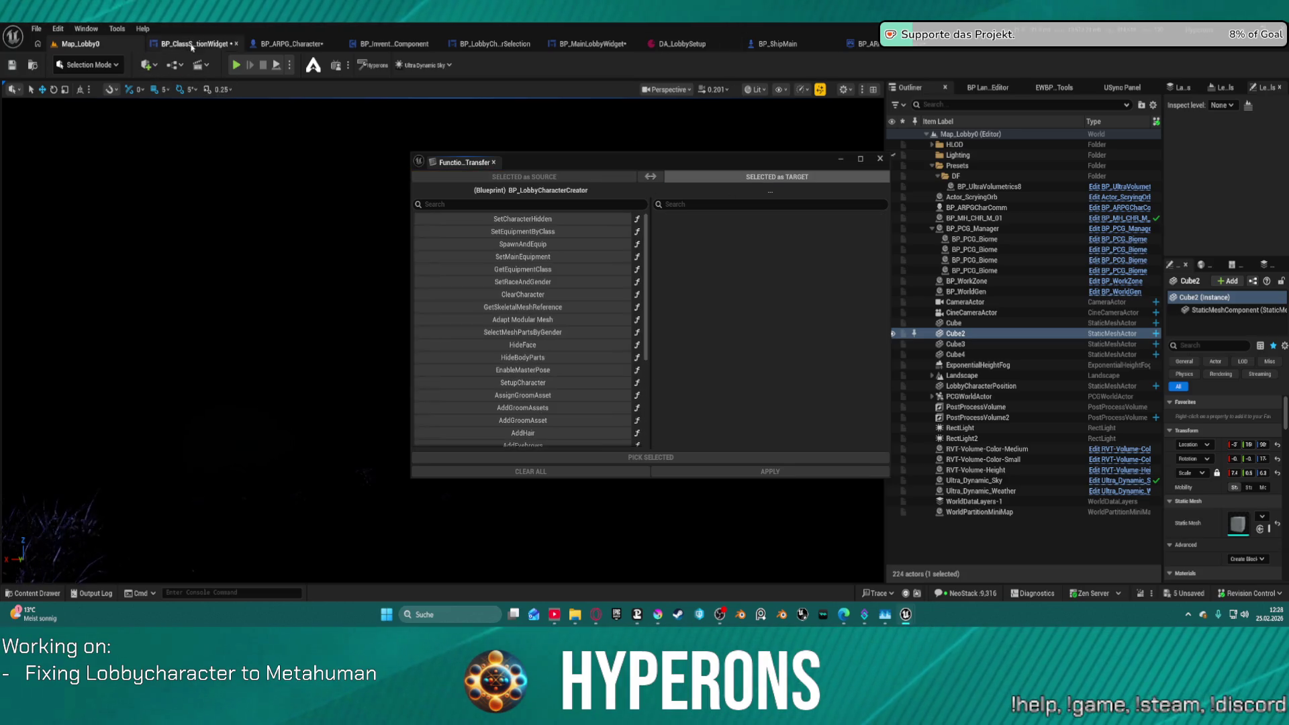
pyautogui.click(292, 43)
pyautogui.click(37, 64)
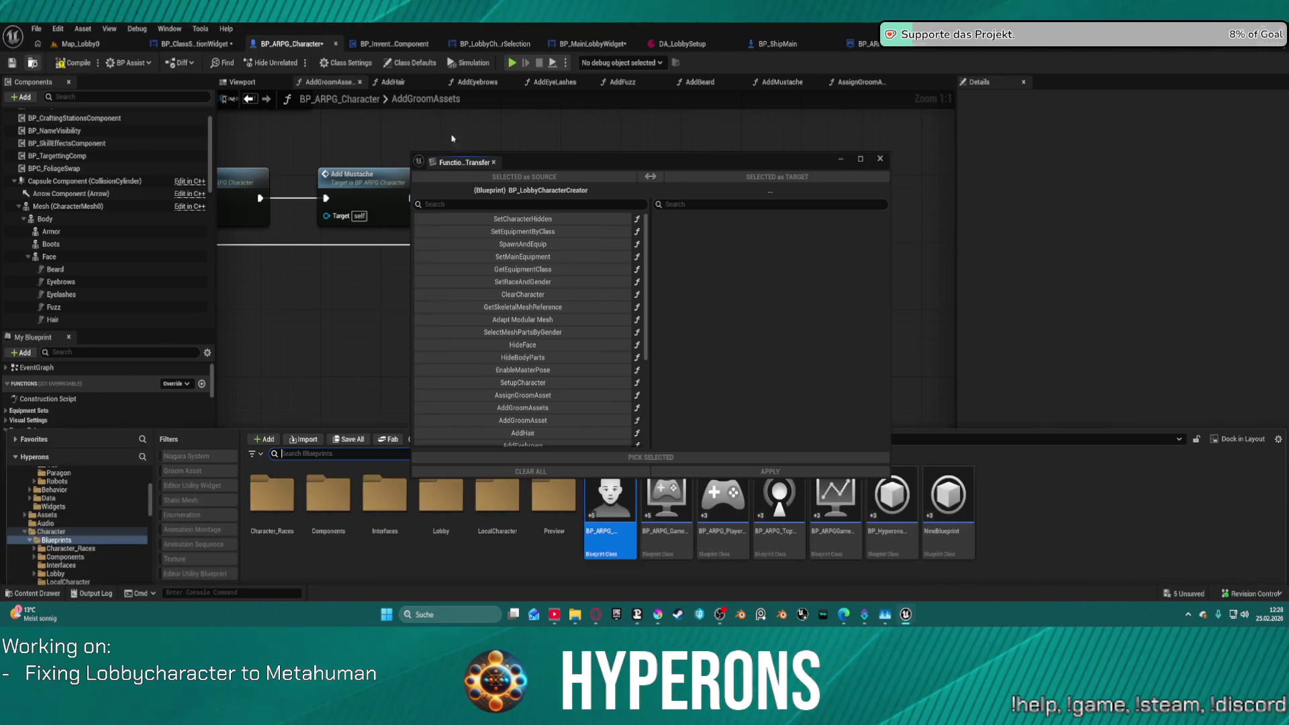
pyautogui.click(771, 178)
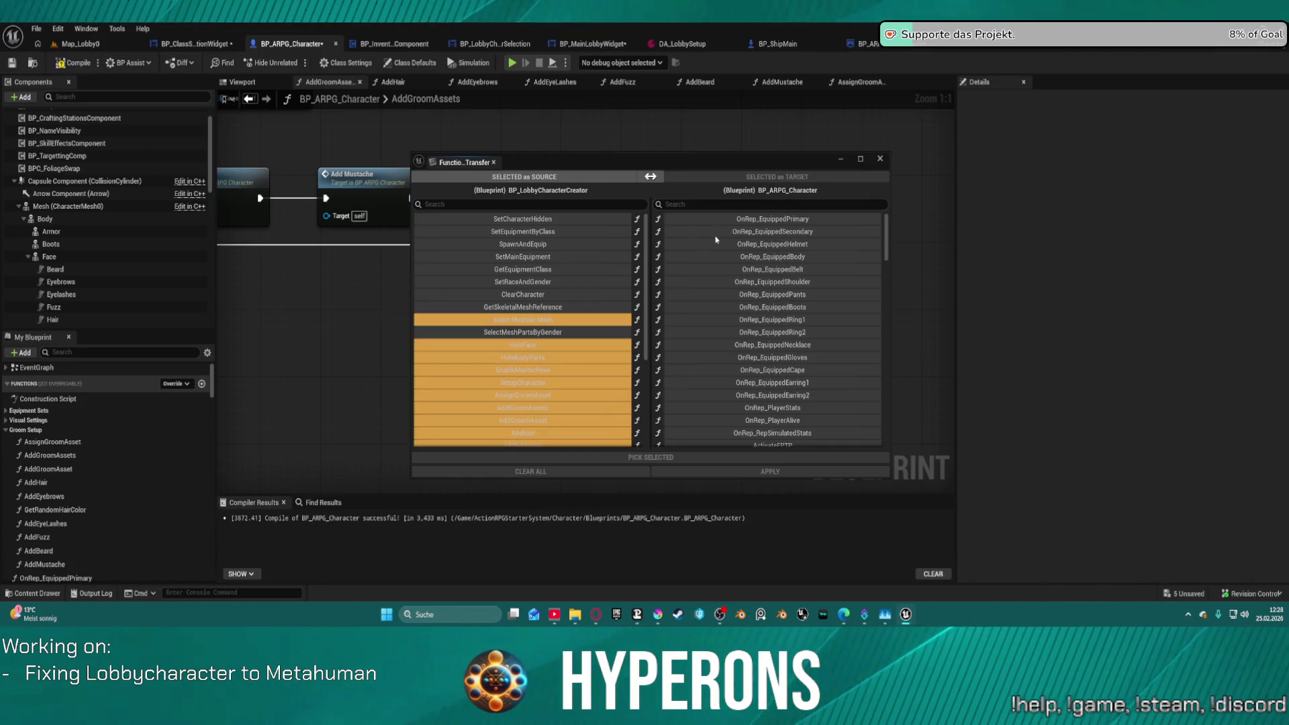
# Select the source functions SetGroomMaterial through SetBFuzzColor as one range.
pyautogui.scroll(-3, 529, 364)
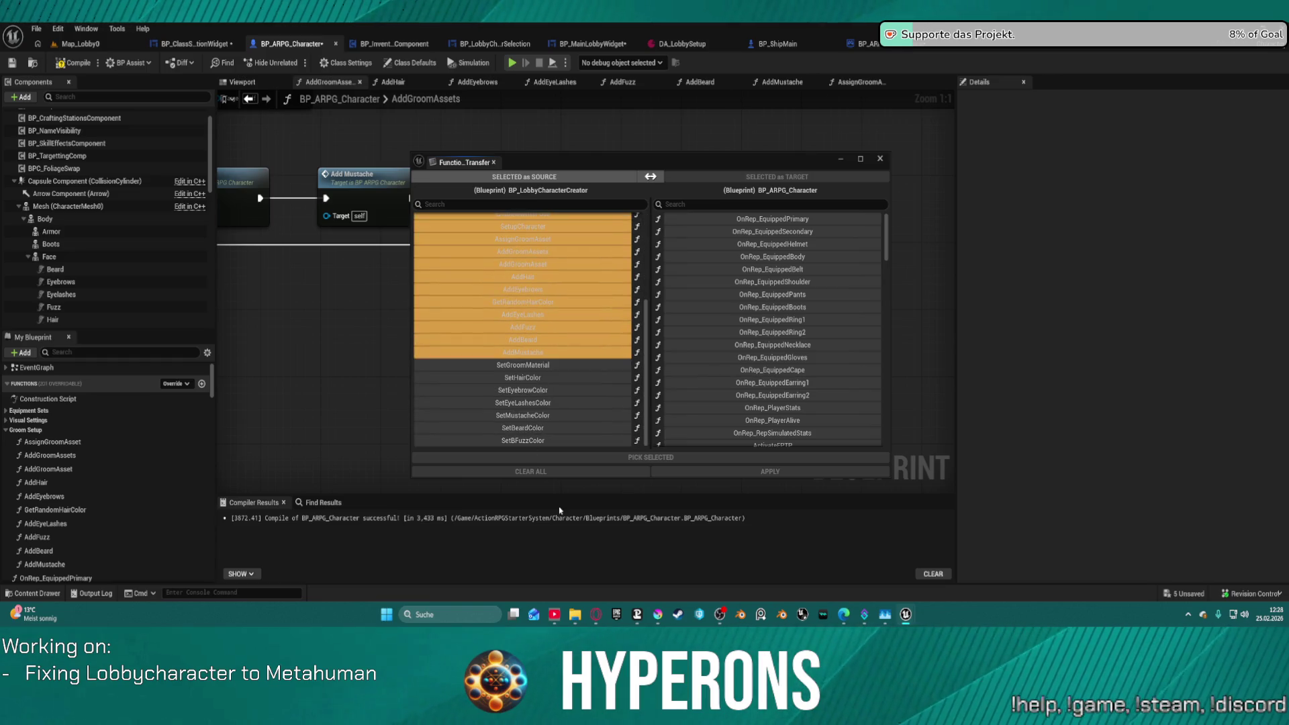
pyautogui.click(555, 369)
pyautogui.keyDown('shift'); pyautogui.click(549, 437); pyautogui.keyUp('shift')
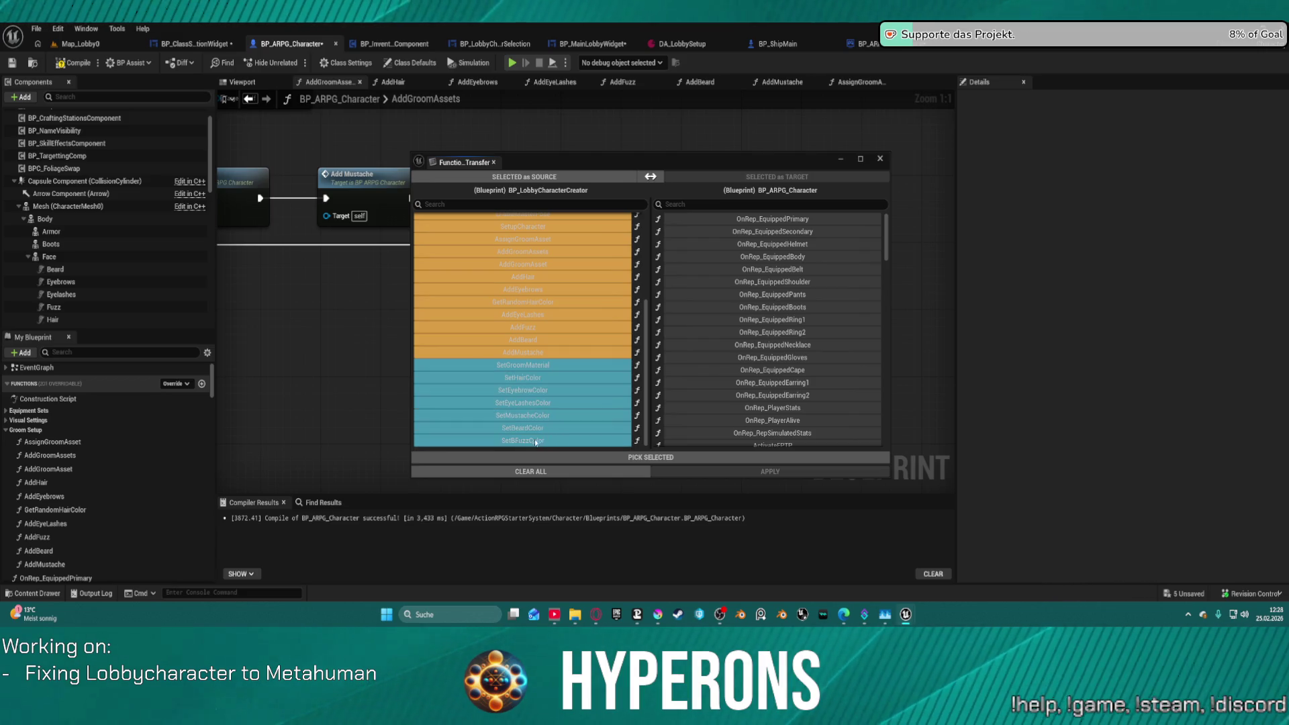
pyautogui.click(548, 354)
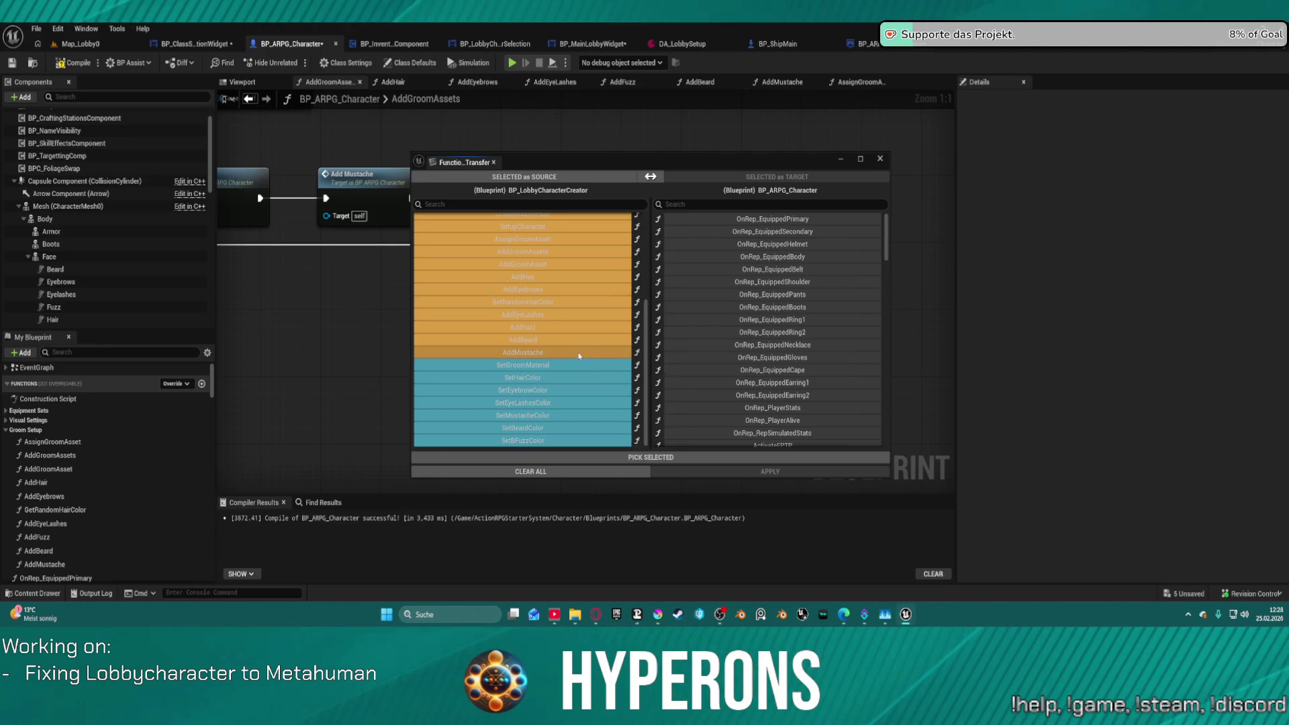
pyautogui.scroll(2, 573, 333)
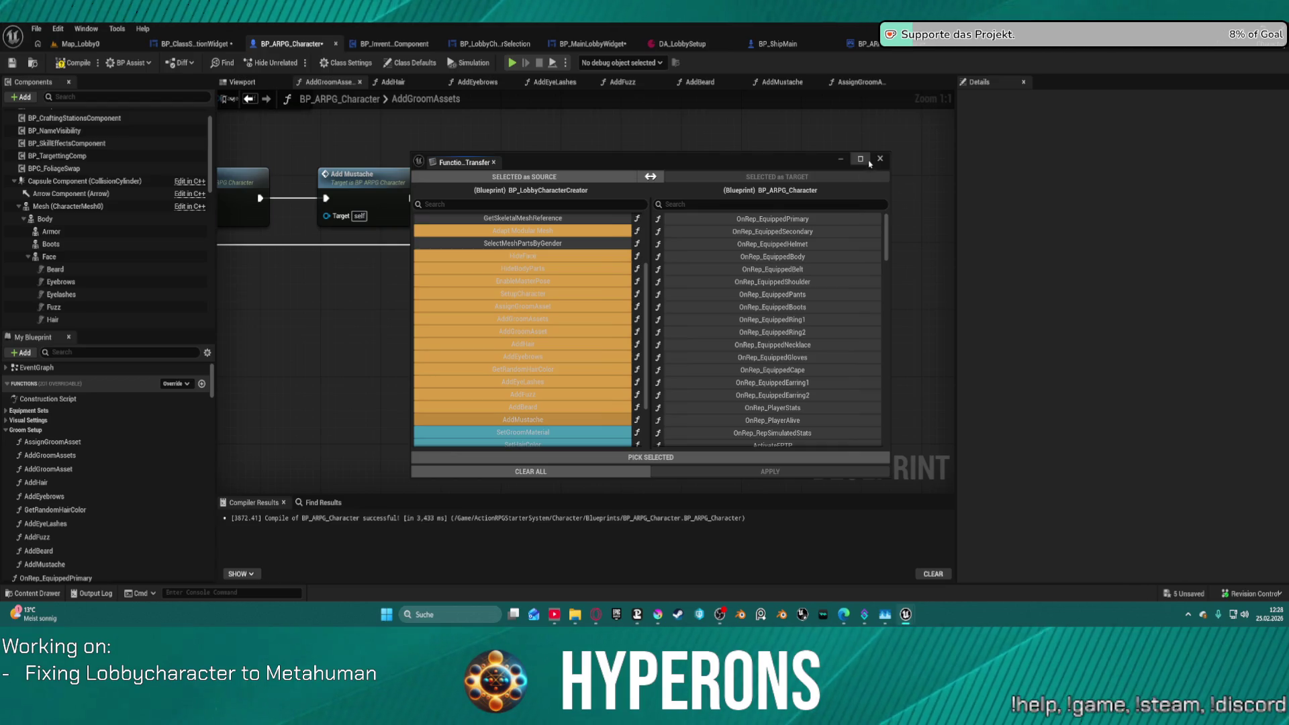
pyautogui.click(548, 471)
pyautogui.scroll(-2, 565, 401)
pyautogui.click(520, 367)
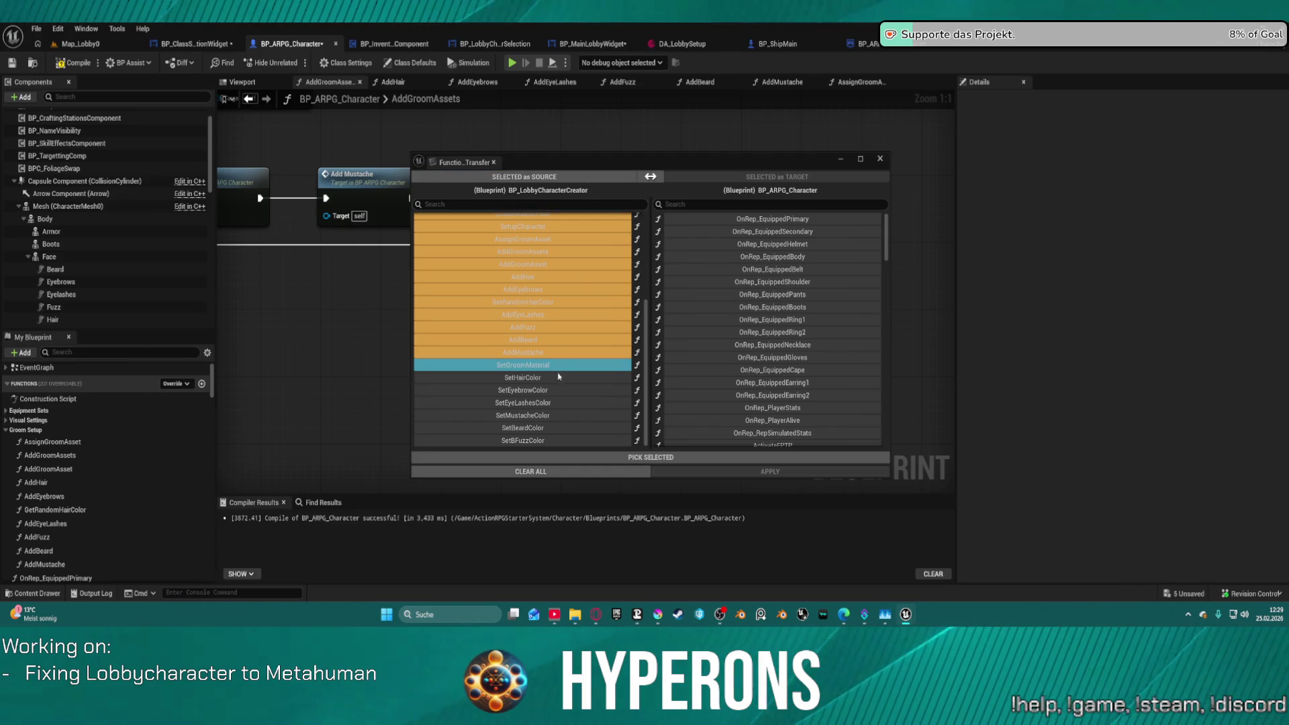
pyautogui.click(567, 439)
pyautogui.keyDown('shift'); pyautogui.click(558, 427); pyautogui.keyUp('shift')
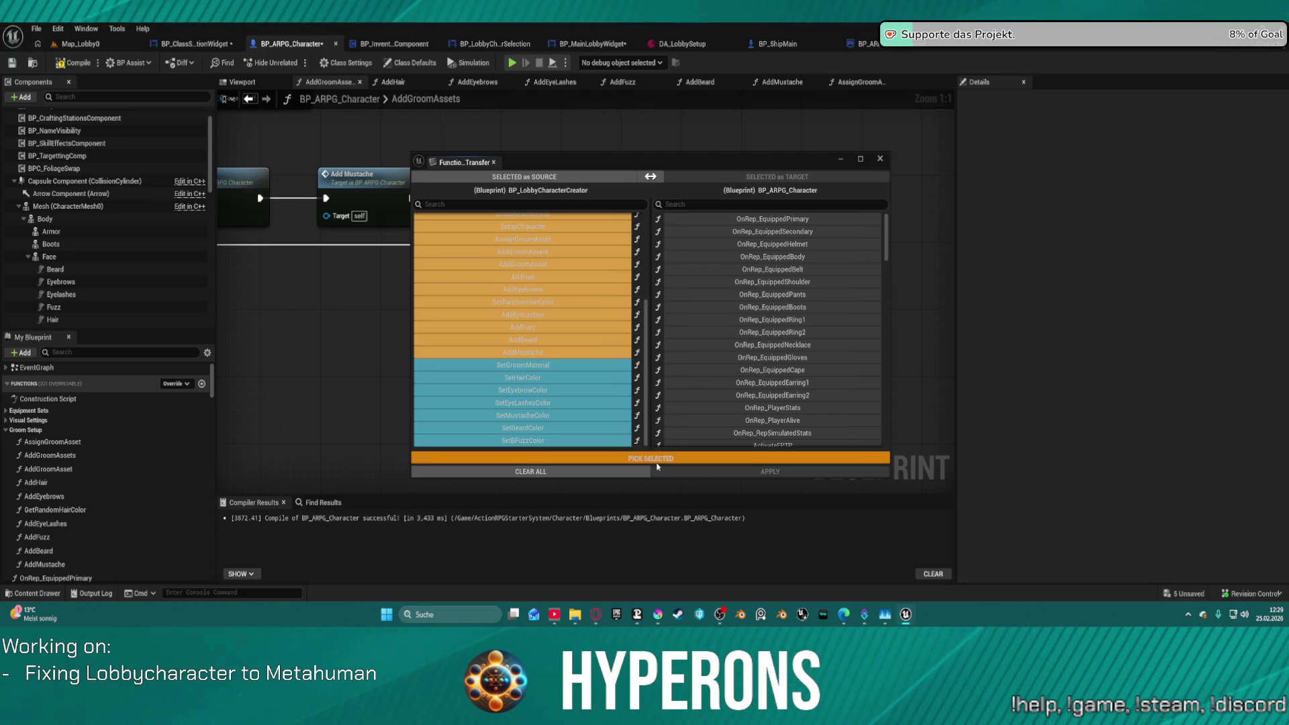
# Pick, apply and confirm the function copy, save BP_ARPG_Character, then close the transfer tool.
pyautogui.click(657, 462)
pyautogui.click(752, 472)
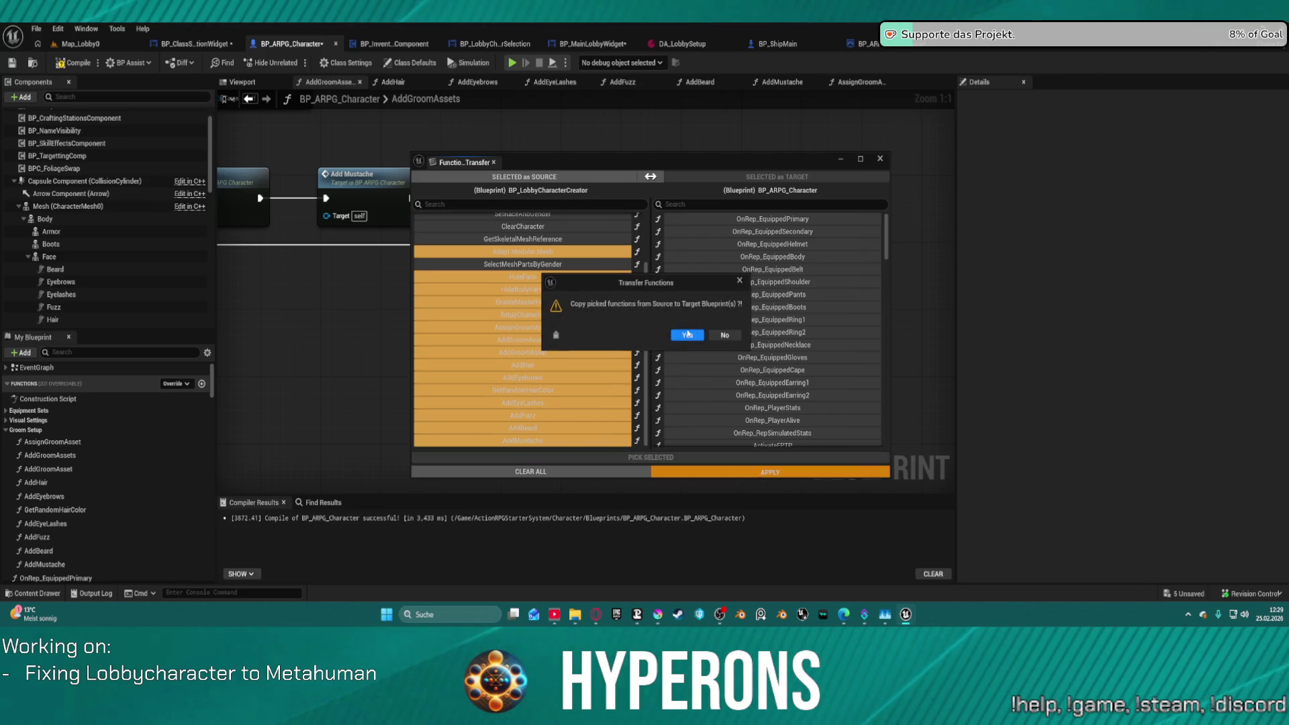
pyautogui.click(687, 335)
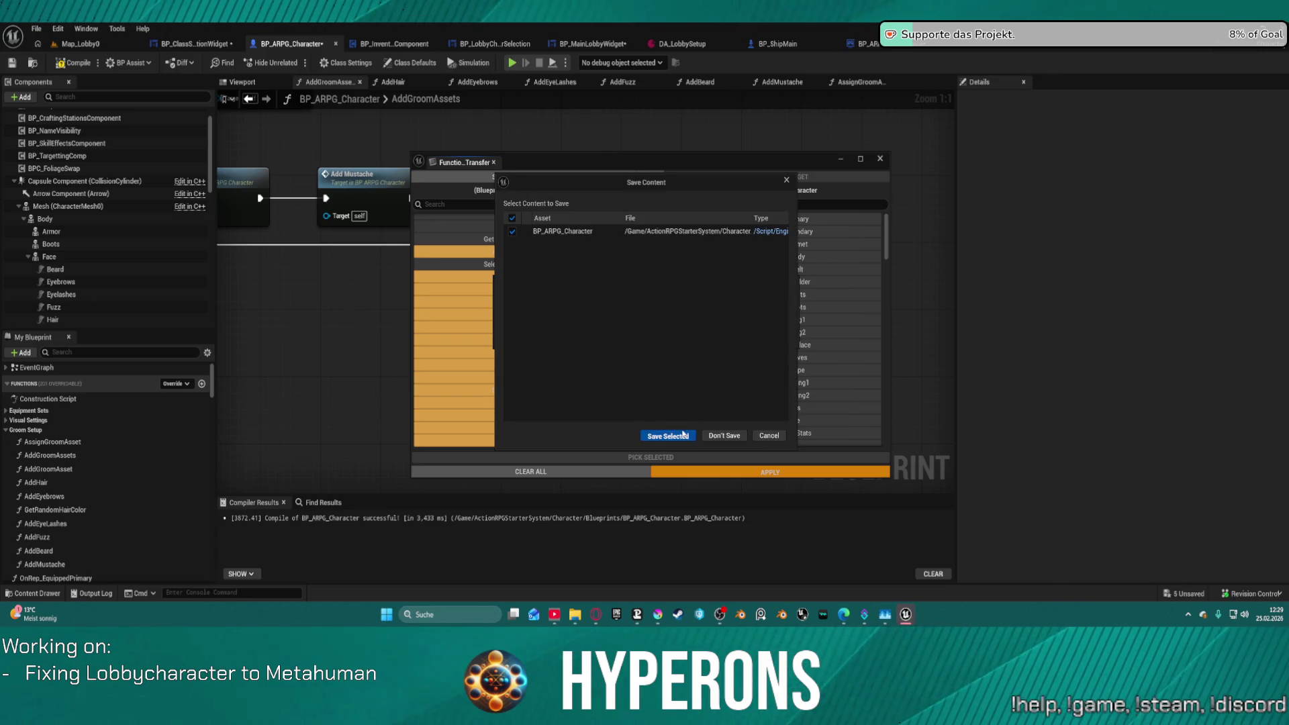
pyautogui.click(683, 434)
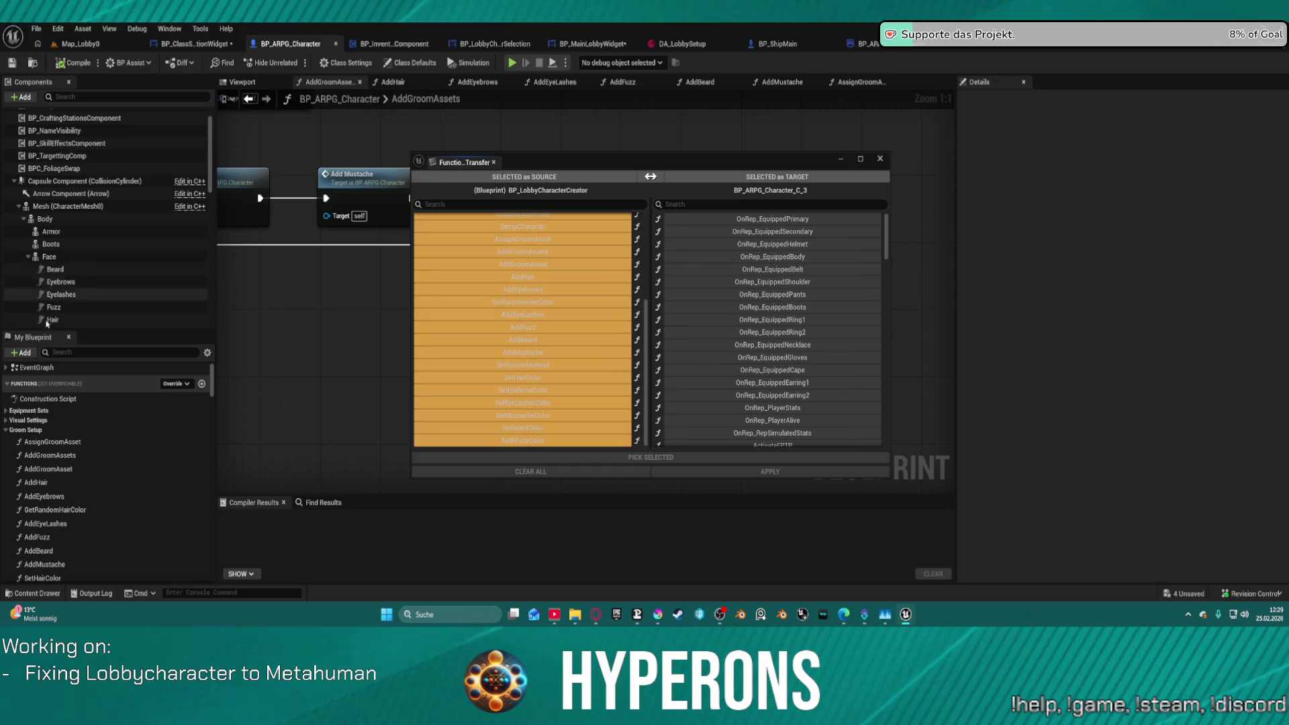
pyautogui.scroll(-10, 127, 537)
pyautogui.scroll(-10, 128, 557)
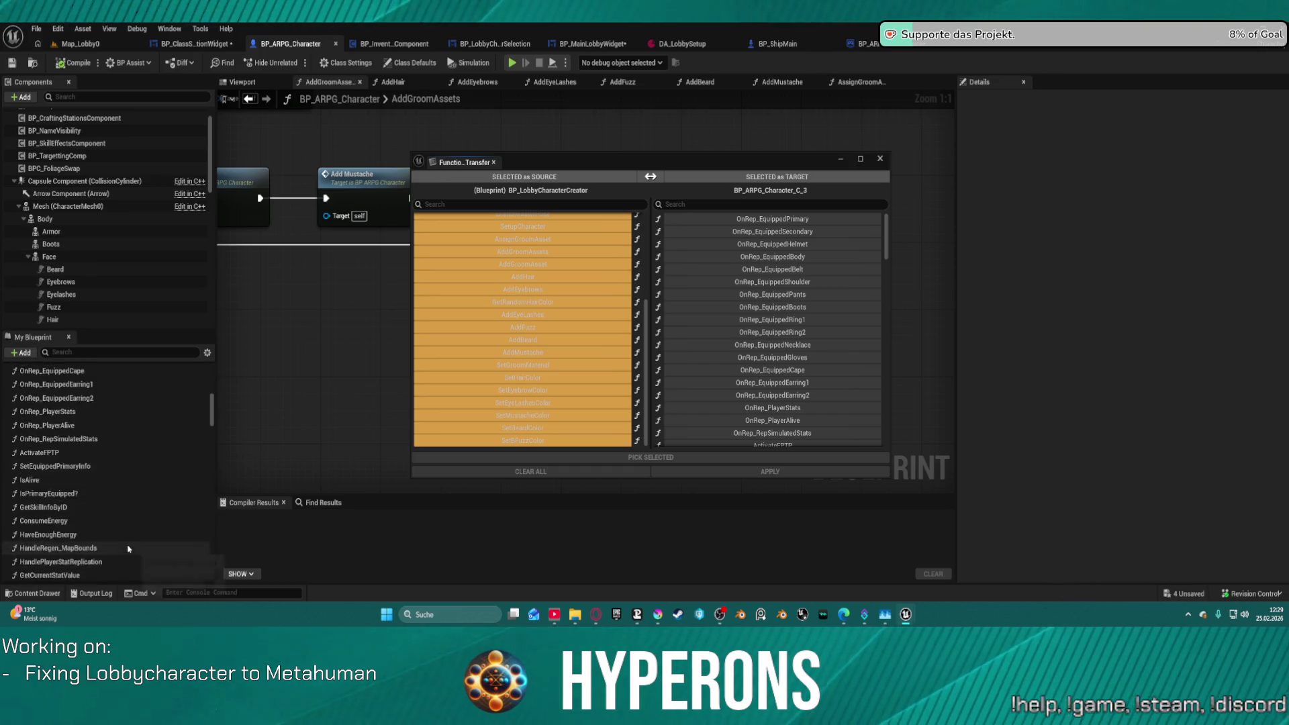
pyautogui.scroll(-5, 137, 541)
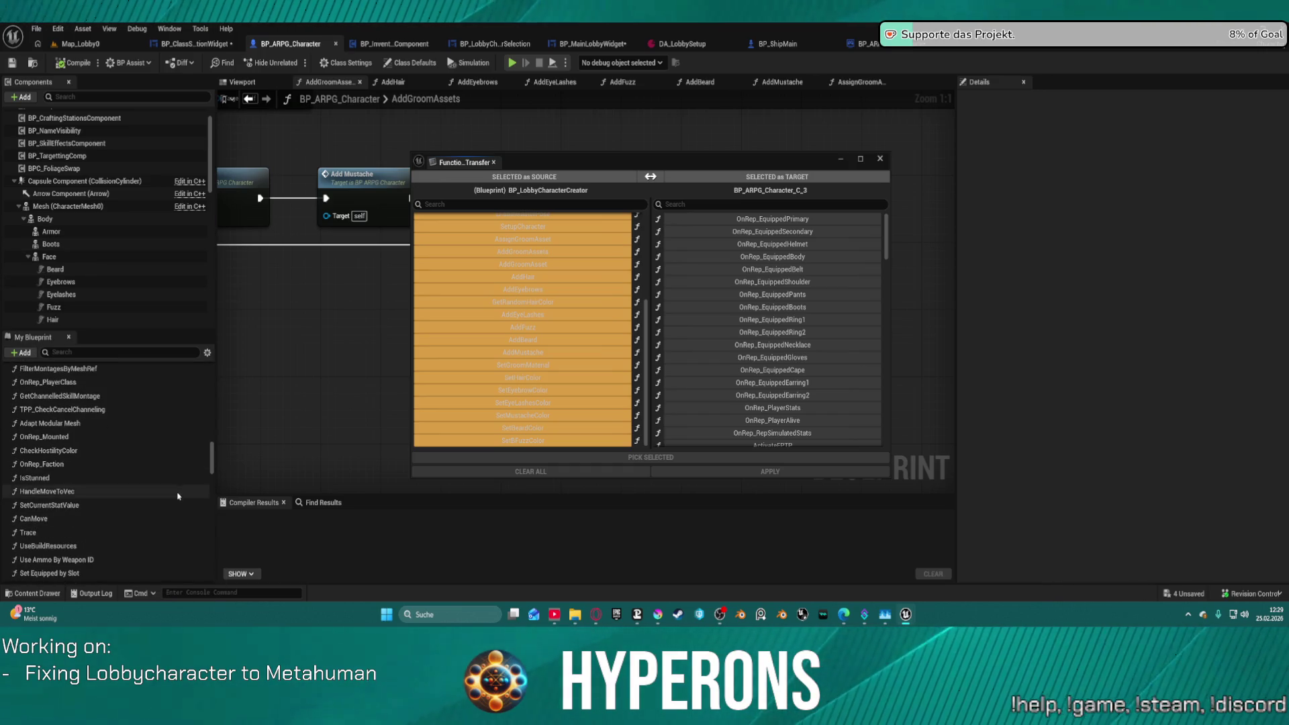
pyautogui.moveTo(210, 461)
pyautogui.mouseDown()
pyautogui.moveTo(209, 496)
pyautogui.moveTo(227, 384)
pyautogui.mouseUp()
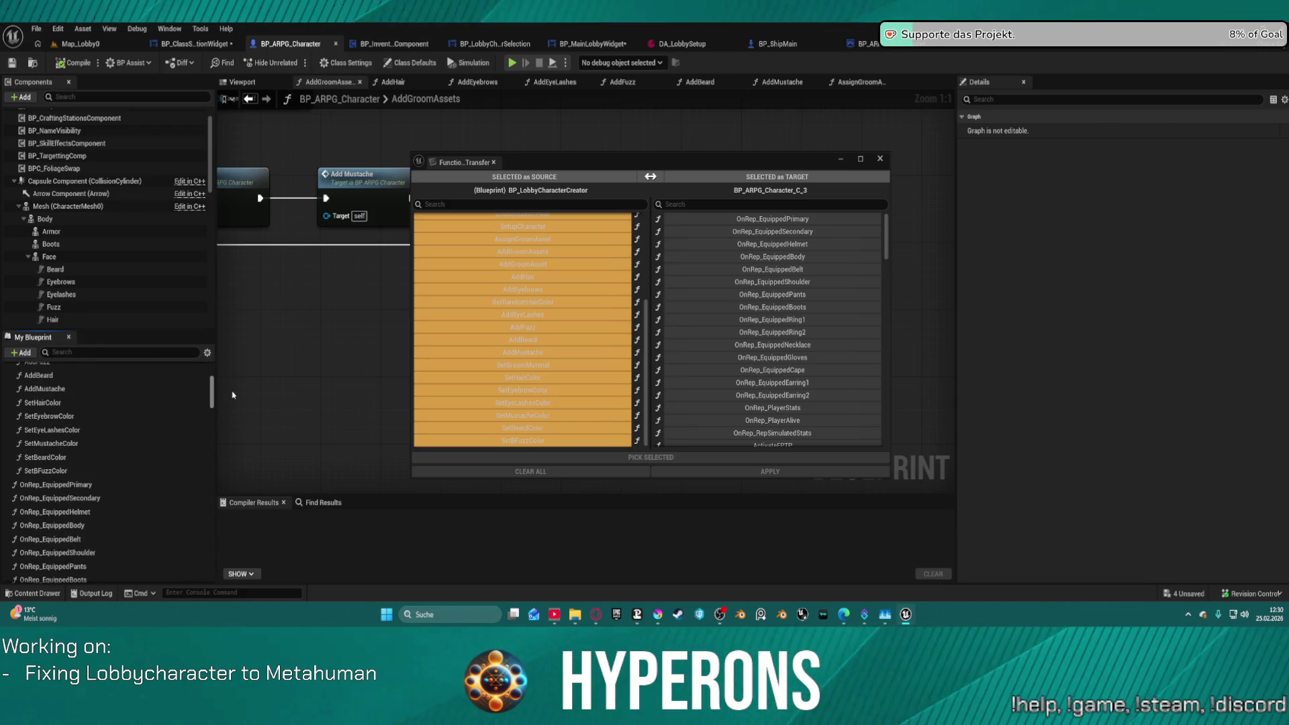
pyautogui.click(880, 158)
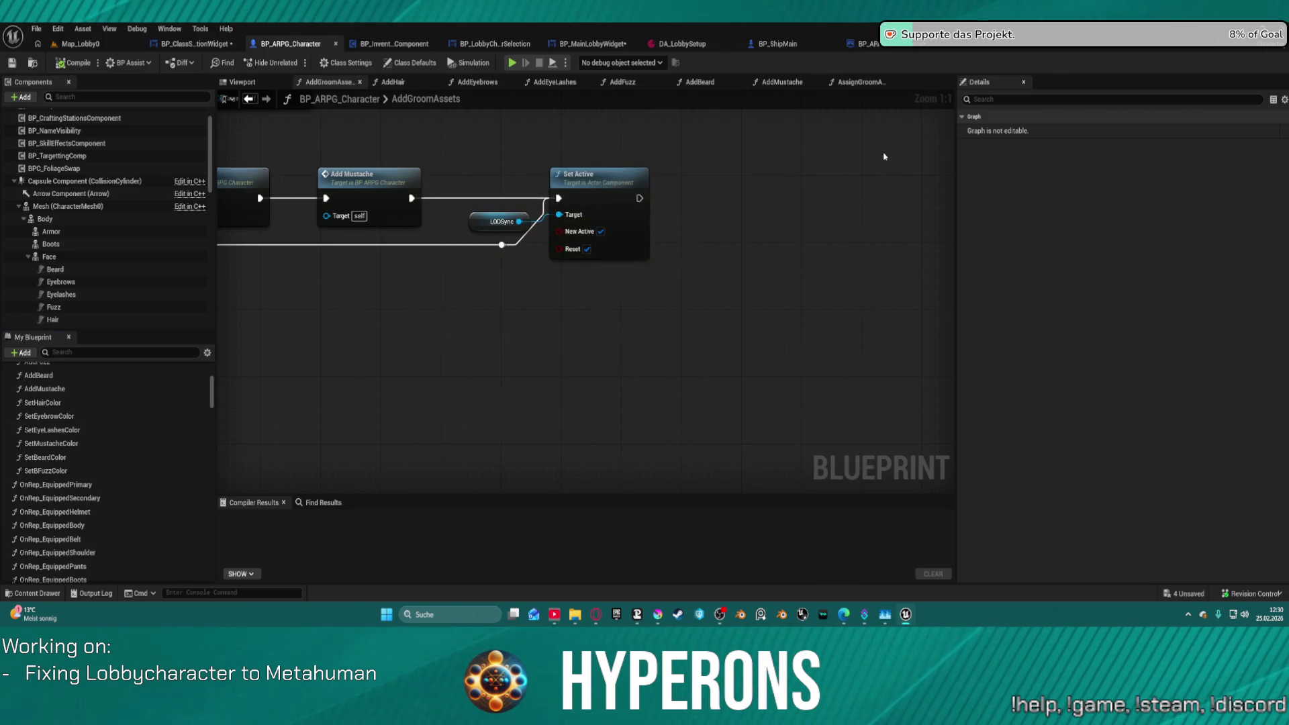
# Add a SetGroomMaterial call wired after Set Active in AddGroomAssets, then open its graph.
pyautogui.scroll(-5, 651, 318)
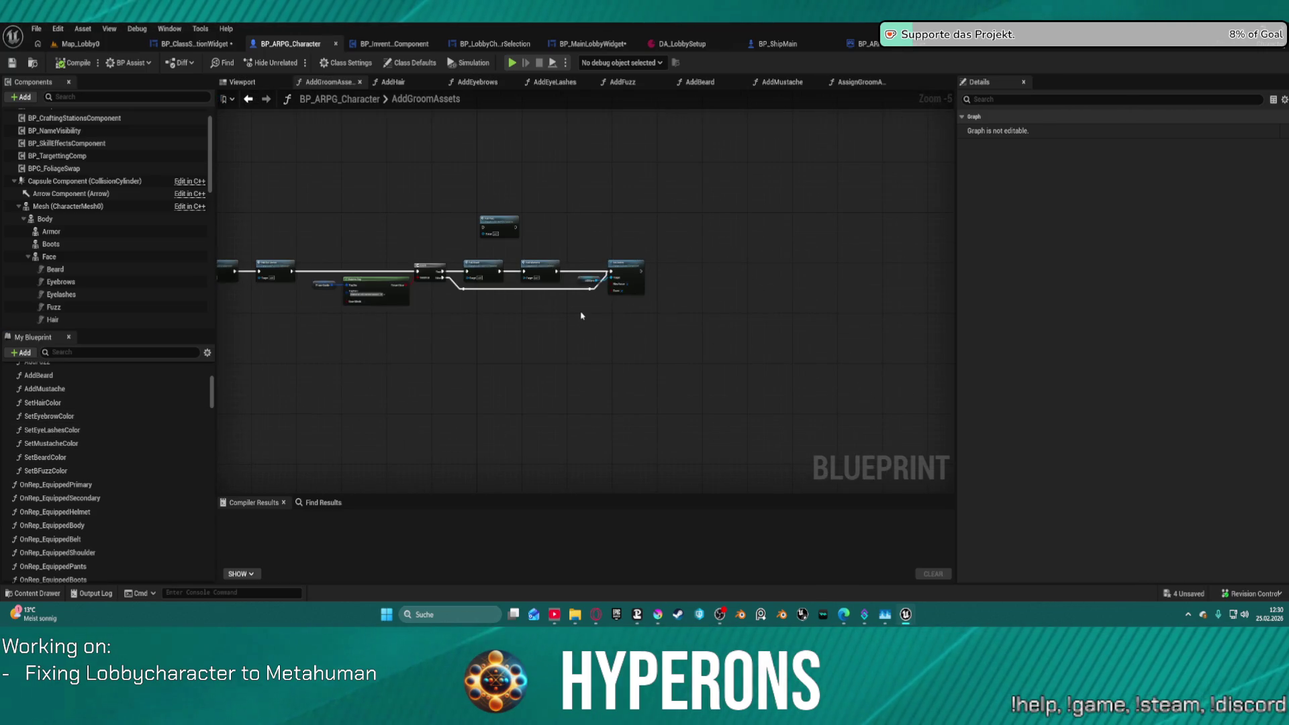
pyautogui.scroll(3, 67, 417)
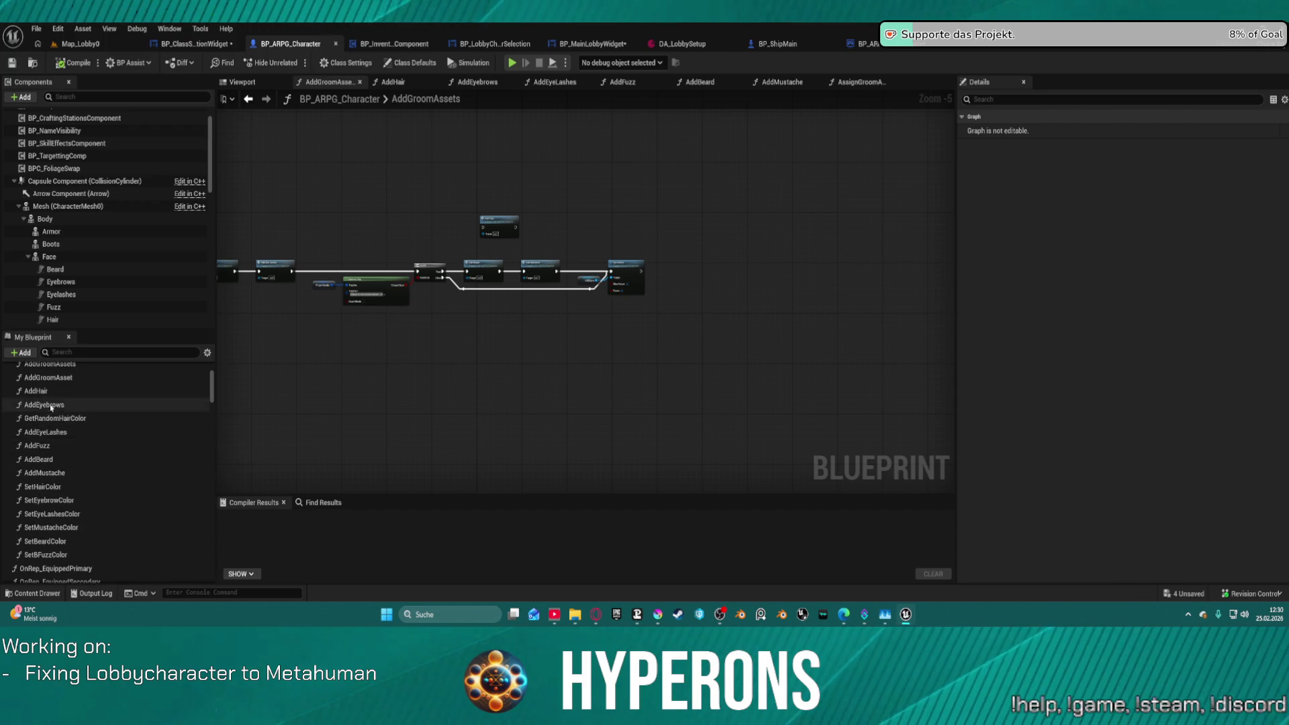
pyautogui.scroll(1, 118, 437)
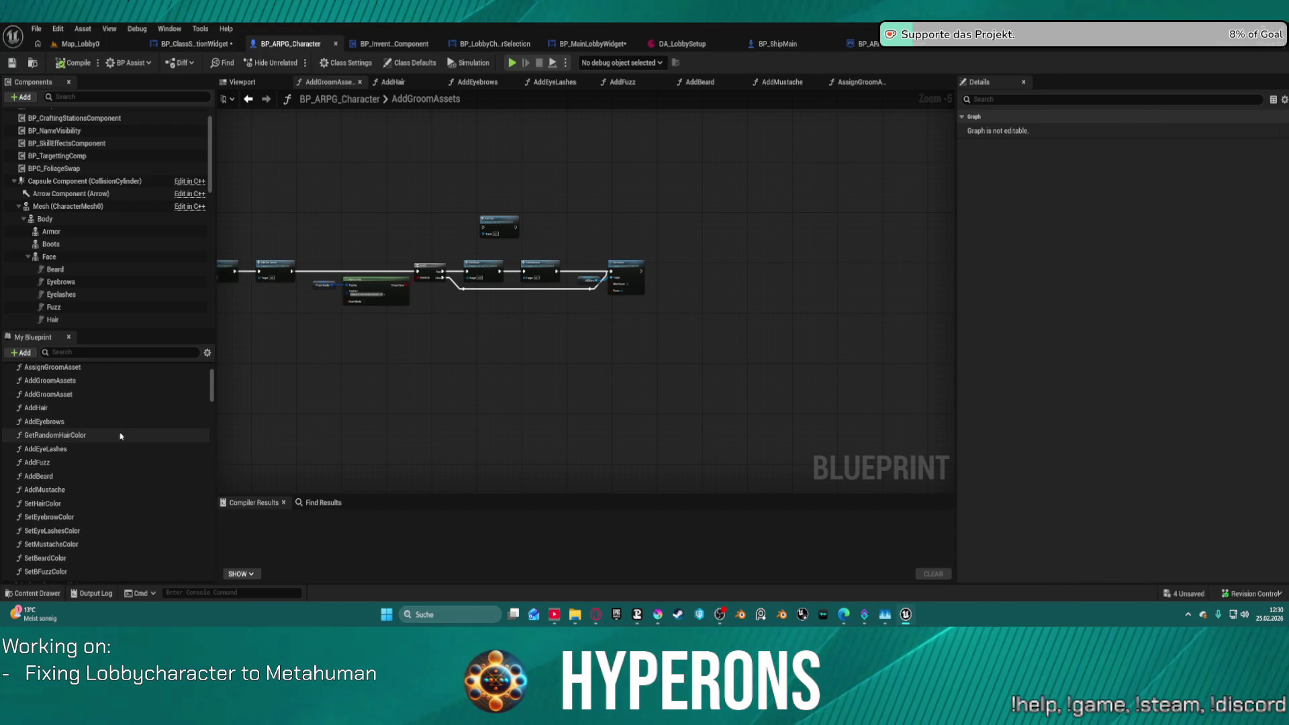
pyautogui.scroll(-1, 118, 444)
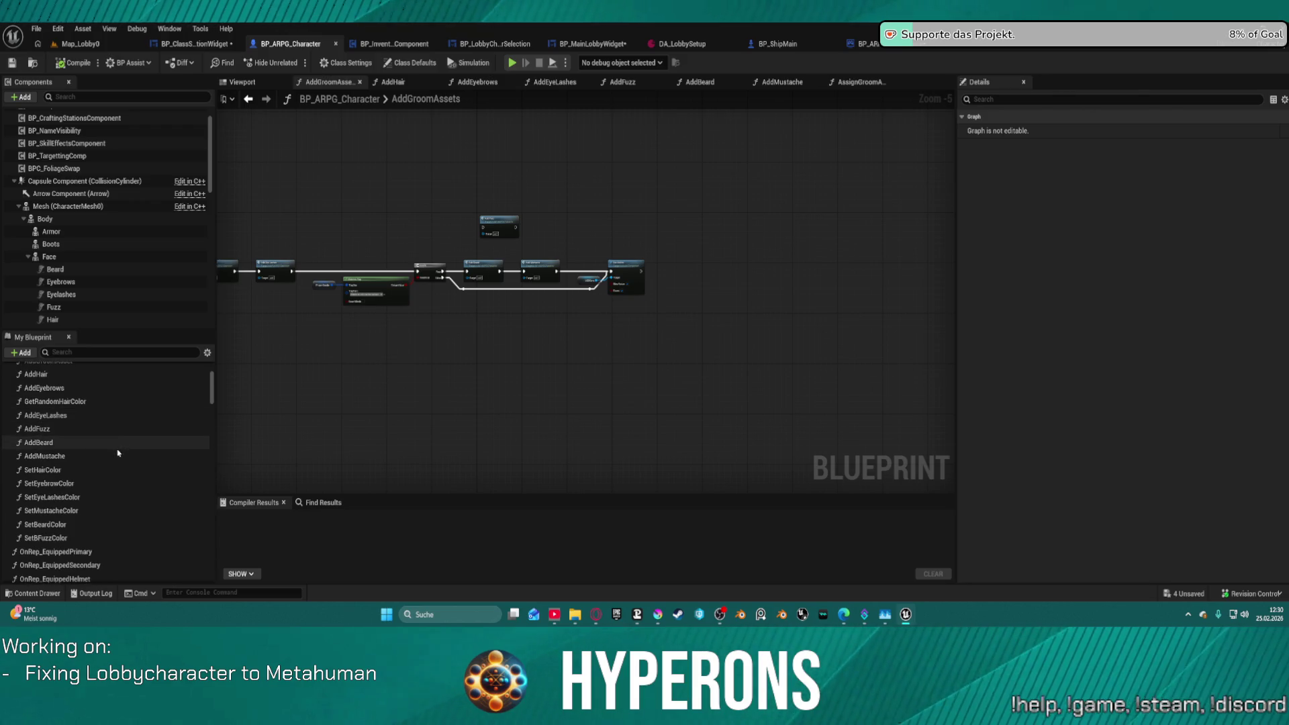
pyautogui.scroll(-1, 118, 456)
pyautogui.click(92, 355)
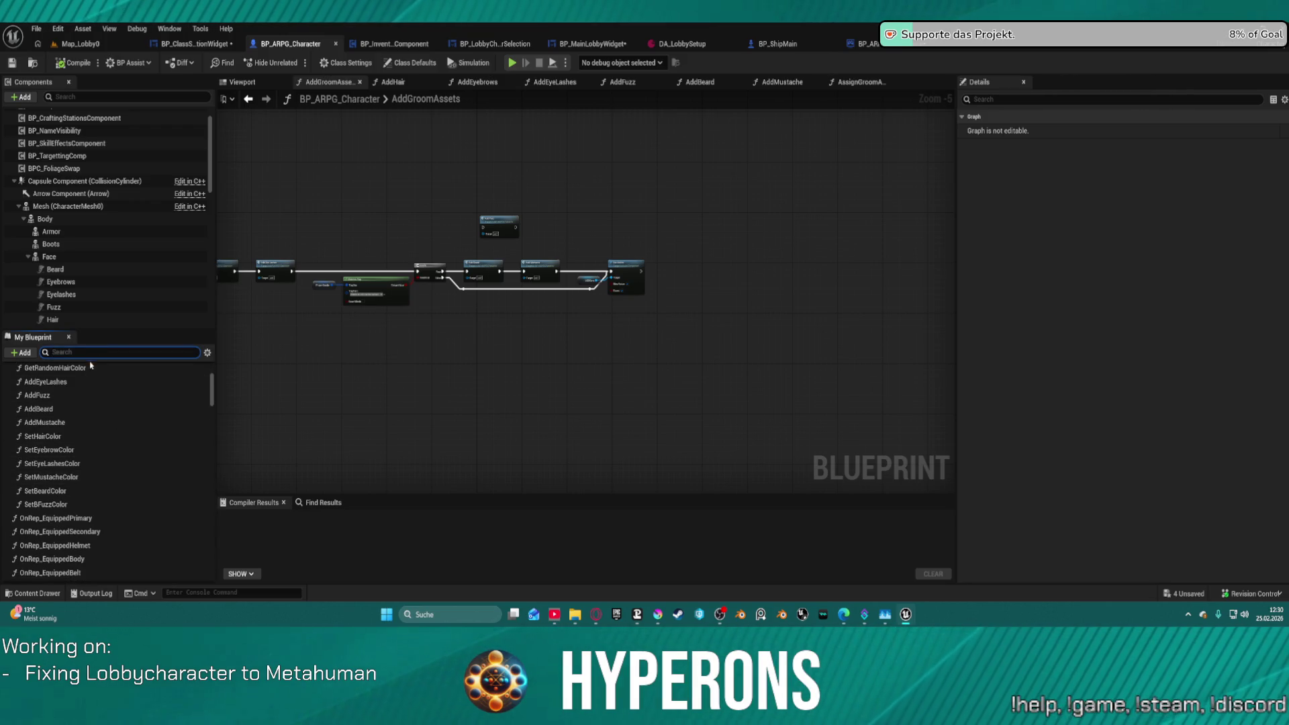
pyautogui.write('material')
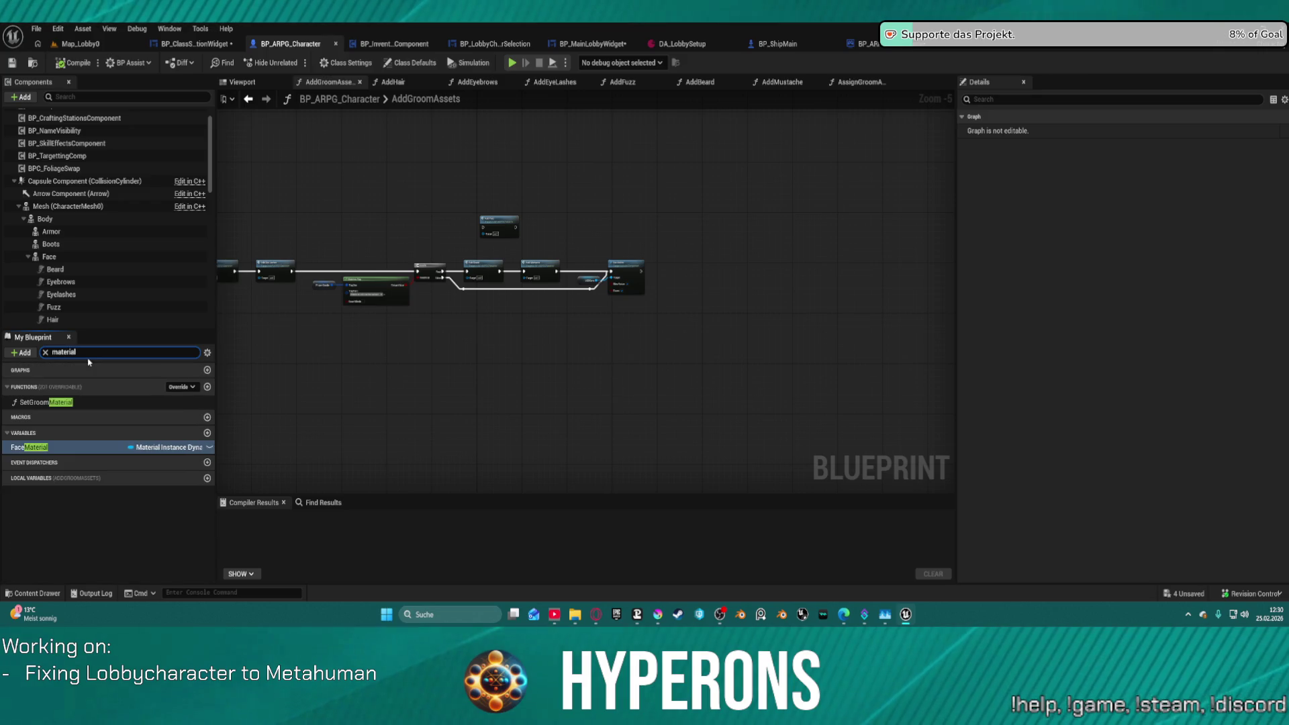
pyautogui.moveTo(32, 401)
pyautogui.mouseDown()
pyautogui.moveTo(776, 216)
pyautogui.moveTo(664, 245)
pyautogui.mouseUp()
pyautogui.scroll(4, 621, 235)
pyautogui.moveTo(601, 279); pyautogui.dragTo(688, 249)
pyautogui.doubleClick(702, 242)
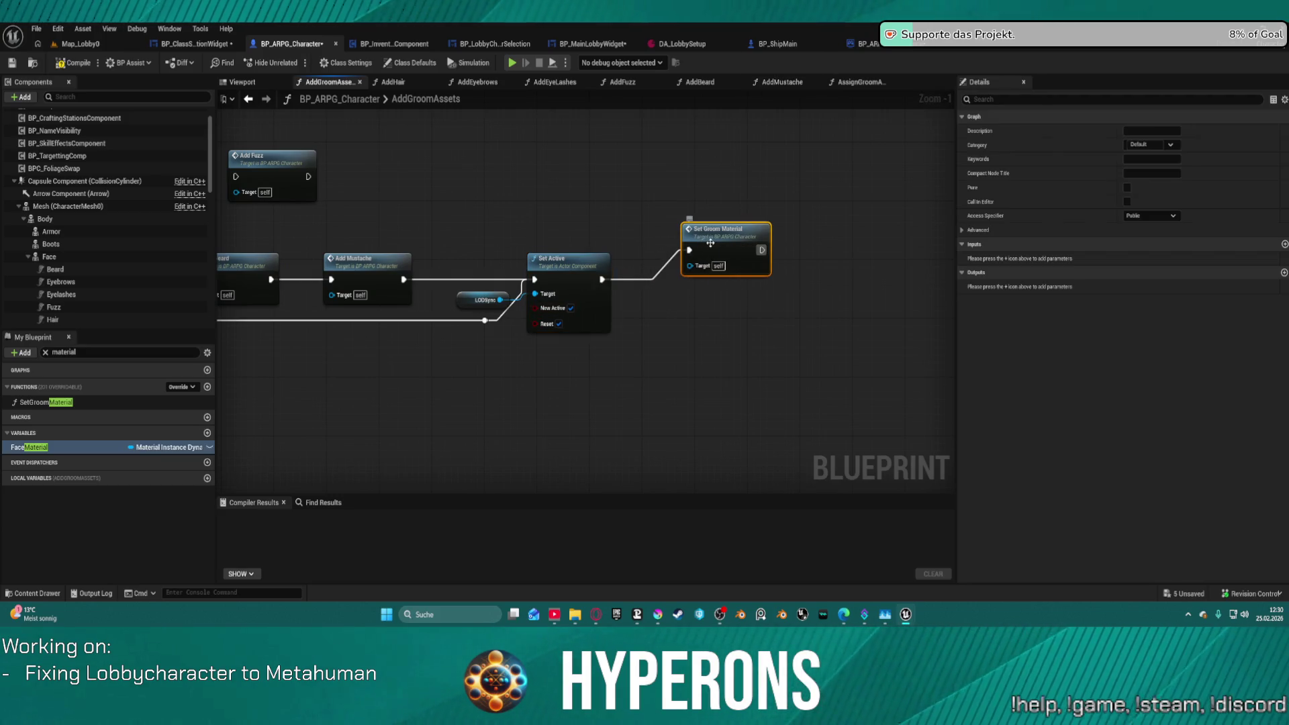
pyautogui.scroll(5, 348, 291)
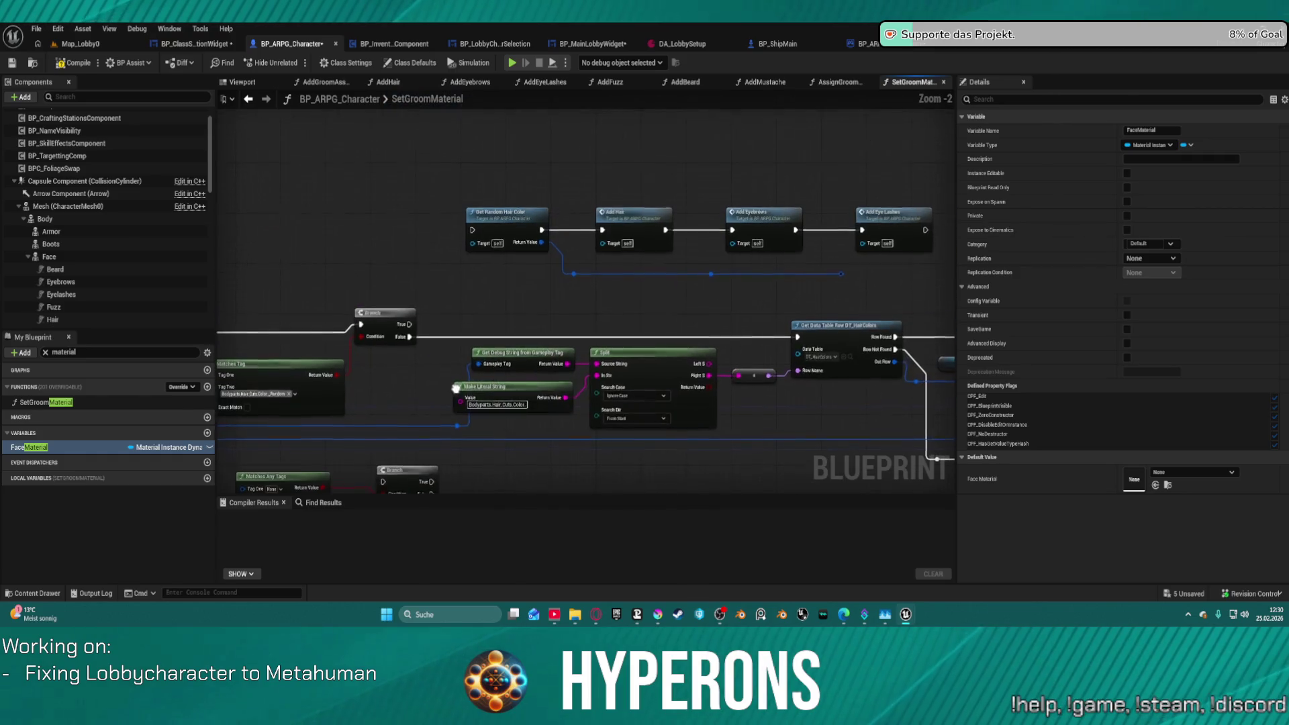
# Delete the hair, eyebrow, eyelash, tag-matching and Branch nodes from SetGroomMaterial.
pyautogui.moveTo(508, 259)
pyautogui.mouseDown()
pyautogui.moveTo(909, 275)
pyautogui.moveTo(446, 239)
pyautogui.mouseUp()
pyautogui.press('Delete')
pyautogui.press('Delete')
pyautogui.scroll(-1, 606, 231)
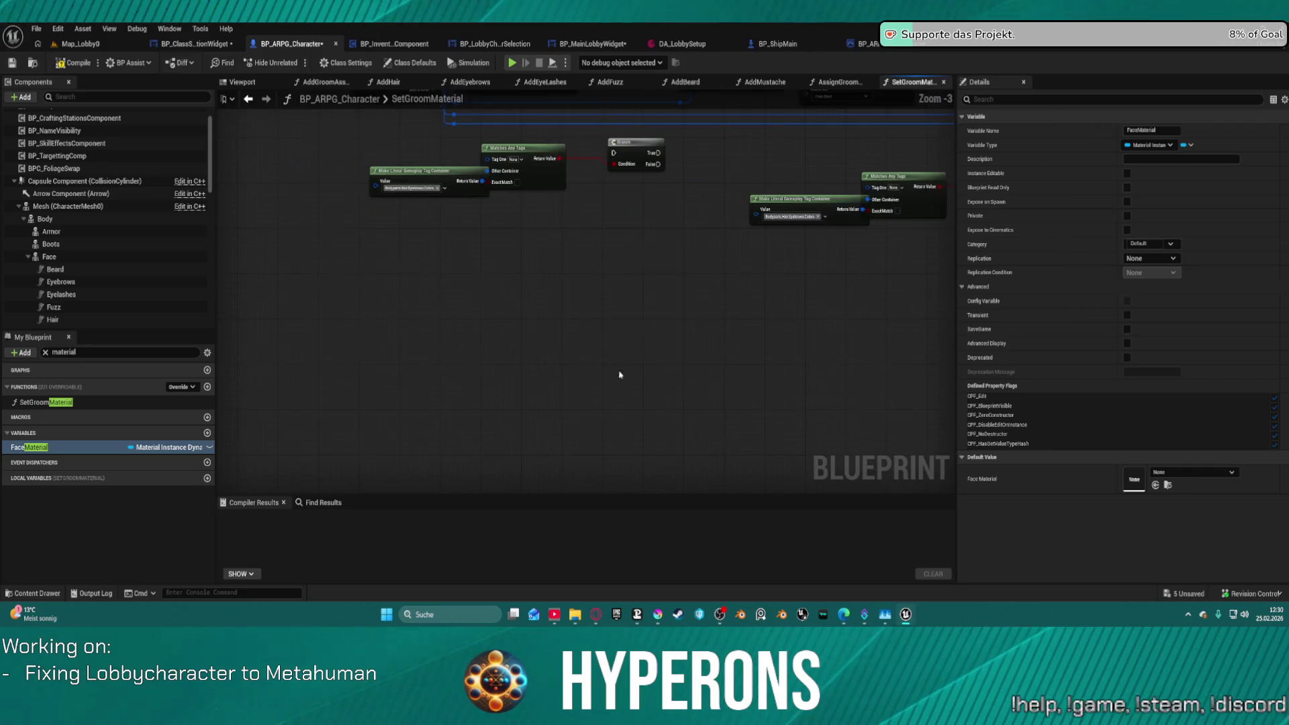
pyautogui.moveTo(739, 324); pyautogui.dragTo(489, 264)
pyautogui.press('Delete')
pyautogui.moveTo(638, 282)
pyautogui.mouseDown()
pyautogui.moveTo(246, 393)
pyautogui.moveTo(253, 385)
pyautogui.mouseUp()
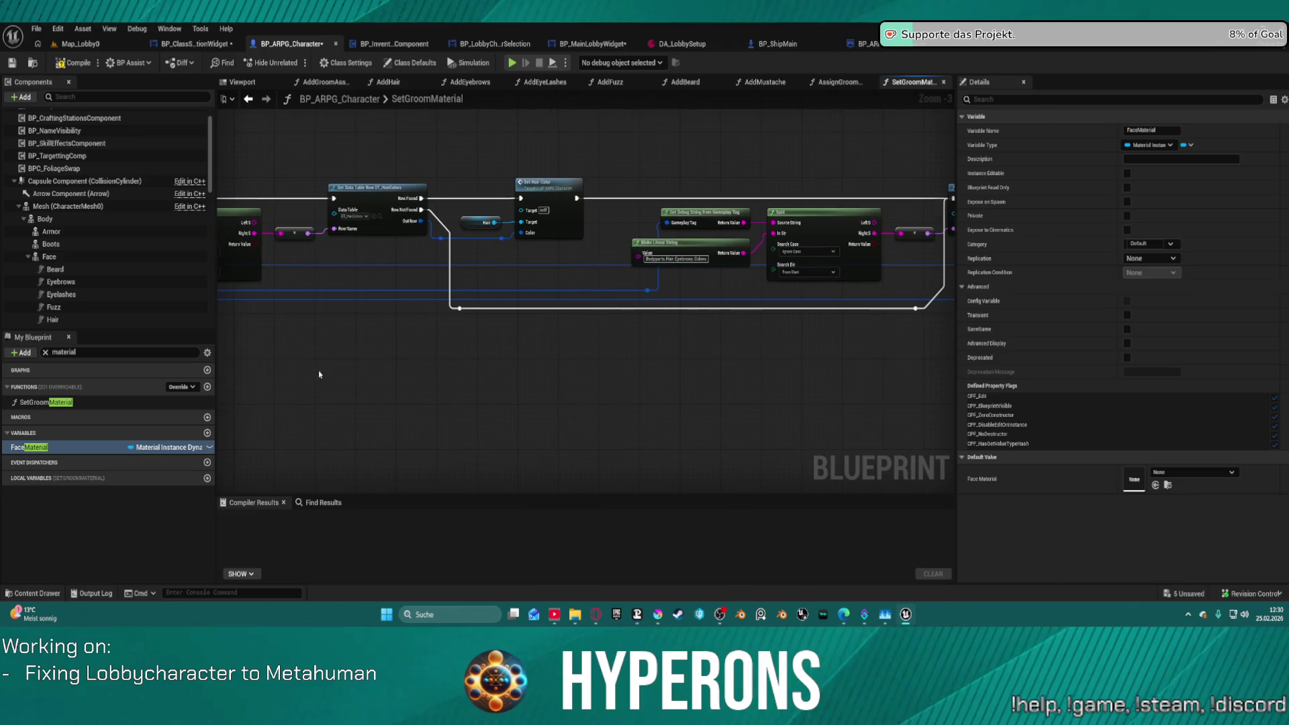
# Compile BP_ARPG_Character and switch back to the Map_Lobby0 level.
pyautogui.click(78, 44)
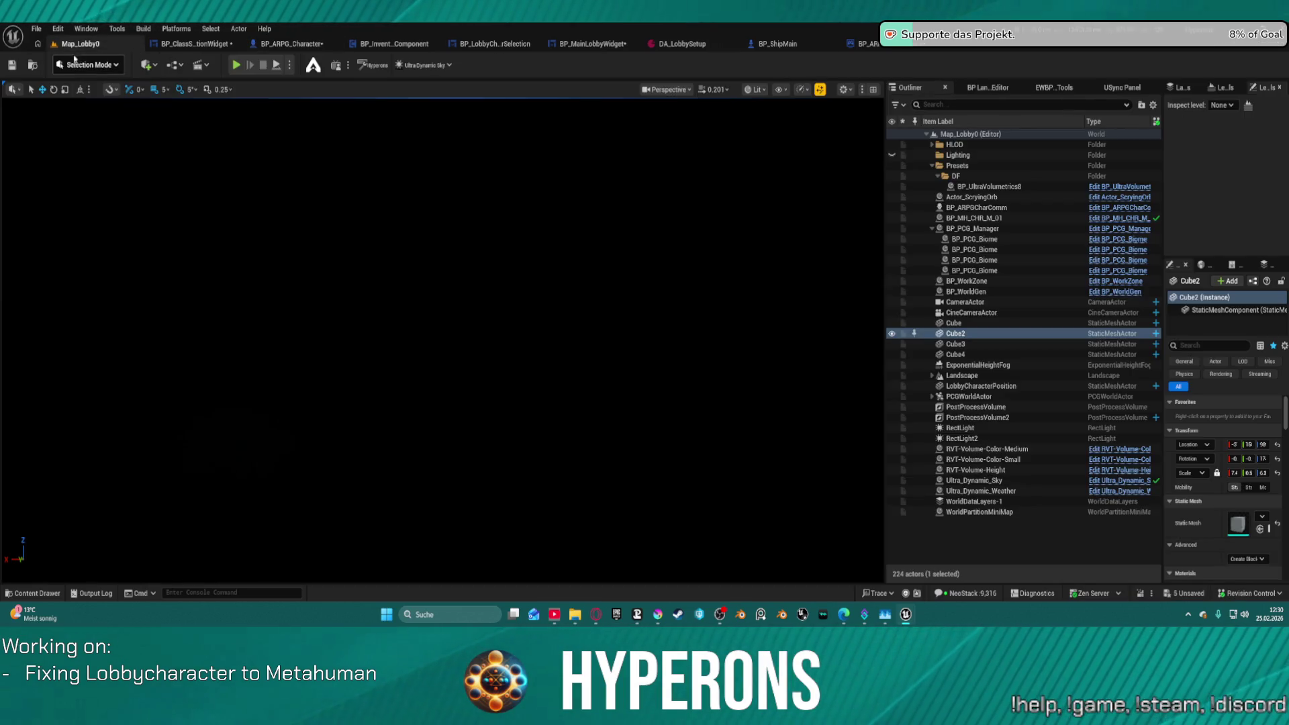
pyautogui.click(267, 46)
pyautogui.click(61, 64)
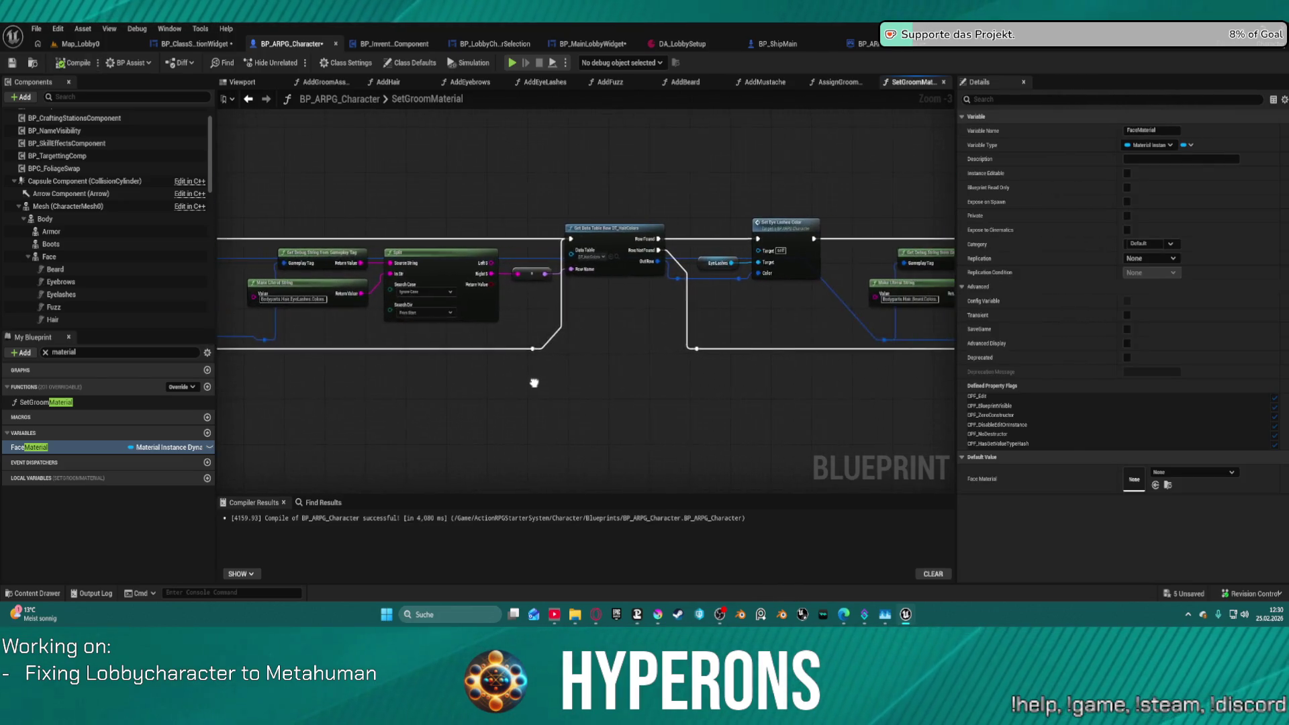
pyautogui.scroll(-4, 530, 325)
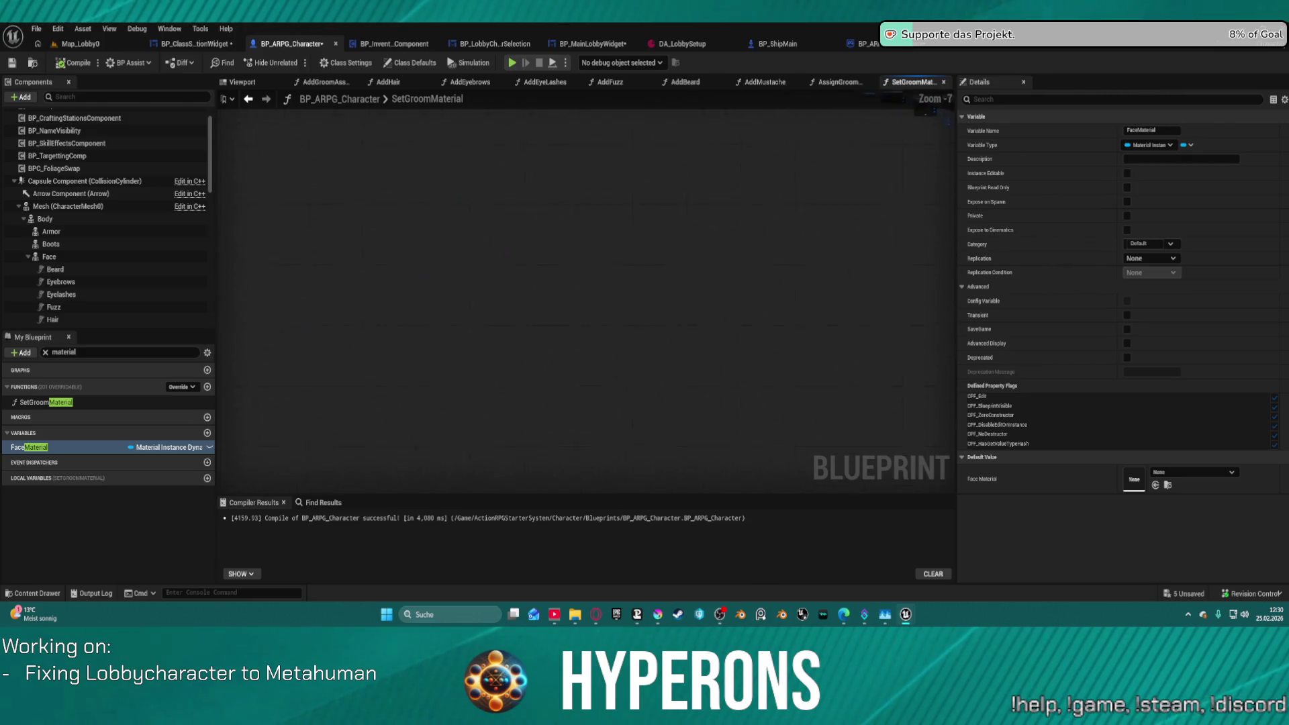
pyautogui.scroll(5, 530, 325)
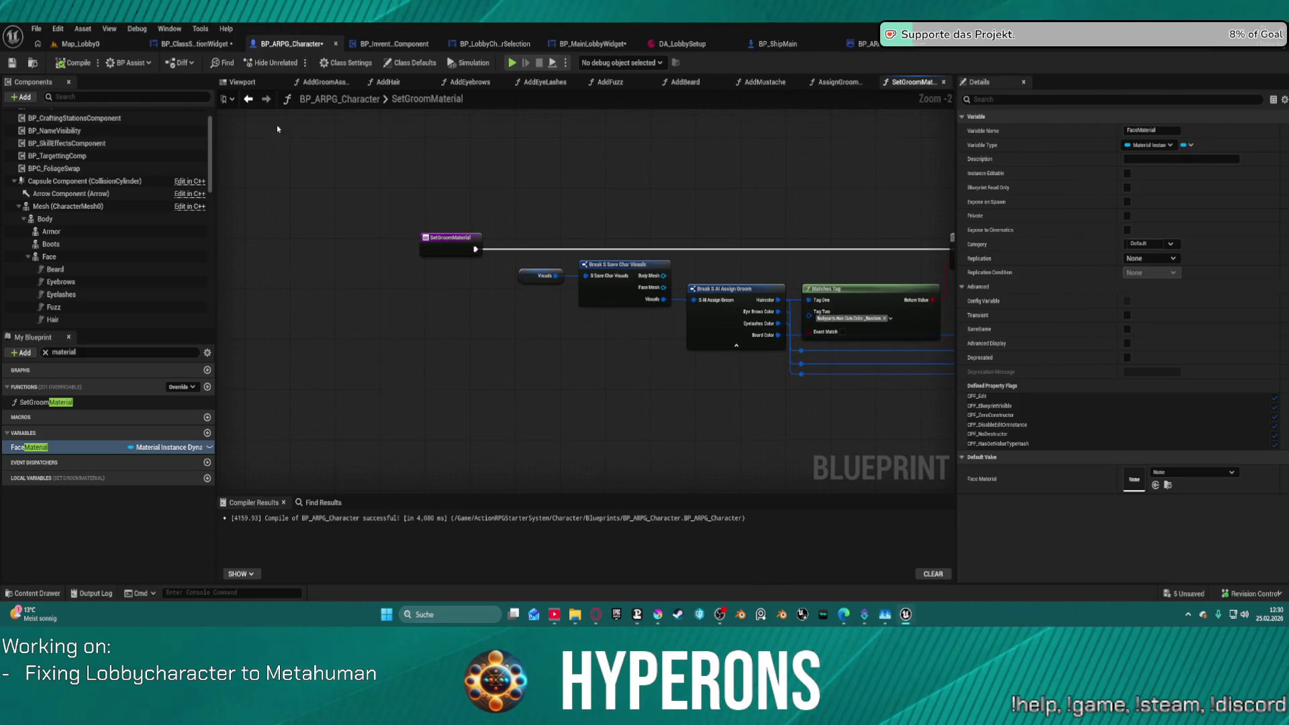
pyautogui.click(75, 44)
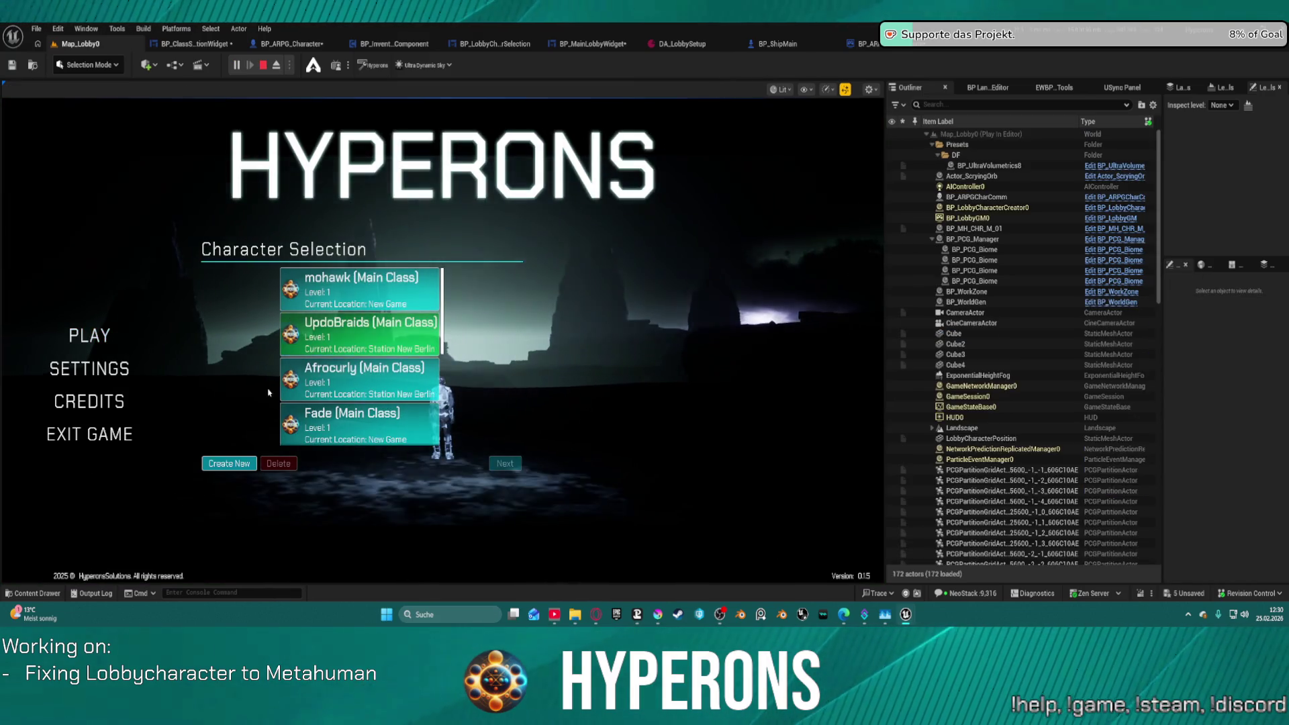
# Try the Create New character panel twice, cancelling back to the character list.
pyautogui.click(324, 396)
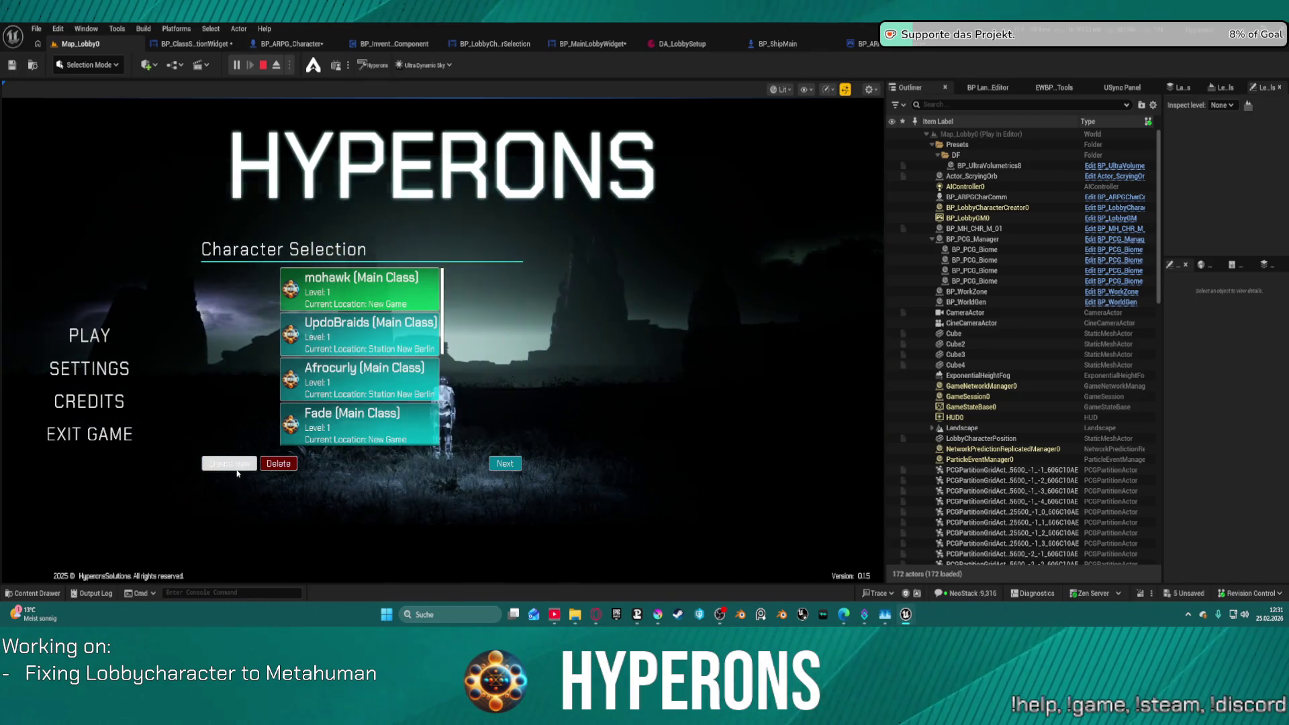
pyautogui.click(236, 472)
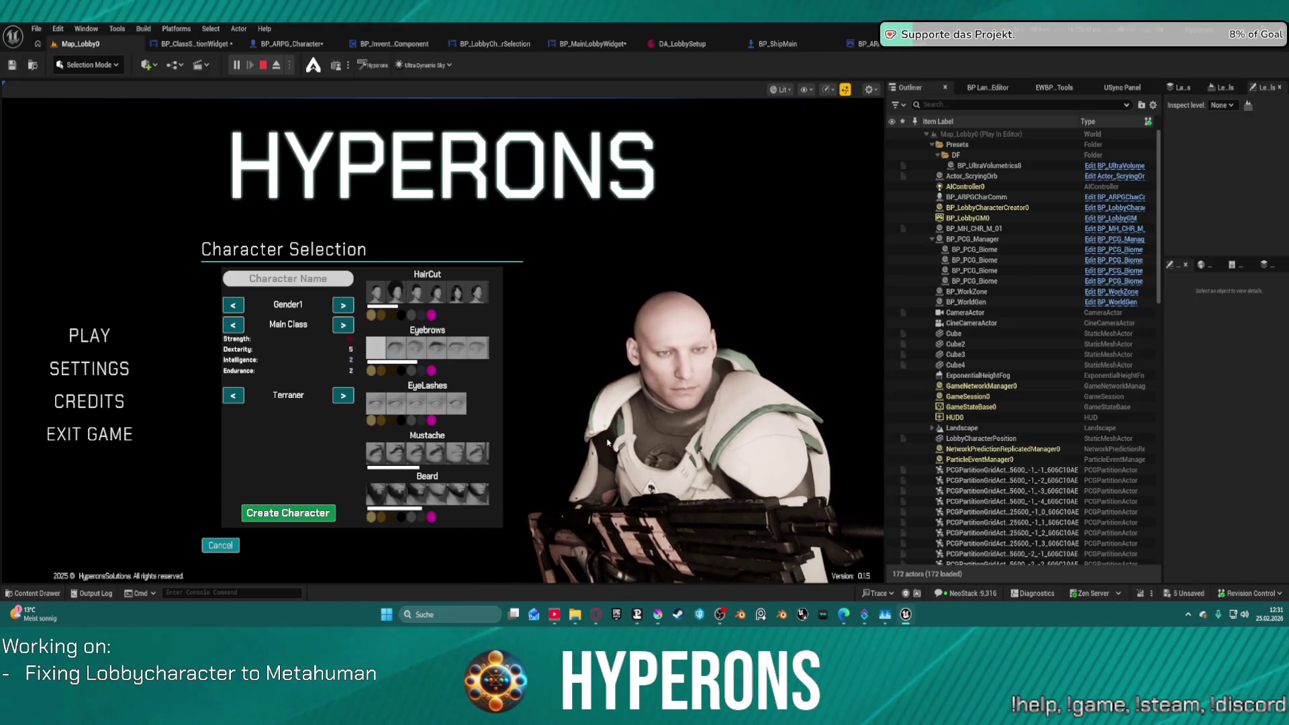
pyautogui.click(220, 545)
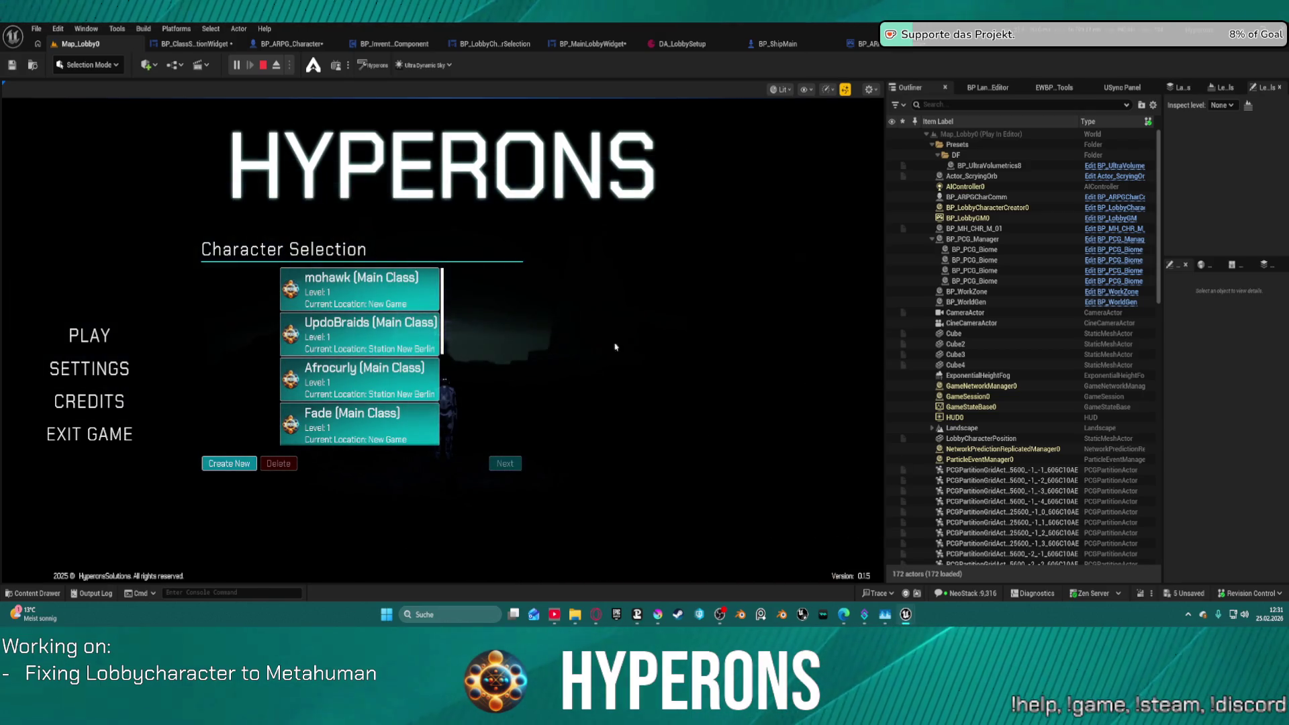
pyautogui.click(226, 464)
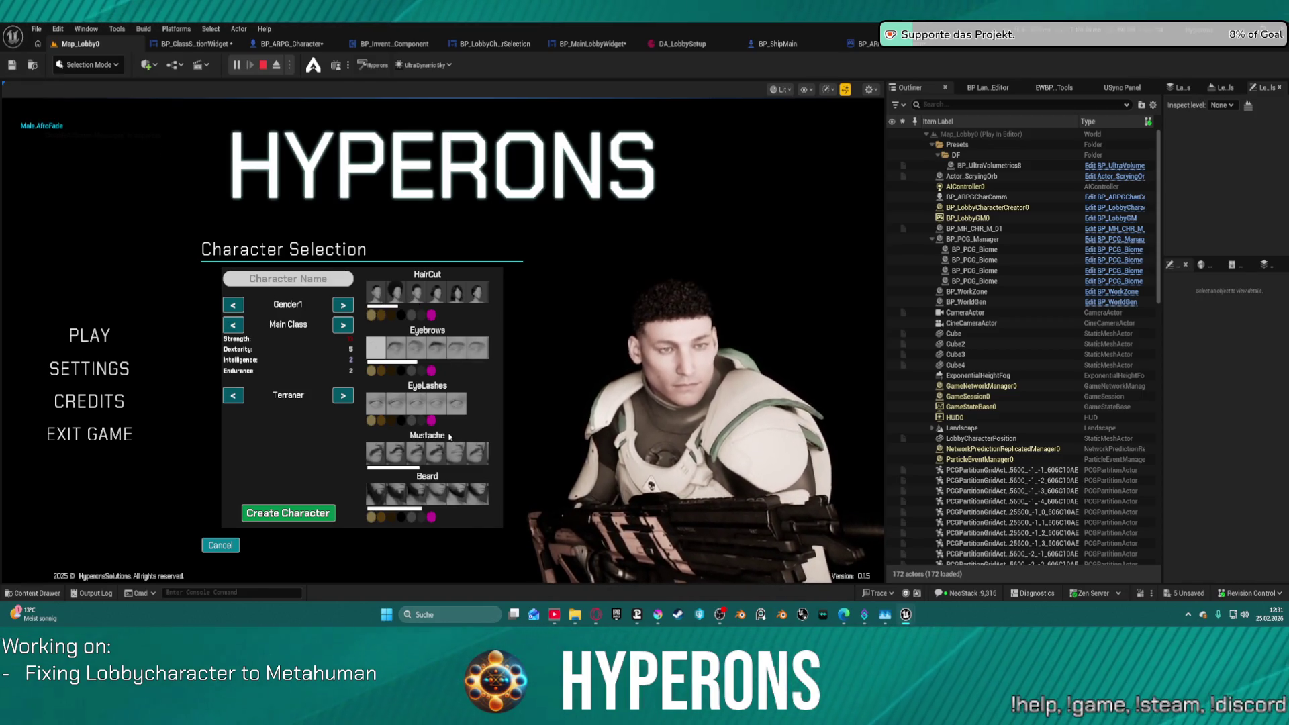
pyautogui.click(232, 549)
# Choose UpdoBraids, continue, start Play Offline, then stop the play session.
pyautogui.click(360, 349)
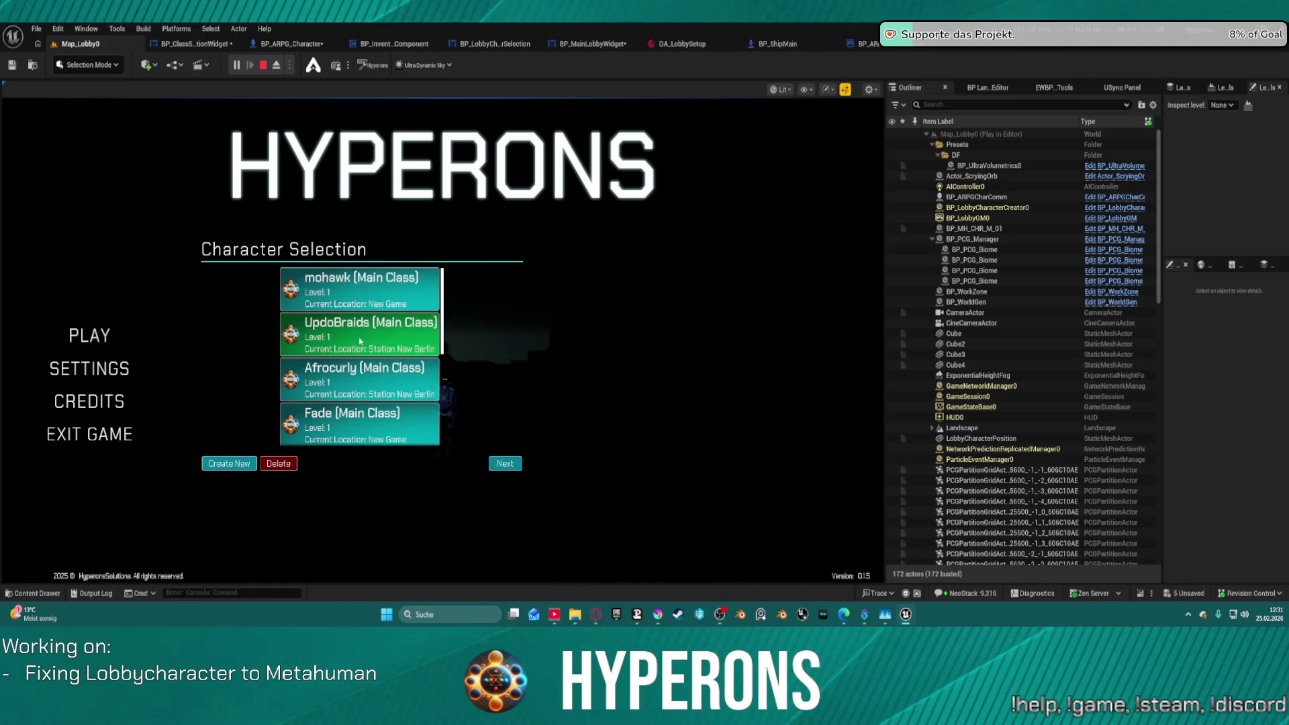
pyautogui.click(504, 463)
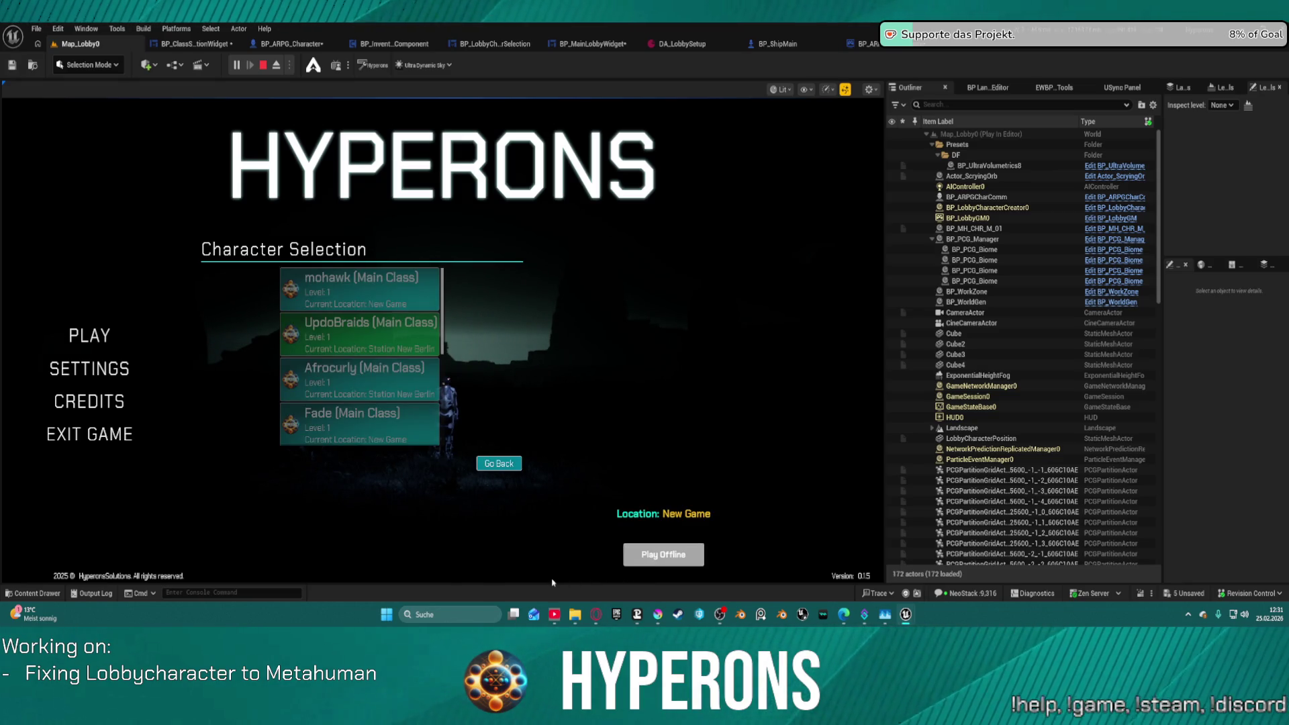
pyautogui.click(663, 555)
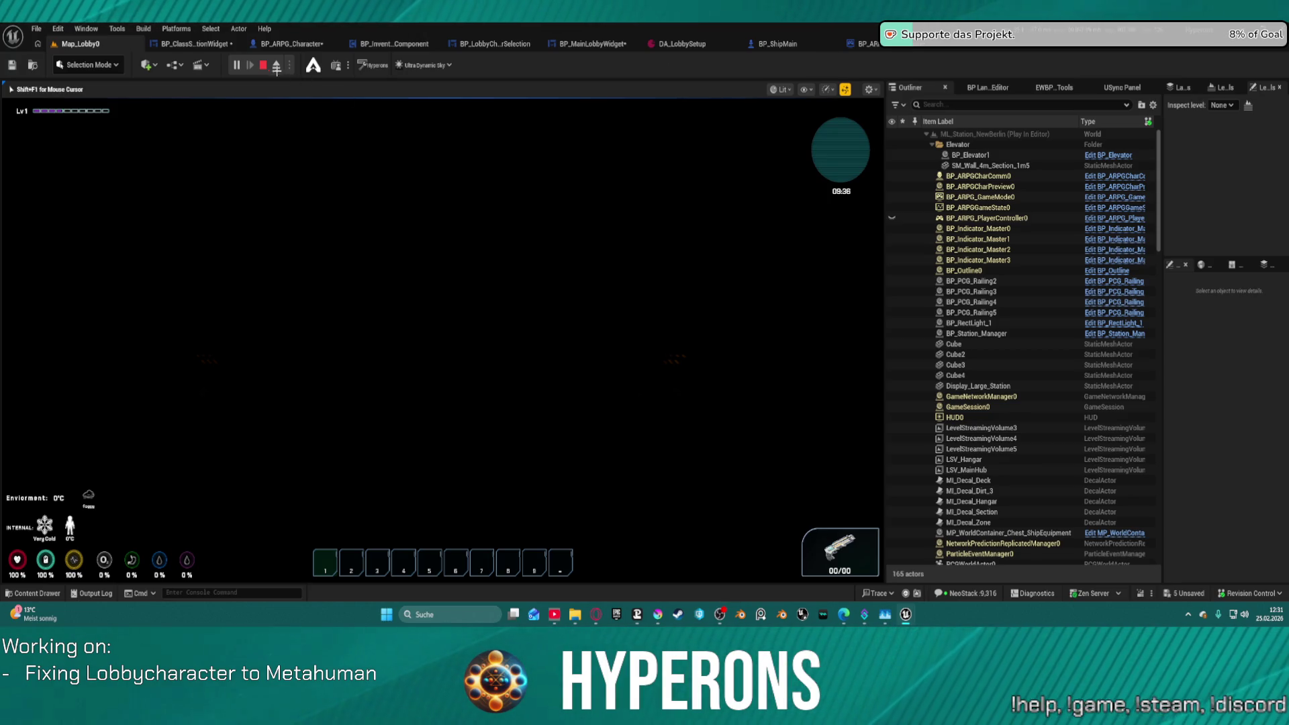
pyautogui.press('Escape')
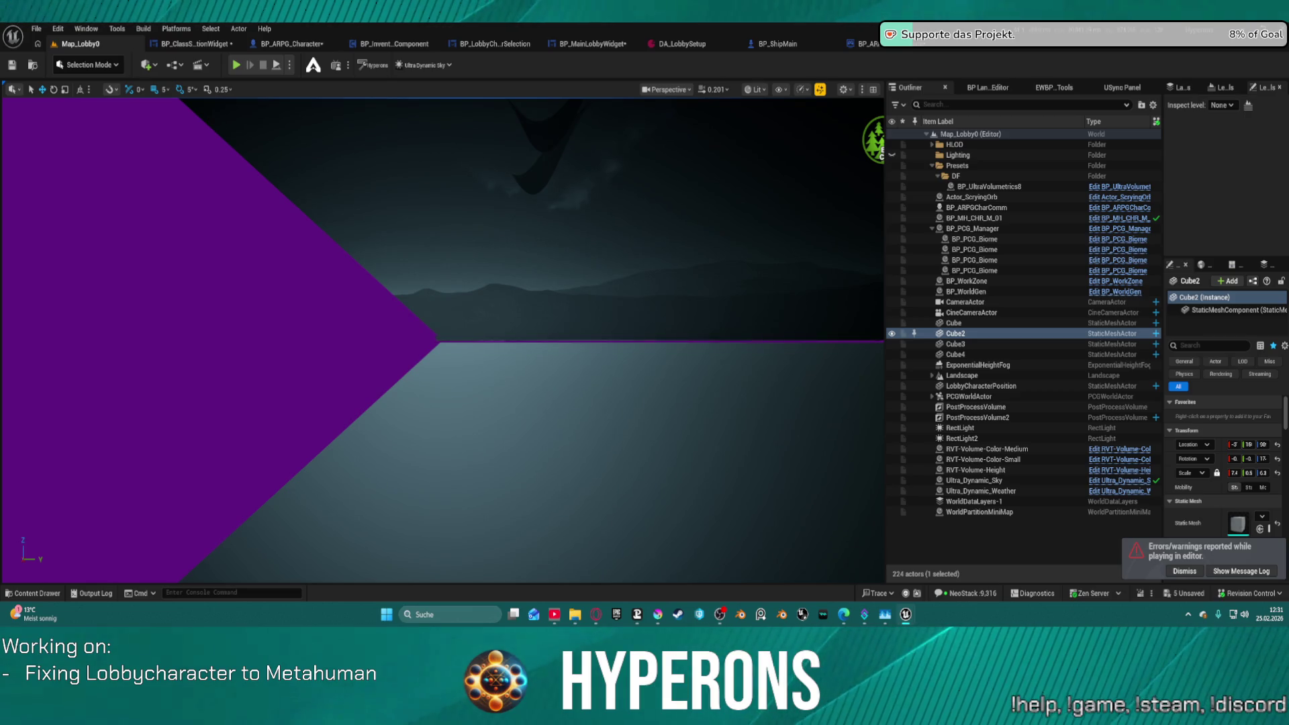
# In BP_ARPG_GameMode's SpawnNewPlayer graph, move Make S Save Char Visuals below SpawnActor.
pyautogui.click(862, 44)
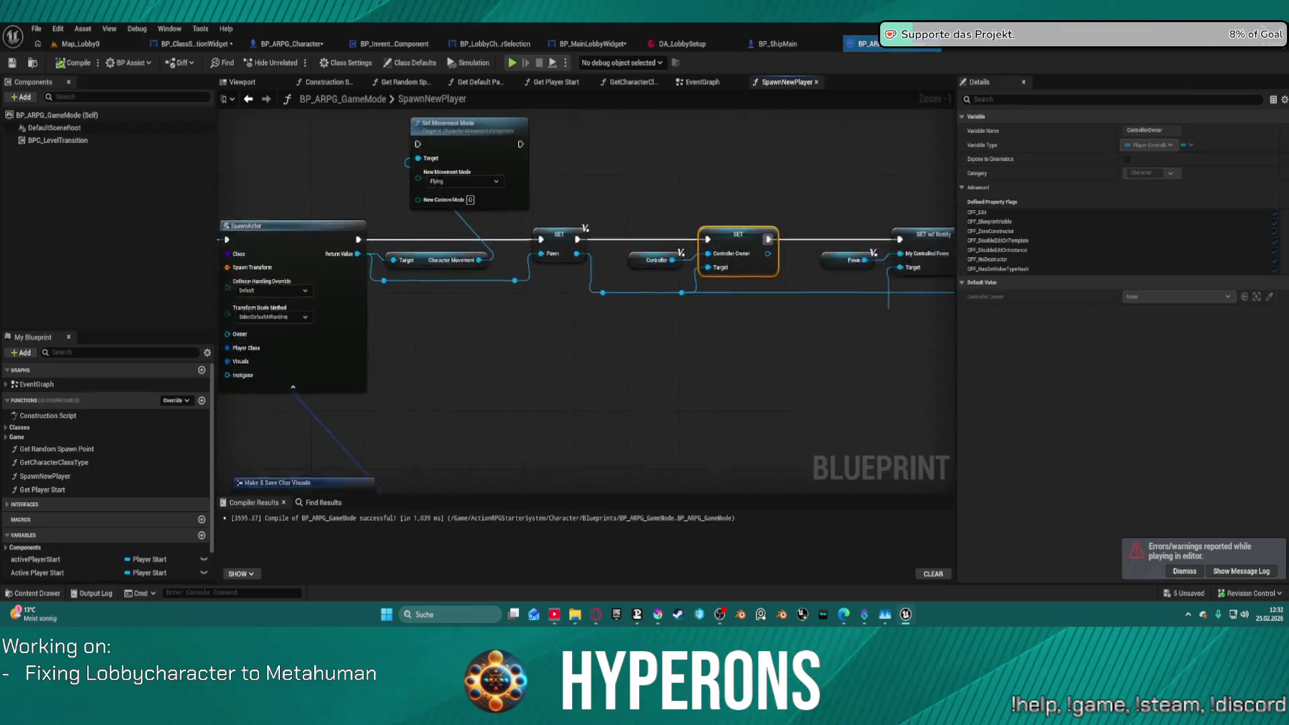
pyautogui.scroll(4, 827, 235)
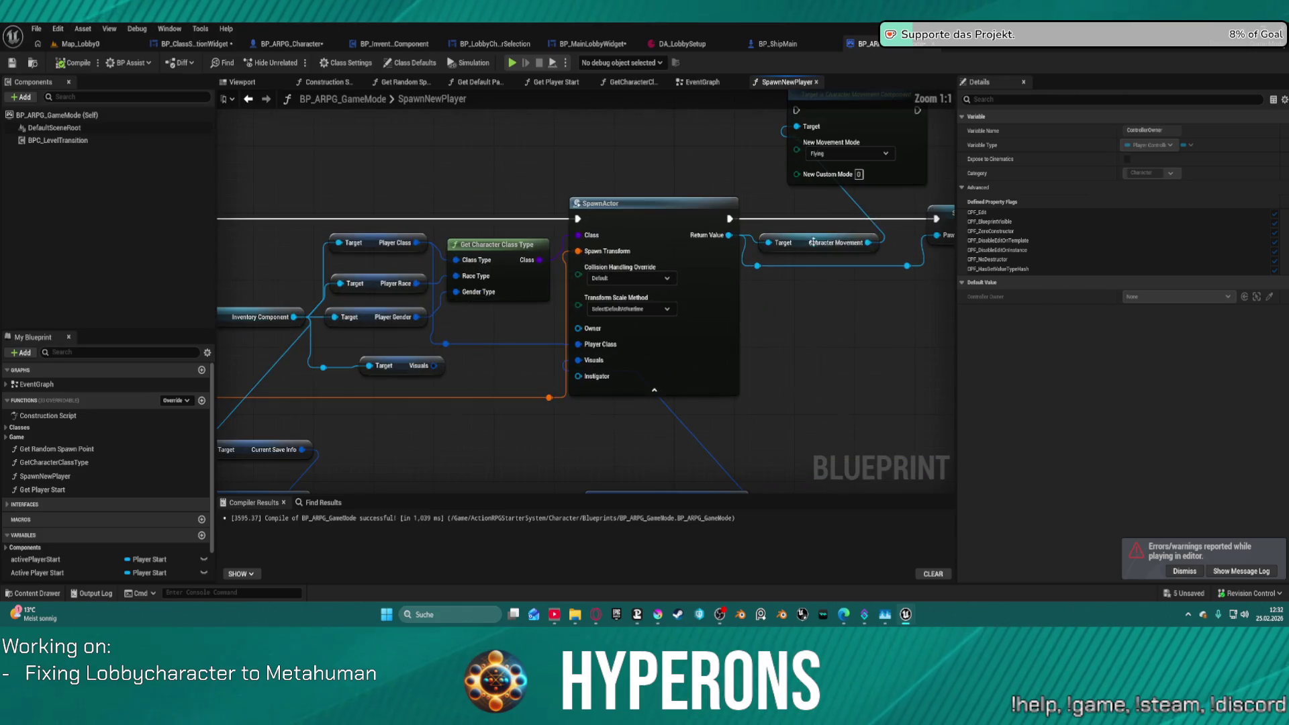
pyautogui.click(402, 365)
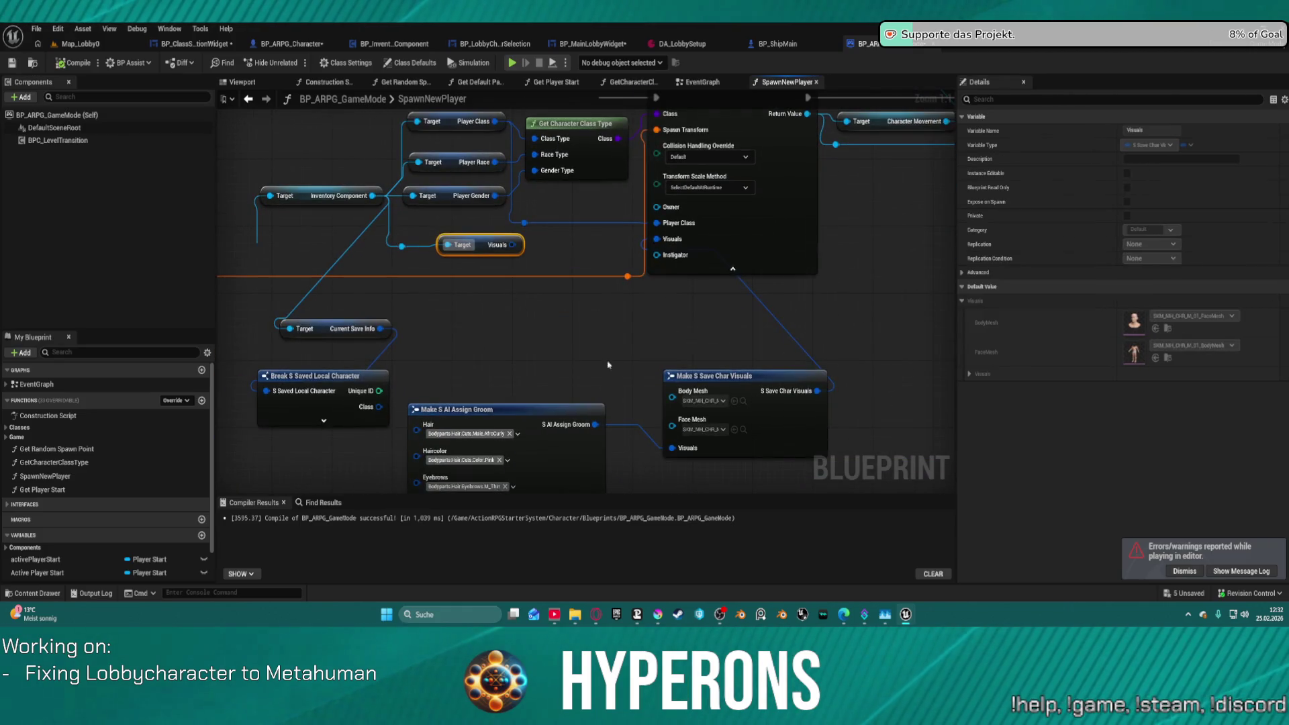
pyautogui.moveTo(719, 377)
pyautogui.mouseDown()
pyautogui.moveTo(607, 310)
pyautogui.moveTo(544, 329)
pyautogui.moveTo(538, 296)
pyautogui.moveTo(672, 284)
pyautogui.mouseUp()
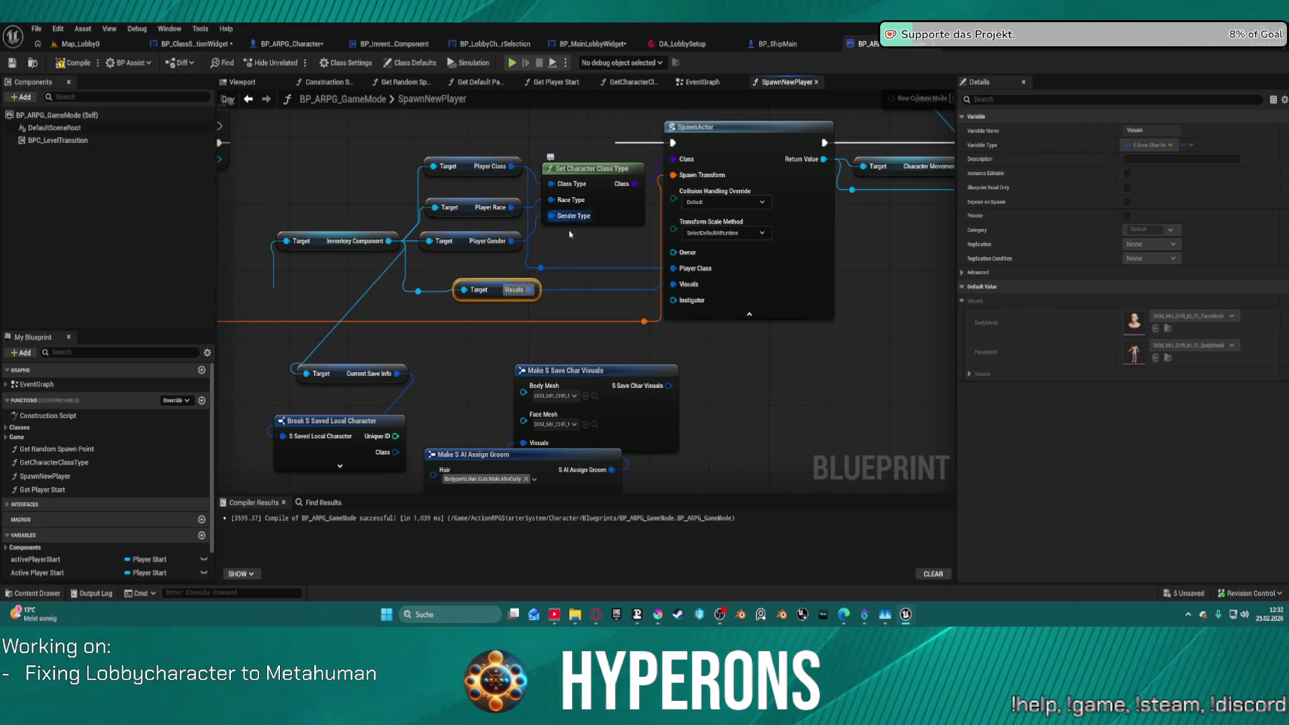
# Go to GetCharacterClassType's definition and add a breakpoint on Get Race Setup by Tag.
pyautogui.rightClick(594, 176)
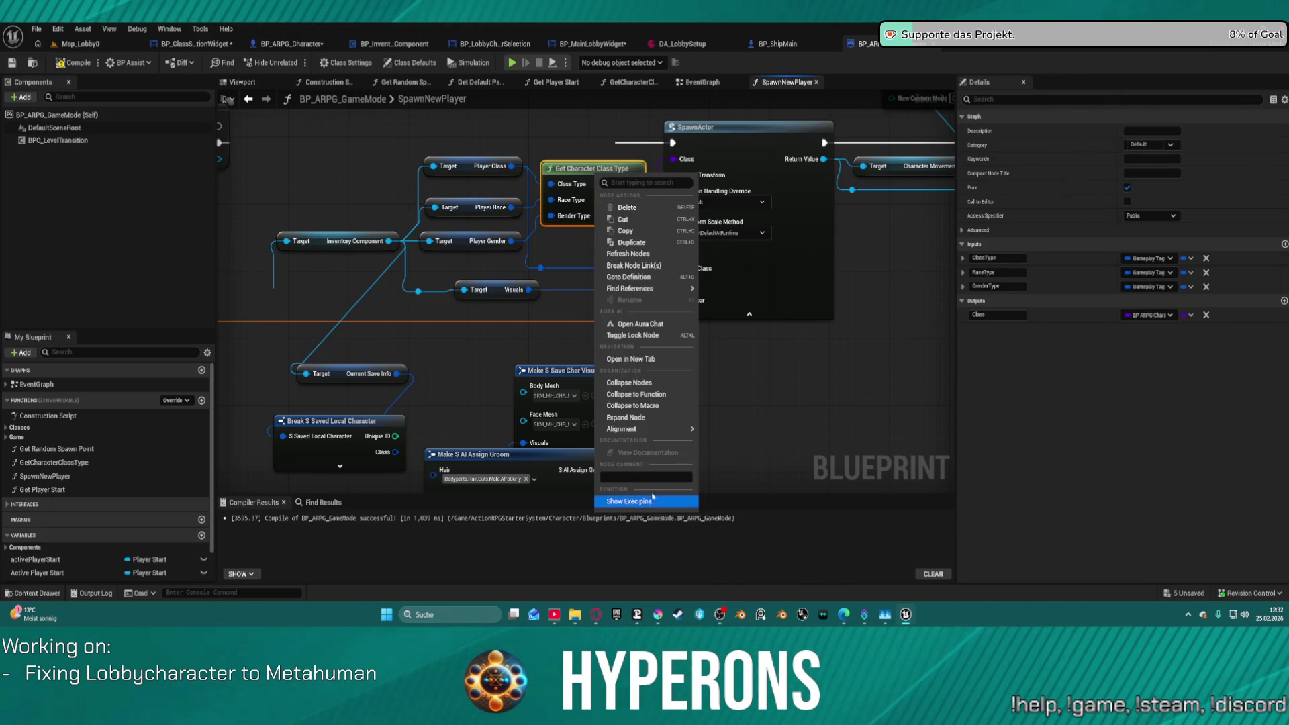
pyautogui.moveTo(632, 288)
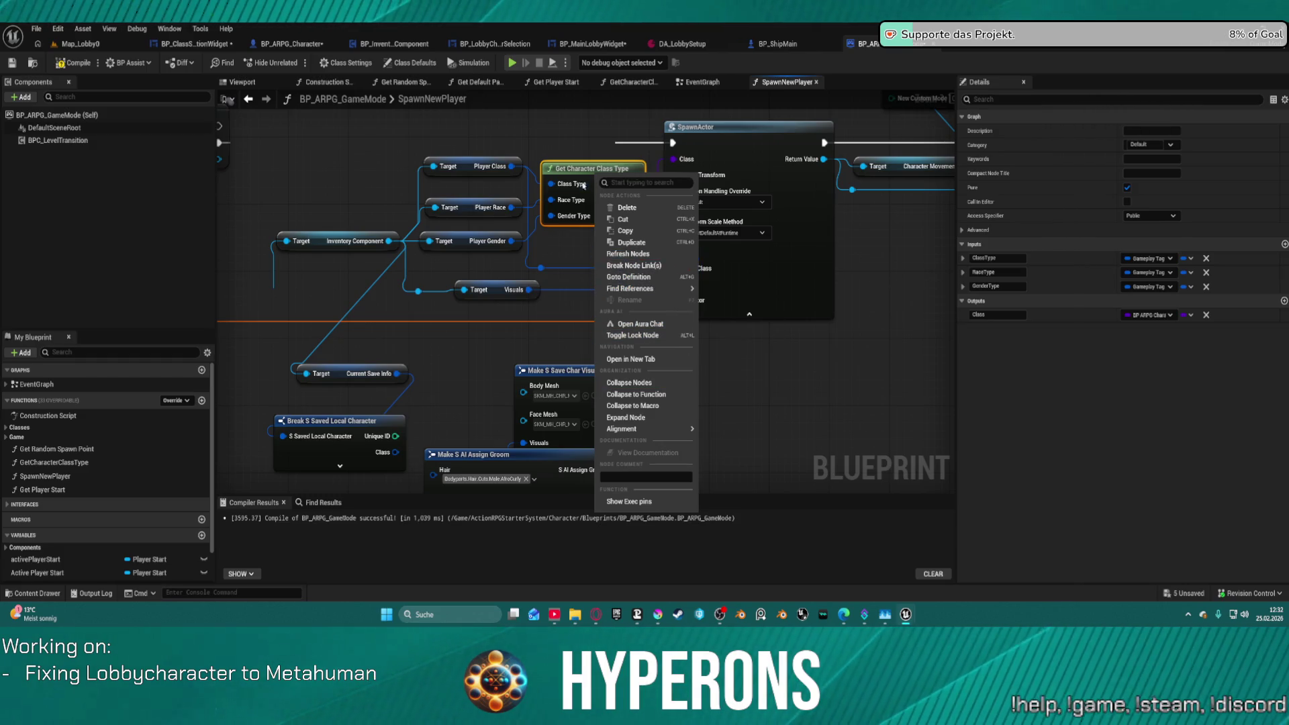
pyautogui.click(628, 276)
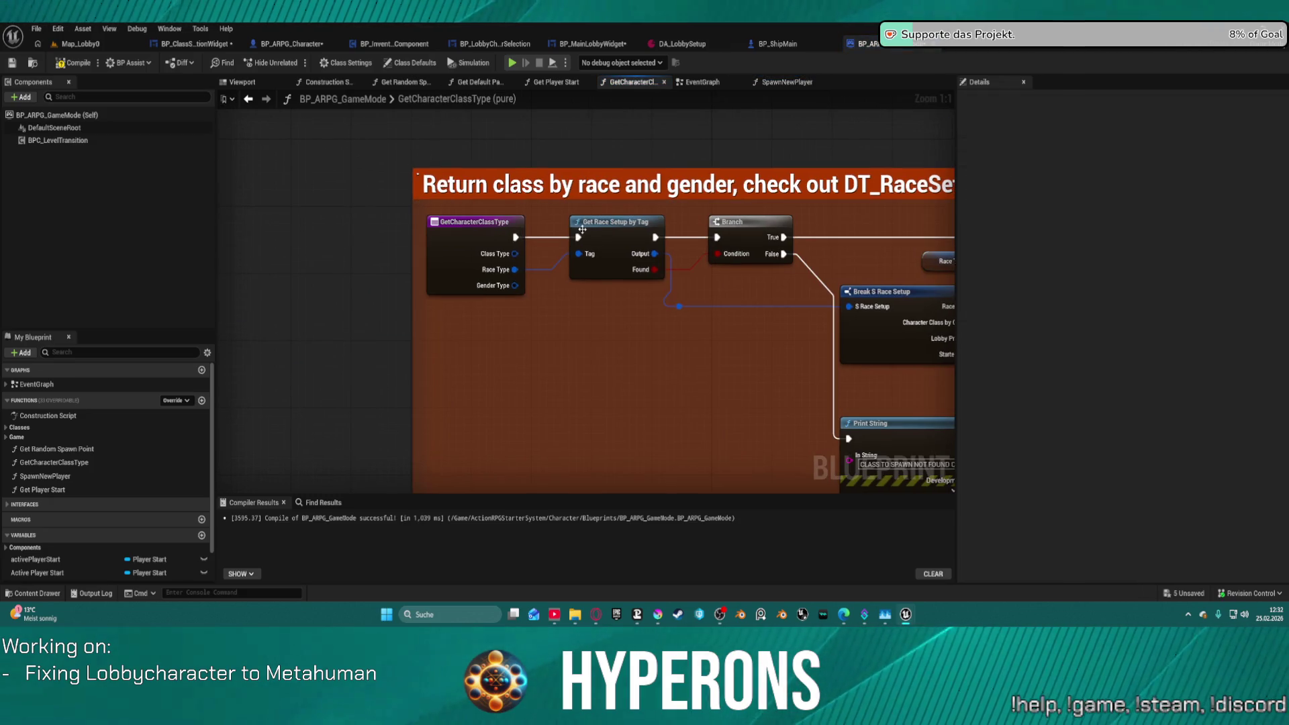
pyautogui.rightClick(590, 226)
pyautogui.click(624, 516)
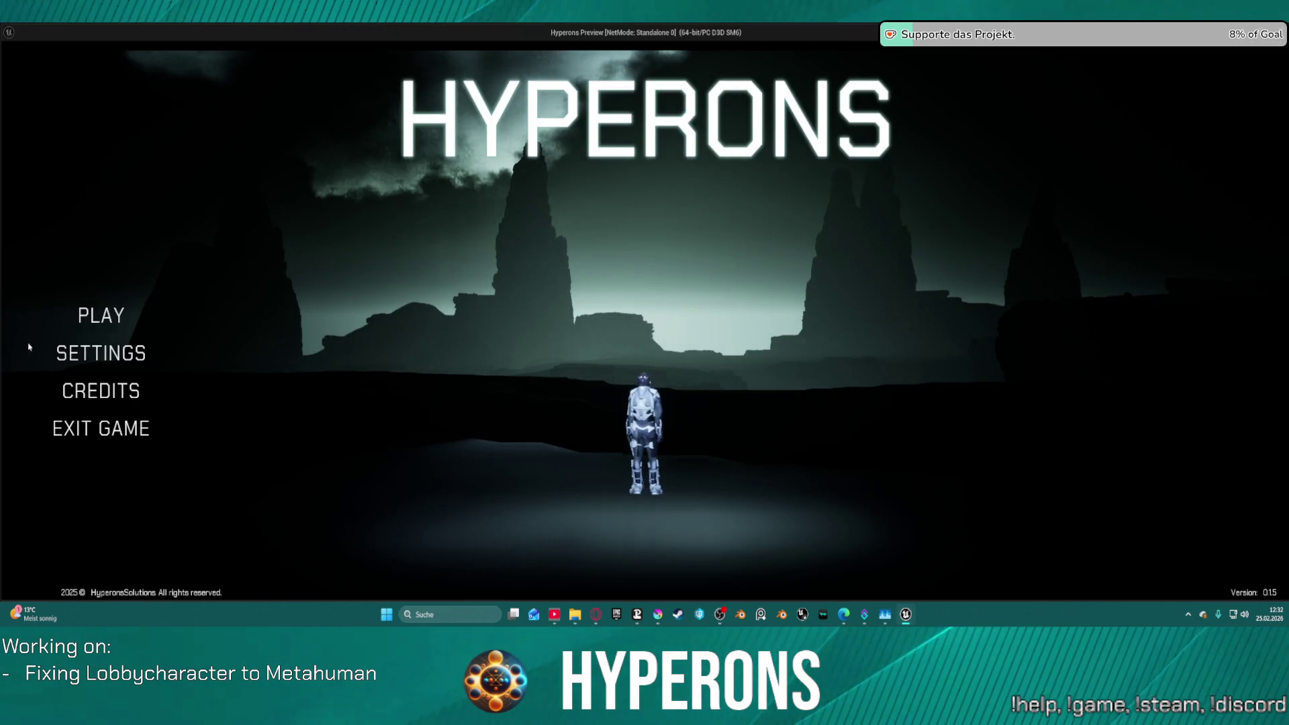
# Start an offline game from the main menu with the mohawk character selected.
pyautogui.click(80, 332)
pyautogui.click(551, 262)
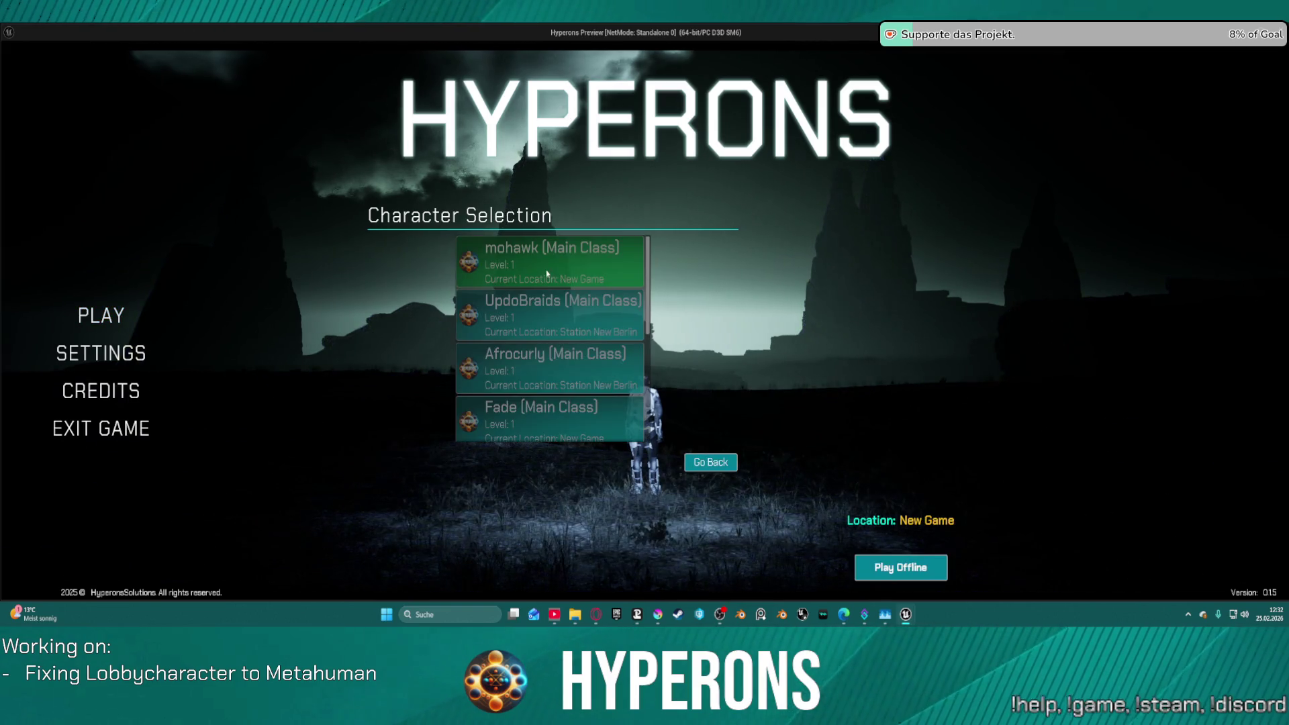
pyautogui.click(906, 575)
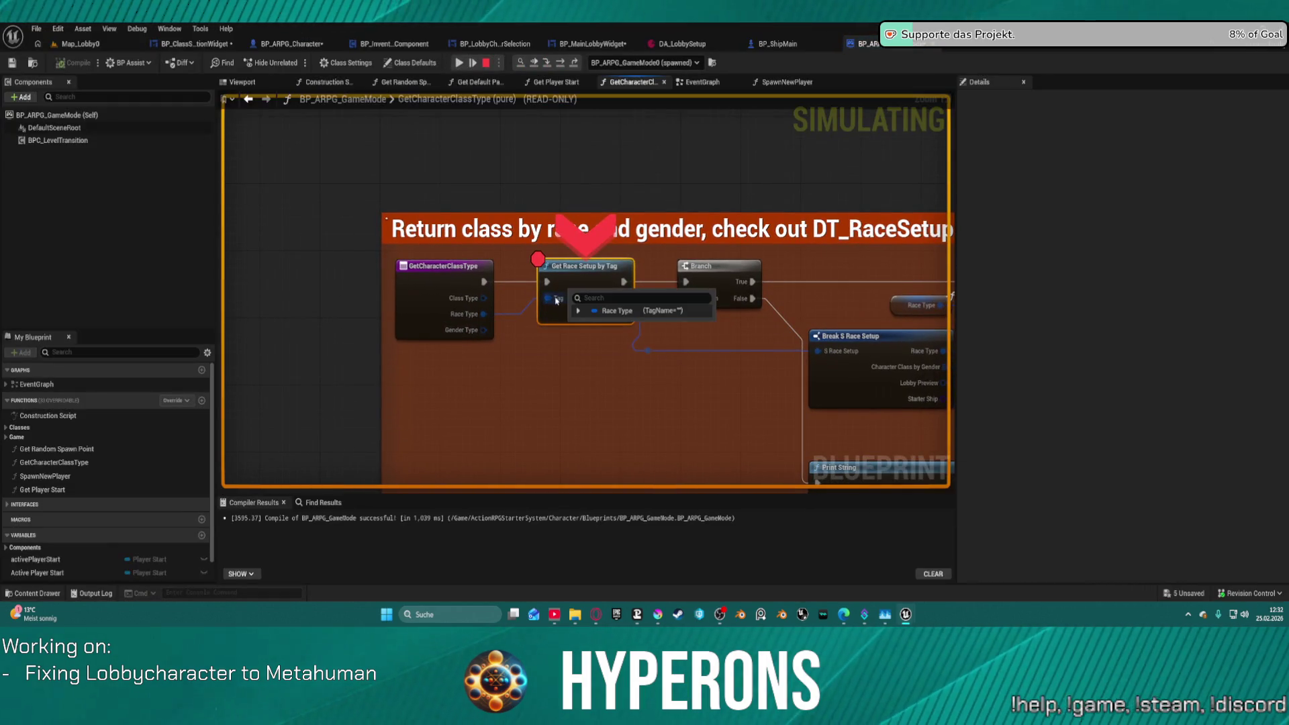
# Step from the breakpoint through the Branch to Print String, revealing the empty Race Type tag.
pyautogui.moveTo(607, 319)
pyautogui.moveTo(454, 320)
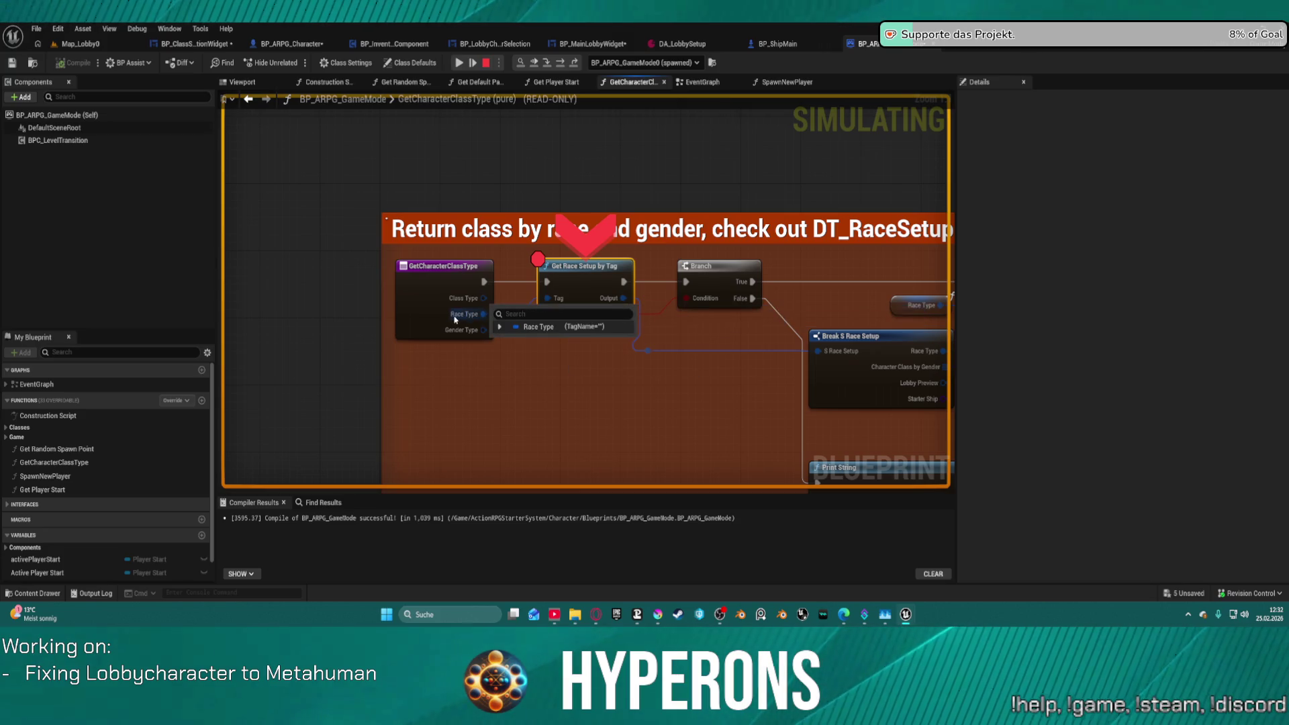
pyautogui.click(560, 64)
pyautogui.moveTo(416, 307)
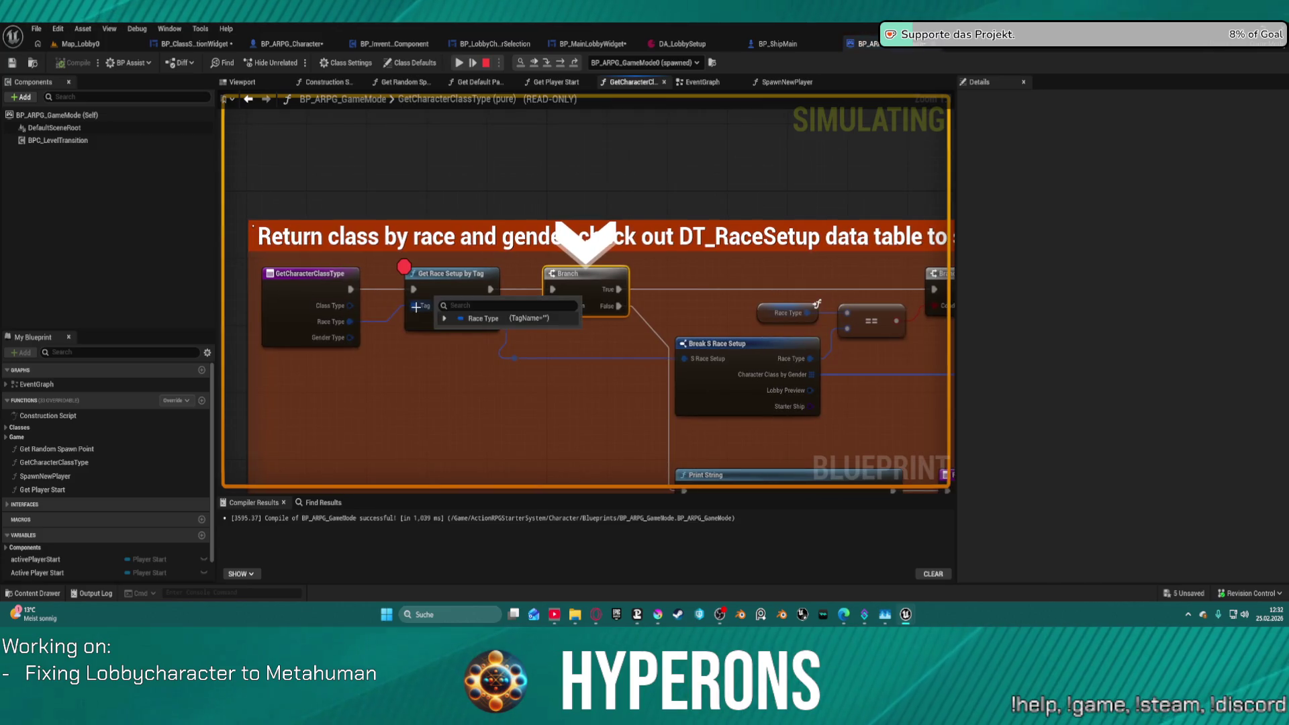
pyautogui.moveTo(343, 343)
pyautogui.click(560, 65)
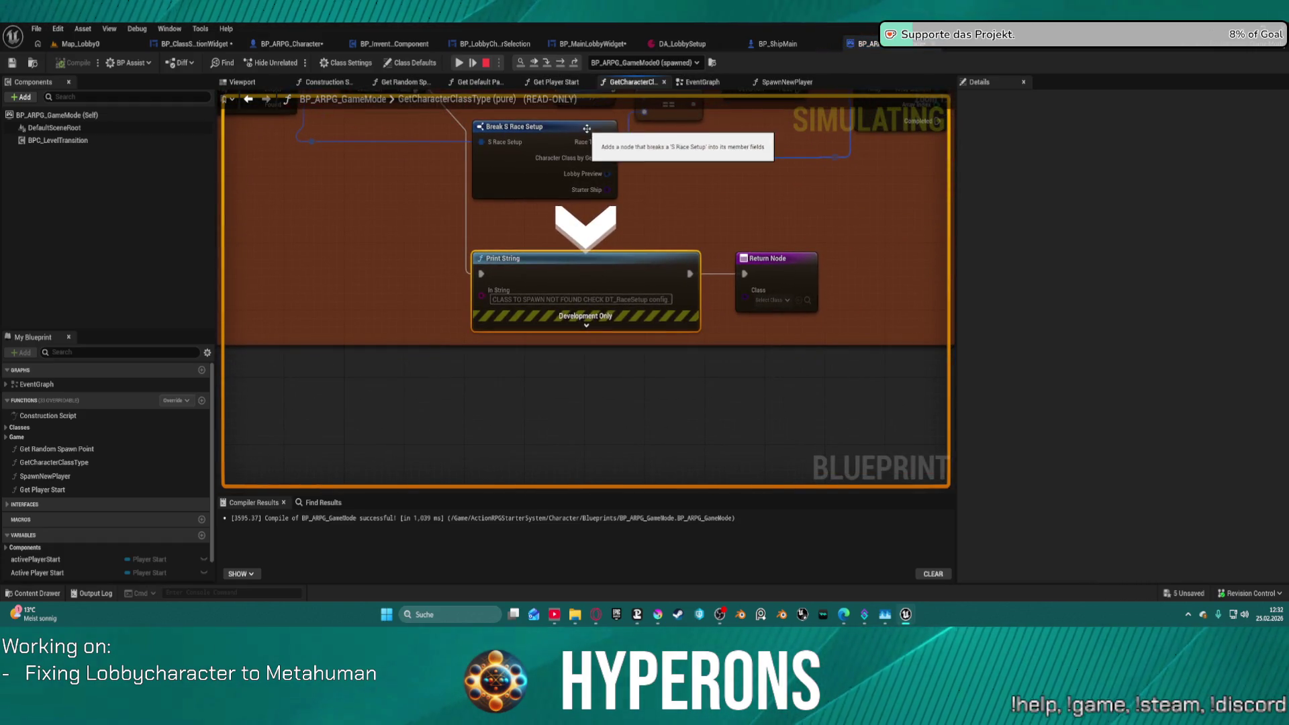
# Look over the race lookup and function entry, then return to BP_ARPG_Character's SetGroomMaterial graph.
pyautogui.moveTo(641, 217)
pyautogui.mouseDown()
pyautogui.moveTo(595, 265)
pyautogui.moveTo(655, 282)
pyautogui.mouseUp()
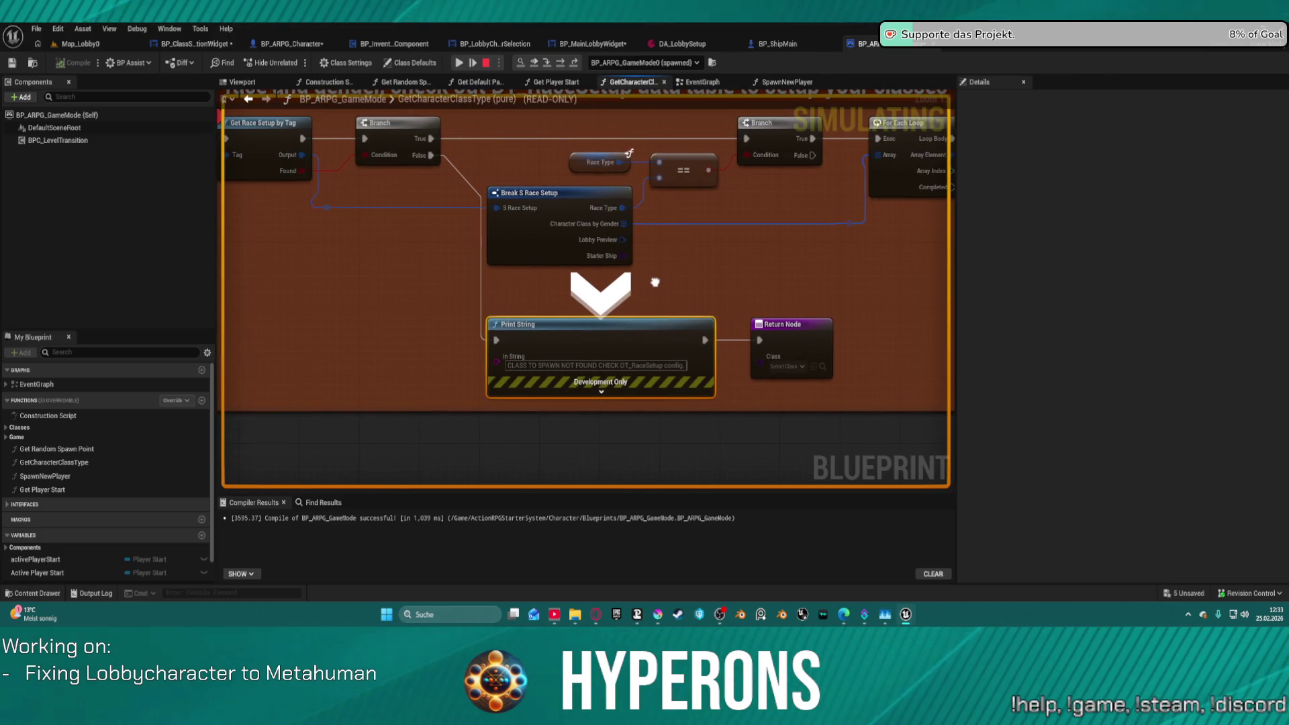
pyautogui.moveTo(655, 282)
pyautogui.mouseDown()
pyautogui.moveTo(830, 347)
pyautogui.moveTo(851, 368)
pyautogui.mouseUp()
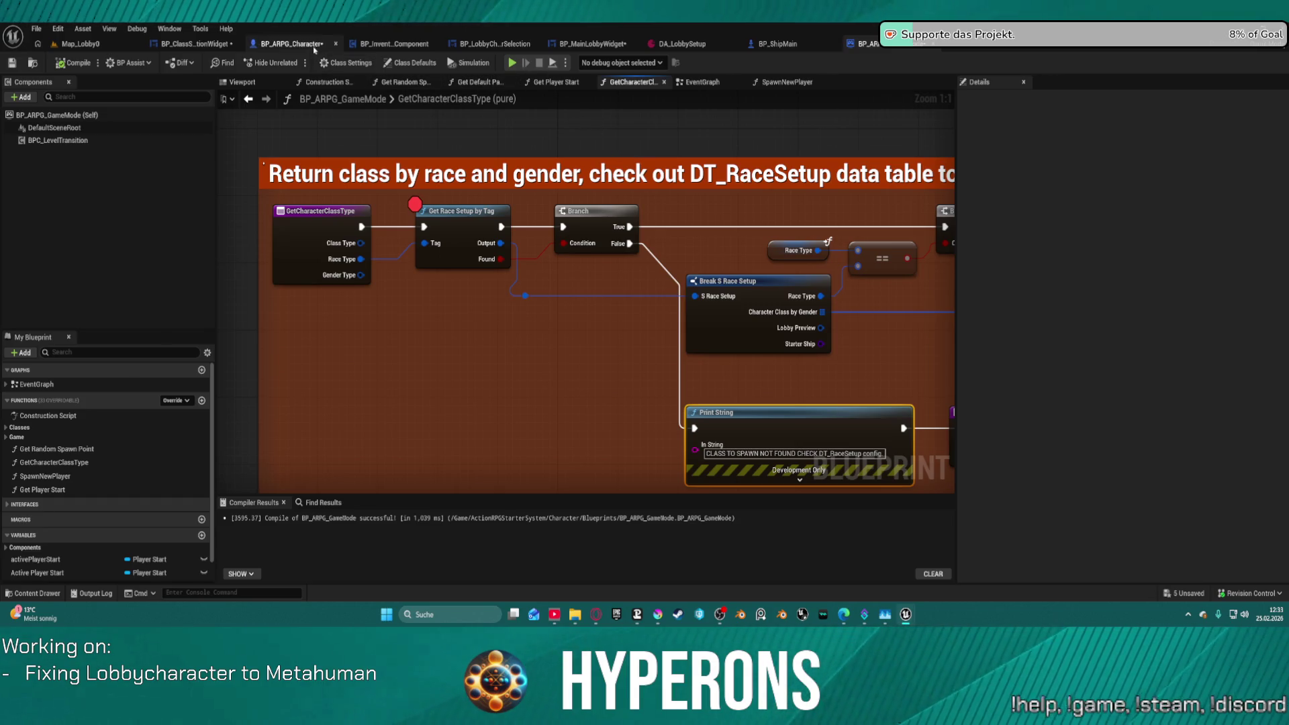
pyautogui.click(271, 44)
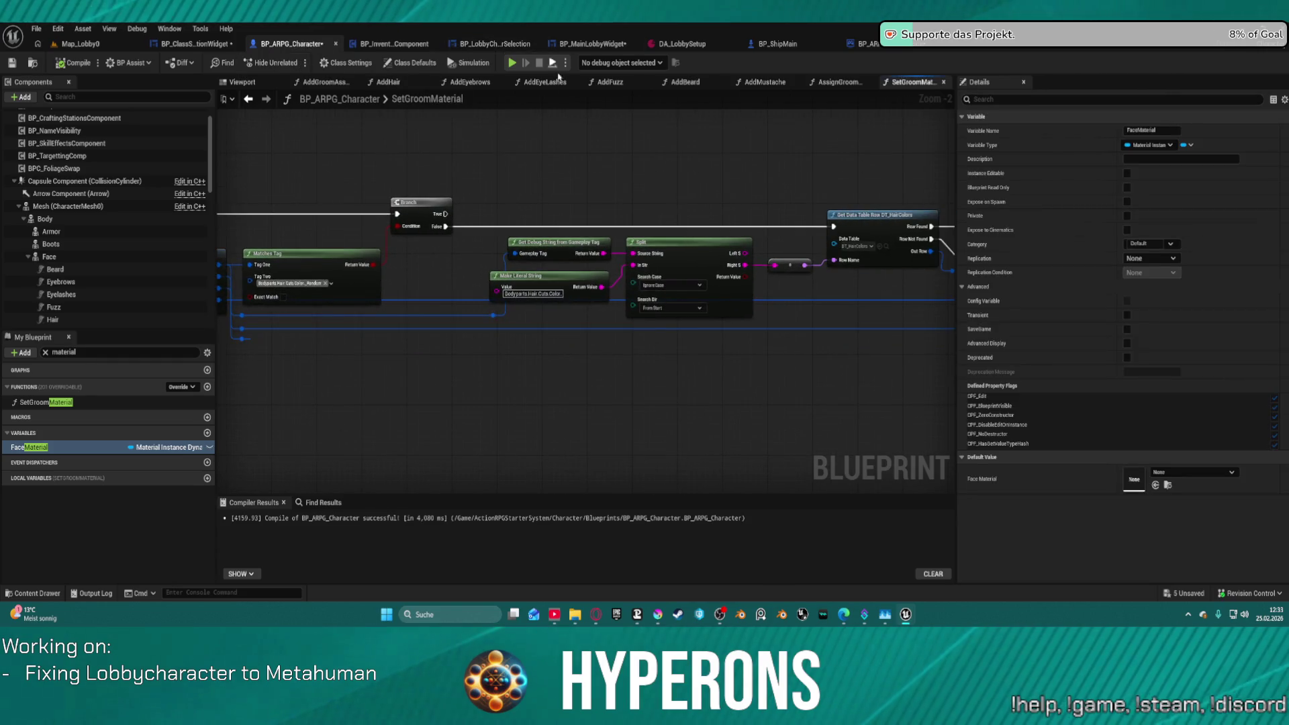
# Move from BP_ShipMain and BP_ARPG_Character to BP_ClassSelectionWidget's SetVisualIndex function graph.
pyautogui.click(779, 44)
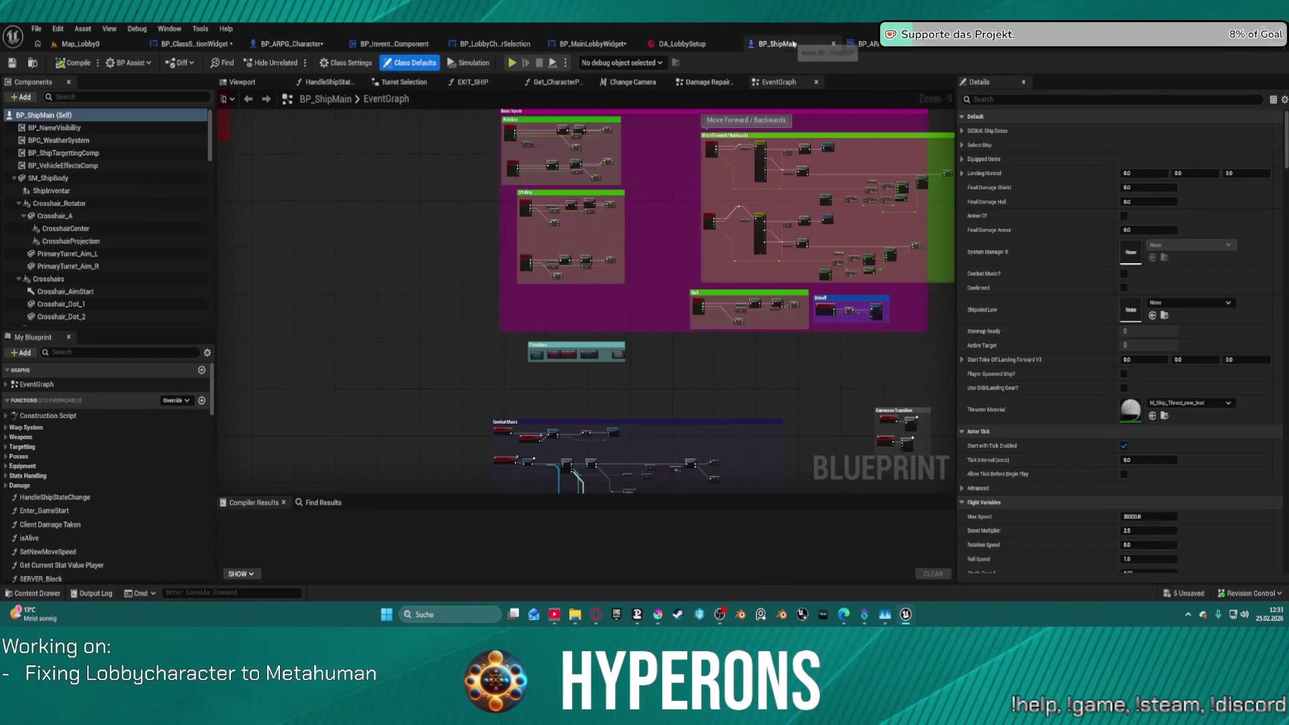
pyautogui.moveTo(668, 429); pyautogui.dragTo(548, 169)
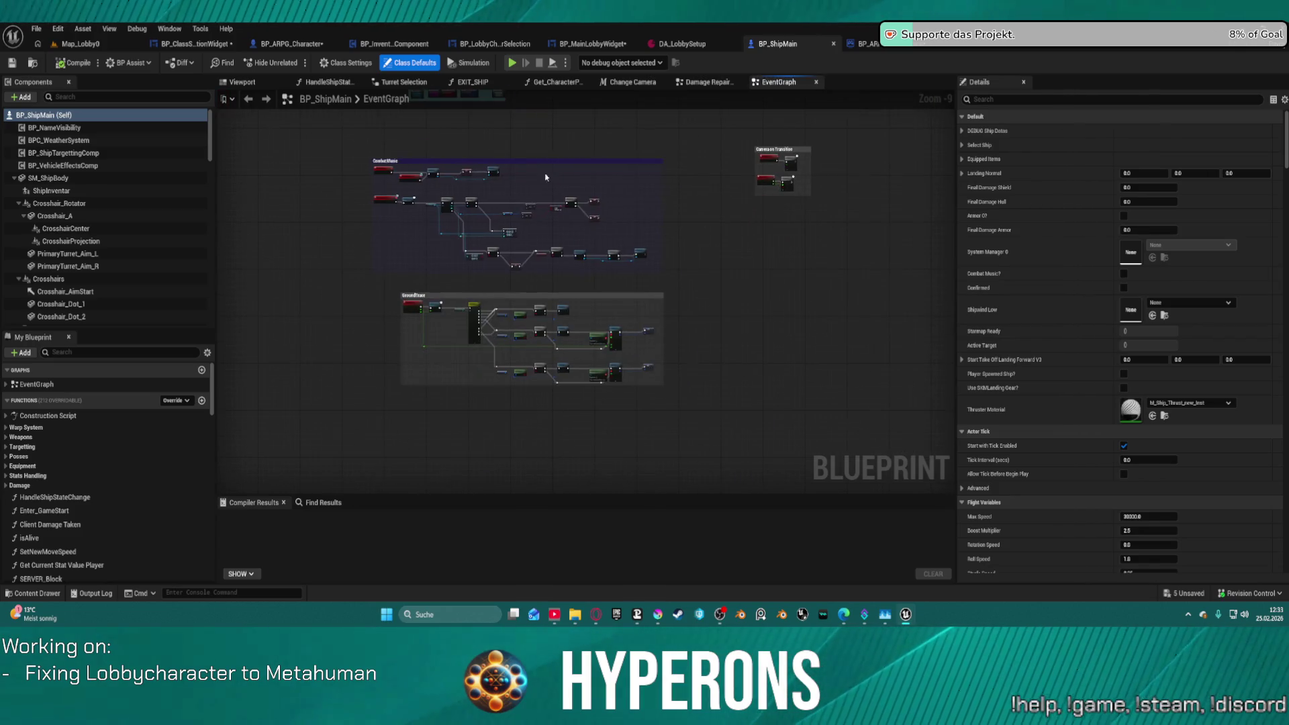
pyautogui.click(289, 43)
pyautogui.click(195, 44)
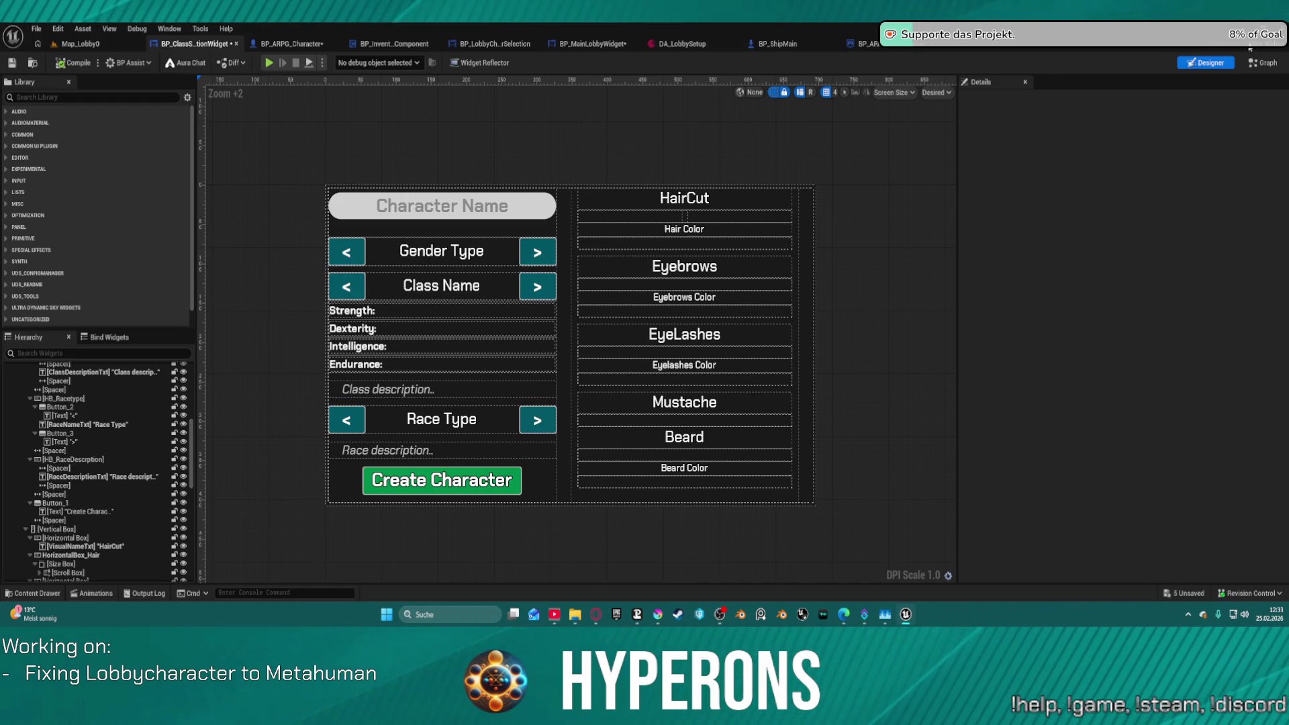
pyautogui.click(1262, 63)
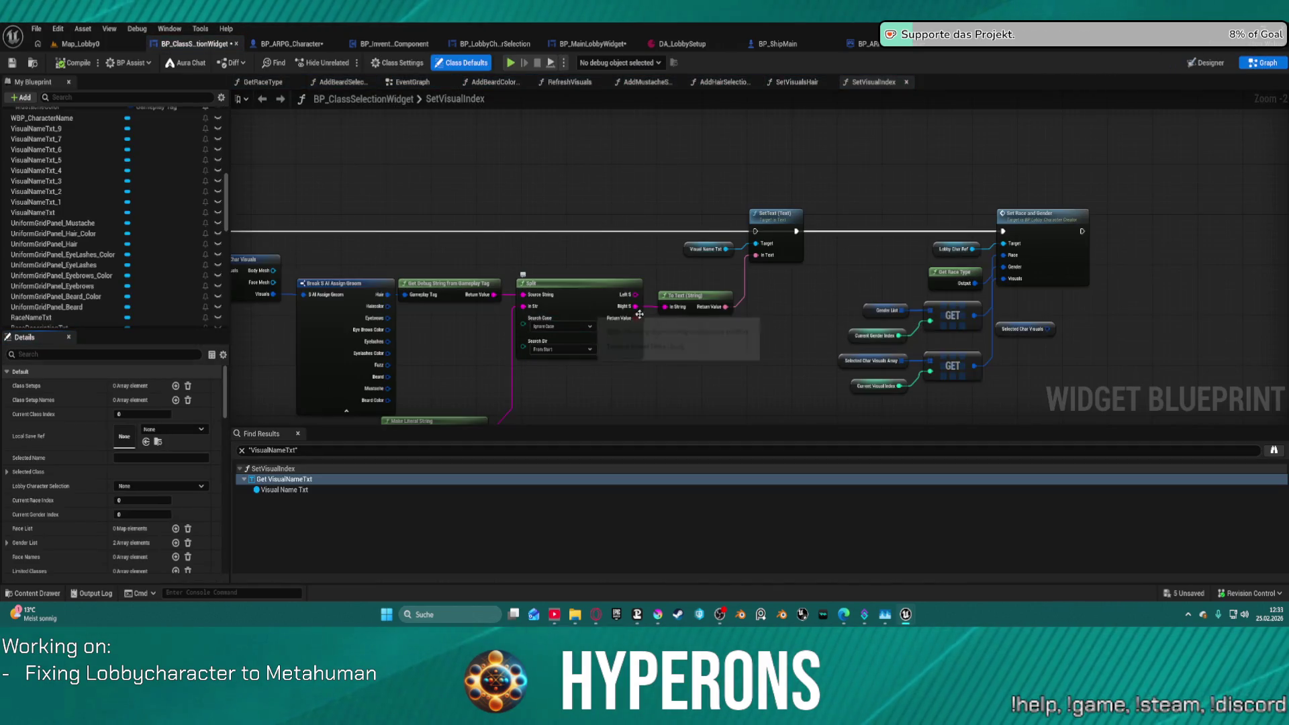